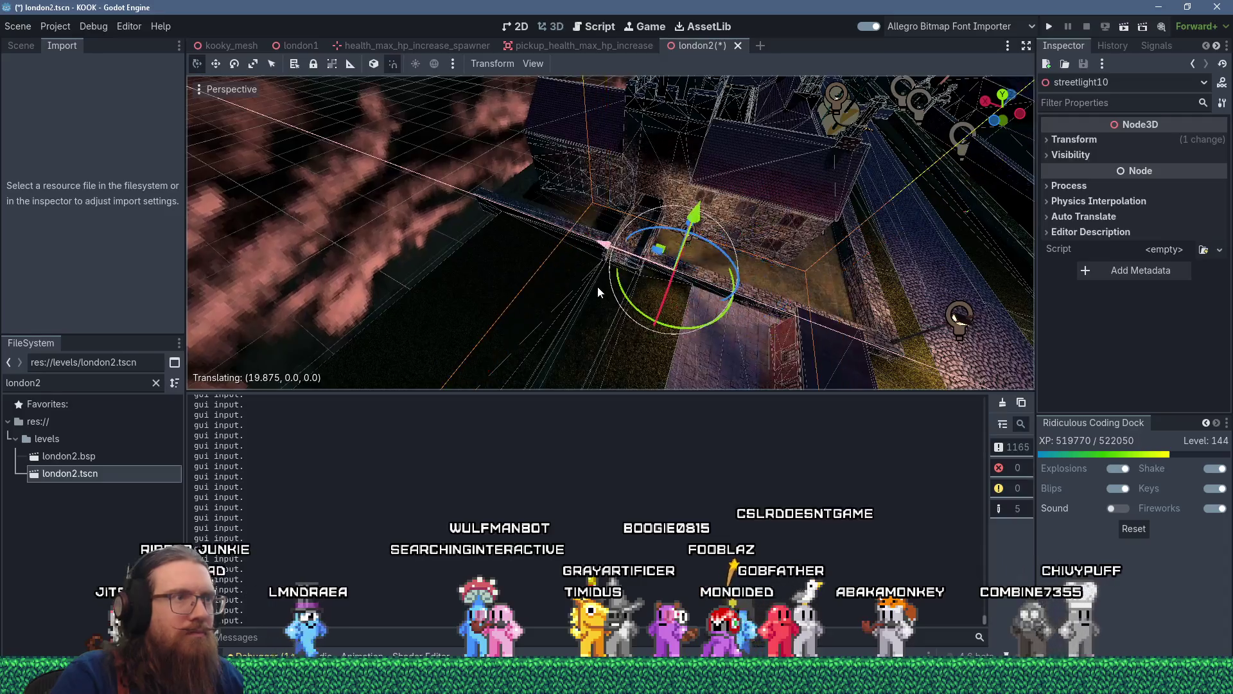
- Duplicate the streetlight by the wall and shift the copy along the X axis
scroll(598, 287, "up", 5)
left_click_drag(645, 257, 668, 255)
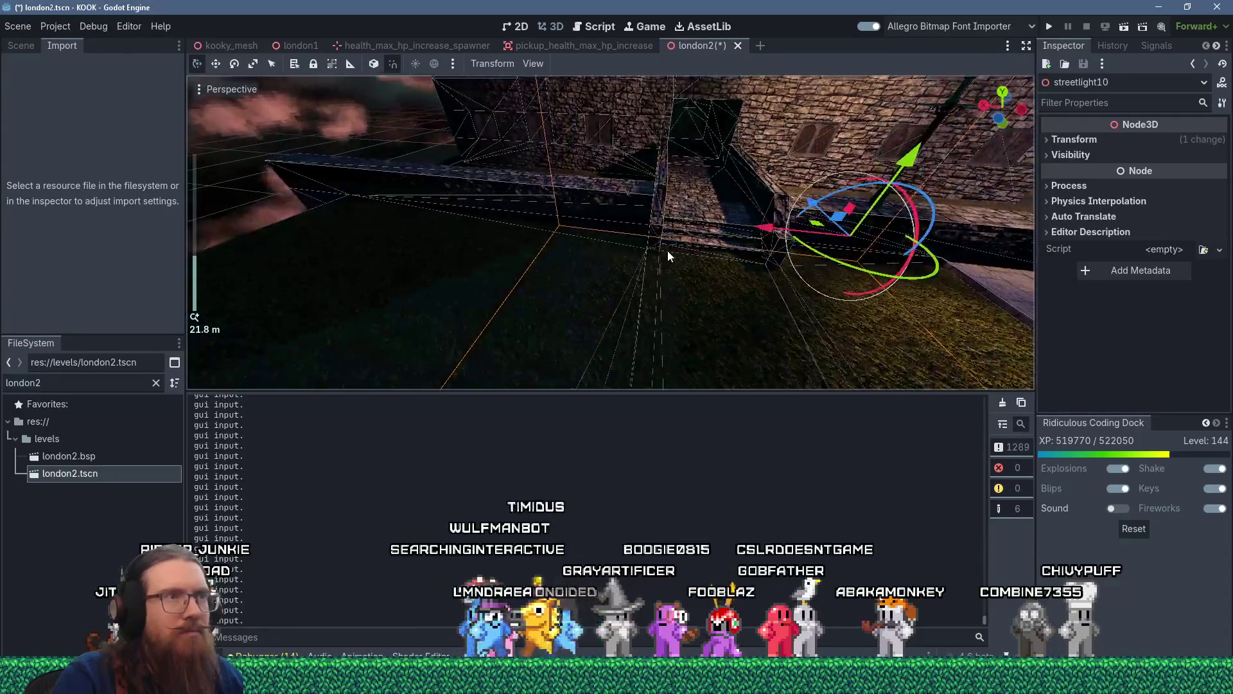
key("ctrl+d")
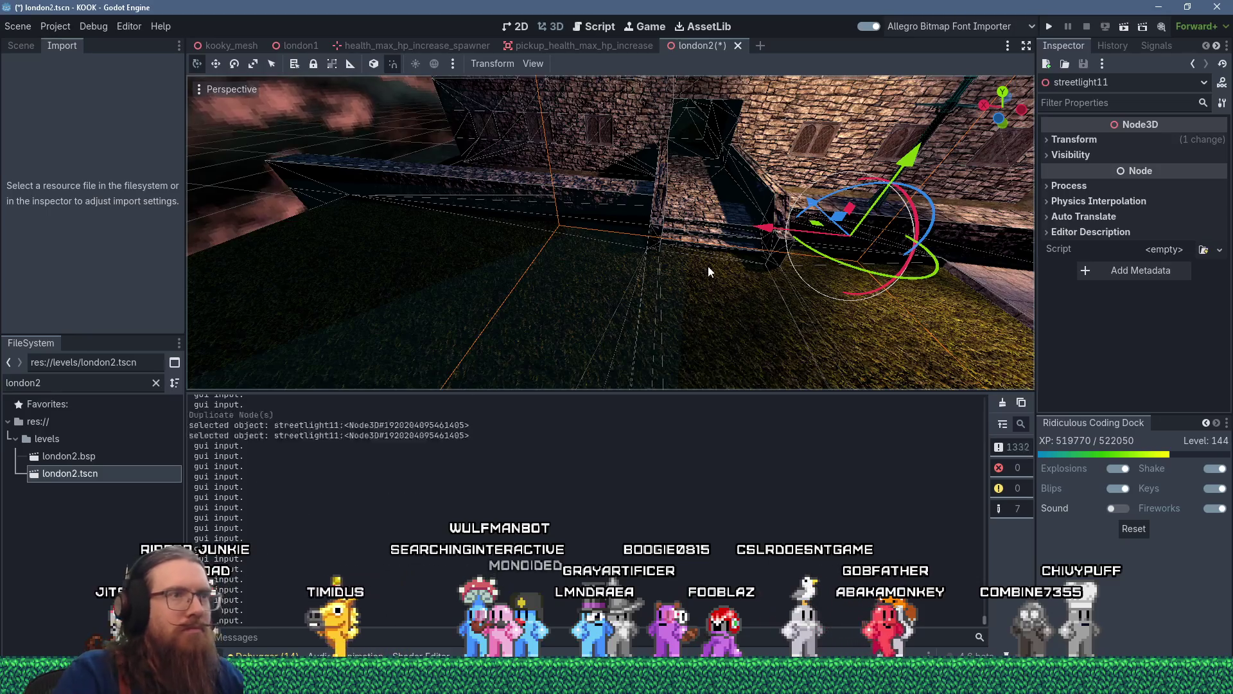
key("g")
key("x")
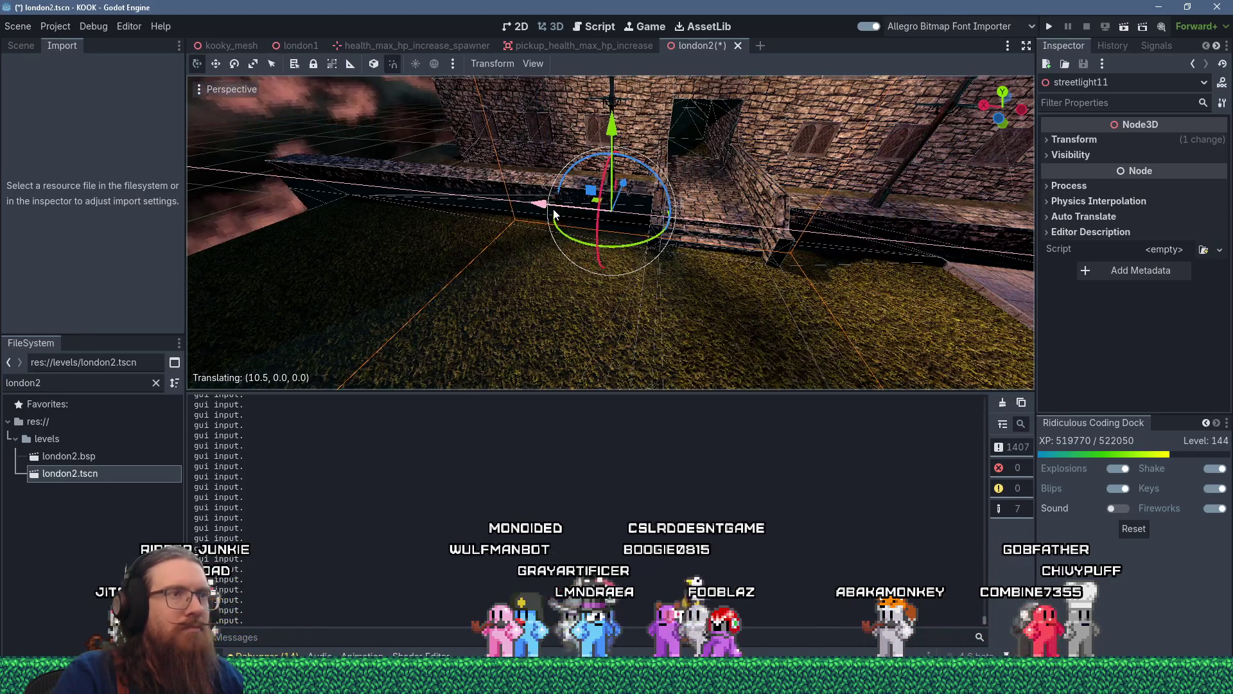
left_click(554, 214)
- Select both streetlights in front of the house and delete them, confirming the dialog
mouse_move(554, 214)
left_mouse_down()
mouse_move(518, 252)
mouse_move(469, 348)
mouse_move(528, 317)
mouse_move(519, 284)
mouse_move(558, 270)
mouse_move(595, 287)
mouse_move(514, 278)
mouse_move(574, 277)
mouse_move(628, 355)
mouse_move(736, 297)
mouse_move(619, 327)
mouse_move(773, 276)
left_mouse_up()
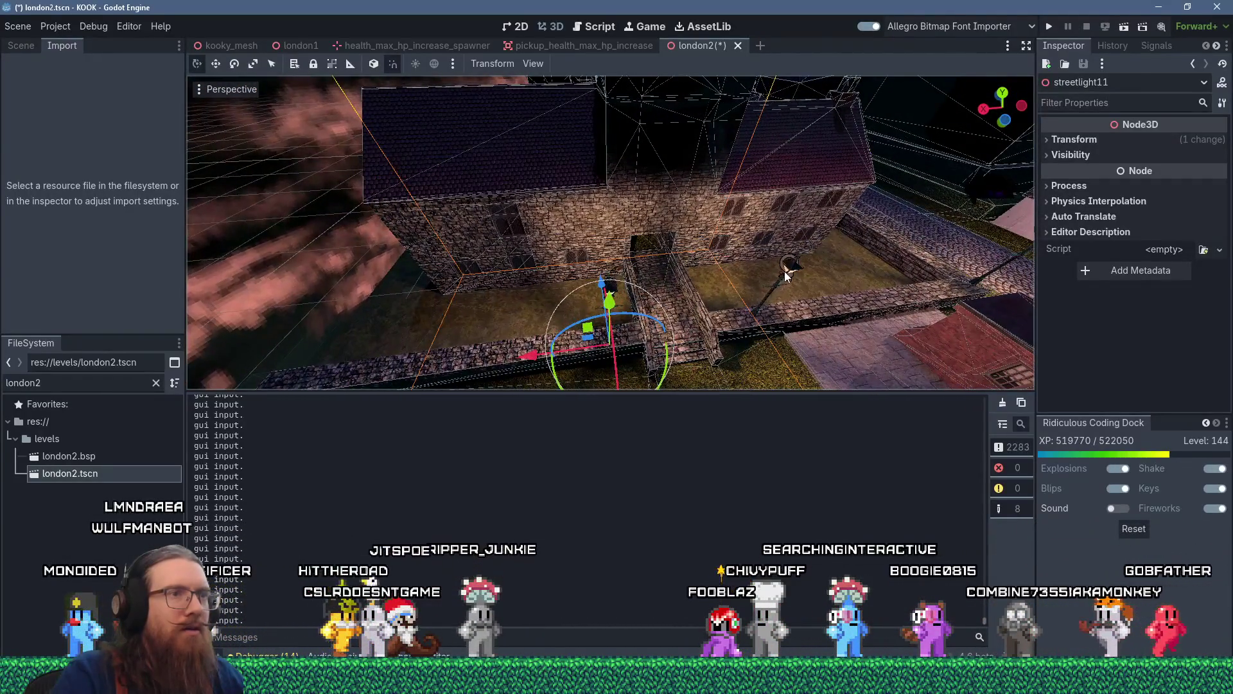
left_click(786, 275, "shift")
scroll(773, 283, "down", 3)
key("Delete")
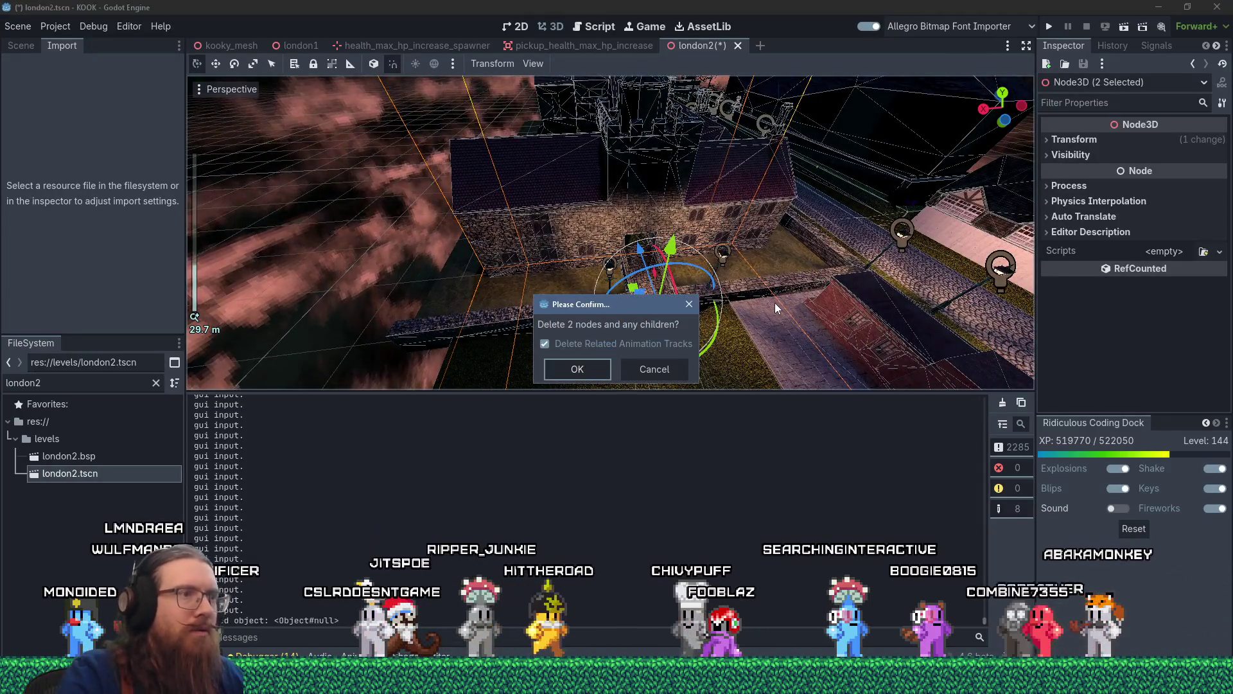
key("Return")
scroll(774, 302, "up", 5)
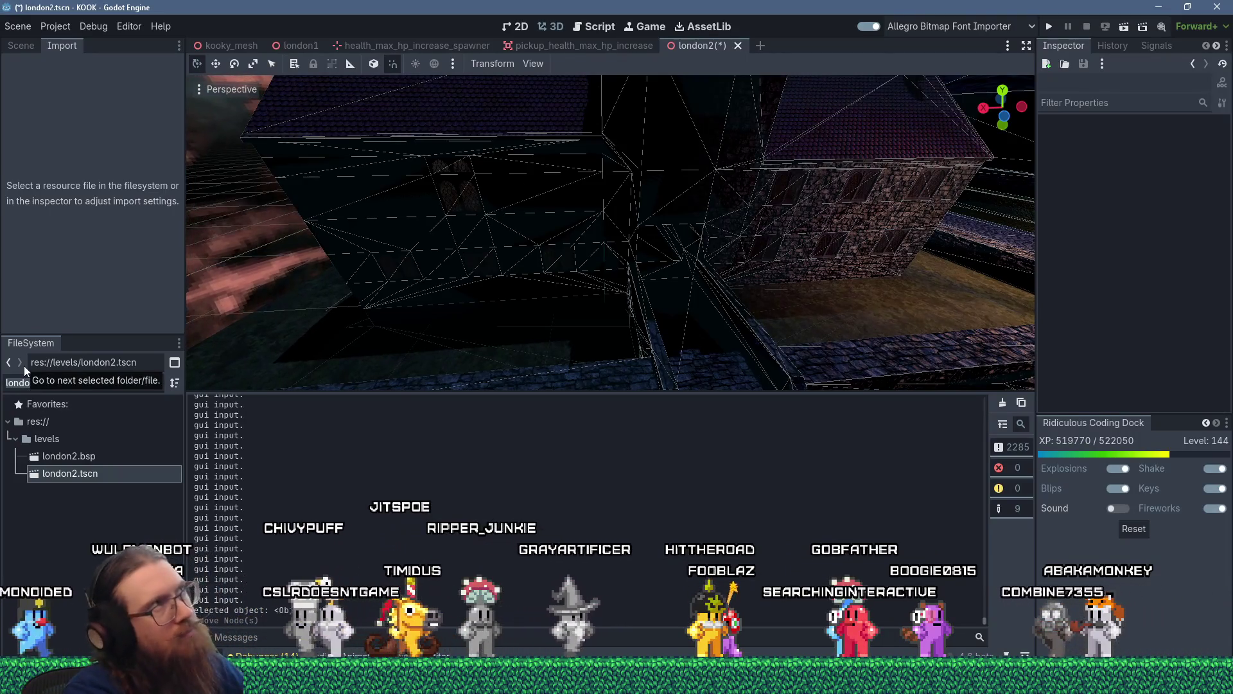
- Filter FileSystem for 'gas exter' and place a gas_light_exterior_1 lamp on the house wall
type("gas exter")
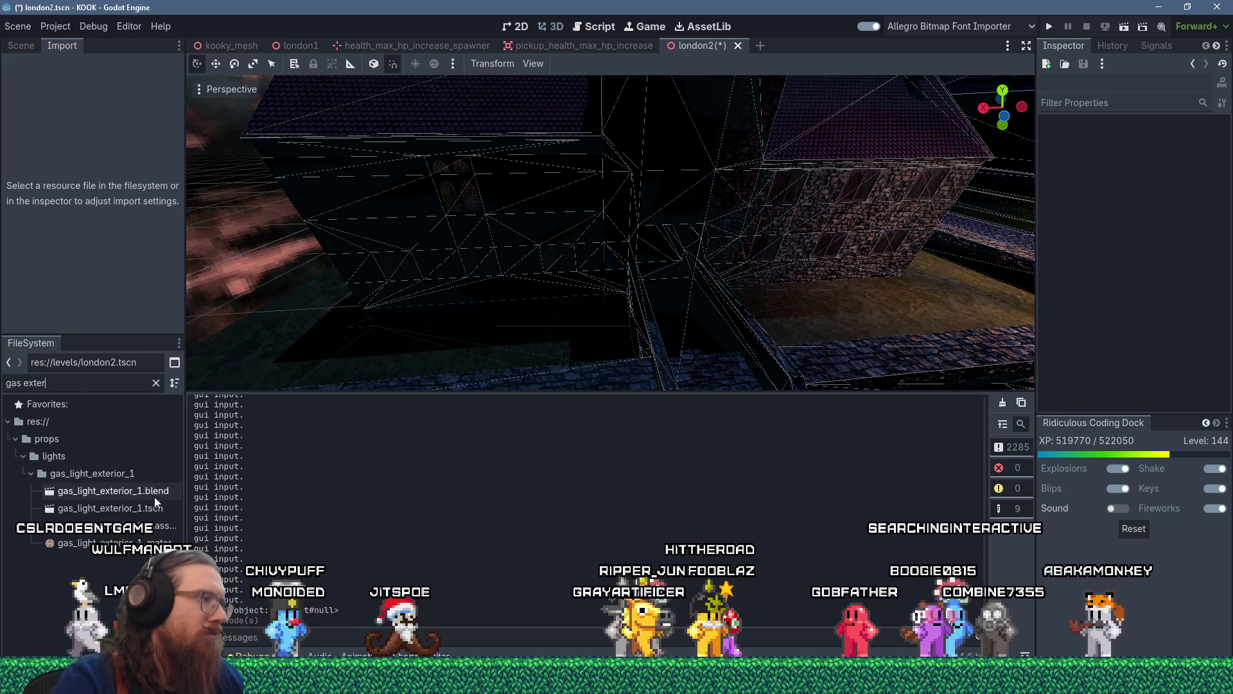
mouse_move(148, 507)
left_mouse_down()
mouse_move(470, 444)
mouse_move(722, 248)
left_mouse_up()
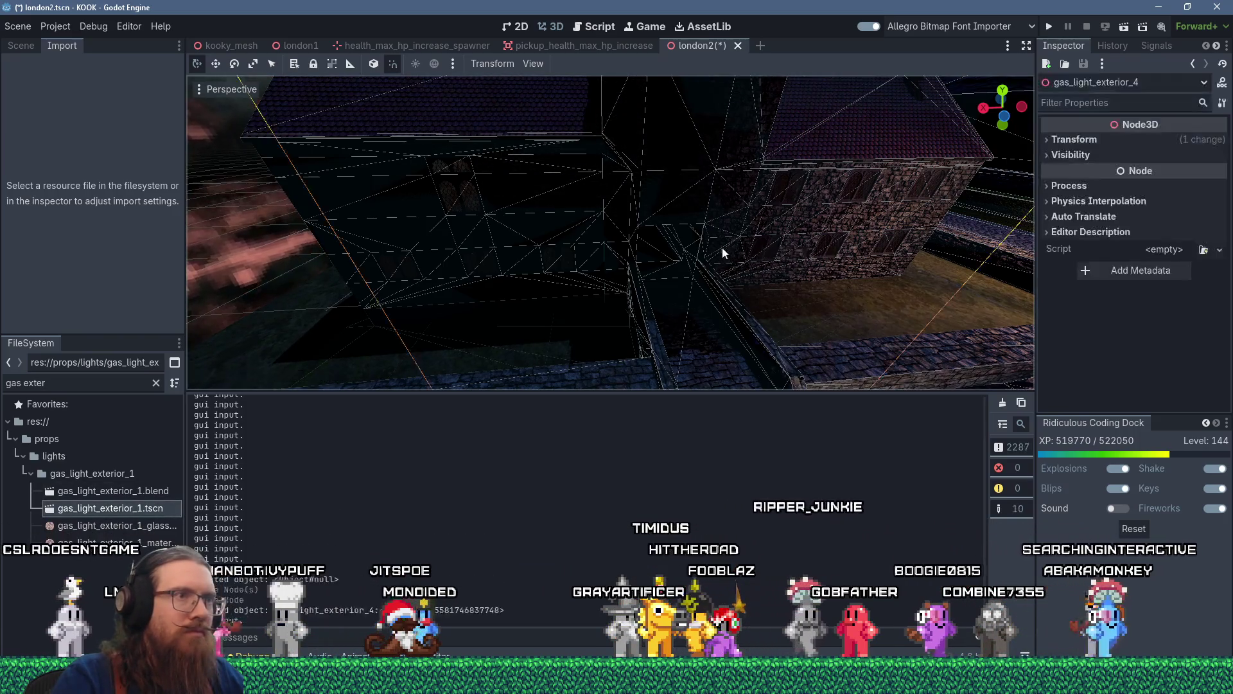
scroll(713, 271, "down", 10)
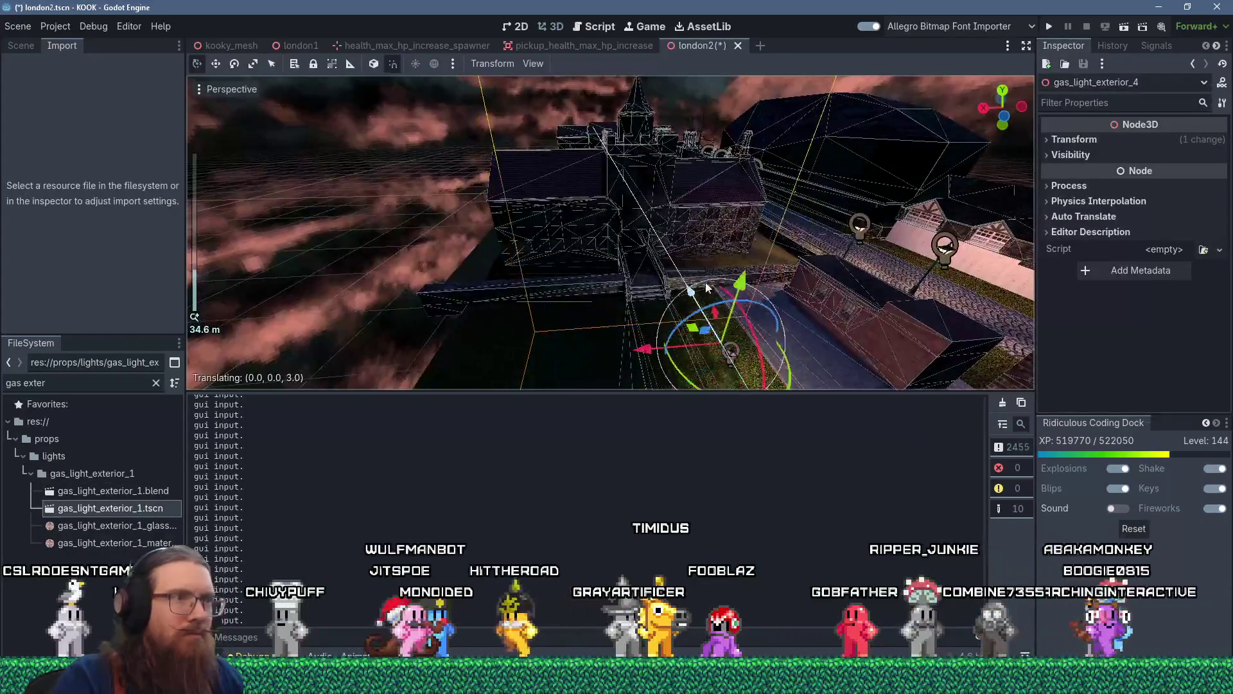
scroll(705, 282, "up", 10)
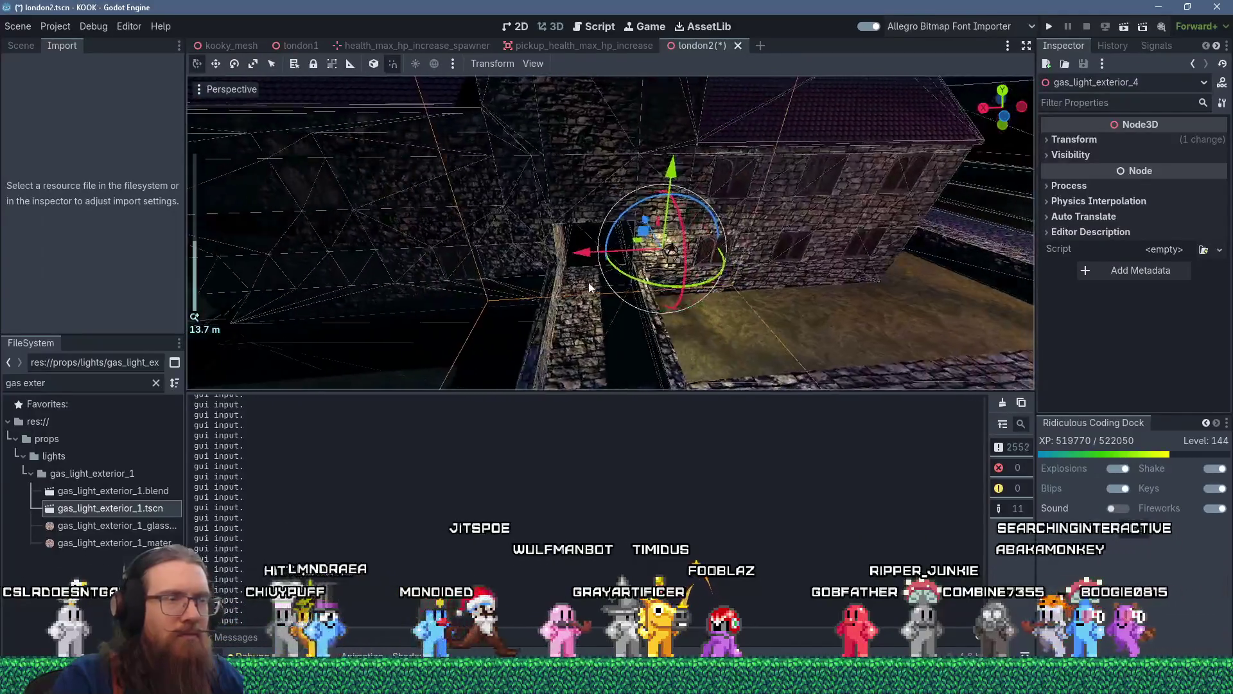
scroll(590, 287, "up", 10)
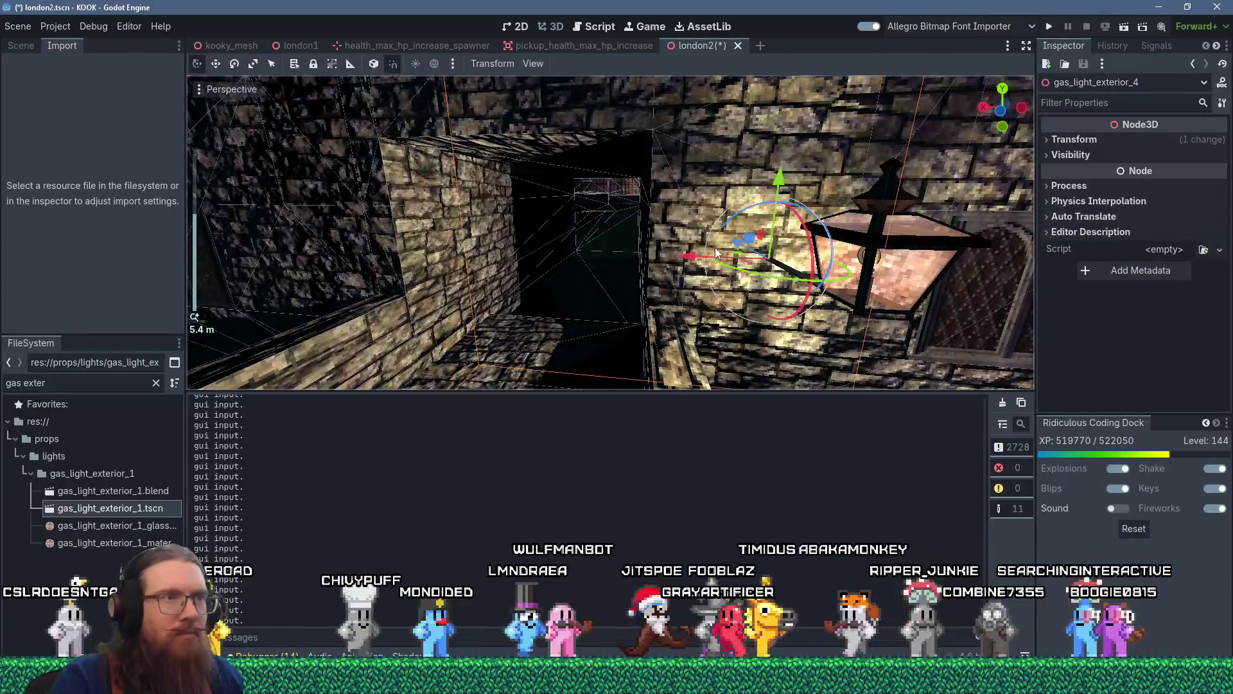
scroll(717, 252, "up", 2)
mouse_move(718, 252)
left_mouse_down()
mouse_move(818, 251)
mouse_move(702, 237)
mouse_move(716, 172)
left_mouse_up()
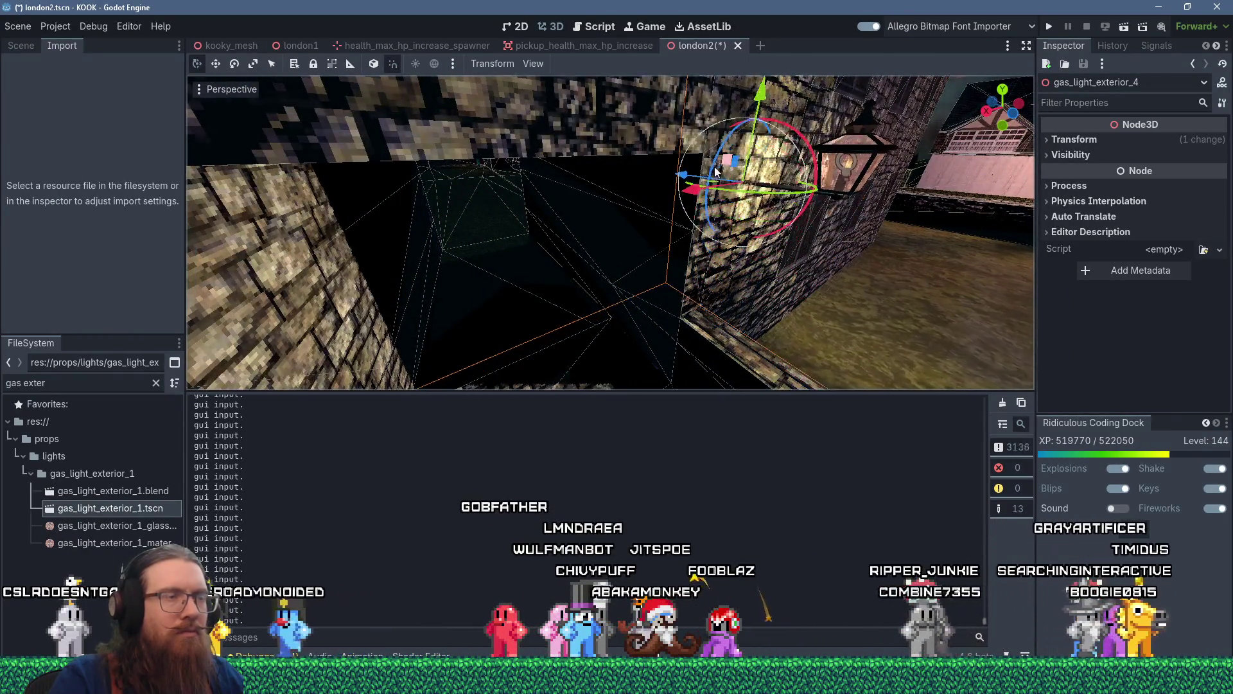
scroll(716, 172, "down", 15)
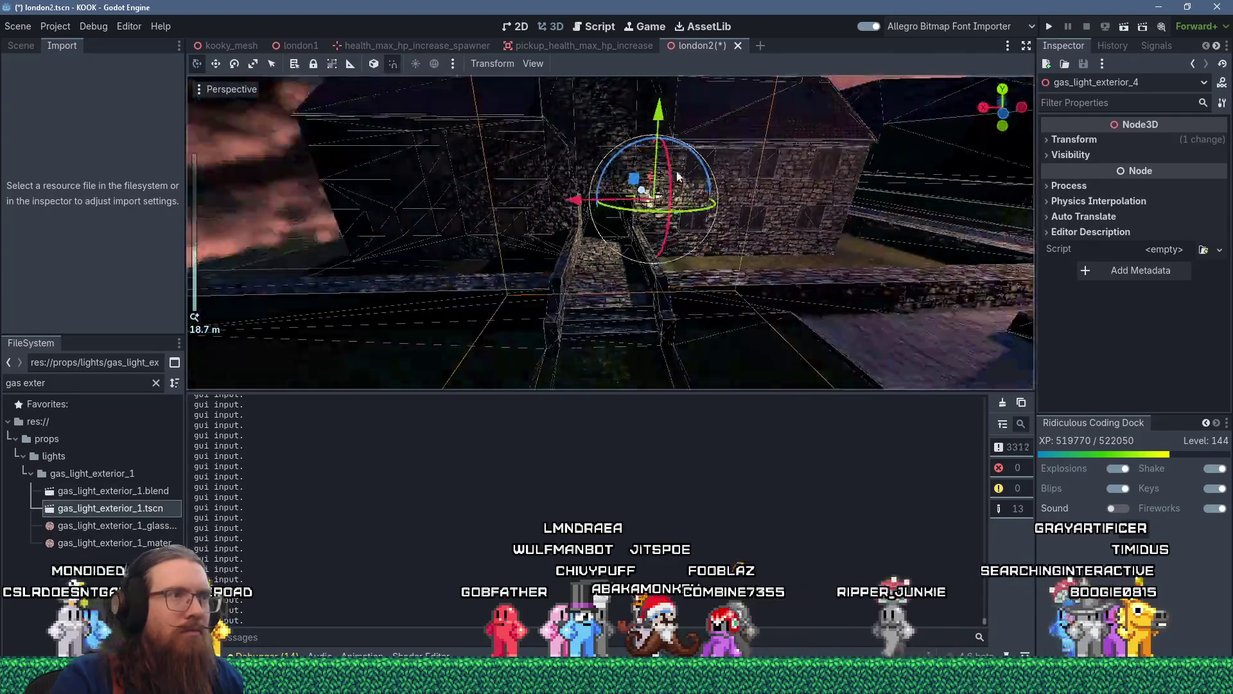
scroll(678, 177, "up", 6)
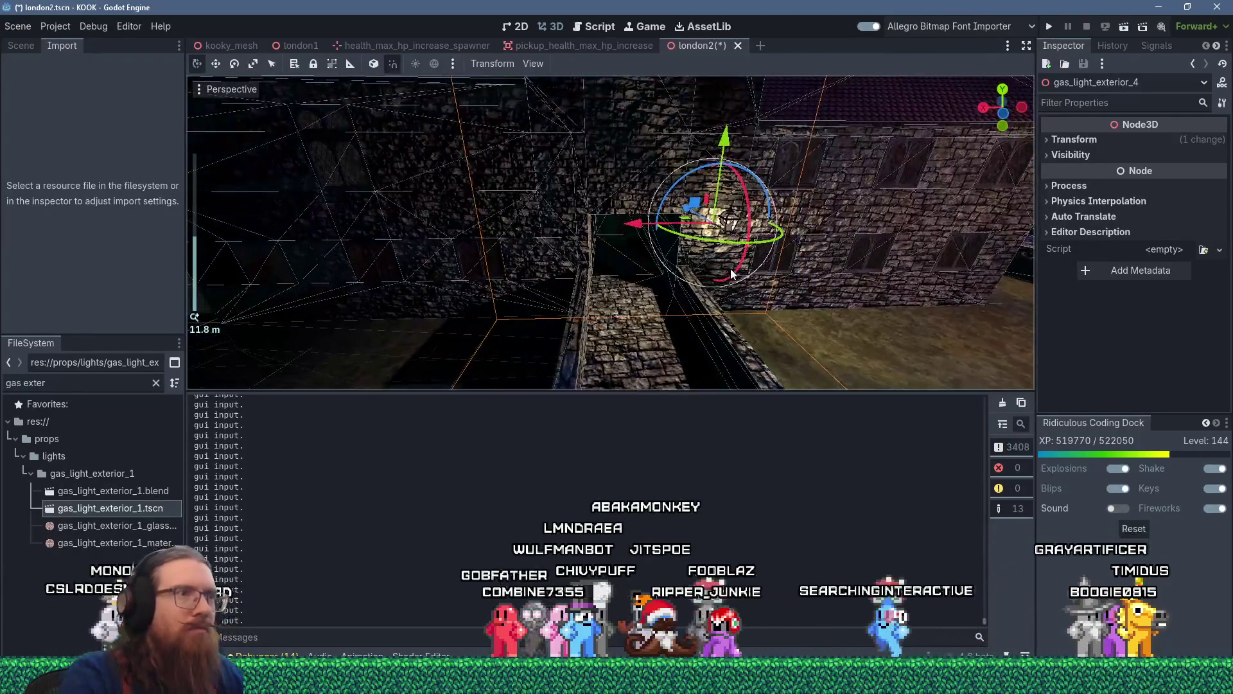
- Duplicate the gas lamp and move the copy along X to the other side of the doorway
key("ctrl+d")
key("g")
key("x")
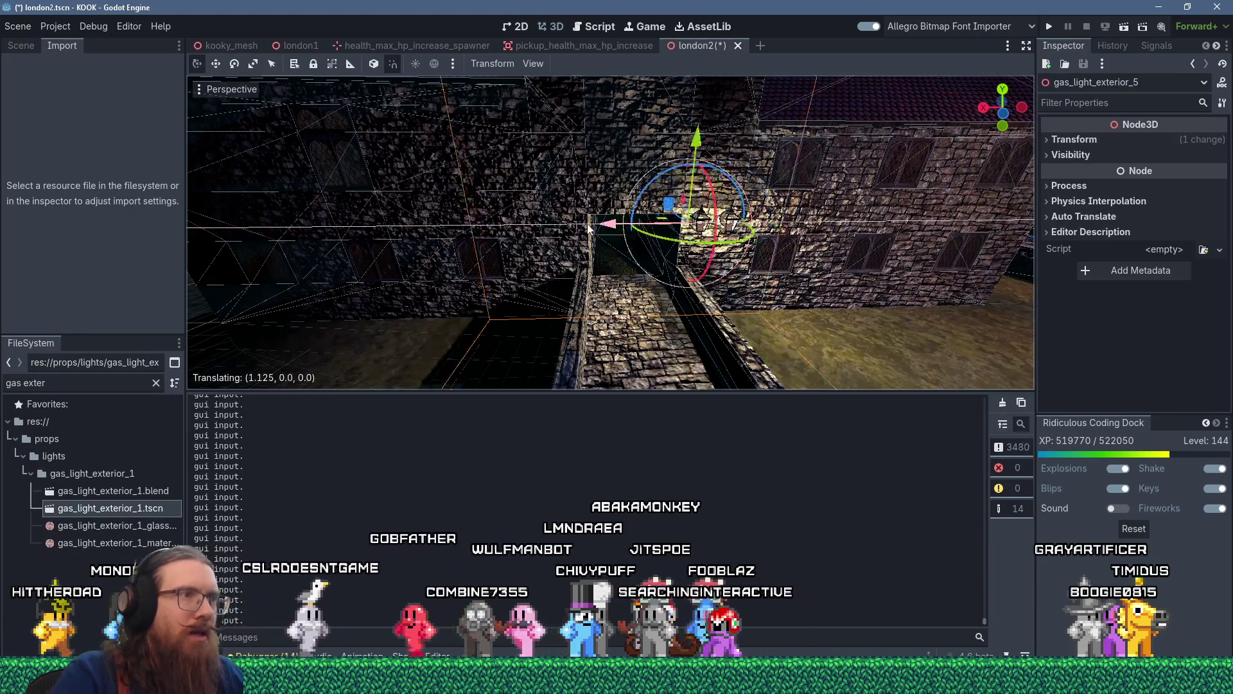
left_click(468, 236)
scroll(469, 235, "up", 5)
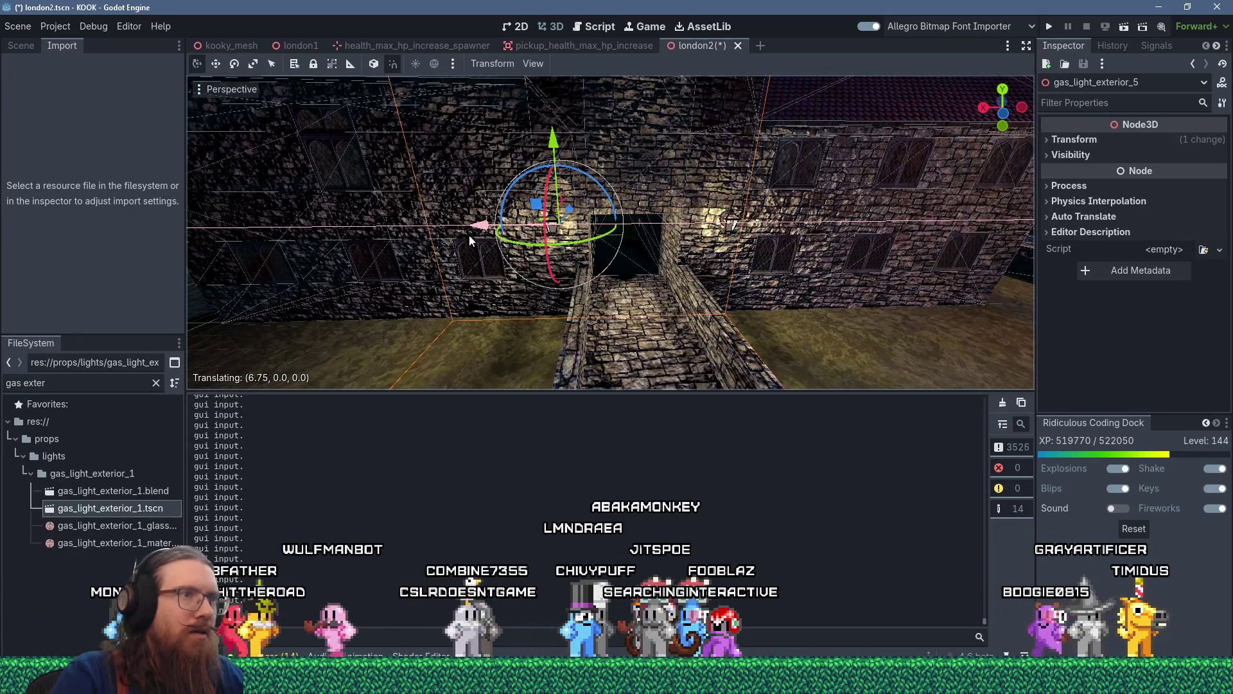
scroll(530, 214, "up", 5)
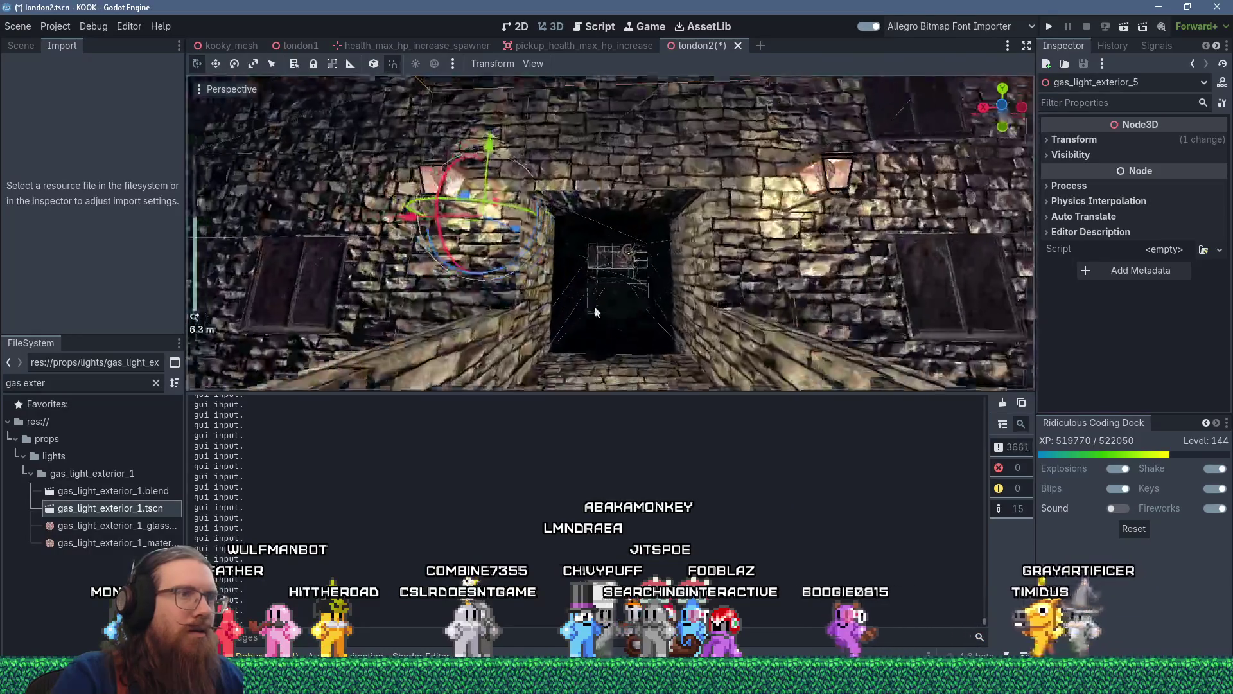
scroll(580, 288, "down", 8)
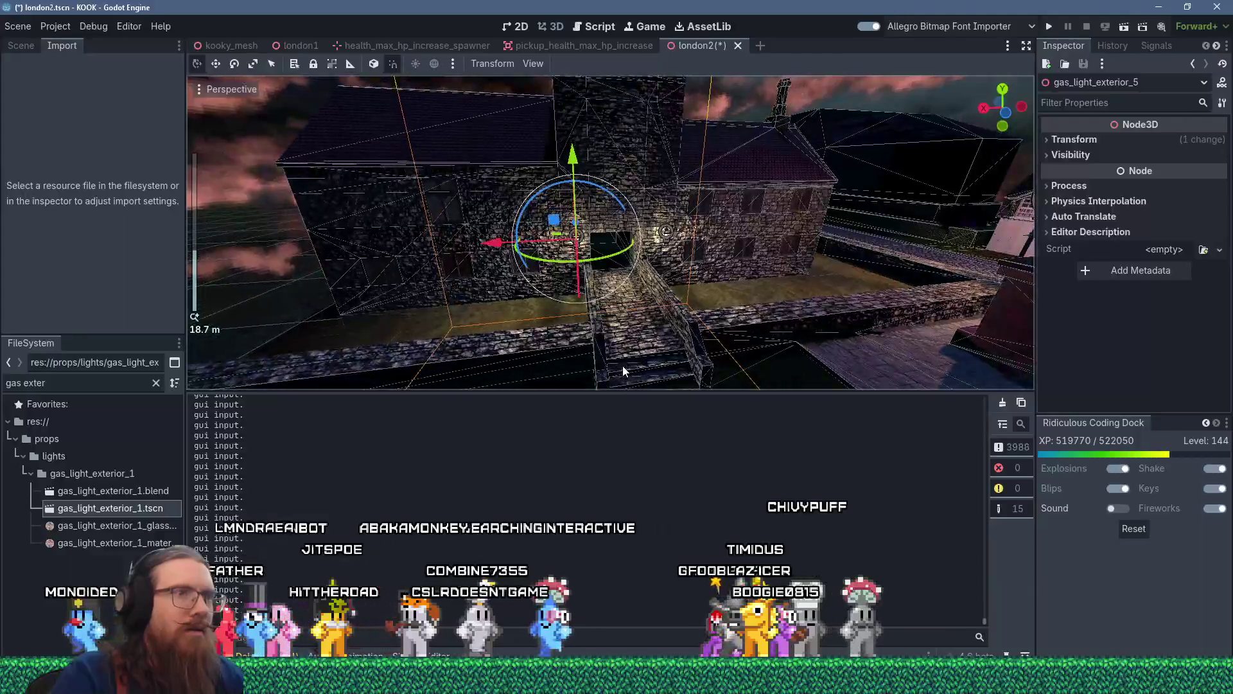
- Review the two lamps flanking the lit doorway, selecting the right-hand one
mouse_move(623, 365)
left_mouse_down()
mouse_move(653, 379)
mouse_move(531, 369)
mouse_move(638, 371)
left_mouse_up()
scroll(638, 372, "up", 6)
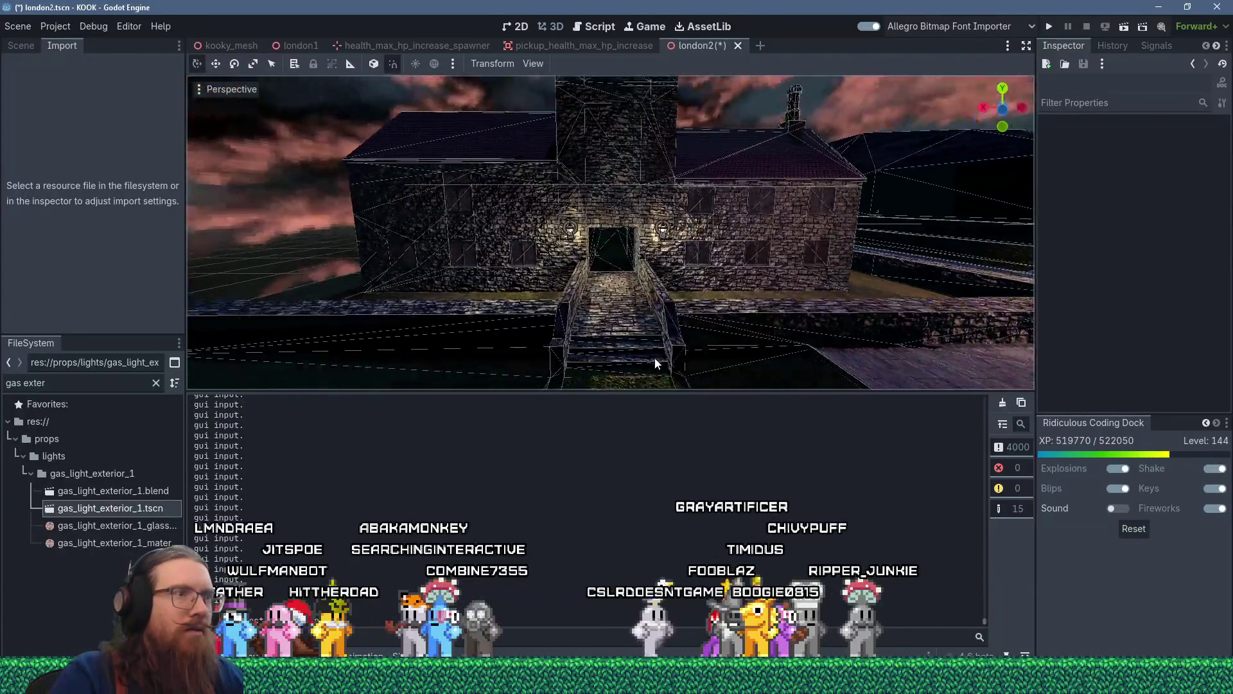
left_click(756, 233)
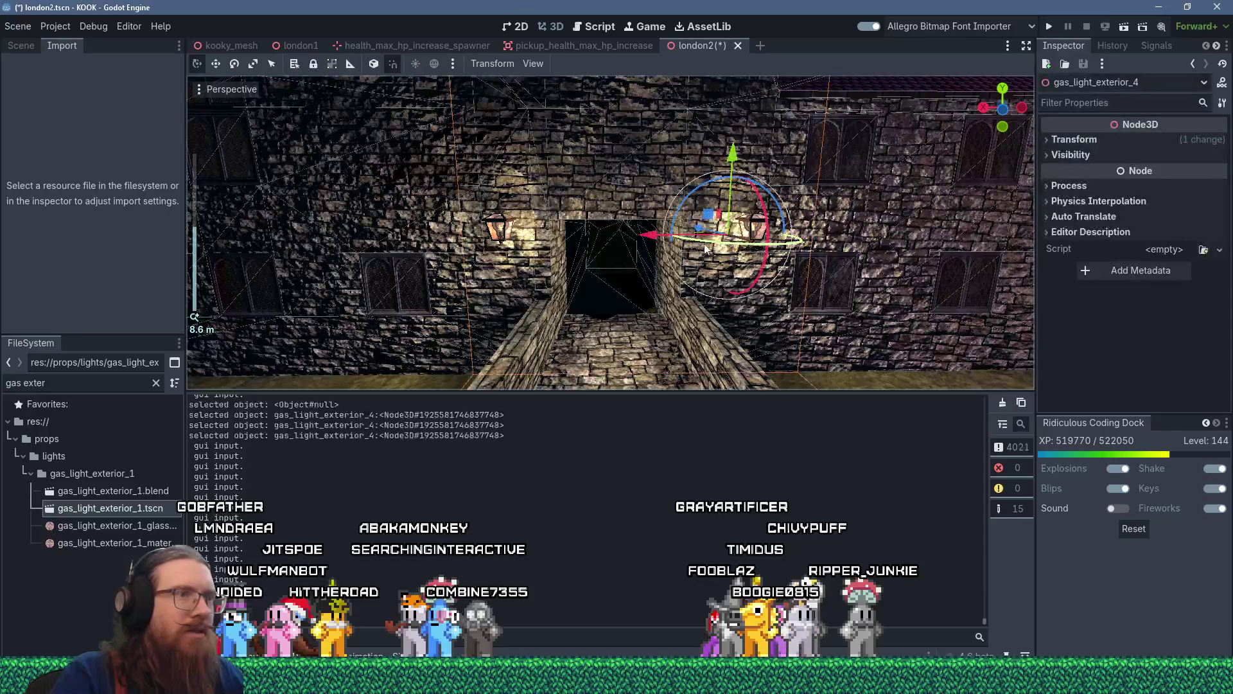
mouse_move(643, 240)
left_mouse_down()
mouse_move(600, 238)
mouse_move(590, 303)
mouse_move(603, 248)
mouse_move(570, 230)
left_mouse_up()
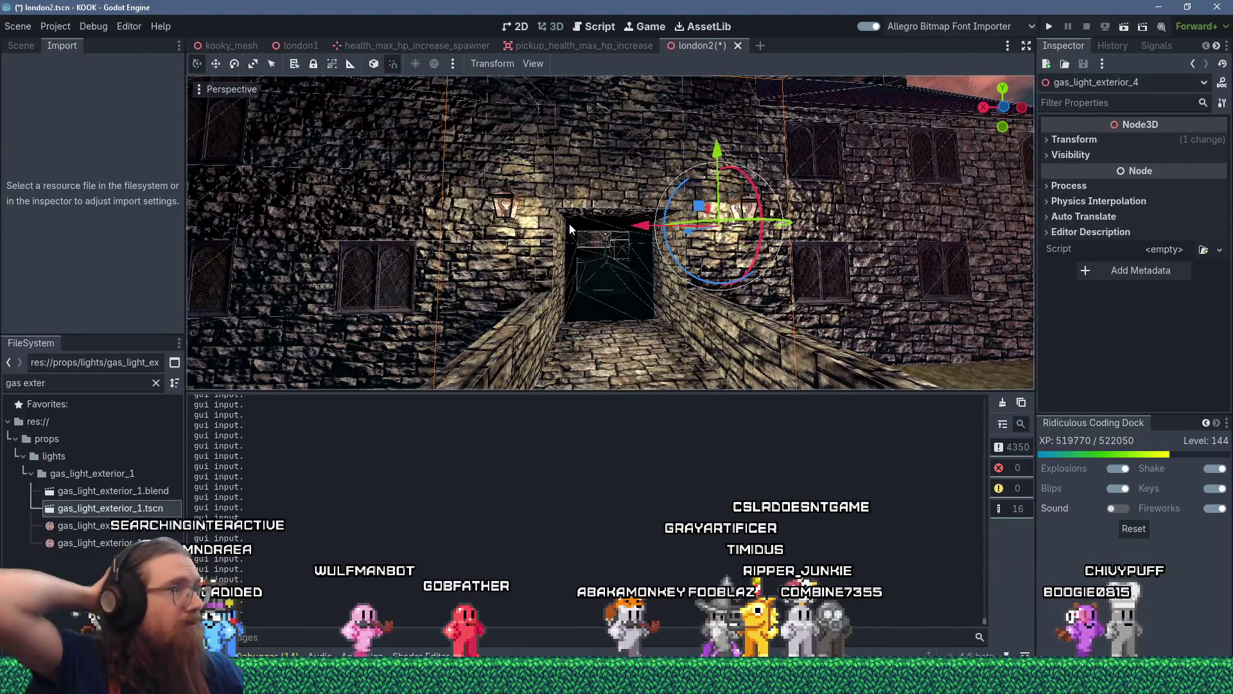
key("alt+Tab")
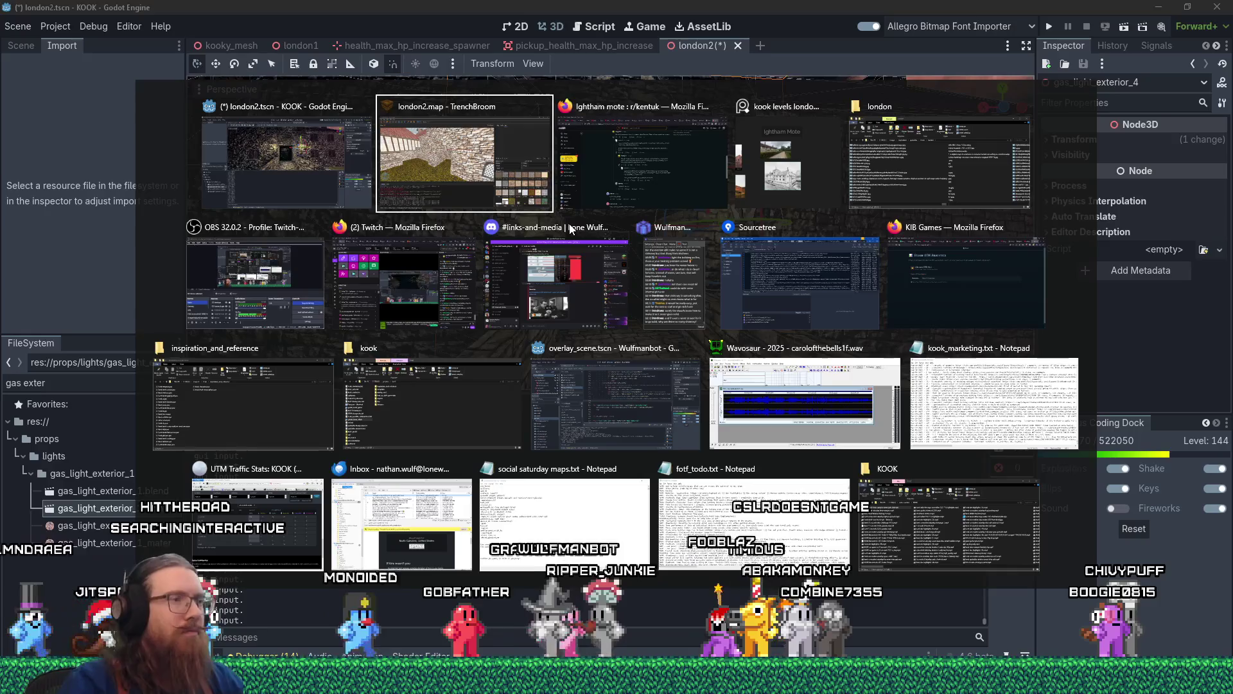
- View the Ightham Mote photo on the Reddit post, then return to london2.map in TrenchBroom
key("alt+shift+Tab")
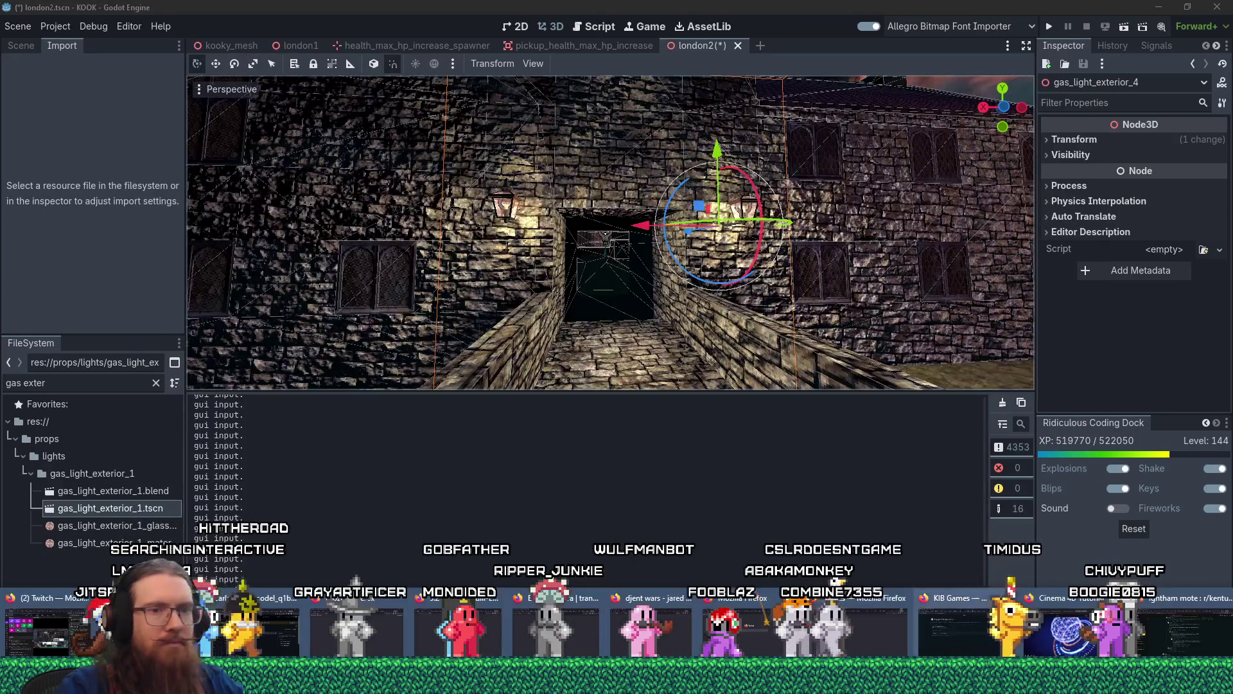
left_click(1172, 630)
scroll(745, 454, "up", 10)
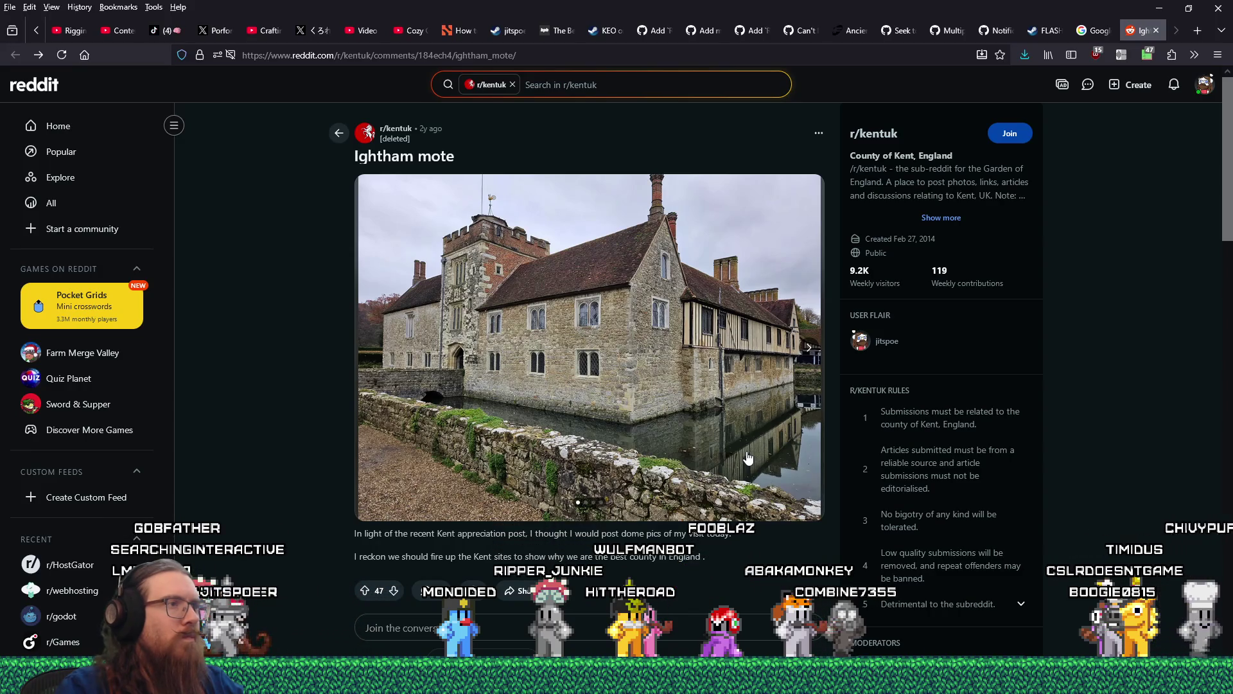
key("alt+Tab")
key("alt+Tab")
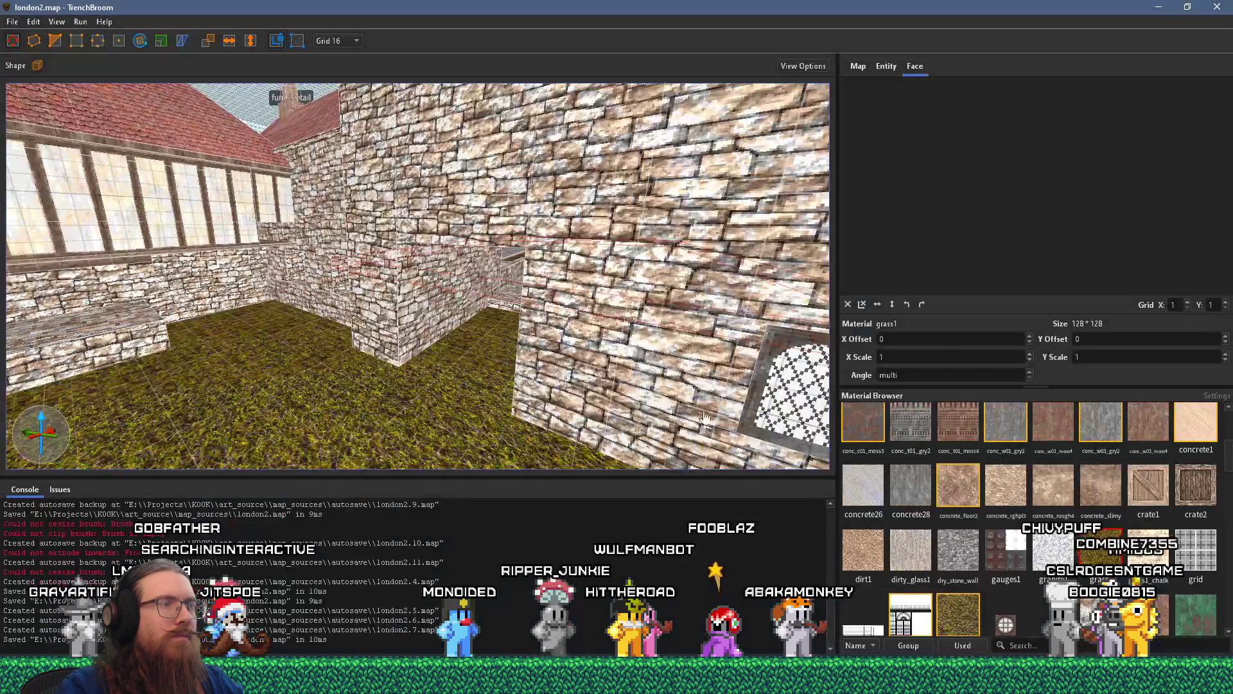
mouse_move(746, 450)
left_mouse_down()
mouse_move(585, 352)
mouse_move(413, 333)
mouse_move(391, 220)
left_mouse_up()
key("alt+Tab")
key("alt+Tab")
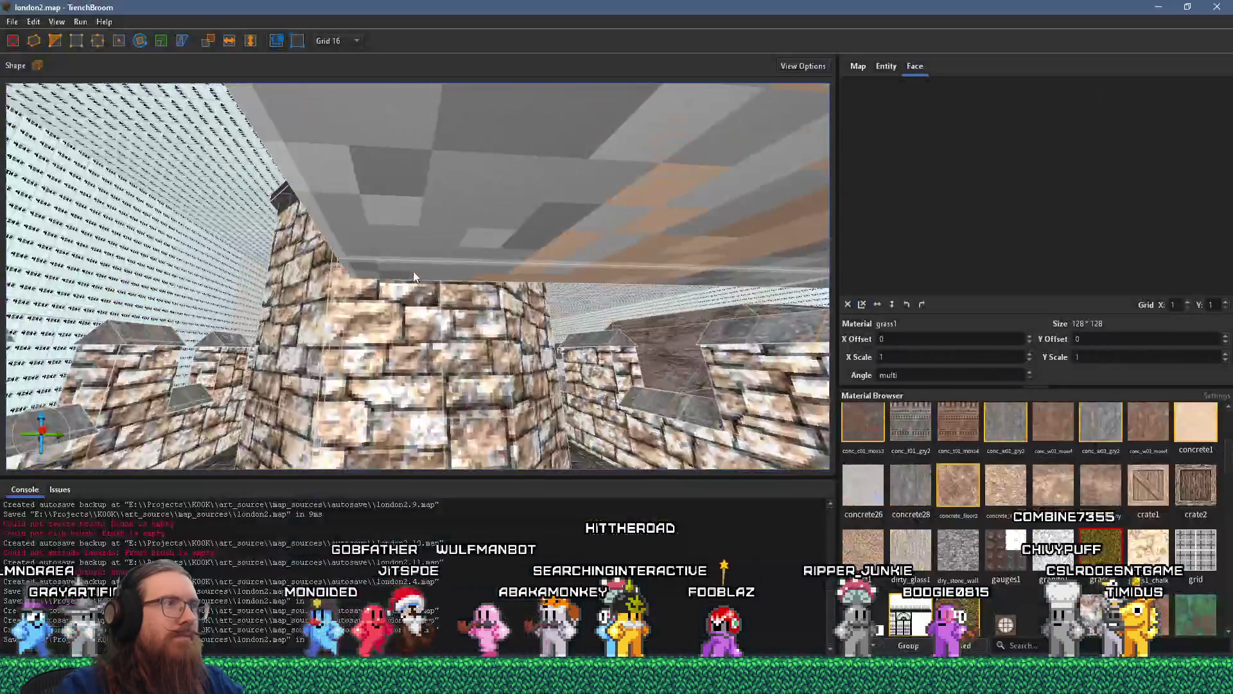
- Select the func_detail tower parapet and its lower wall bands
mouse_move(420, 355)
left_mouse_down()
mouse_move(619, 358)
mouse_move(577, 303)
left_mouse_up()
double_click(576, 303)
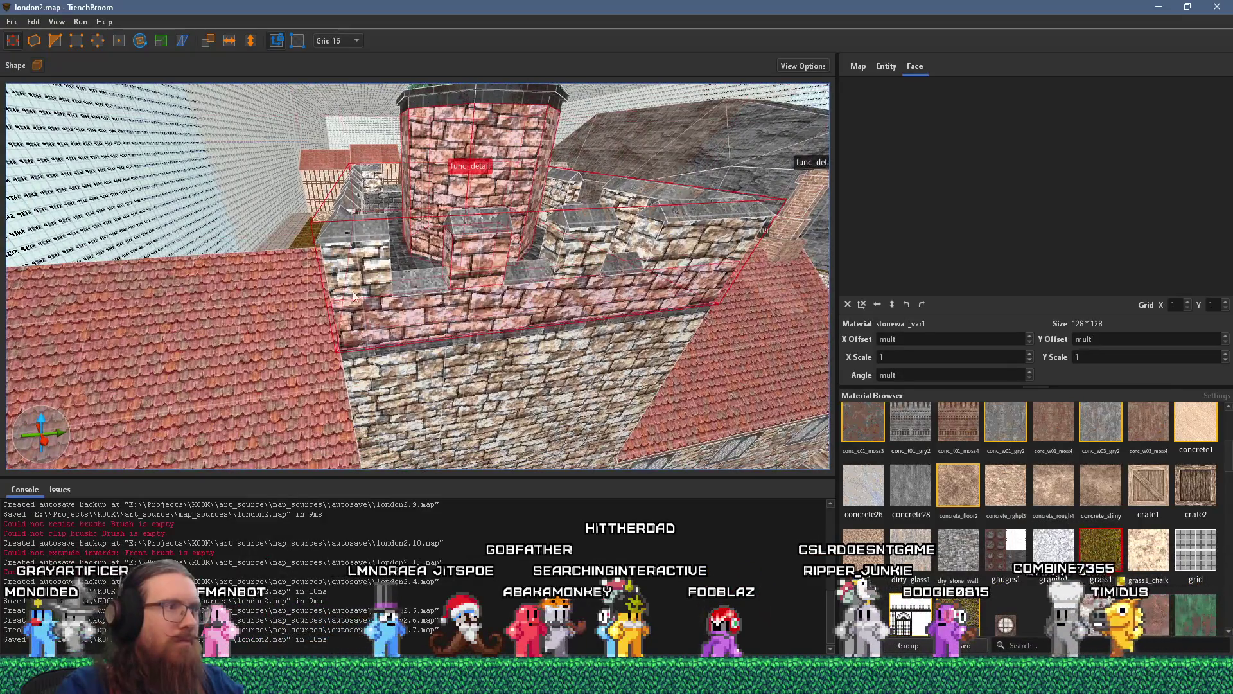
mouse_move(551, 264)
left_mouse_down()
mouse_move(255, 268)
mouse_move(220, 306)
left_mouse_up()
left_click(219, 305, "ctrl")
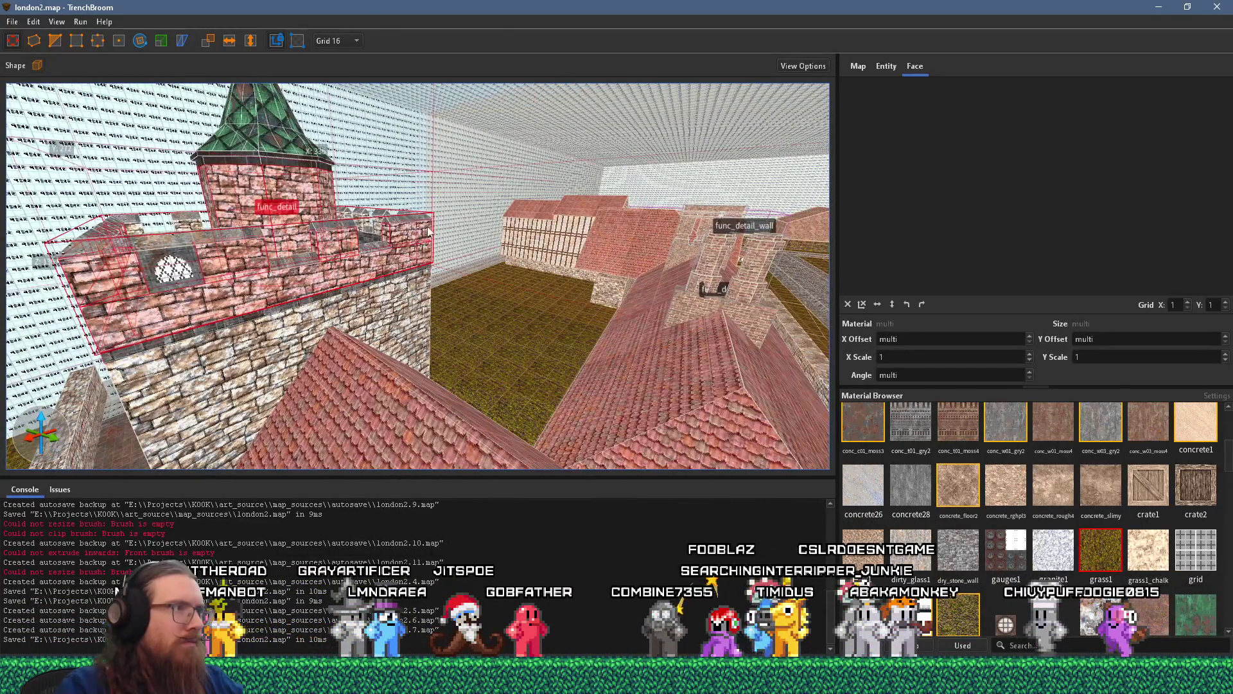
left_click_drag(430, 232, 260, 278)
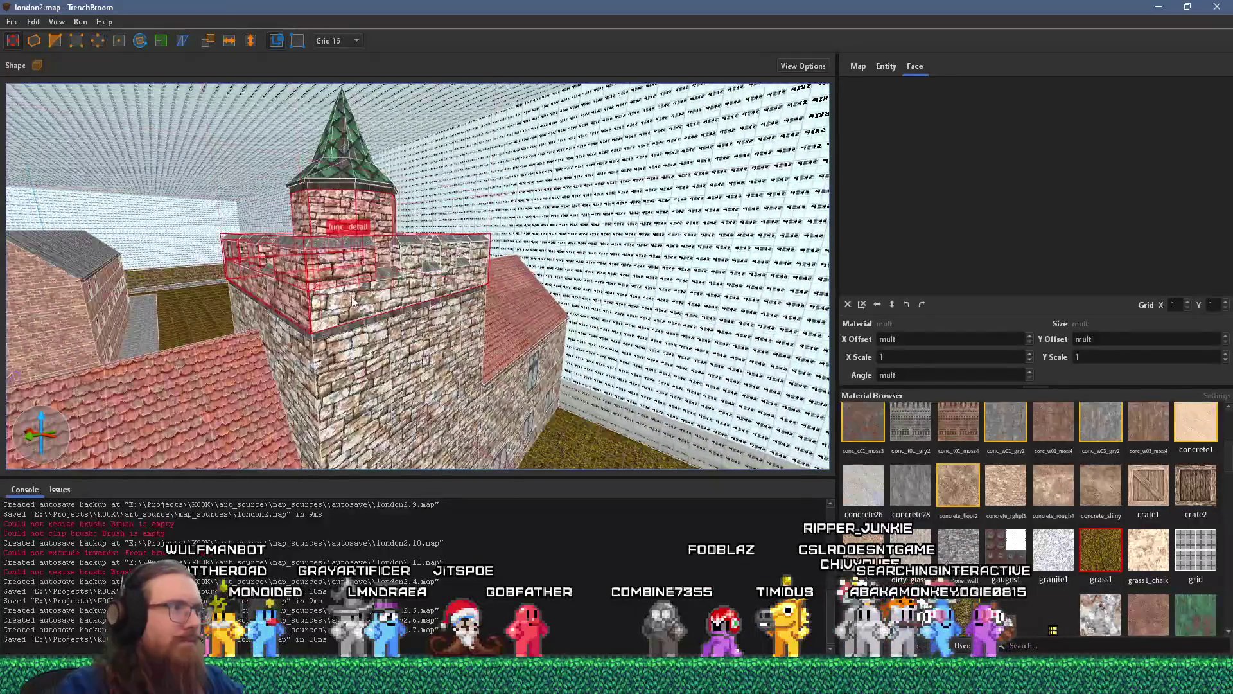
left_click_drag(472, 256, 504, 177)
left_click(504, 177, "ctrl")
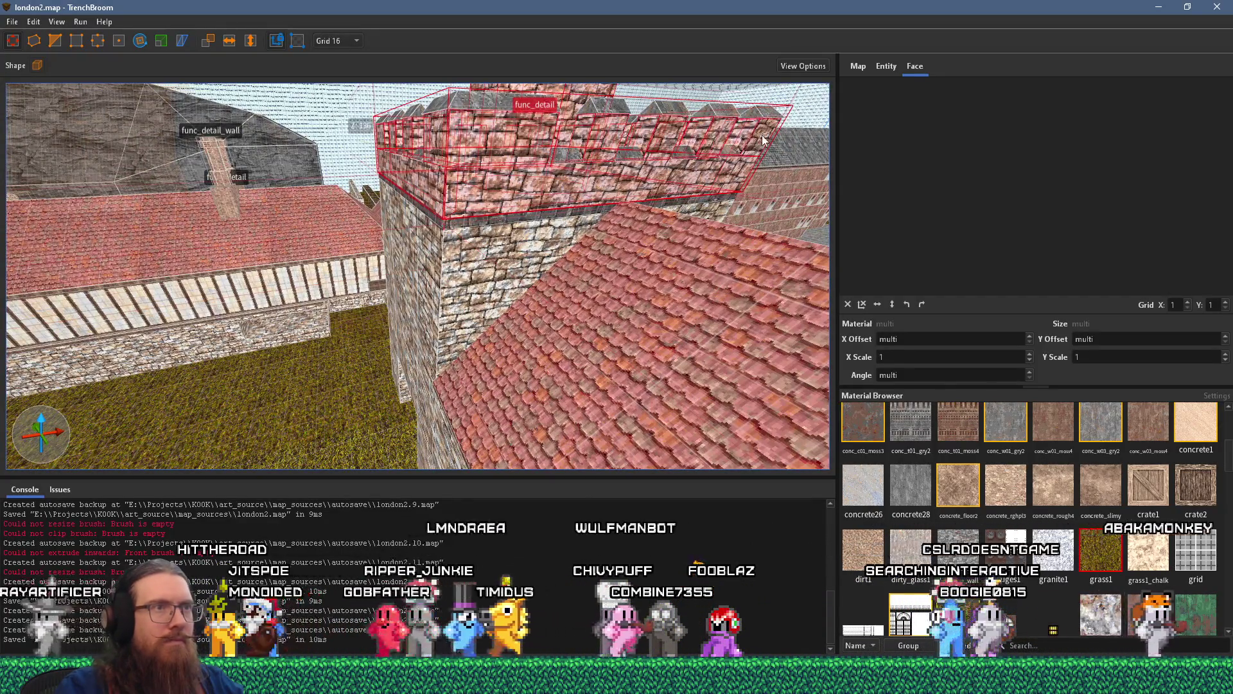
mouse_move(642, 160)
left_mouse_down()
mouse_move(256, 279)
mouse_move(276, 282)
left_mouse_up()
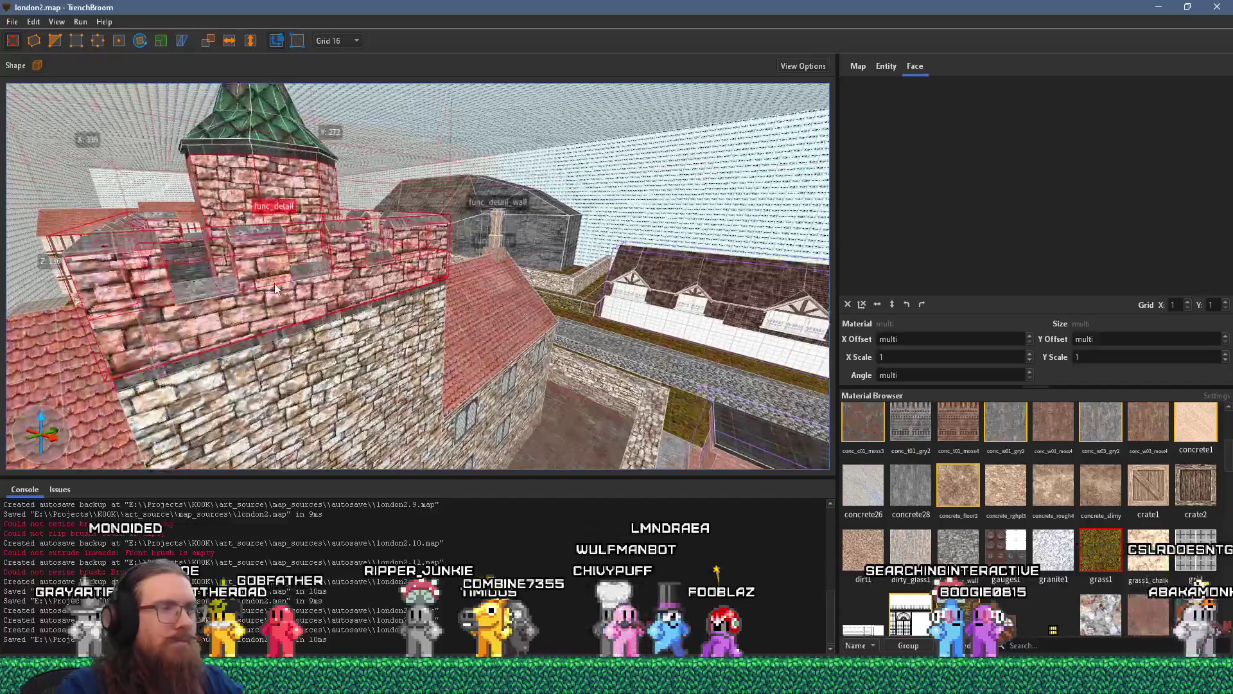
- Search the Material Browser for 'brick' and apply brick1rs to the selected parapet brushes
key("alt+Tab")
key("alt+Tab")
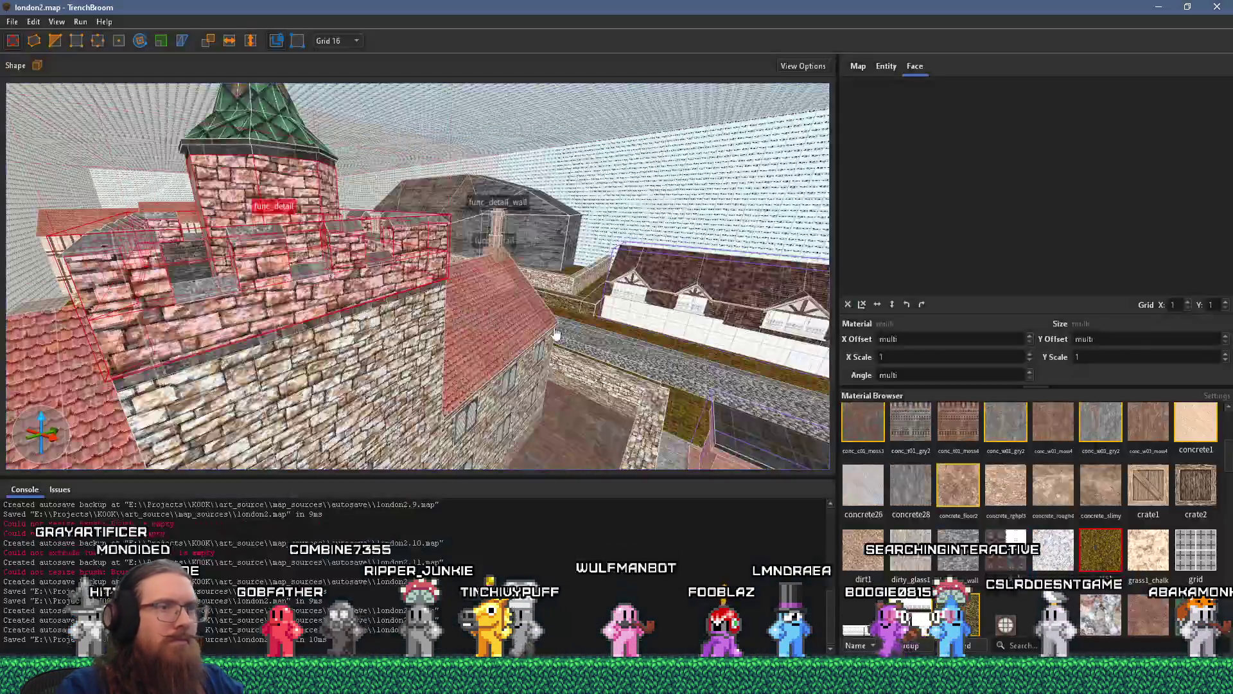
left_click(1031, 644)
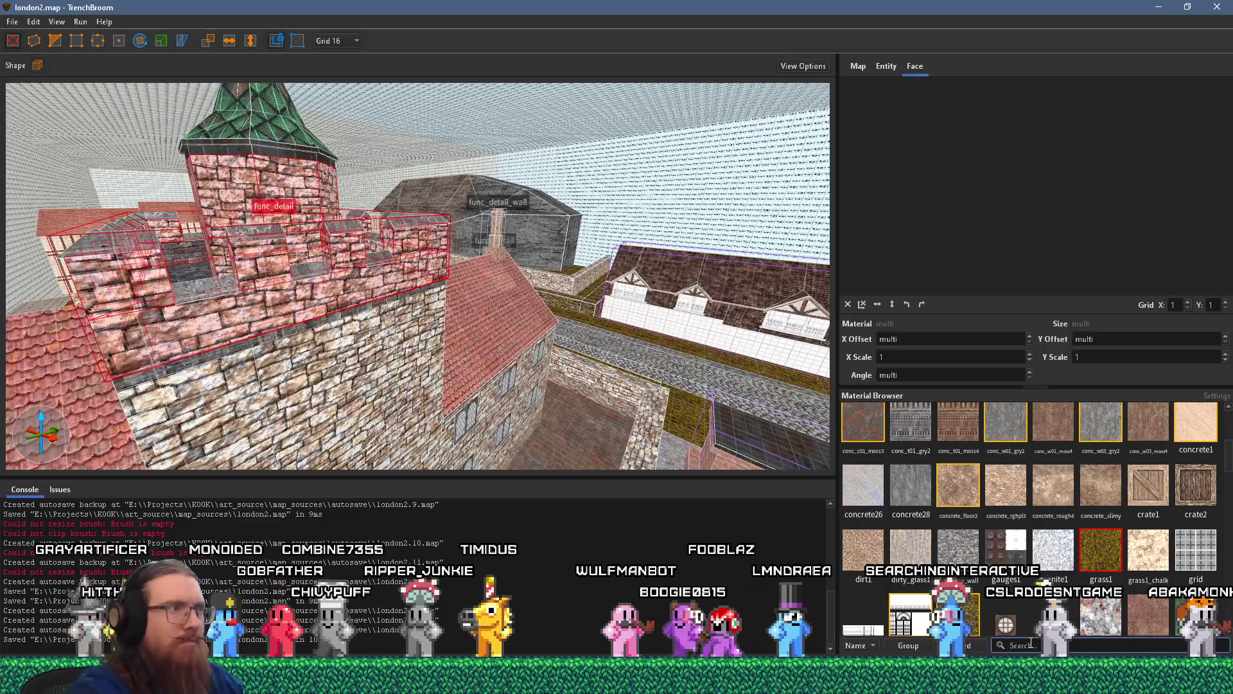
type("brick")
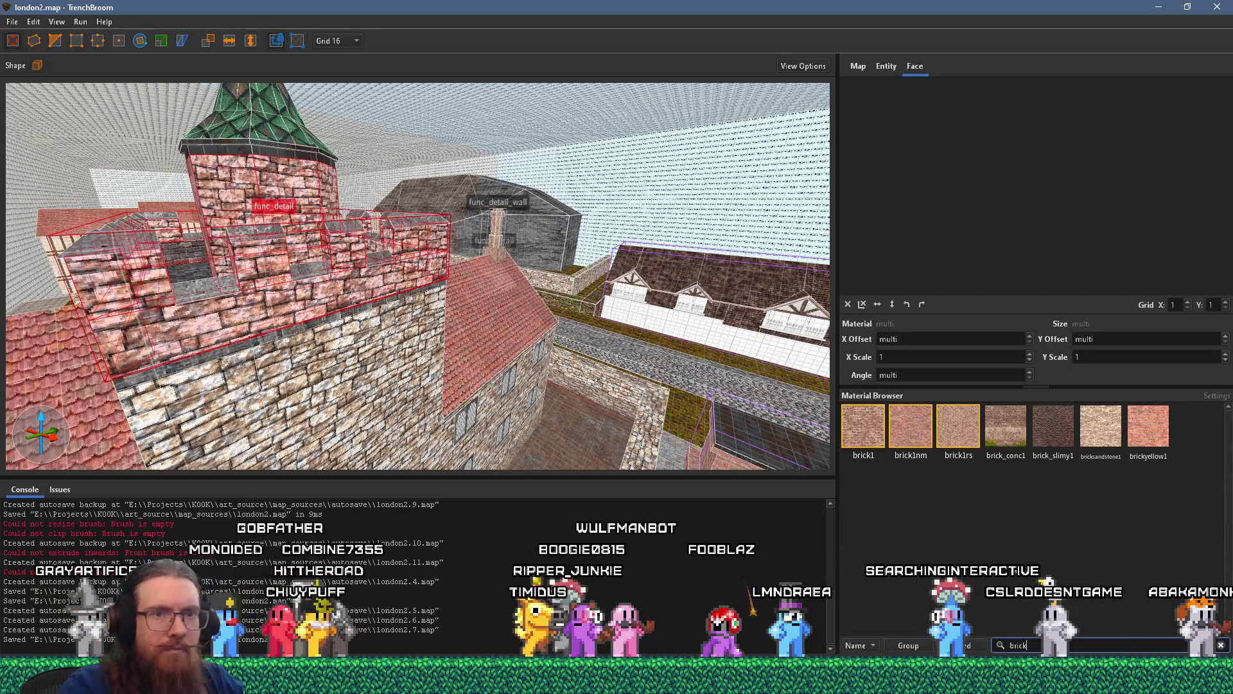
left_click(958, 425)
mouse_move(488, 403)
left_mouse_down()
mouse_move(344, 392)
mouse_move(339, 322)
mouse_move(30, 297)
mouse_move(148, 299)
left_mouse_up()
- Open the Ightham Mote photo full-size on Reddit, then return to TrenchBroom
key("alt+Tab")
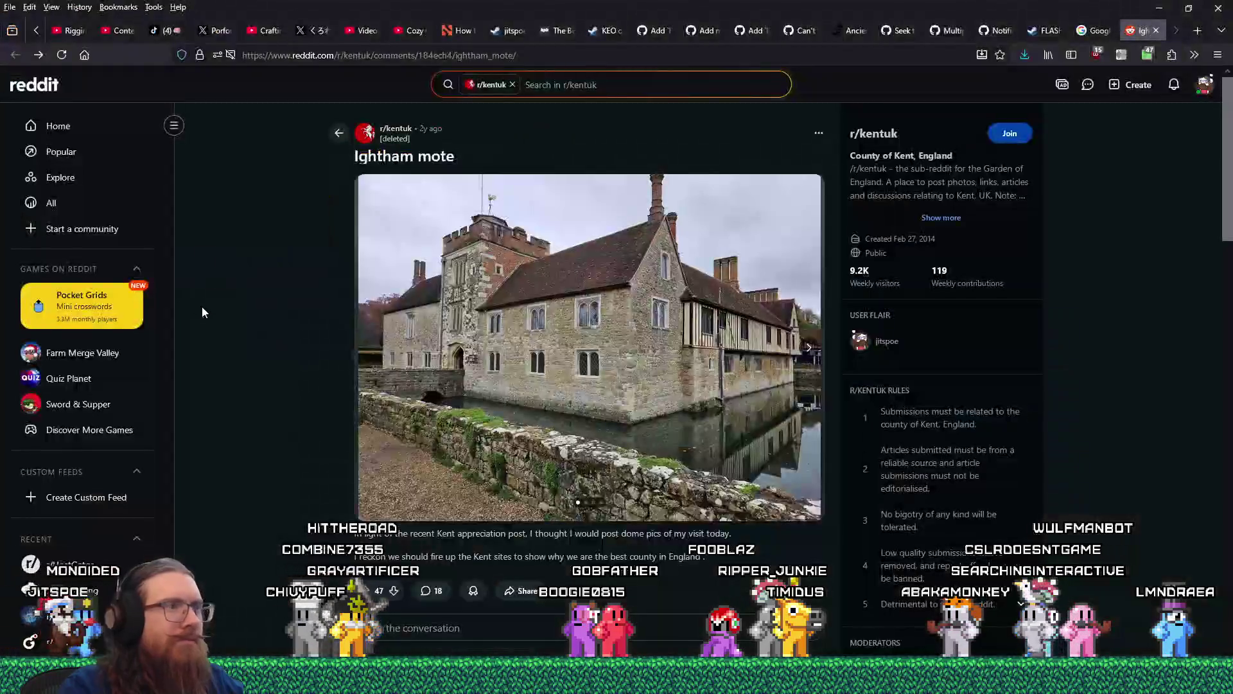
left_click(502, 284)
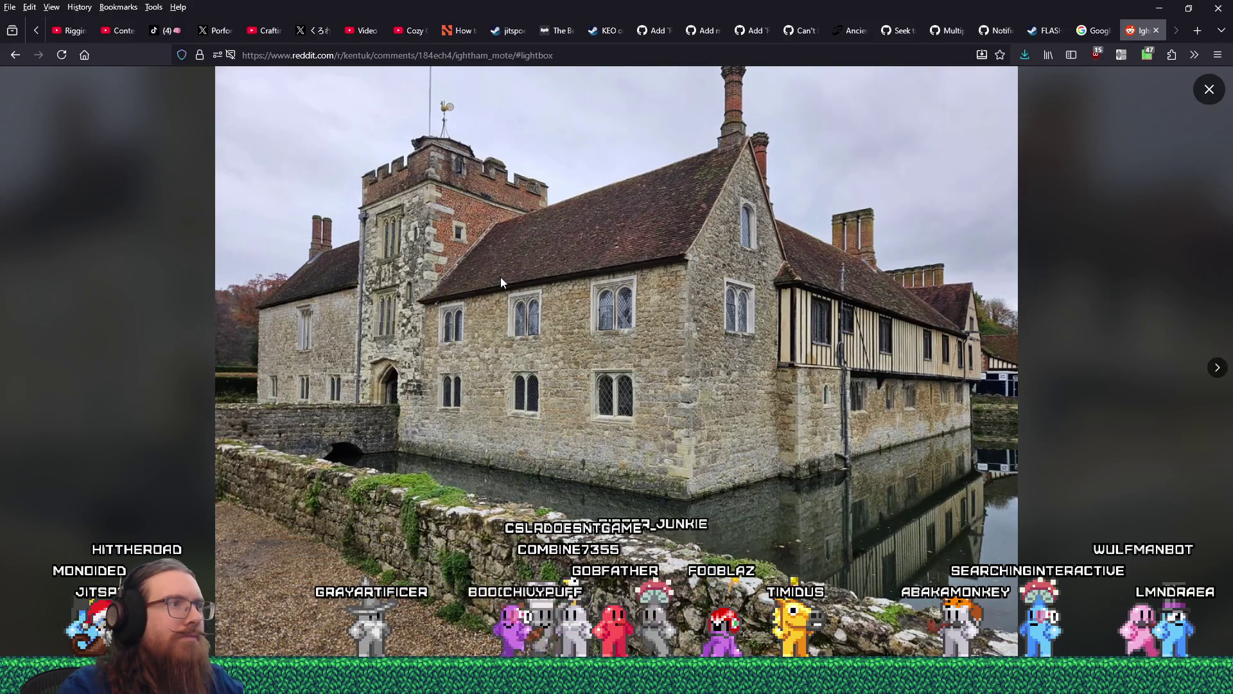
key("alt+Tab")
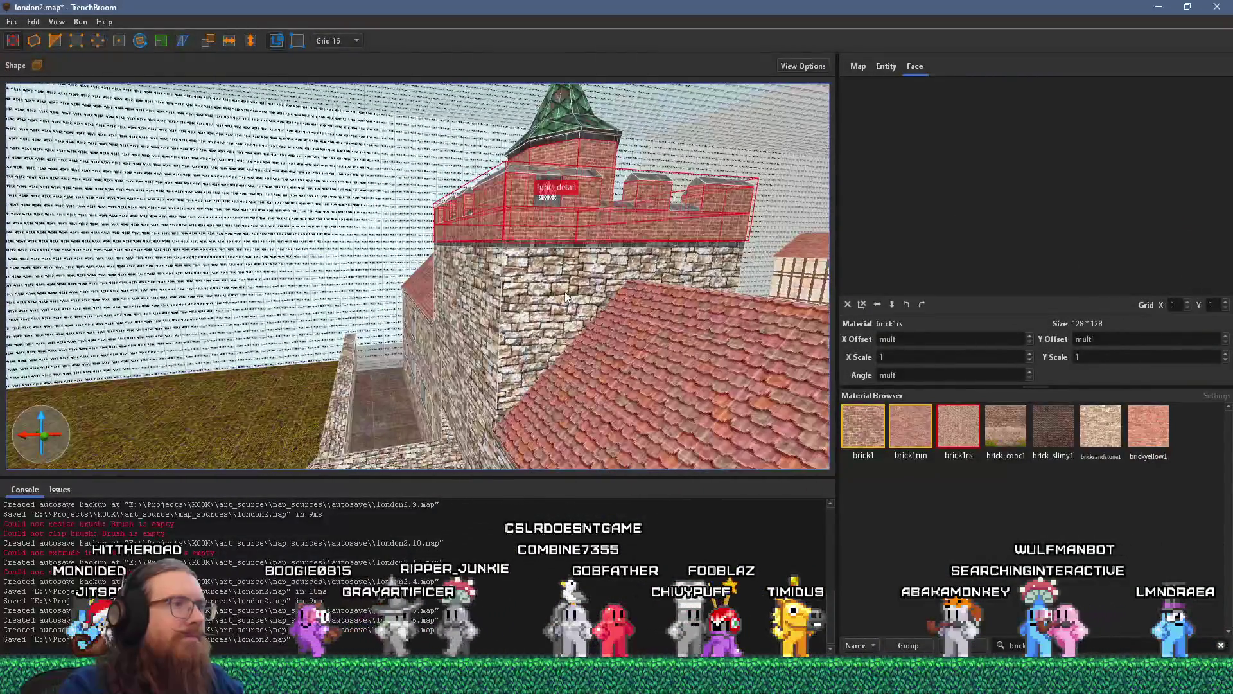
- Select the stonewall_var1 tower wall brush, move closer, then switch to the reference photo
left_click(525, 306)
mouse_move(495, 344)
left_mouse_down()
mouse_move(531, 329)
mouse_move(538, 427)
mouse_move(654, 421)
left_mouse_up()
key("alt+Tab")
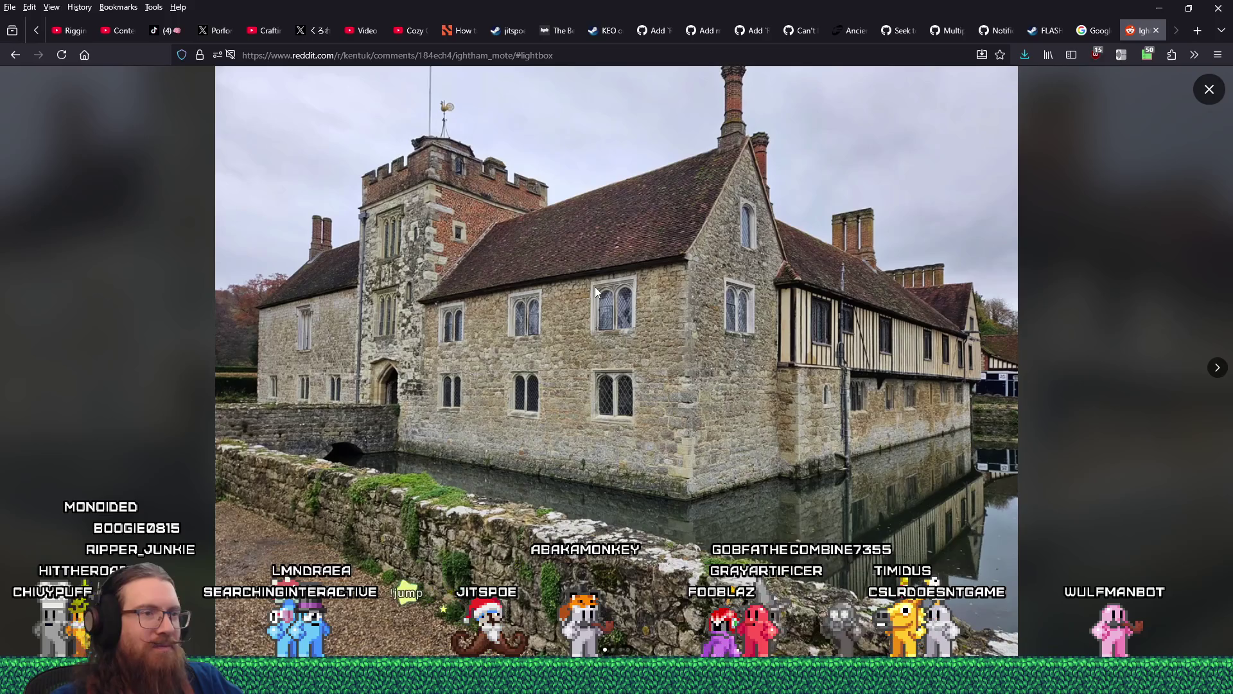
- Switch the tower's upper wall faces to brick1rs, checking against the Ightham Mote photo
key("alt+Tab")
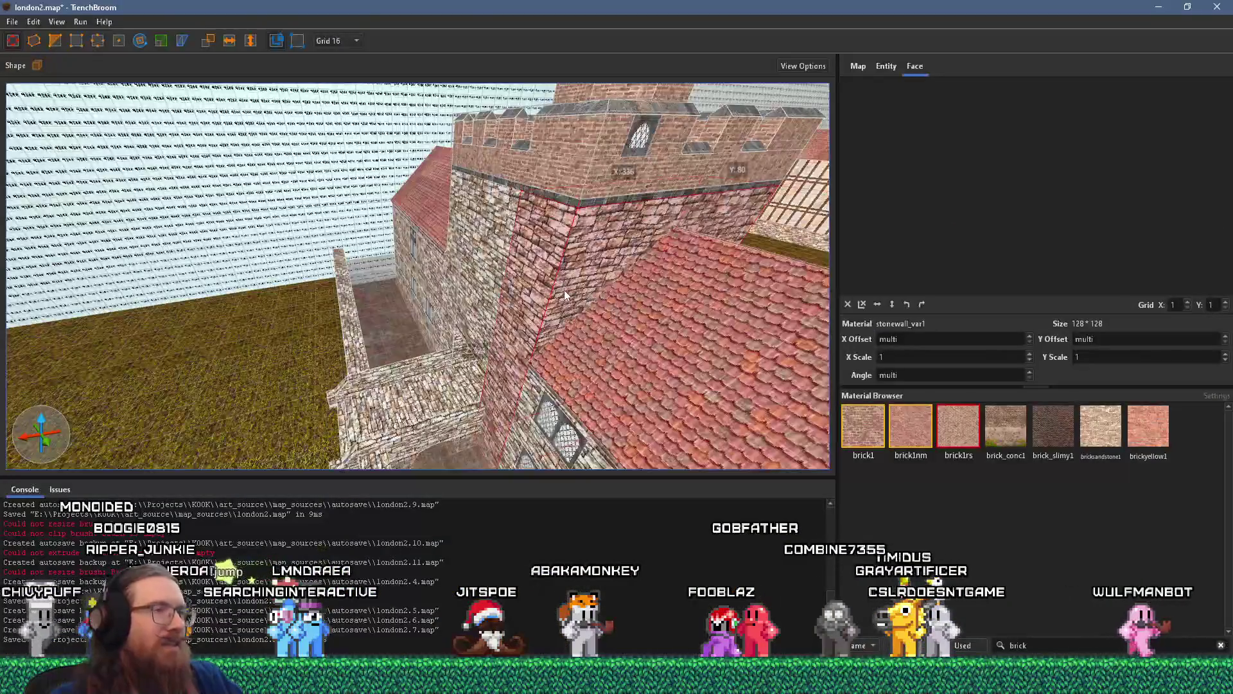
scroll(499, 269, "up", 3)
scroll(354, 227, "up", 4)
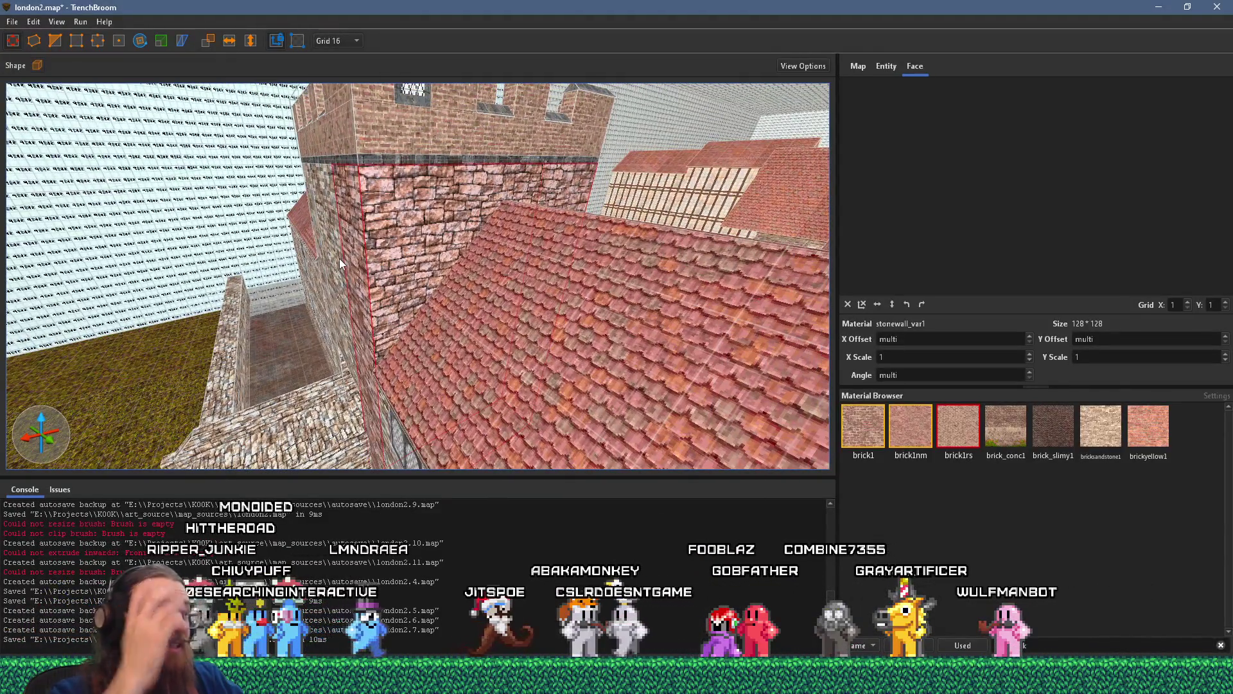
key("alt+Tab")
key("alt+Tab")
scroll(409, 286, "up", 2)
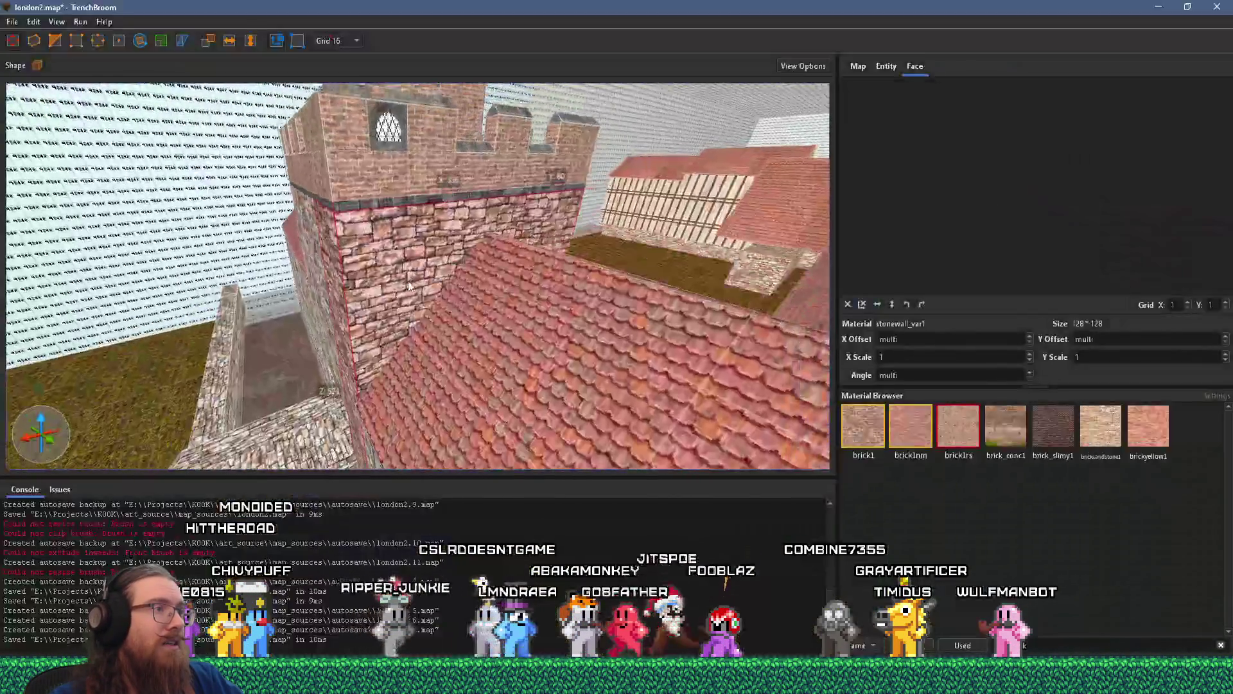
scroll(386, 273, "up", 3)
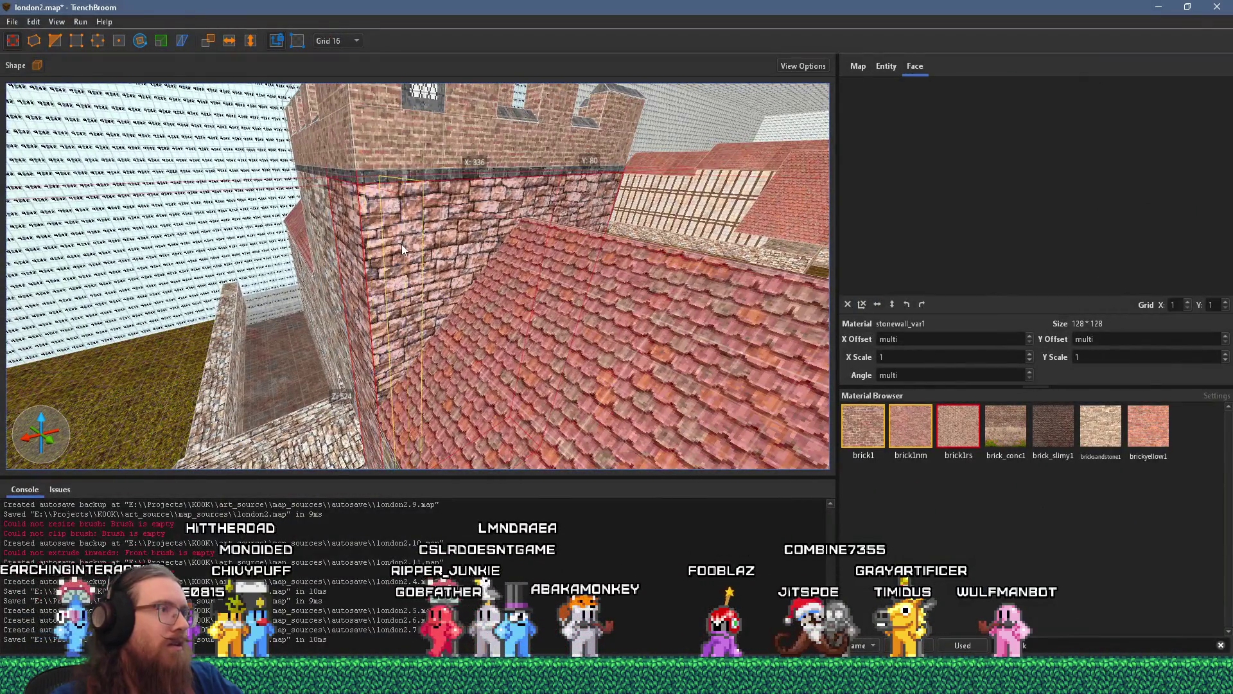
key("ctrl+z")
scroll(411, 207, "up", 2)
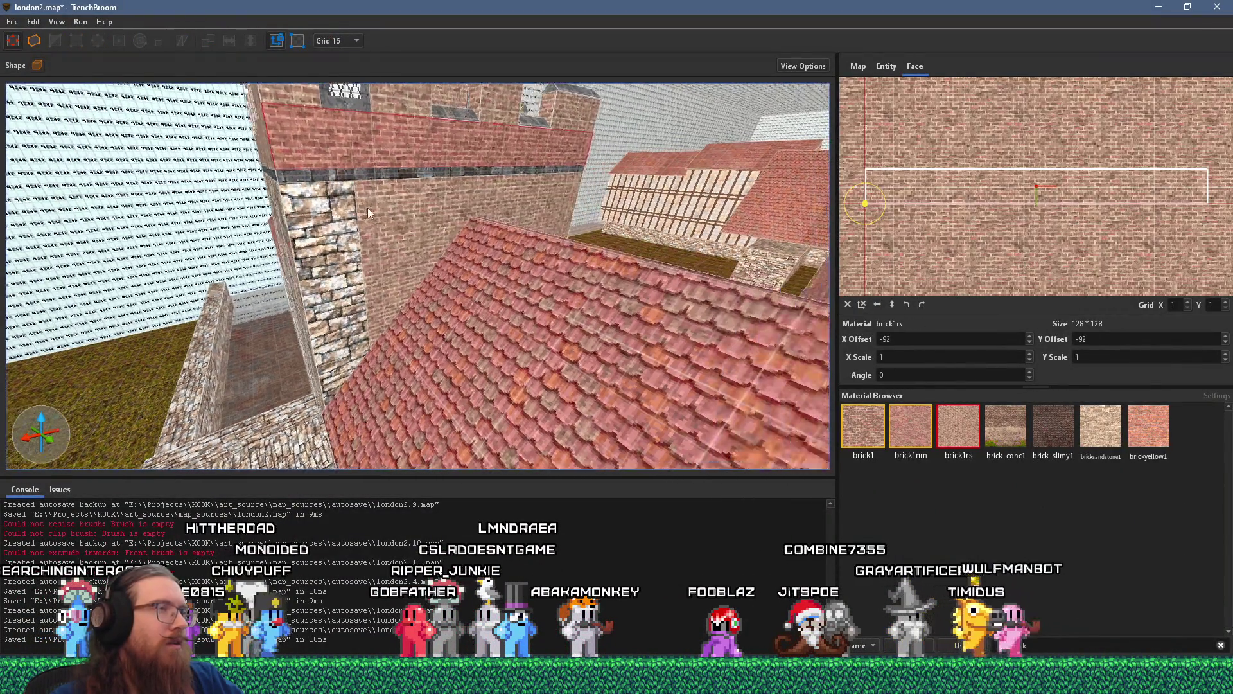
mouse_move(367, 213)
left_mouse_down()
mouse_move(270, 207)
mouse_move(559, 225)
left_mouse_up()
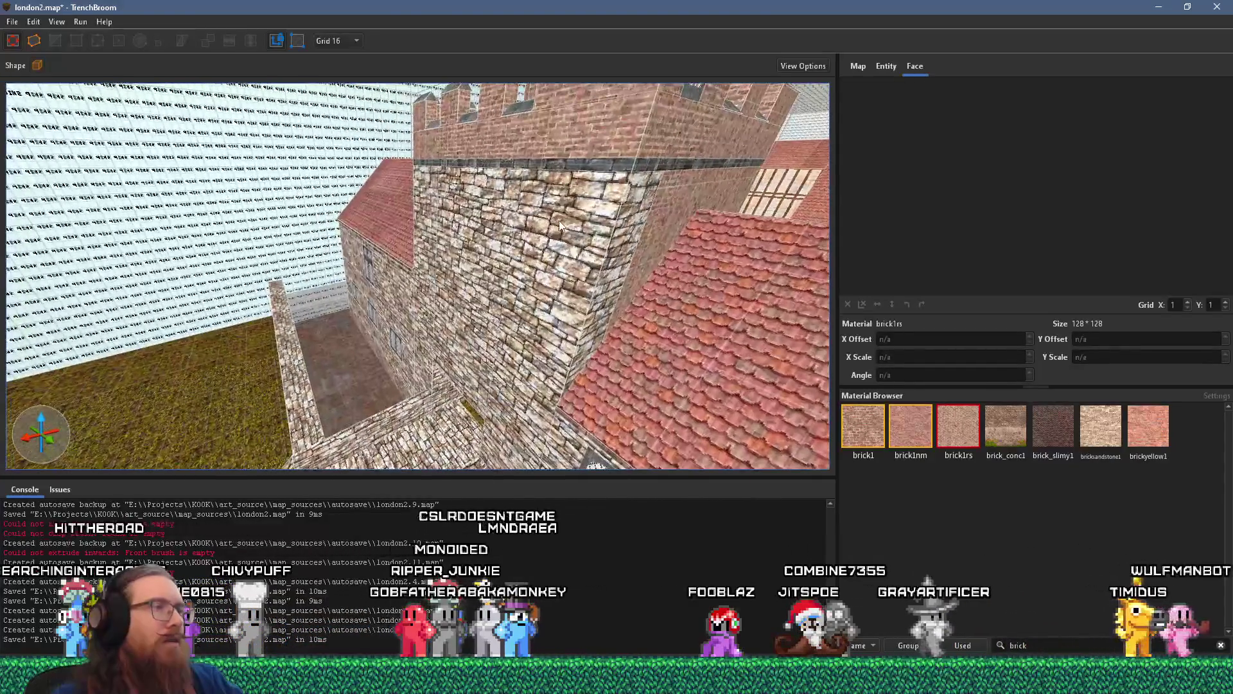
key("alt+Tab")
key("alt+Tab")
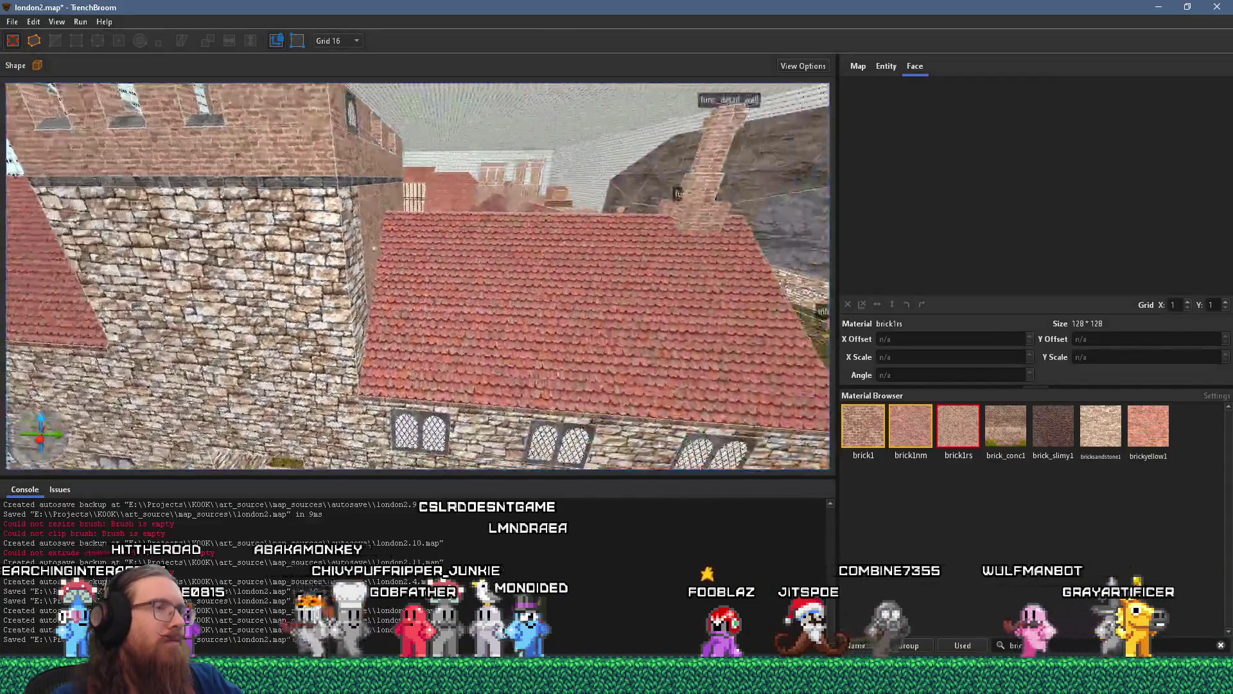
- Inspect the alley wall and a brick1rs face's alignment, then compare with the reference photo
left_click_drag(373, 248, 640, 300)
left_click(418, 251)
left_click_drag(409, 282, 661, 260)
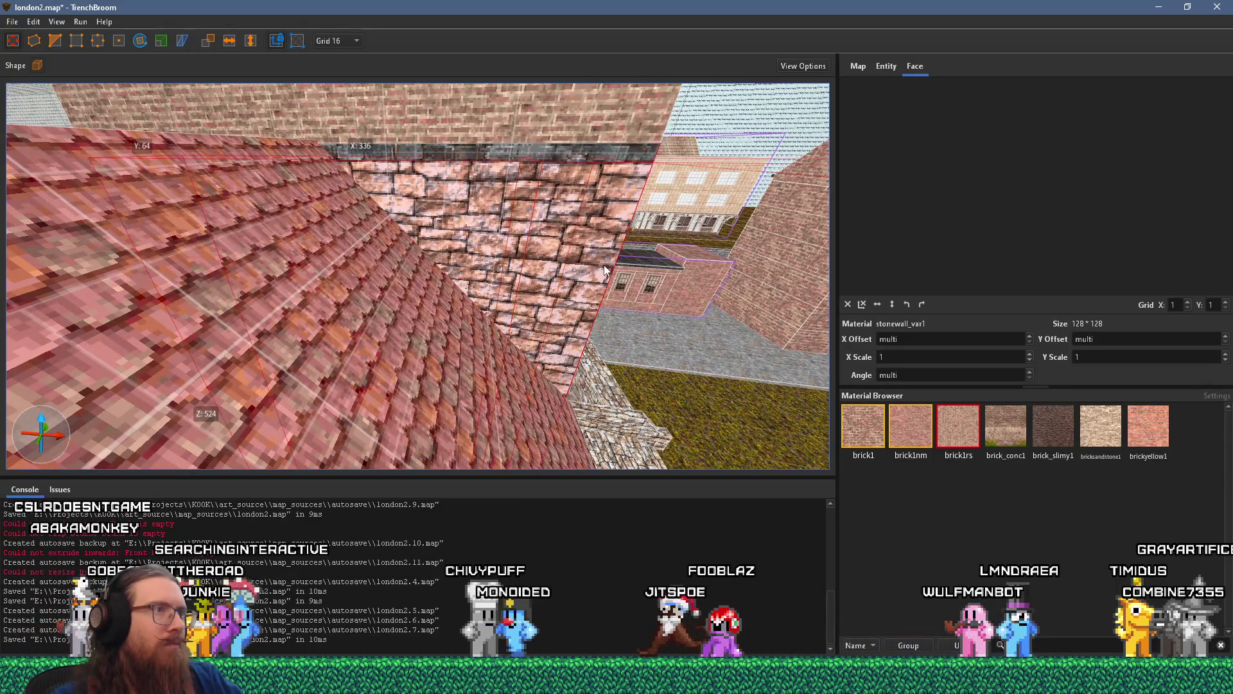
left_click(500, 128, "shift")
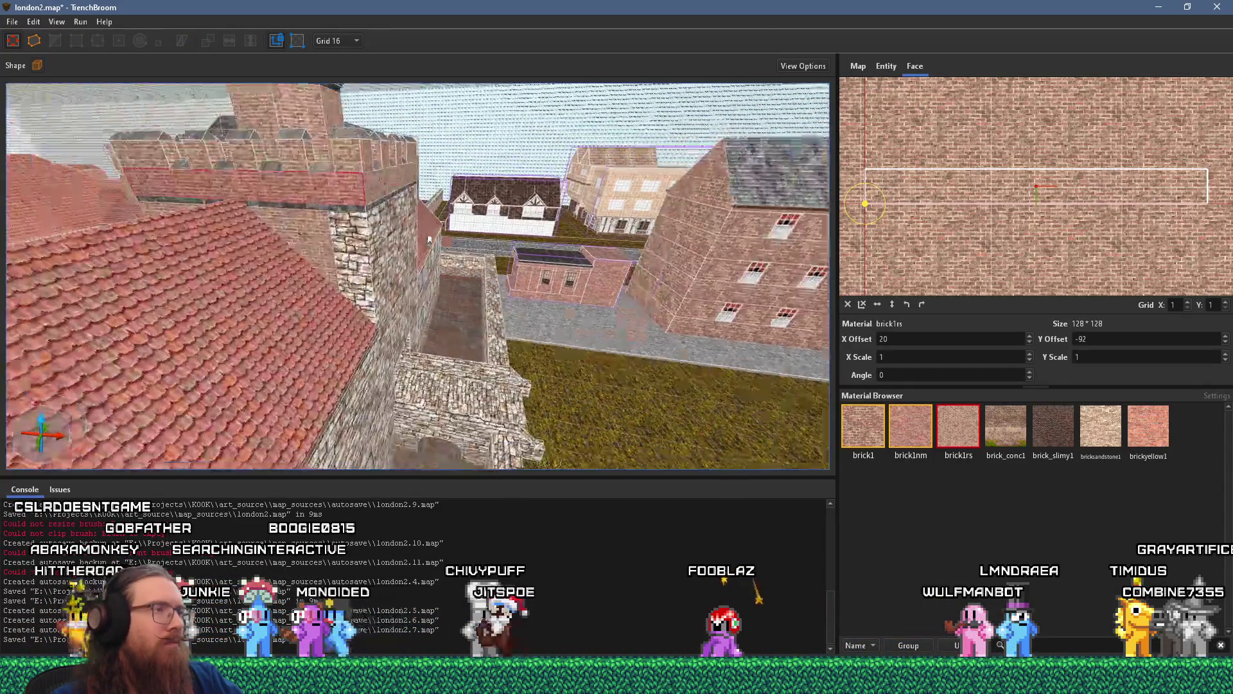
key("Escape")
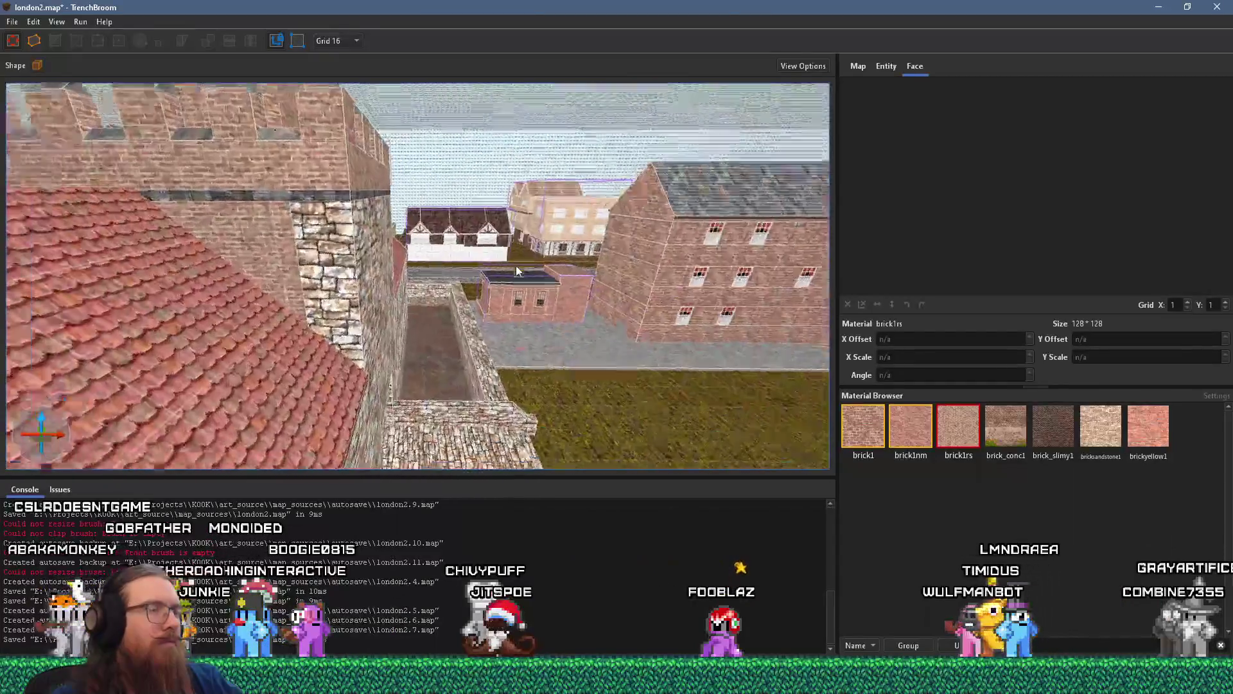
mouse_move(515, 265)
left_mouse_down()
mouse_move(777, 248)
mouse_move(244, 206)
left_mouse_up()
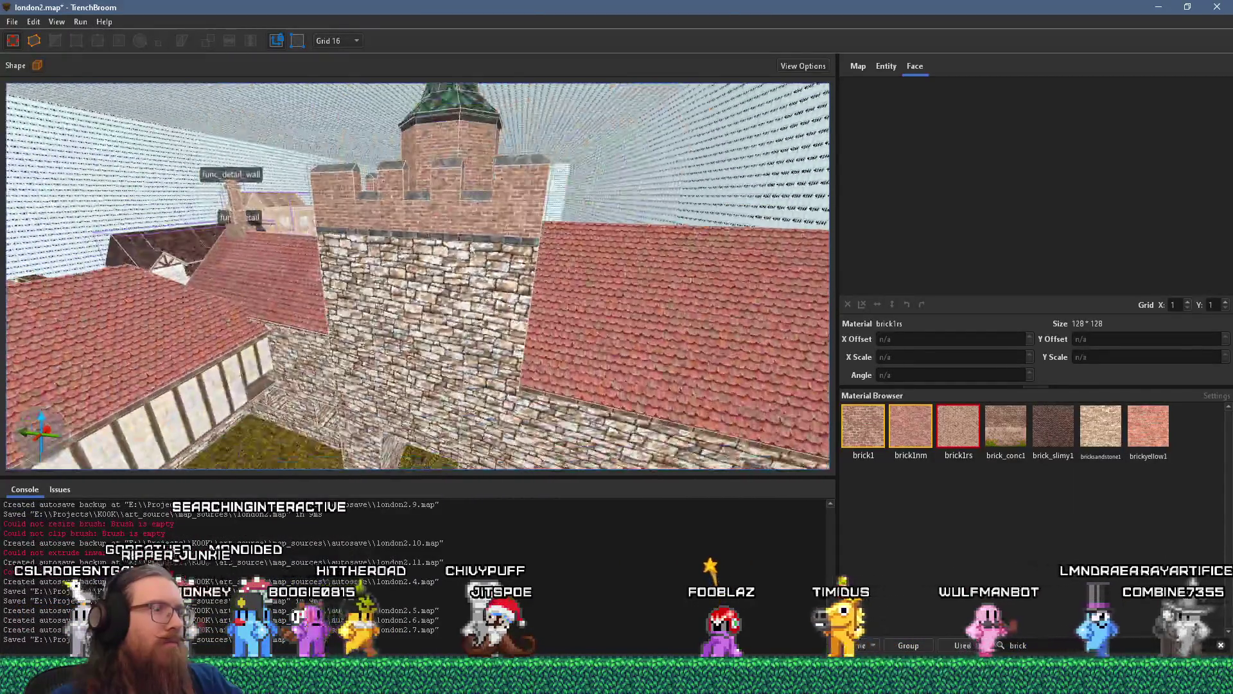
key("alt+Tab")
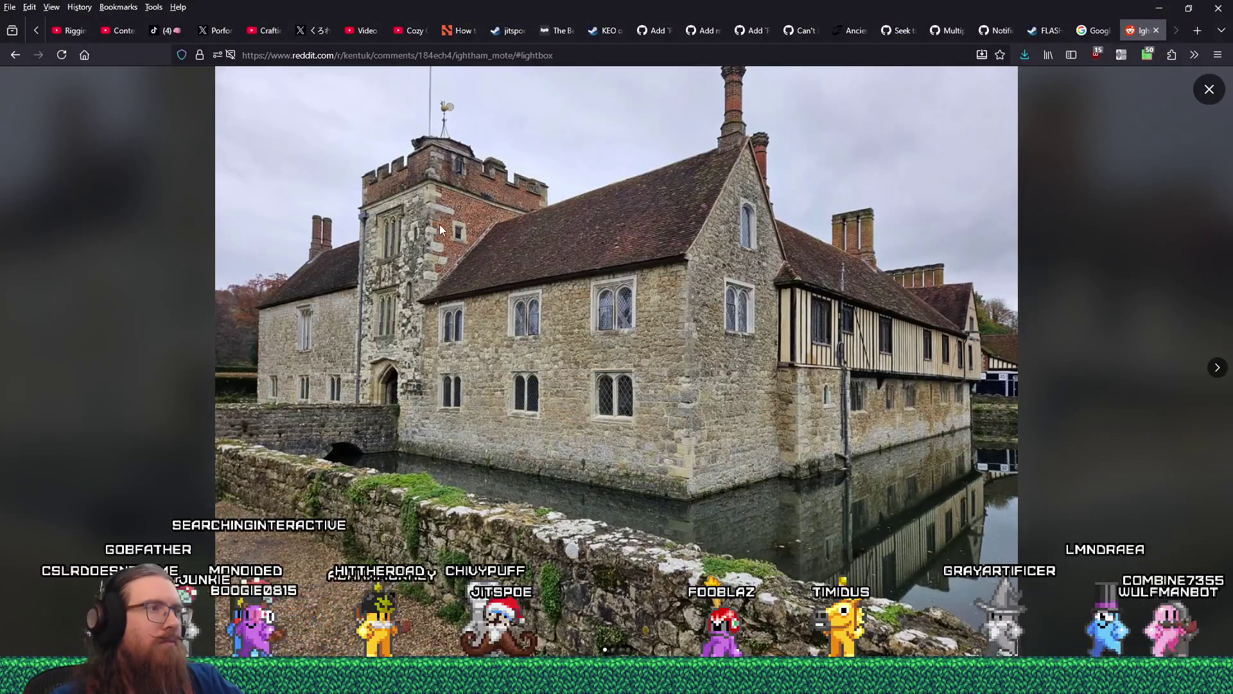
- Glance at the wall and courtyard in TrenchBroom, then bring the Ightham Mote browser window forward
key("alt+Tab")
mouse_move(486, 226)
left_mouse_down()
mouse_move(441, 61)
mouse_move(84, 48)
left_mouse_up()
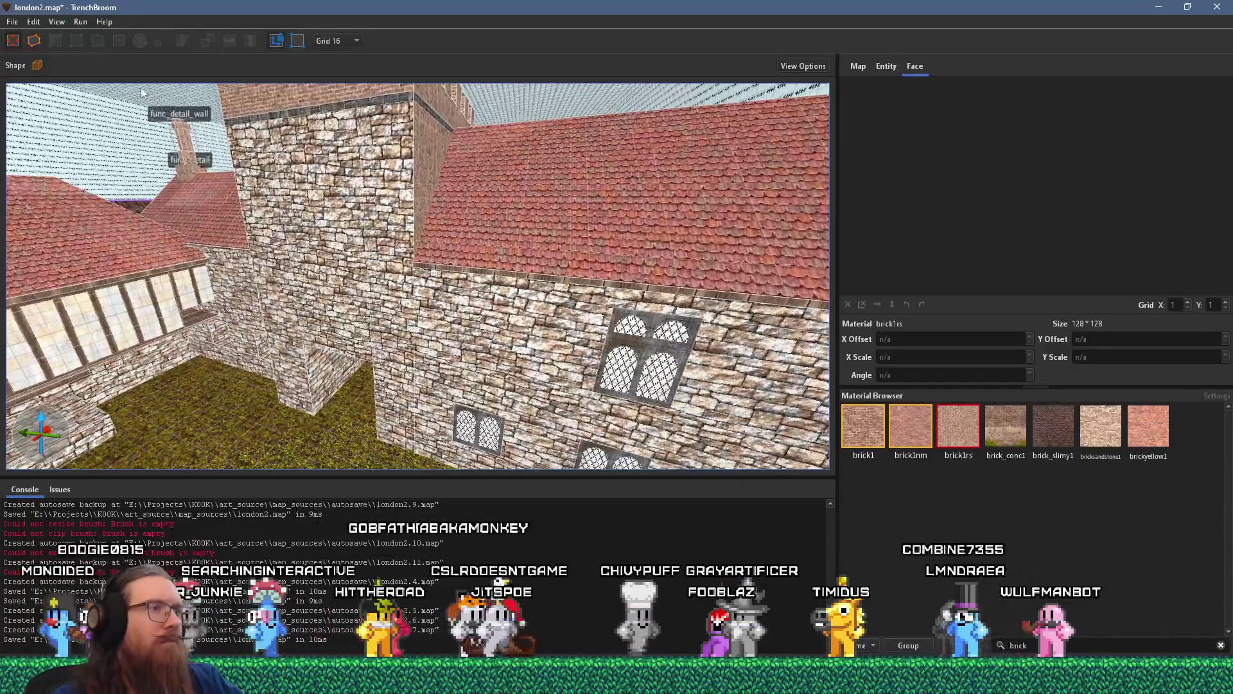
key("alt+Tab")
key("alt+Tab")
key("alt+shift+Tab")
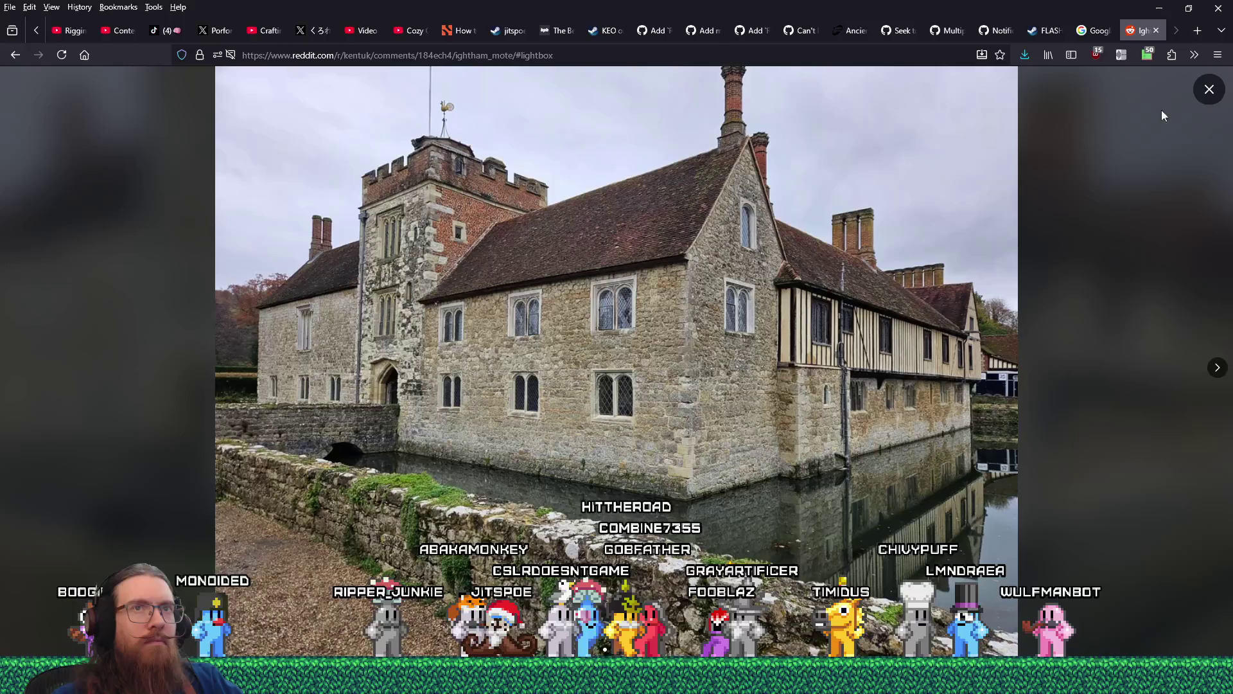
- Close the enlarged photo and show the downloaded Ightham Mote image in its folder
left_click(1206, 90)
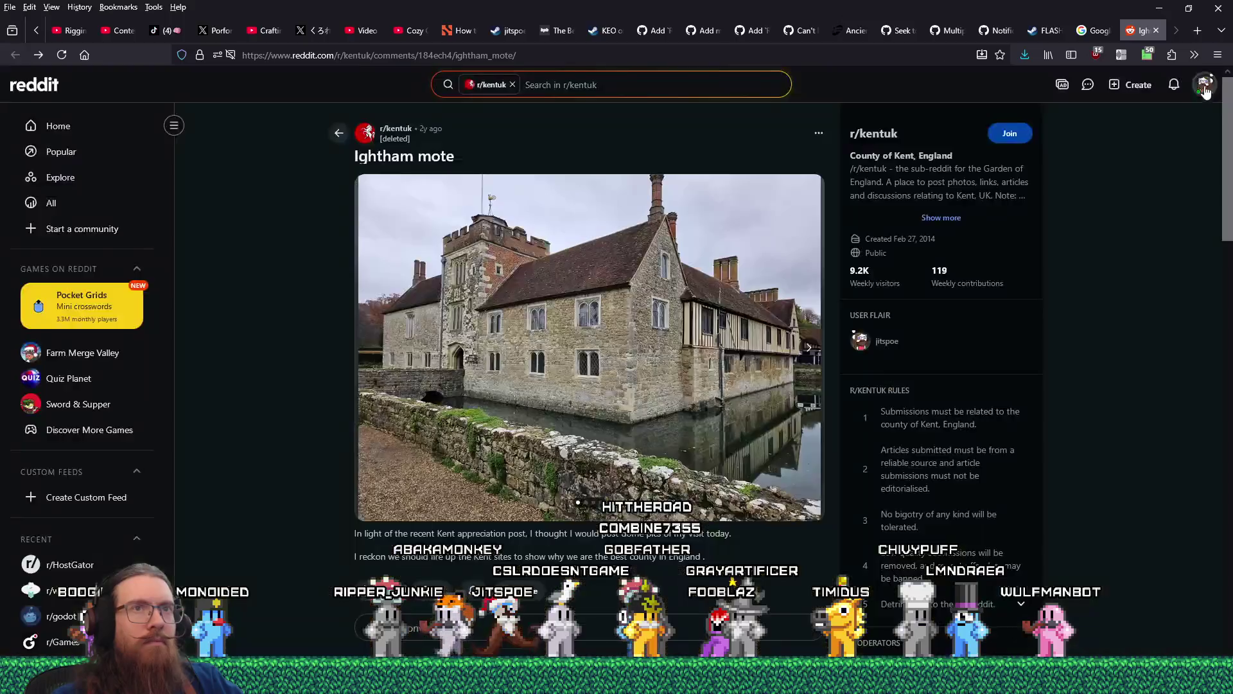
left_click(1023, 57)
left_click(1016, 86)
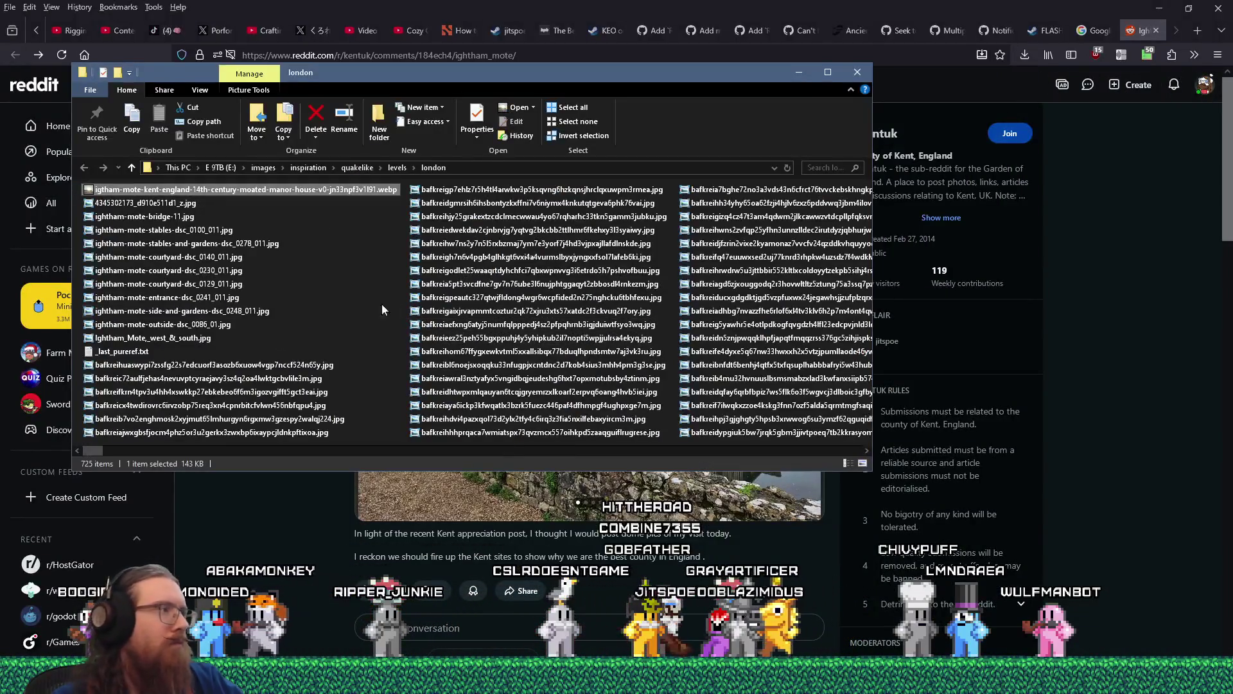
key("alt+Tab")
key("Tab")
key("Tab")
key("Tab")
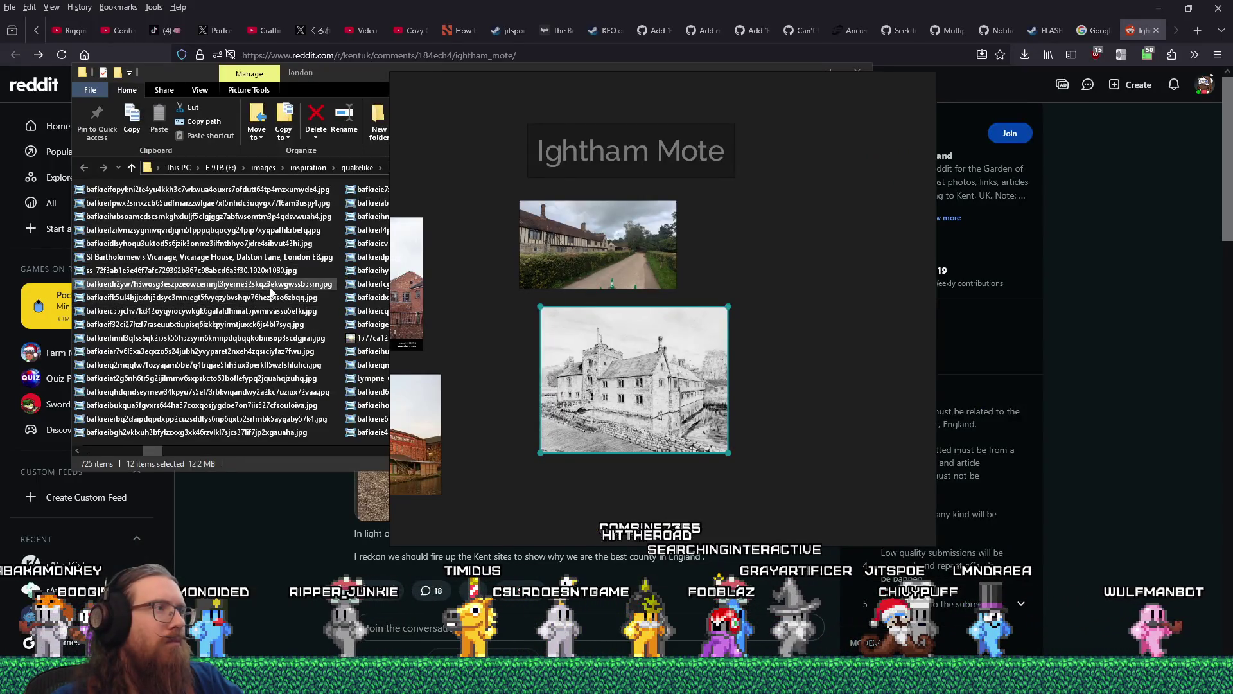
- Drop twelve Ightham Mote images onto the PureRef board and shrink the new grid
mouse_move(279, 292)
left_mouse_down()
mouse_move(271, 279)
mouse_move(789, 411)
left_mouse_up()
scroll(646, 260, "down", 5)
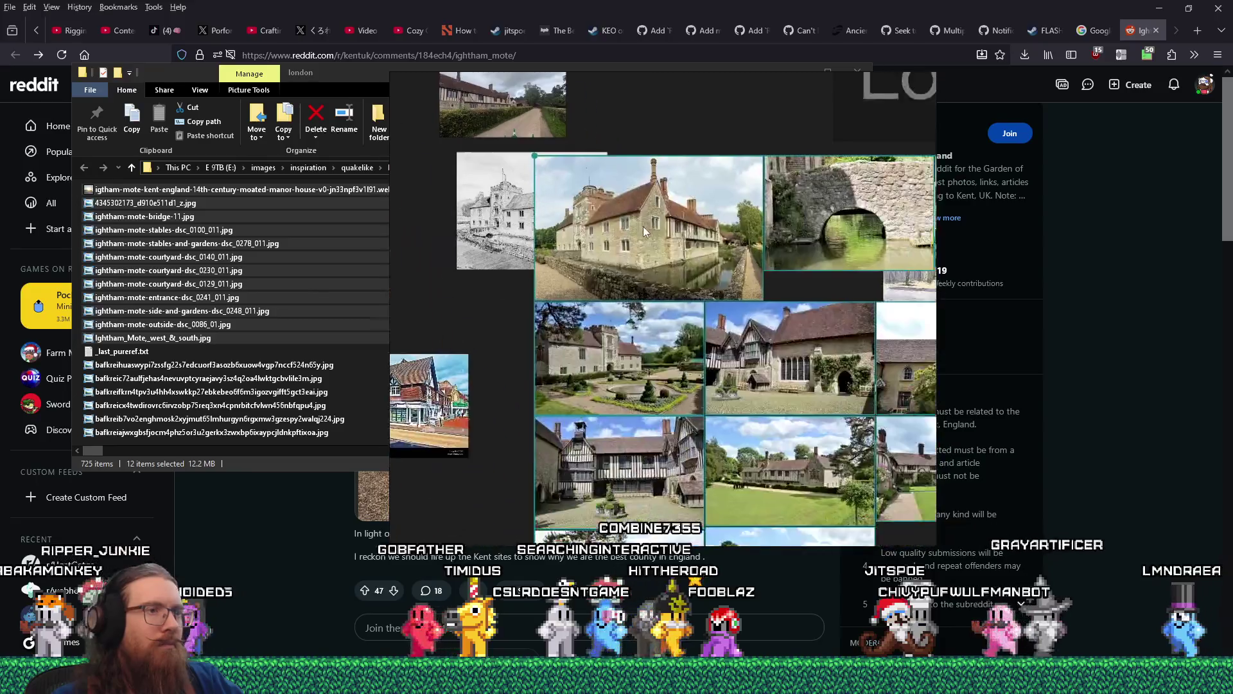
scroll(647, 260, "down", 5)
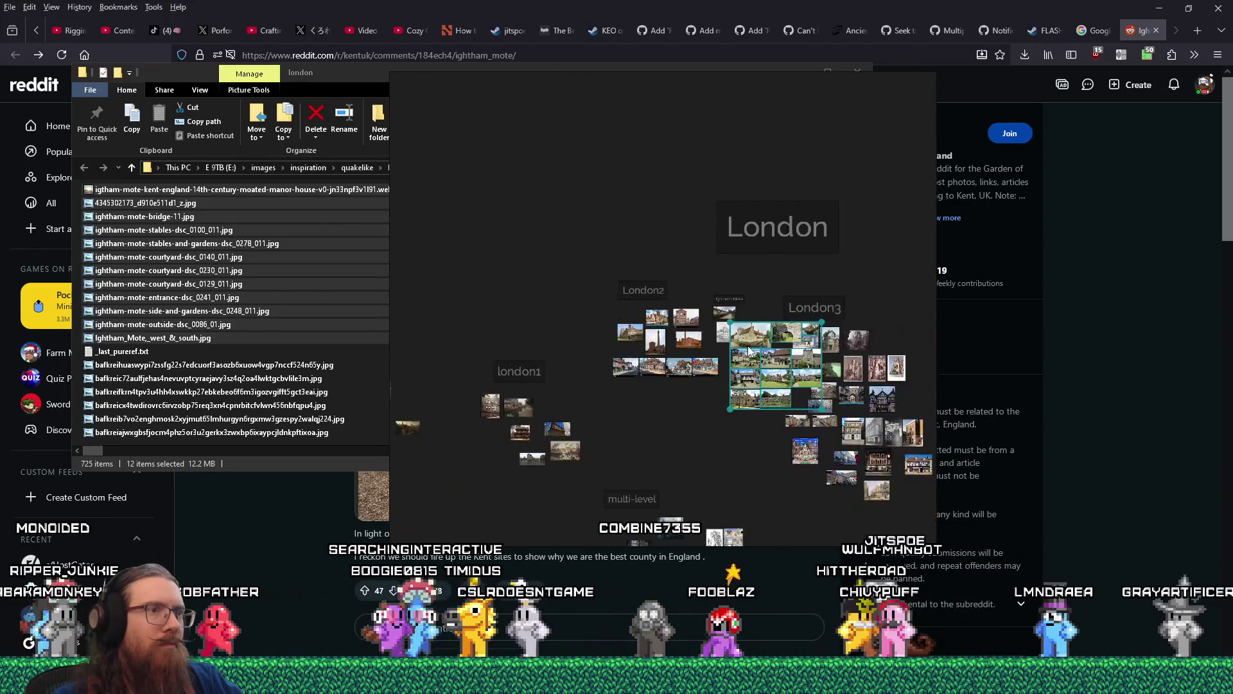
scroll(748, 351, "up", 3)
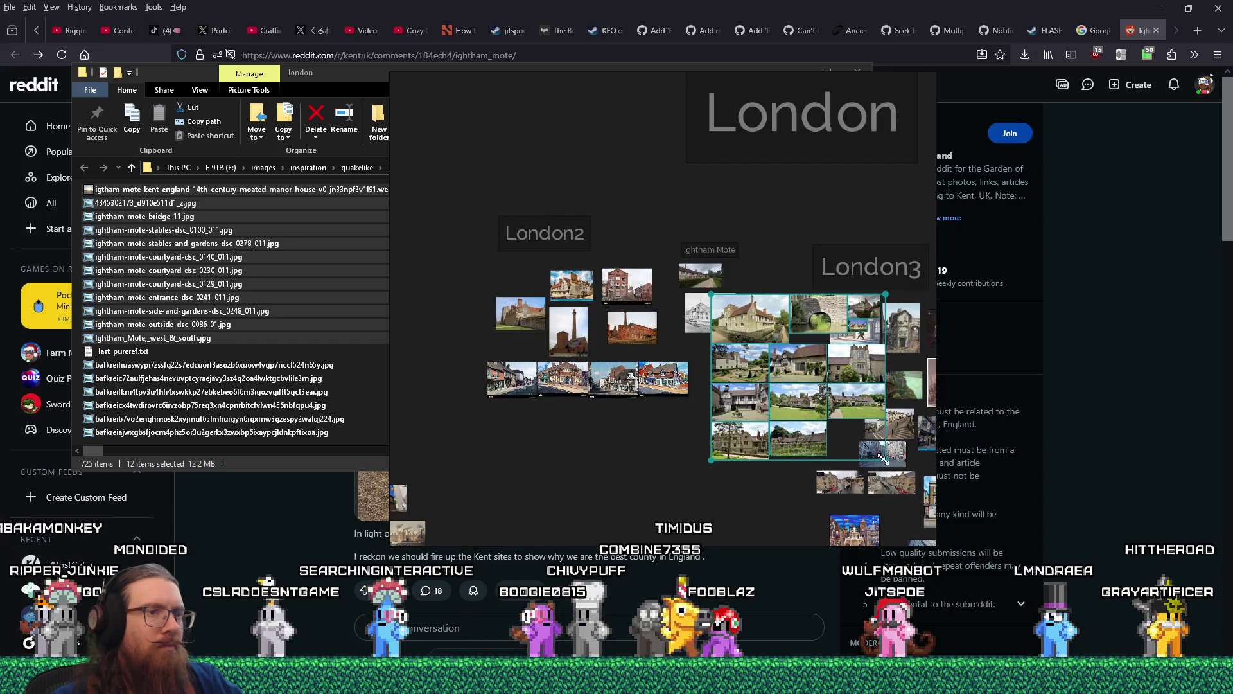
left_click_drag(883, 458, 838, 416)
- Normalize the Ightham Mote photos to equal widths and arrange them into a tidy grid
right_click(762, 374)
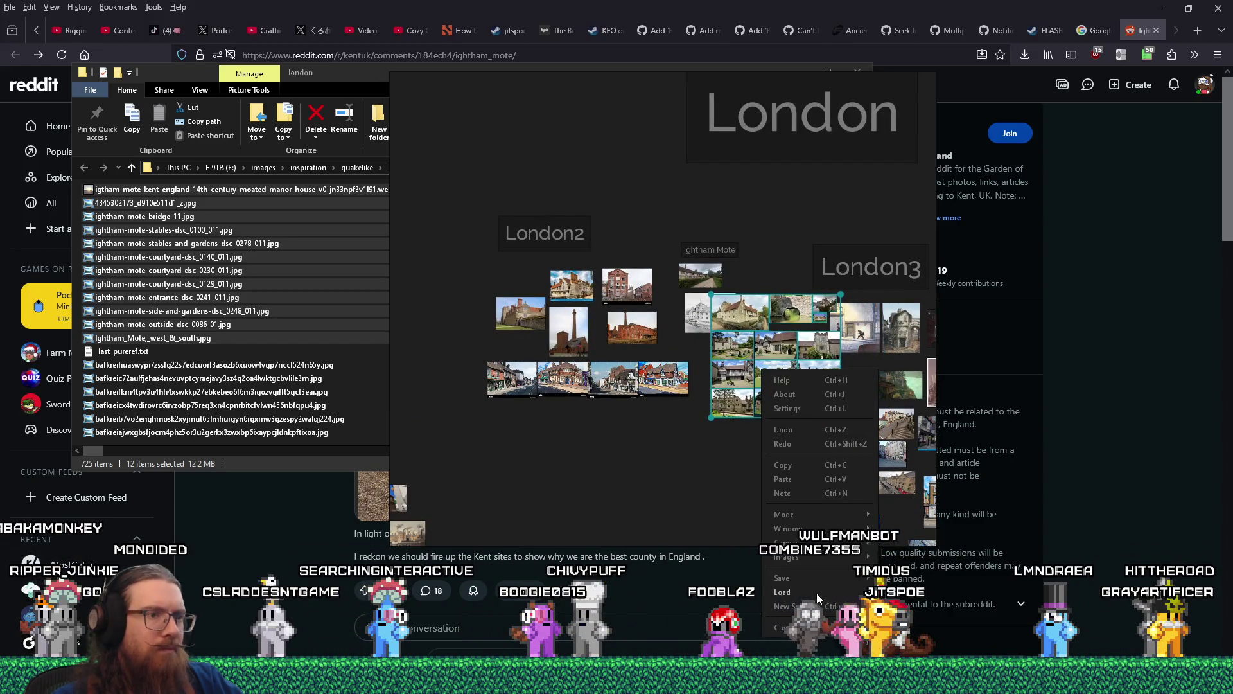
mouse_move(808, 561)
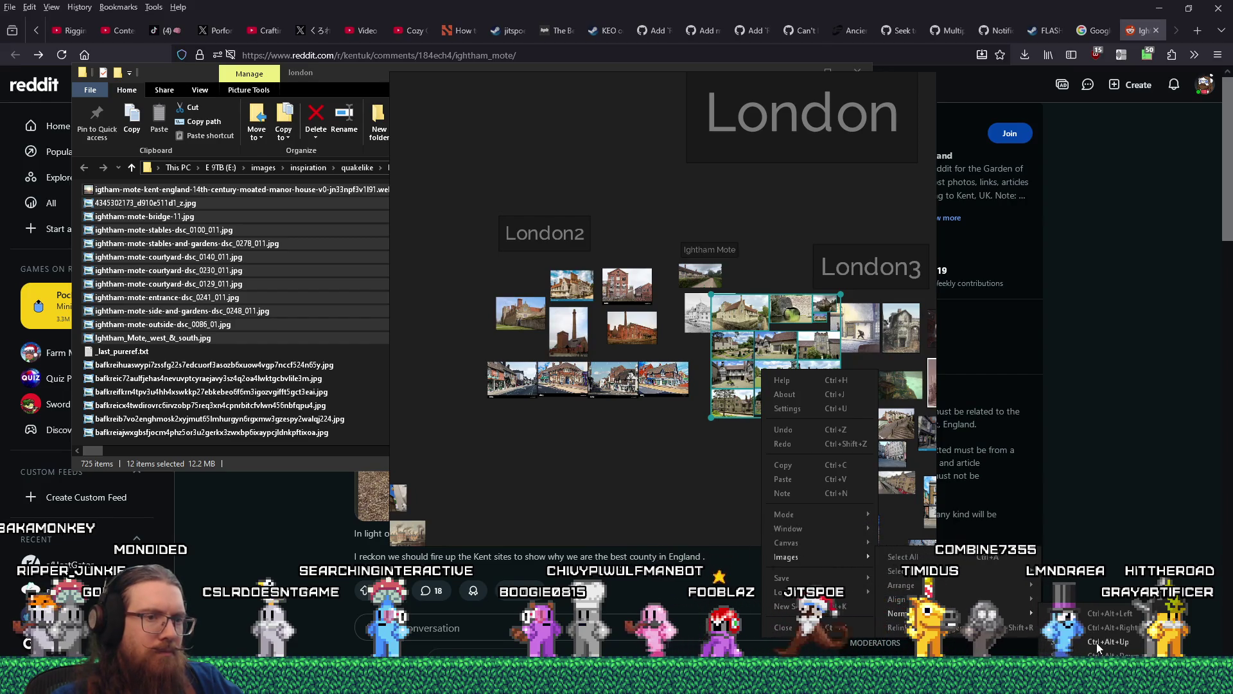
left_click(1098, 627)
scroll(721, 403, "up", 5)
scroll(721, 403, "down", 4)
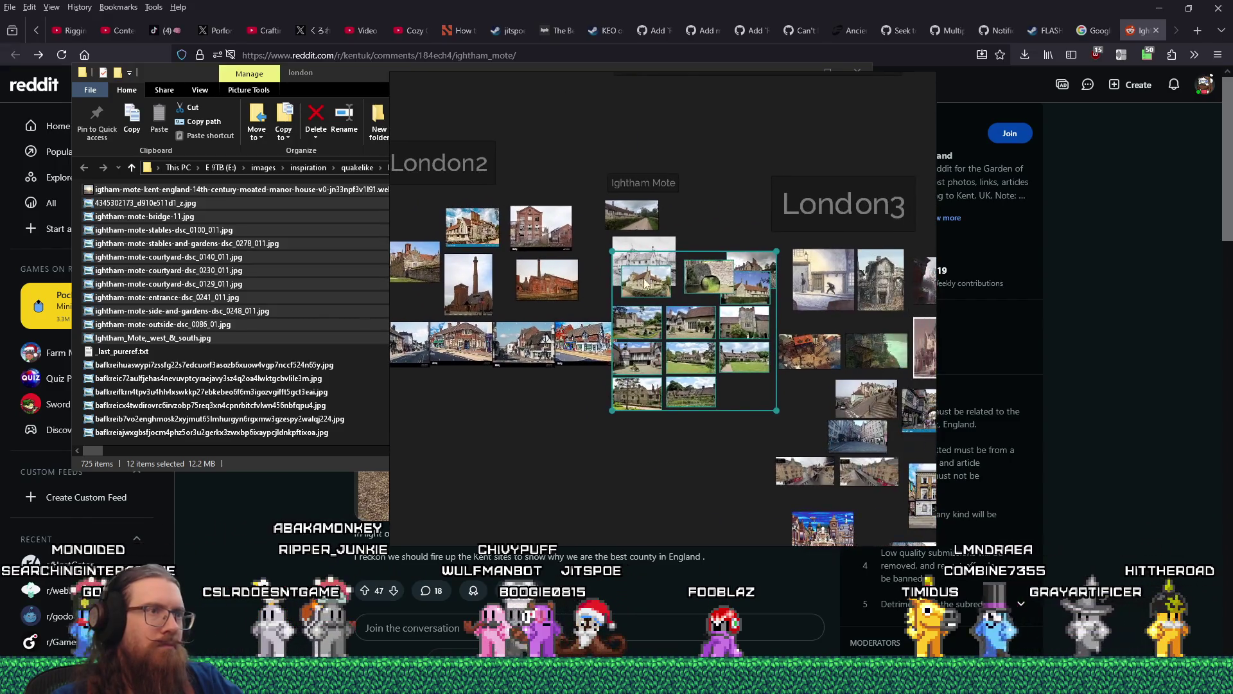
left_click_drag(617, 210, 656, 251)
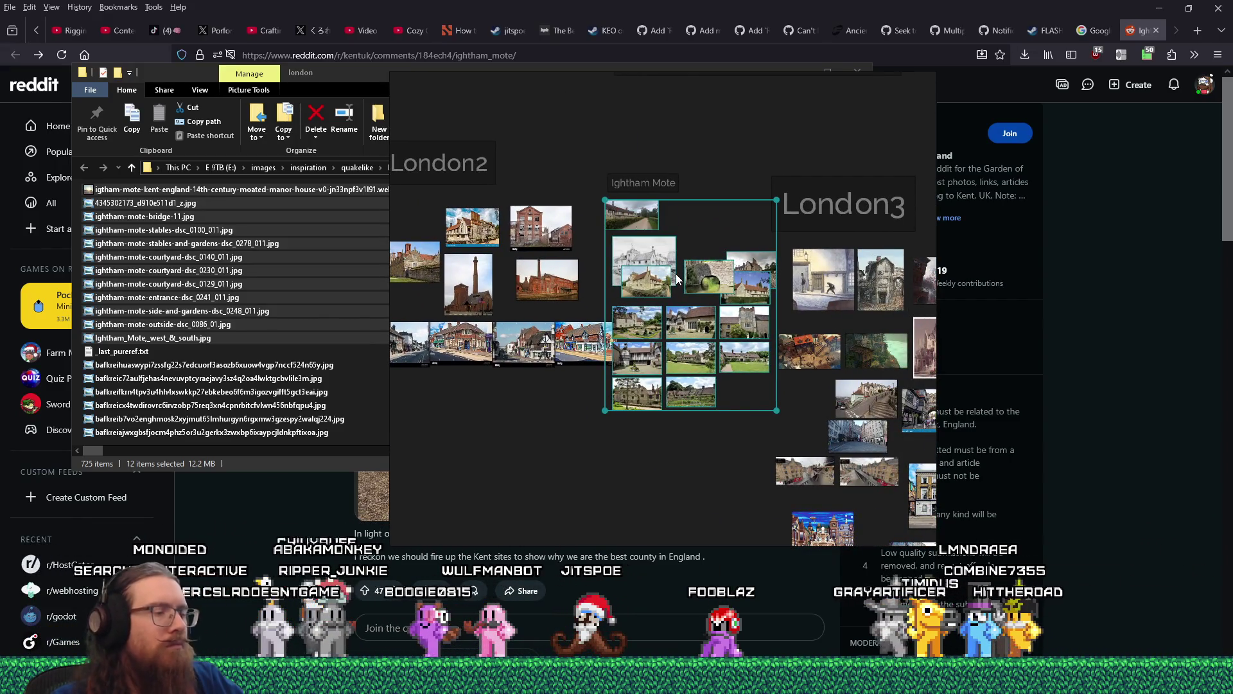
key("ctrl+p")
- Move the London2 group up and left, and shift the other image groups leftward
left_click_drag(678, 278, 773, 313)
scroll(772, 313, "down", 2)
left_click_drag(508, 198, 727, 380)
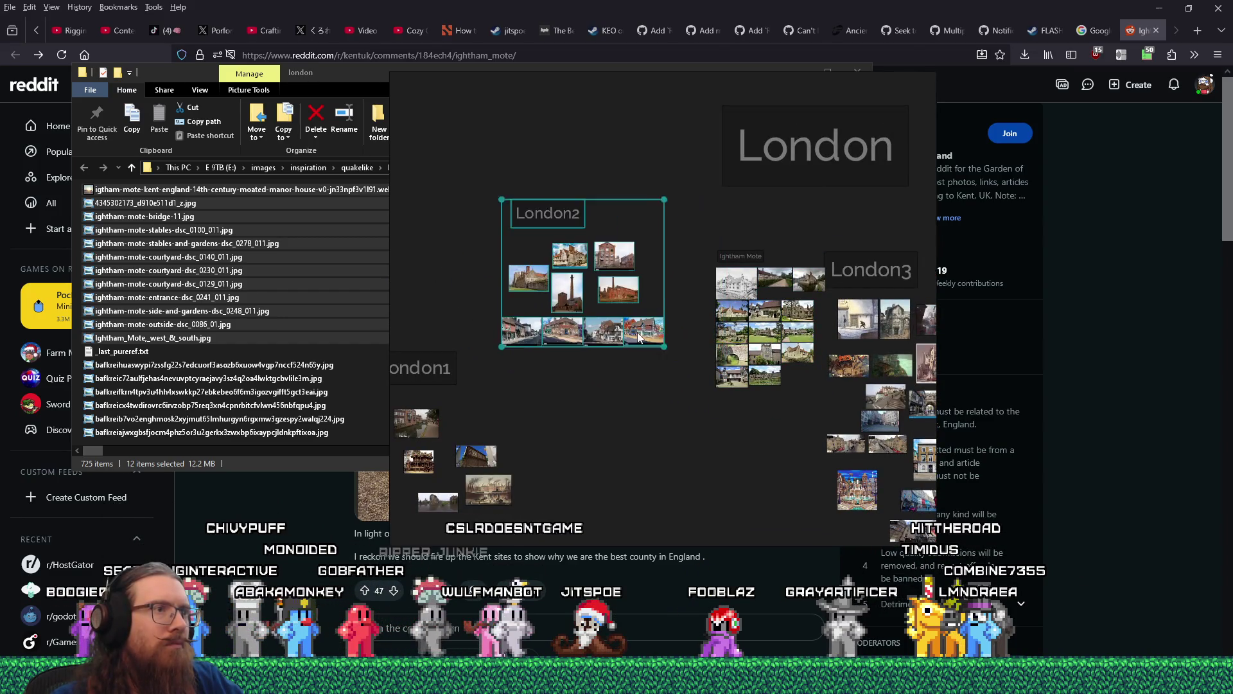
left_click_drag(648, 338, 556, 286)
scroll(730, 291, "down", 5)
left_click_drag(700, 308, 823, 275)
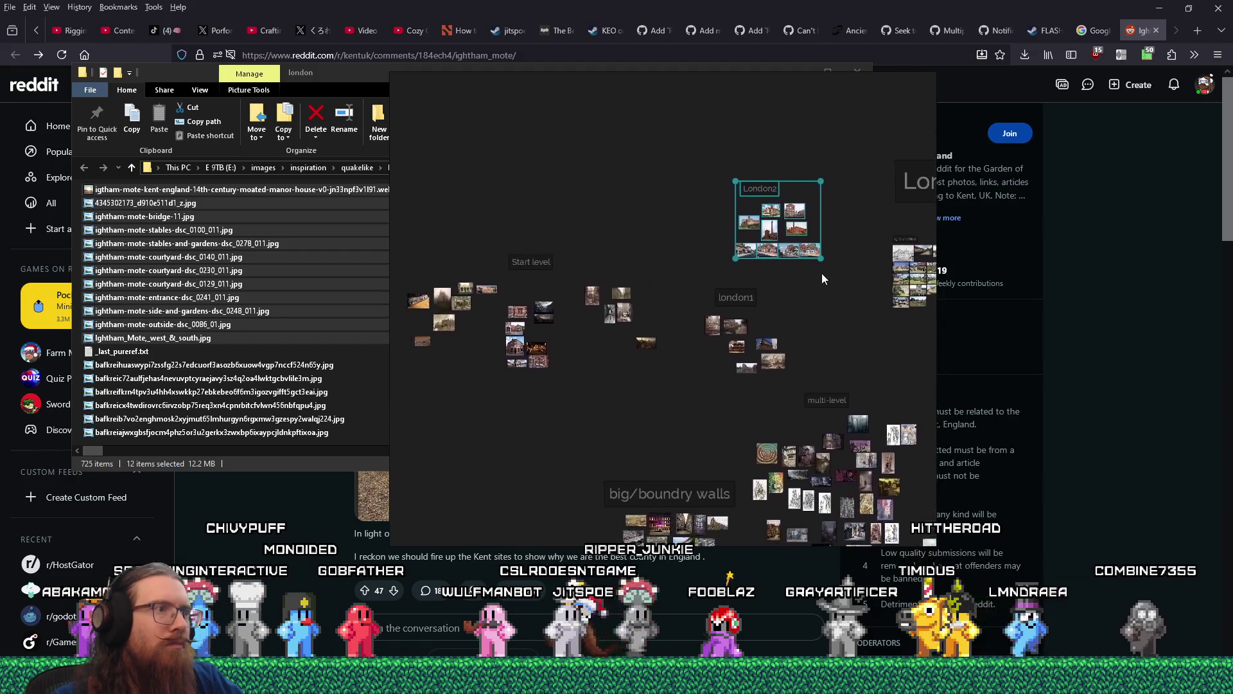
mouse_move(420, 247)
left_mouse_down()
mouse_move(441, 267)
mouse_move(766, 356)
left_mouse_up()
mouse_move(829, 334)
left_mouse_down()
mouse_move(742, 264)
mouse_move(742, 284)
left_mouse_up()
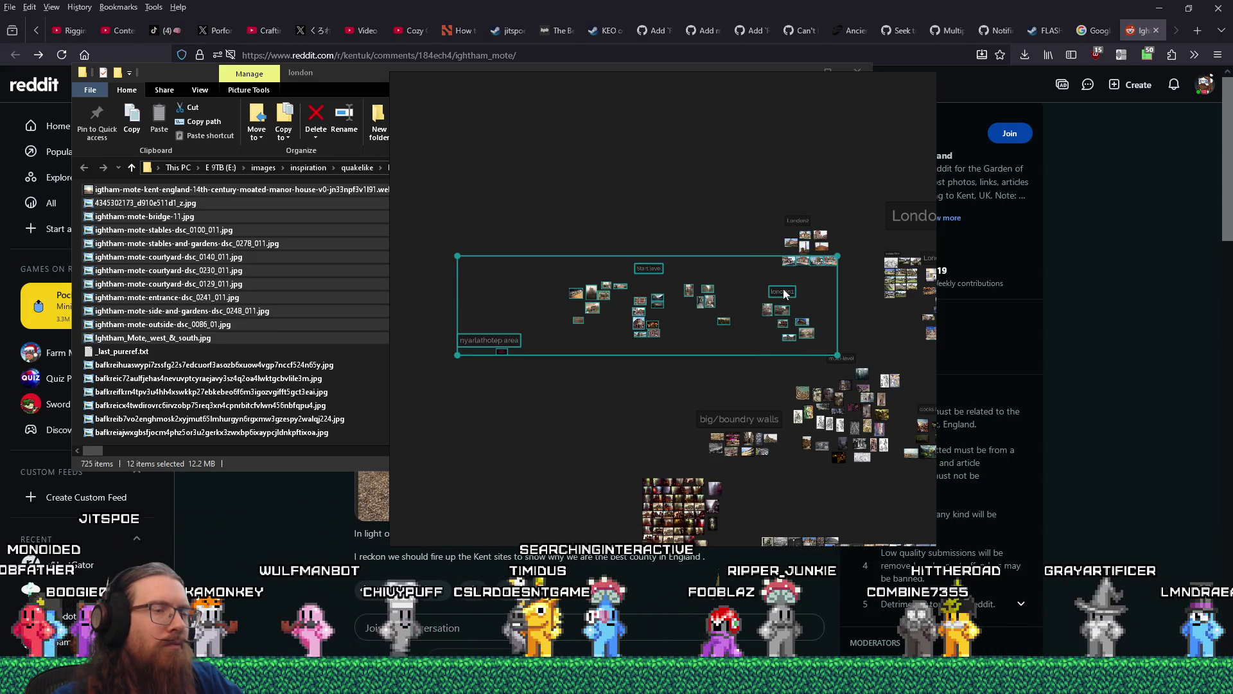
mouse_move(456, 385)
left_mouse_down()
mouse_move(584, 311)
mouse_move(805, 290)
left_mouse_up()
scroll(710, 317, "down", 4)
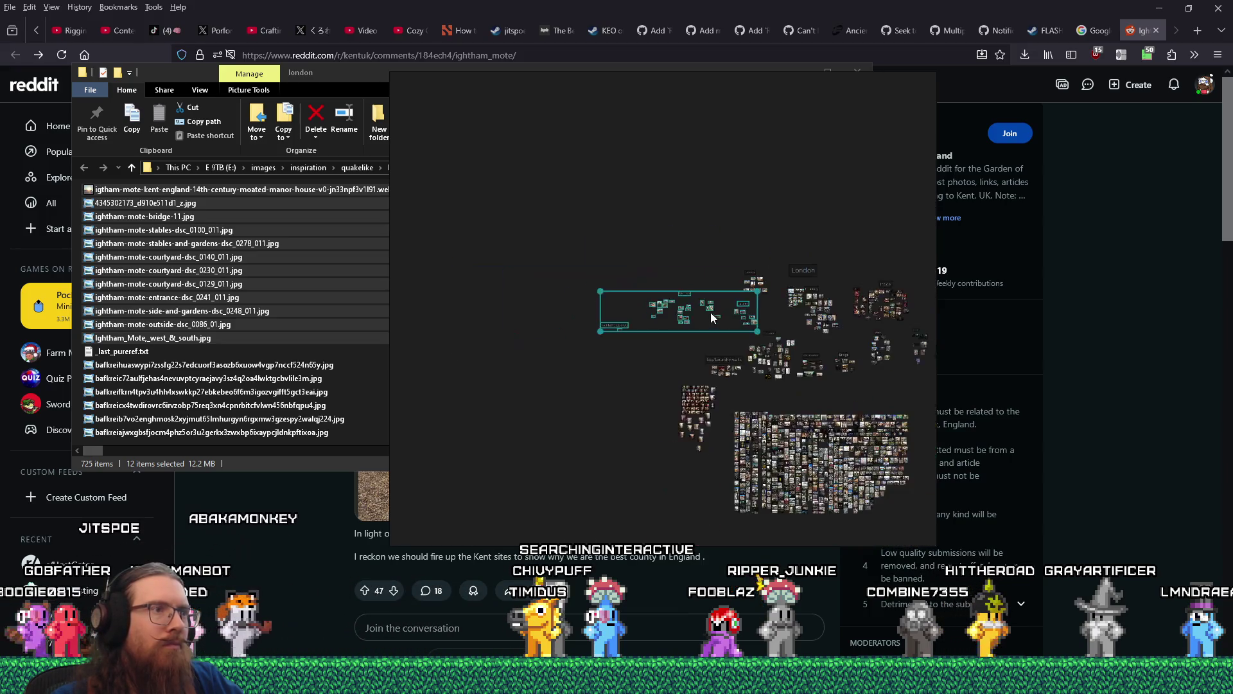
left_click_drag(684, 299, 495, 290)
scroll(758, 296, "up", 5)
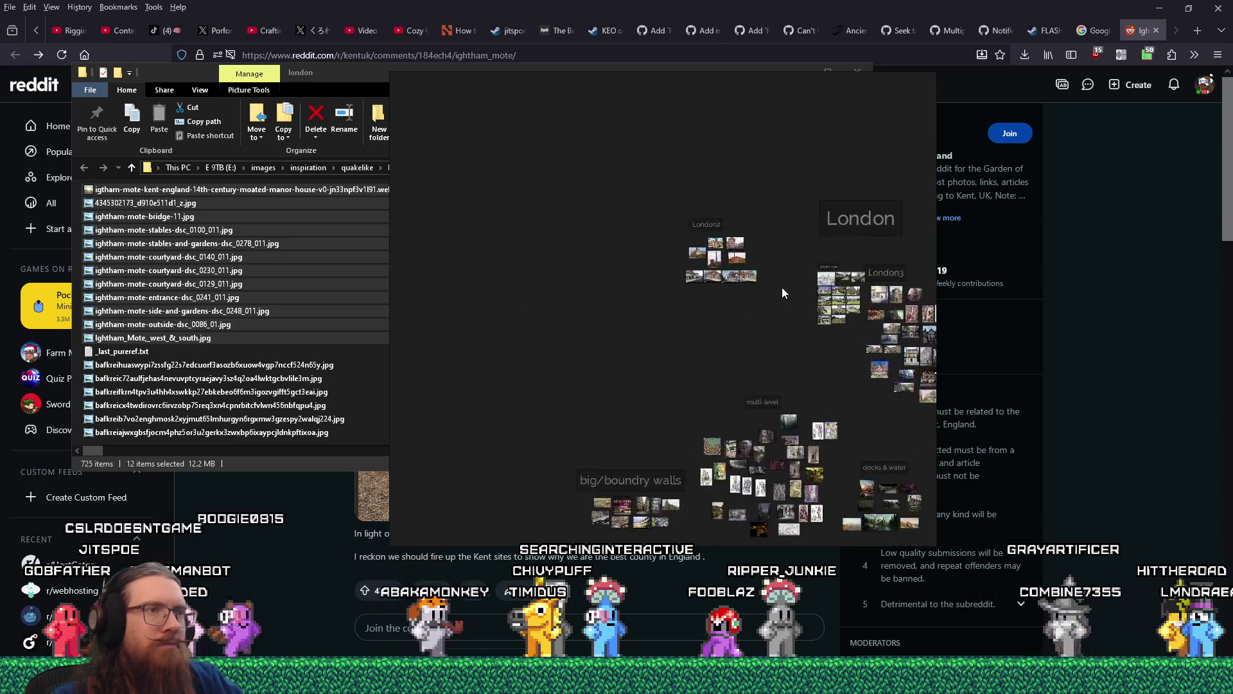
- Place the Ightham Mote image group beside the London2 group
mouse_move(794, 205)
left_mouse_down()
mouse_move(877, 284)
mouse_move(697, 253)
left_mouse_up()
scroll(475, 295, "up", 5)
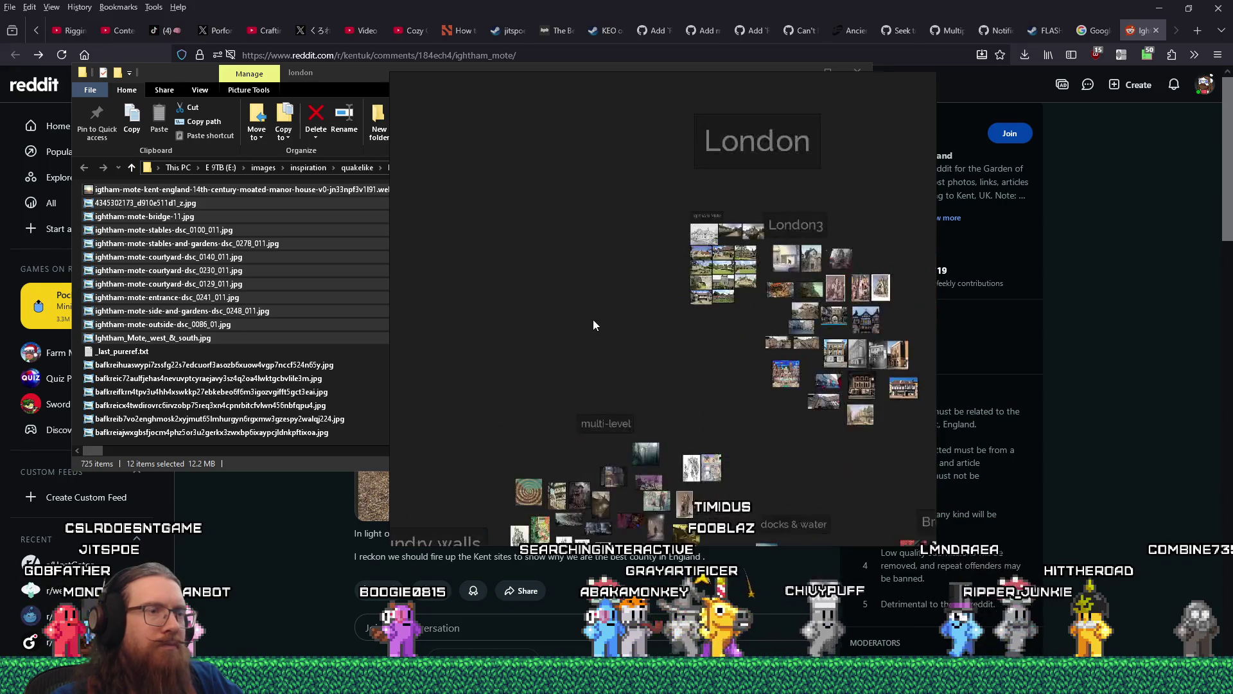
scroll(592, 319, "up", 10)
scroll(695, 404, "up", 4)
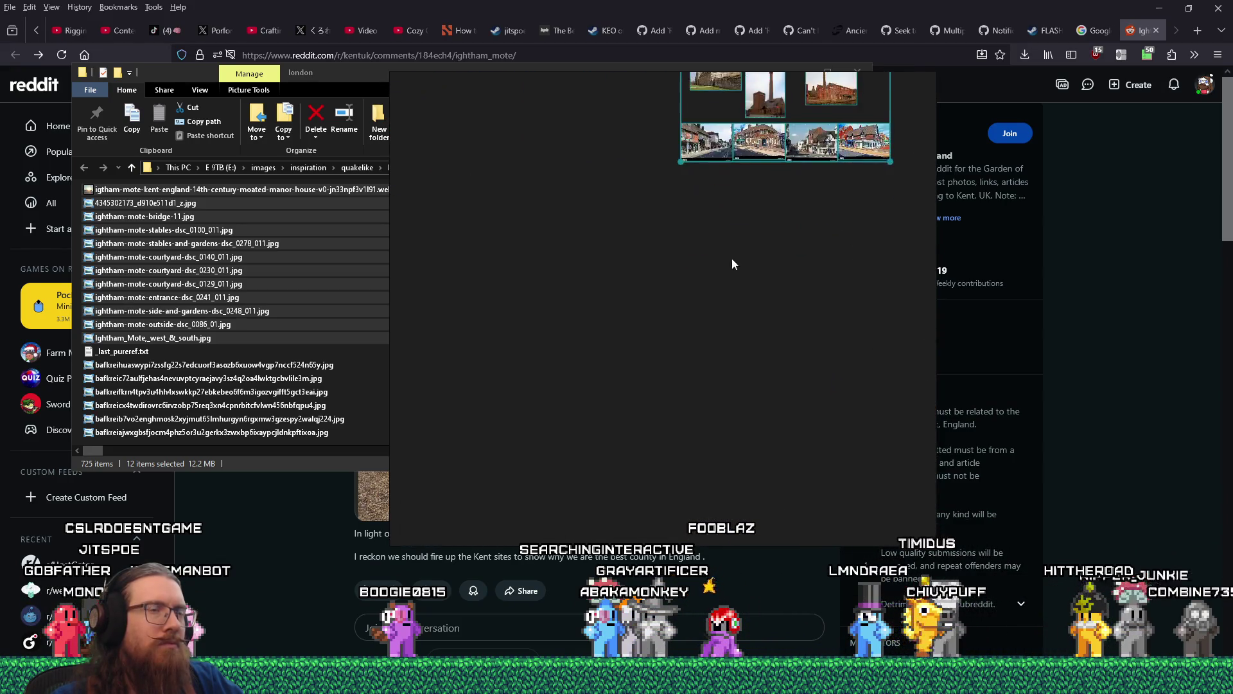
scroll(657, 387, "down", 8)
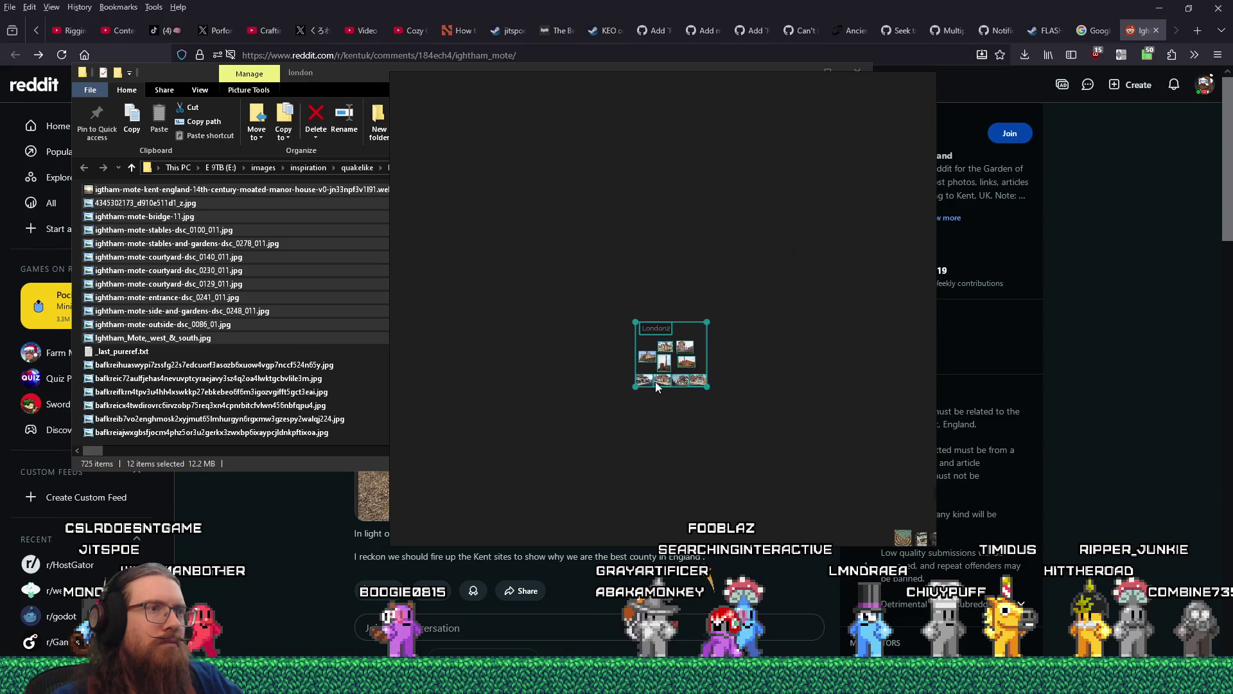
scroll(653, 387, "up", 8)
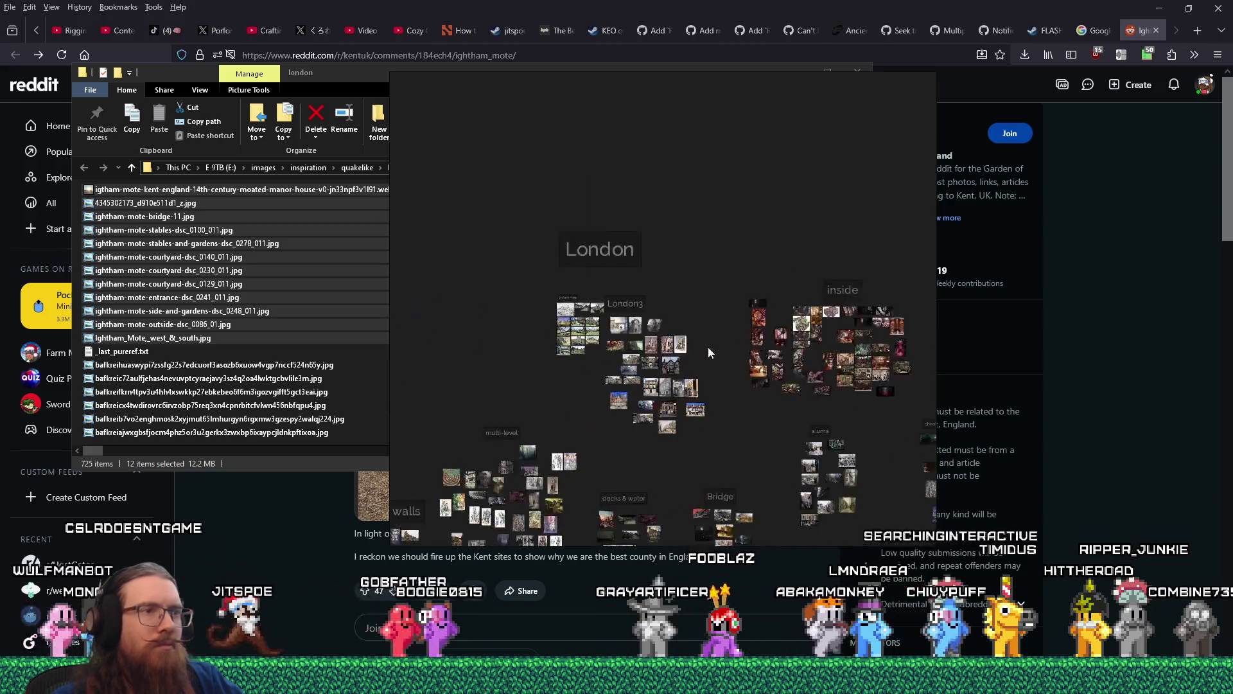
left_click_drag(502, 221, 661, 426)
scroll(743, 336, "down", 5)
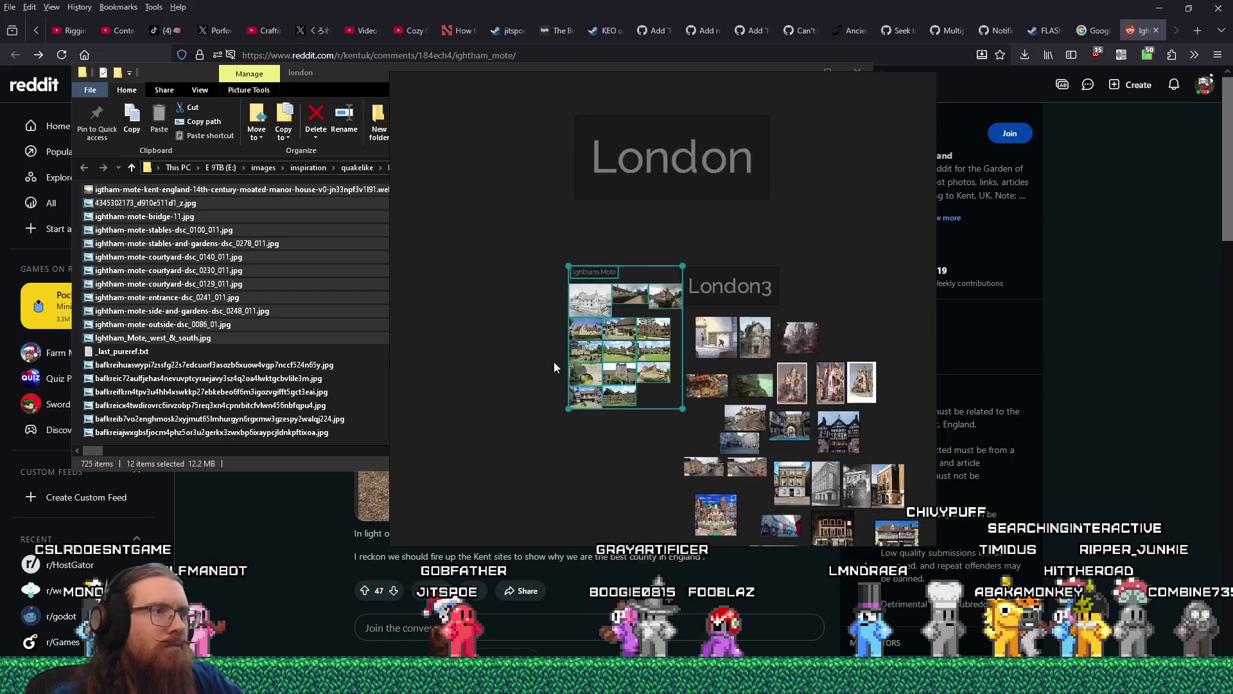
left_click_drag(761, 326, 474, 304)
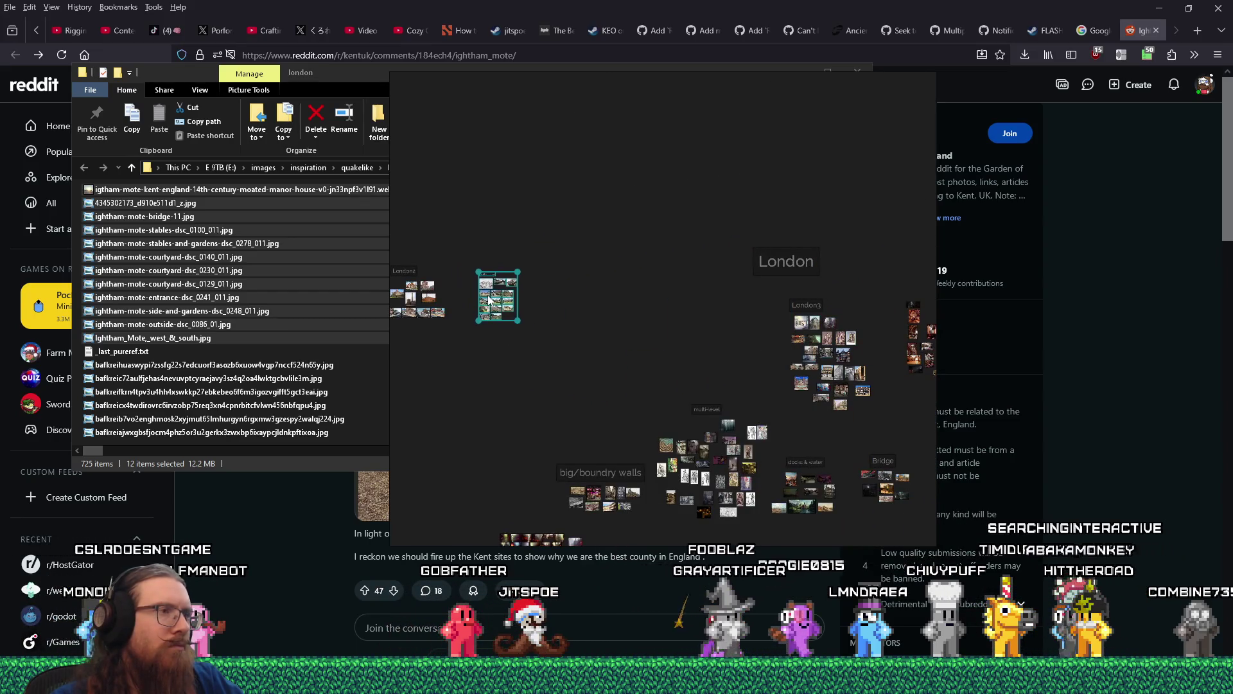
- Pull the sketch, moat and house-and-path photos out of the grid onto open board space
scroll(790, 292, "up", 8)
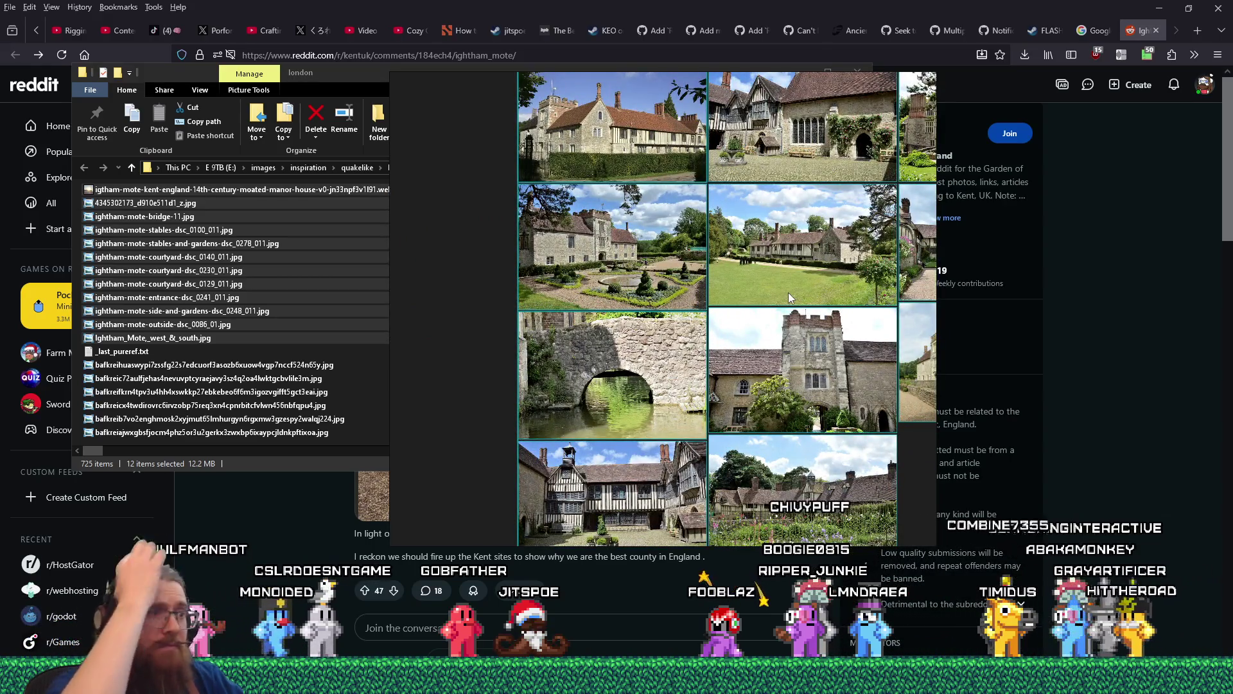
scroll(788, 291, "down", 5)
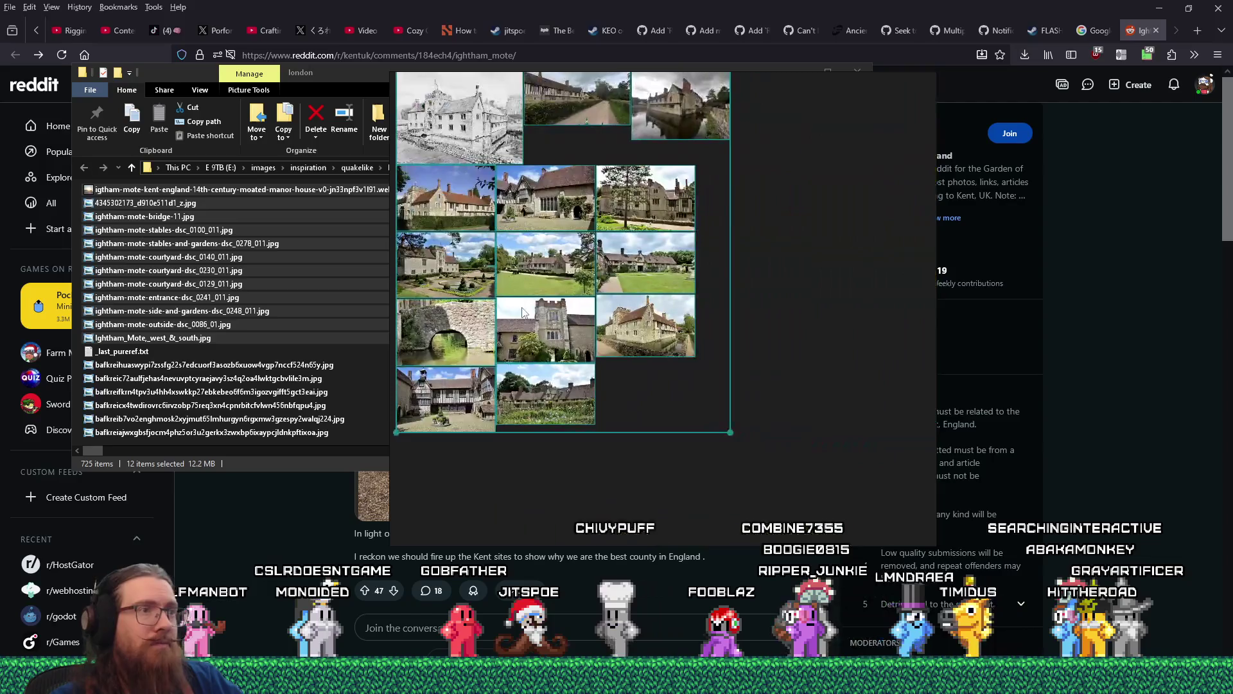
left_click(700, 367)
scroll(707, 359, "up", 6)
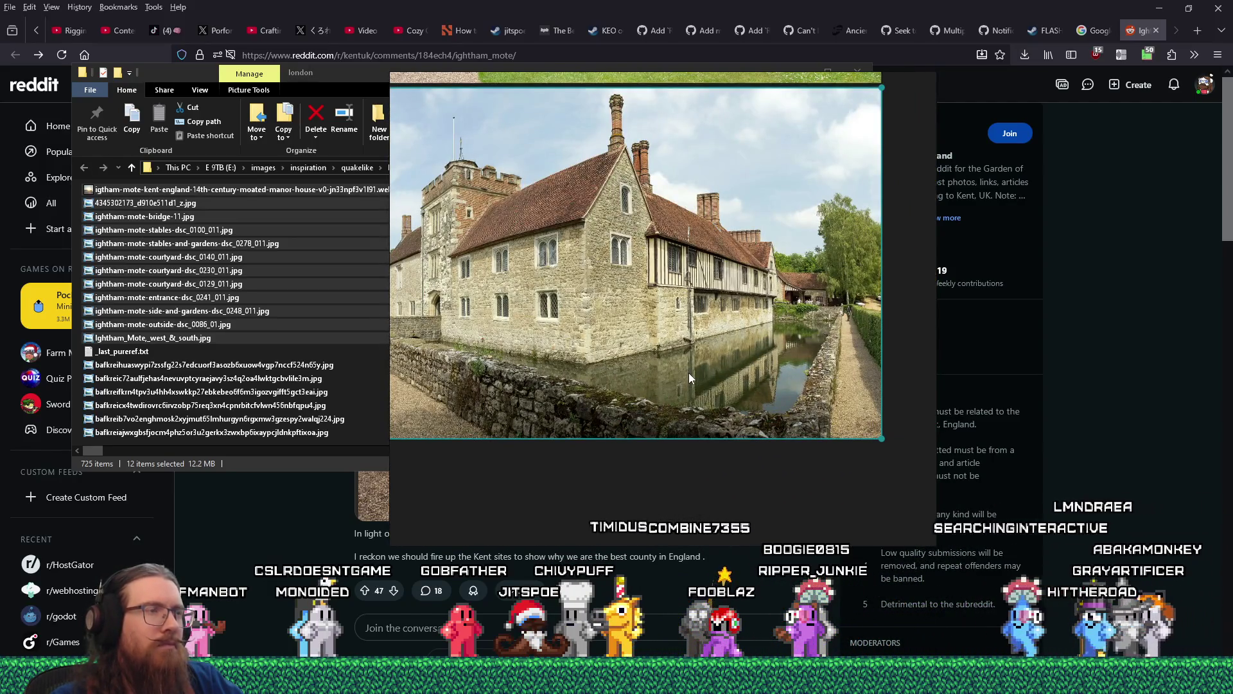
scroll(689, 373, "down", 4)
scroll(810, 334, "down", 4)
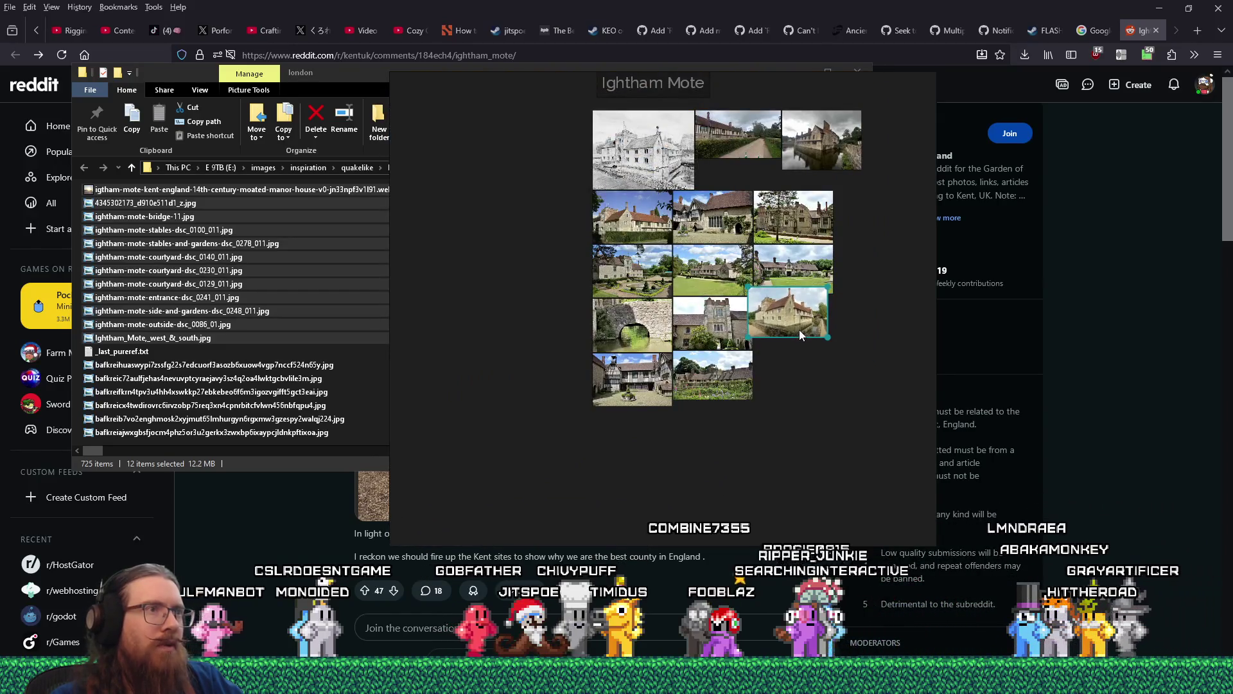
mouse_move(700, 238)
left_mouse_down()
mouse_move(646, 258)
mouse_move(564, 261)
left_mouse_up()
mouse_move(885, 245)
left_mouse_down()
mouse_move(723, 272)
mouse_move(835, 321)
left_mouse_up()
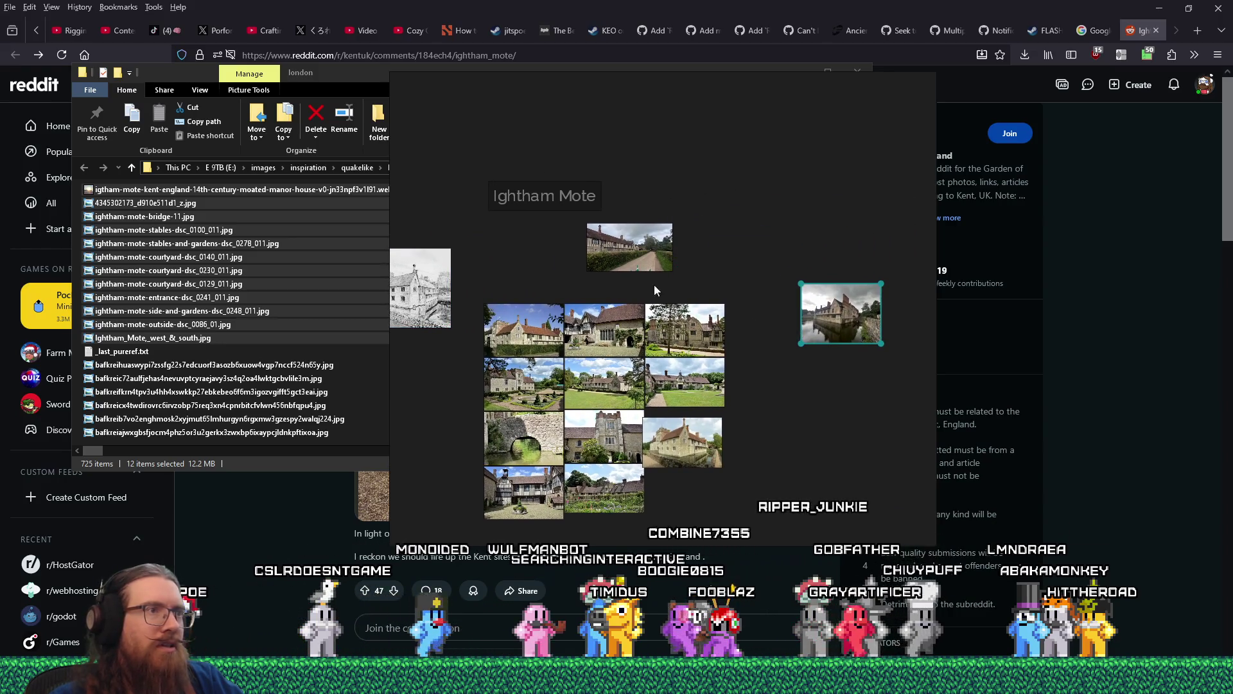
scroll(623, 284, "up", 2)
scroll(626, 286, "down", 3)
left_click_drag(630, 266, 744, 361)
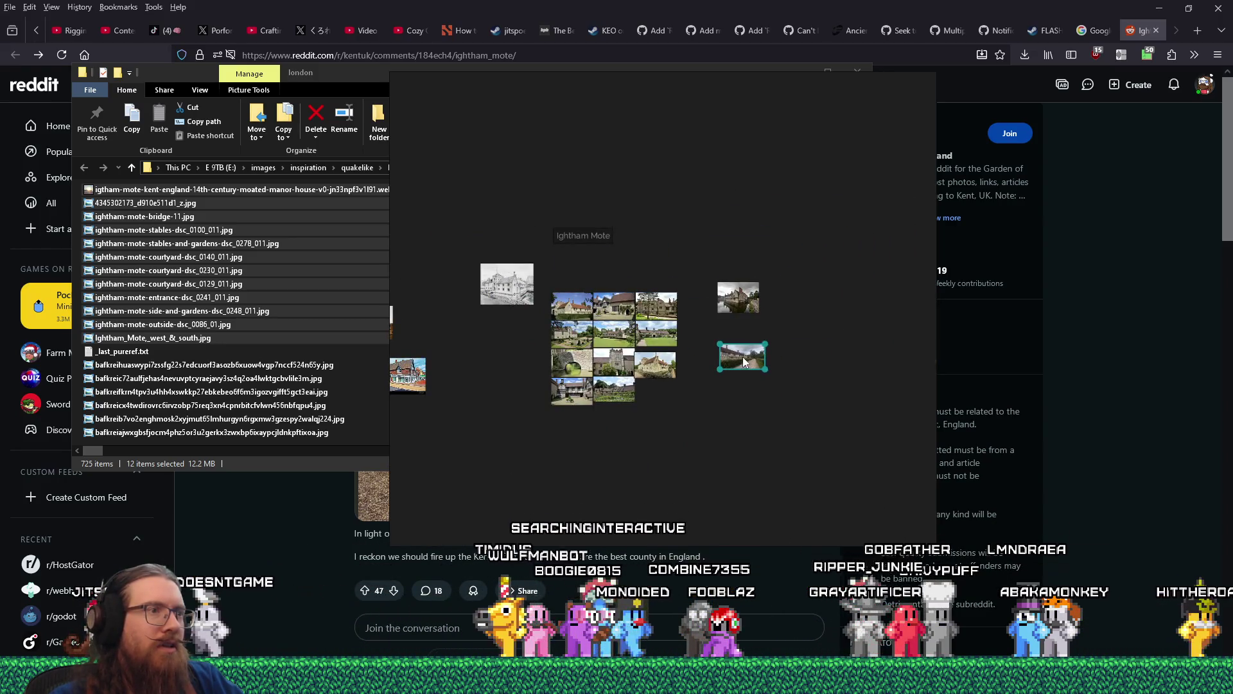
- Lift the courtyard photo out of its grid slot
scroll(636, 357, "up", 6)
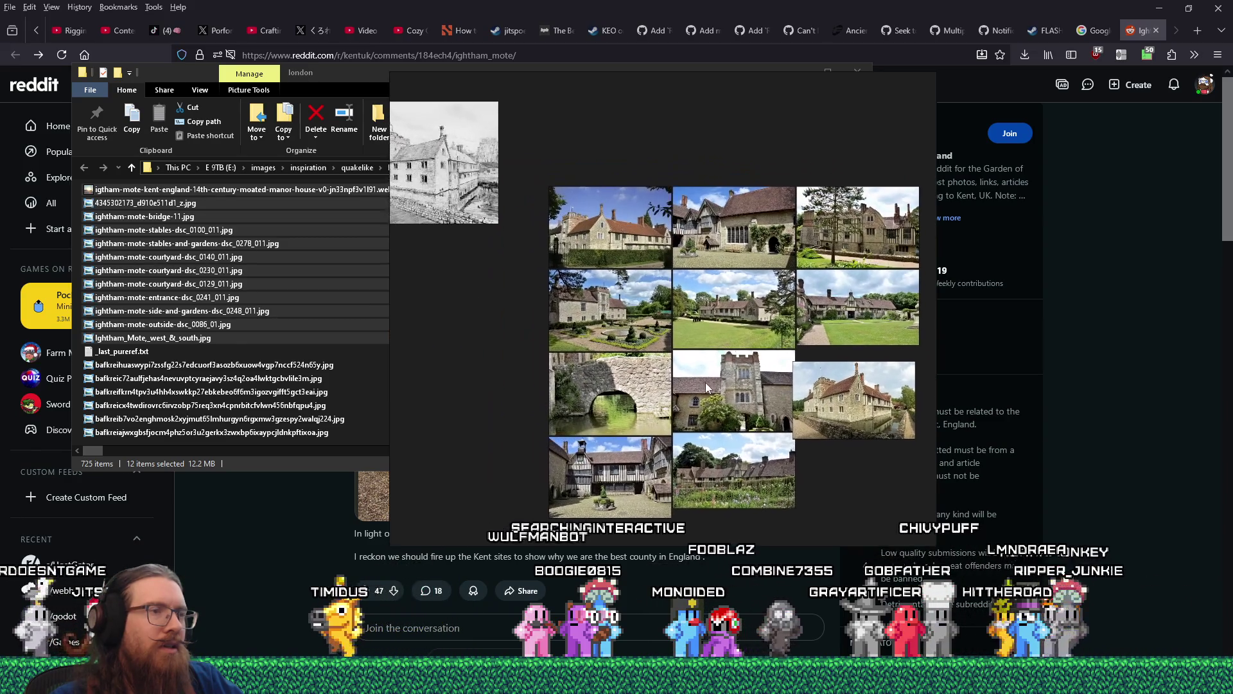
scroll(753, 441, "up", 4)
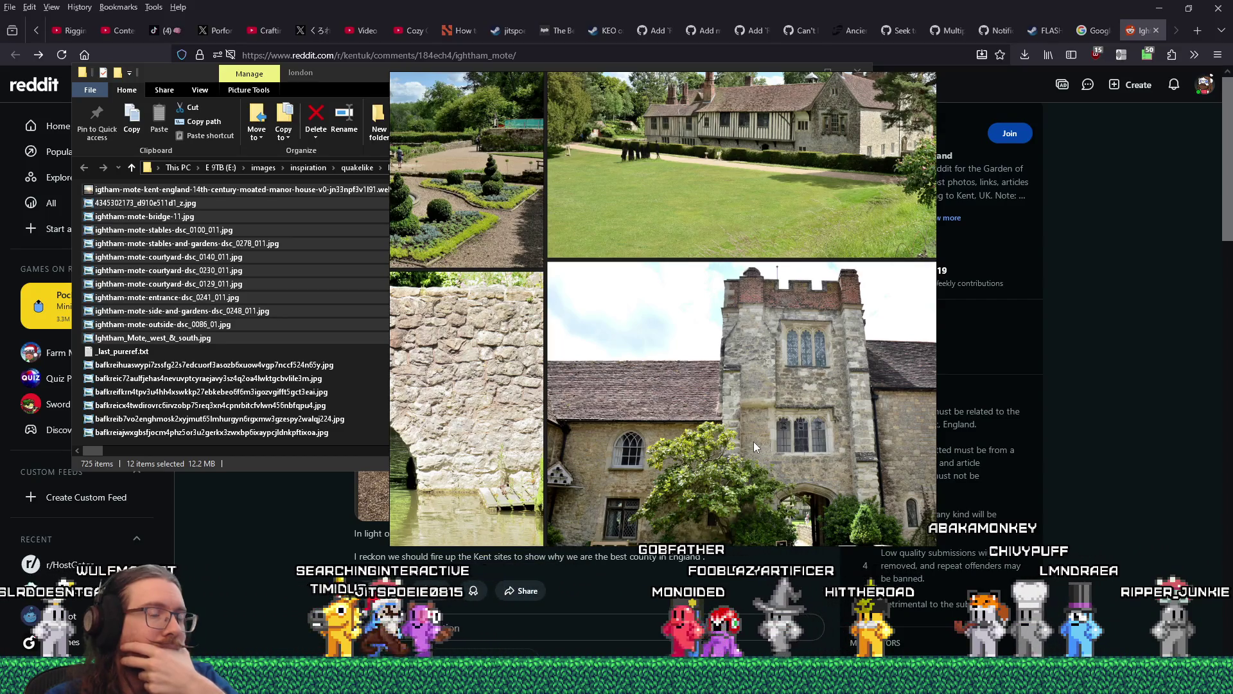
scroll(731, 419, "up", 3)
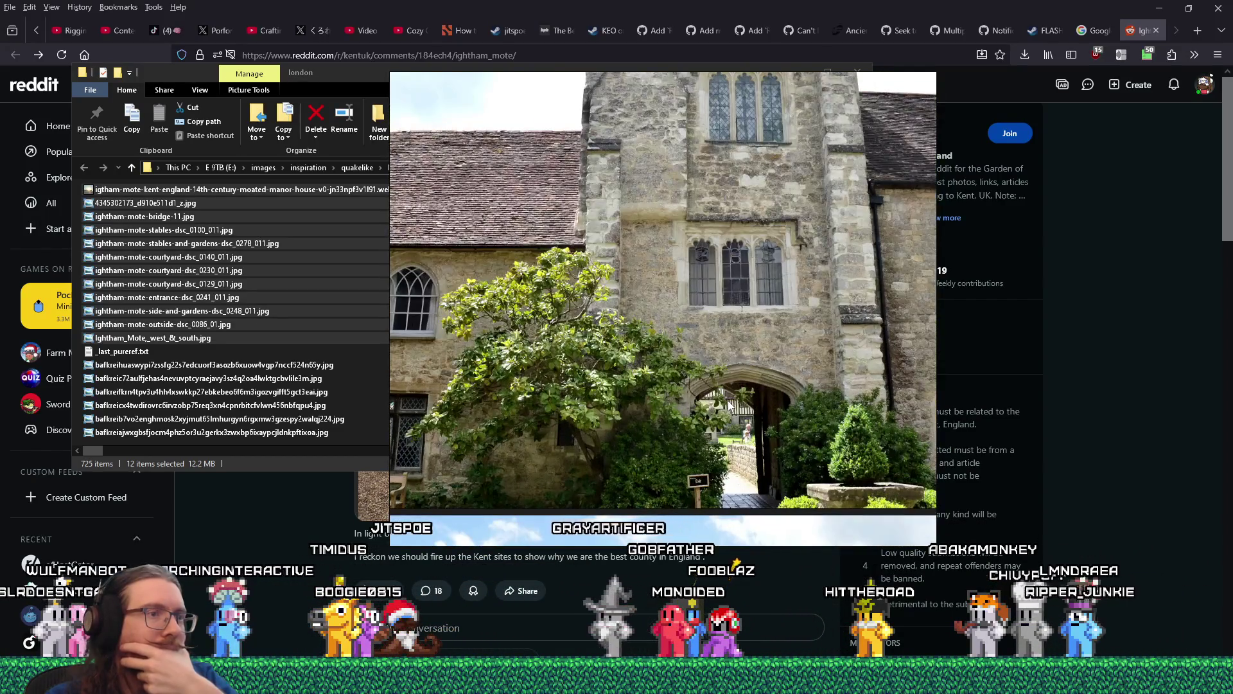
scroll(730, 415, "down", 3)
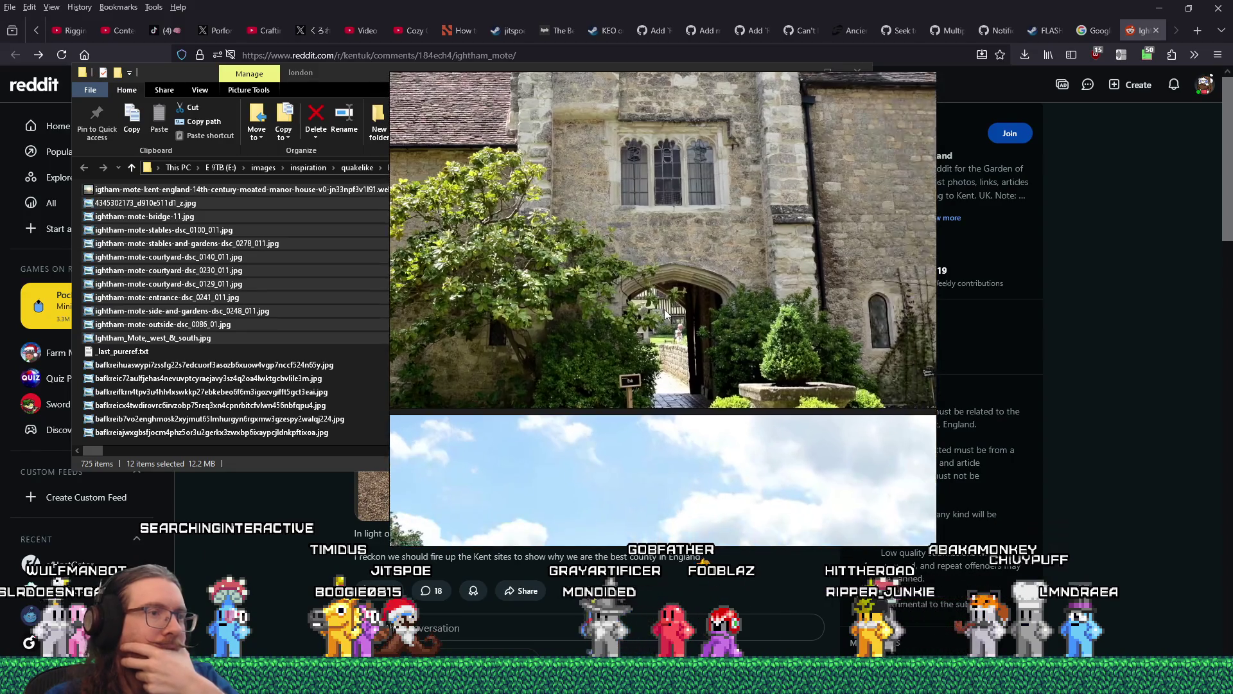
scroll(814, 435, "up", 1)
scroll(814, 436, "down", 3)
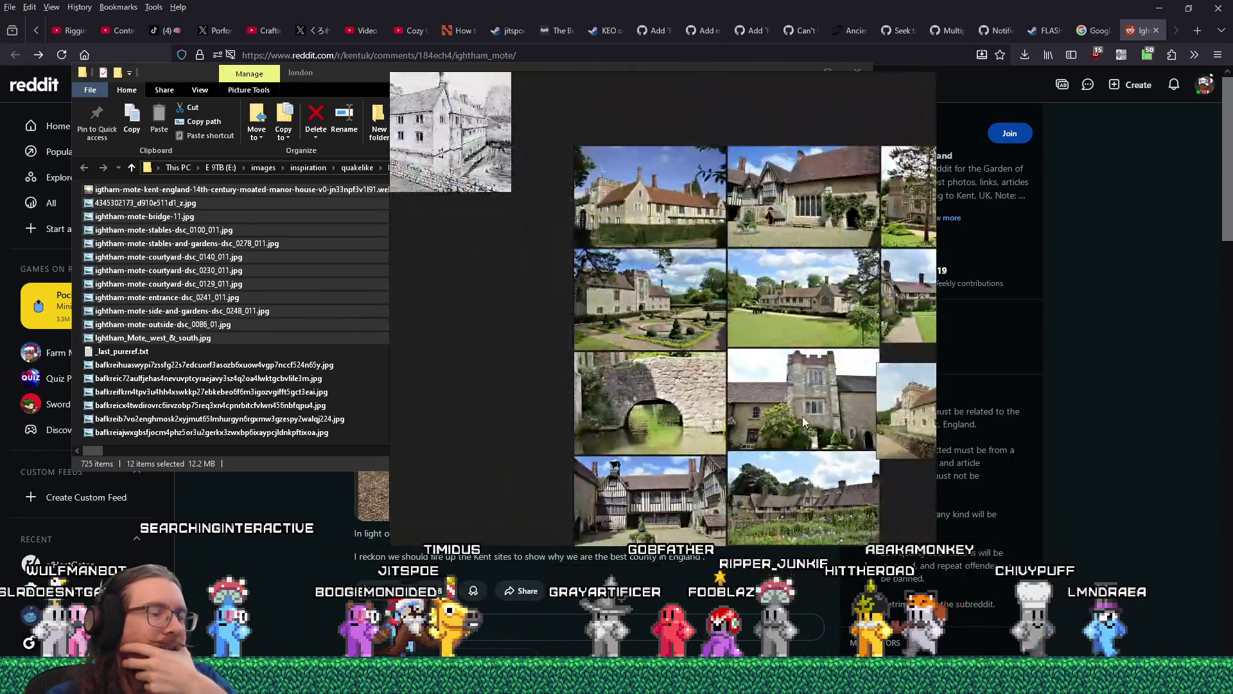
scroll(812, 492, "up", 2)
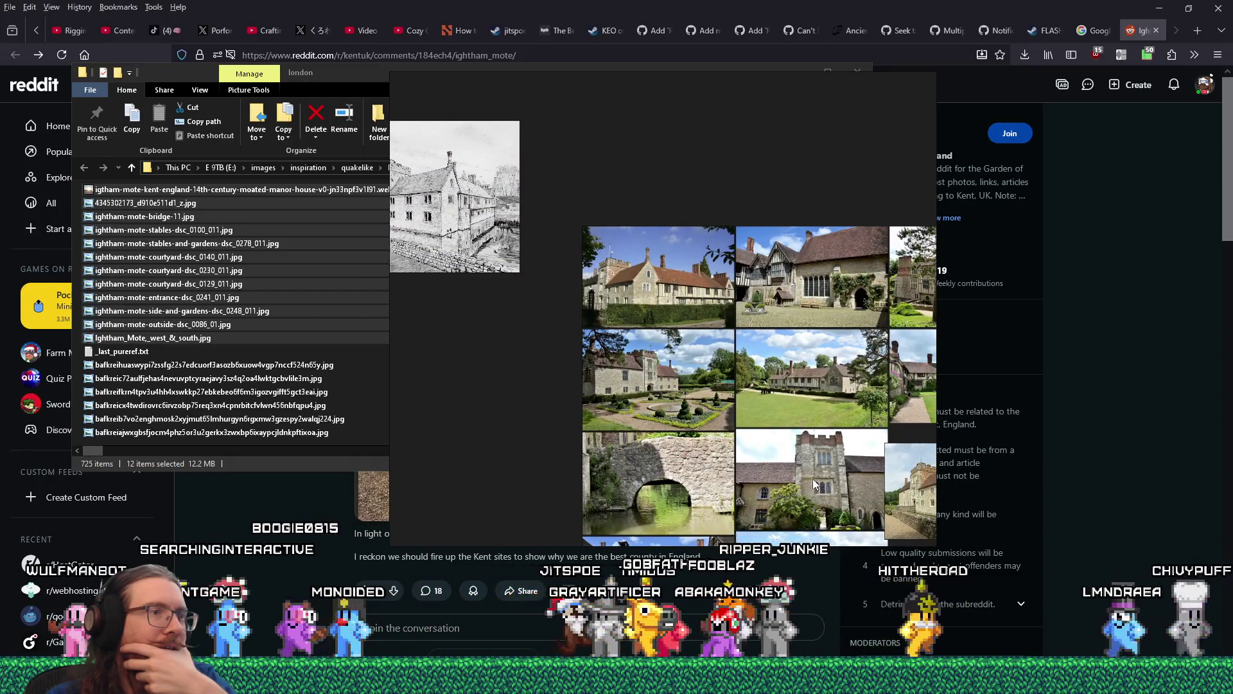
scroll(736, 437, "up", 3)
scroll(735, 432, "up", 3)
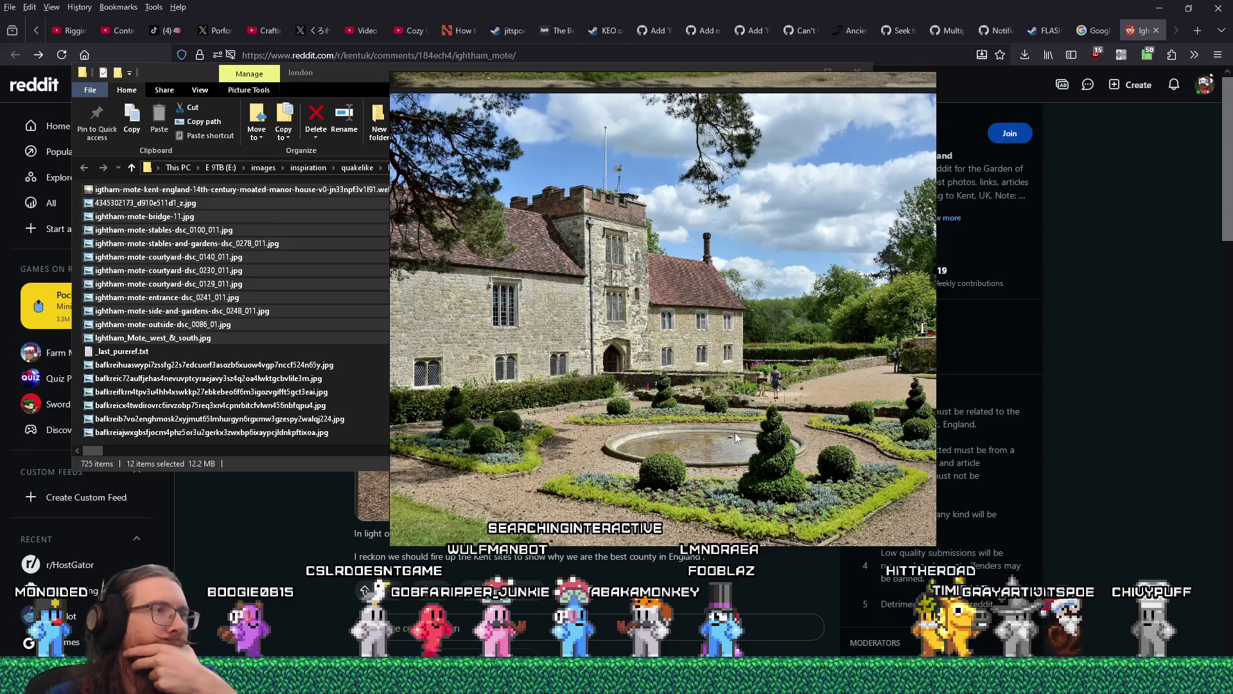
scroll(735, 432, "down", 5)
left_click_drag(737, 425, 732, 247)
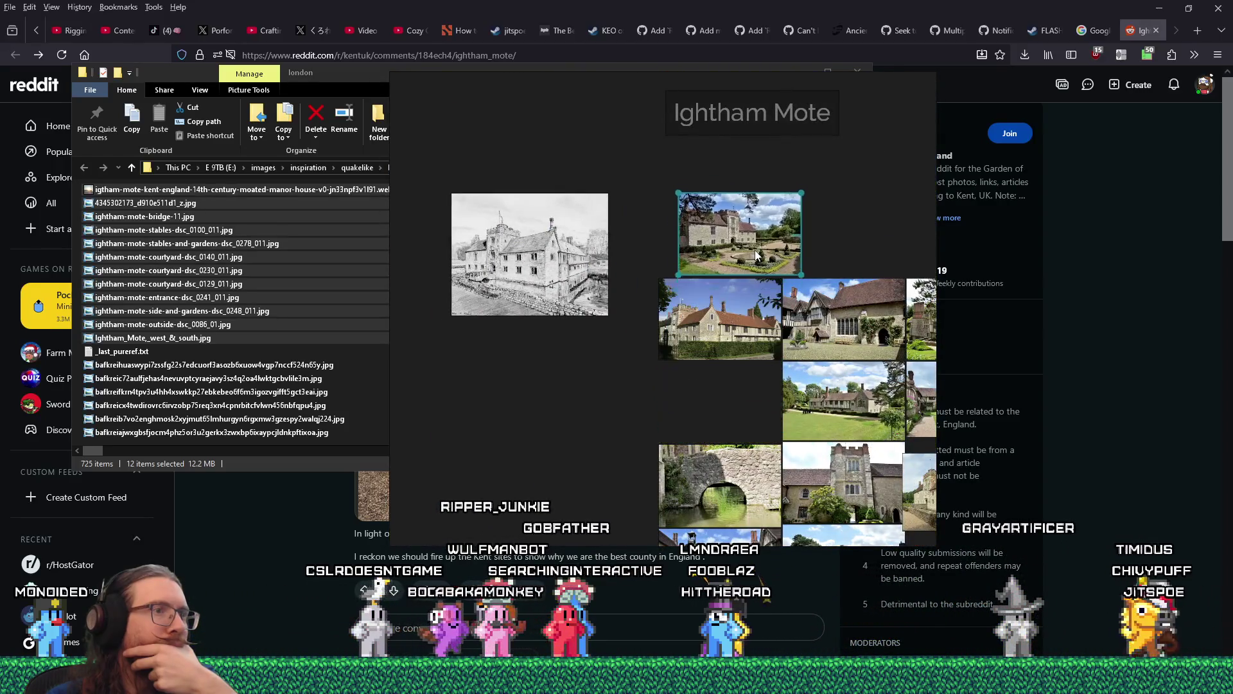
- Drag the tower photo, crenellations and roof showing, to the top row beside the garden image
scroll(685, 360, "up", 4)
scroll(654, 315, "up", 4)
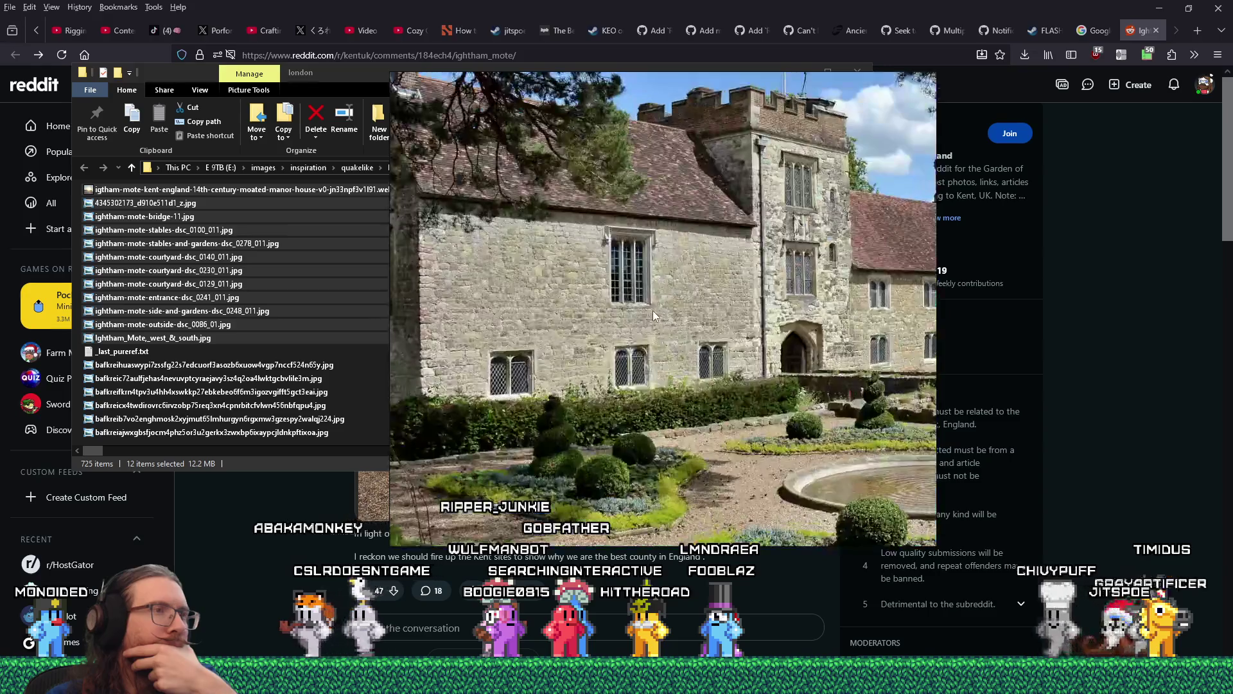
scroll(653, 316, "down", 5)
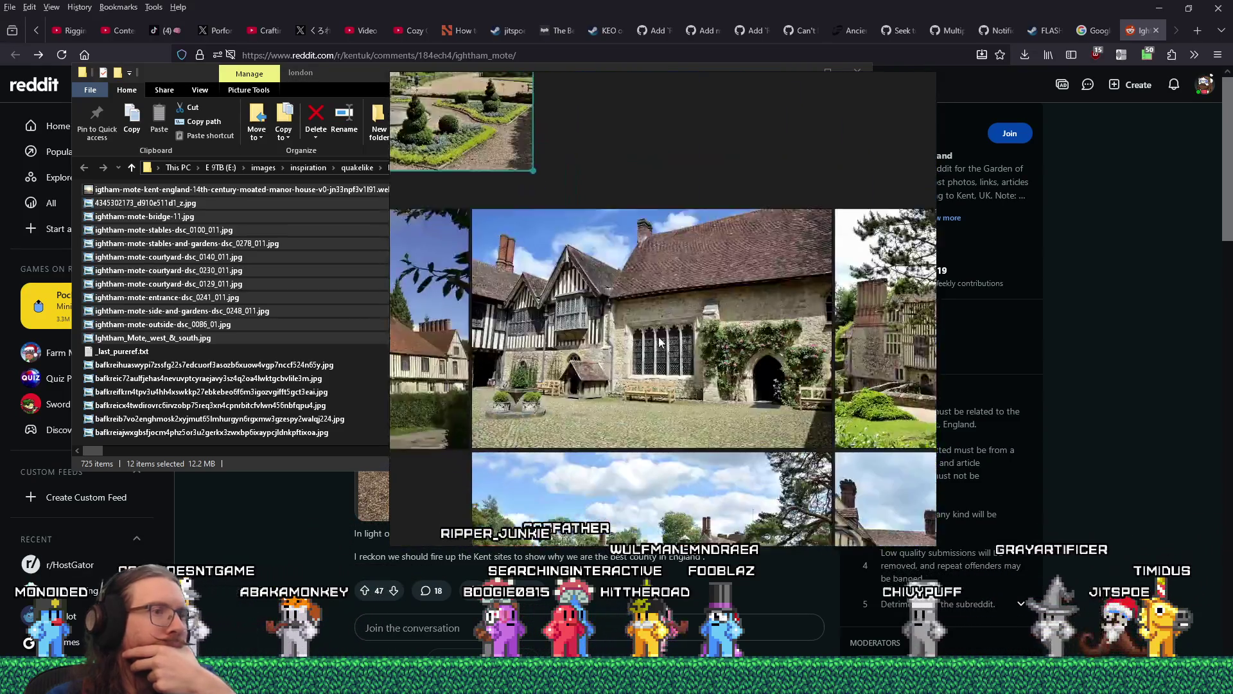
scroll(655, 327, "up", 5)
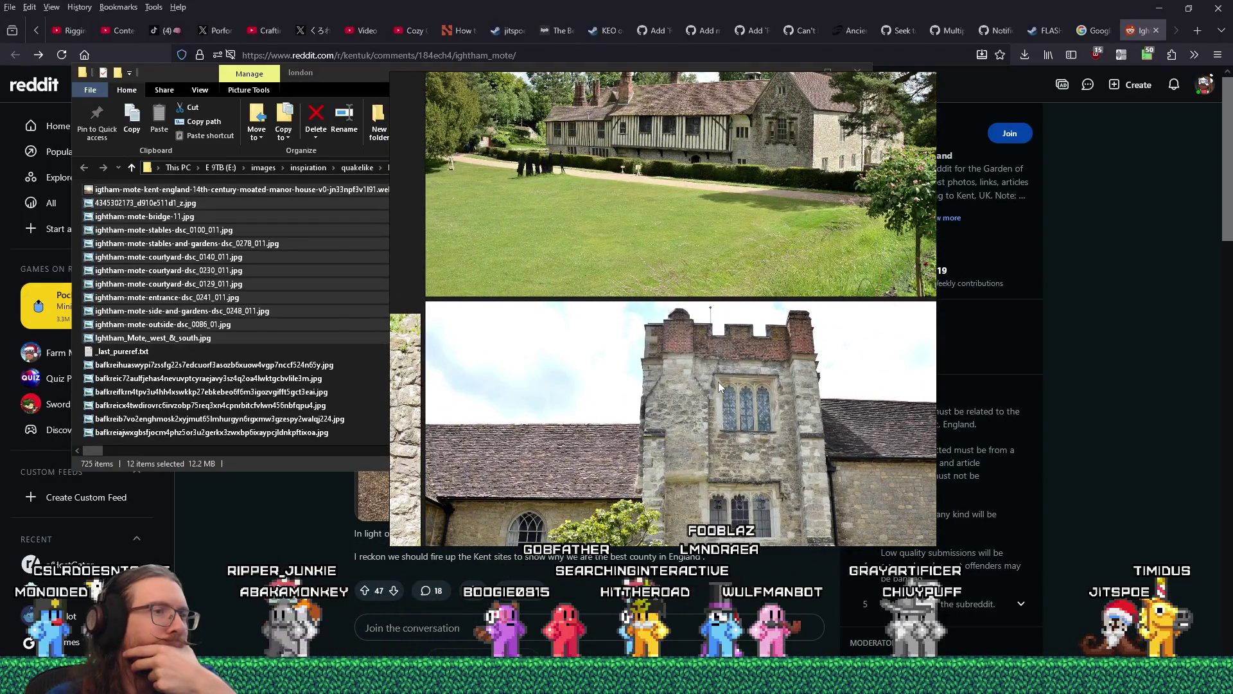
scroll(718, 382, "down", 5)
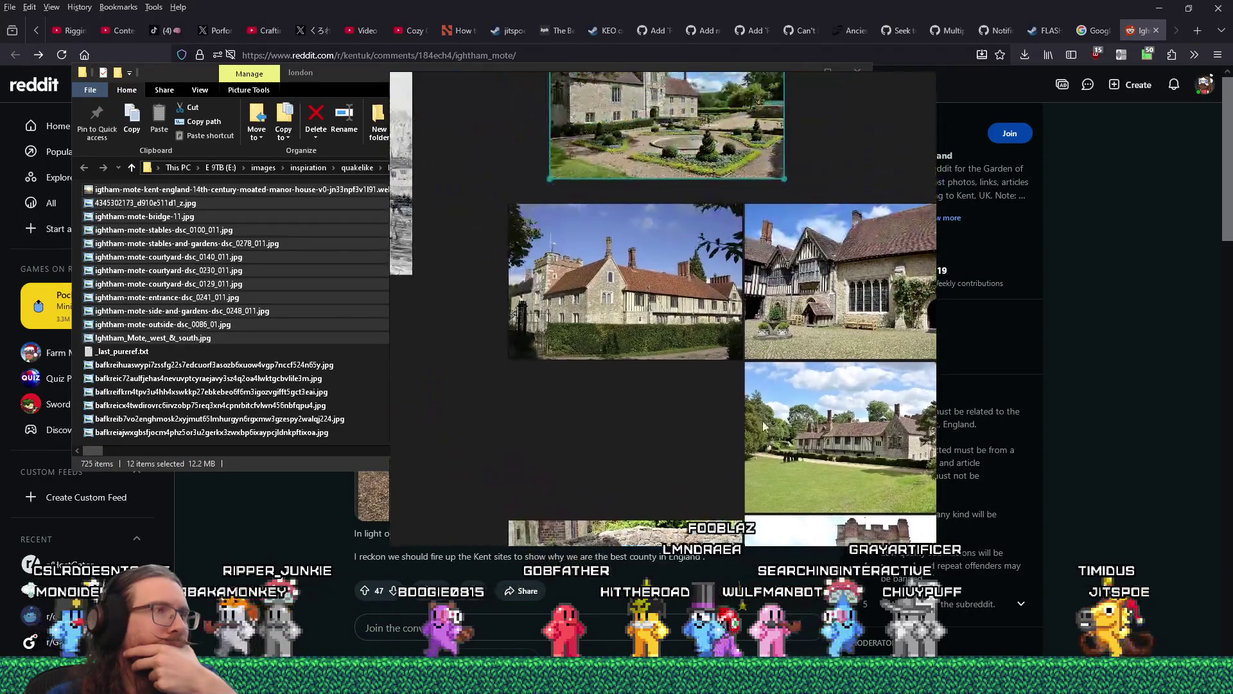
scroll(649, 325, "up", 5)
scroll(715, 240, "up", 4)
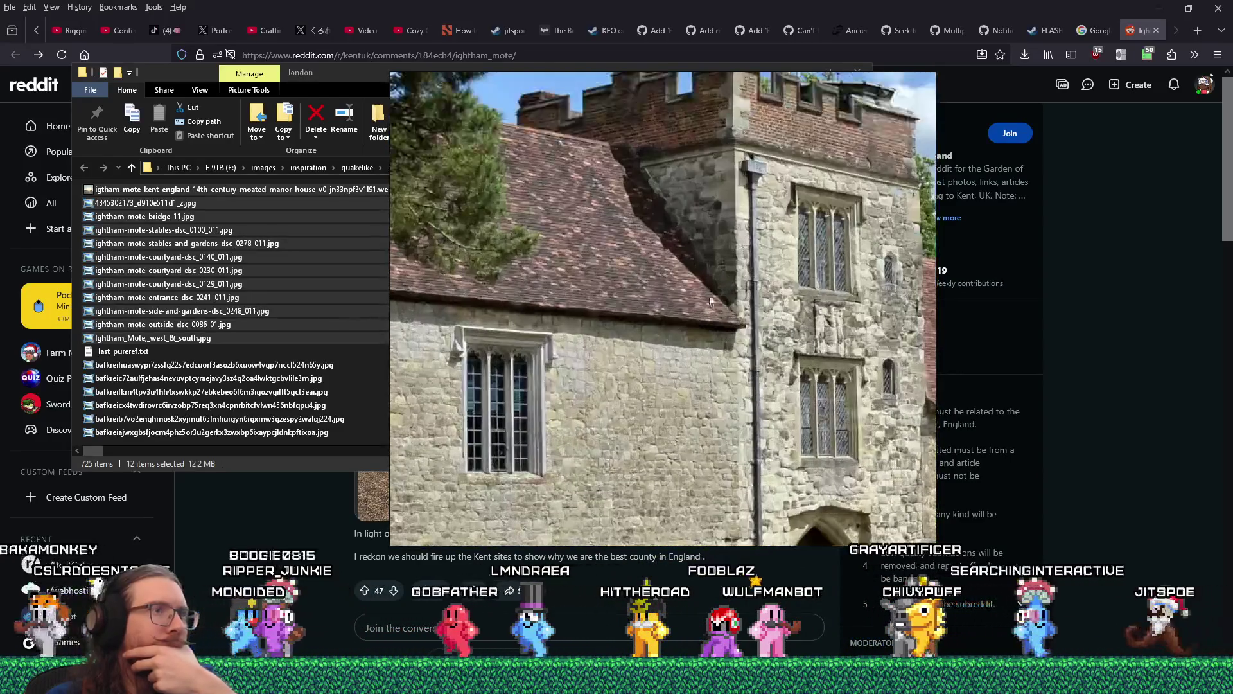
left_click_drag(740, 207, 565, 269)
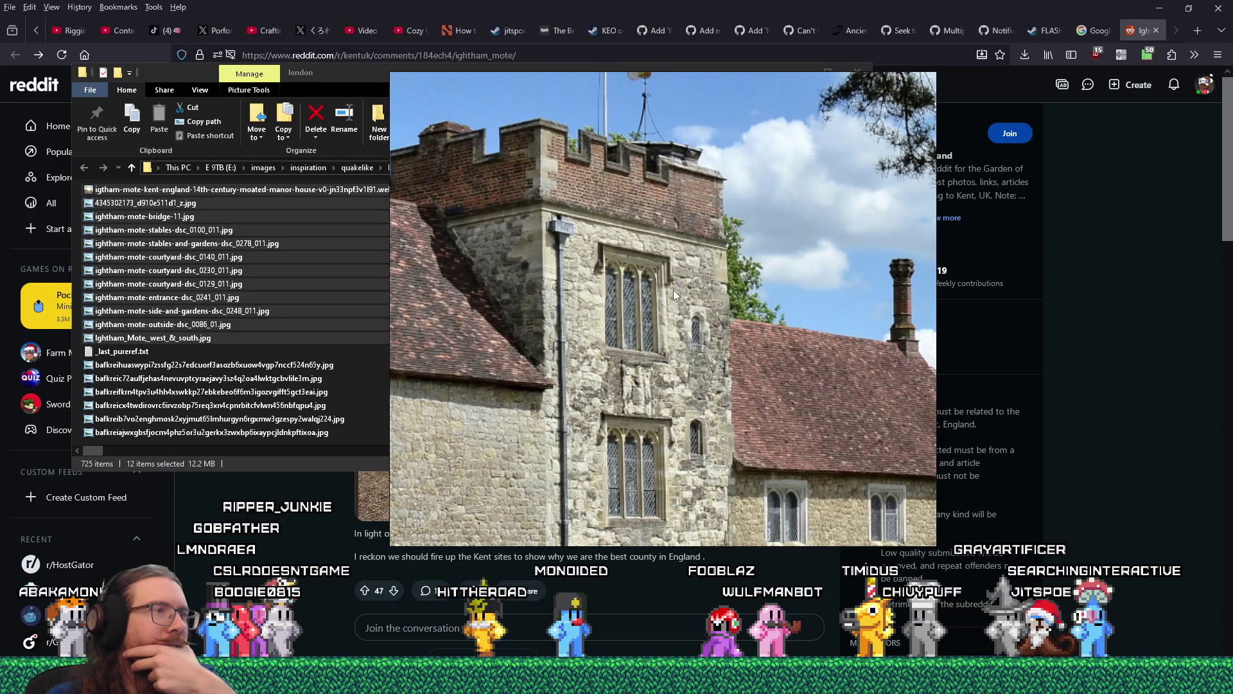
scroll(673, 291, "down", 5)
scroll(679, 232, "up", 3)
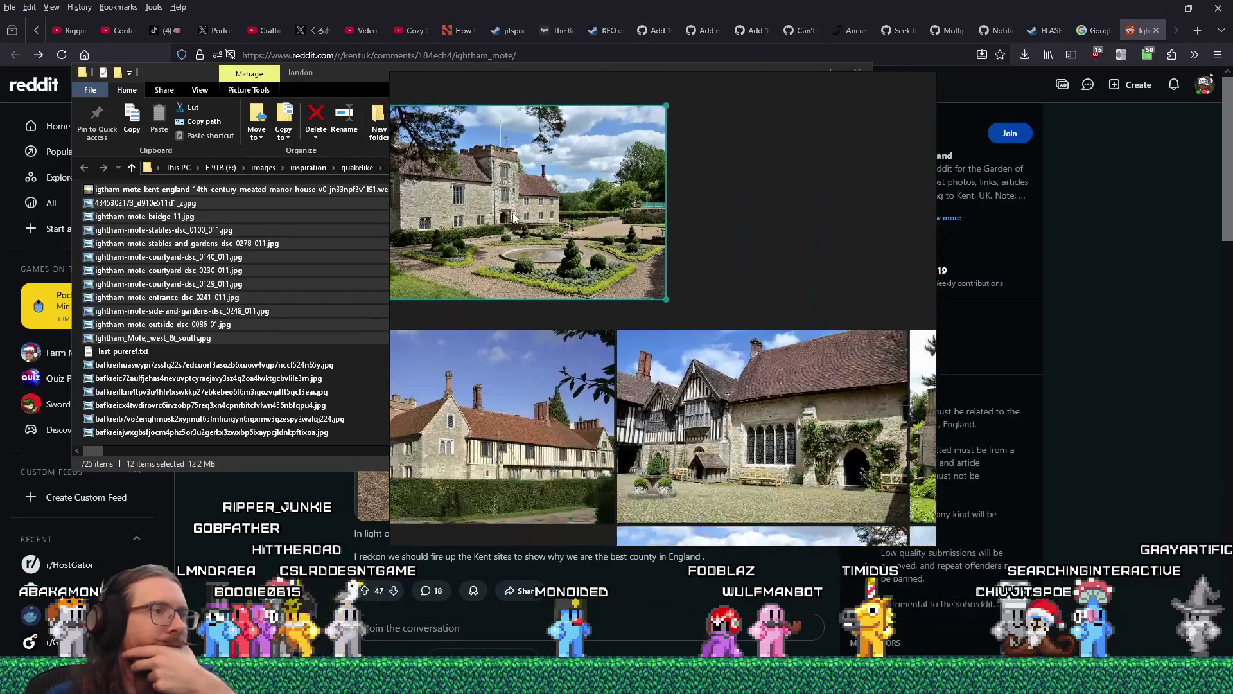
scroll(681, 234, "down", 2)
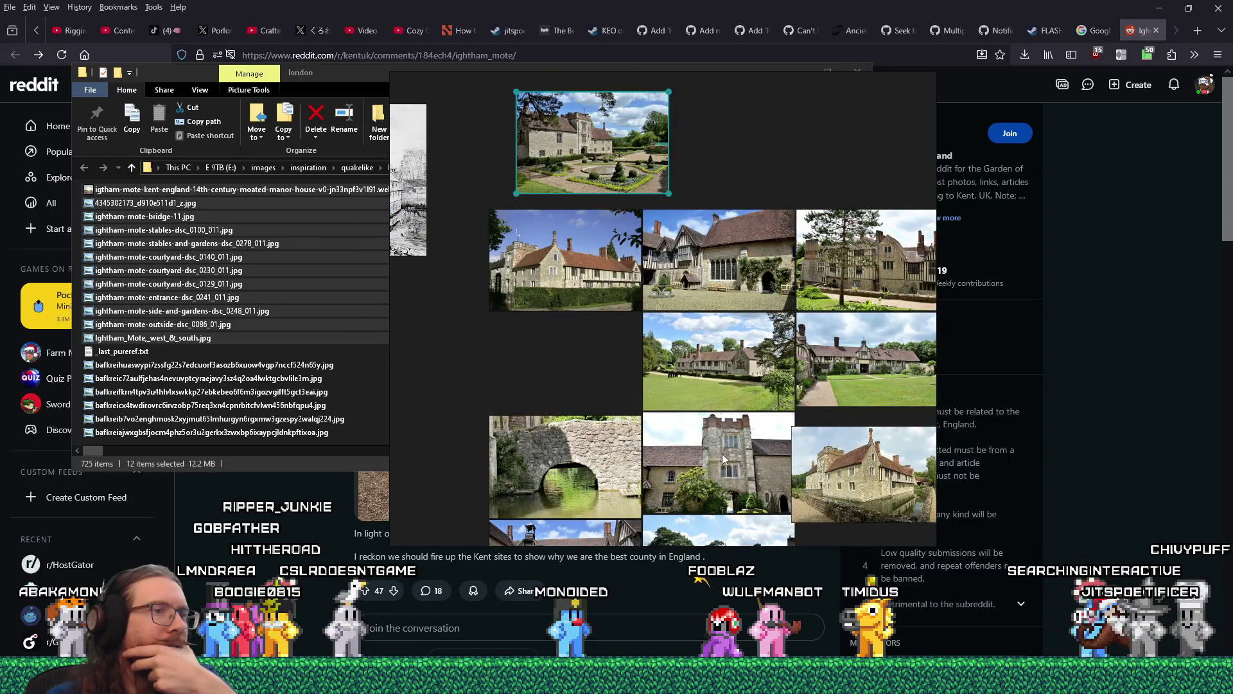
left_click_drag(722, 454, 731, 146)
scroll(731, 146, "up", 2)
scroll(701, 292, "up", 2)
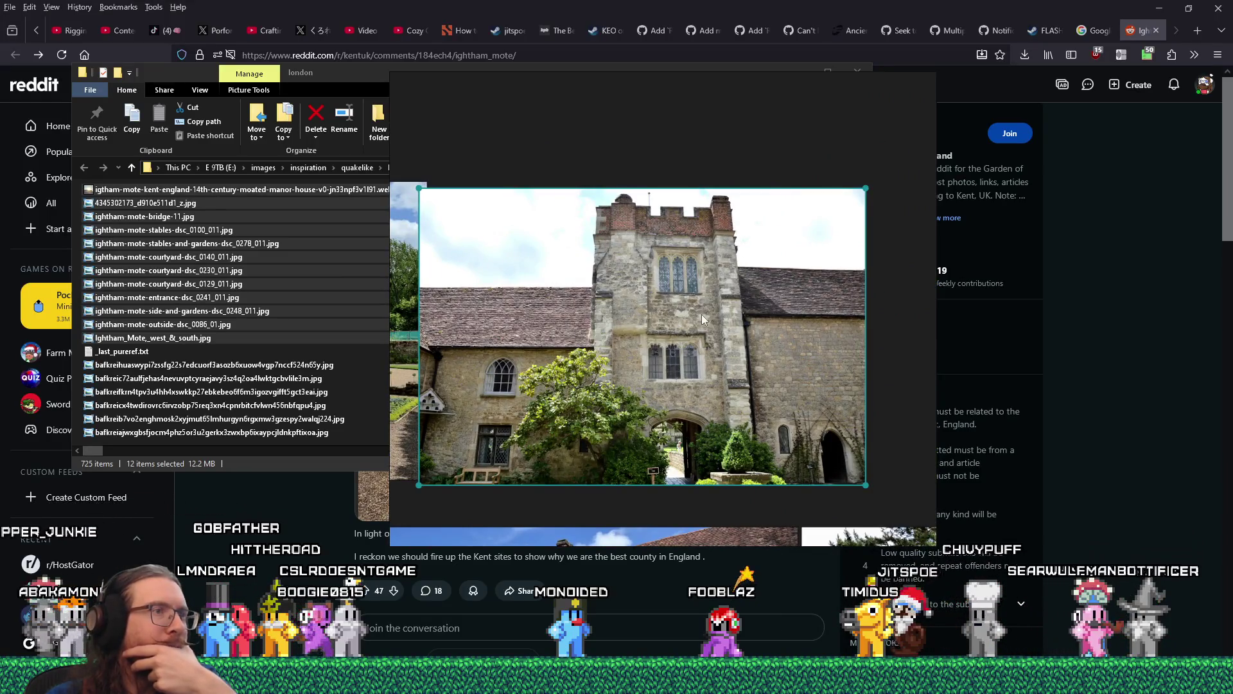
- Centre the view on the tower photo and study the stone house and its lower window
mouse_move(650, 330)
left_mouse_down()
mouse_move(684, 316)
mouse_move(610, 283)
left_mouse_up()
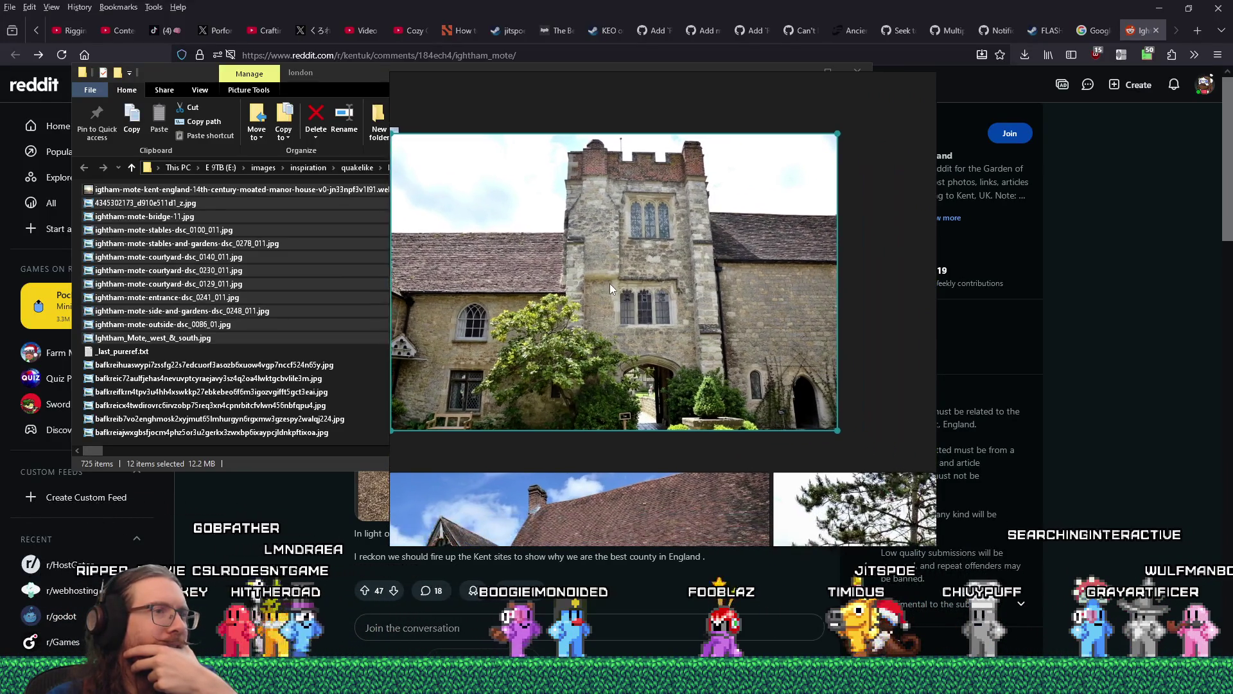
scroll(610, 284, "down", 1)
scroll(611, 326, "up", 3)
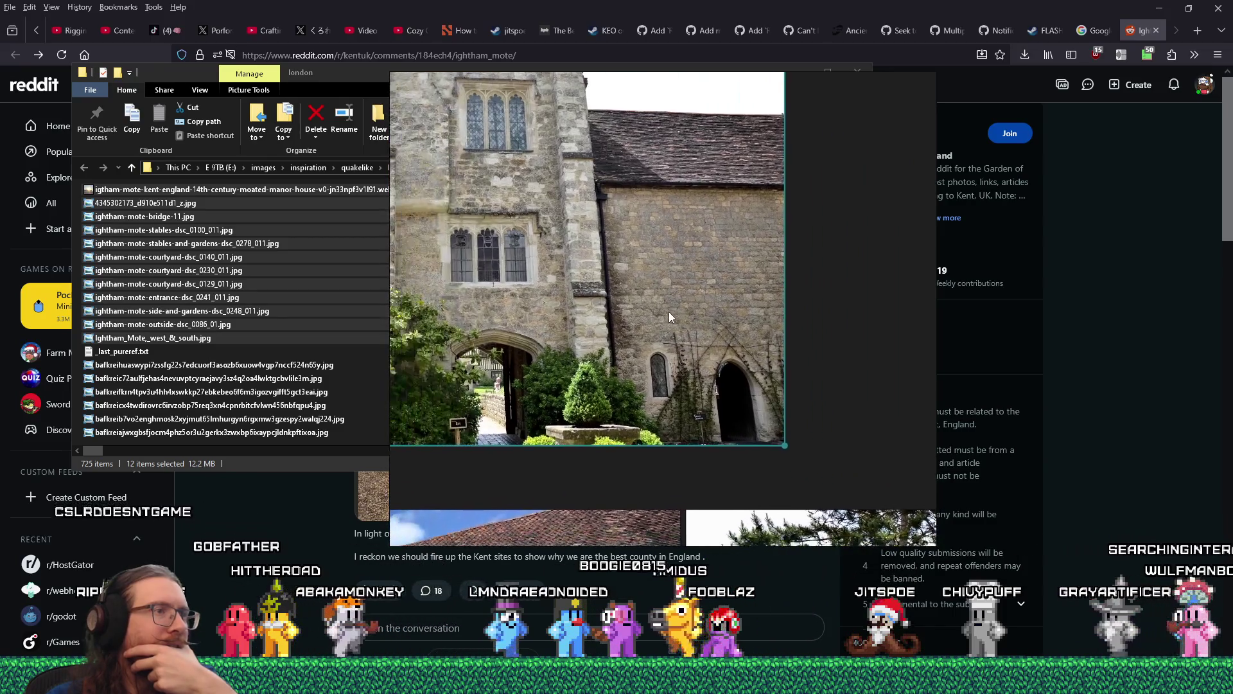
left_click_drag(587, 307, 691, 317)
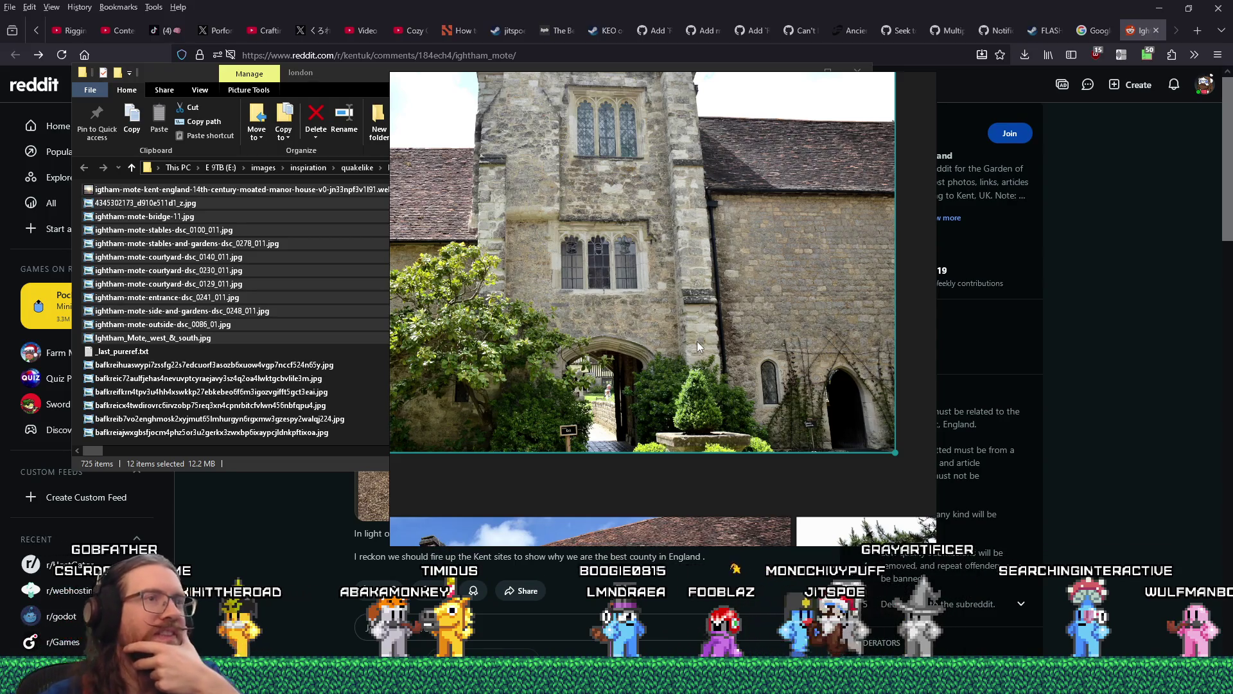
left_click_drag(519, 335, 523, 336)
scroll(524, 338, "up", 1)
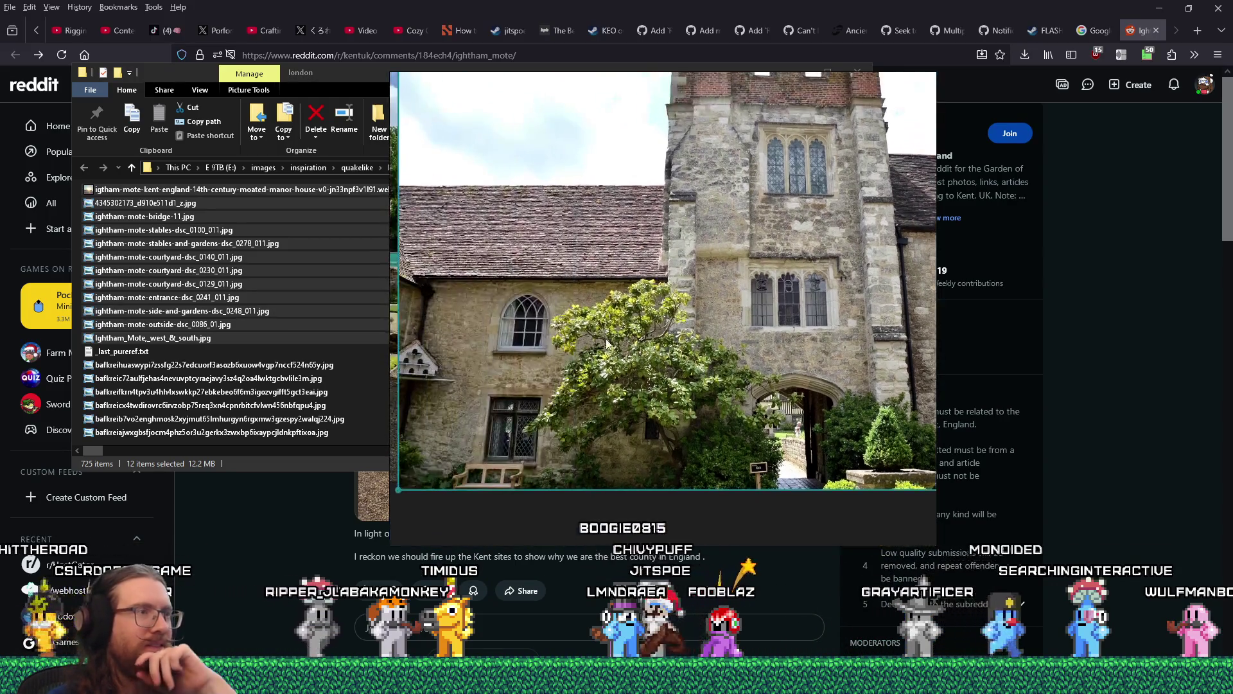
scroll(648, 261, "down", 2)
scroll(674, 293, "up", 2)
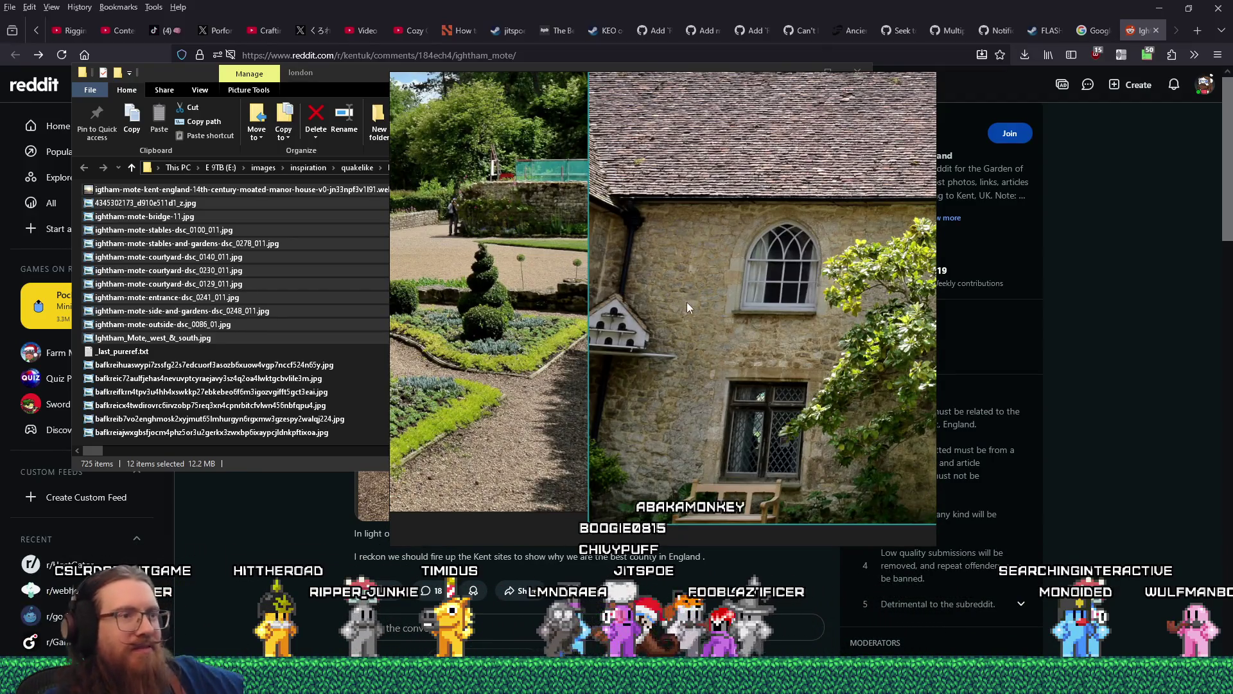
left_click_drag(807, 316, 745, 287)
scroll(739, 439, "up", 3)
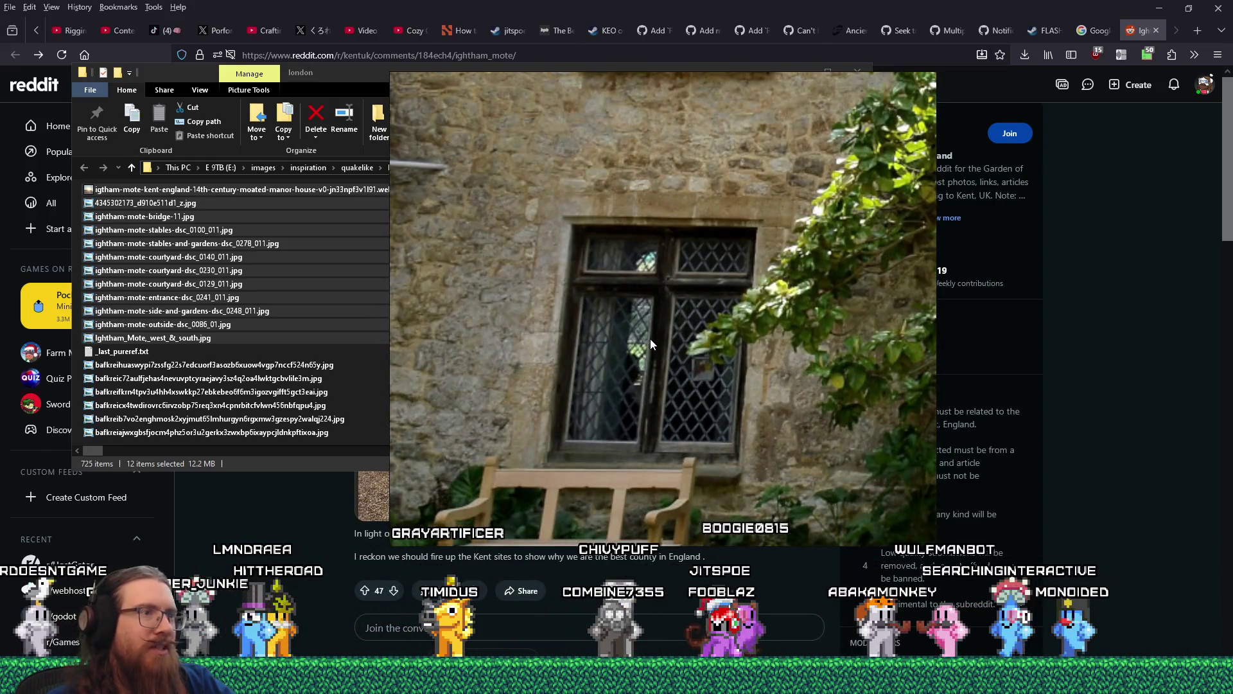
scroll(644, 329, "down", 5)
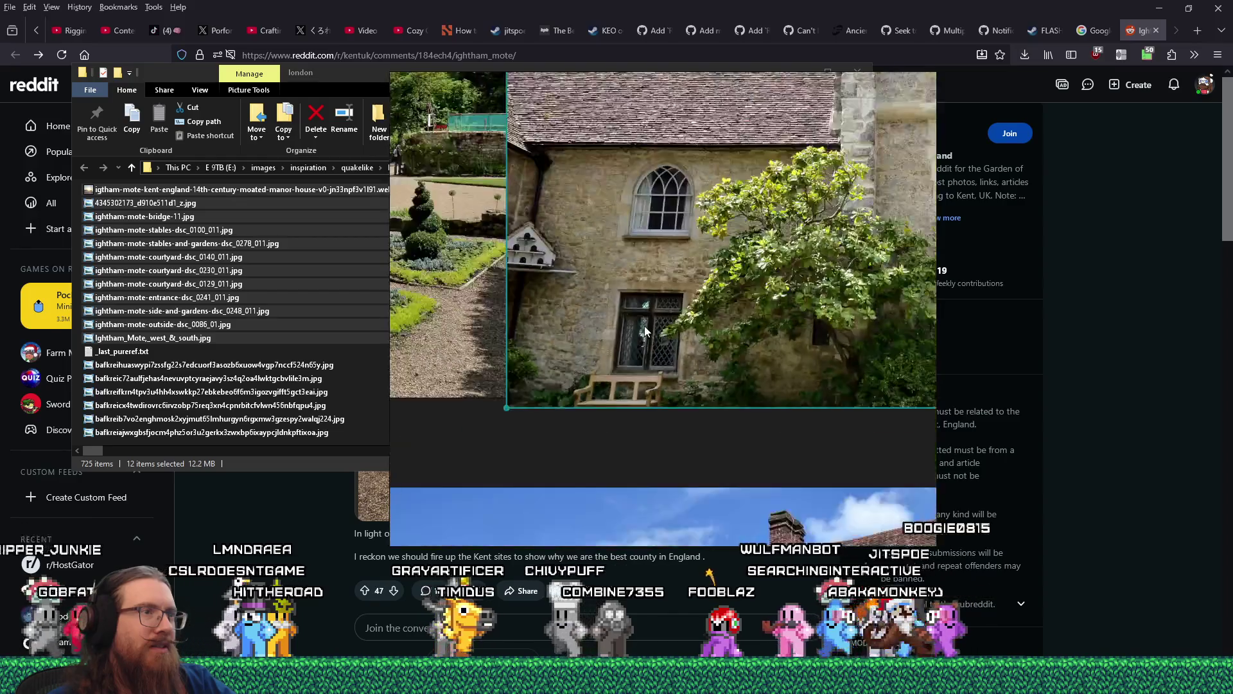
scroll(668, 193, "up", 4)
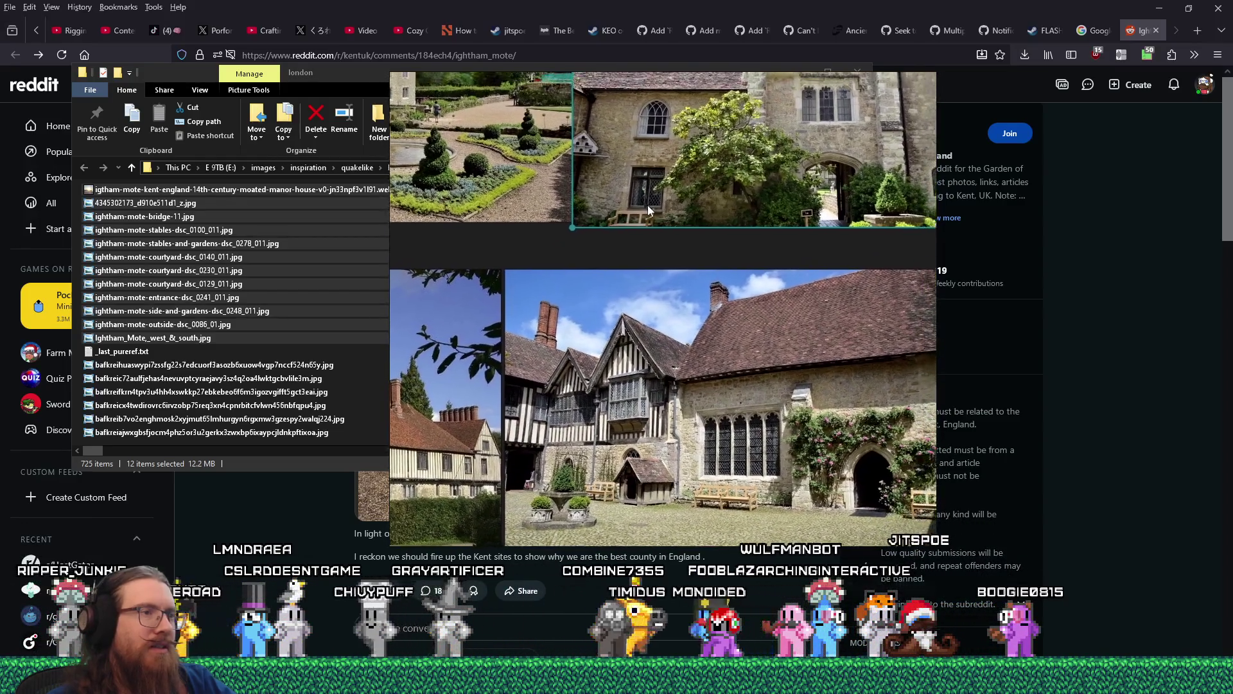
scroll(545, 317, "up", 8)
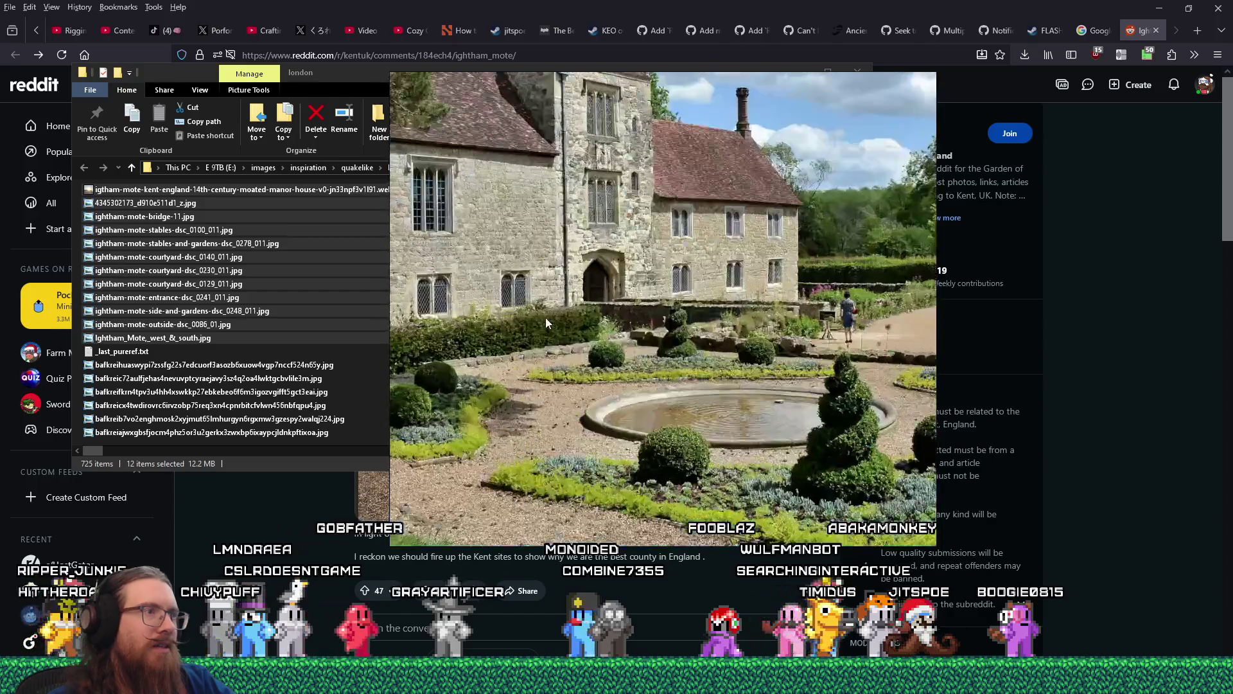
scroll(724, 300, "down", 5)
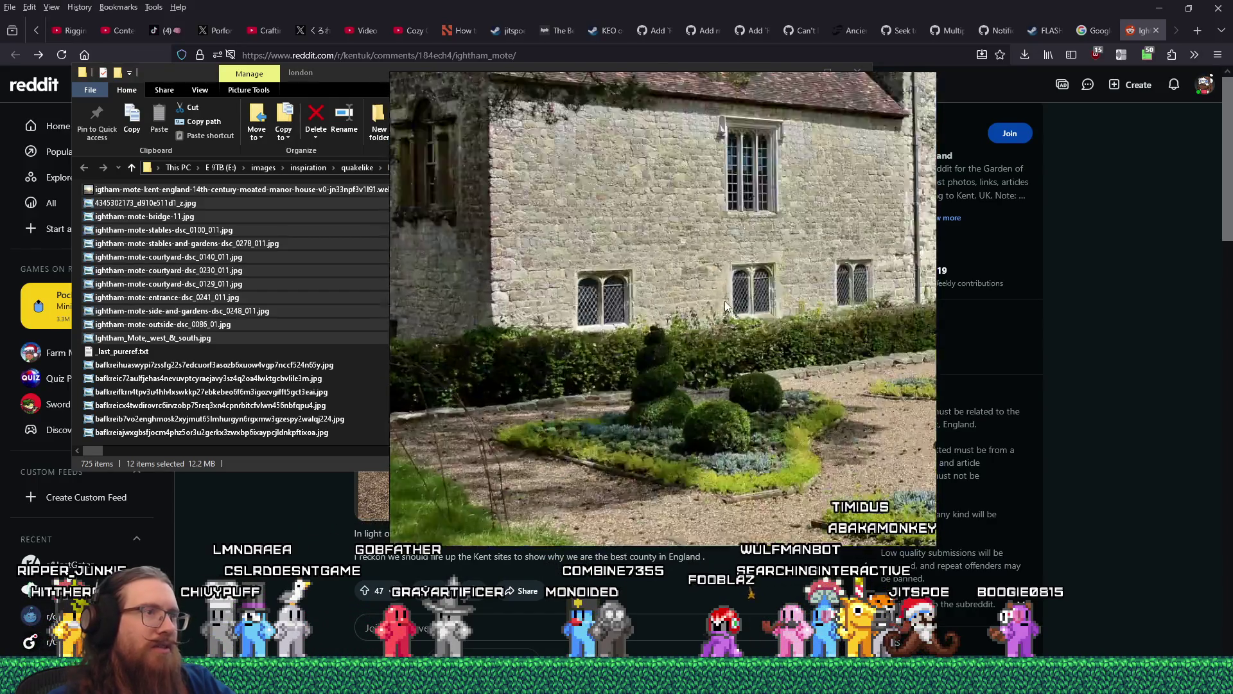
scroll(639, 355, "up", 2)
scroll(639, 353, "down", 4)
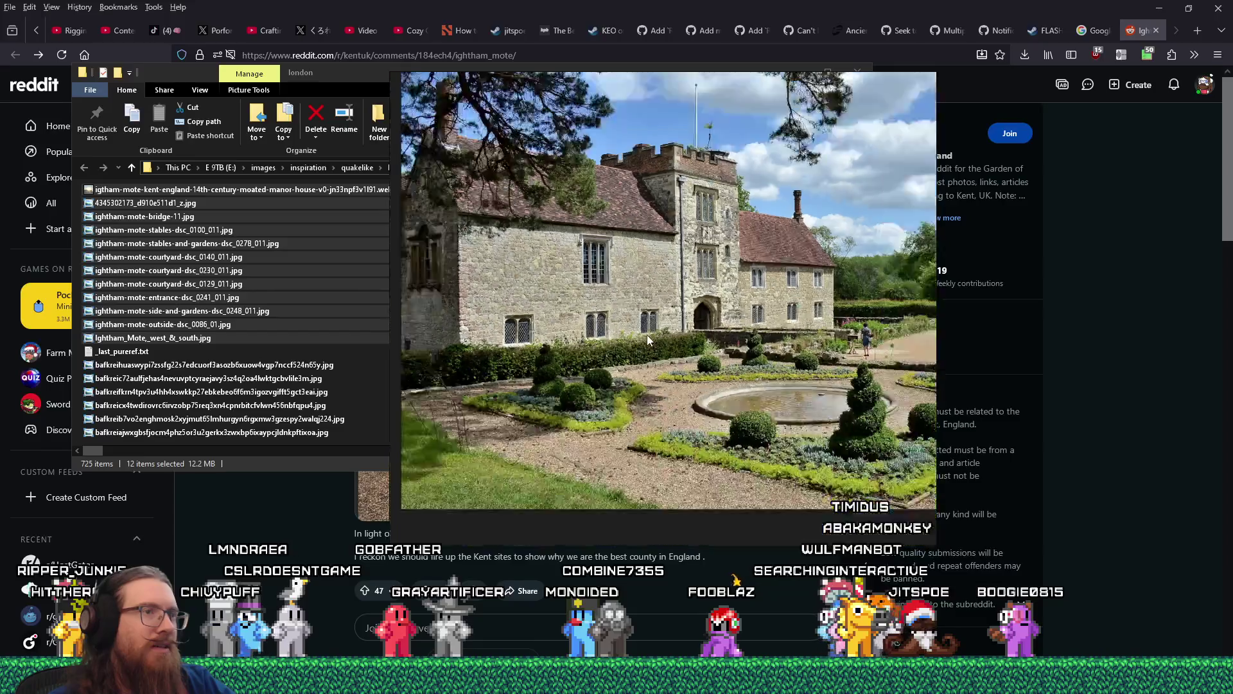
scroll(676, 349, "up", 3)
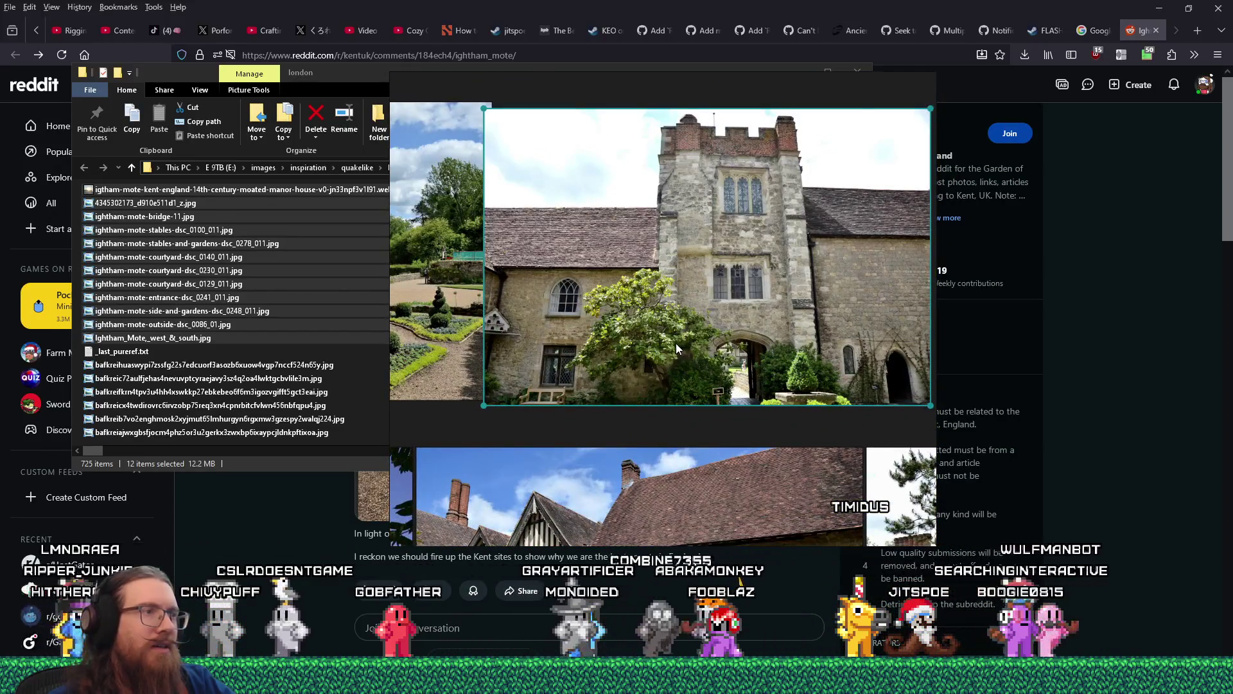
mouse_move(677, 348)
left_mouse_down()
mouse_move(841, 350)
mouse_move(716, 330)
mouse_move(729, 326)
mouse_move(798, 344)
mouse_move(972, 325)
mouse_move(749, 356)
left_mouse_up()
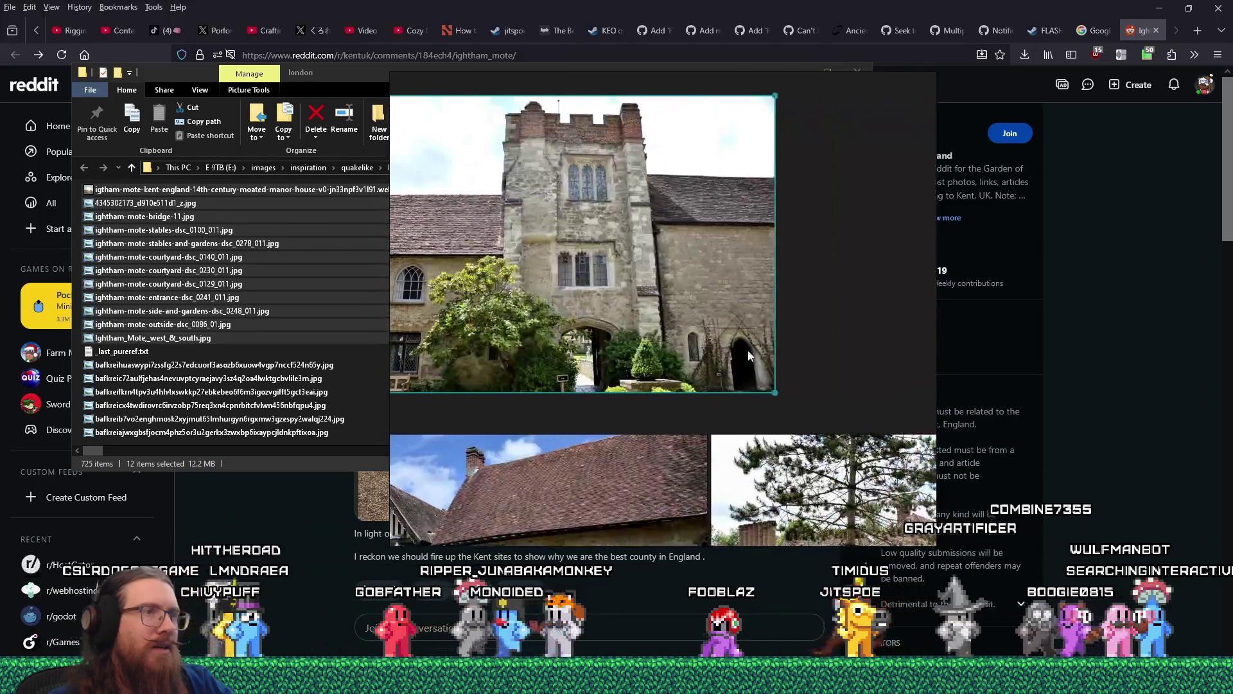
scroll(761, 355, "down", 4)
scroll(705, 214, "up", 3)
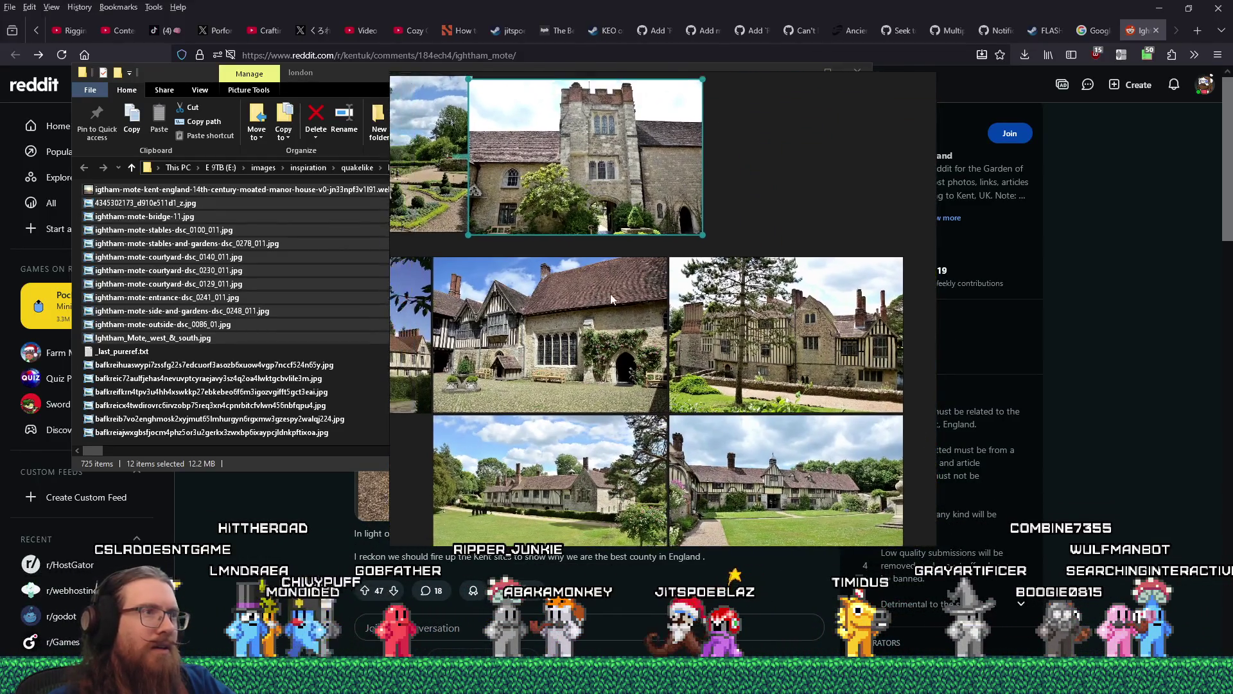
- Look across the top-row photos at the garden-and-fountain image and the manor wall close-up
mouse_move(705, 214)
left_mouse_down()
mouse_move(695, 331)
mouse_move(707, 361)
mouse_move(699, 342)
mouse_move(757, 349)
left_mouse_up()
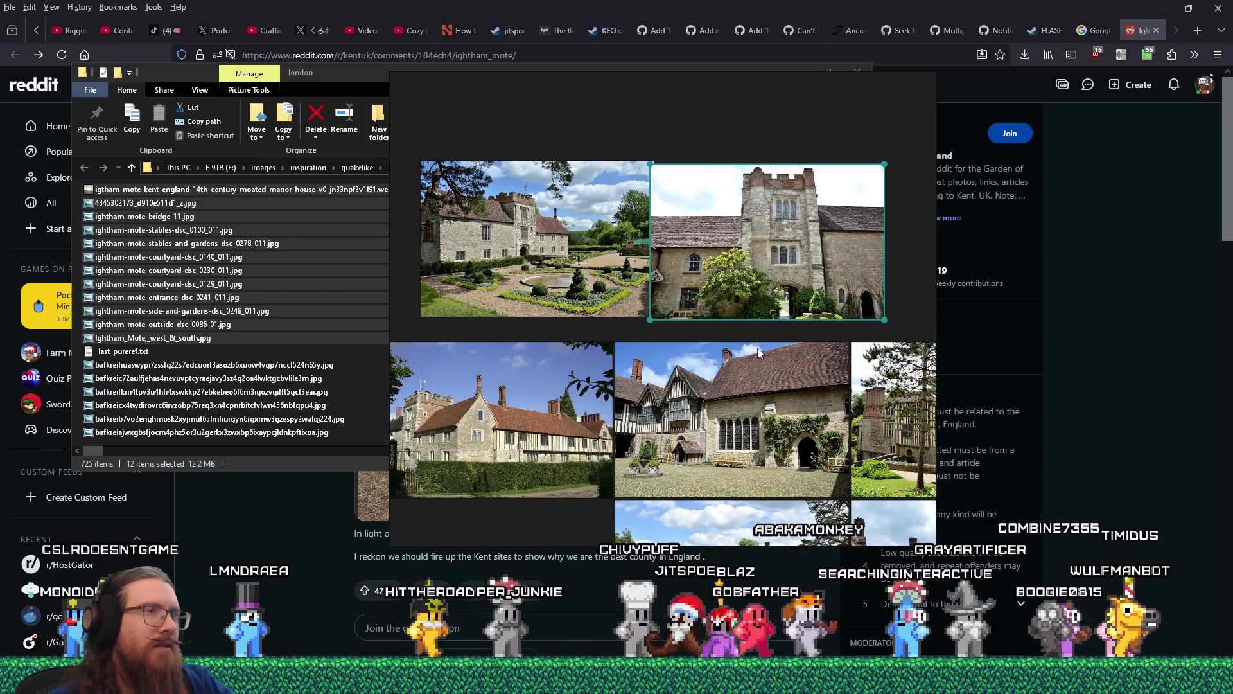
left_click_drag(757, 348, 598, 333)
scroll(606, 198, "up", 6)
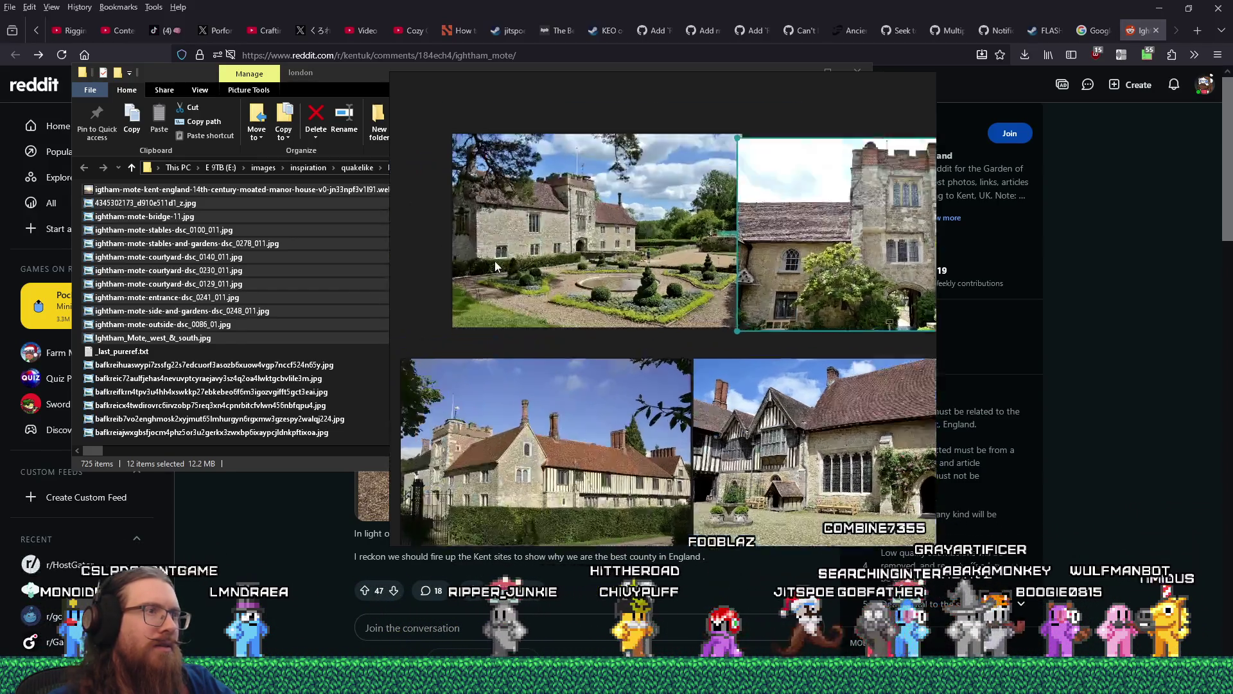
scroll(546, 194, "up", 5)
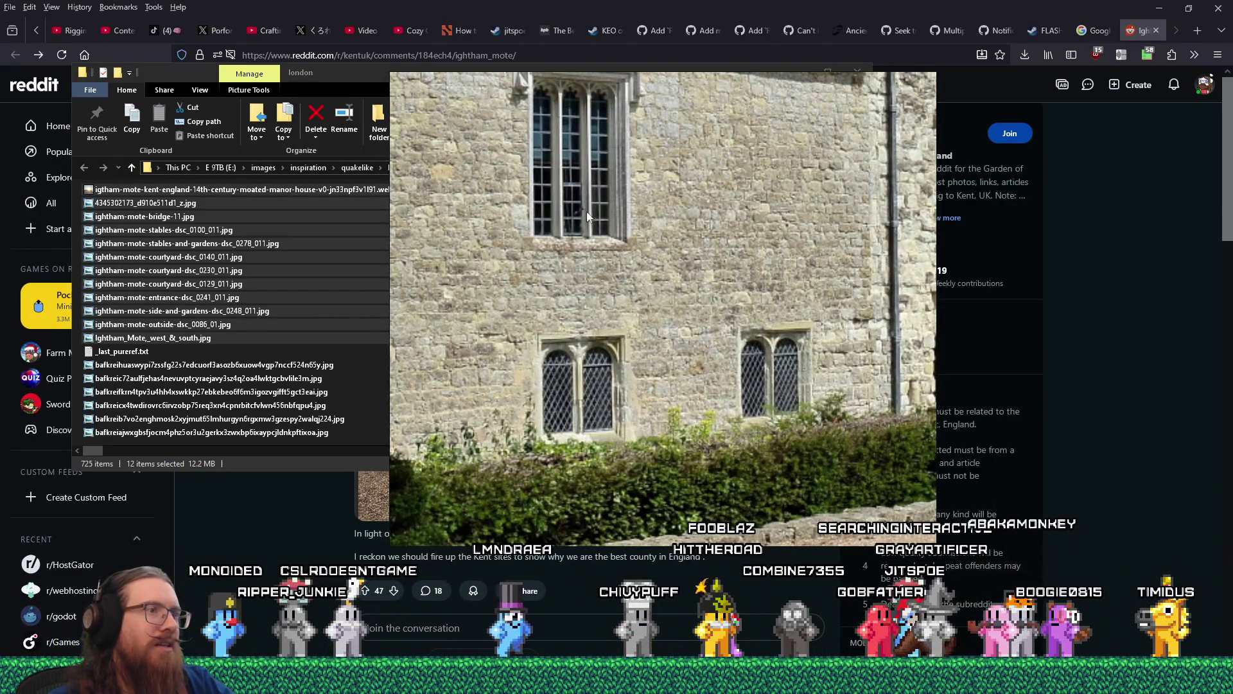
left_click_drag(587, 211, 760, 248)
scroll(711, 276, "down", 3)
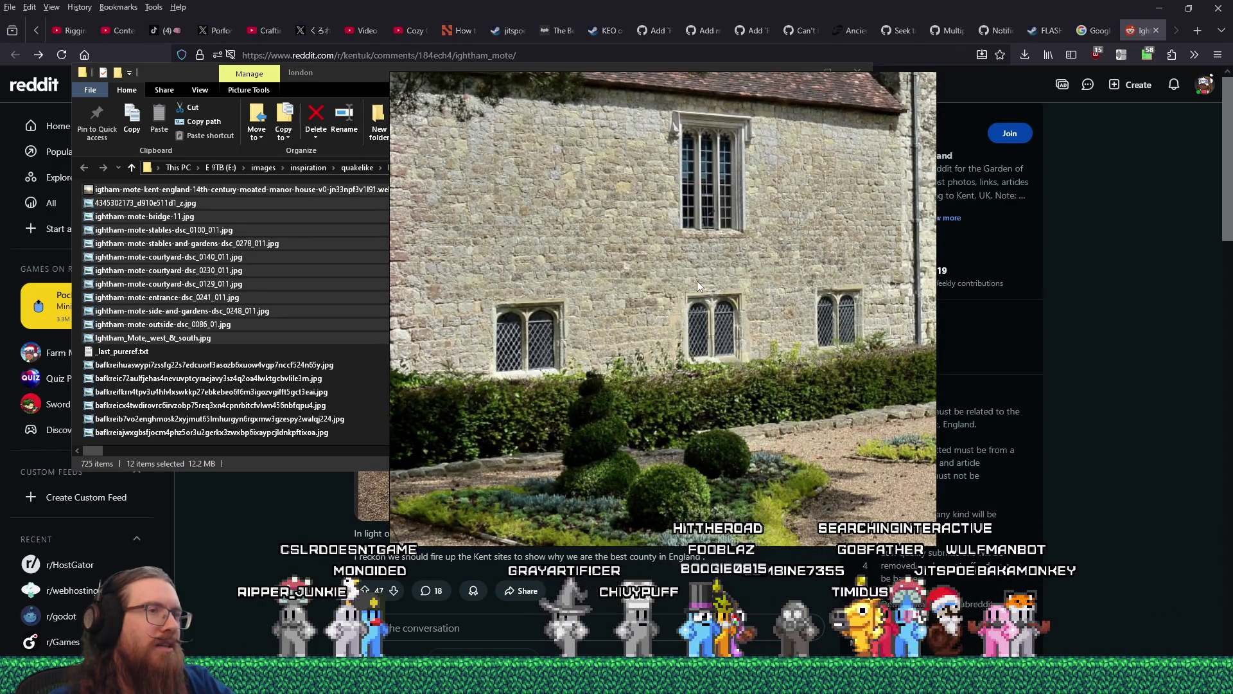
scroll(697, 282, "down", 2)
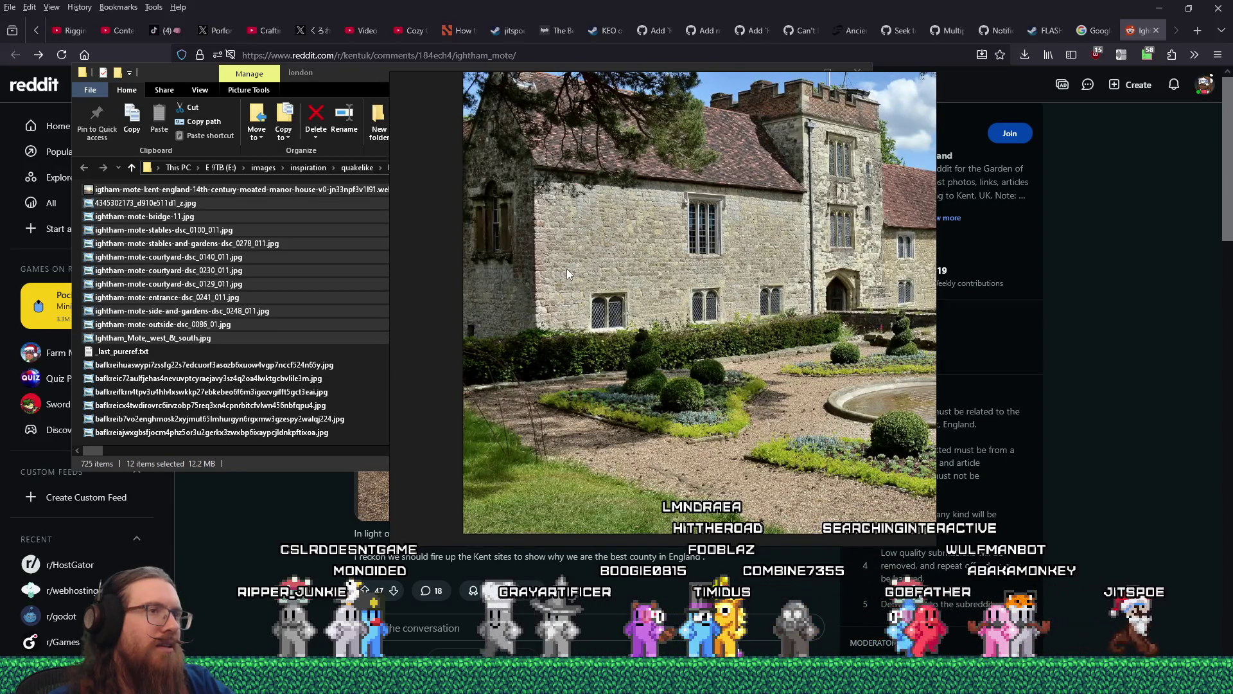
scroll(643, 289, "down", 3)
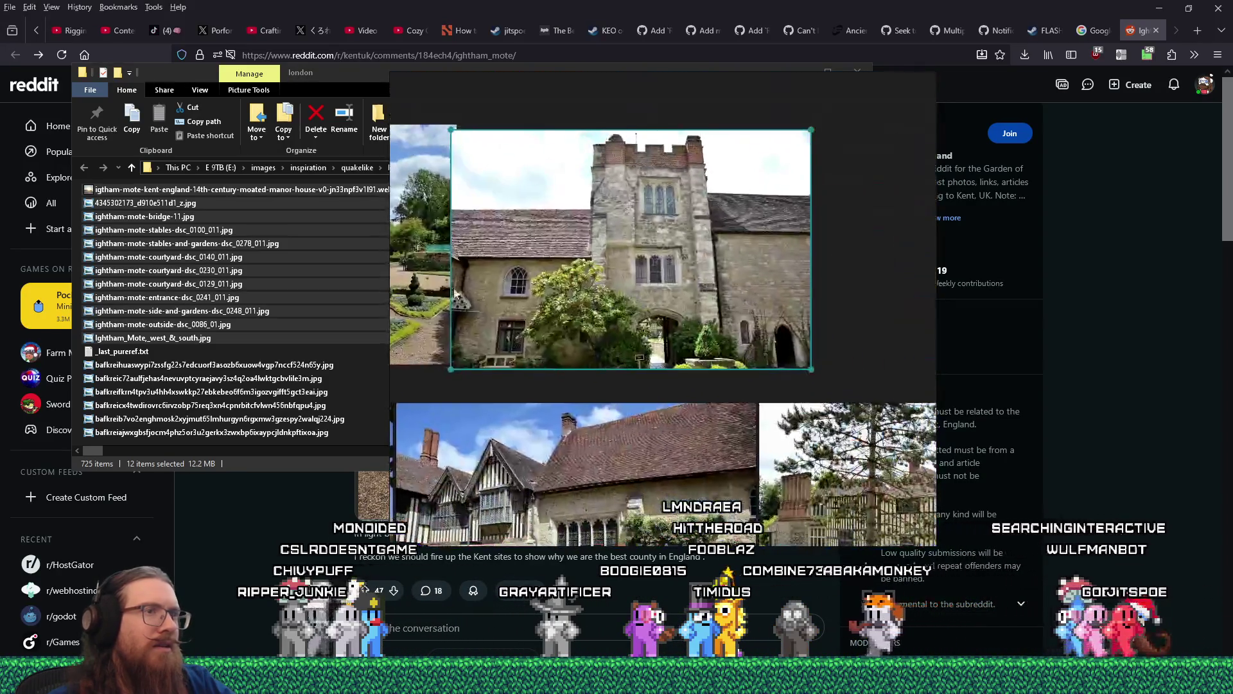
scroll(765, 351, "up", 4)
scroll(765, 351, "up", 3)
- Frame the whole tower photo, from the arched doorway up to the roof and sky
left_click_drag(628, 320, 682, 328)
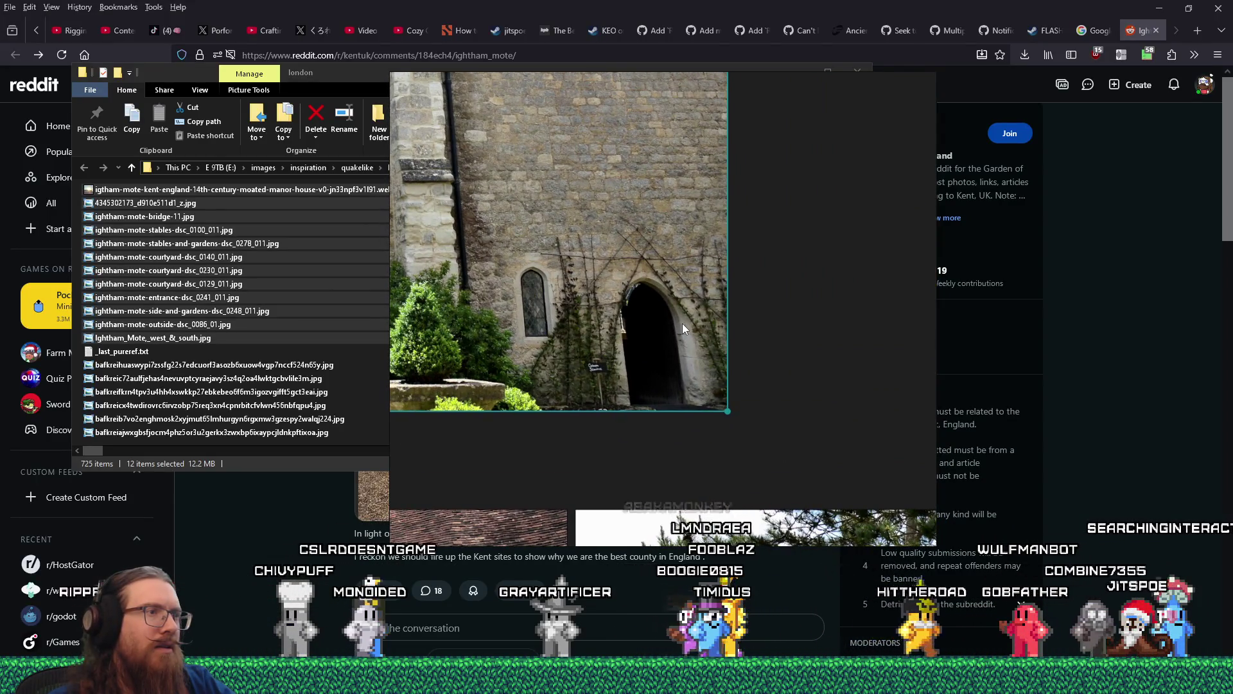
scroll(682, 322, "down", 3)
mouse_move(601, 305)
left_mouse_down()
mouse_move(883, 330)
mouse_move(731, 276)
left_mouse_up()
left_click_drag(654, 287, 761, 298)
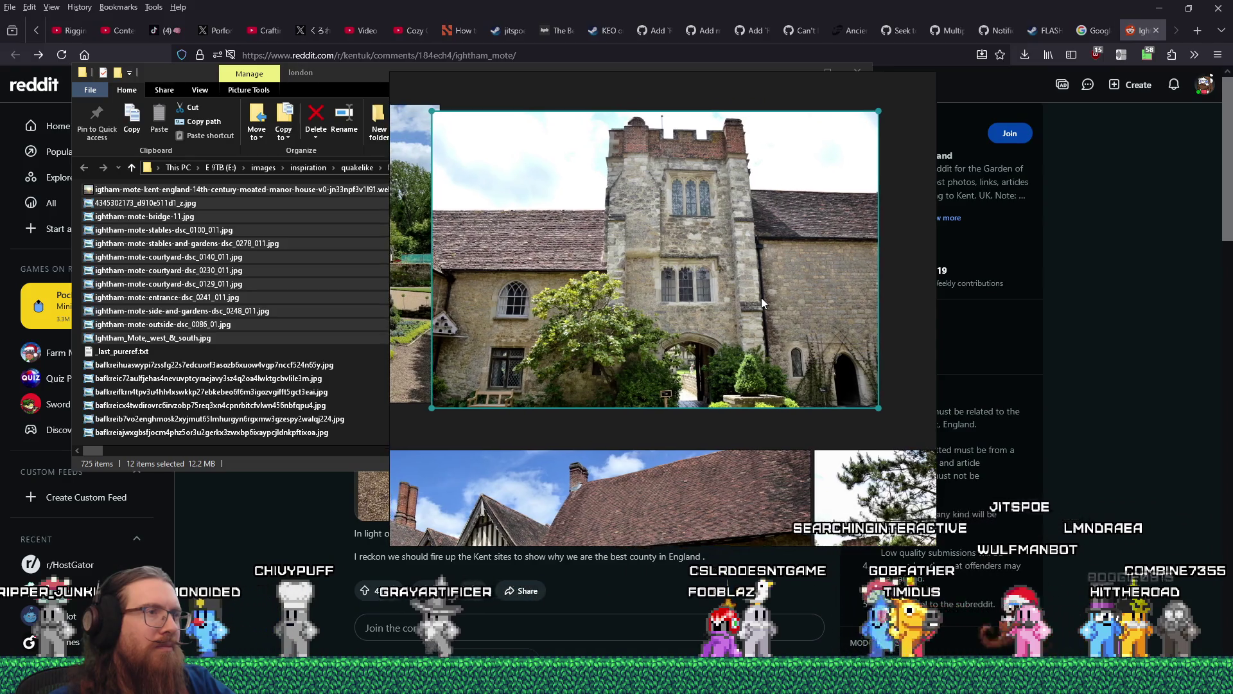
scroll(761, 298, "up", 4)
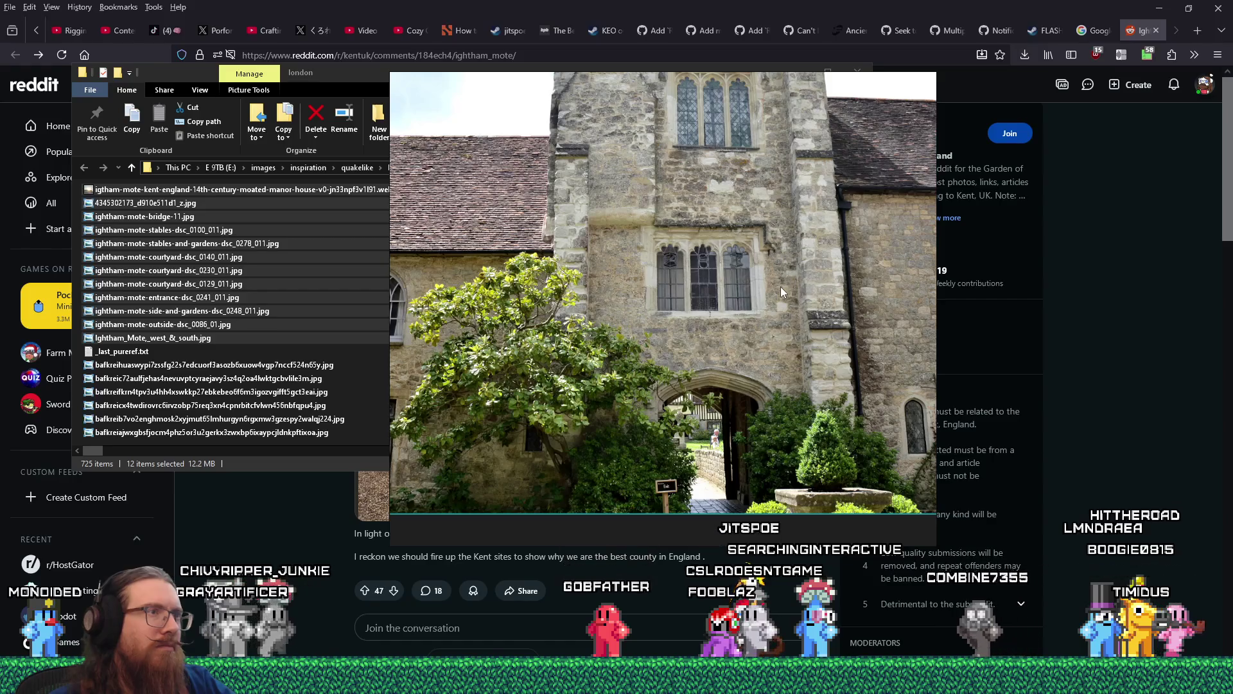
scroll(707, 318, "up", 4)
left_click_drag(719, 325, 819, 441)
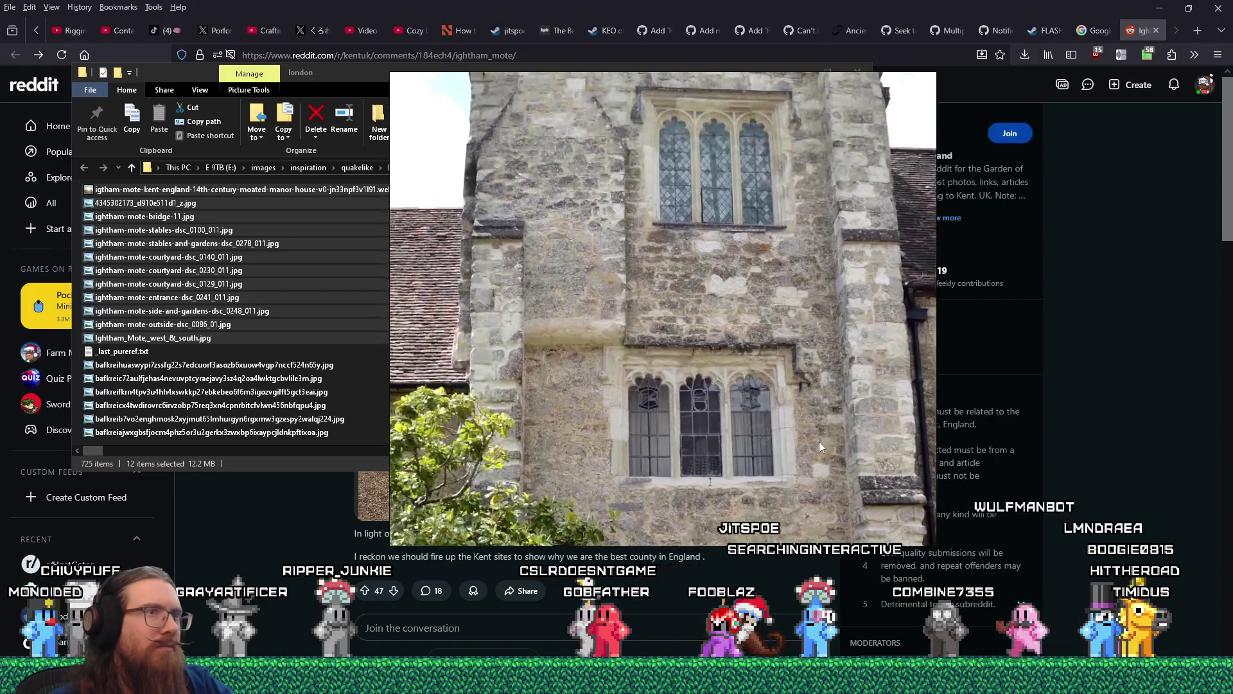
mouse_move(650, 344)
left_mouse_down()
mouse_move(761, 403)
mouse_move(788, 377)
mouse_move(816, 400)
mouse_move(684, 345)
mouse_move(290, 418)
mouse_move(226, 444)
mouse_move(402, 386)
left_mouse_up()
scroll(683, 341, "down", 10)
- Back in TrenchBroom, fly close to the brick tower and select the stone tower brush
key("alt+Tab")
key("Tab")
key("Tab")
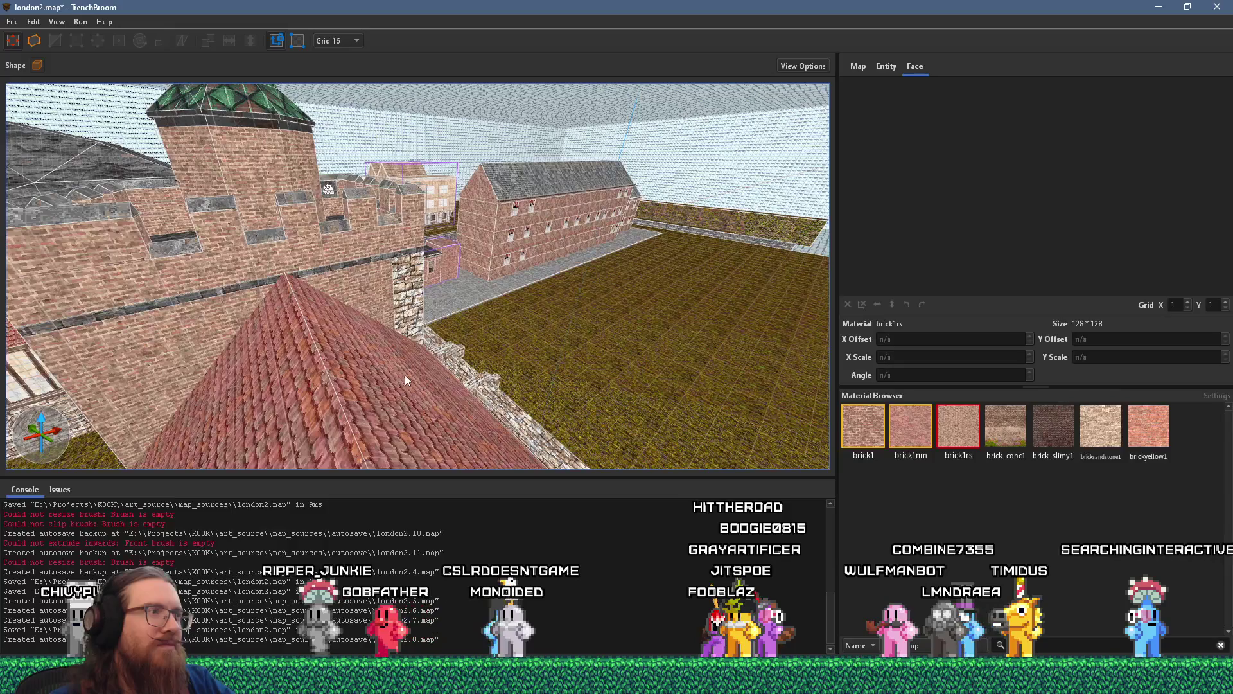
left_click_drag(261, 312, 566, 271)
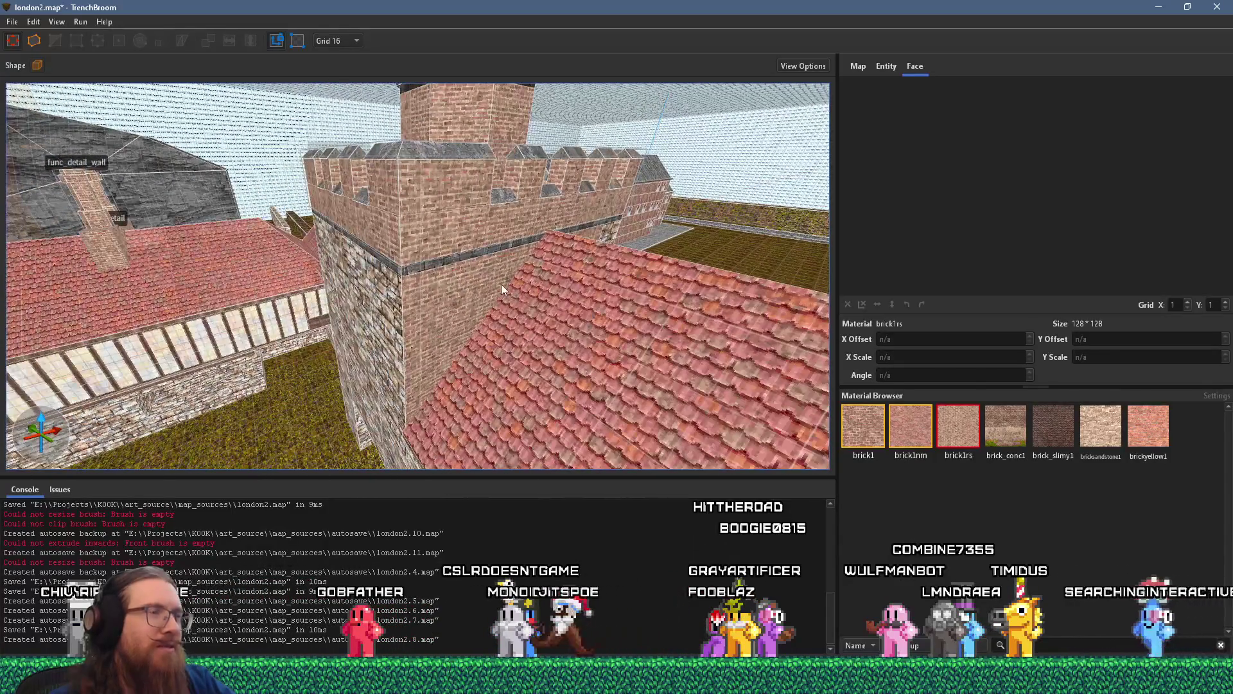
key("alt+Tab")
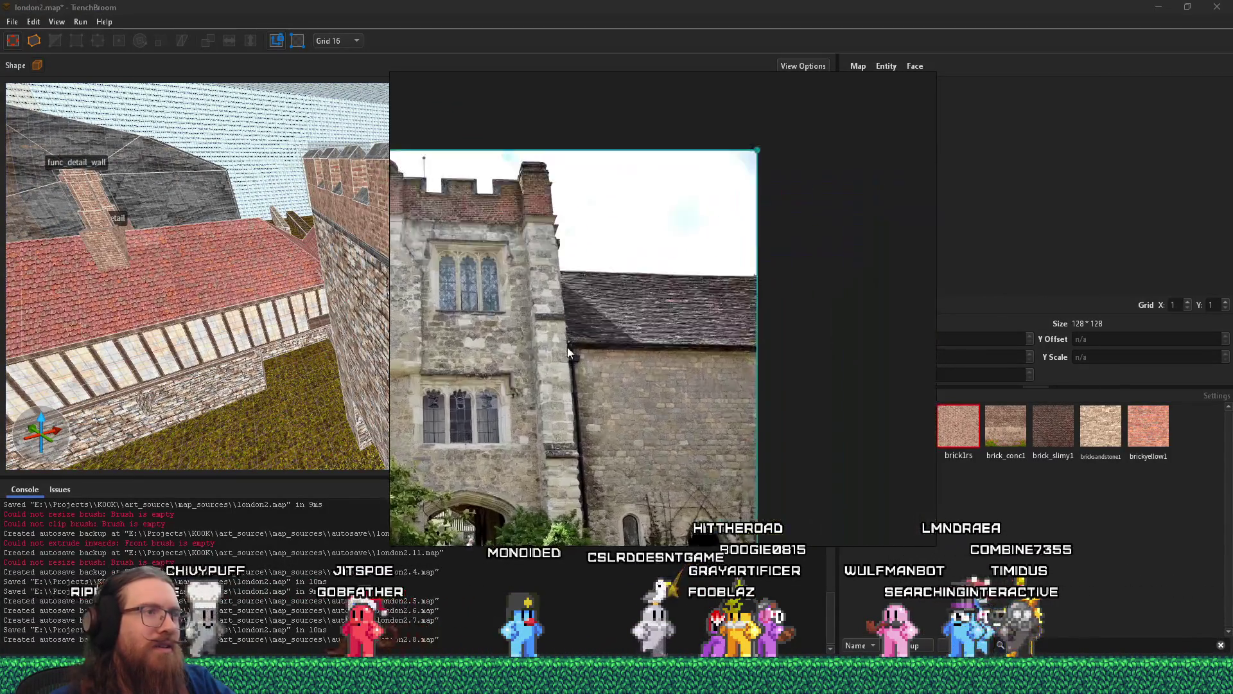
scroll(568, 352, "up", 2)
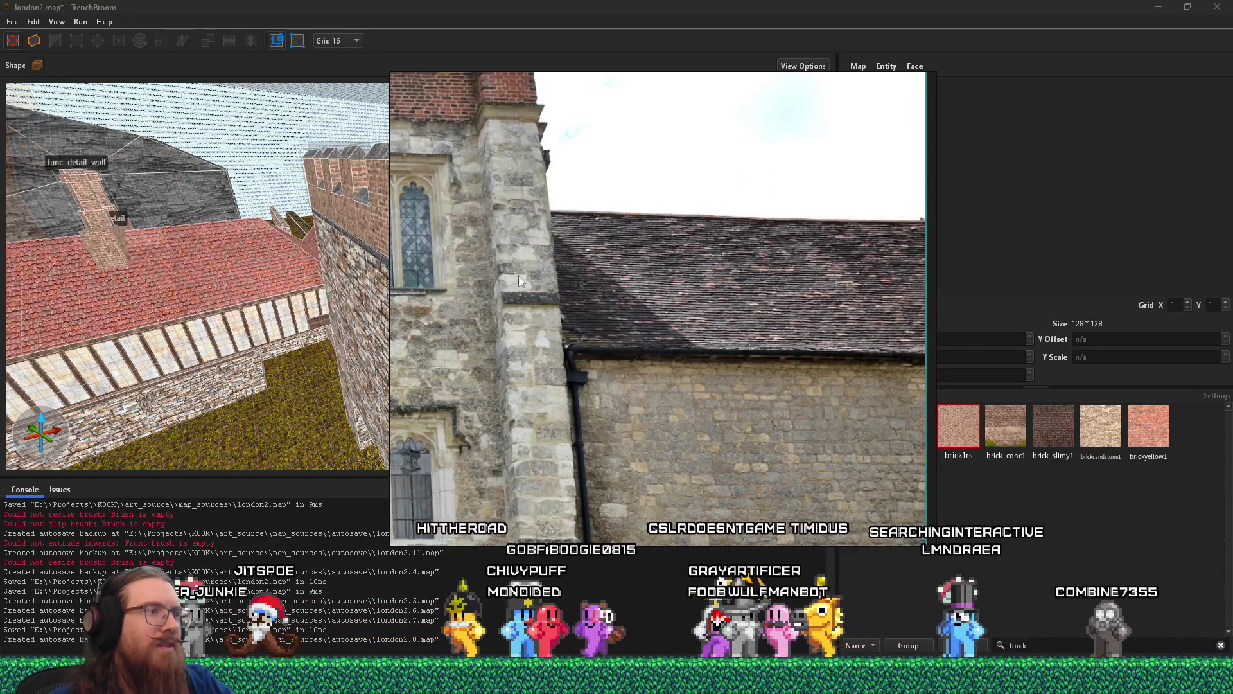
key("alt+Tab")
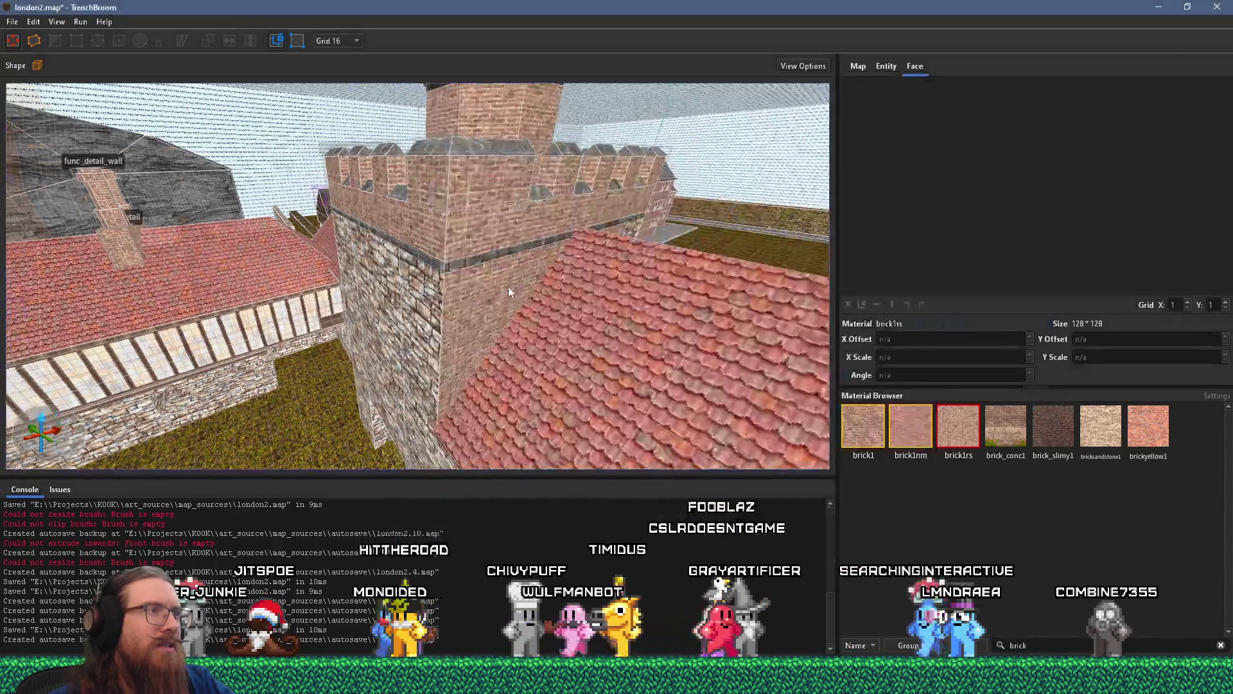
scroll(507, 287, "up", 5)
scroll(544, 194, "down", 5)
left_click(517, 221)
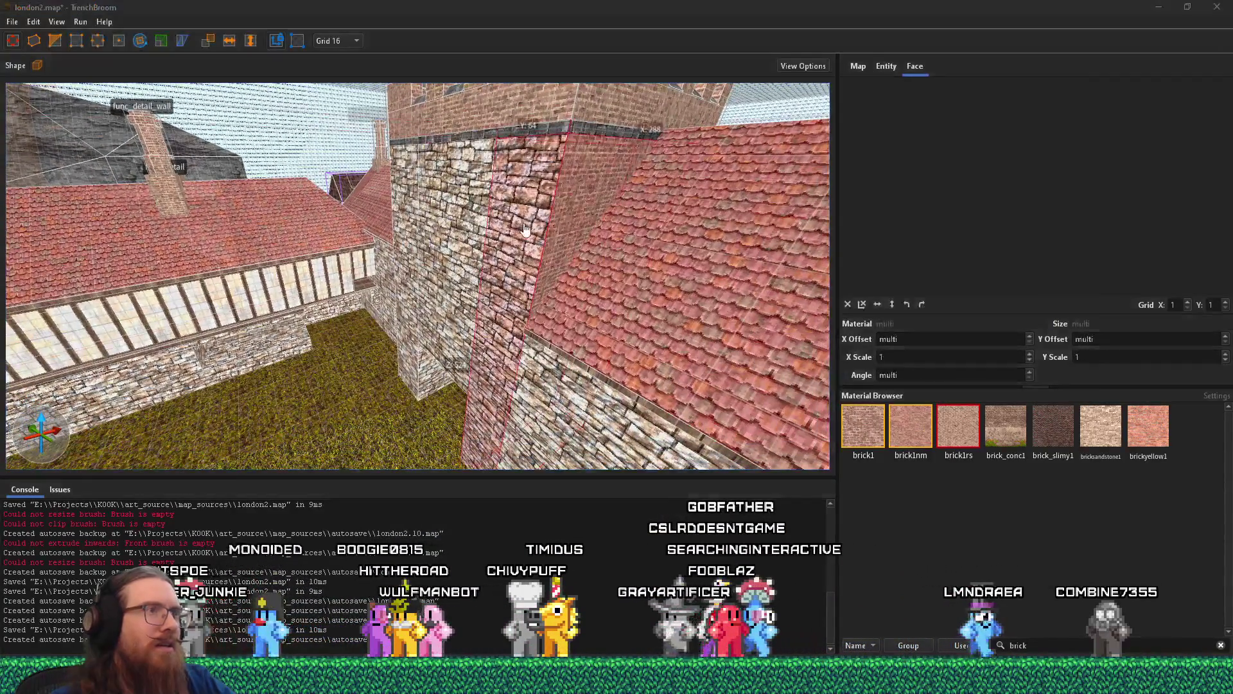
- Alternate between the reference photo and the map to compare the tower's stonework
key("alt+Tab")
scroll(660, 391, "down", 2)
left_click_drag(660, 392, 777, 387)
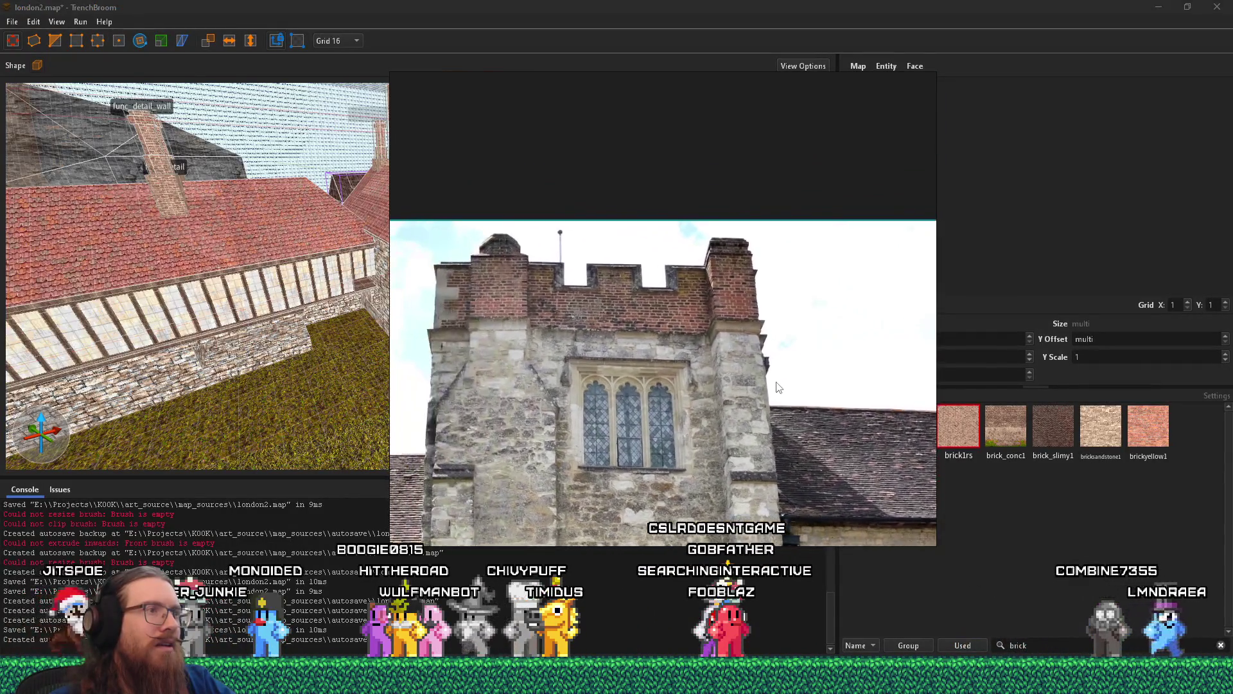
key("alt+Tab")
scroll(515, 452, "down", 5)
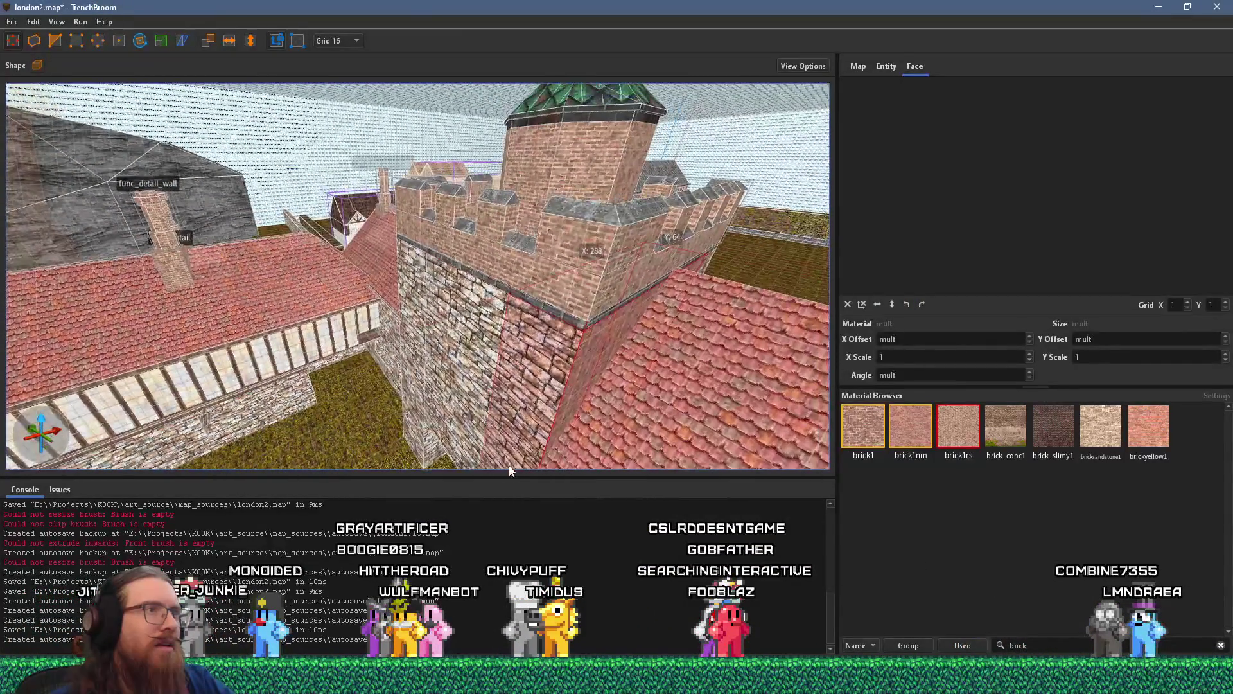
key("alt+Tab")
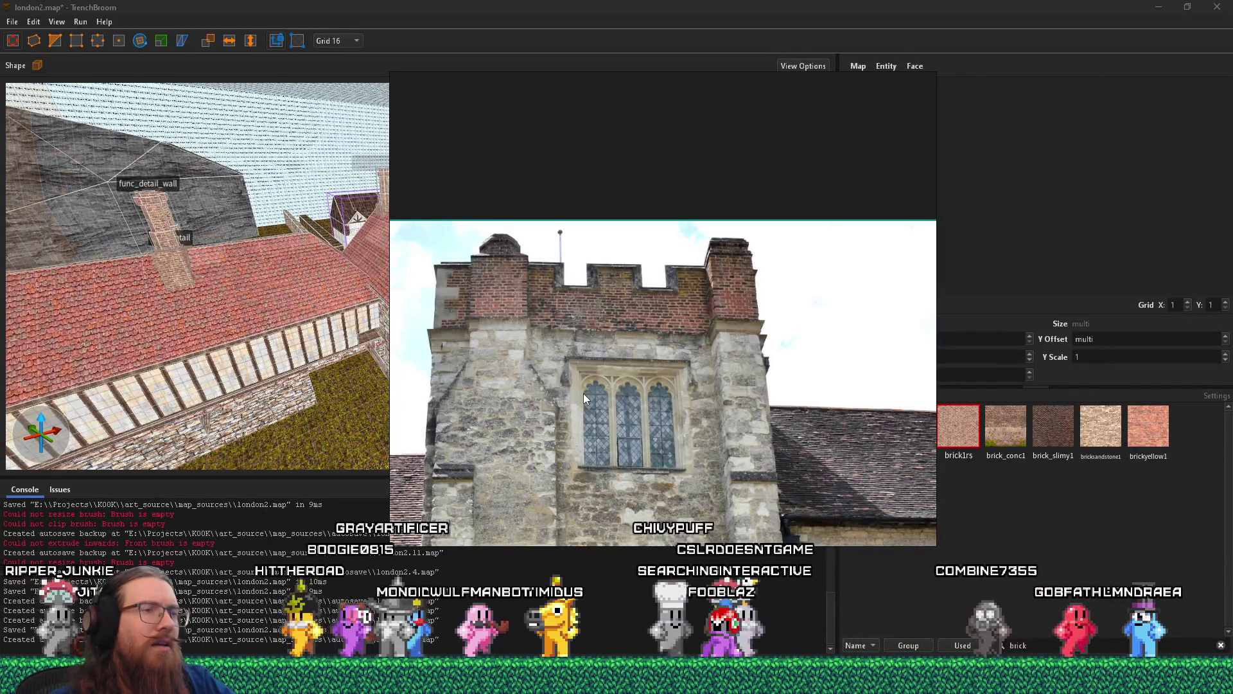
key("alt+Tab")
scroll(591, 248, "up", 5)
scroll(591, 248, "down", 5)
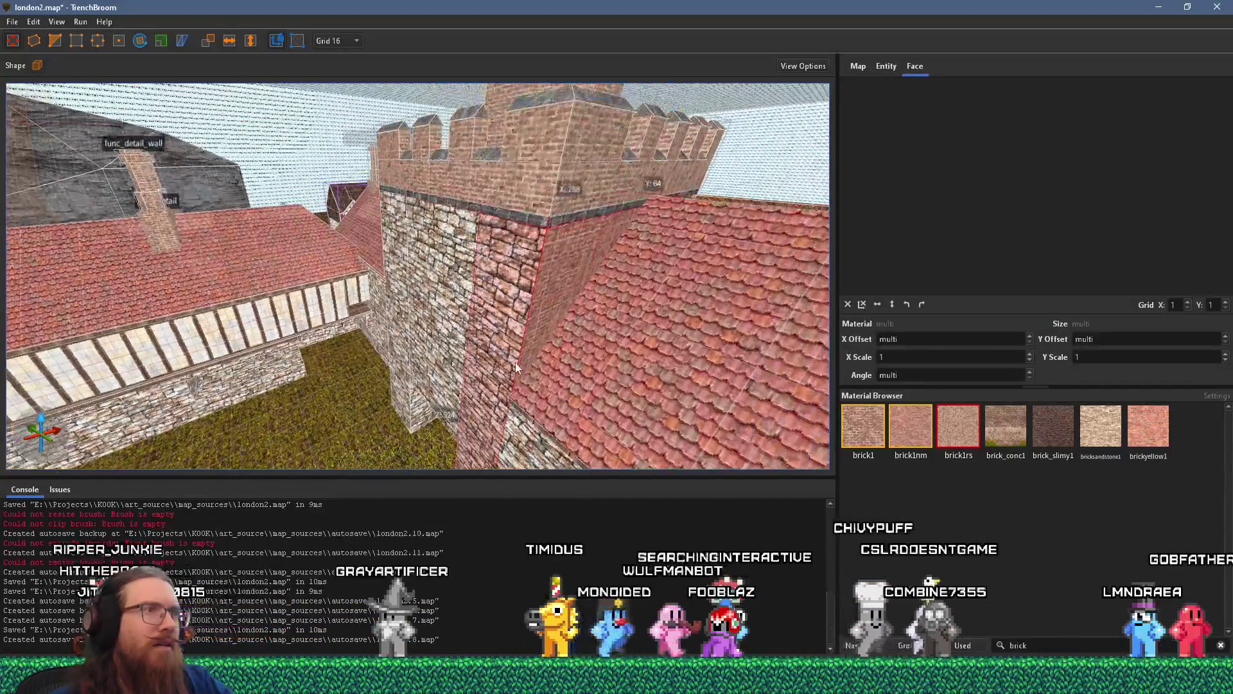
key("alt+Tab")
scroll(696, 311, "up", 3)
scroll(645, 347, "up", 2)
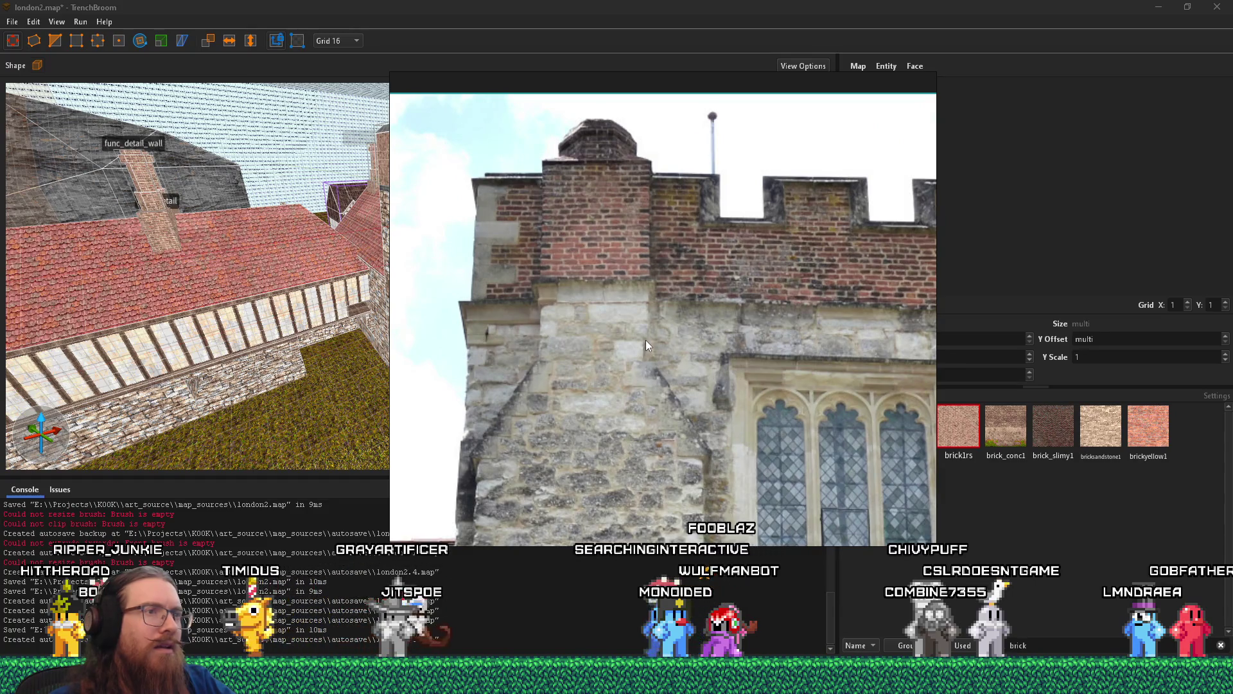
key("alt+Tab")
scroll(546, 329, "up", 6)
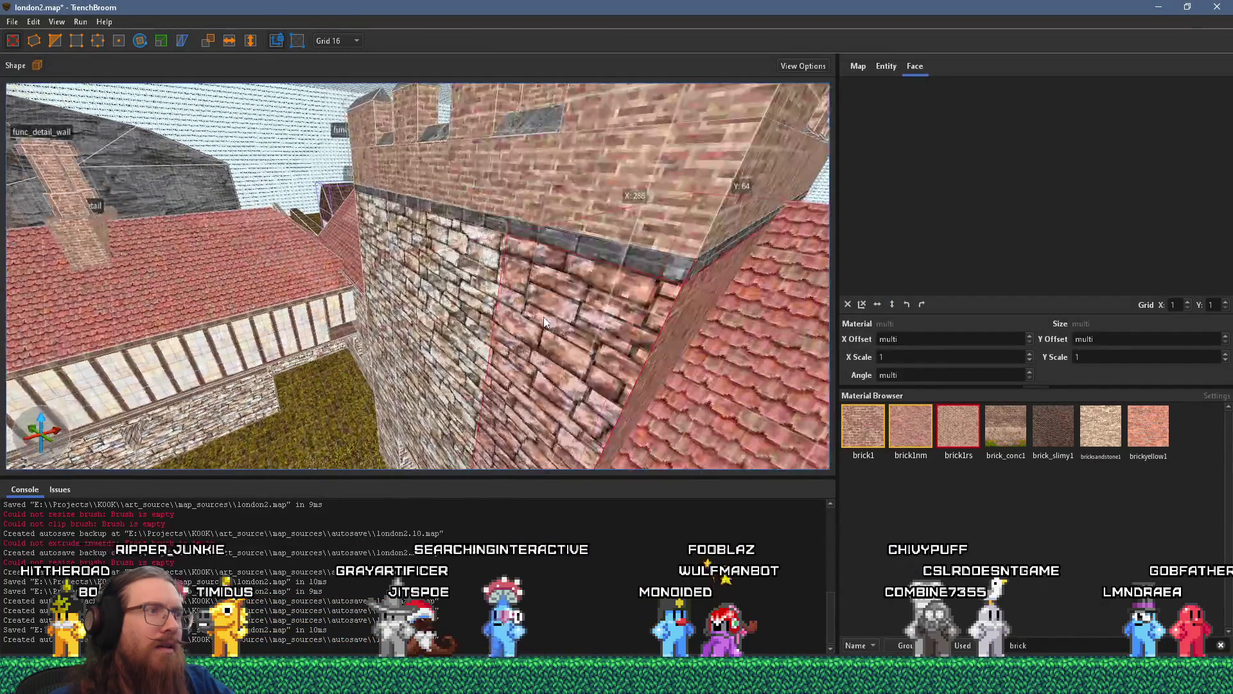
scroll(515, 281, "down", 3)
key("alt+Tab")
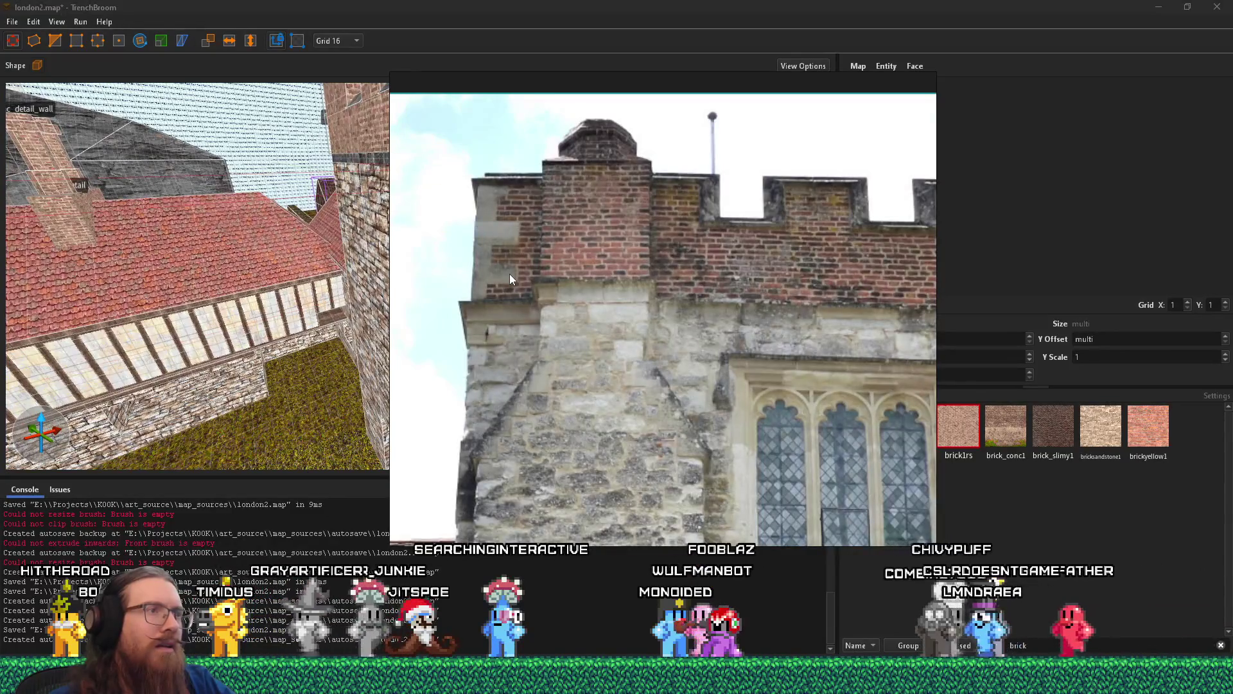
key("alt+Tab")
scroll(546, 289, "up", 5)
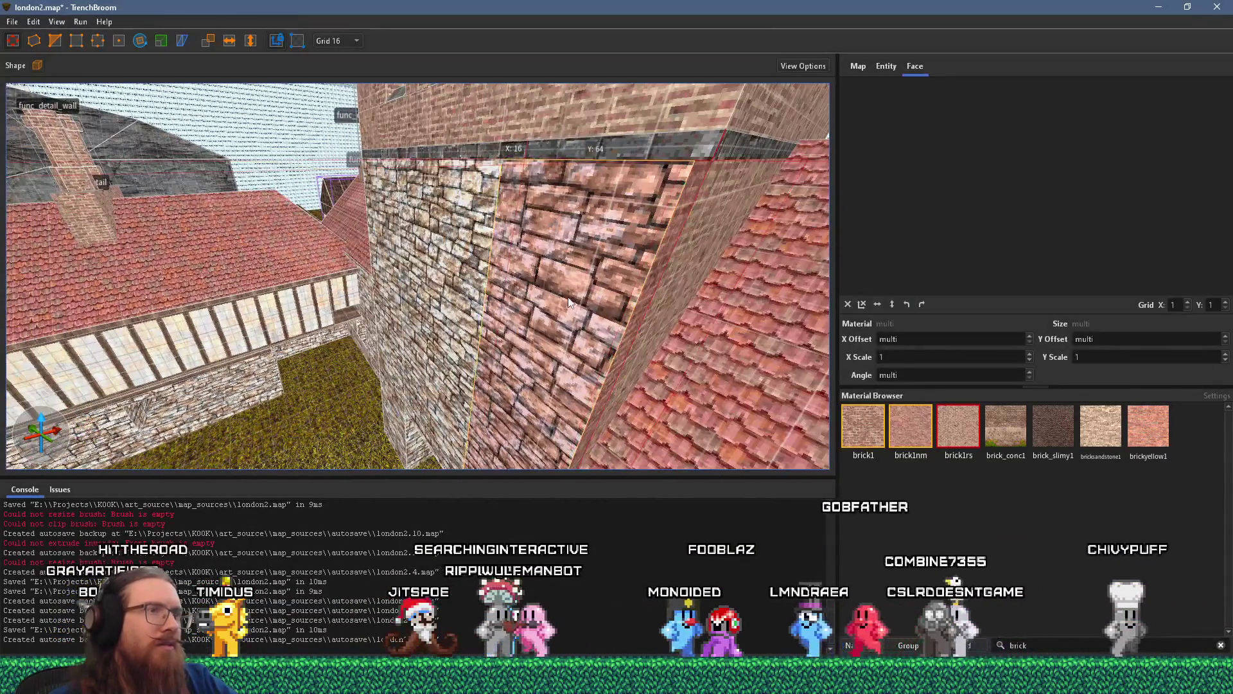
scroll(550, 306, "down", 3)
scroll(599, 329, "down", 3)
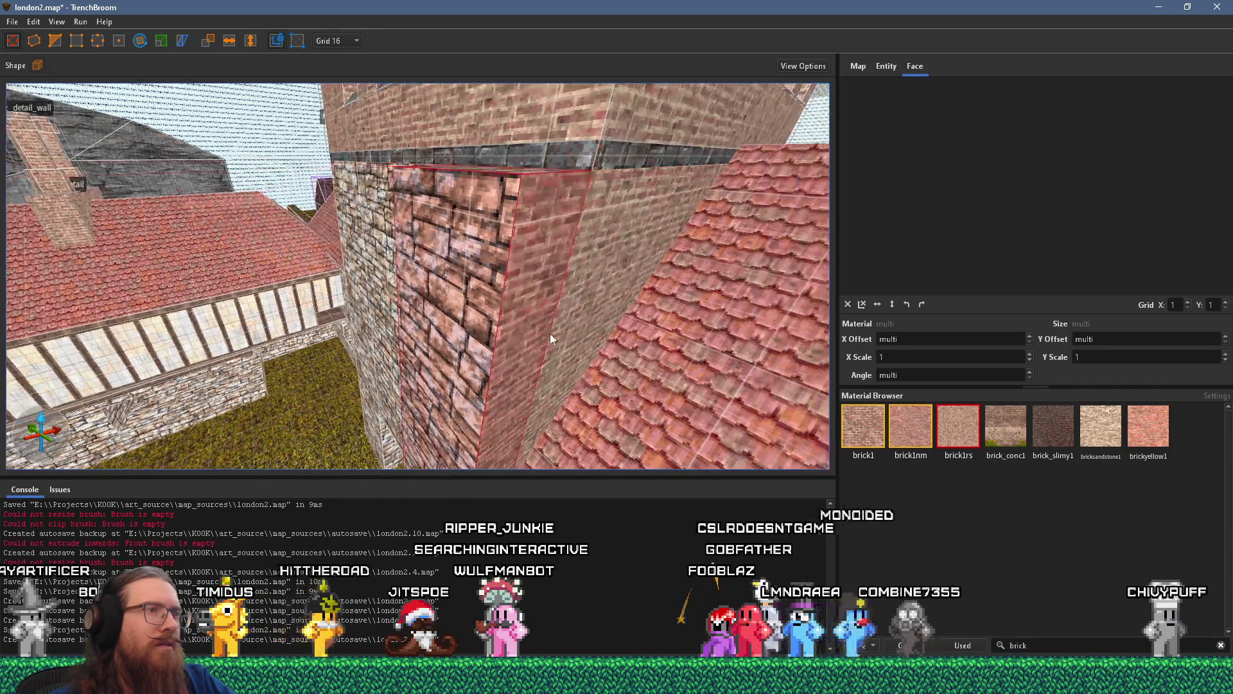
key("alt+Tab")
key("alt+Tab")
scroll(492, 352, "up", 3)
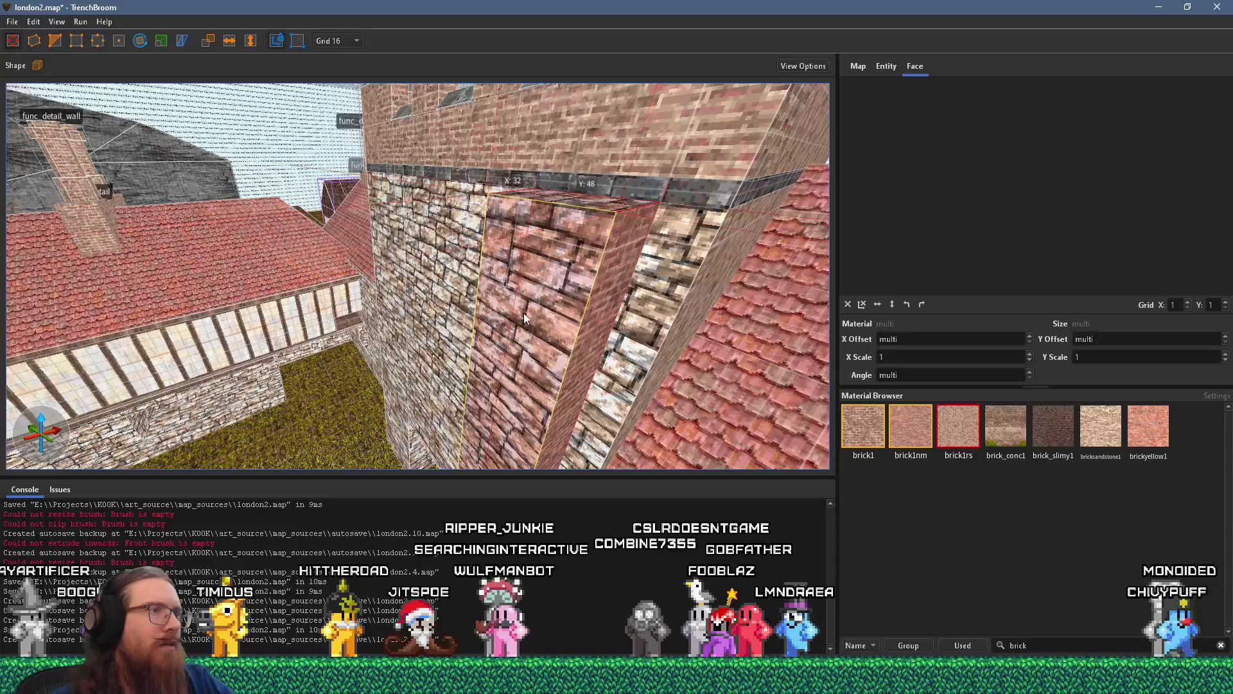
- Select the buttress block's stone face and orbit the castle to compare it with the photo
left_click(523, 313)
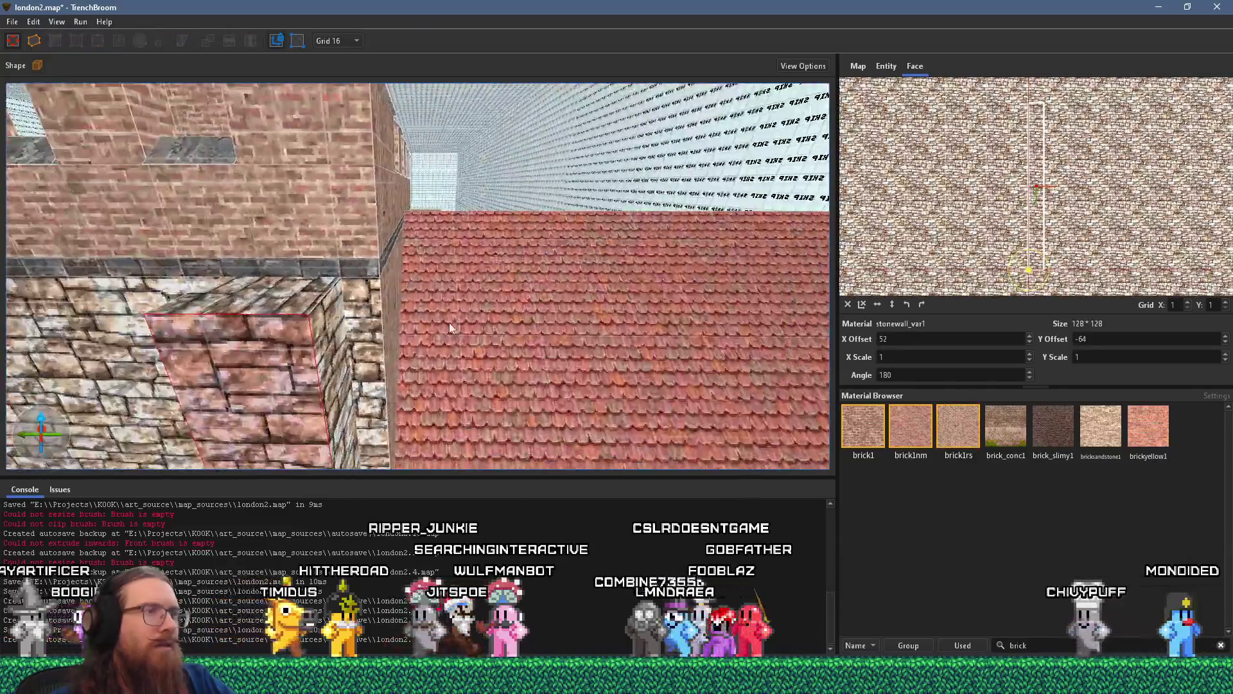
mouse_move(449, 322)
left_mouse_down()
mouse_move(653, 277)
mouse_move(566, 302)
mouse_move(368, 313)
left_mouse_up()
scroll(632, 299, "up", 2)
key("alt+Tab")
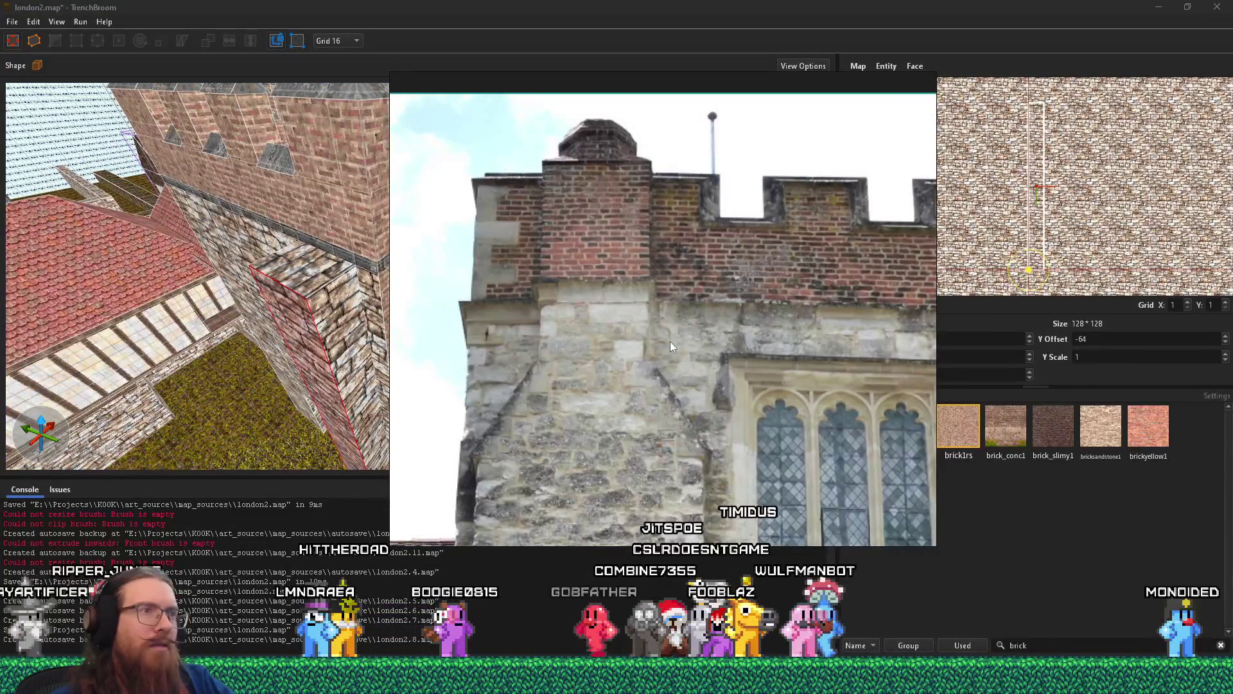
scroll(670, 346, "down", 2)
key("alt+Tab")
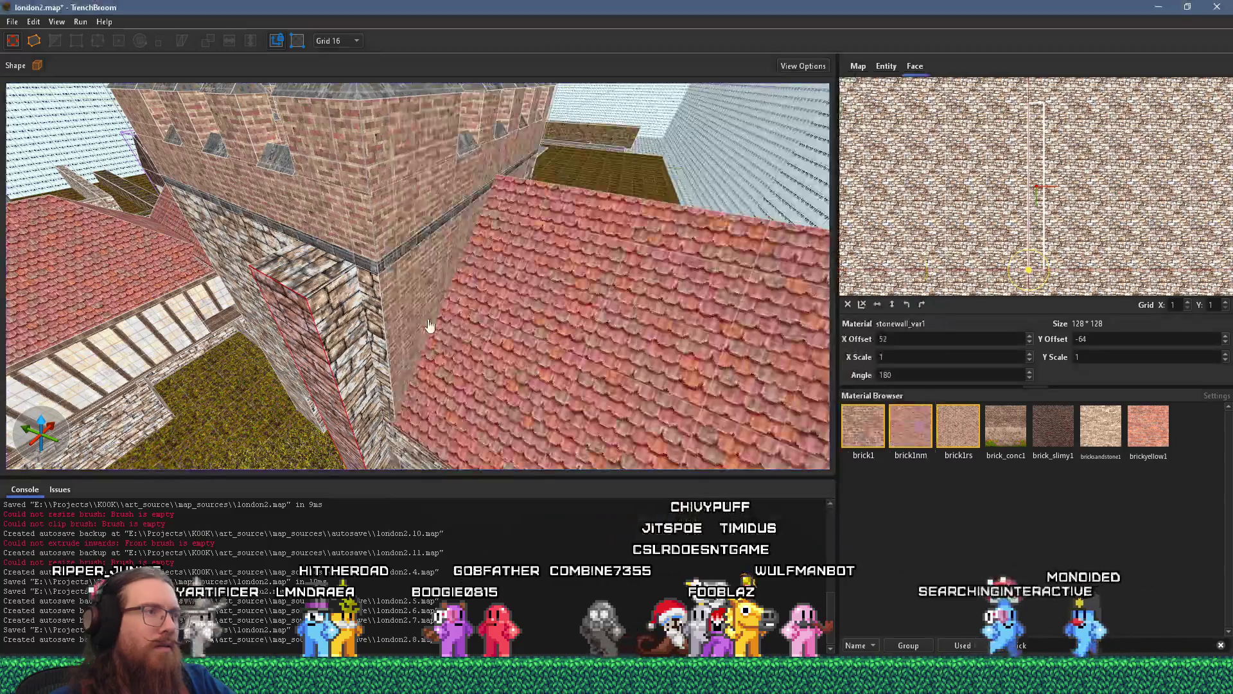
mouse_move(488, 347)
left_mouse_down()
mouse_move(515, 388)
mouse_move(672, 386)
left_mouse_up()
key("alt+Tab")
scroll(672, 386, "down", 1)
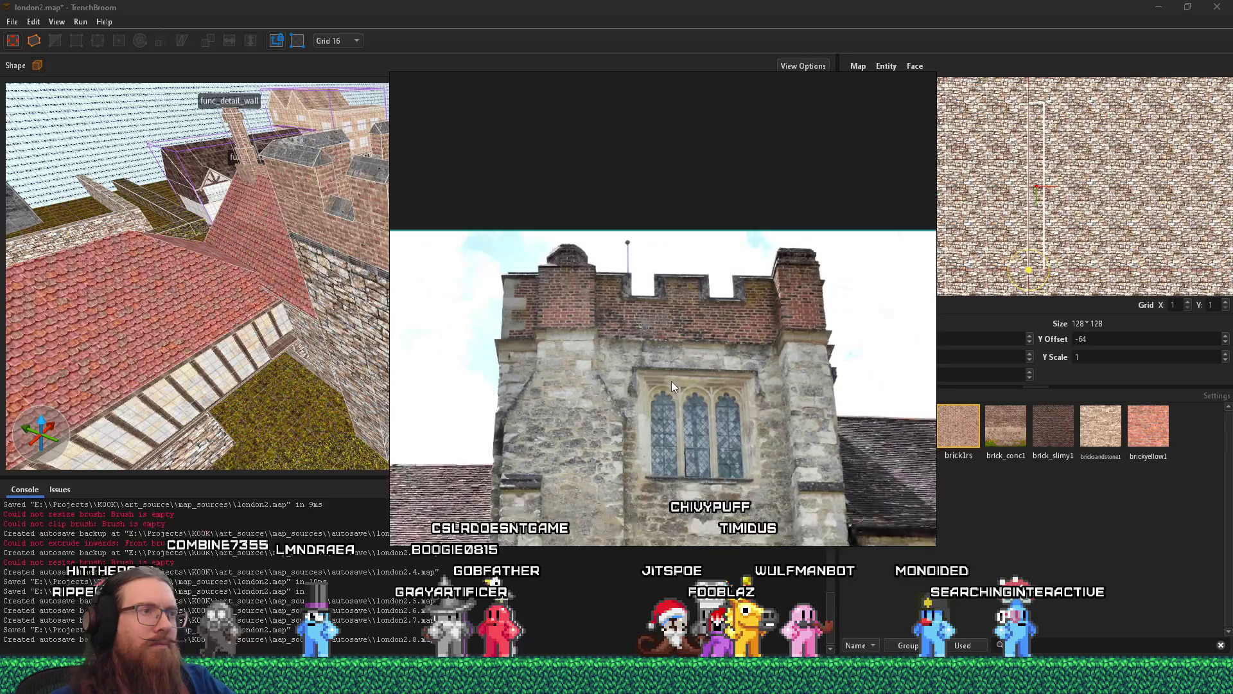
key("alt+Tab")
key("alt+Tab")
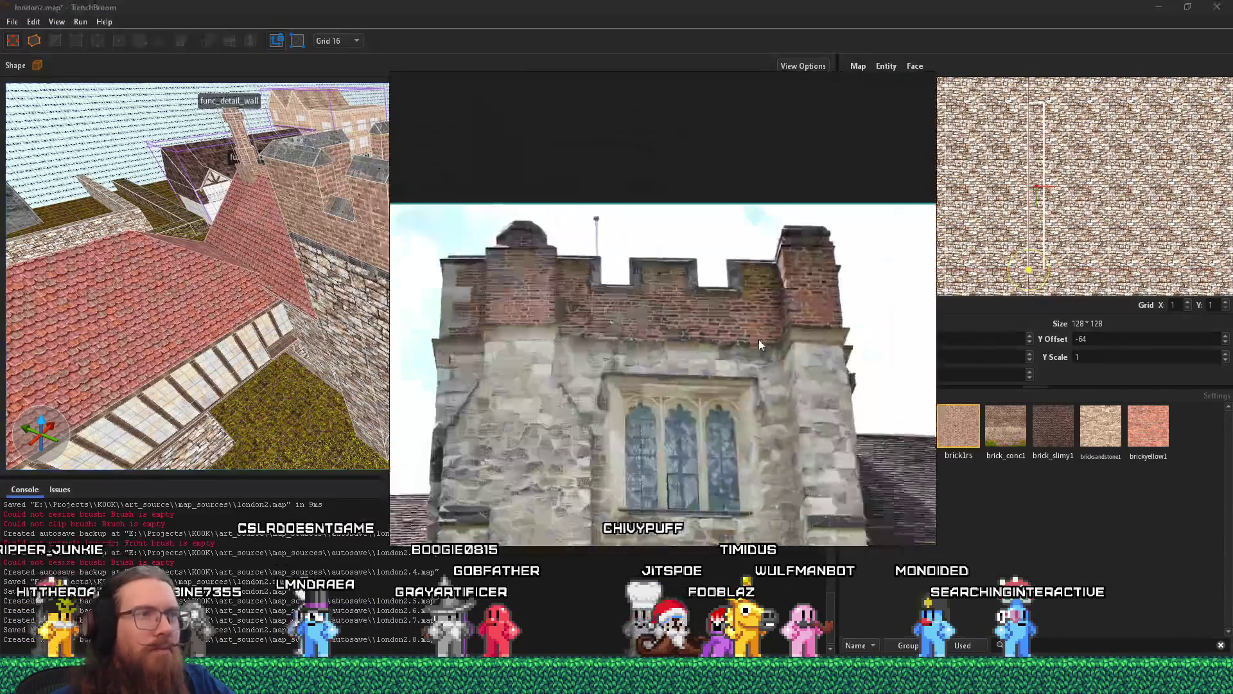
scroll(757, 373, "up", 5)
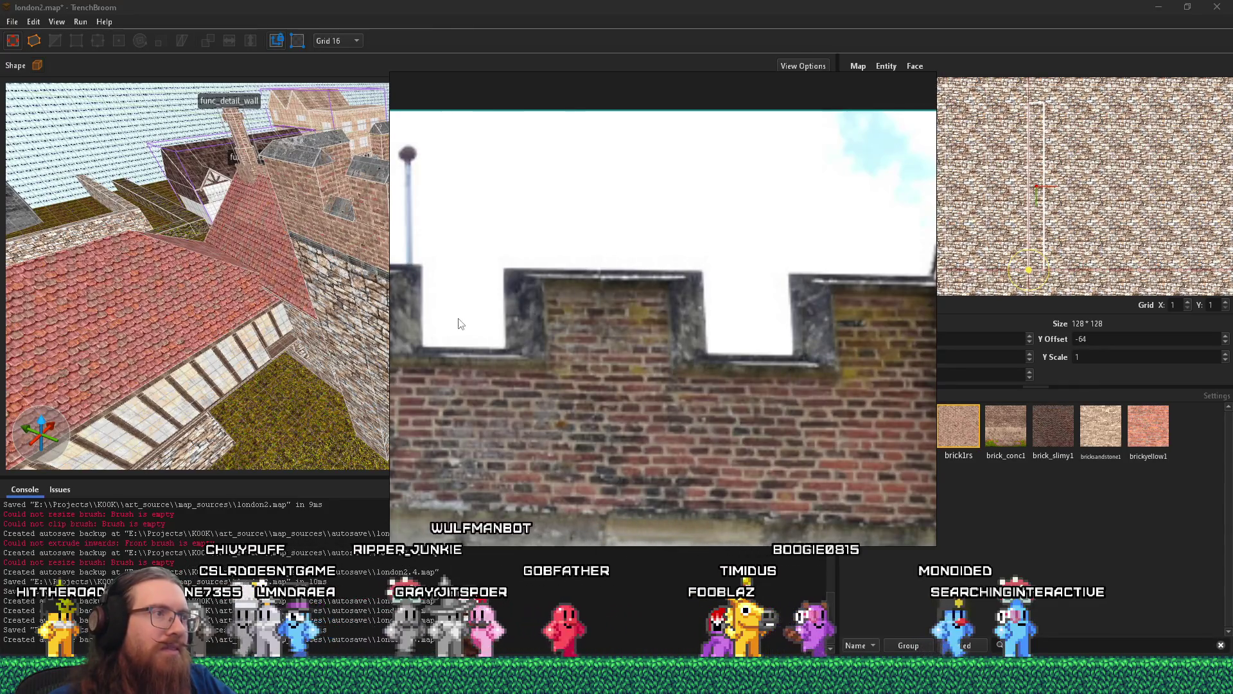
- Study the photo's brick battlements, then bring the map camera close to the tower wall
mouse_move(461, 323)
left_mouse_down()
mouse_move(631, 335)
mouse_move(475, 341)
mouse_move(533, 329)
left_mouse_up()
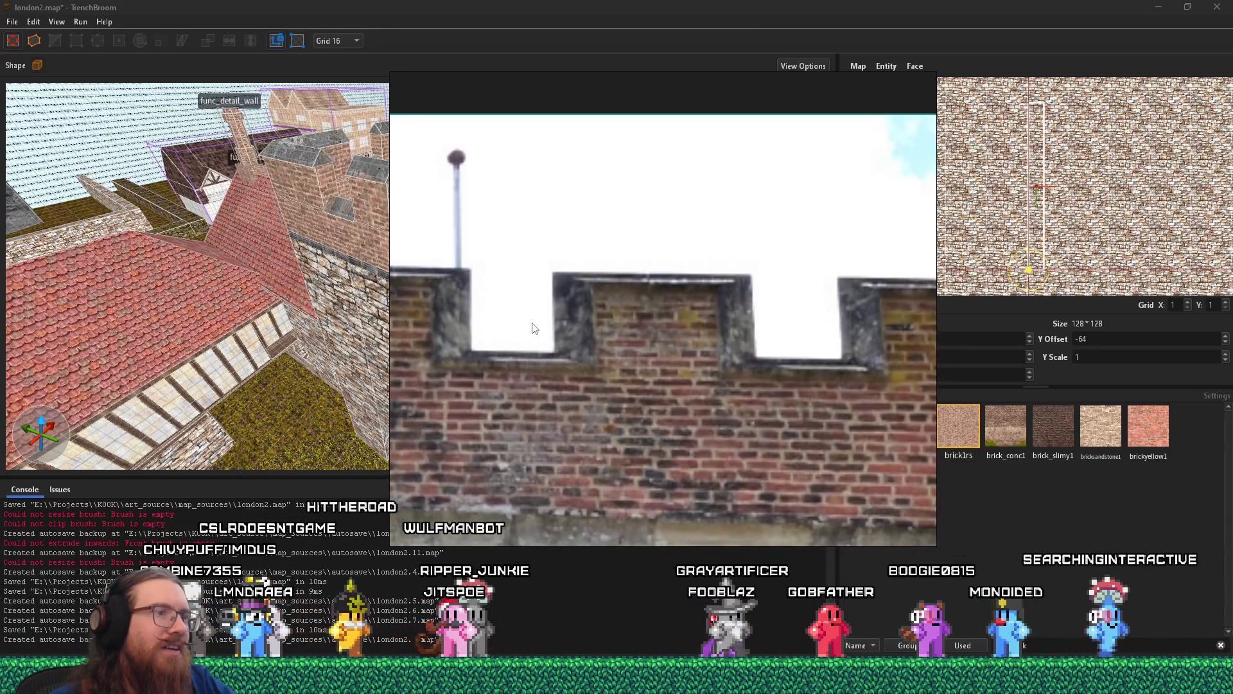
scroll(646, 323, "down", 2)
scroll(693, 368, "down", 2)
mouse_move(693, 368)
left_mouse_down()
mouse_move(666, 370)
mouse_move(676, 269)
mouse_move(694, 312)
left_mouse_up()
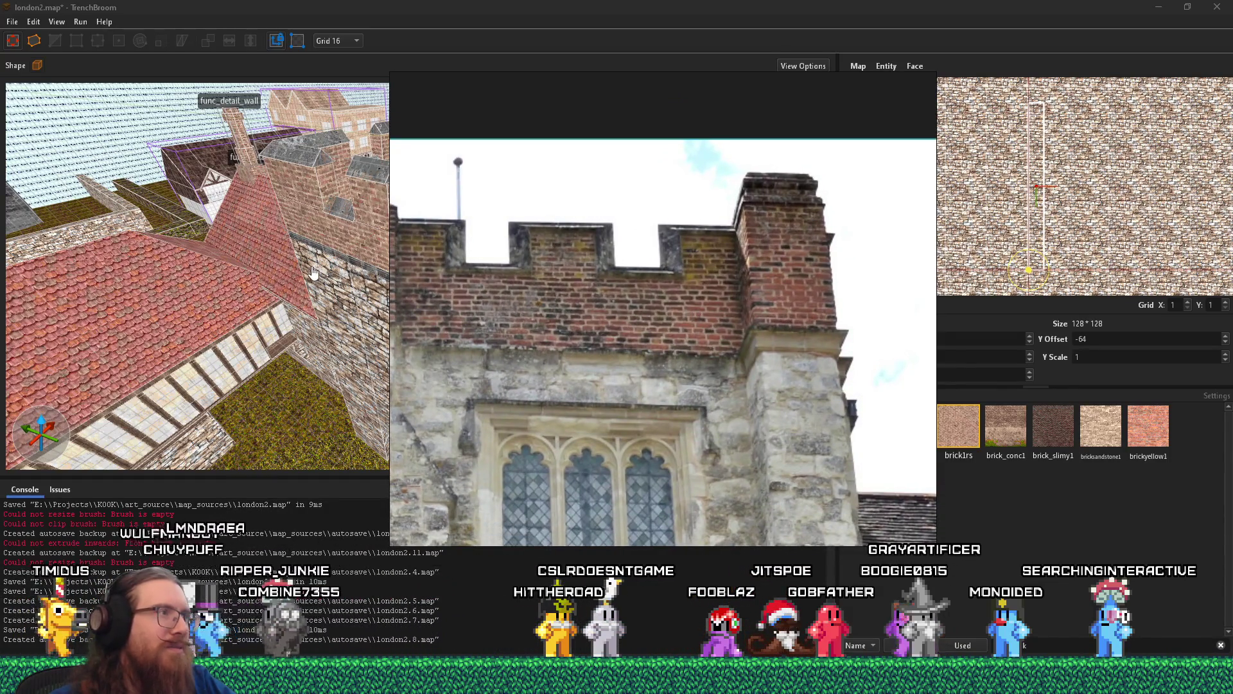
left_click_drag(313, 272, 385, 302)
key("alt+Tab")
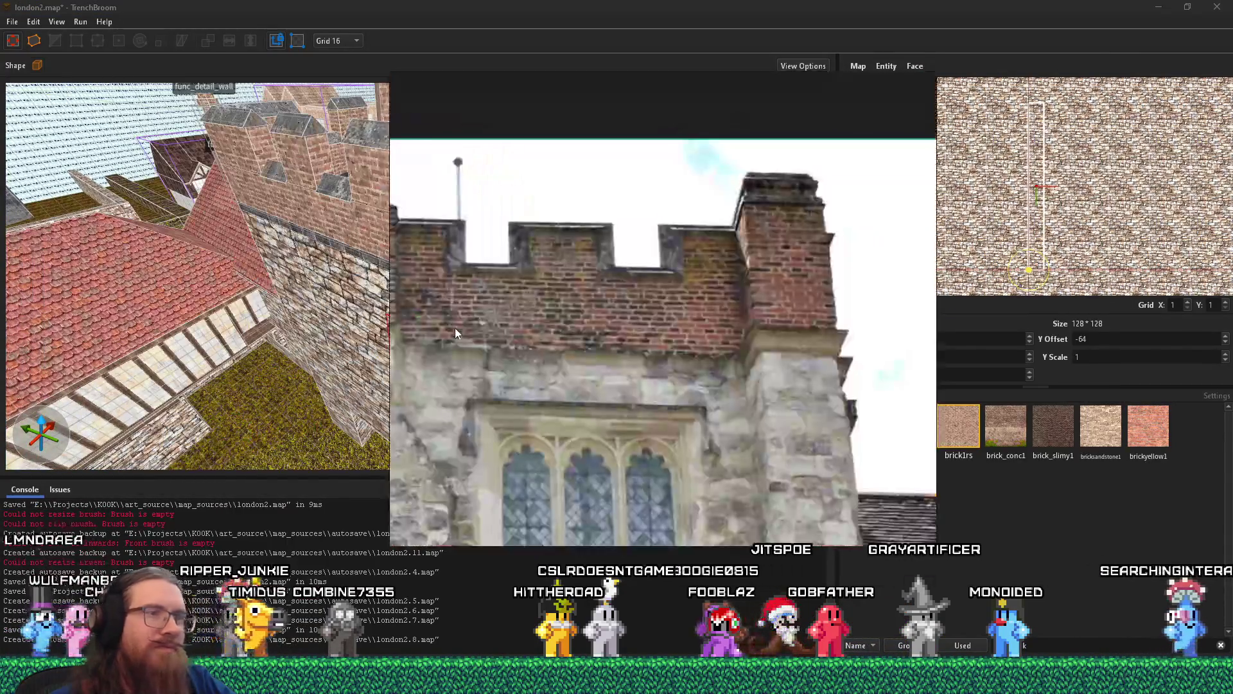
key("alt+Tab")
left_click_drag(468, 322, 538, 220)
- Shorten the long dark ledge brush into a short block
left_click(539, 220)
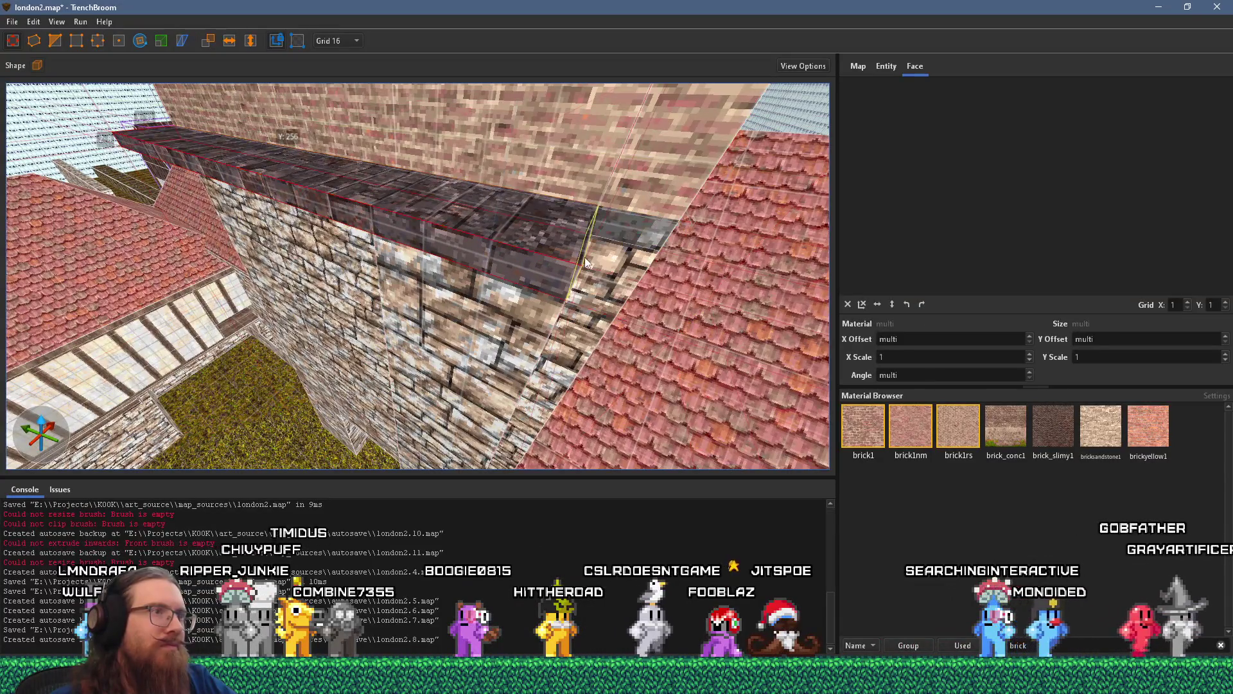
mouse_move(214, 182)
left_mouse_down()
mouse_move(289, 160)
mouse_move(368, 178)
left_mouse_up()
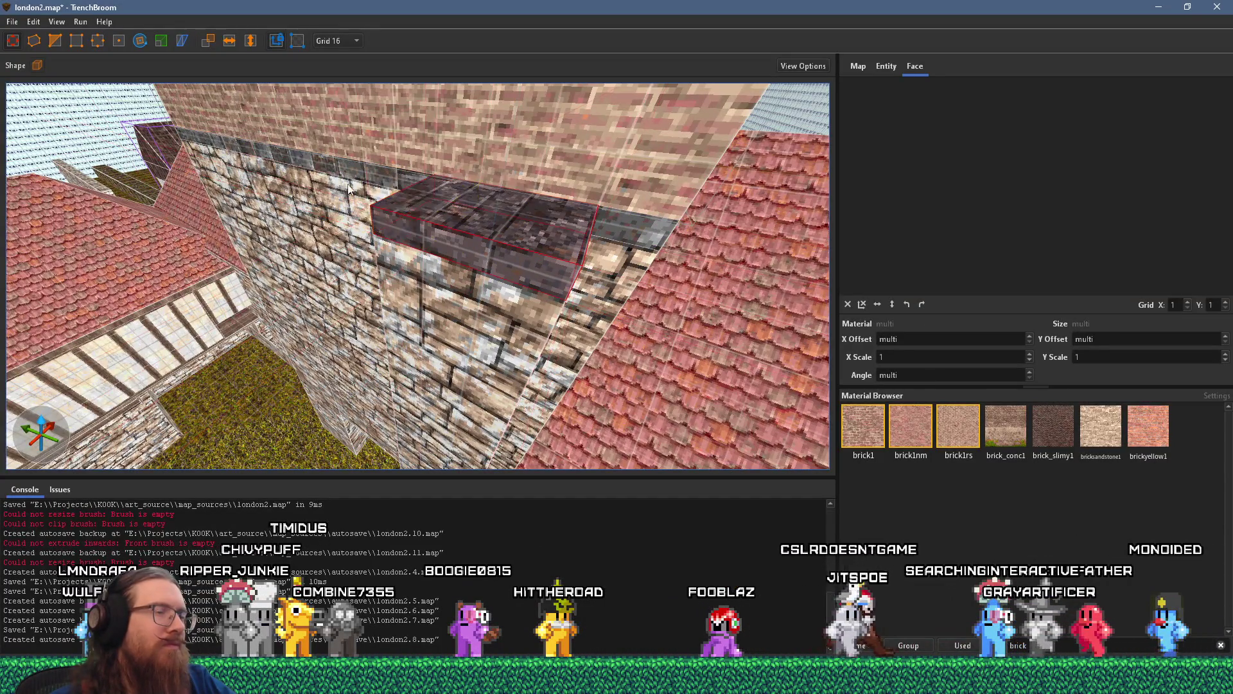
scroll(521, 265, "down", 5)
key("alt+Tab")
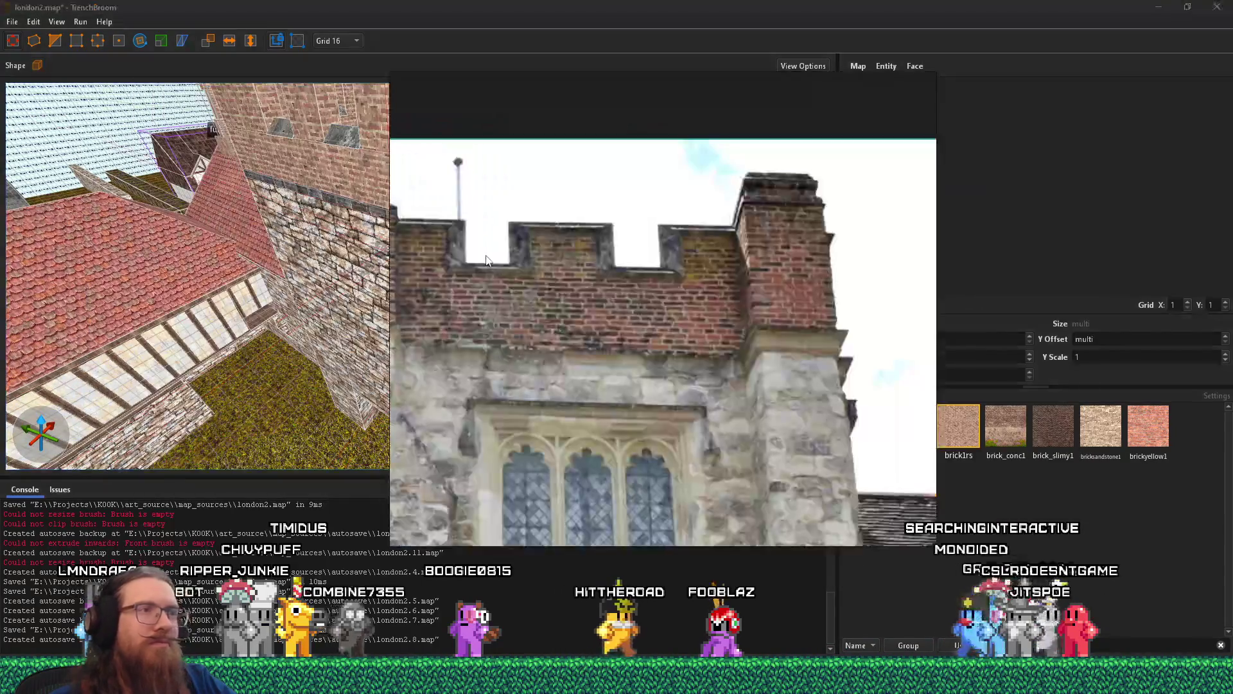
key("alt+Tab")
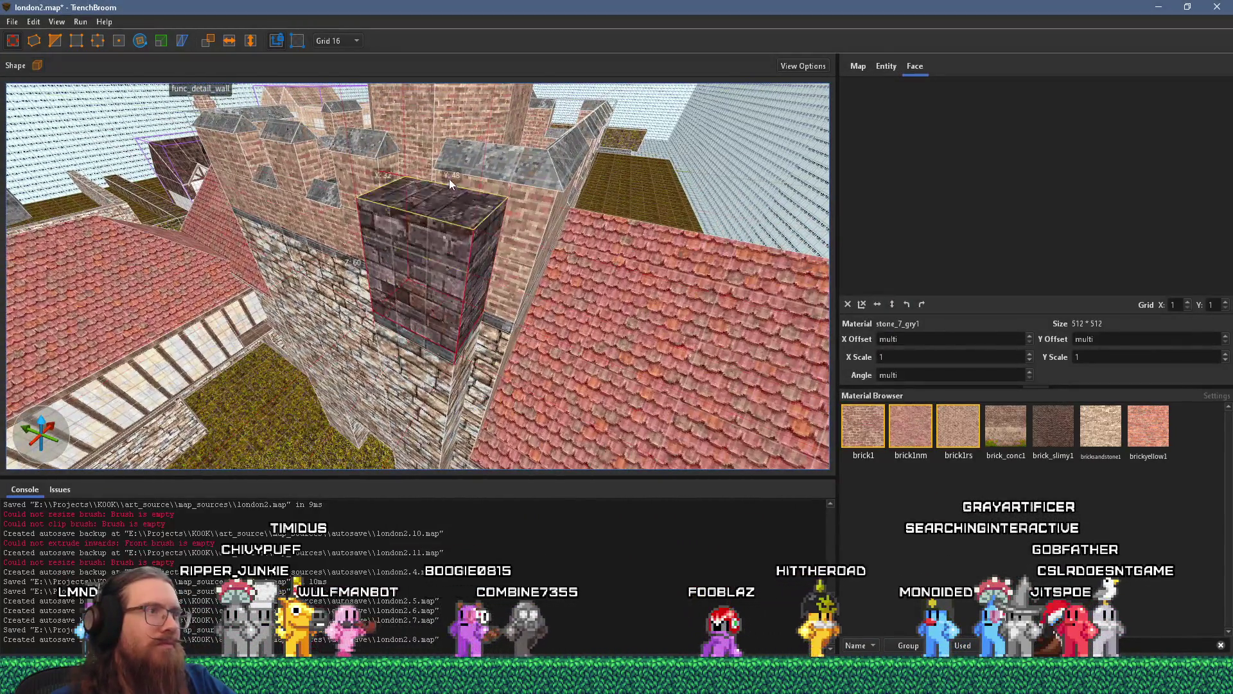
- Copy the brick1rs material from the wall face onto the dark chimney block and check it against the photo
left_click(514, 254, "shift")
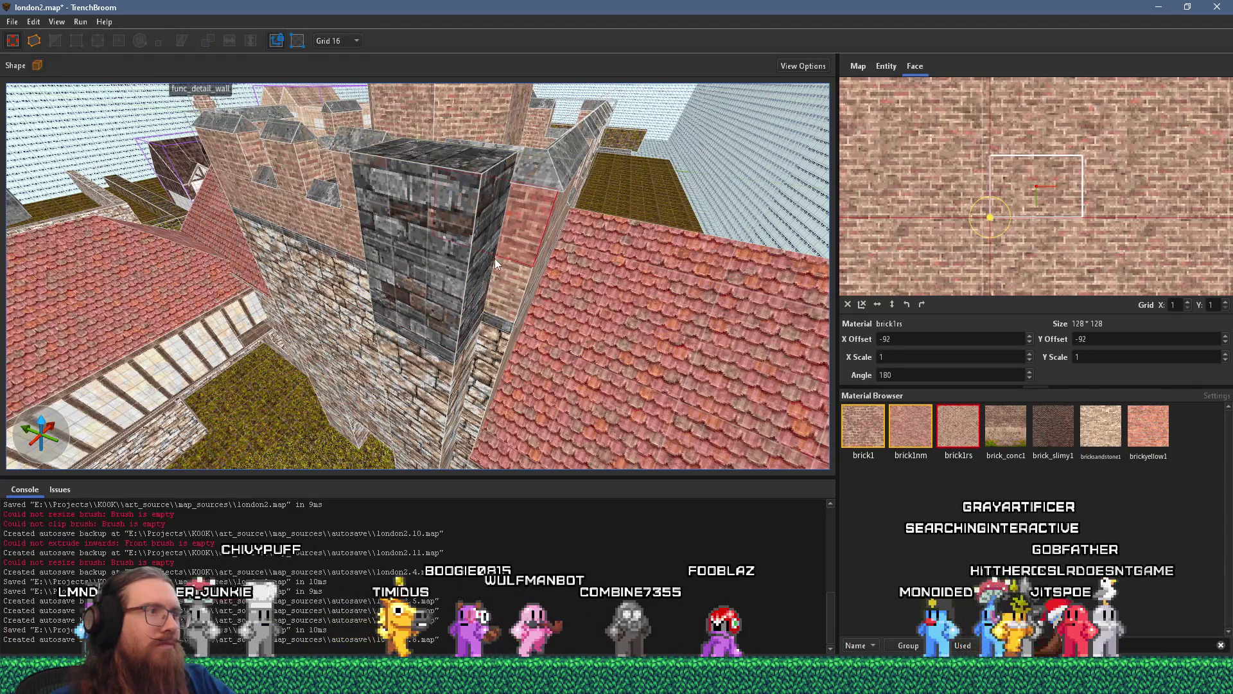
left_click(442, 270, "alt")
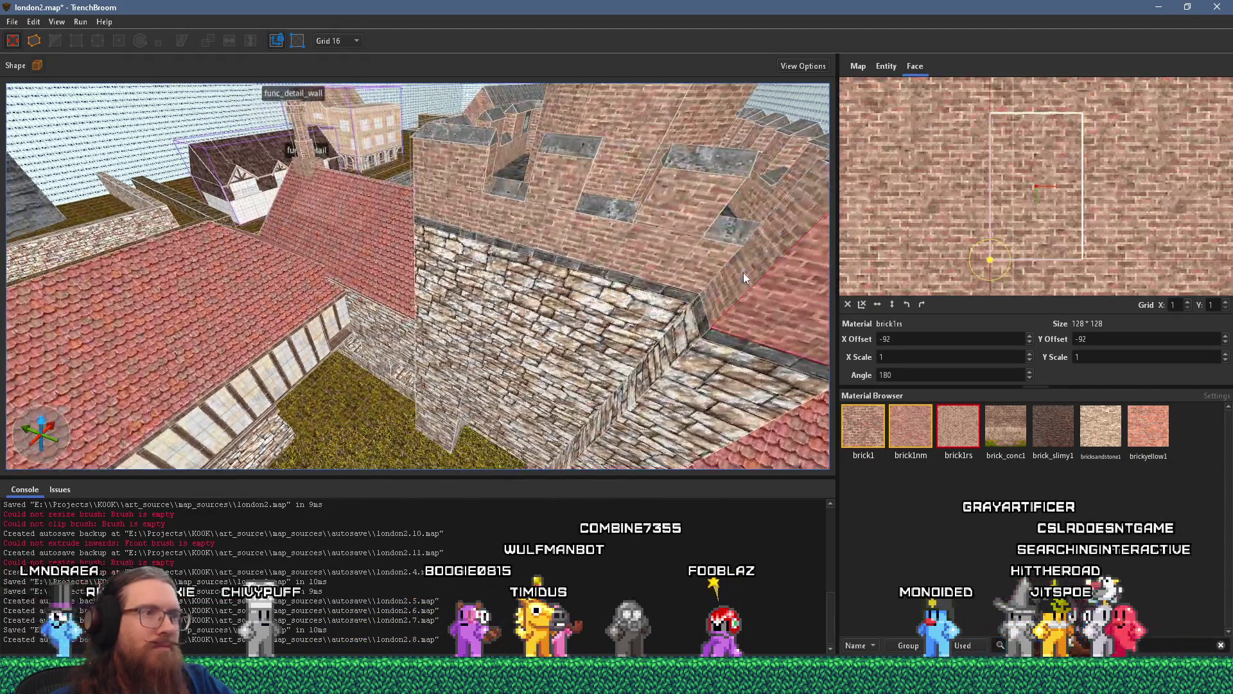
left_click_drag(744, 278, 529, 353)
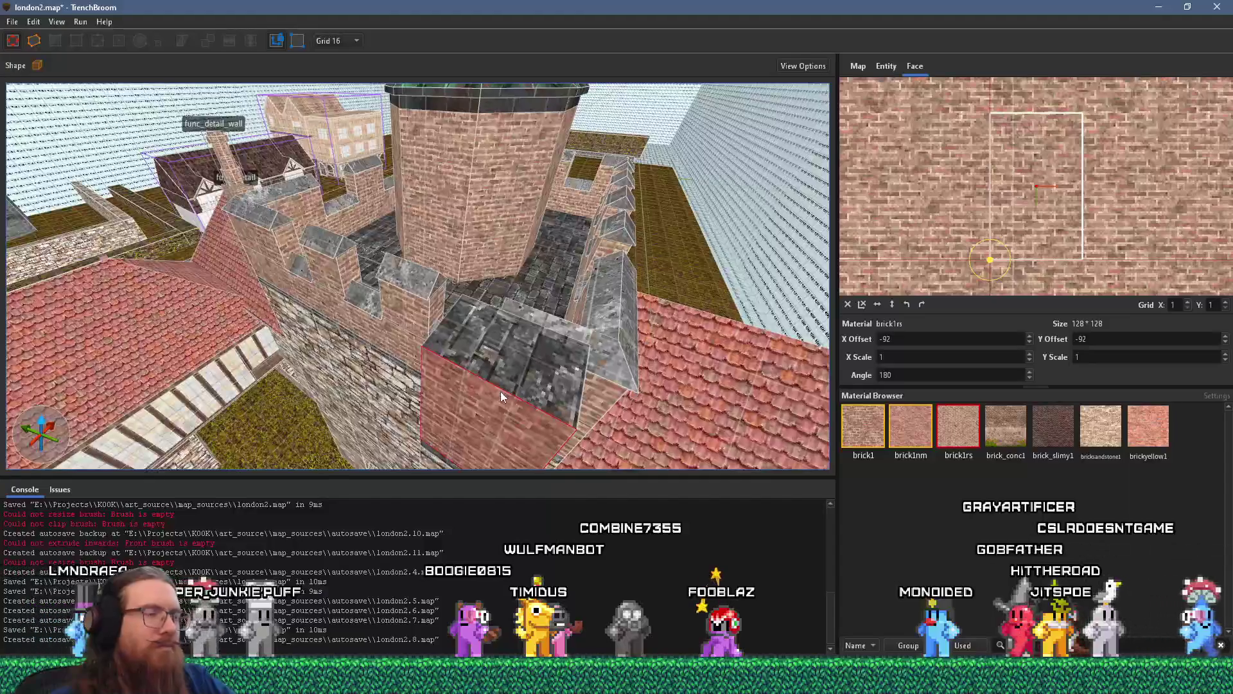
key("alt+Tab")
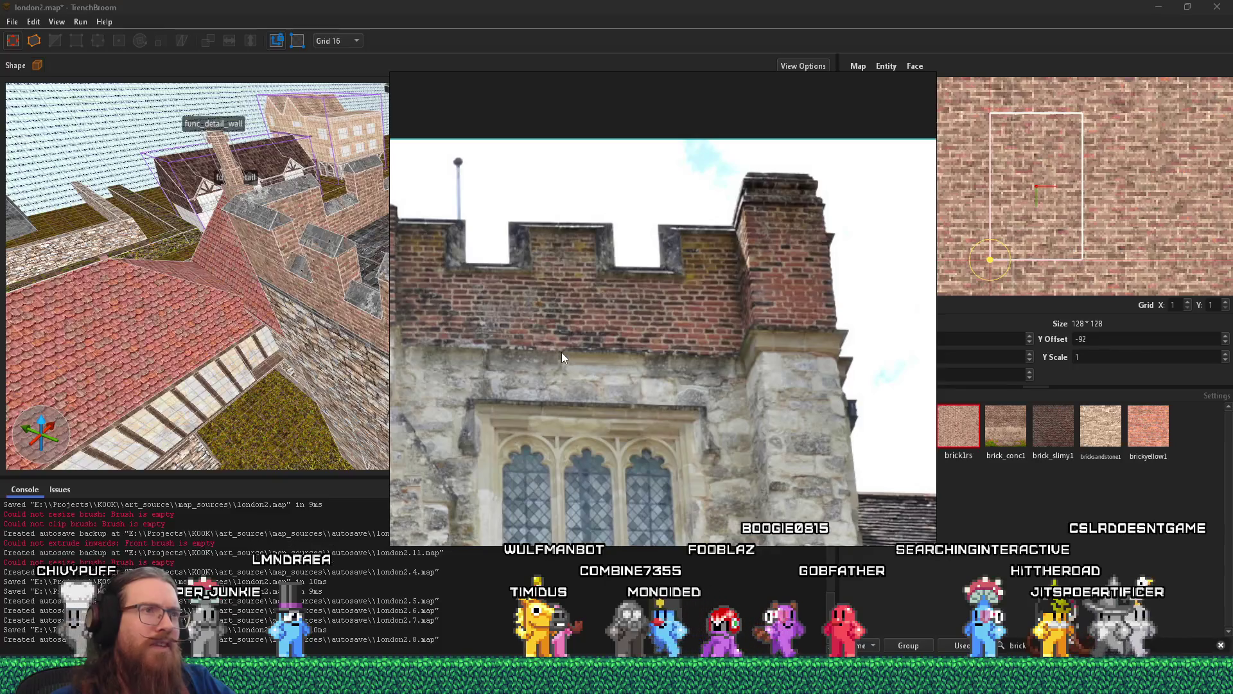
key("alt+Tab")
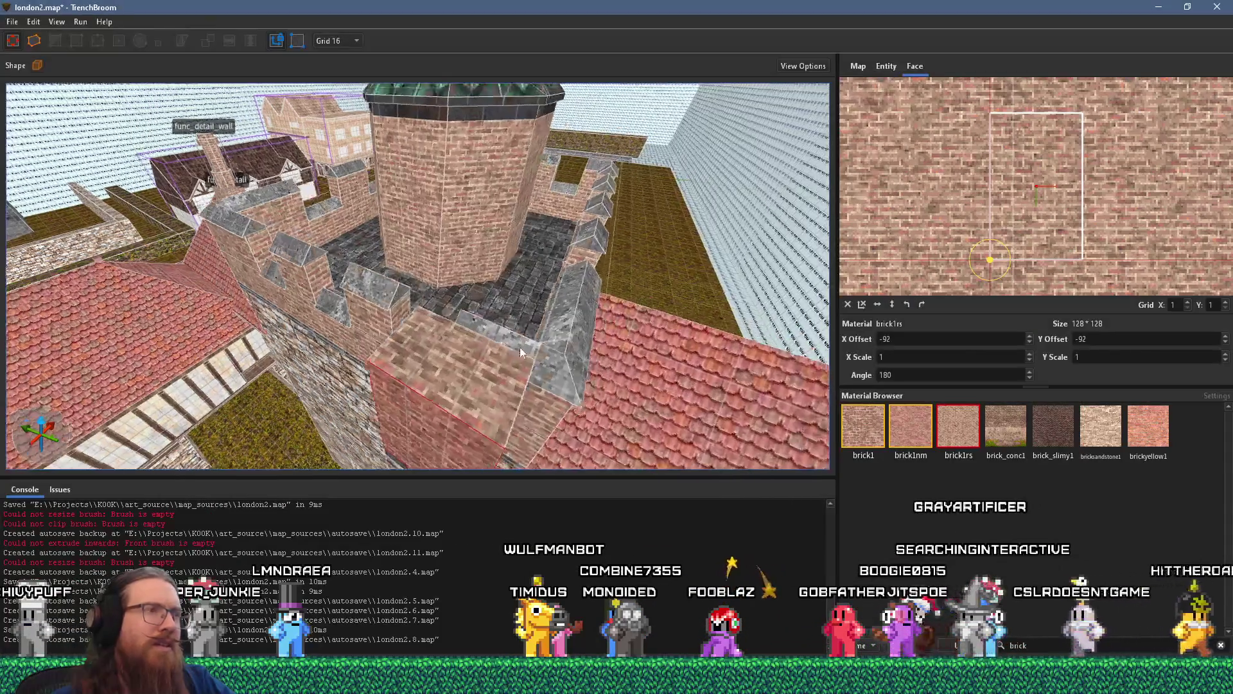
mouse_move(519, 347)
left_mouse_down()
mouse_move(411, 349)
mouse_move(397, 382)
mouse_move(307, 364)
mouse_move(319, 279)
mouse_move(408, 267)
mouse_move(433, 251)
mouse_move(399, 257)
mouse_move(441, 309)
left_mouse_up()
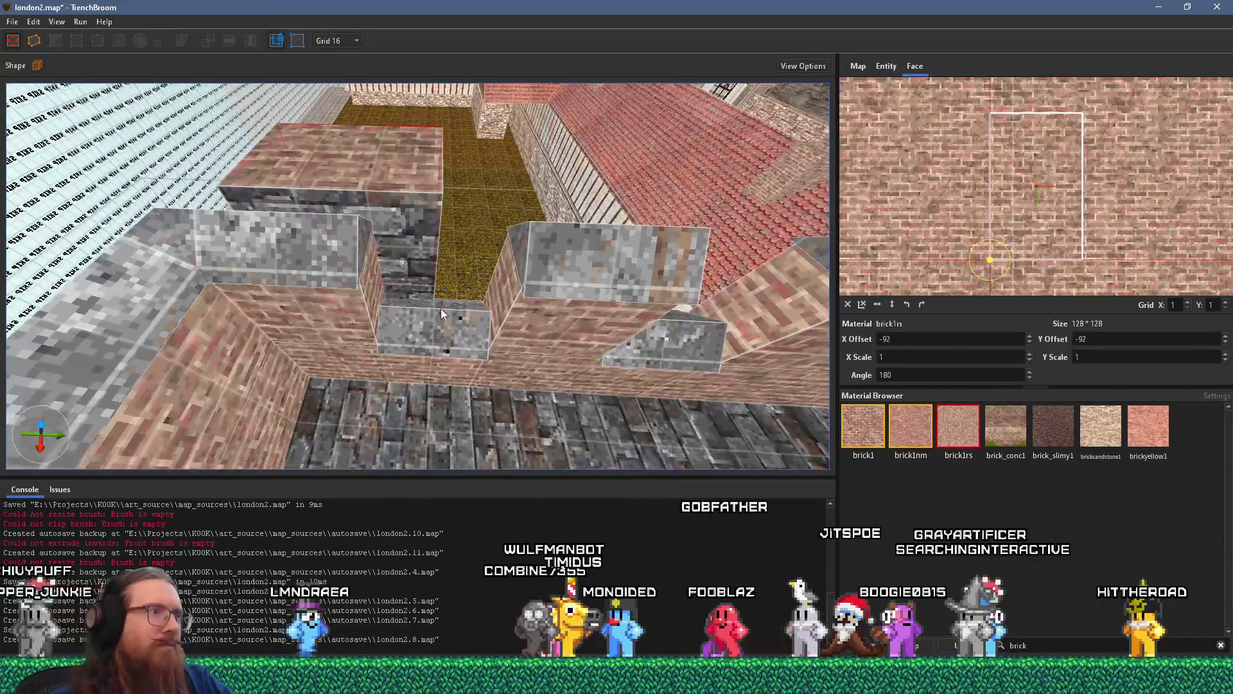
- Delete the grey block in the crenel gap and stretch a brick brush along the wall top
left_click(441, 312)
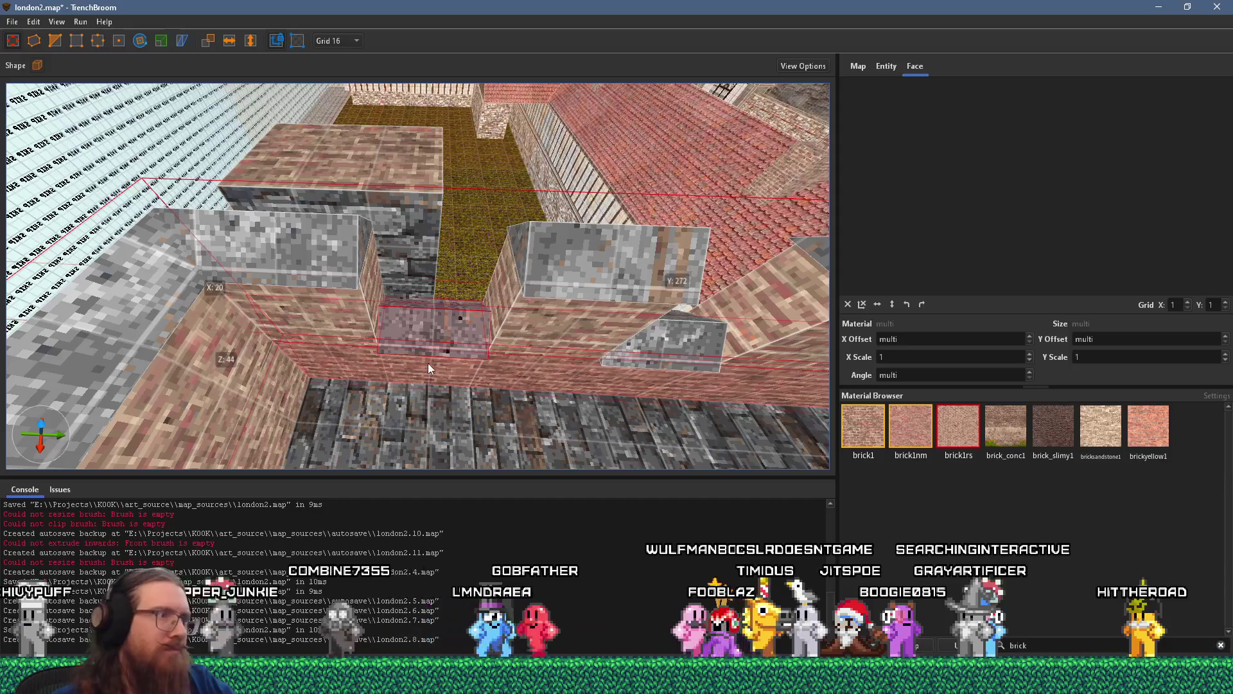
key("Delete")
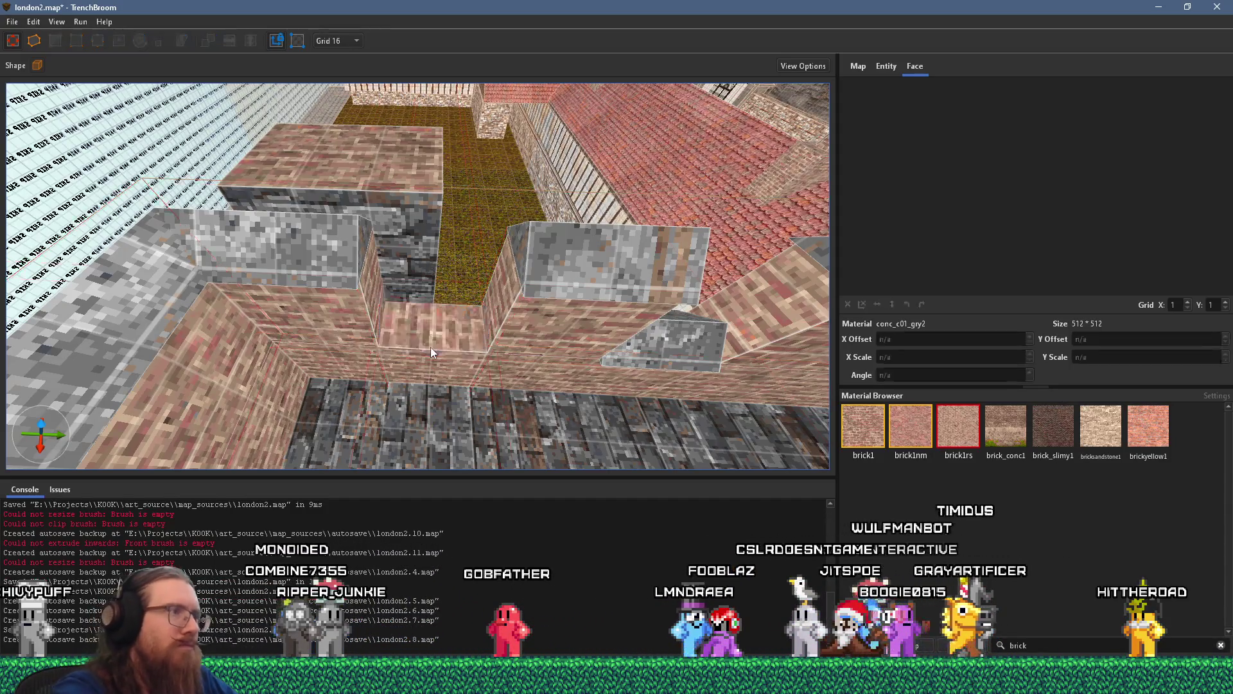
left_click(351, 263)
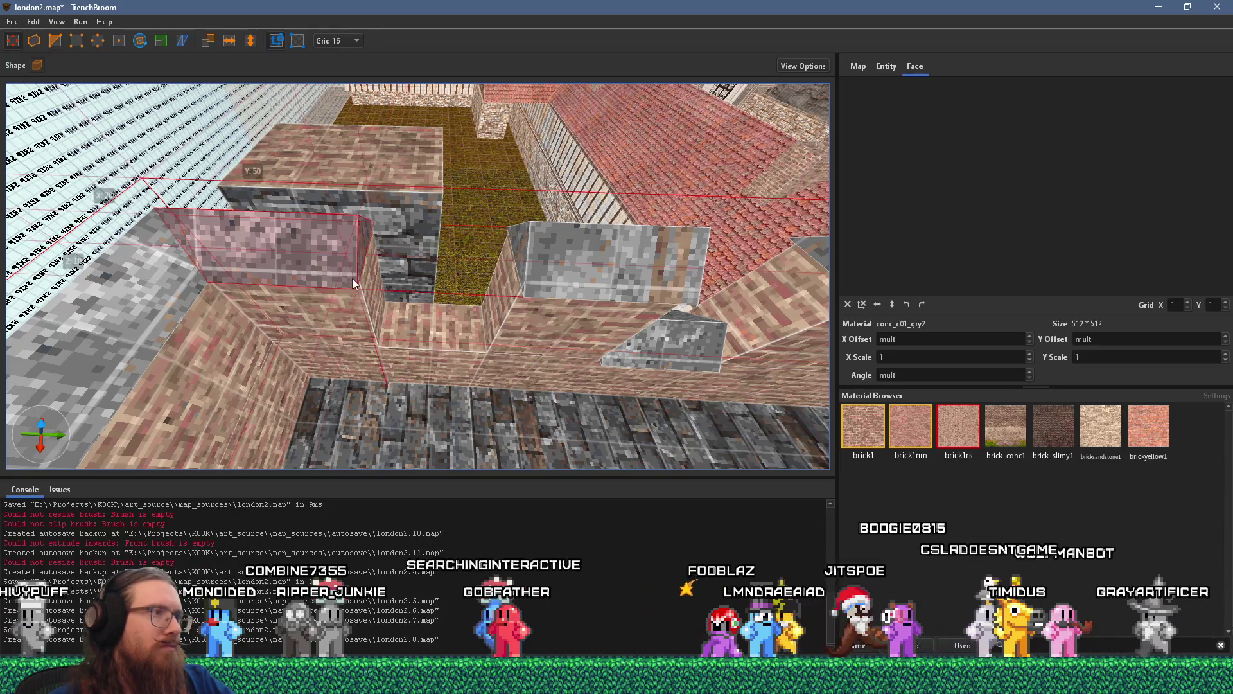
mouse_move(488, 273)
left_mouse_down()
mouse_move(542, 260)
mouse_move(361, 307)
mouse_move(531, 314)
mouse_move(483, 311)
mouse_move(556, 298)
left_mouse_up()
- Compare with the reference photo, frame the brick wall and select the small grey ledge brush
key("alt+Tab")
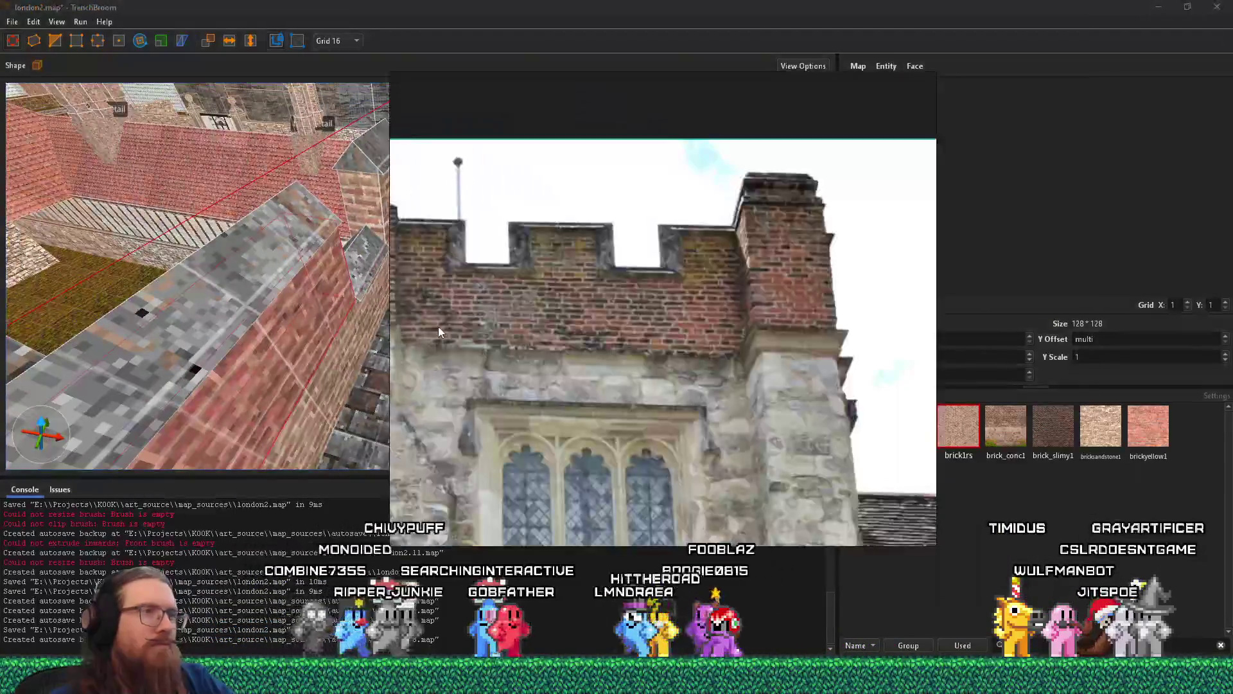
key("alt+Tab")
mouse_move(438, 330)
left_mouse_down()
mouse_move(531, 313)
mouse_move(446, 291)
left_mouse_up()
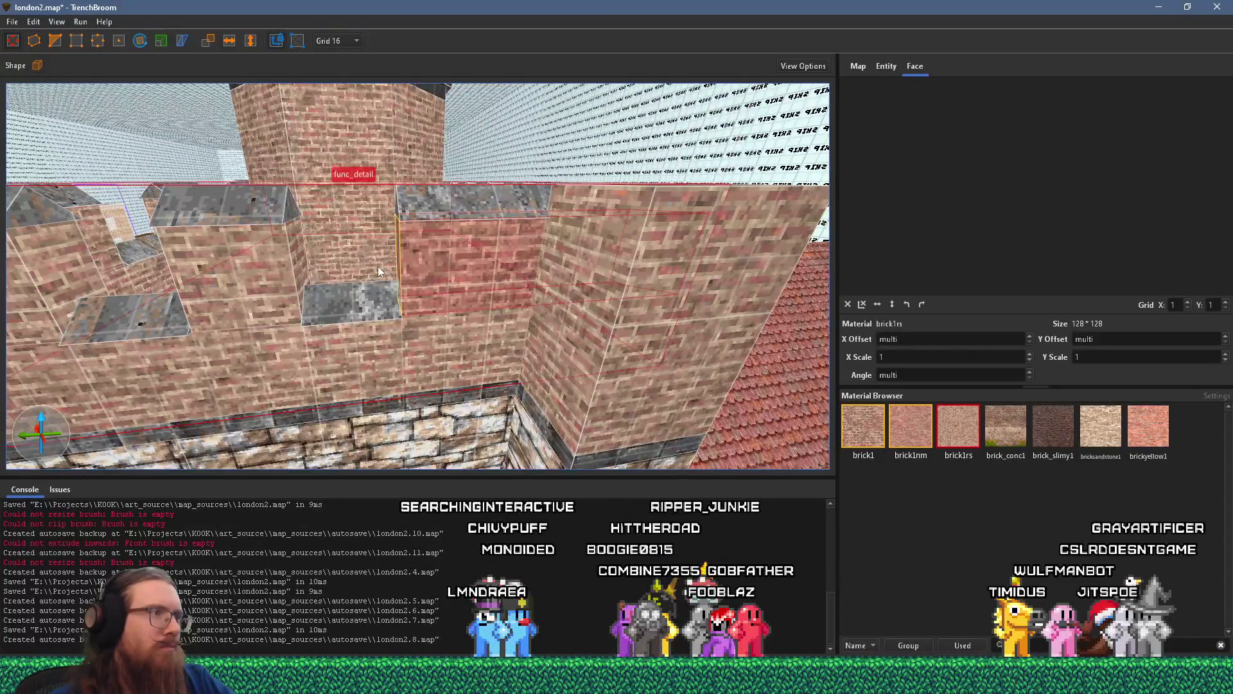
left_click_drag(378, 266, 252, 289)
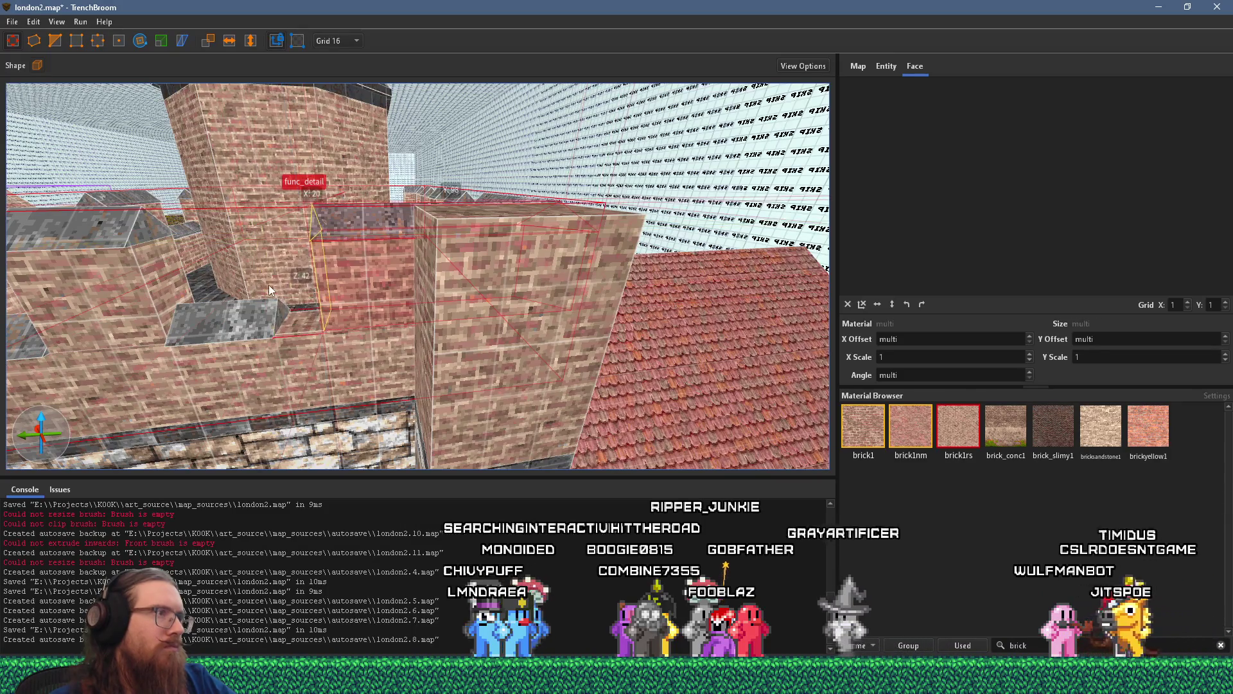
left_click(280, 322)
scroll(280, 321, "up", 4)
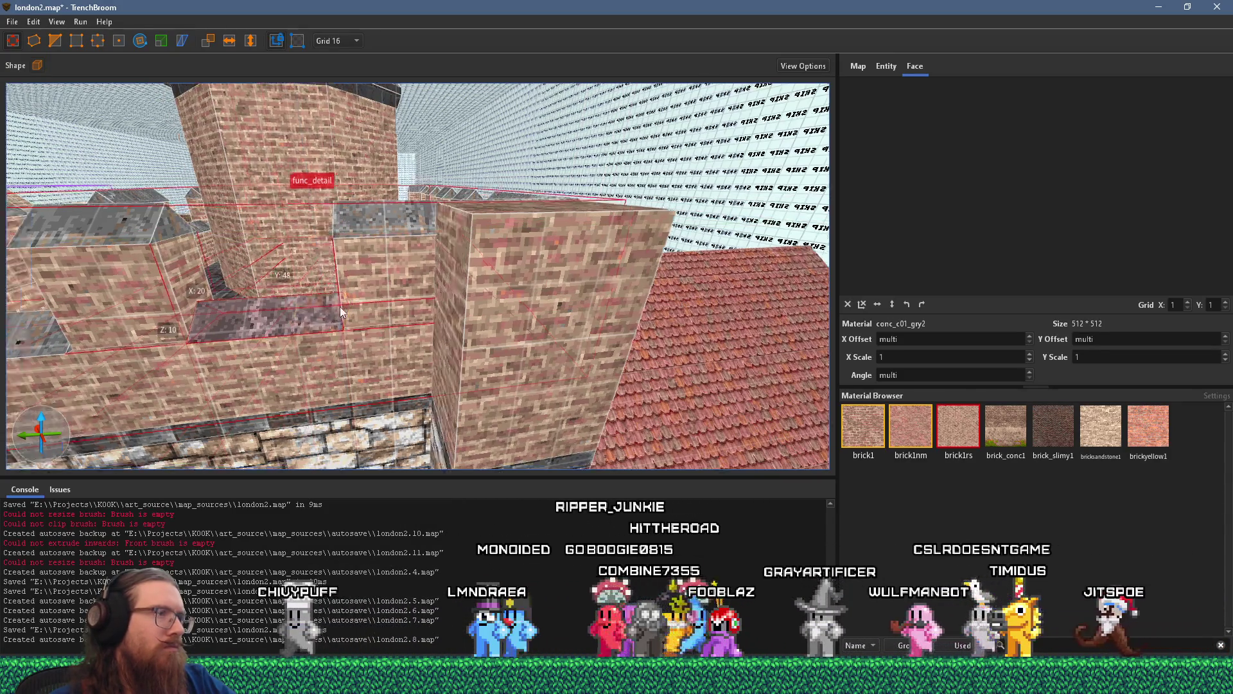
scroll(193, 310, "down", 3)
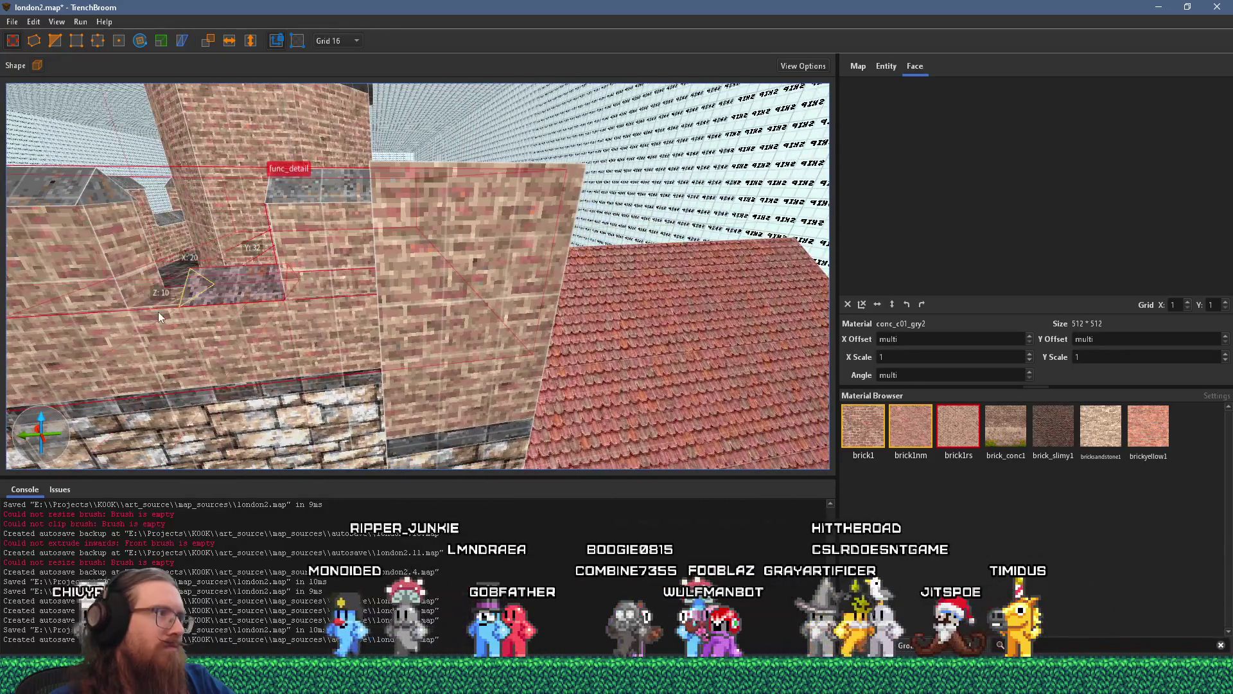
scroll(269, 305, "up", 3)
mouse_move(312, 302)
left_mouse_down()
mouse_move(257, 318)
mouse_move(475, 318)
left_mouse_up()
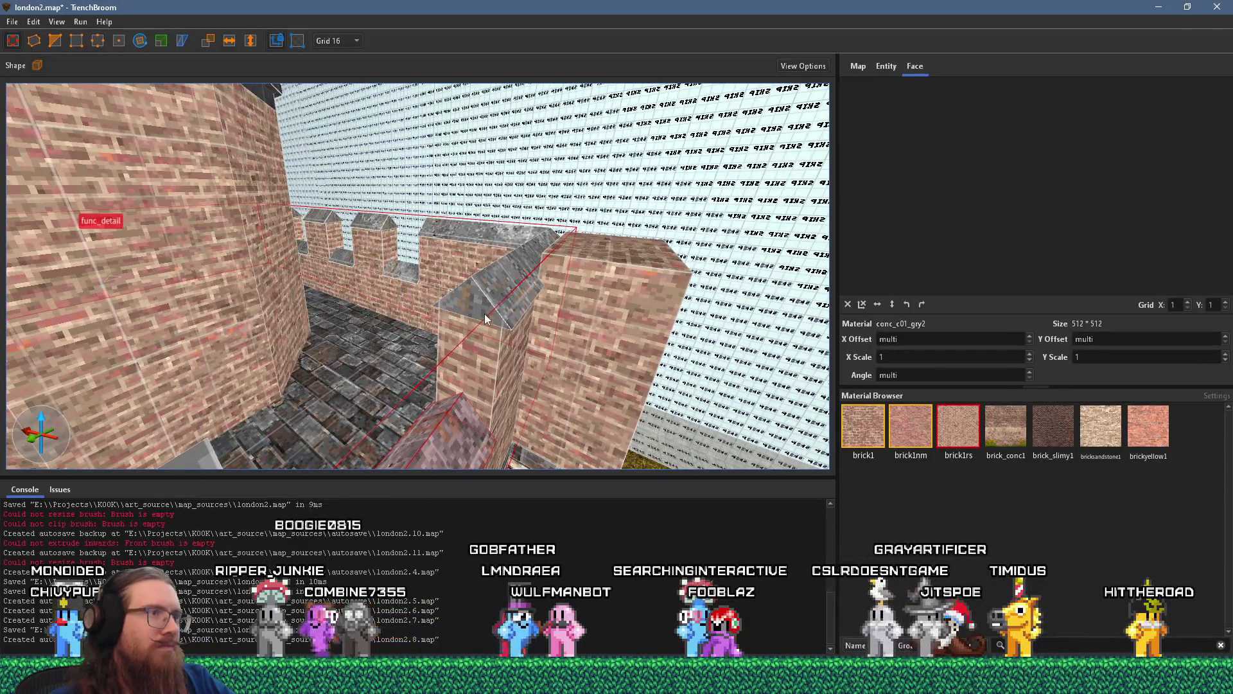
key("alt+Tab")
key("alt+Tab")
- Select the brick block on the wall top and set the grid size to 4
mouse_move(484, 313)
left_mouse_down()
mouse_move(545, 375)
mouse_move(522, 343)
left_mouse_up()
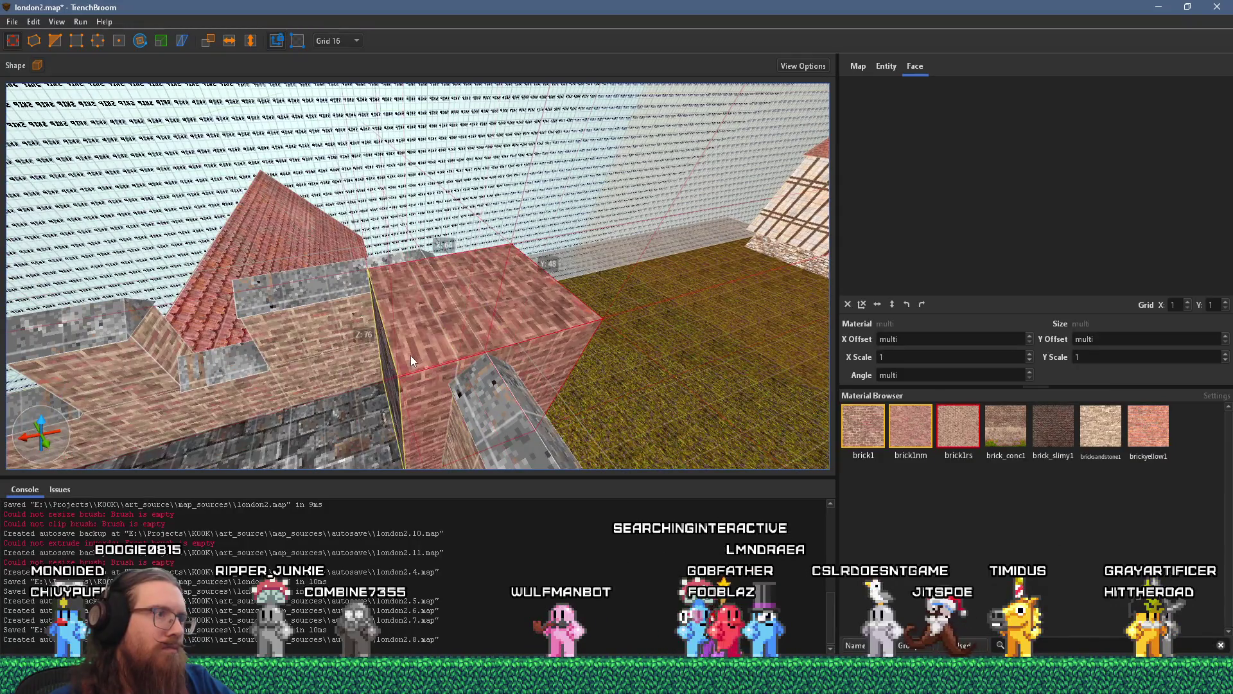
mouse_move(410, 356)
left_mouse_down()
mouse_move(479, 330)
mouse_move(588, 345)
mouse_move(507, 325)
left_mouse_up()
left_click(641, 348)
left_click(506, 325)
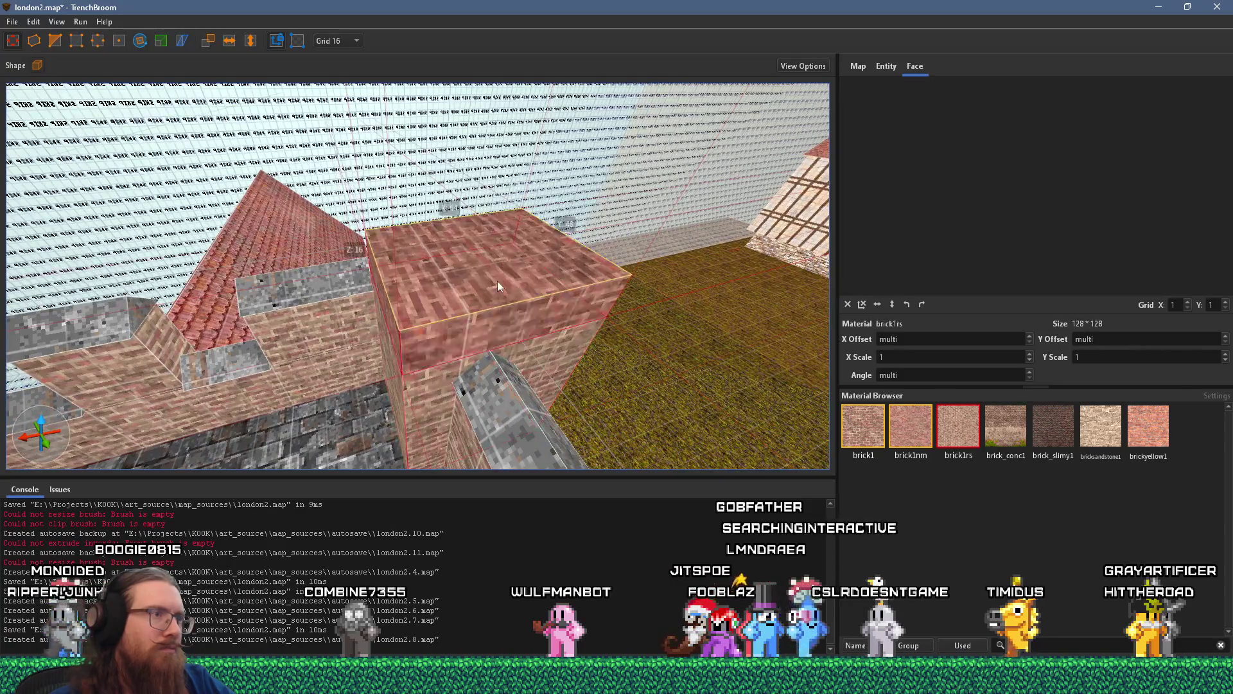
key("alt+Tab")
key("alt+Tab")
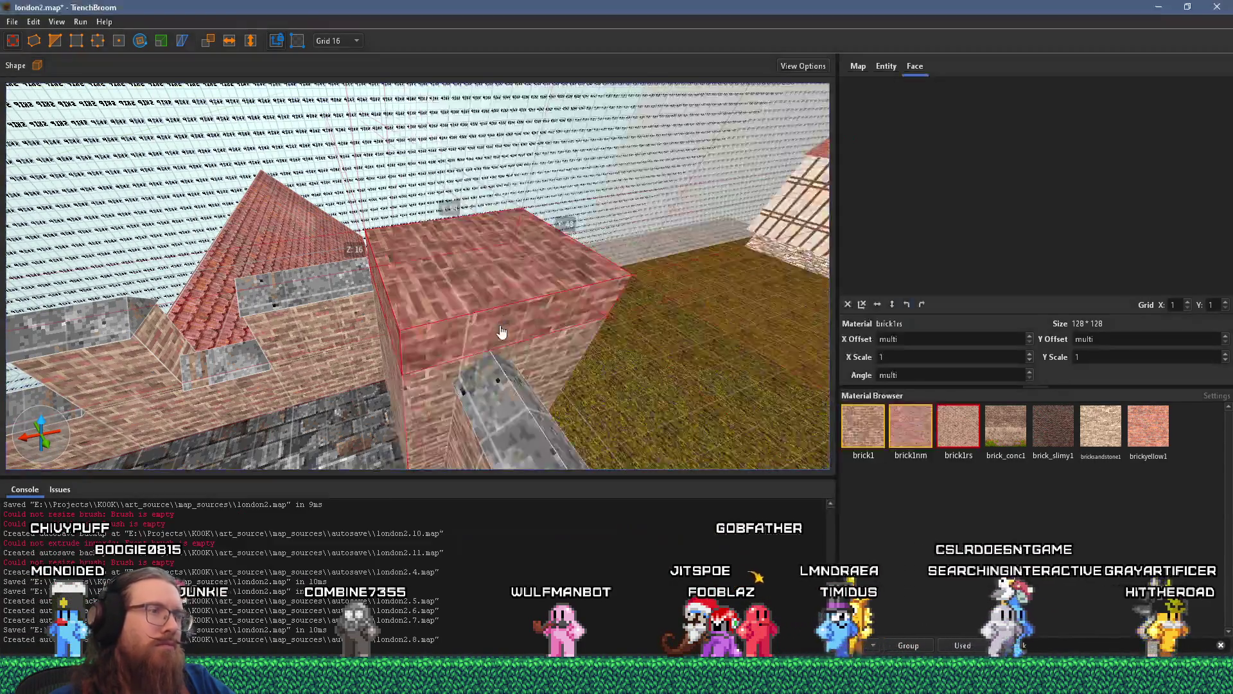
left_click_drag(509, 327, 514, 347)
left_click(340, 46)
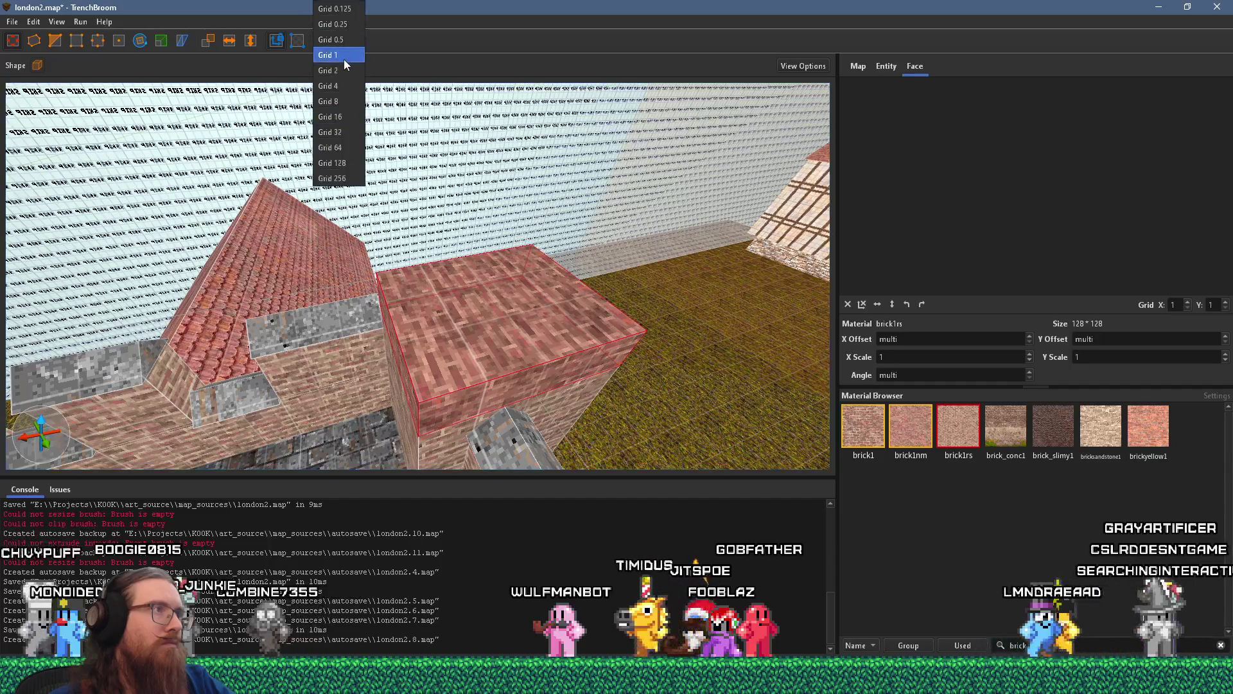
left_click(340, 85)
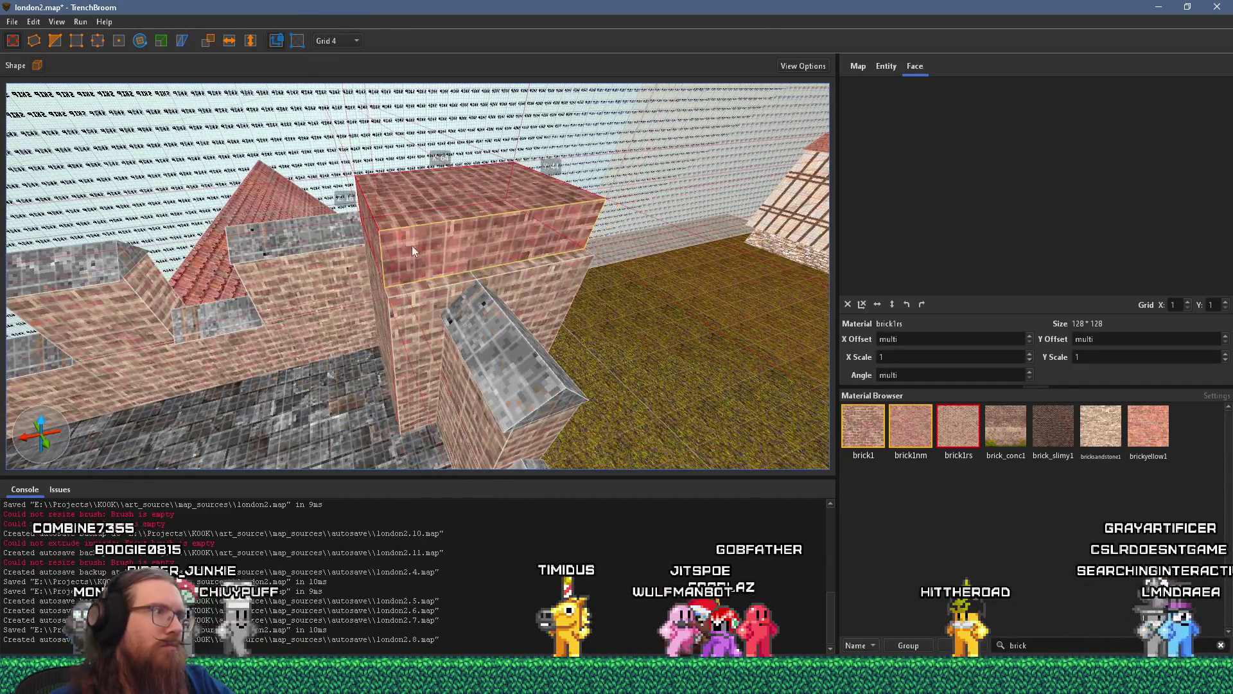
- Shrink the brick block and extend it outward past the wall as a thin overhanging cap
left_click_drag(601, 212, 585, 216)
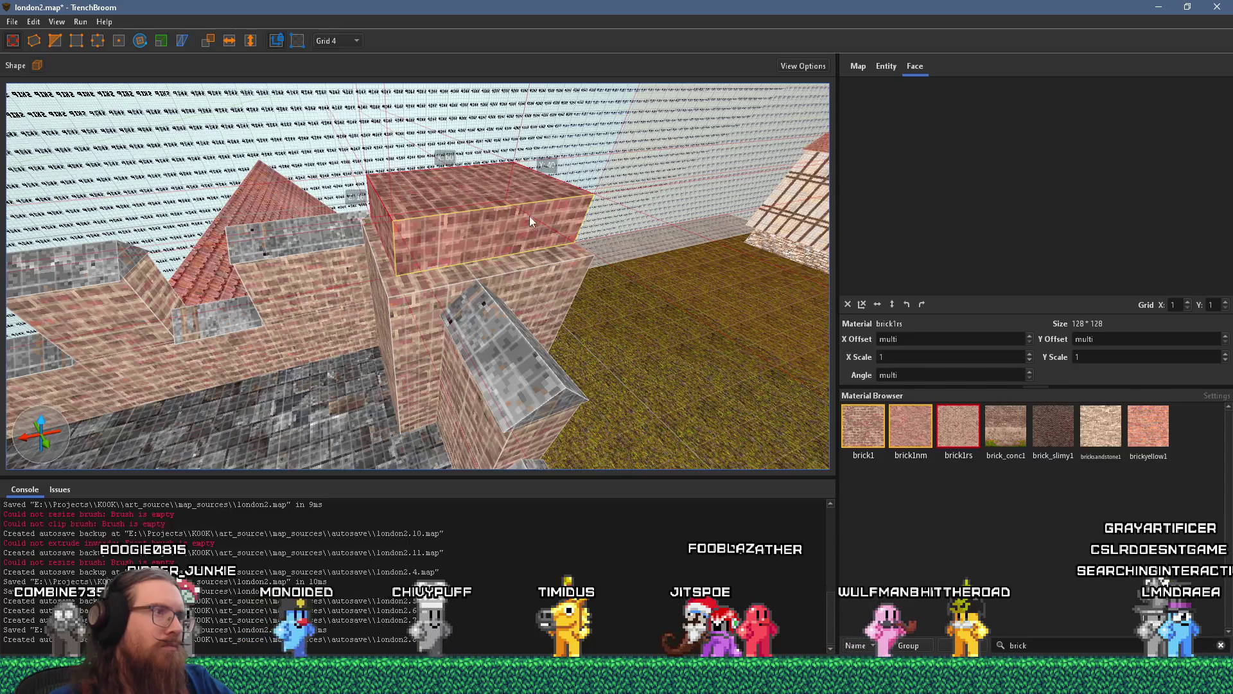
scroll(611, 211, "up", 5)
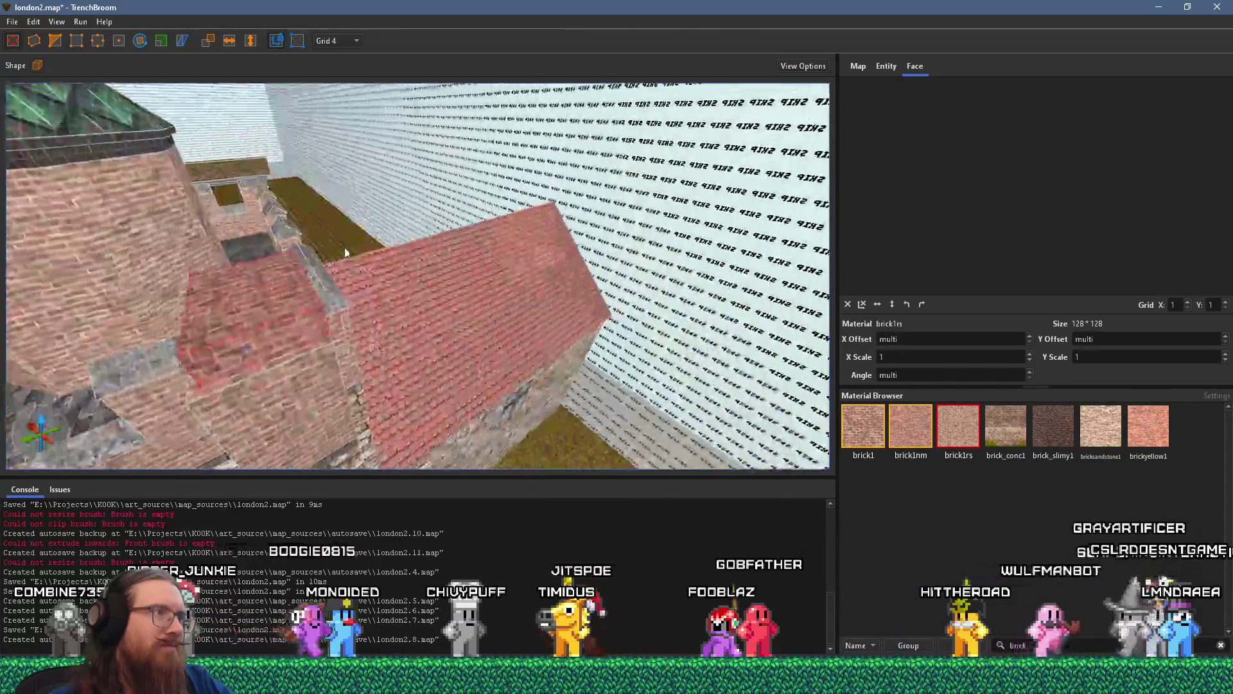
scroll(321, 252, "up", 5)
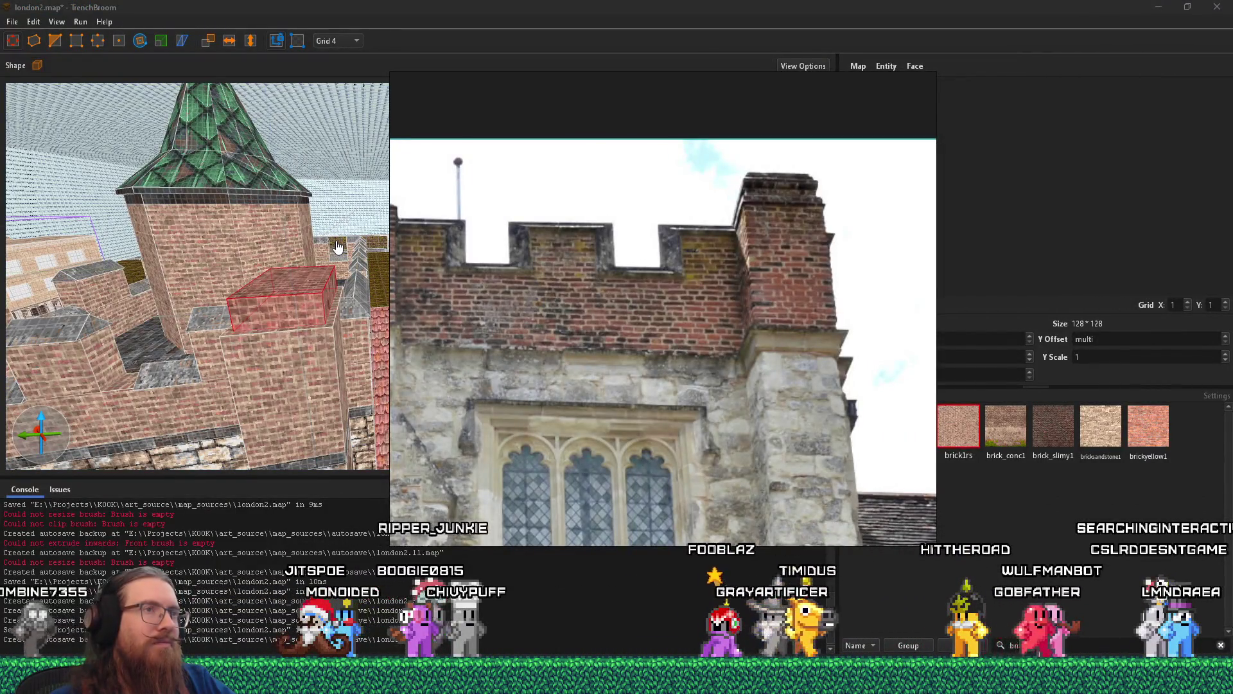
left_click(347, 249)
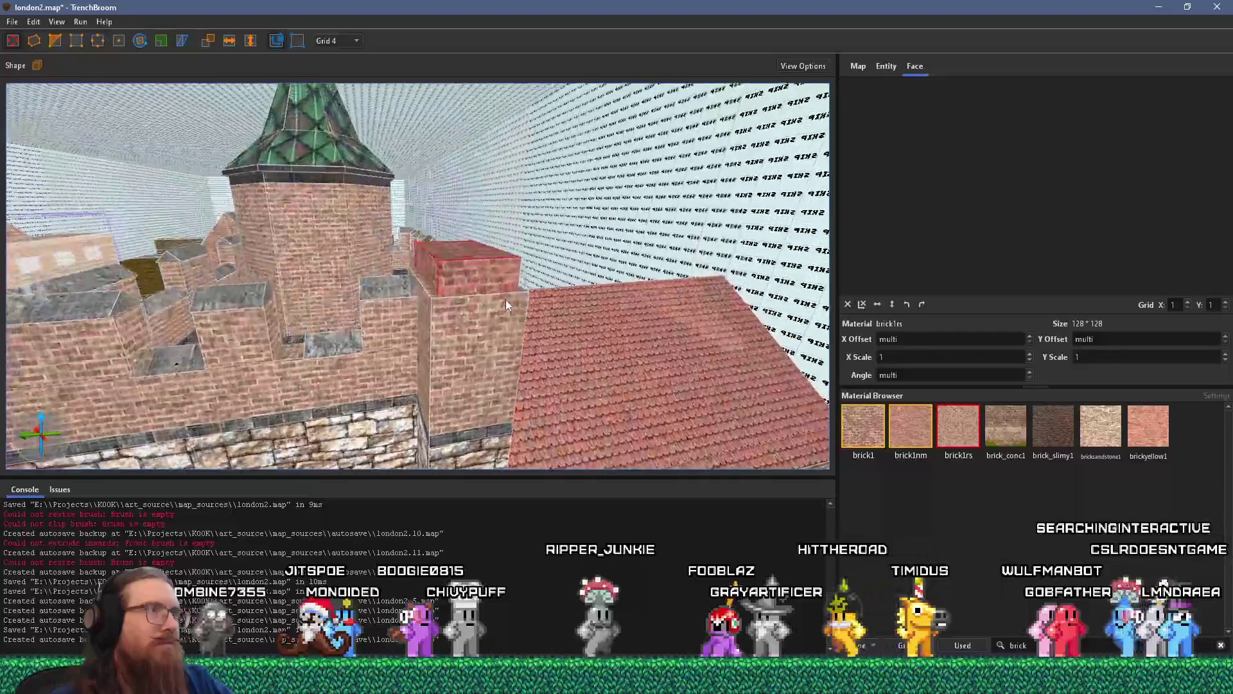
scroll(508, 336, "up", 3)
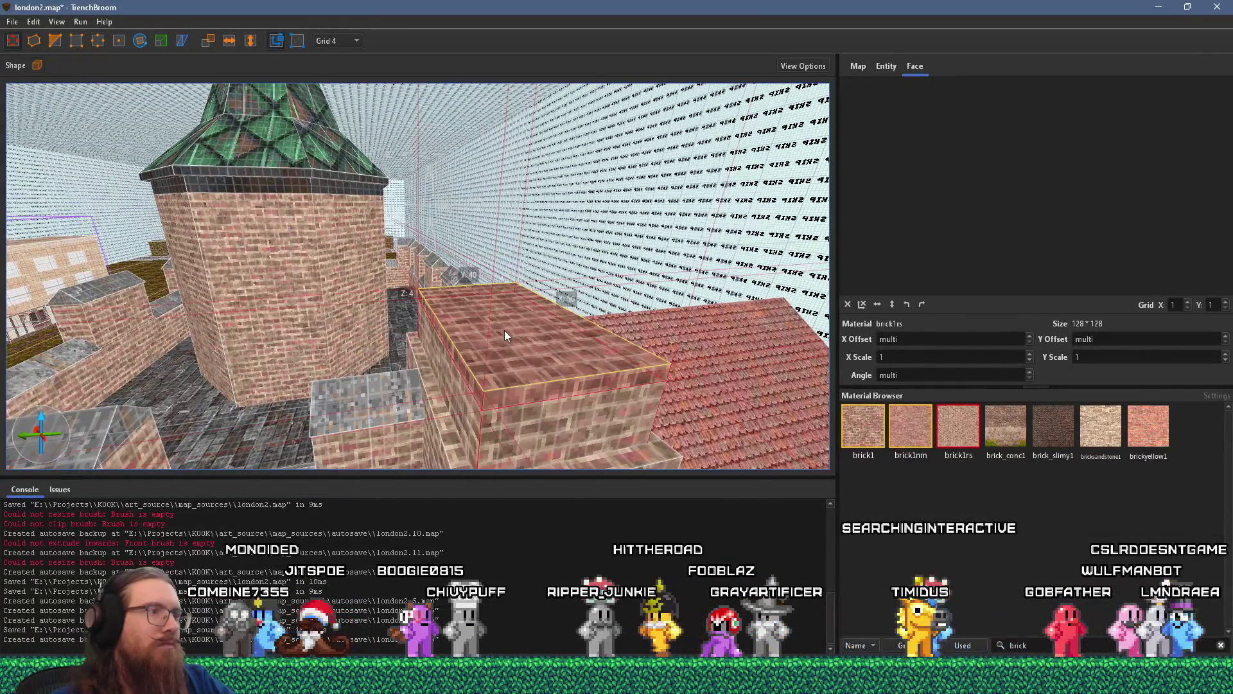
left_click_drag(508, 395, 488, 393)
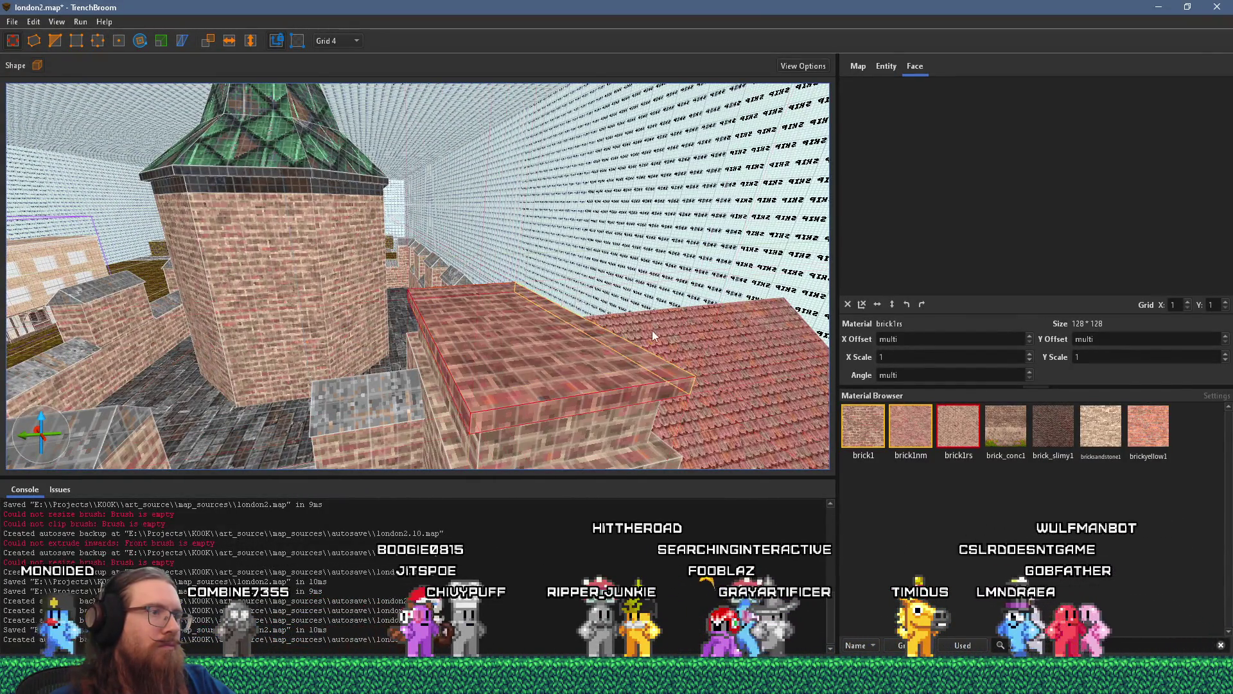
mouse_move(509, 339)
left_mouse_down()
mouse_move(672, 352)
mouse_move(598, 280)
left_mouse_up()
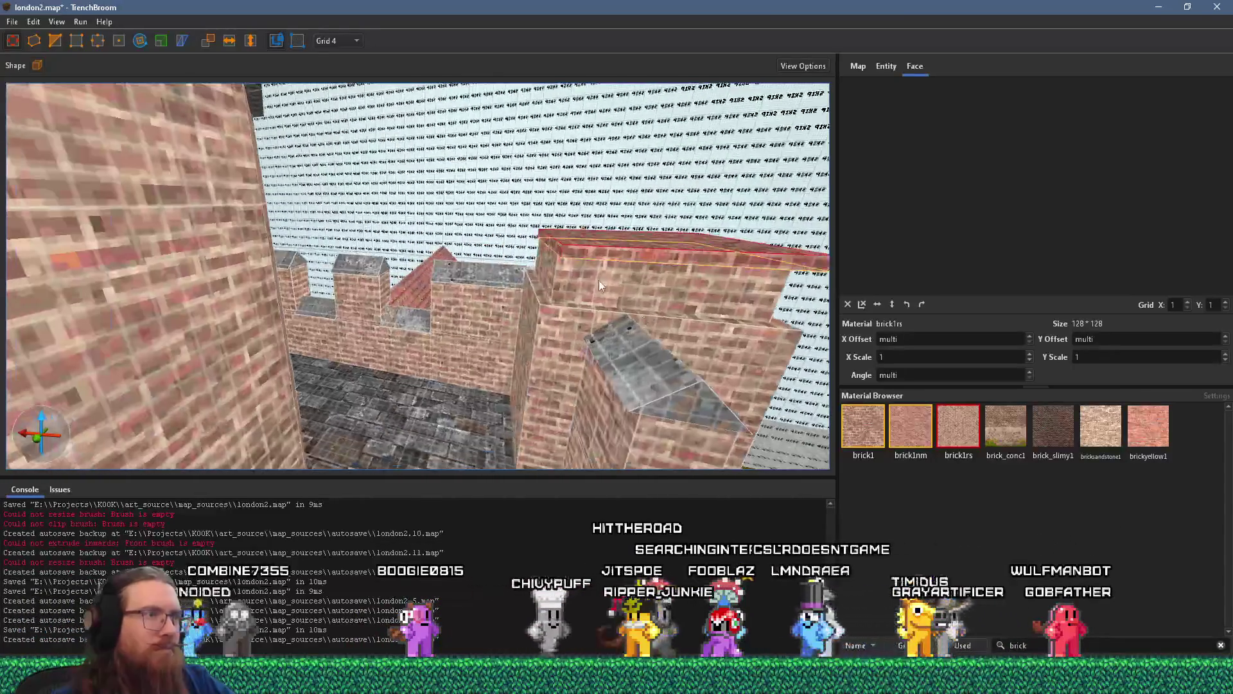
mouse_move(546, 248)
left_mouse_down()
mouse_move(472, 240)
mouse_move(427, 279)
left_mouse_up()
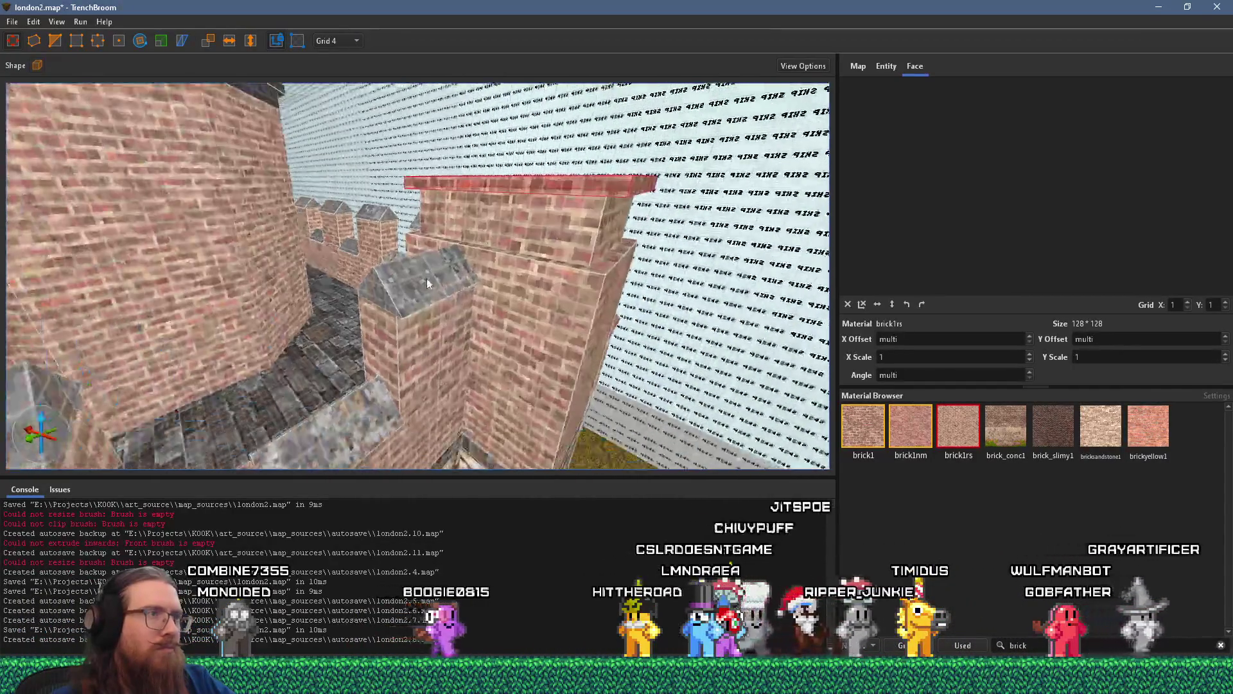
left_click(349, 420, "shift")
mouse_move(348, 420)
left_mouse_down()
mouse_move(429, 365)
mouse_move(390, 267)
mouse_move(403, 284)
mouse_move(427, 241)
mouse_move(475, 277)
left_mouse_up()
key("Escape")
key("alt+Tab")
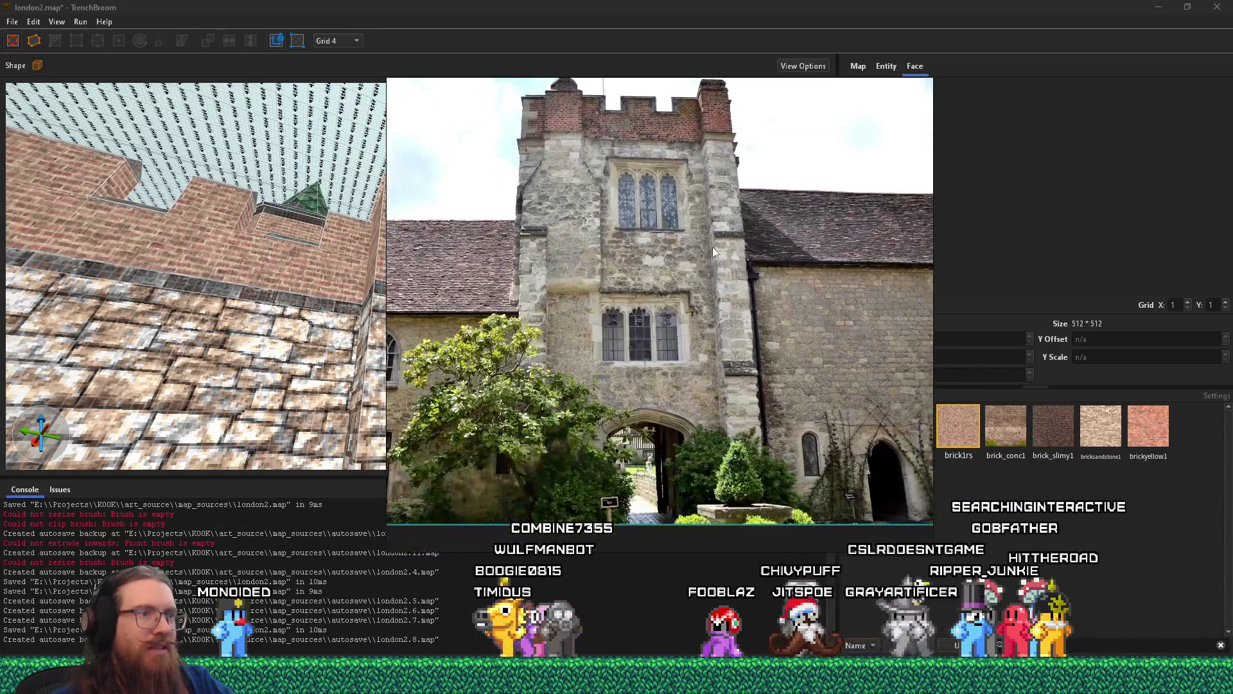
- Shorten the tall pillar against the tower from 524 to 348 units high
key("alt+Tab")
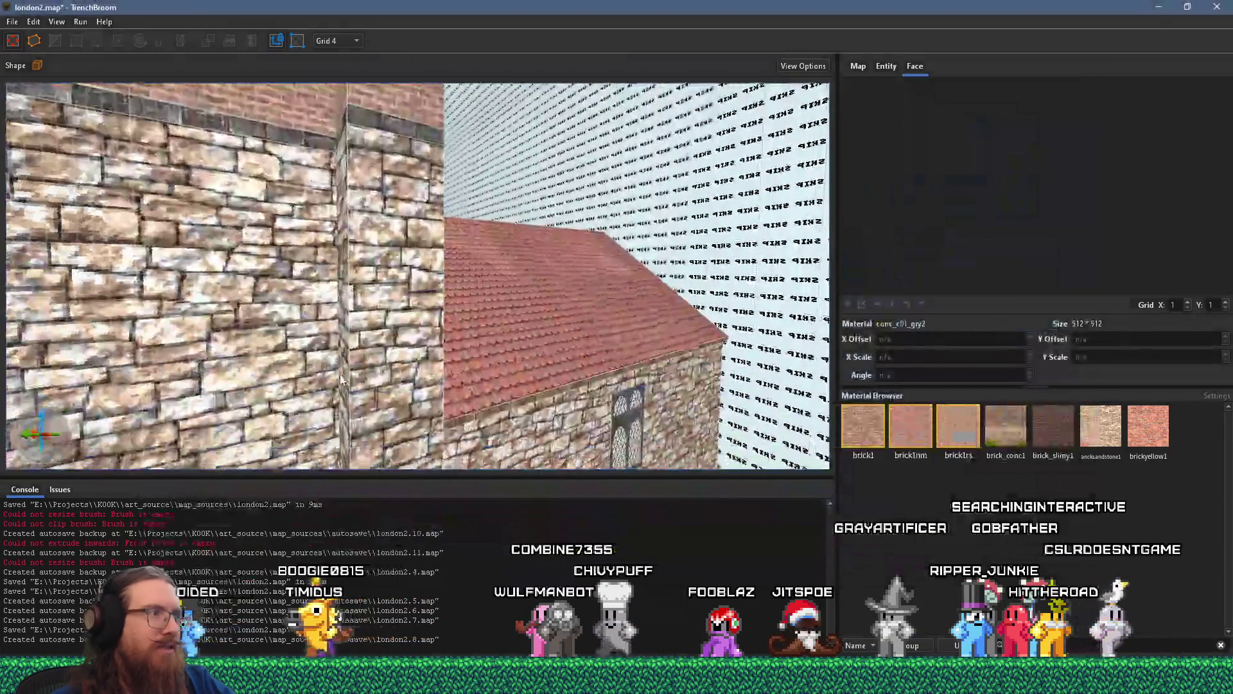
scroll(358, 239, "down", 10)
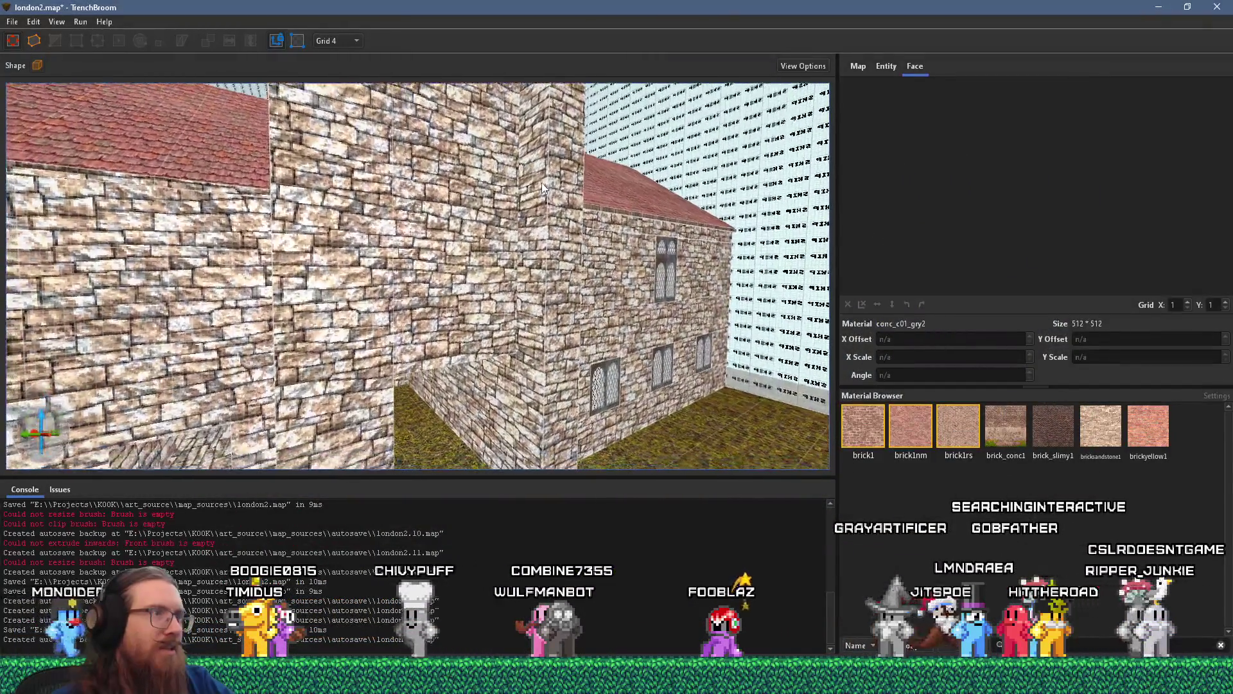
key("alt+Tab")
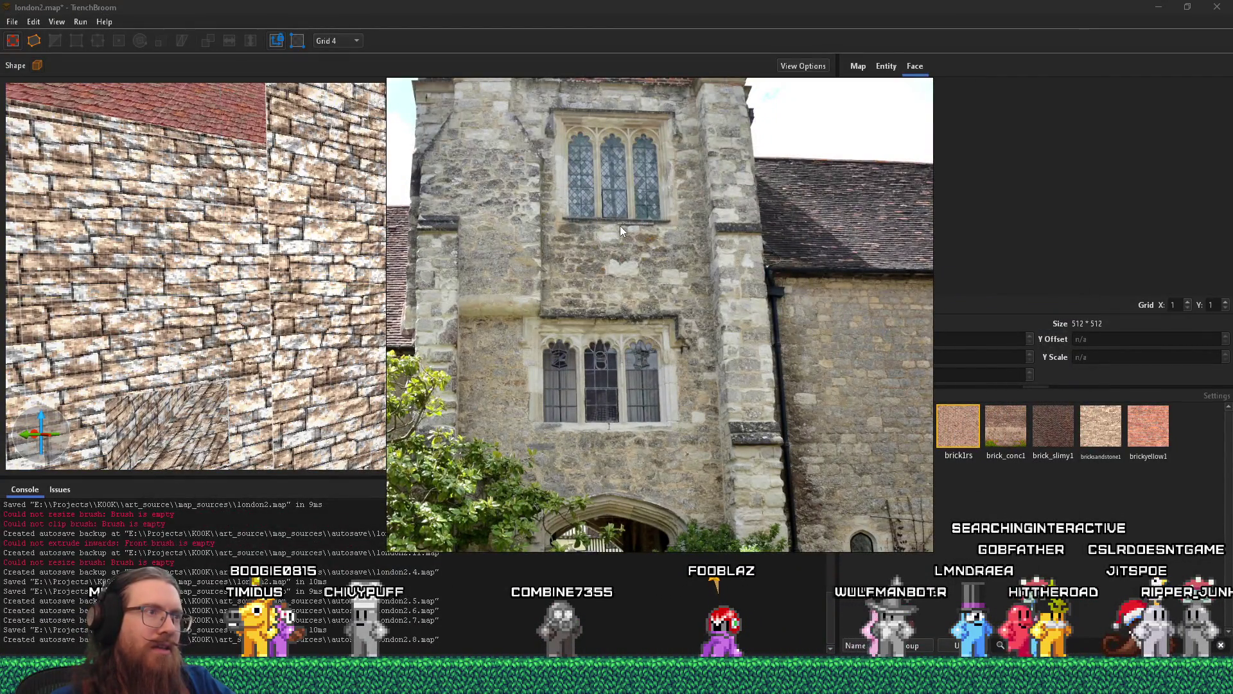
key("alt+Tab")
scroll(332, 267, "up", 10)
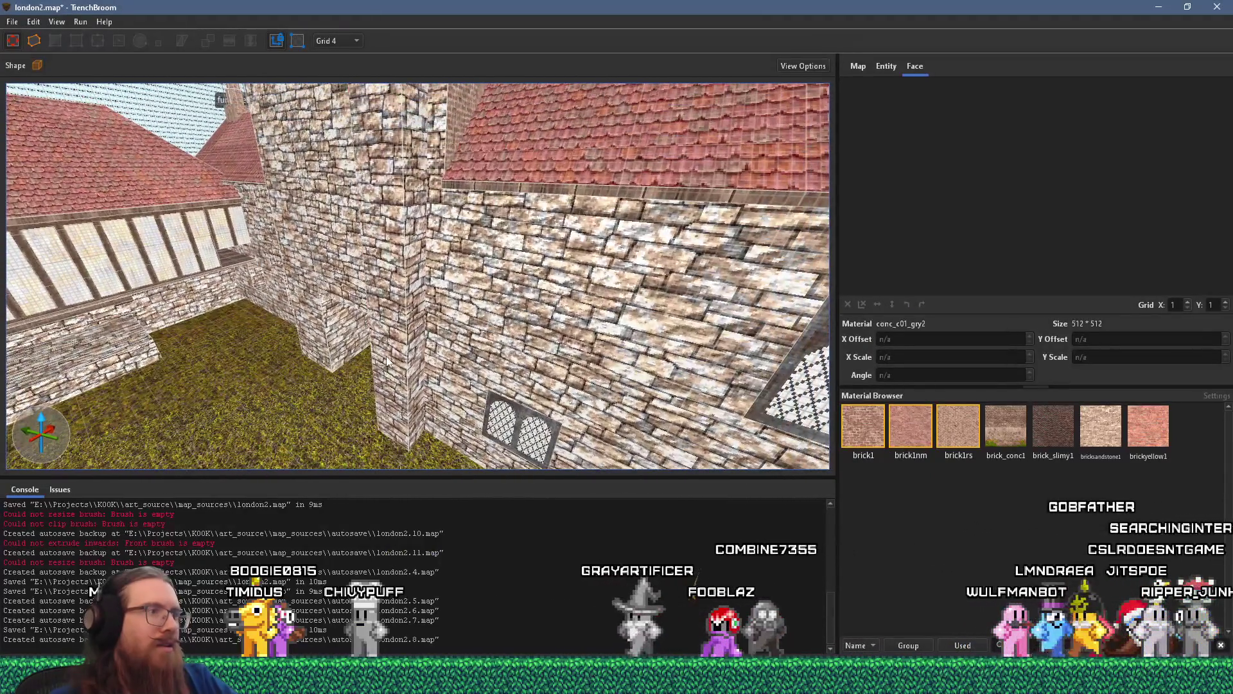
left_click(384, 257)
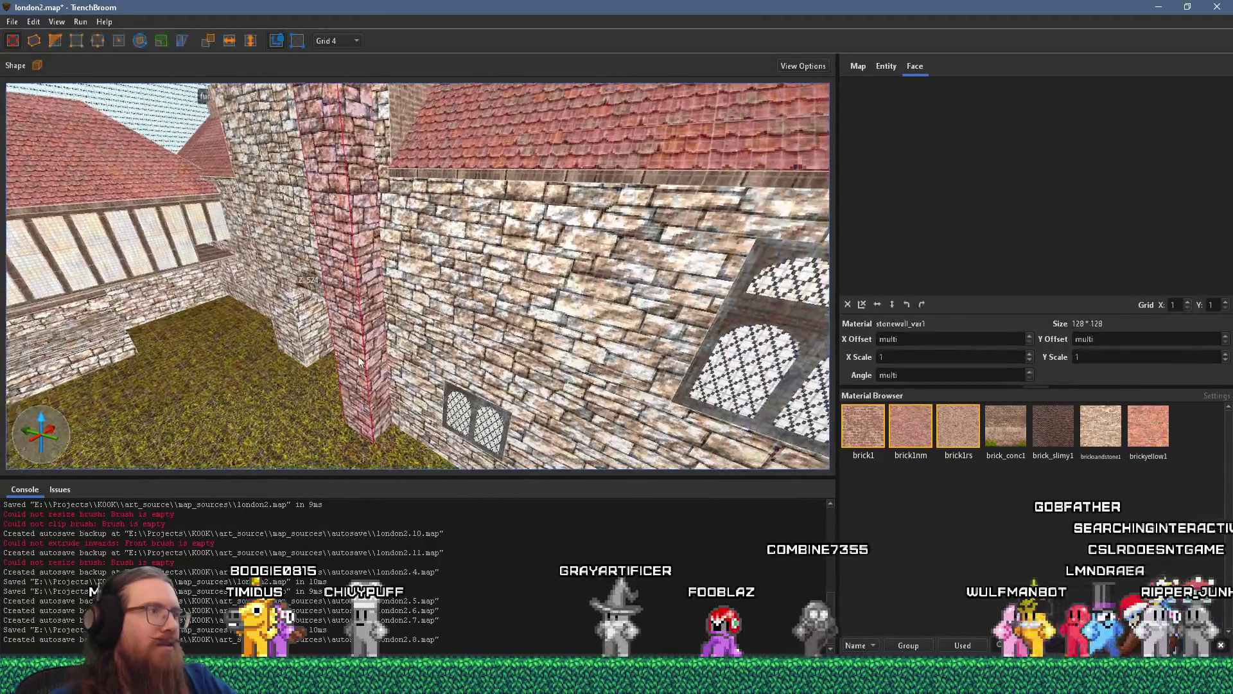
scroll(321, 457, "down", 5)
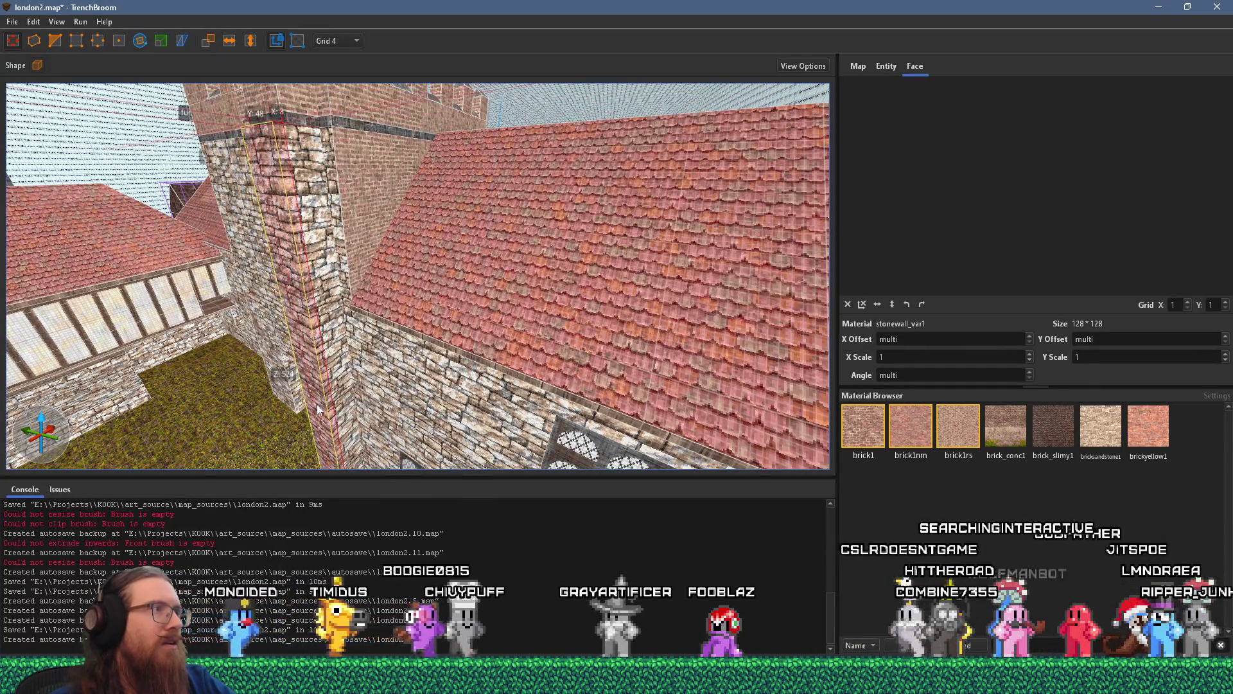
mouse_move(317, 406)
left_mouse_down()
mouse_move(253, 106)
mouse_move(255, 300)
left_mouse_up()
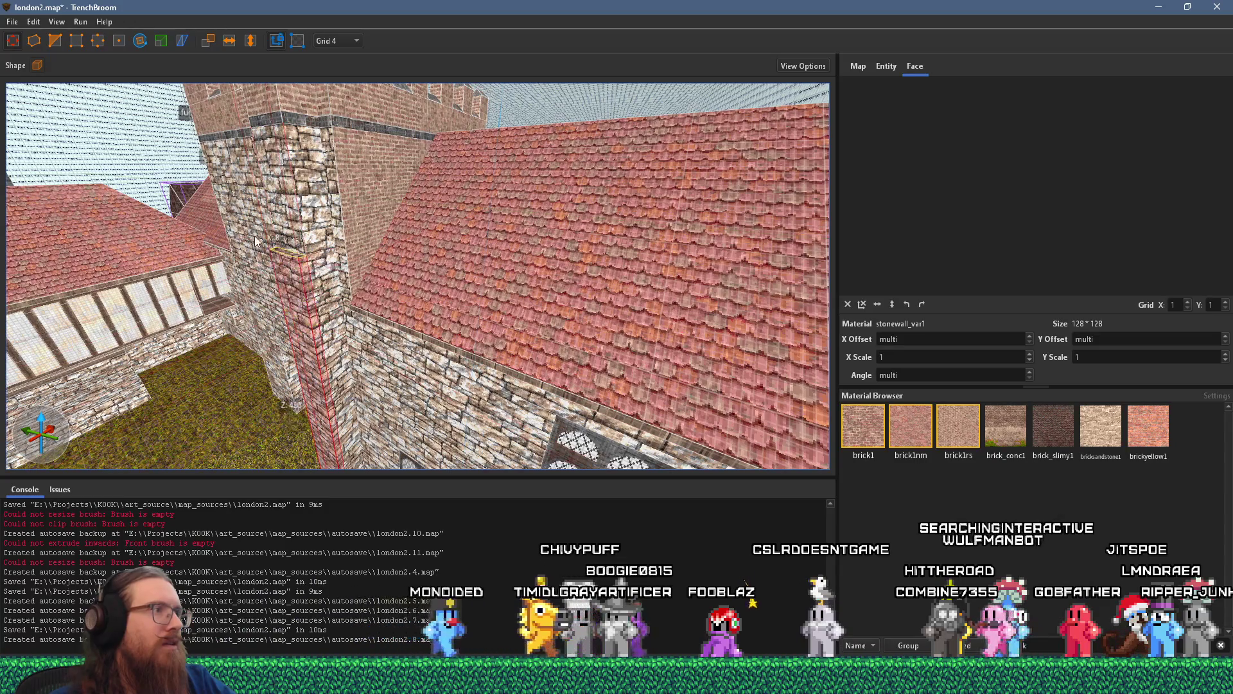
scroll(267, 230, "up", 5)
- Compare the shortened pillar with the tower reference photo, moving the camera along the wall
key("alt+Tab")
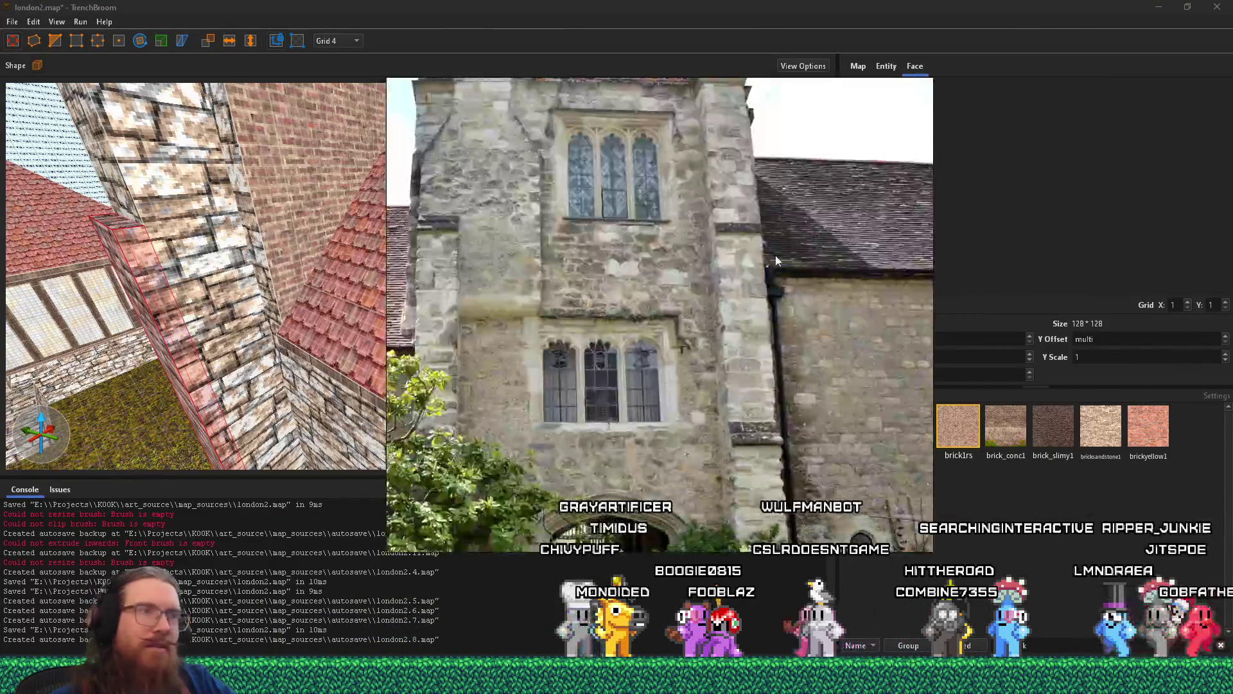
key("alt+Tab")
scroll(581, 254, "up", 3)
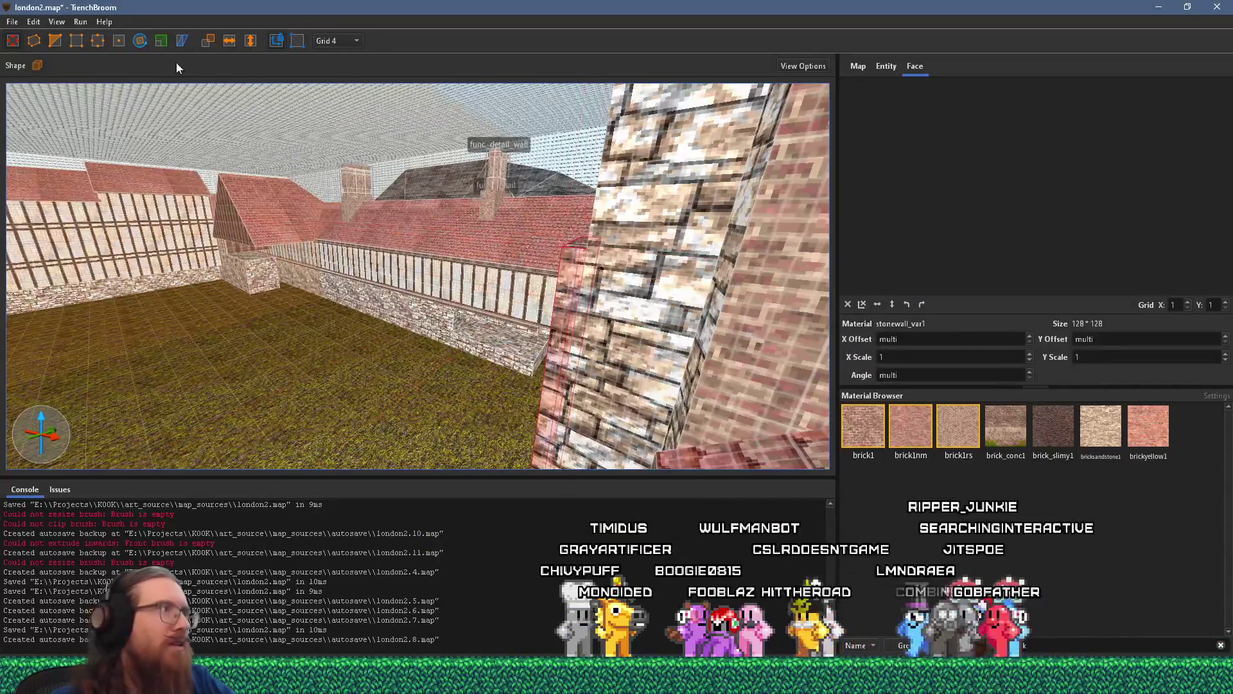
key("a")
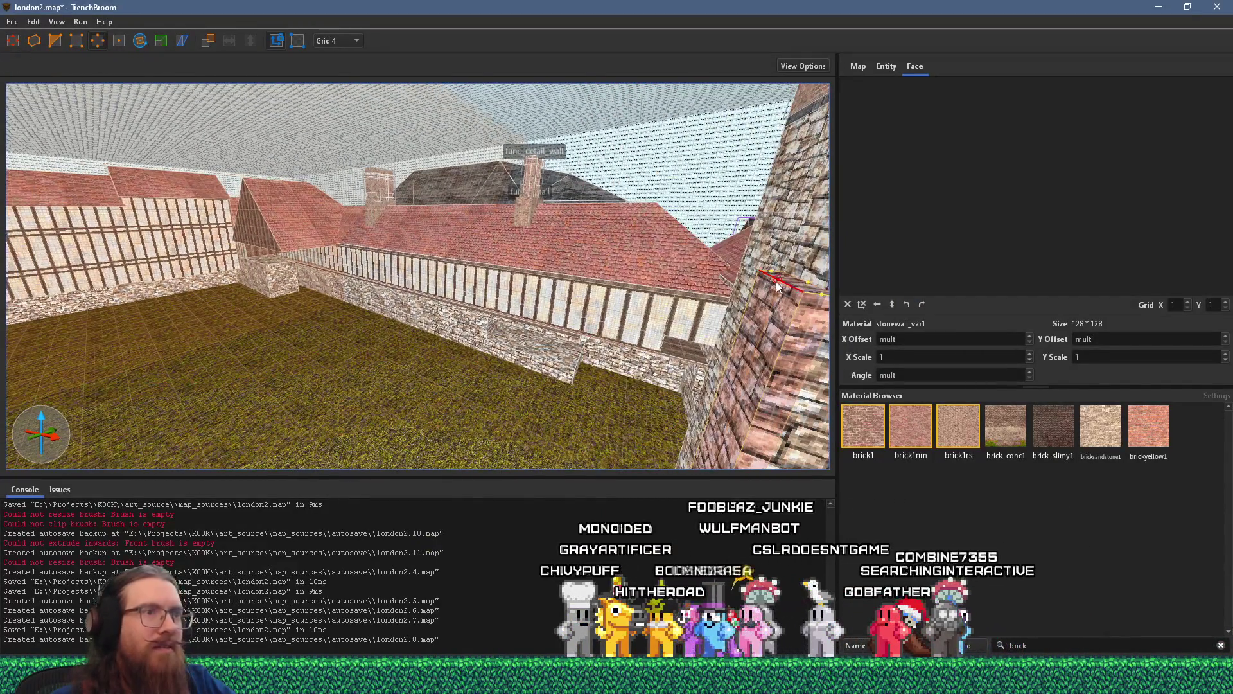
key("a")
key("d")
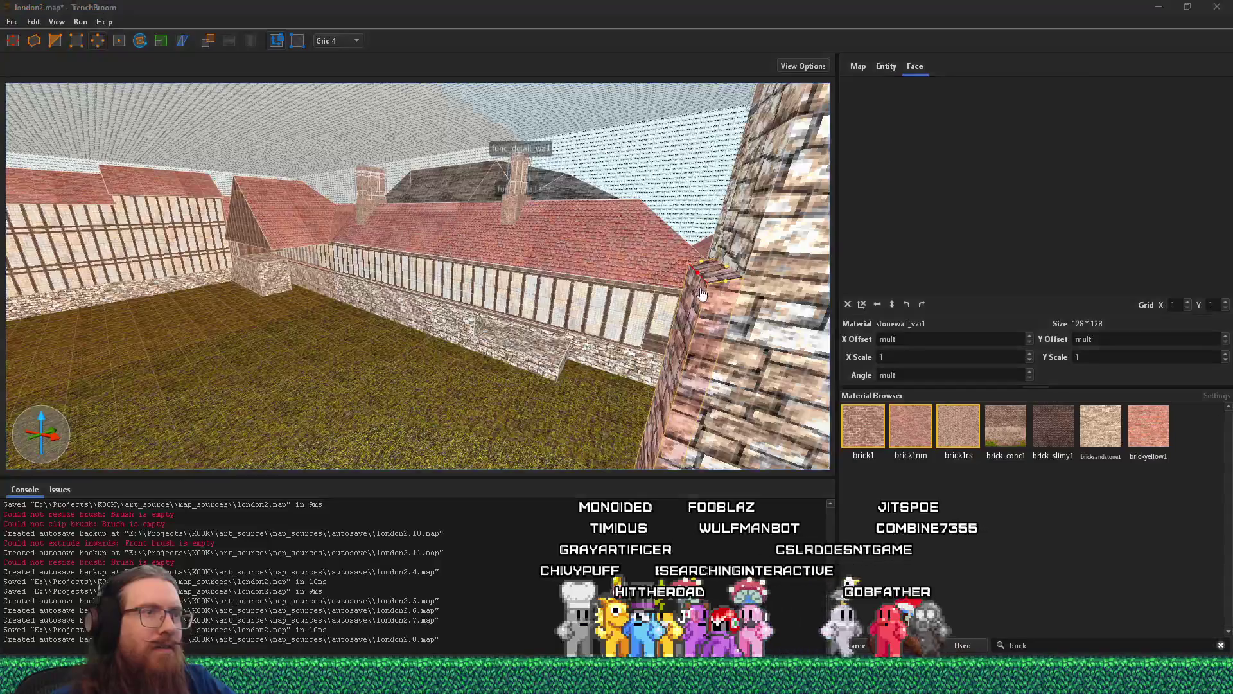
key("alt+Tab")
key("alt+Tab")
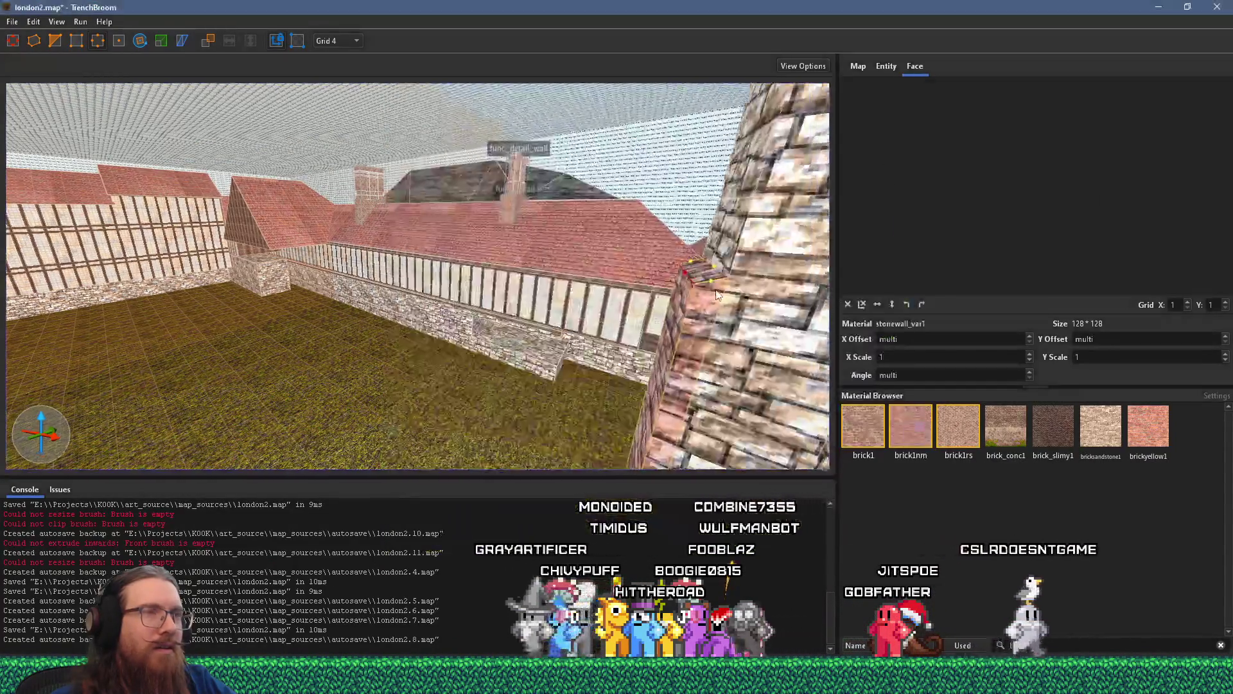
key("d")
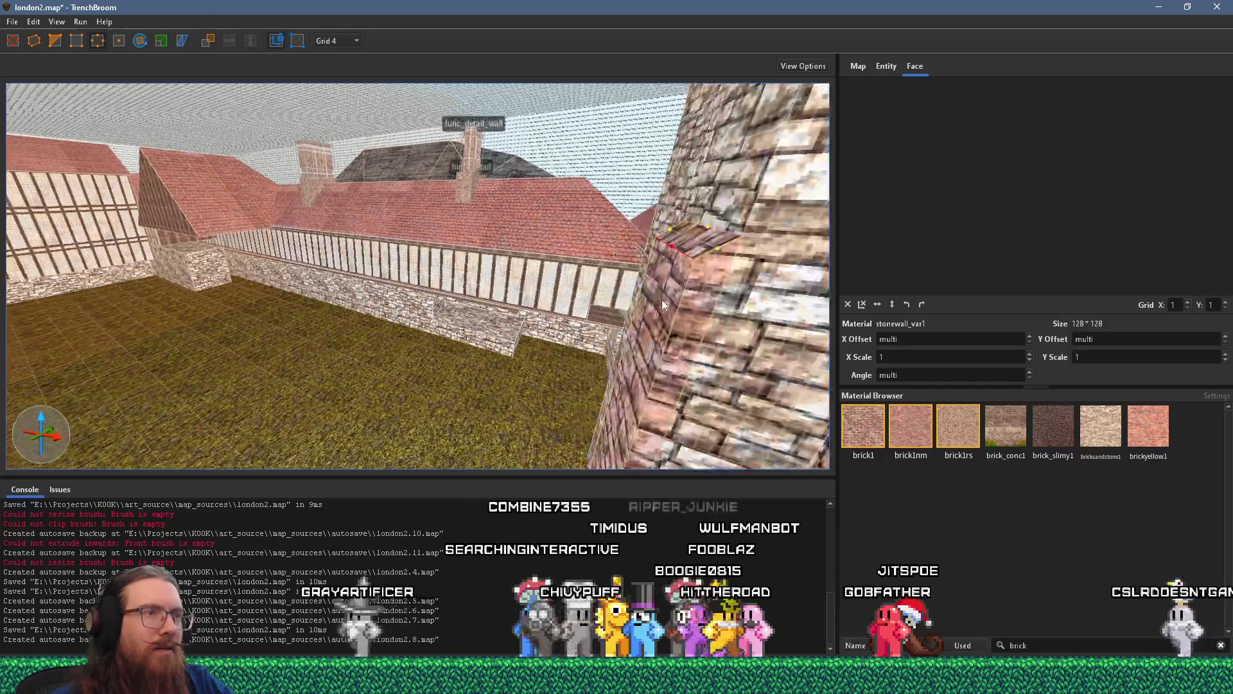
scroll(643, 295, "up", 4)
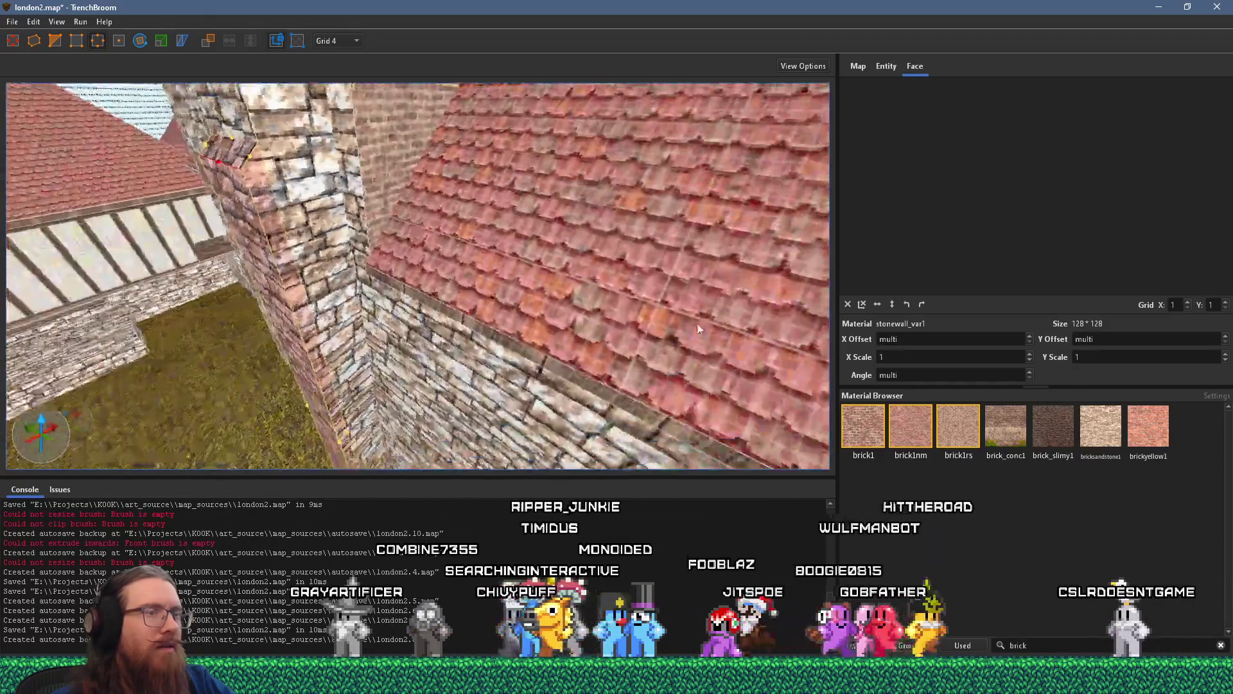
scroll(540, 209, "down", 6)
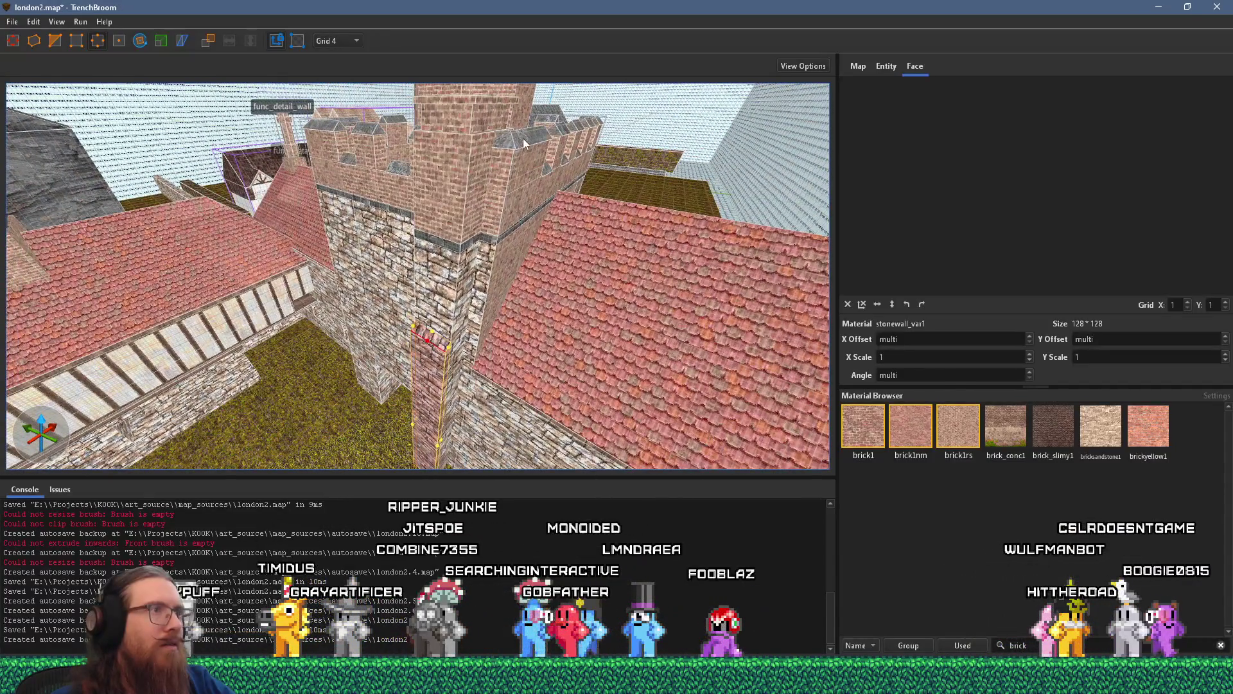
- Lower the stone pillar beside the tower until its Z position reads 364
left_click(429, 337, "shift")
scroll(444, 334, "up", 2)
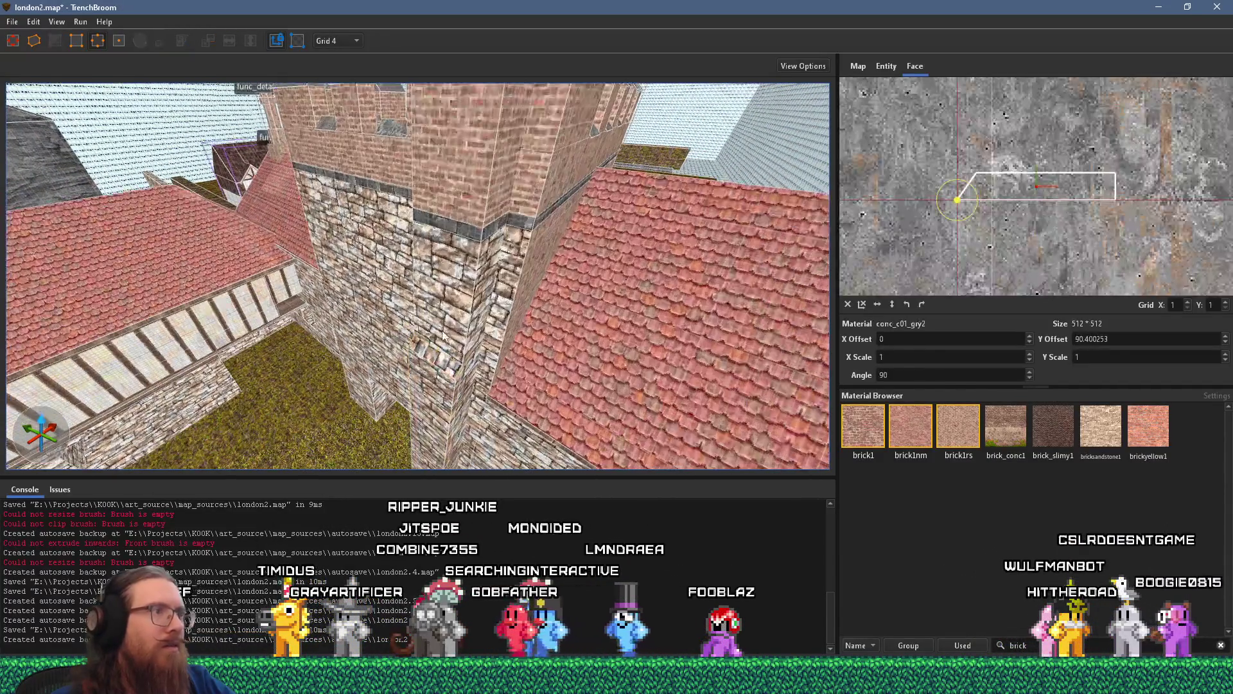
scroll(446, 307, "up", 5)
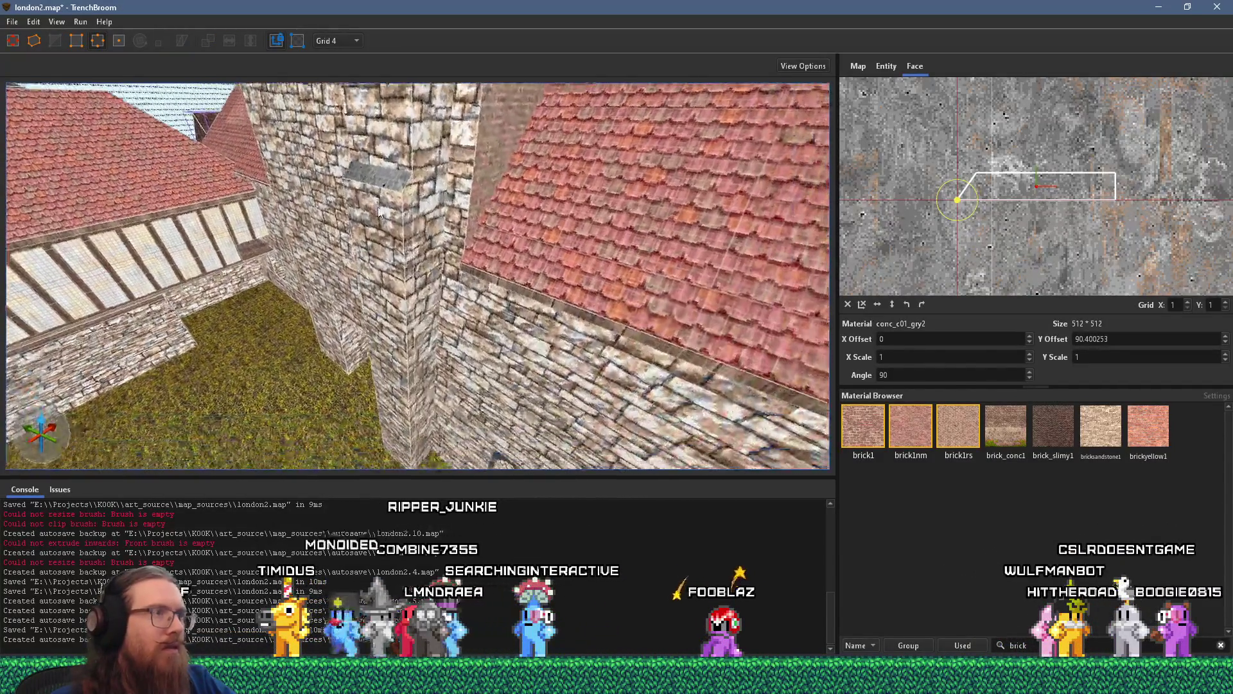
left_click(392, 252)
left_click_drag(392, 252, 360, 253)
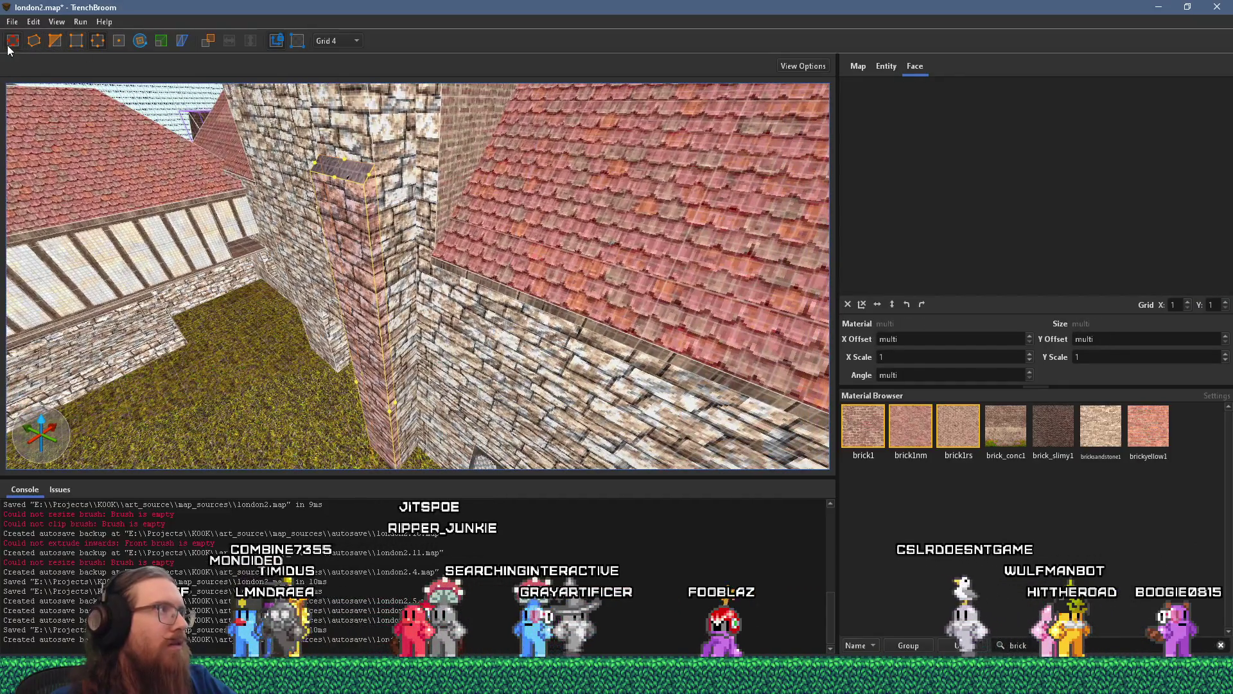
left_click_drag(330, 237, 357, 341)
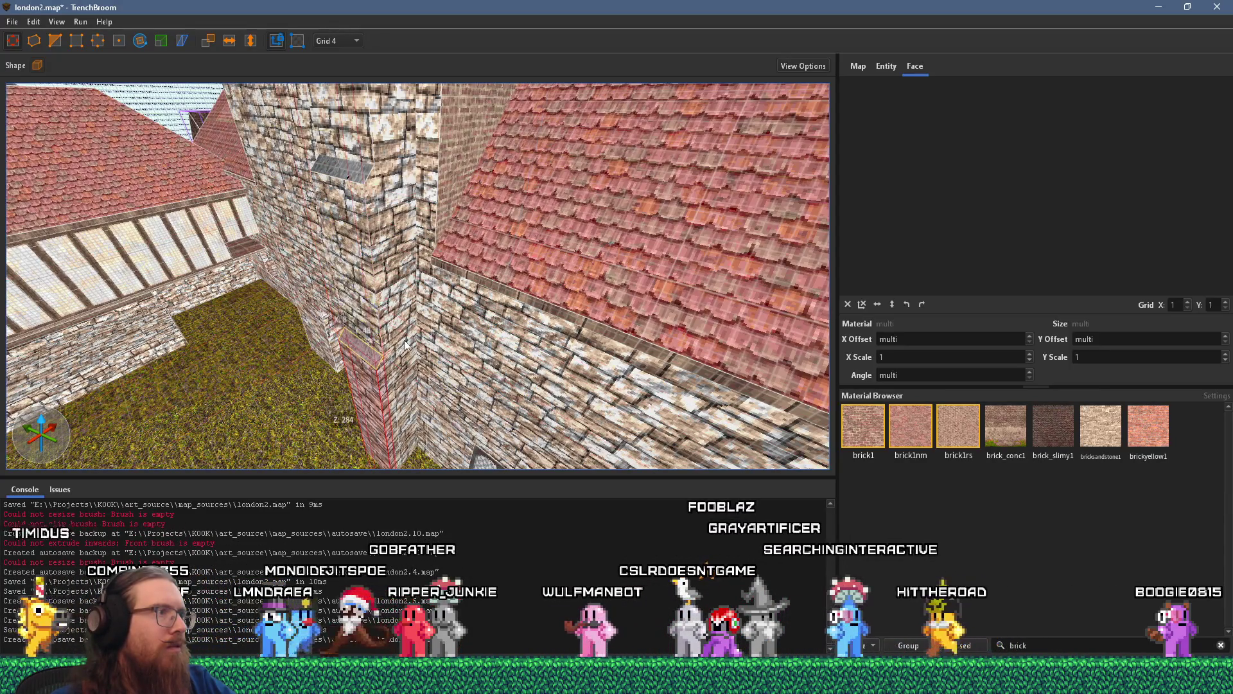
scroll(380, 359, "down", 10)
- Check the reference photo, look down at the pillar and select the horizontal stone wall face
mouse_move(476, 256)
left_mouse_down()
mouse_move(577, 329)
mouse_move(737, 310)
mouse_move(528, 392)
mouse_move(542, 329)
left_mouse_up()
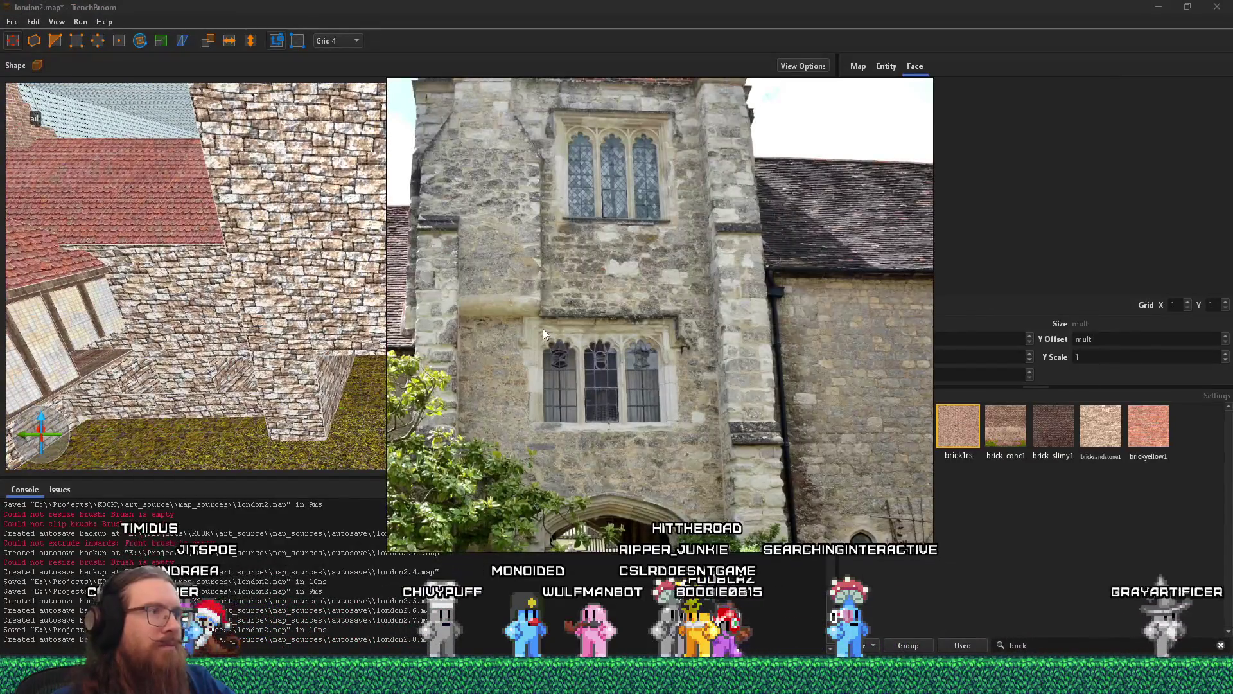
scroll(542, 328, "down", 2)
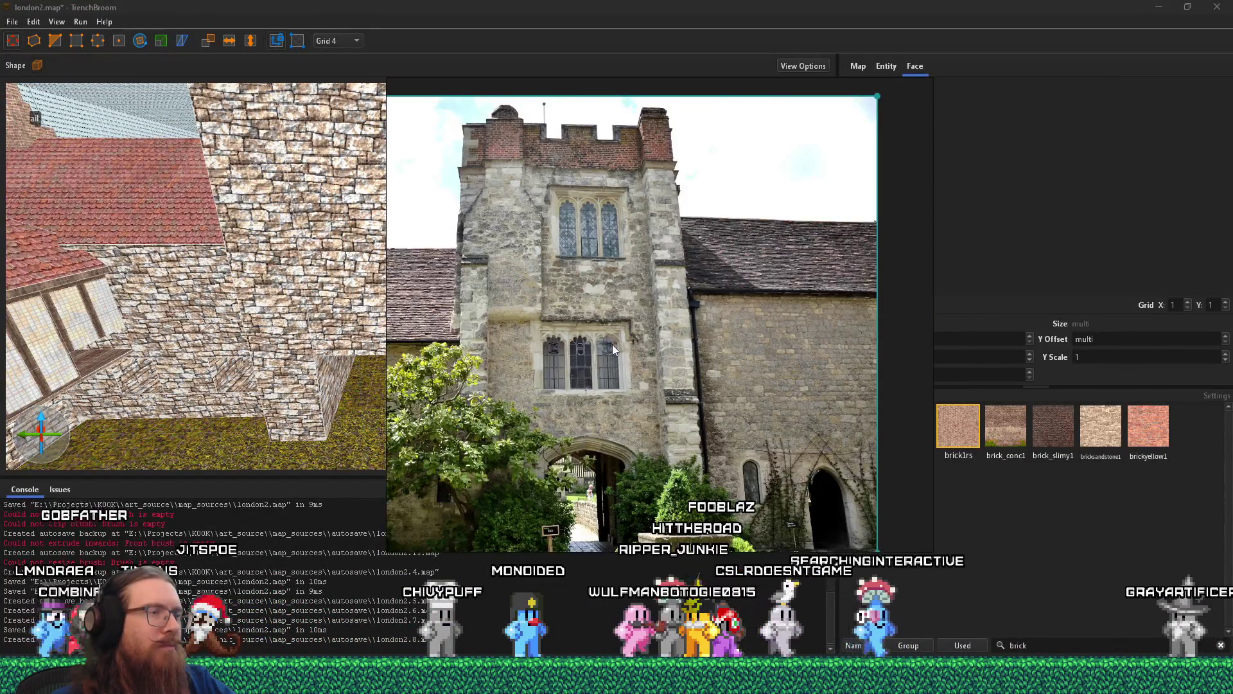
left_click_drag(701, 311, 704, 340)
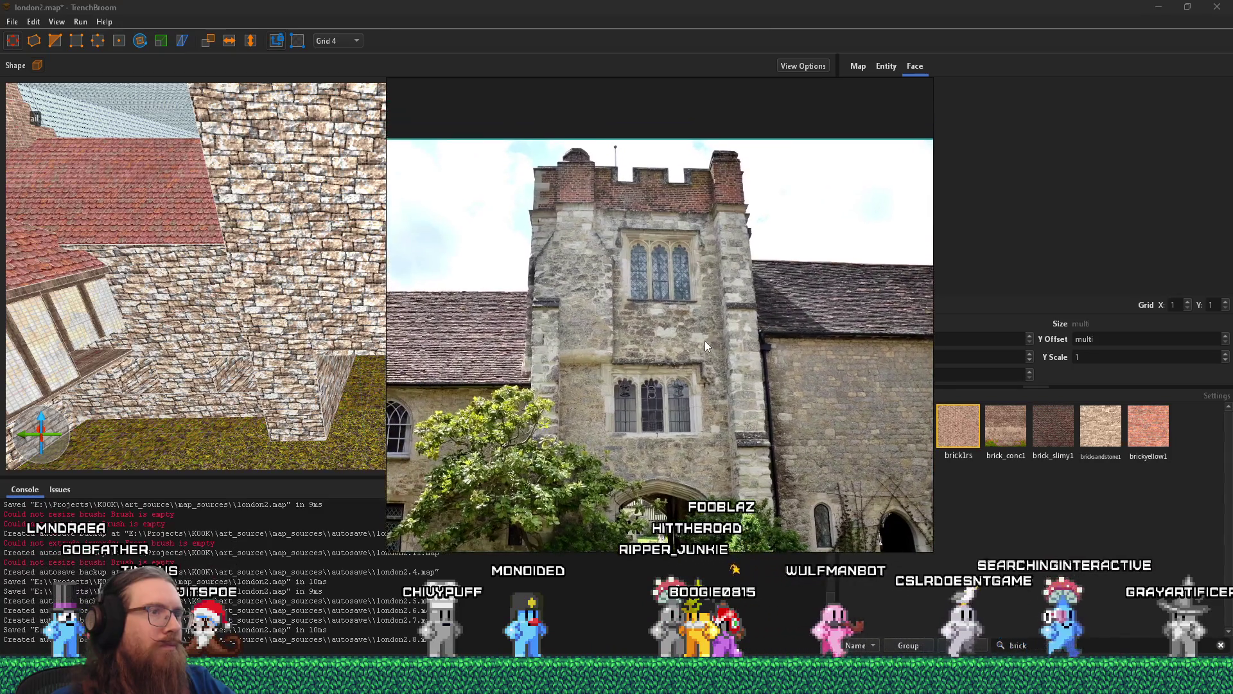
key("alt+Tab")
left_click_drag(511, 273, 538, 315)
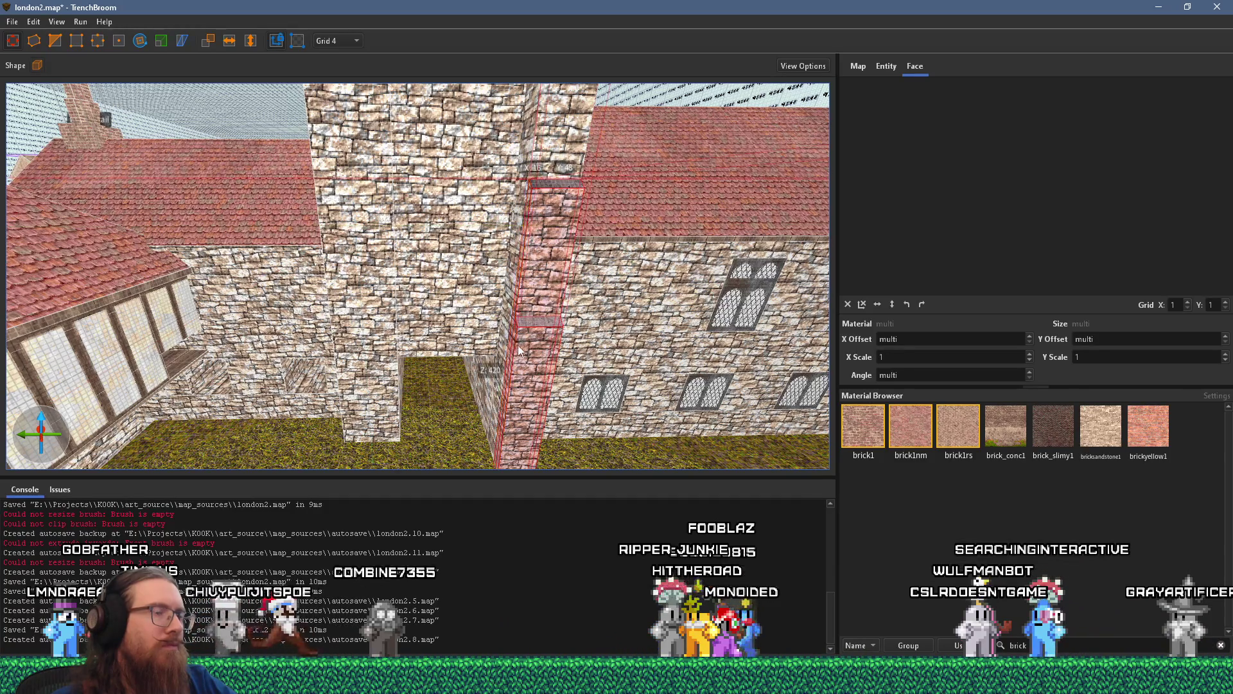
scroll(519, 350, "down", 5)
left_click(640, 319)
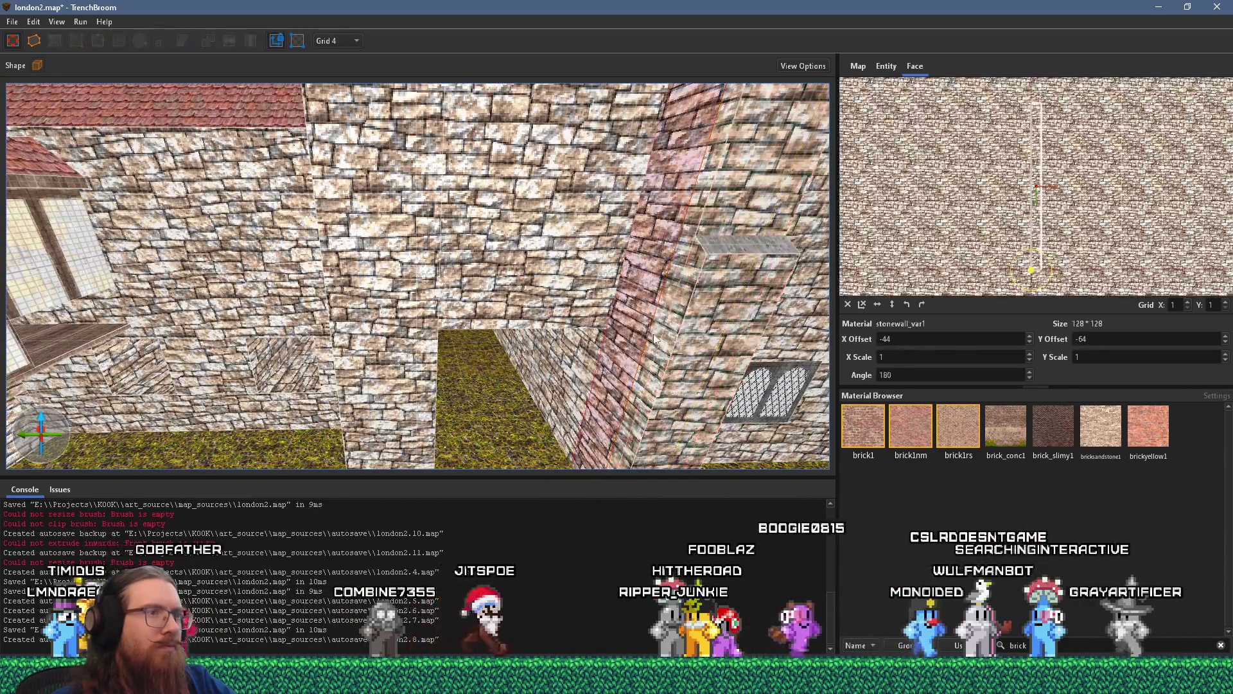
mouse_move(723, 346)
left_mouse_down()
mouse_move(276, 332)
mouse_move(514, 371)
mouse_move(540, 357)
mouse_move(554, 311)
mouse_move(575, 335)
mouse_move(191, 348)
mouse_move(620, 242)
mouse_move(531, 302)
mouse_move(543, 323)
mouse_move(490, 358)
mouse_move(475, 471)
mouse_move(519, 393)
left_mouse_up()
left_click(590, 312, "shift")
left_click_drag(520, 346, 453, 379)
left_click_drag(524, 359, 541, 395)
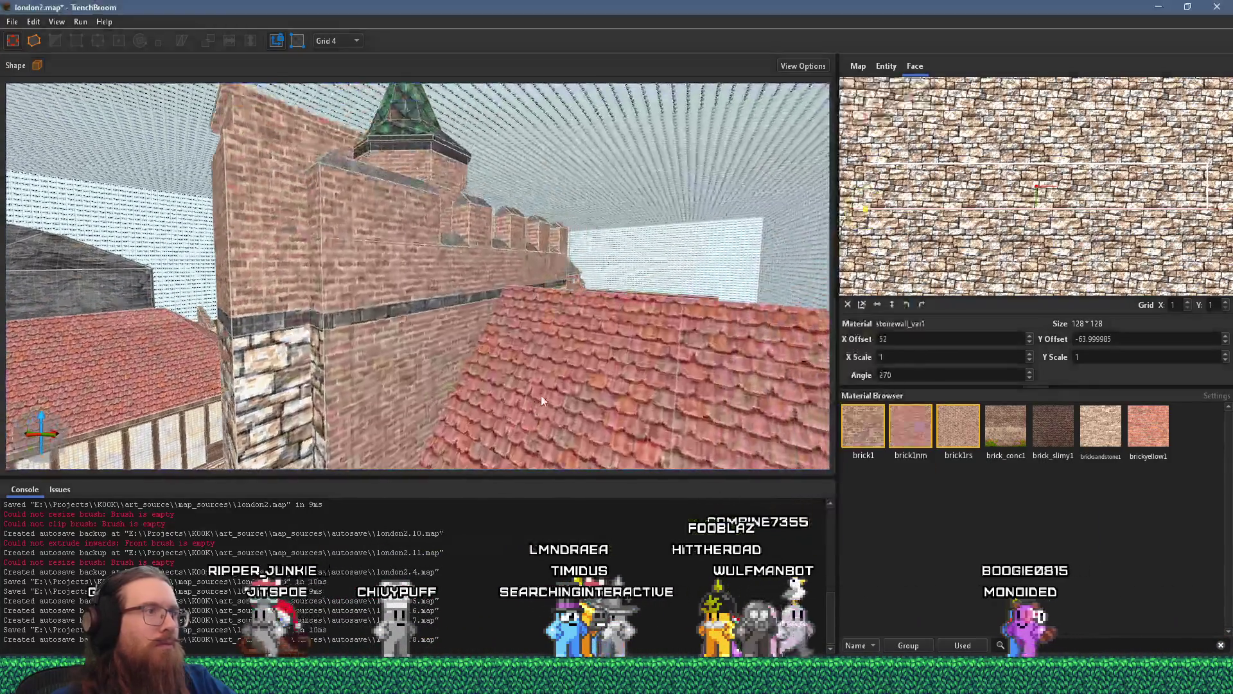
left_click(375, 376, "ctrl+shift")
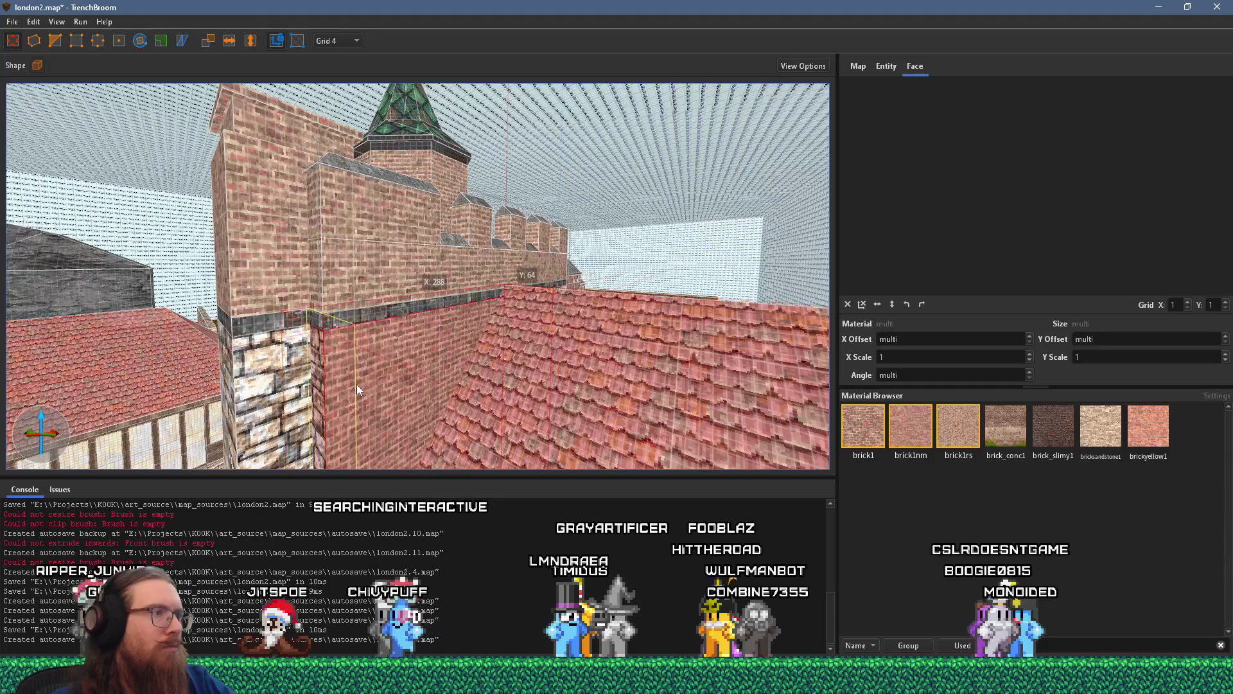
left_click(319, 385, "shift")
scroll(358, 380, "down", 10)
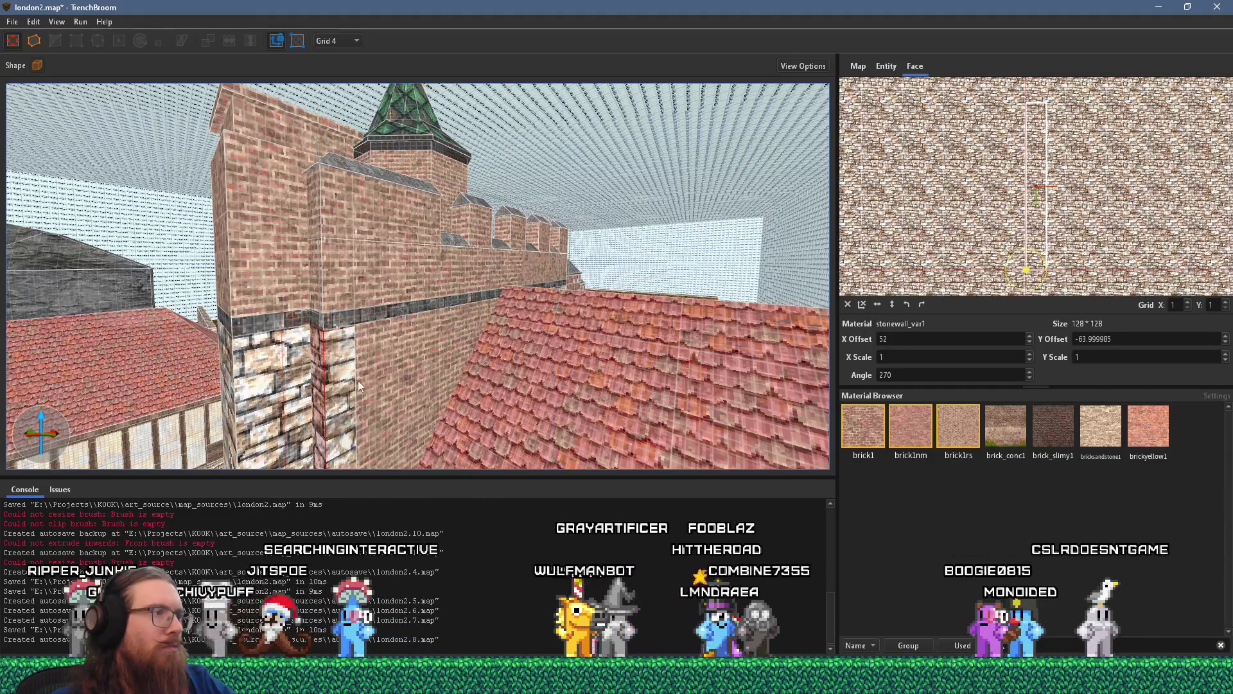
left_click(369, 411, "ctrl+shift")
mouse_move(368, 425)
left_mouse_down()
mouse_move(637, 319)
mouse_move(574, 439)
mouse_move(581, 332)
mouse_move(602, 399)
mouse_move(644, 384)
left_mouse_up()
mouse_move(587, 310)
left_mouse_down()
mouse_move(561, 350)
mouse_move(590, 423)
mouse_move(573, 387)
mouse_move(519, 364)
mouse_move(504, 294)
mouse_move(516, 327)
left_mouse_up()
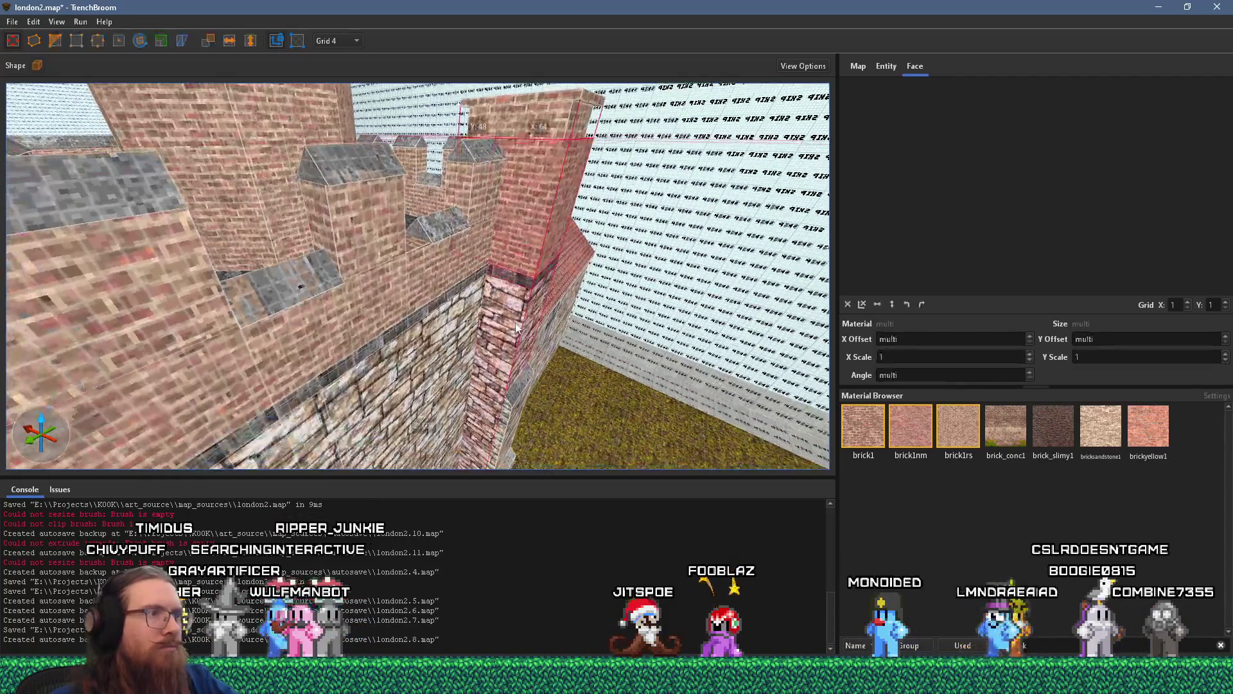
mouse_move(506, 394)
left_mouse_down()
mouse_move(551, 348)
mouse_move(523, 373)
mouse_move(461, 329)
mouse_move(442, 341)
mouse_move(502, 288)
left_mouse_up()
scroll(447, 308, "down", 5)
left_click(501, 253)
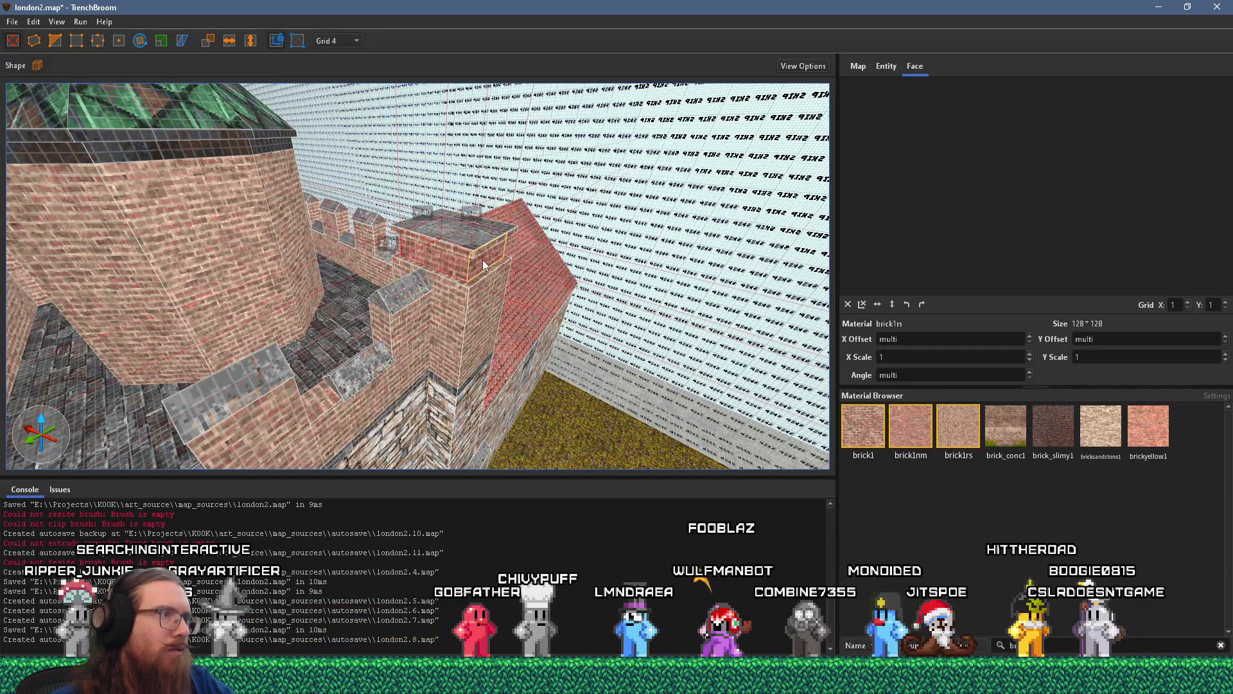
key("Escape")
scroll(437, 210, "up", 5)
scroll(381, 384, "up", 5)
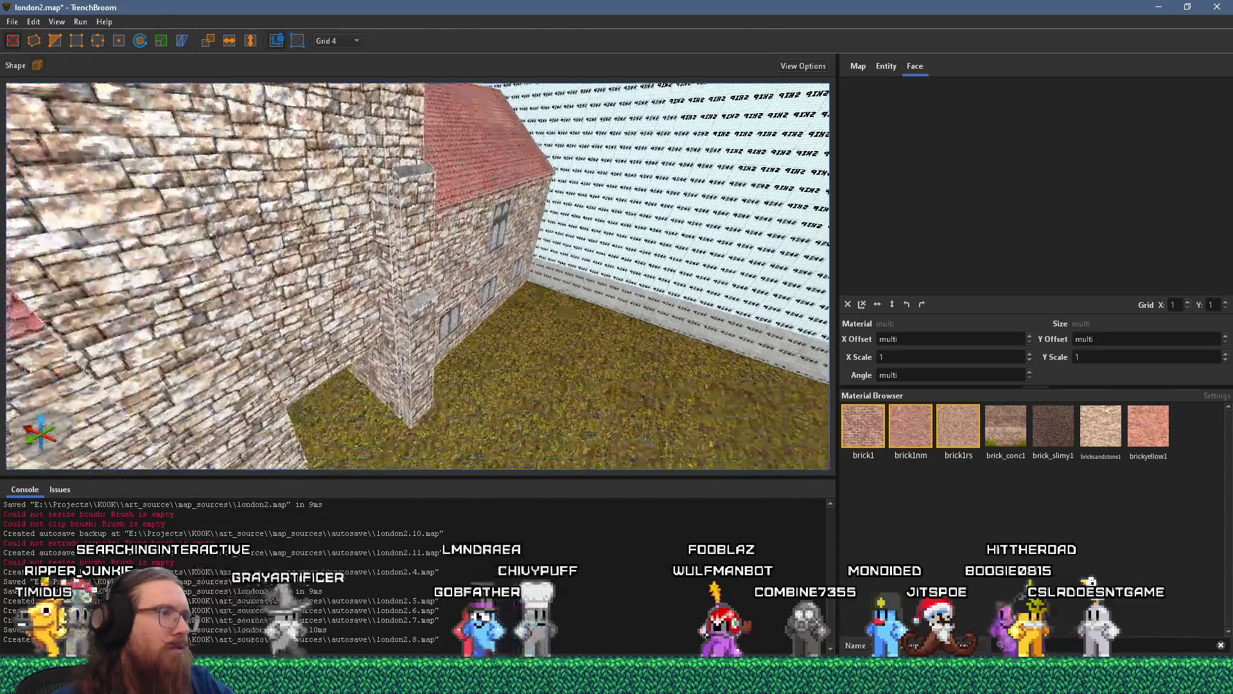
left_click(452, 348)
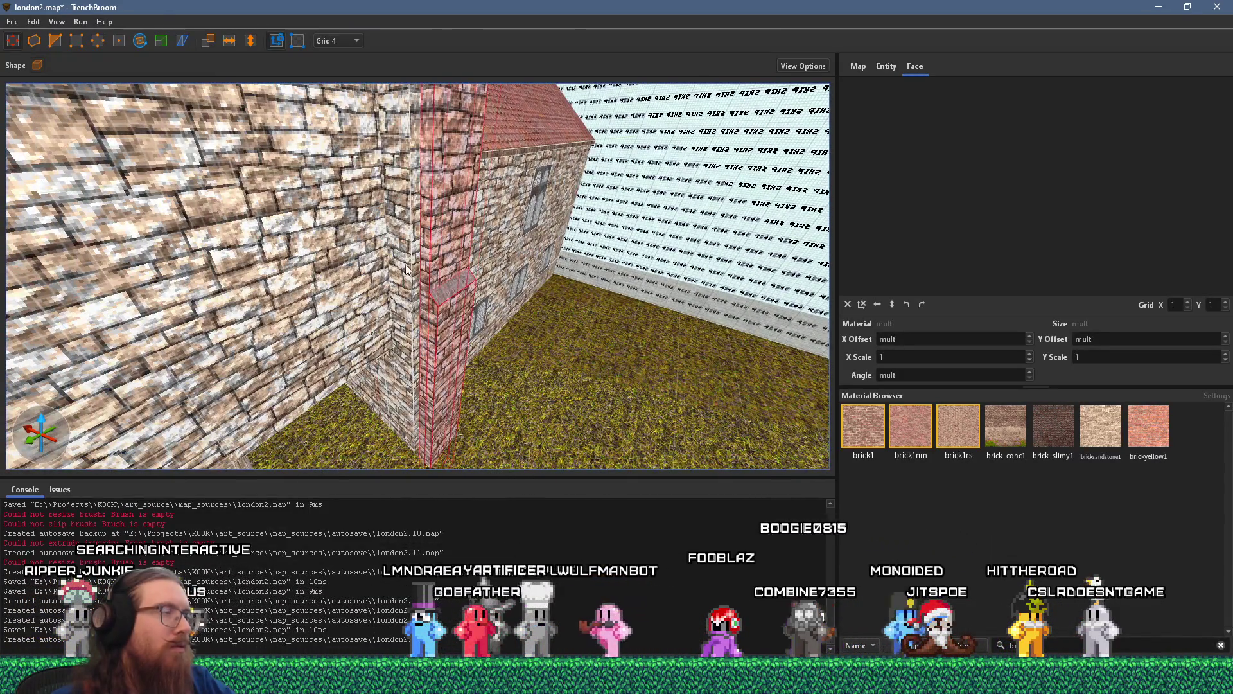
mouse_move(347, 193)
left_mouse_down()
mouse_move(377, 254)
mouse_move(413, 290)
mouse_move(418, 210)
left_mouse_up()
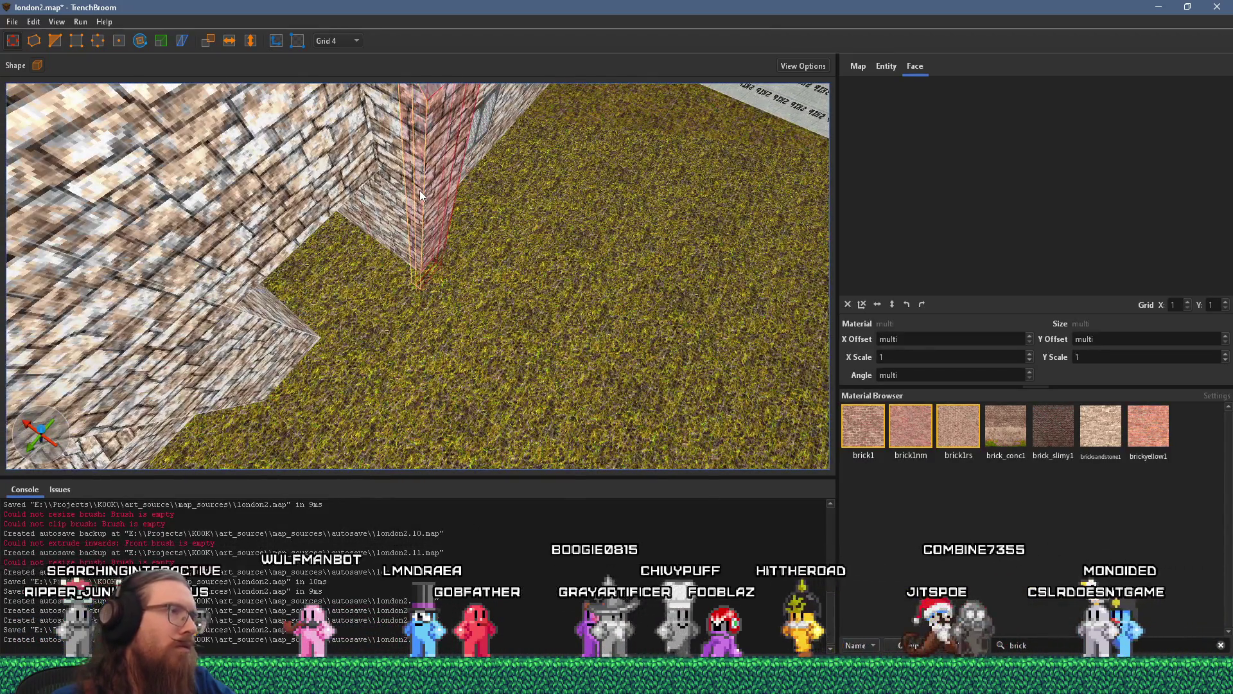
left_click(418, 190, "shift")
mouse_move(470, 202)
left_mouse_down()
mouse_move(512, 174)
mouse_move(219, 245)
left_mouse_up()
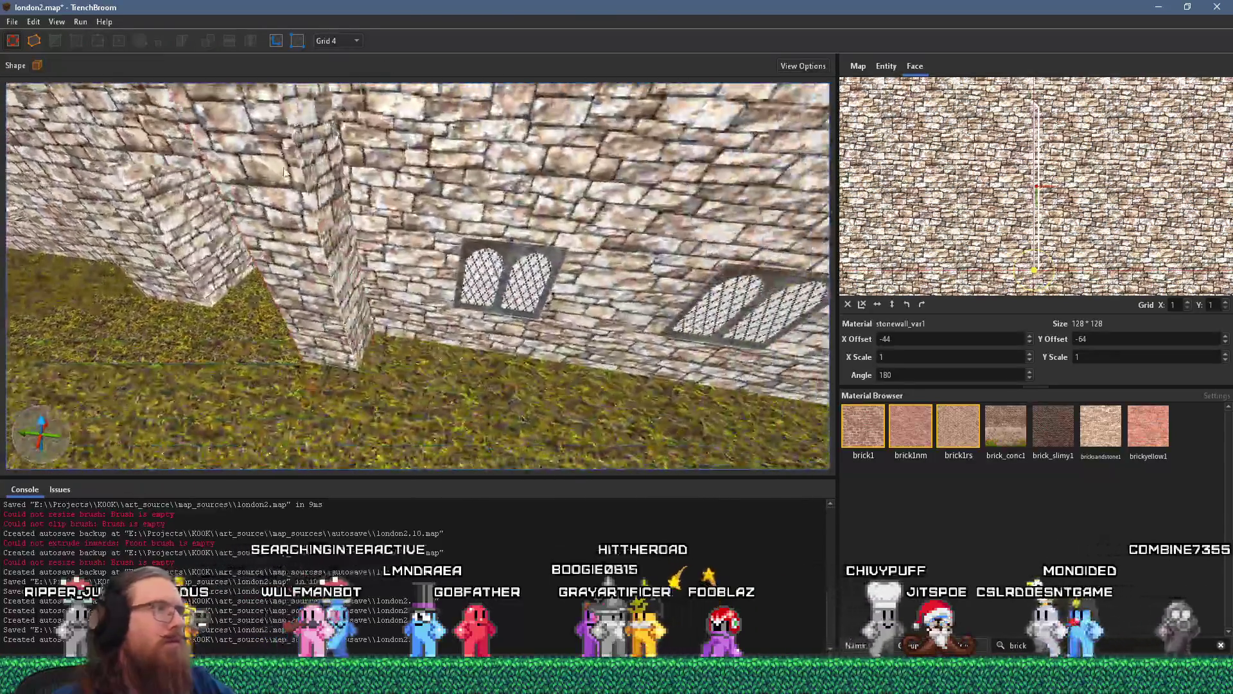
left_click(218, 244, "shift")
scroll(358, 324, "up", 2)
mouse_move(357, 325)
left_mouse_down()
mouse_move(360, 357)
mouse_move(264, 143)
mouse_move(551, 340)
mouse_move(596, 403)
left_mouse_up()
left_click(356, 343)
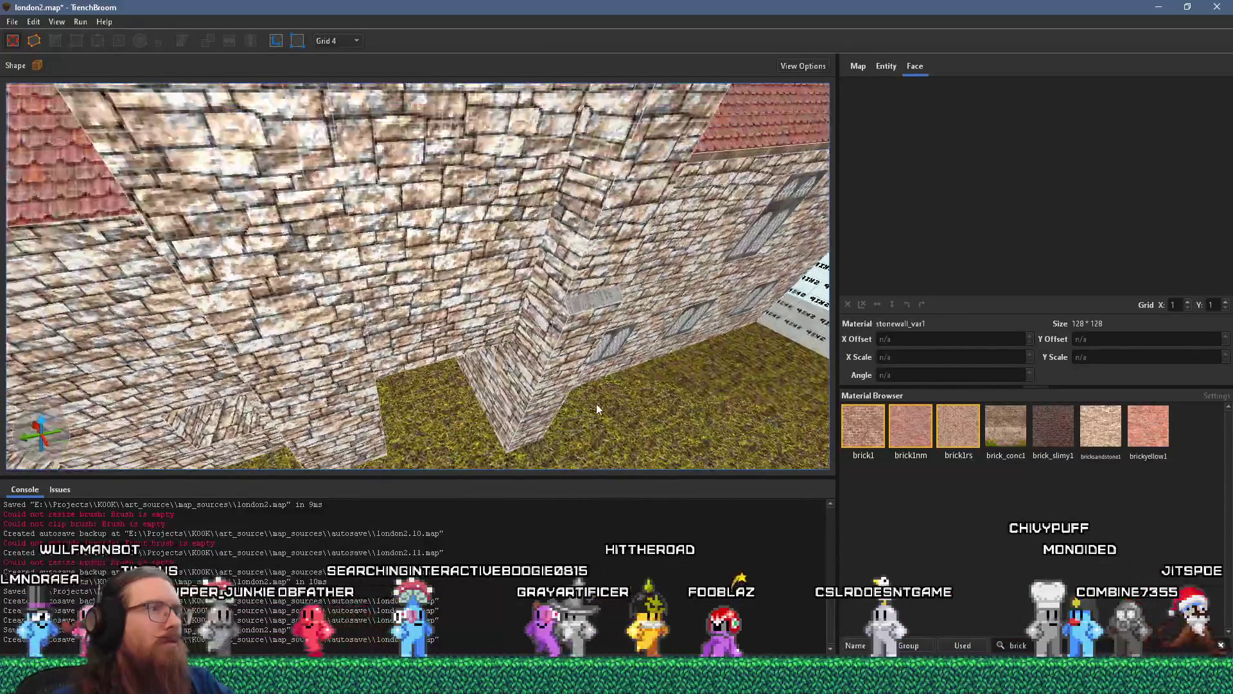
mouse_move(558, 354)
left_mouse_down()
mouse_move(560, 379)
mouse_move(503, 430)
mouse_move(517, 392)
left_mouse_up()
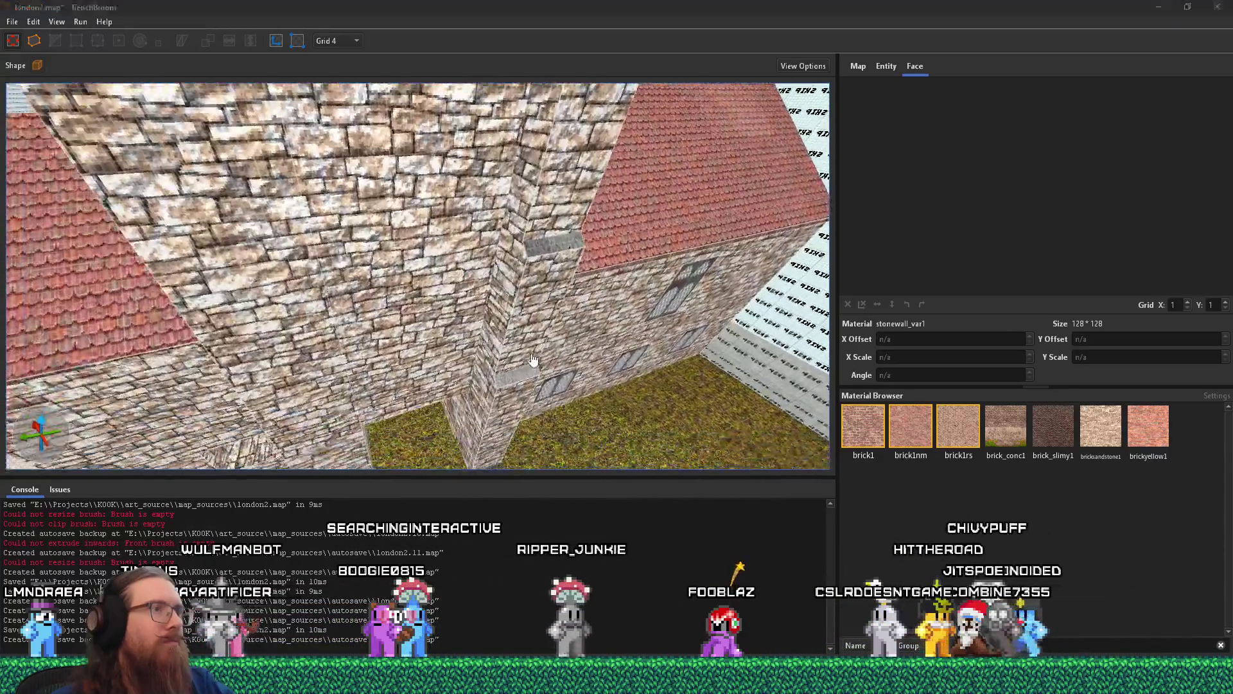
key("alt+Tab")
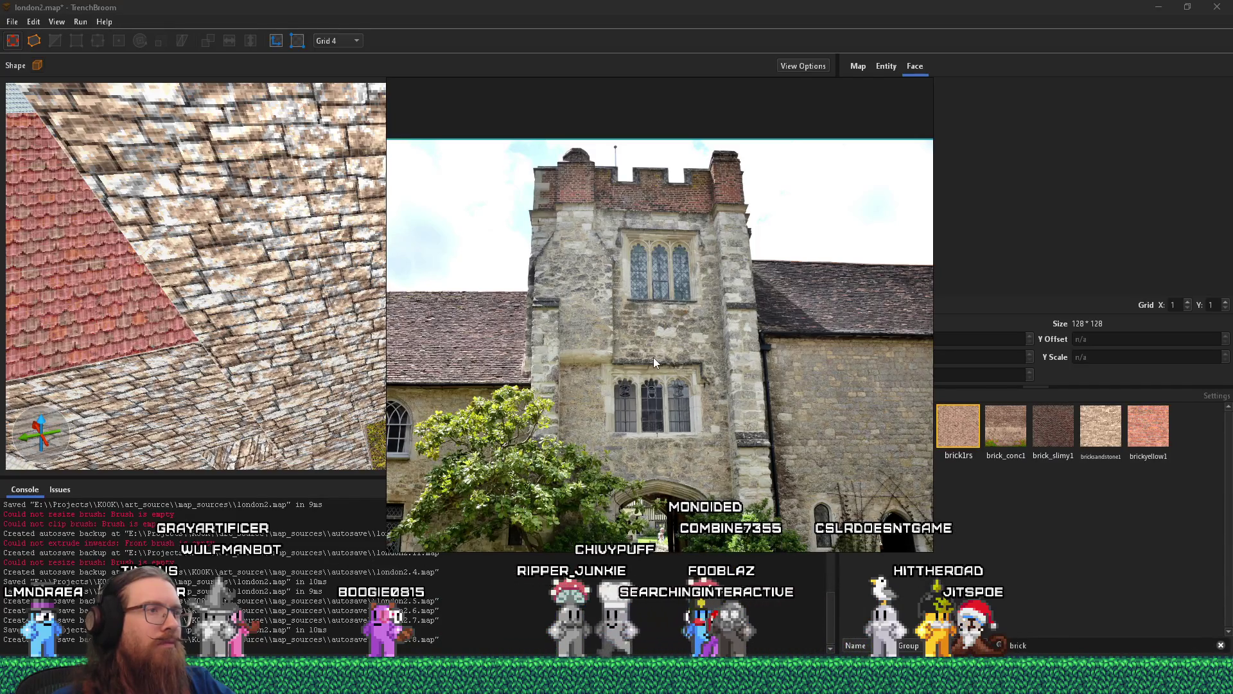
key("Escape")
left_click(688, 4)
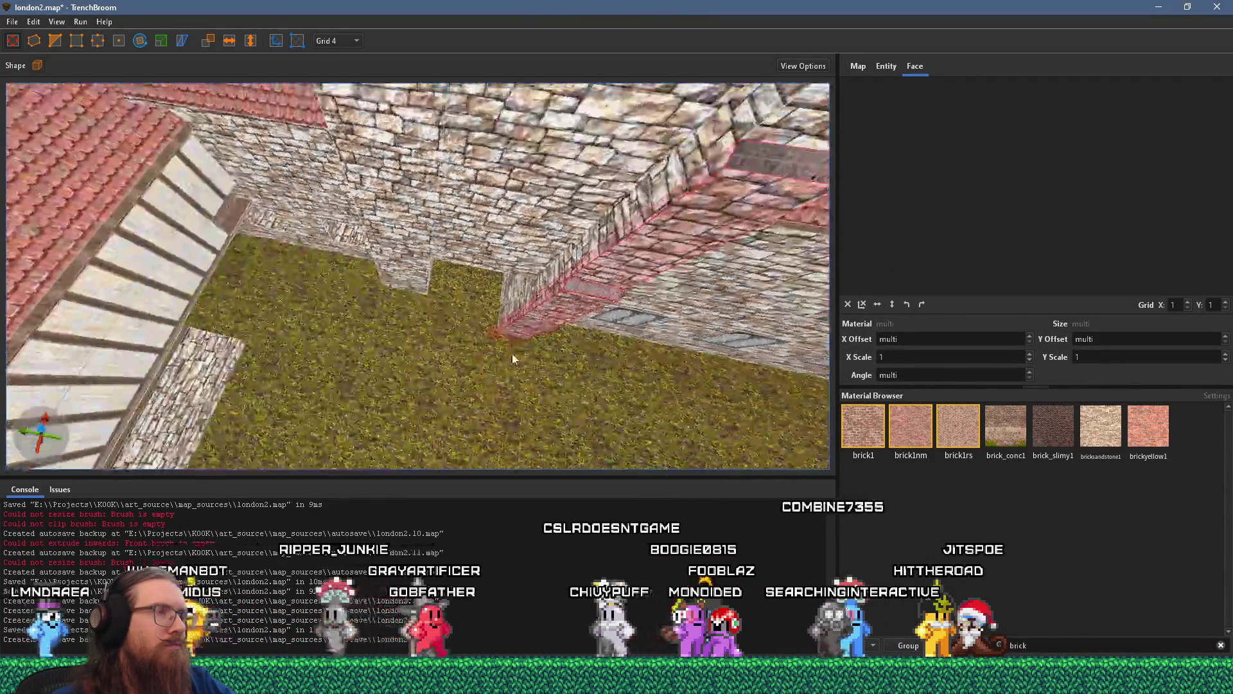
- Set the grid to 16 and move the selected brush onto the left pillar
left_click(337, 40)
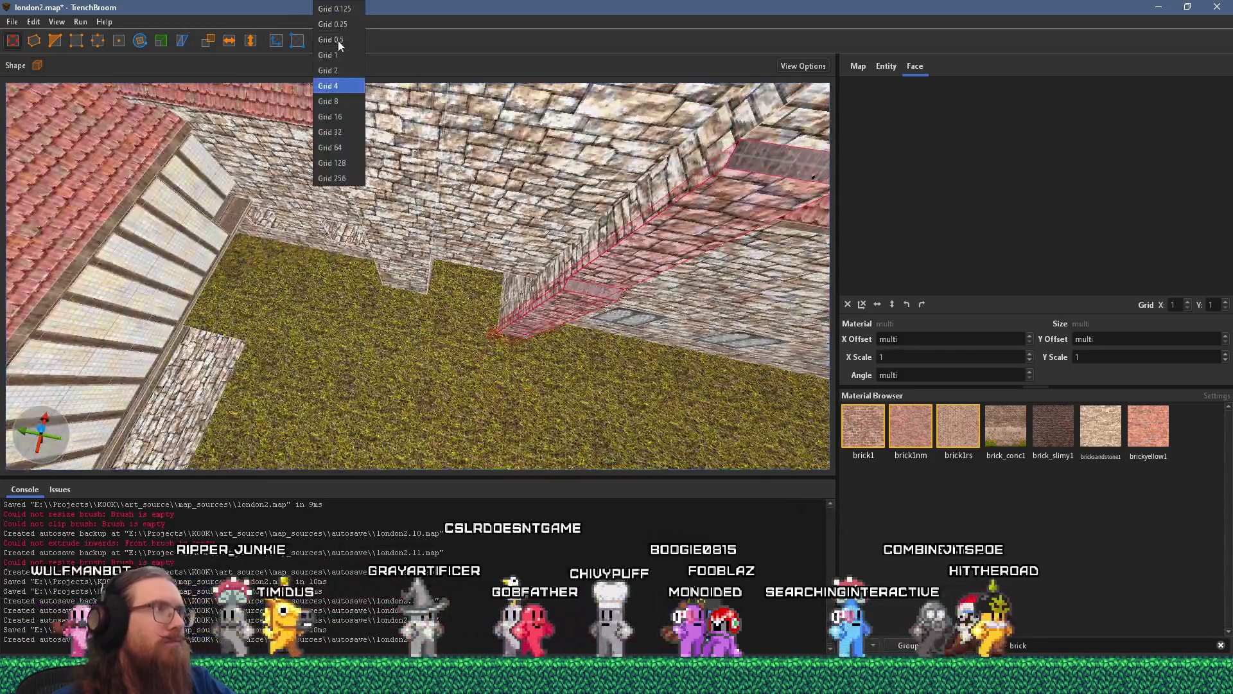
left_click(347, 116)
mouse_move(702, 226)
left_mouse_down()
mouse_move(537, 214)
mouse_move(373, 171)
left_mouse_up()
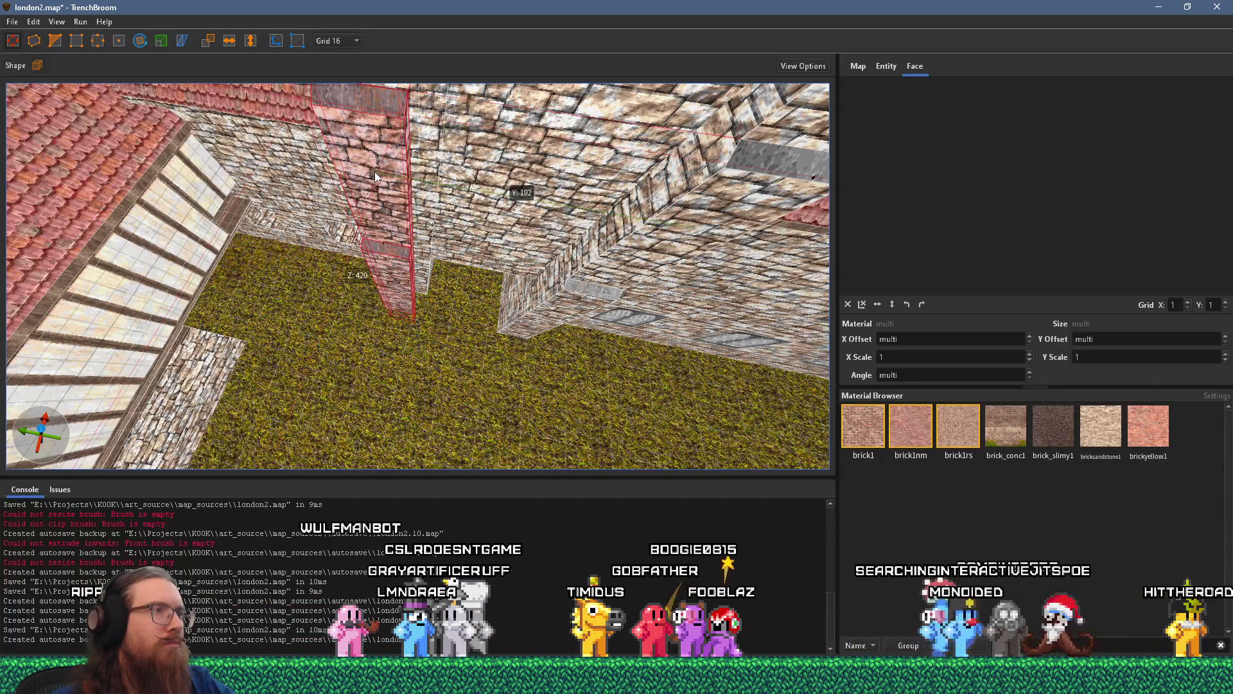
scroll(375, 171, "up", 3)
scroll(490, 286, "up", 4)
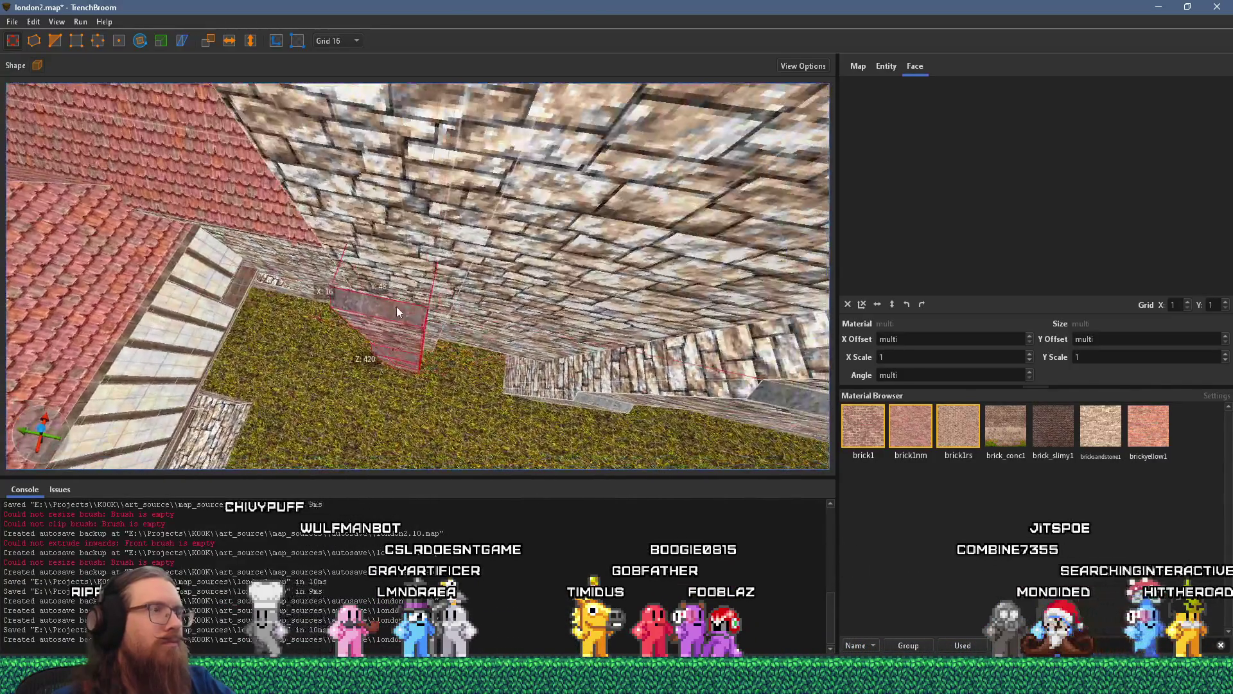
scroll(410, 306, "up", 2)
scroll(317, 303, "up", 2)
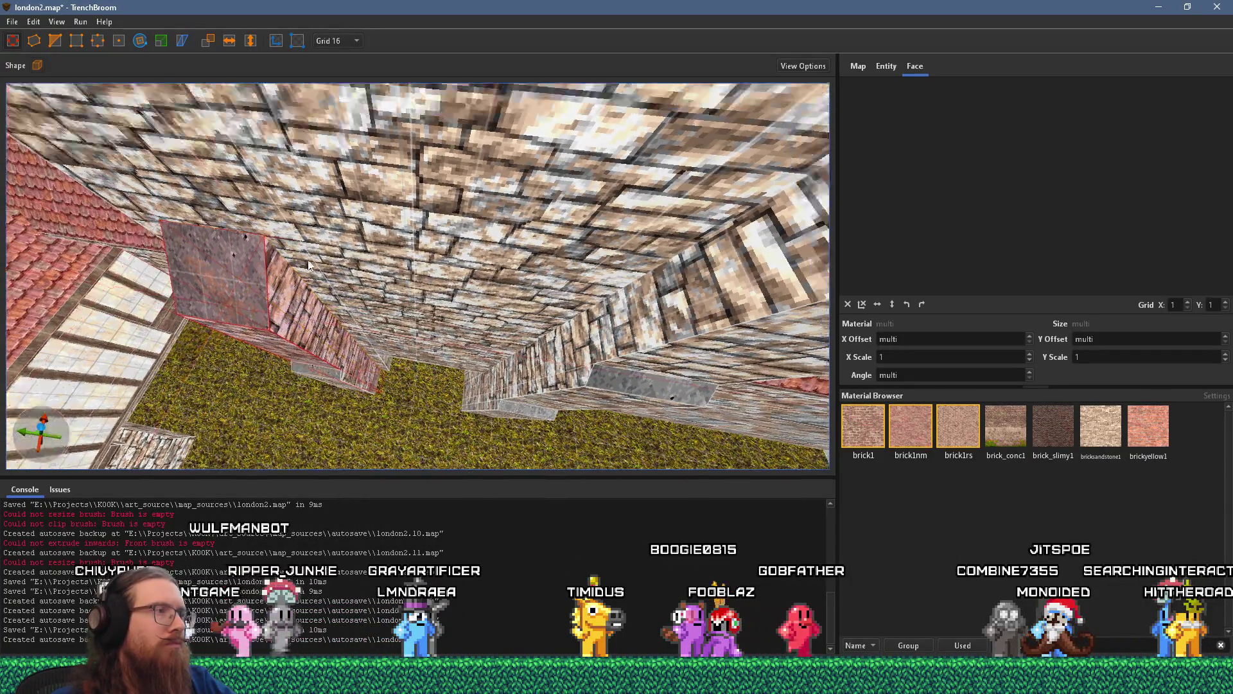
scroll(339, 270, "down", 4)
- Rotate the block's conc_c01_gry2 concrete face texture by 90 degrees
key("alt+Tab")
key("alt+Tab")
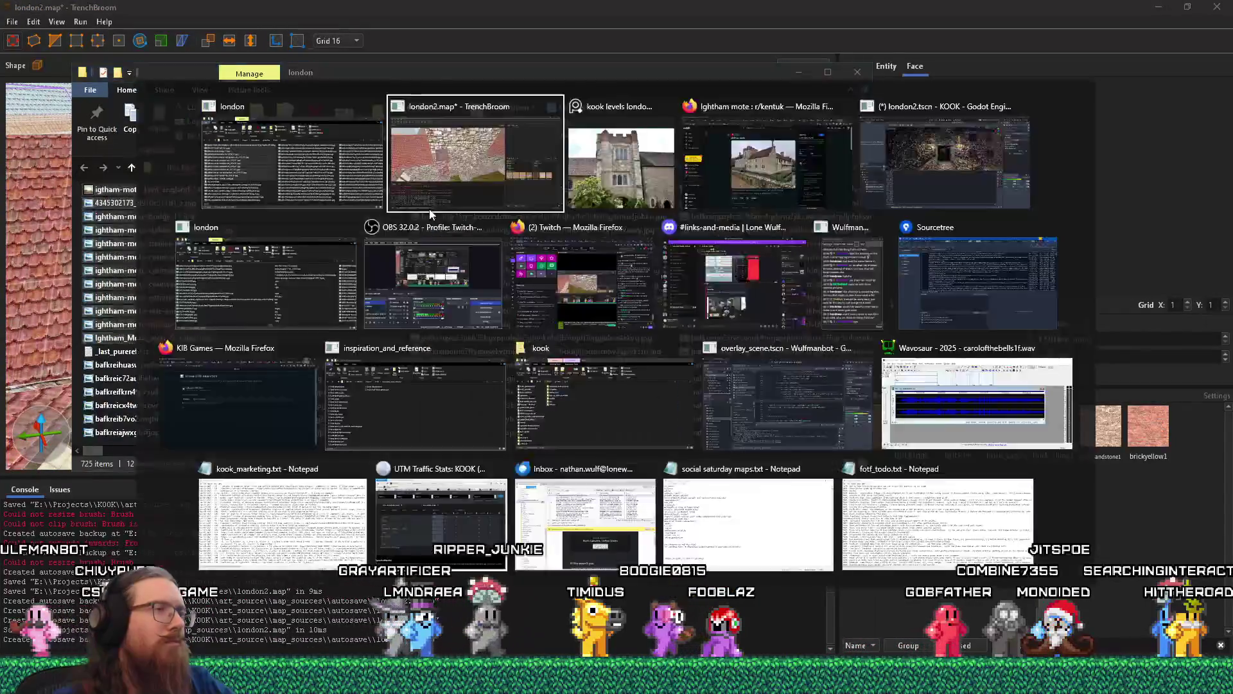
left_click(847, 305)
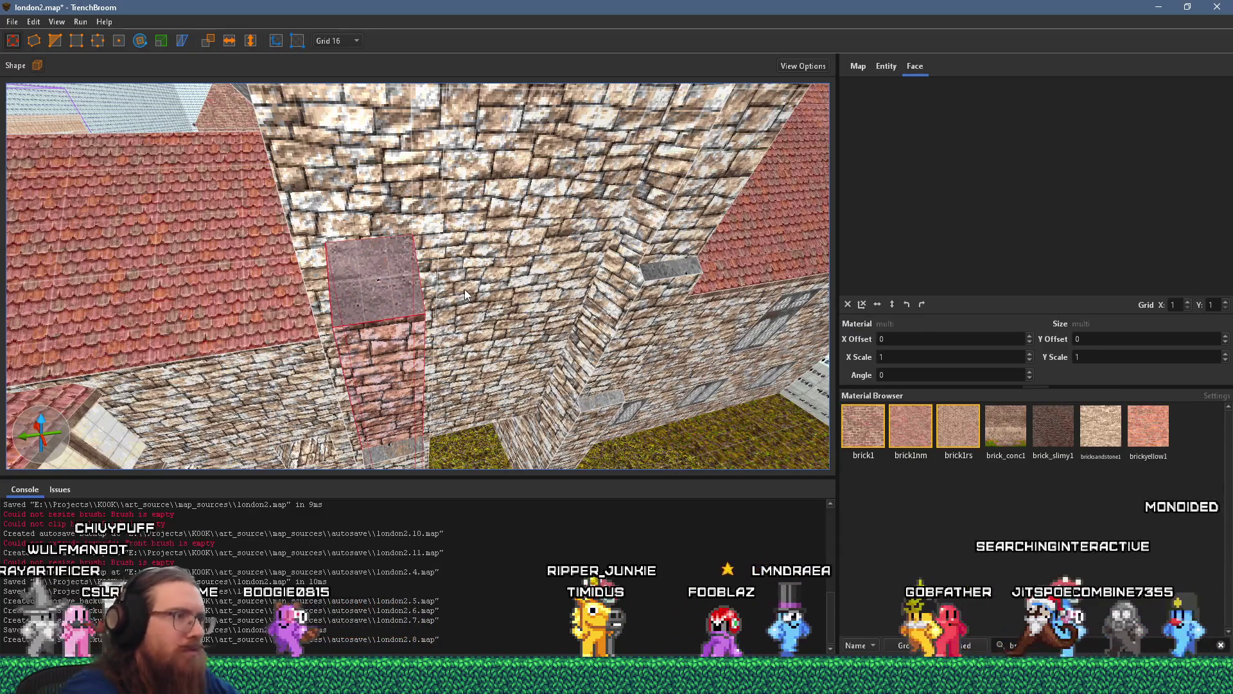
key("ctrl+z")
scroll(418, 316, "up", 3)
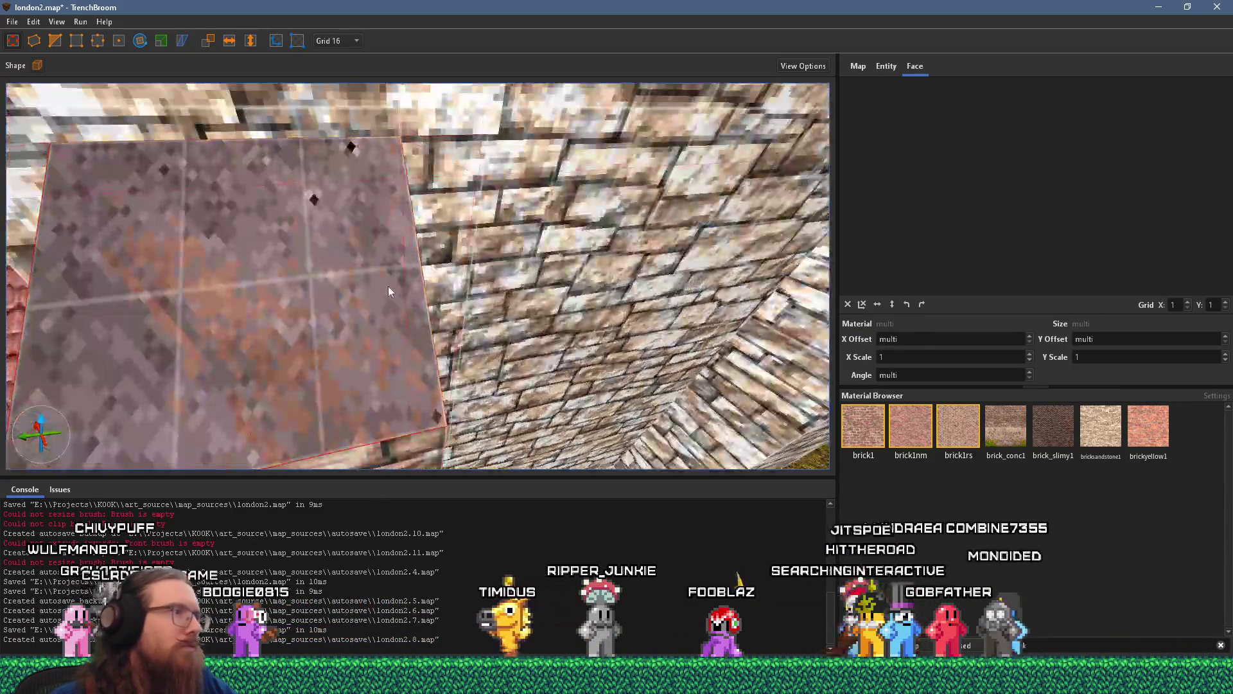
left_click(388, 287)
scroll(699, 347, "down", 2)
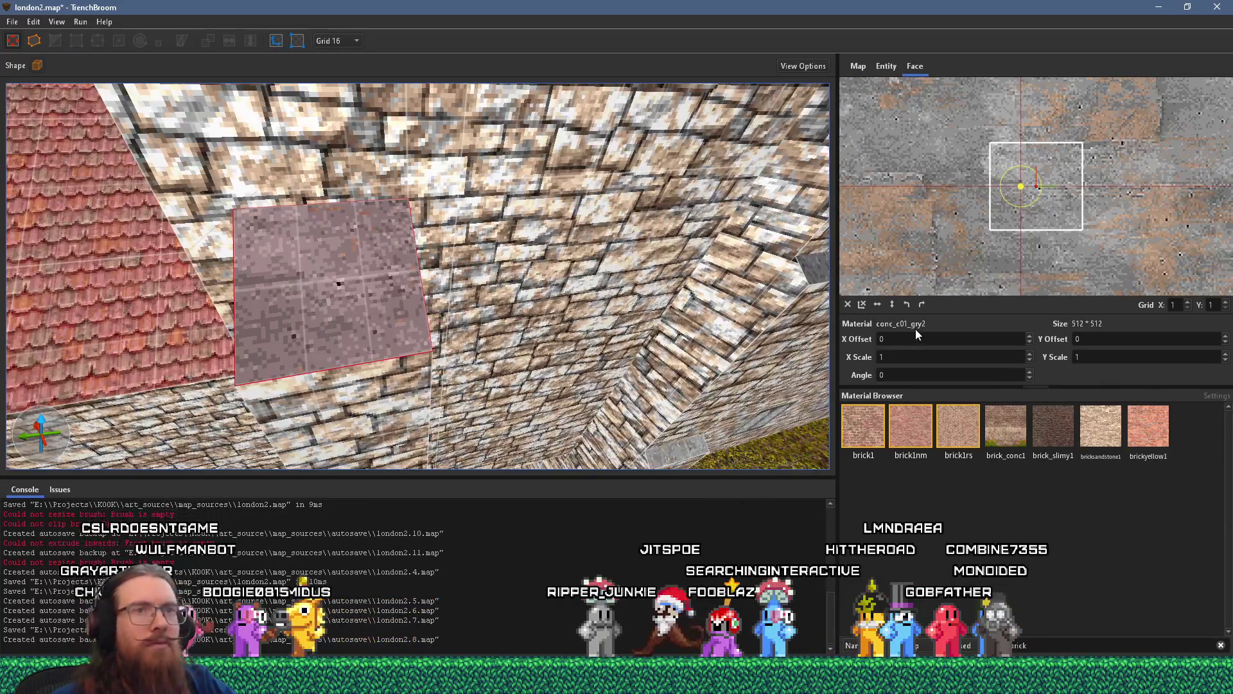
scroll(942, 256, "down", 3)
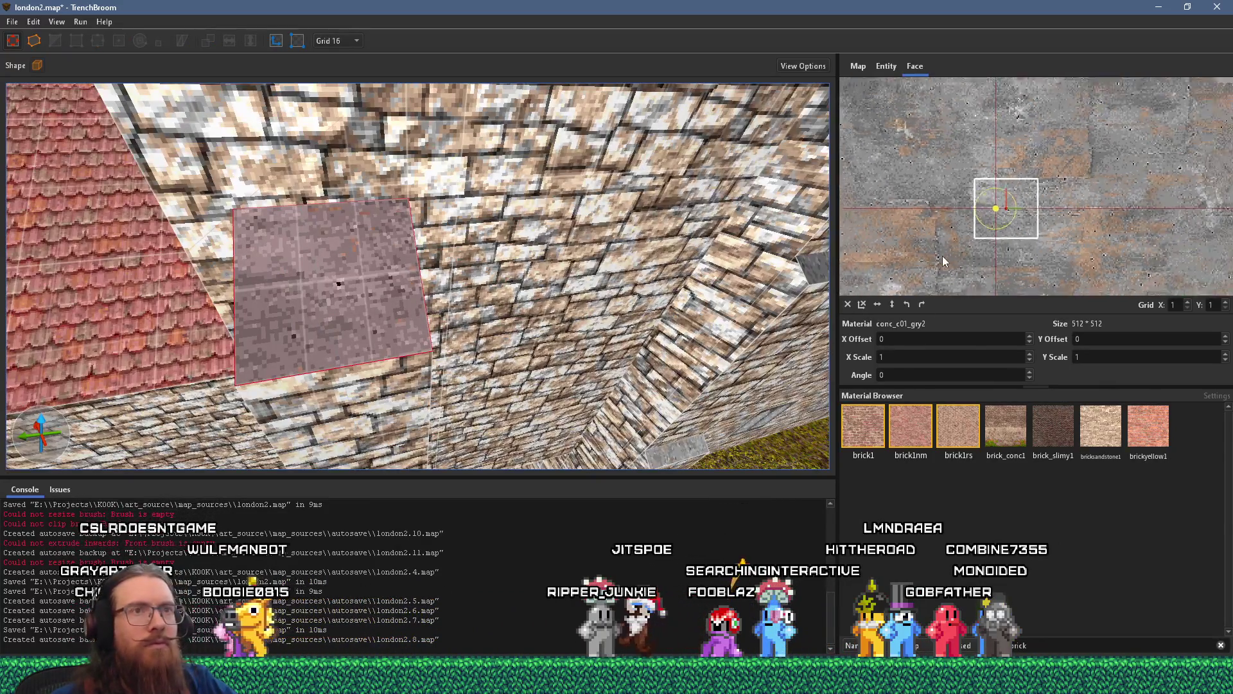
left_click(921, 304)
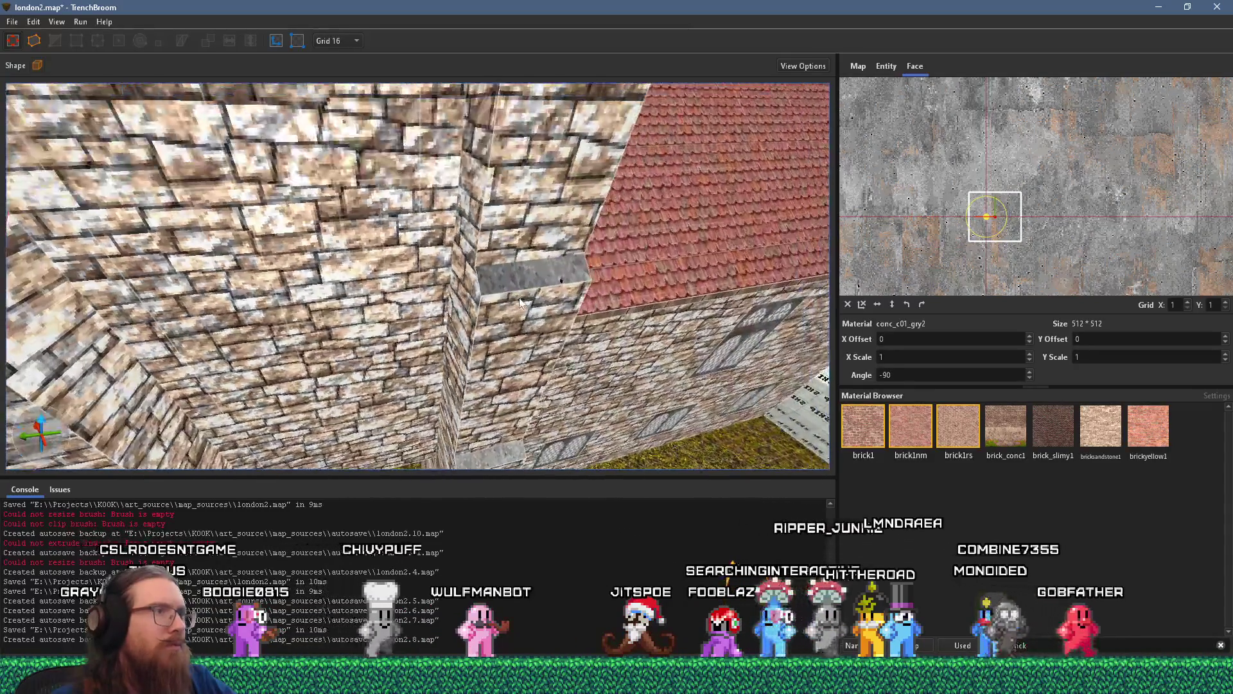
- Look toward the tiled roof, select the stone wall brush and bring up the tower photo
scroll(537, 252, "down", 3)
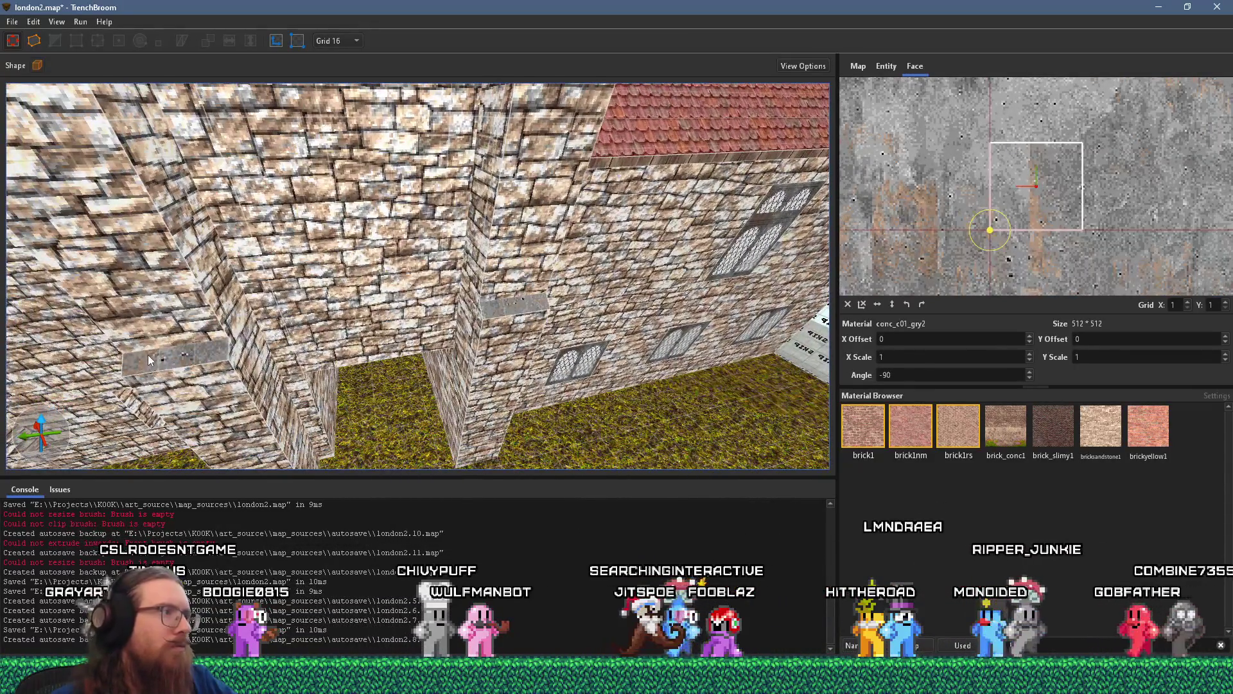
mouse_move(148, 355)
left_mouse_down()
mouse_move(233, 349)
mouse_move(449, 400)
left_mouse_up()
scroll(522, 377, "down", 10)
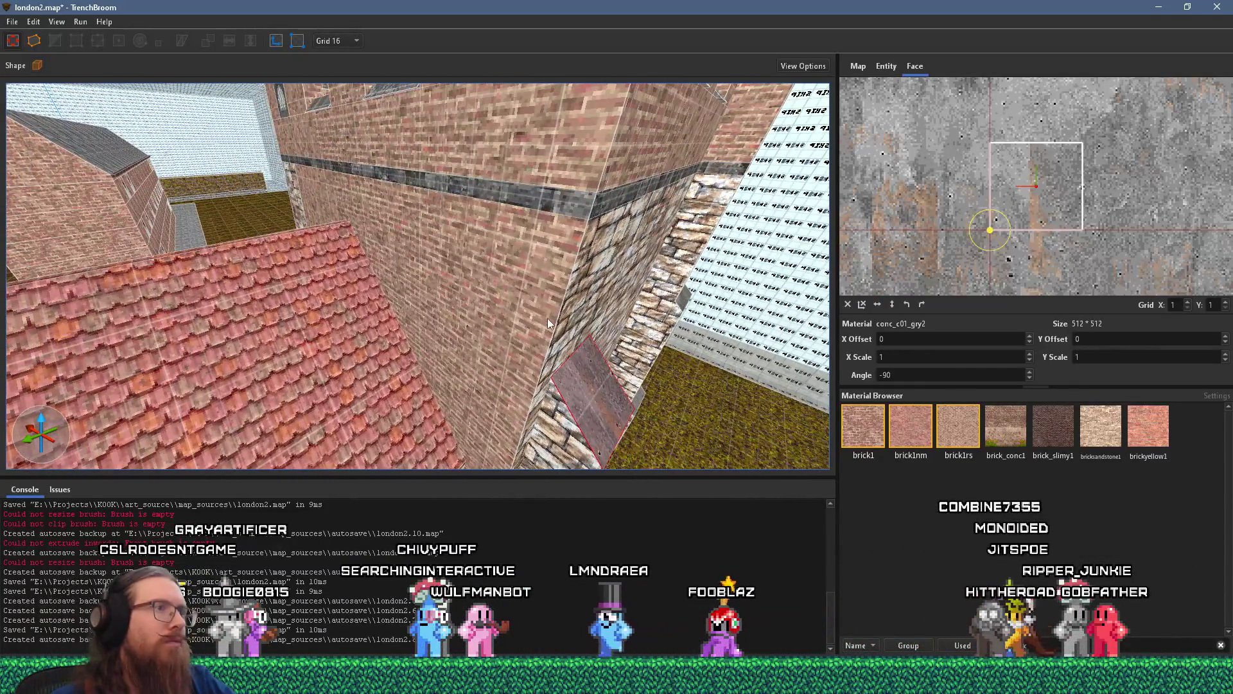
left_click(547, 318)
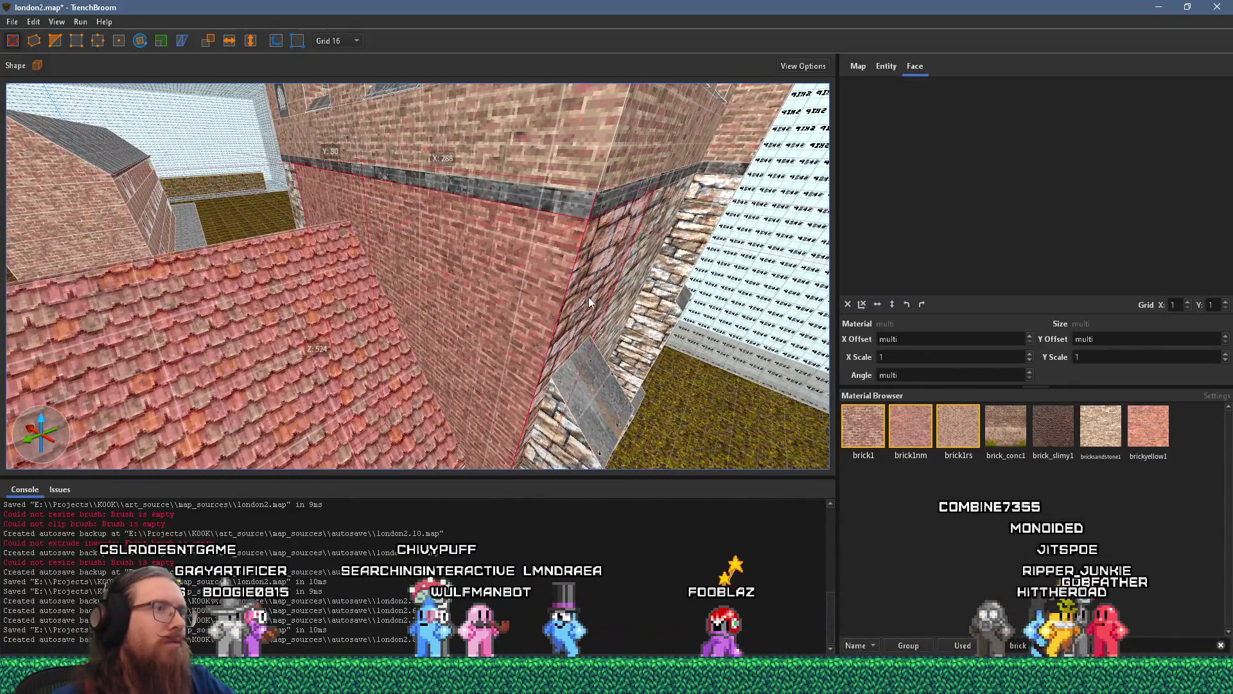
left_click(559, 281)
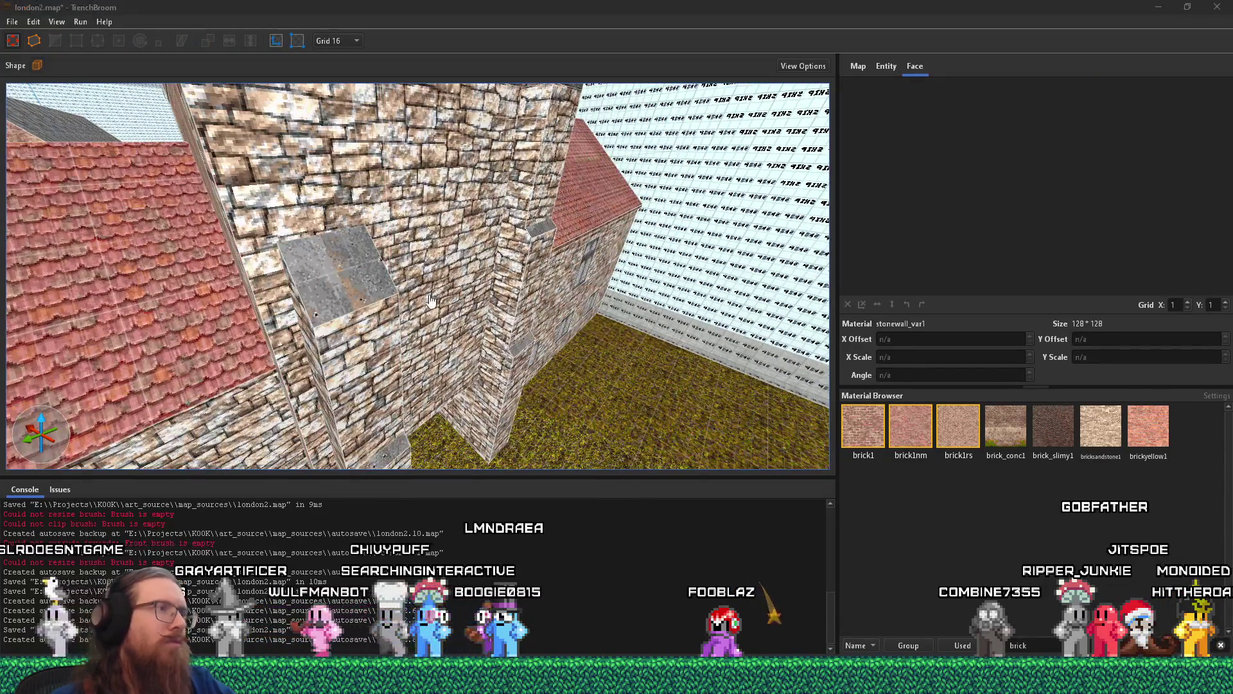
key("alt+Tab")
key("alt+Tab")
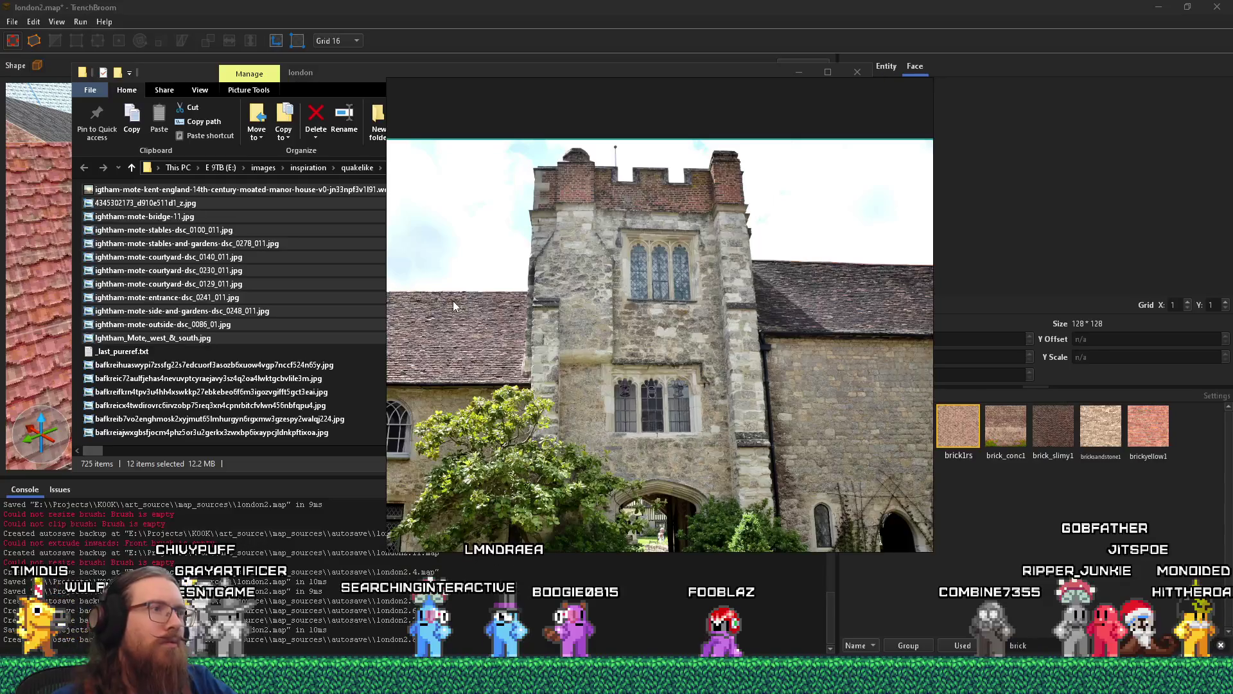
key("alt+Tab")
key("alt+Tab")
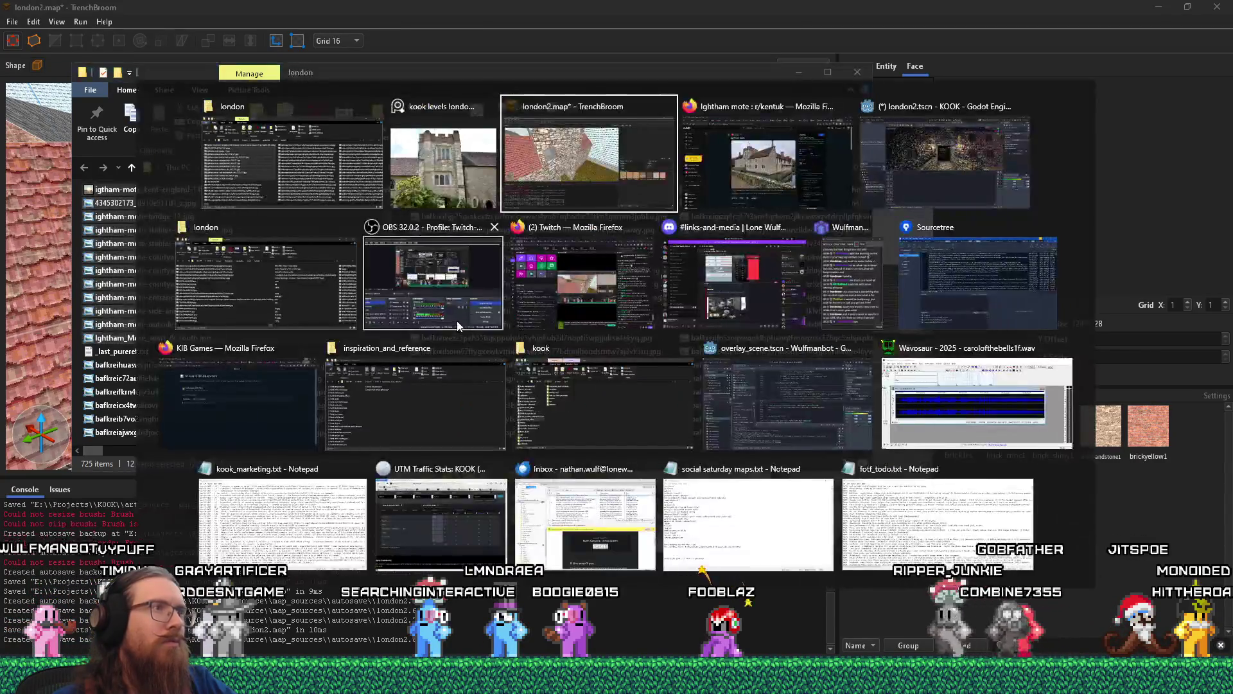
mouse_move(465, 351)
left_mouse_down()
mouse_move(576, 286)
mouse_move(470, 359)
left_mouse_up()
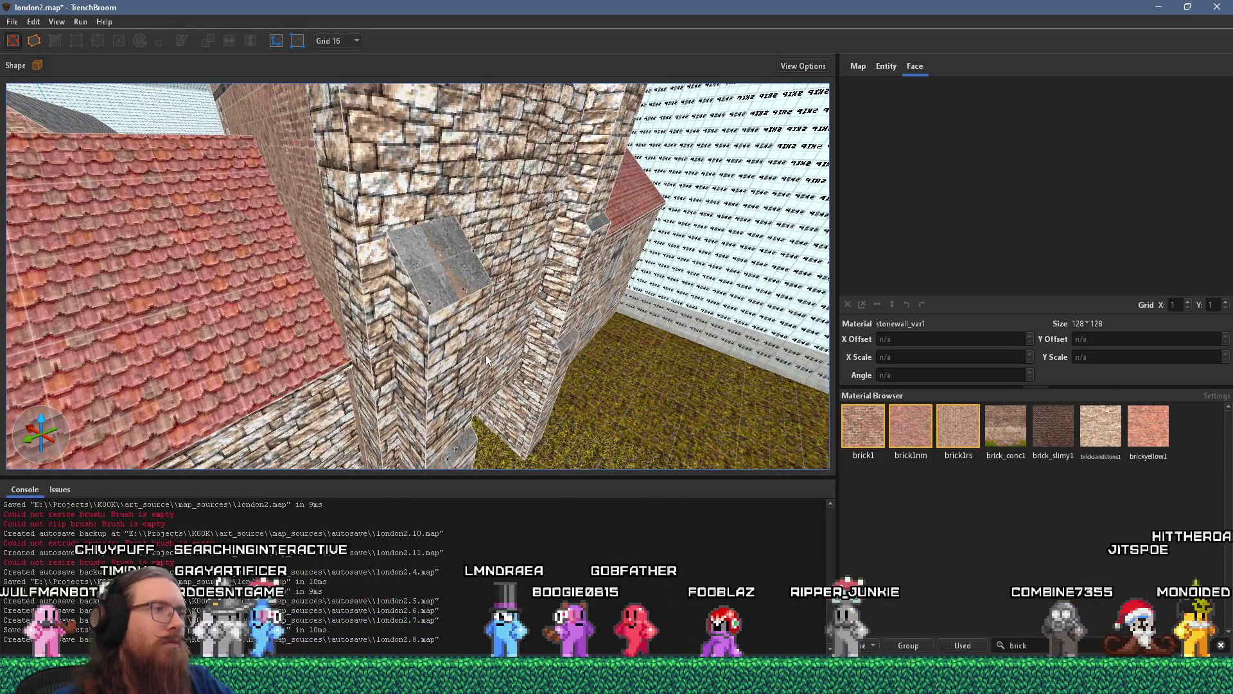
left_click(469, 353)
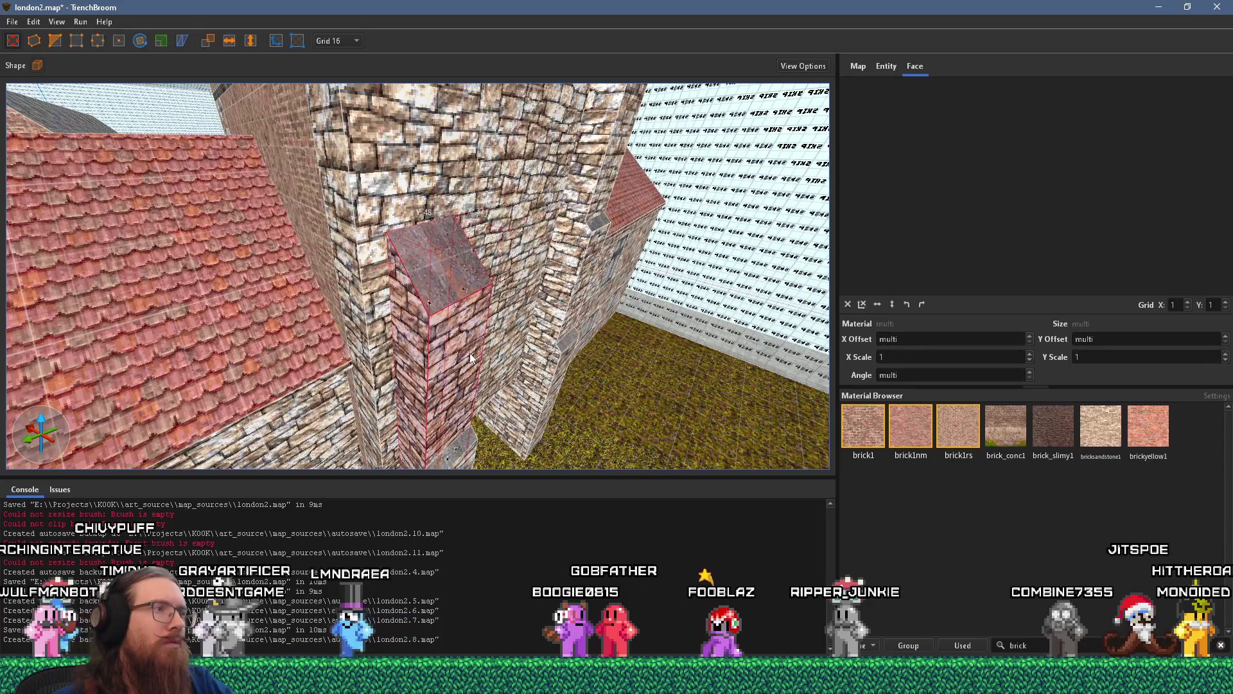
mouse_move(472, 354)
left_mouse_down()
mouse_move(492, 264)
mouse_move(475, 438)
left_mouse_up()
mouse_move(509, 275)
left_mouse_down()
mouse_move(499, 338)
mouse_move(492, 325)
left_mouse_up()
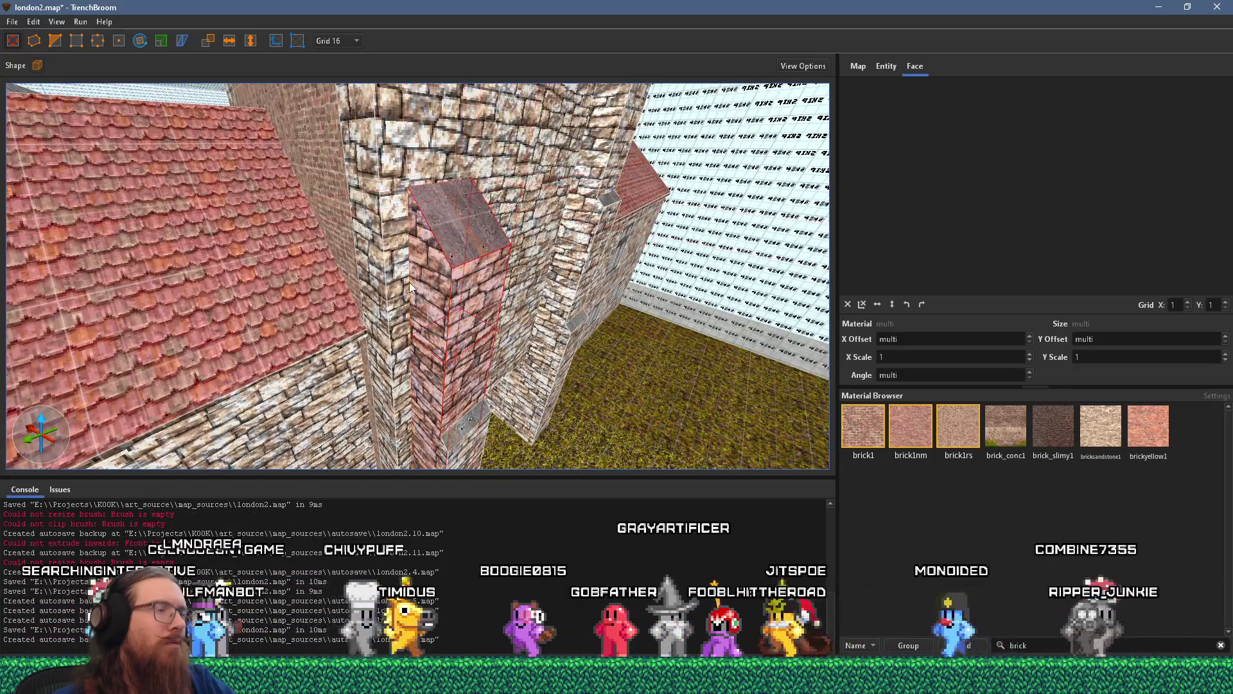
mouse_move(410, 282)
left_mouse_down()
mouse_move(475, 325)
mouse_move(575, 346)
mouse_move(541, 367)
mouse_move(557, 334)
left_mouse_up()
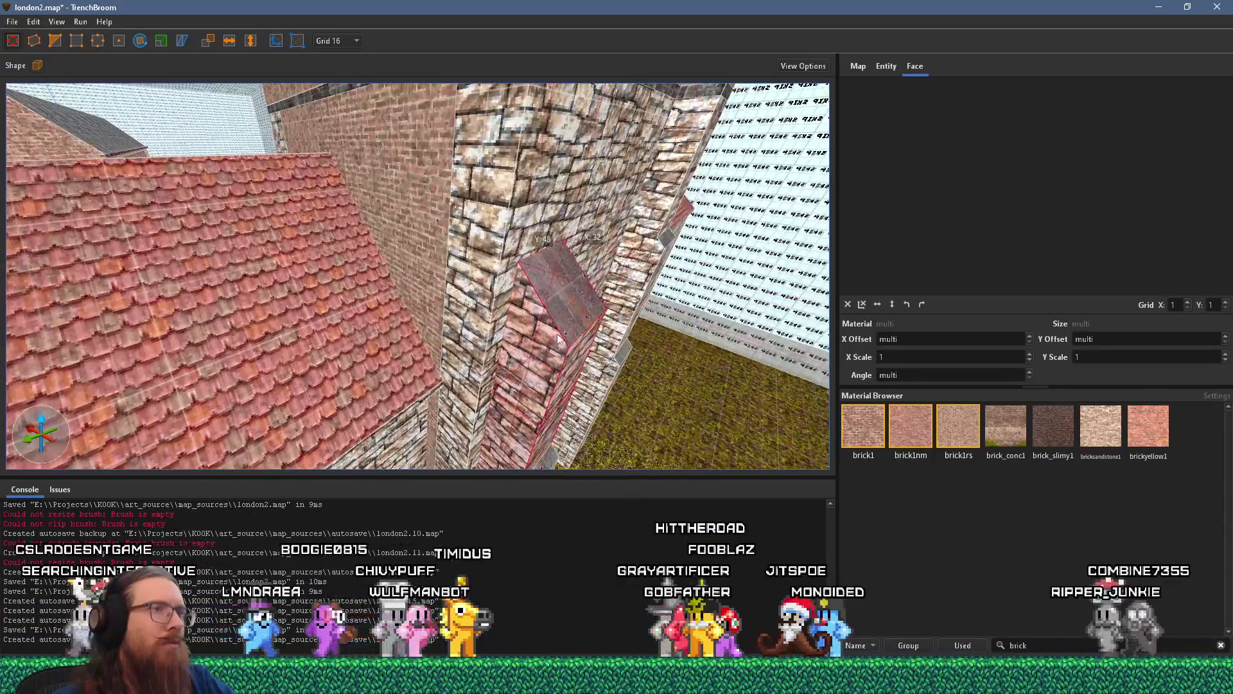
left_click(646, 232)
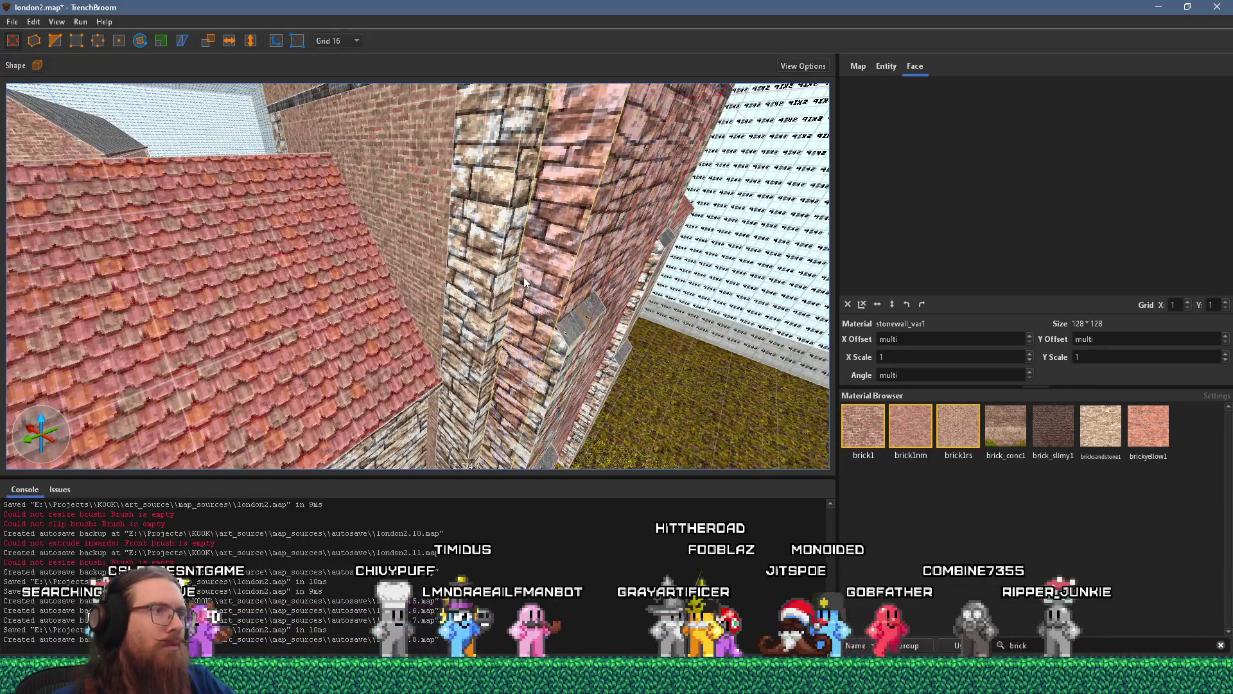
mouse_move(523, 276)
left_mouse_down()
mouse_move(422, 247)
mouse_move(435, 437)
left_mouse_up()
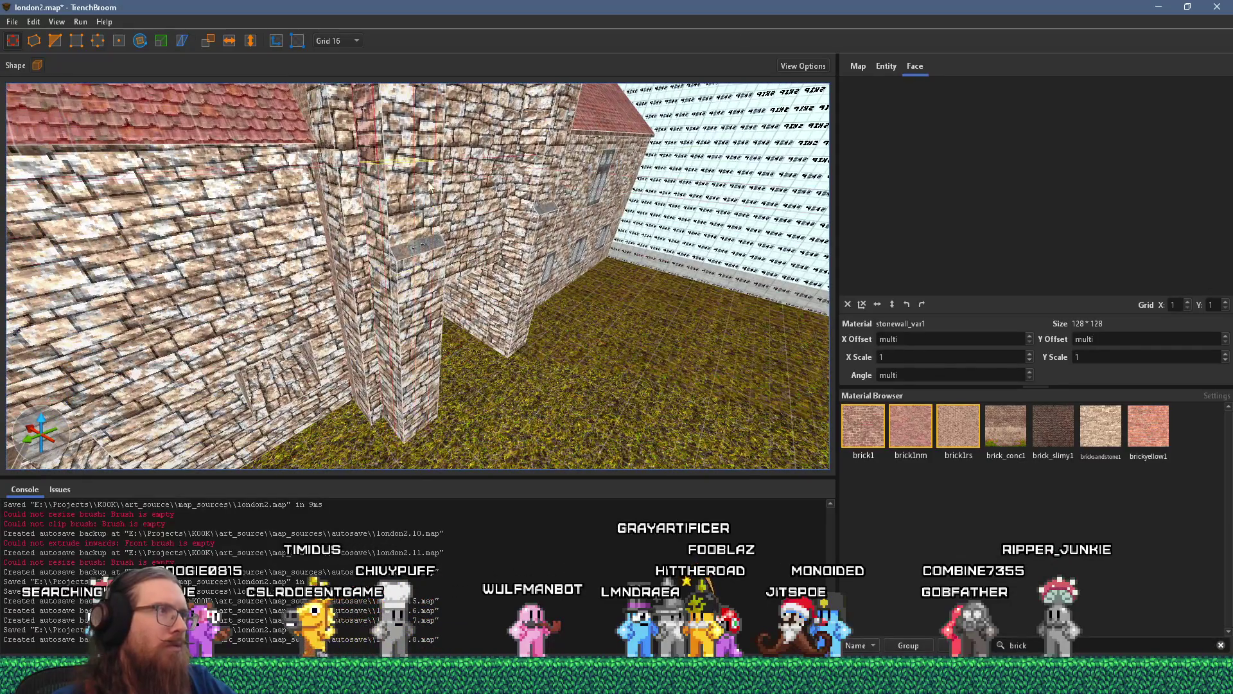
left_click_drag(437, 138, 482, 300)
mouse_move(467, 252)
left_mouse_down()
mouse_move(526, 237)
mouse_move(499, 330)
mouse_move(455, 270)
mouse_move(461, 285)
left_mouse_up()
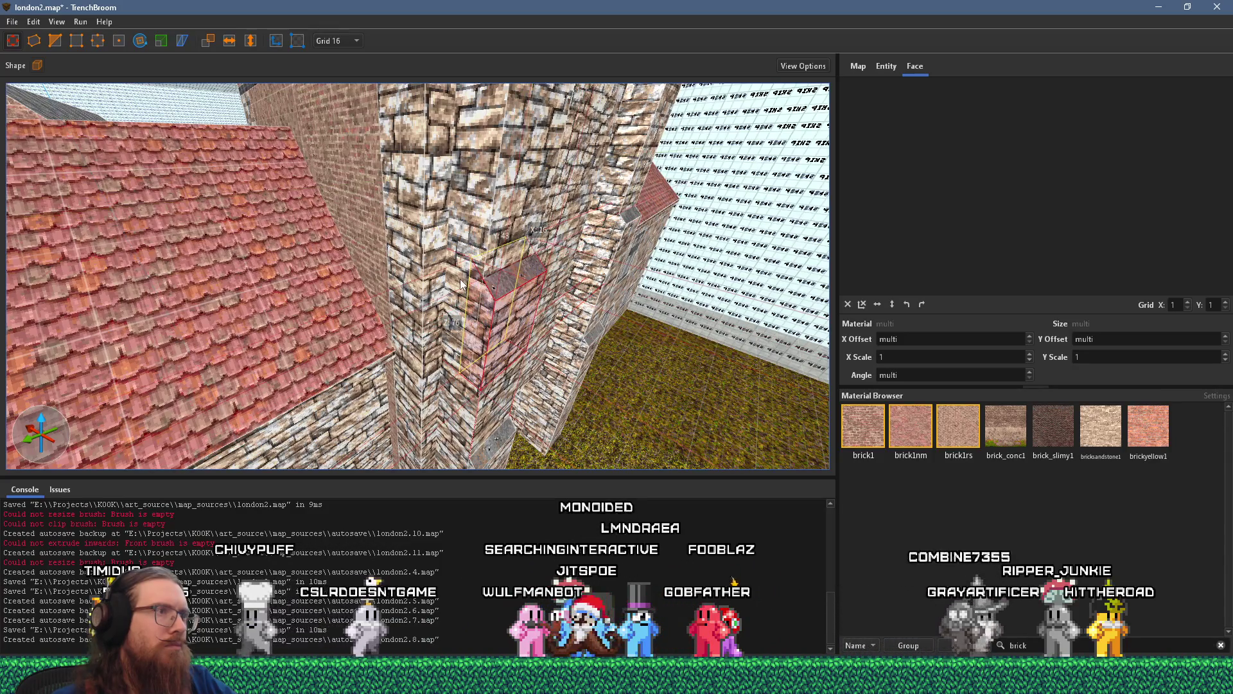
key("alt+Tab")
key("alt+Tab")
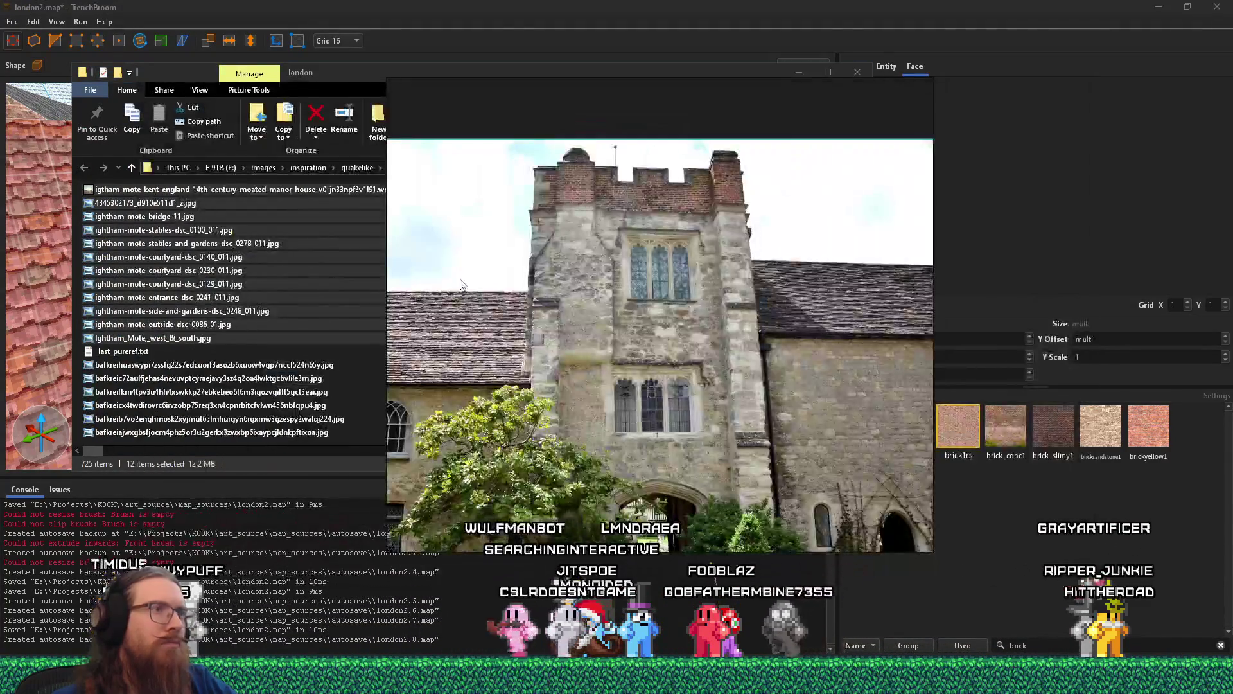
- Move the camera around the tower corner and select the stone column brushes
key("alt+Tab")
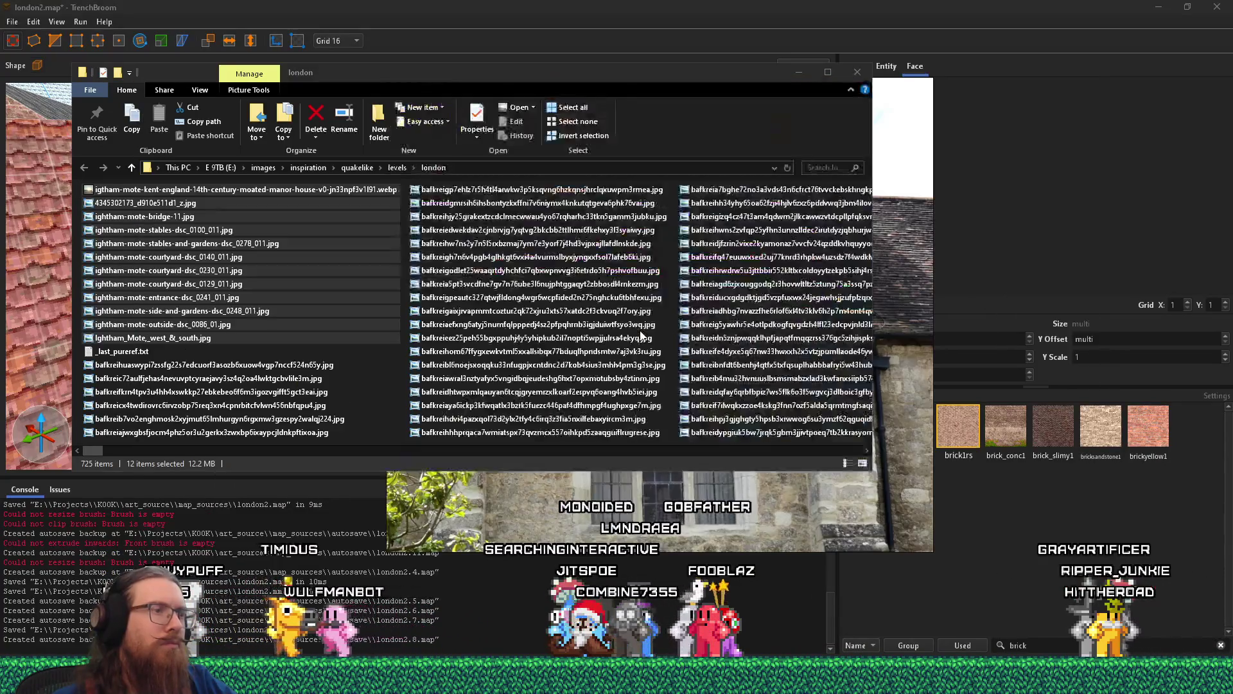
key("alt+Tab")
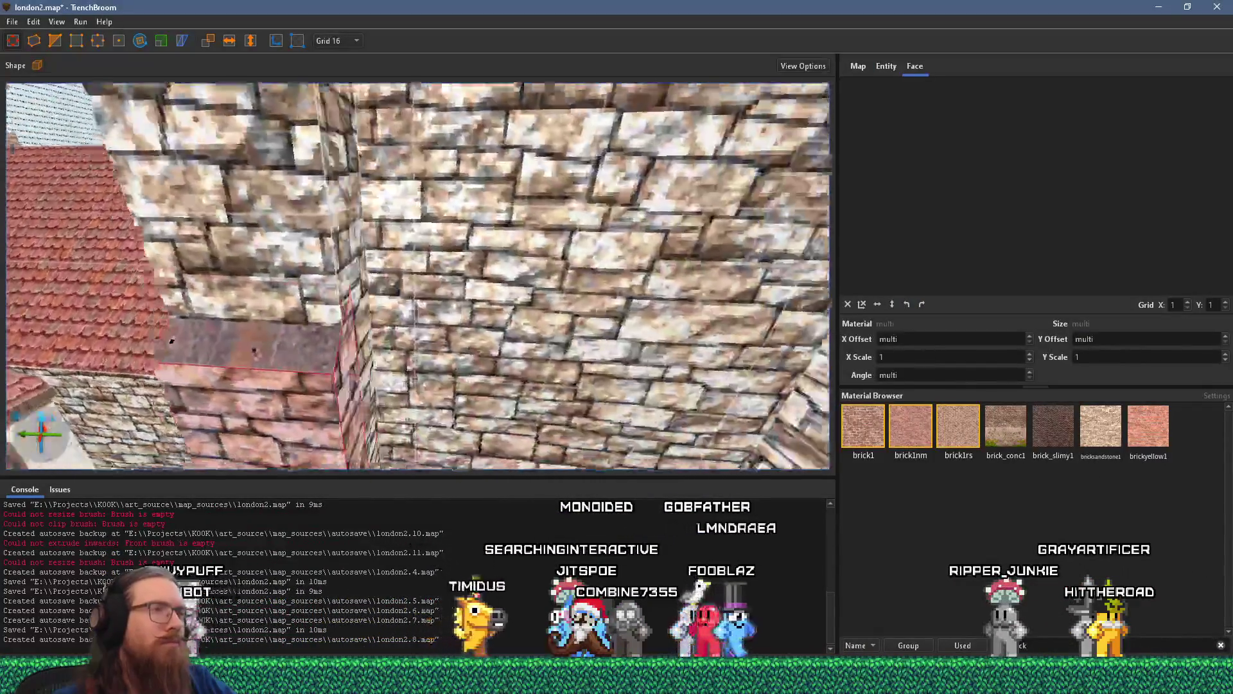
key("w")
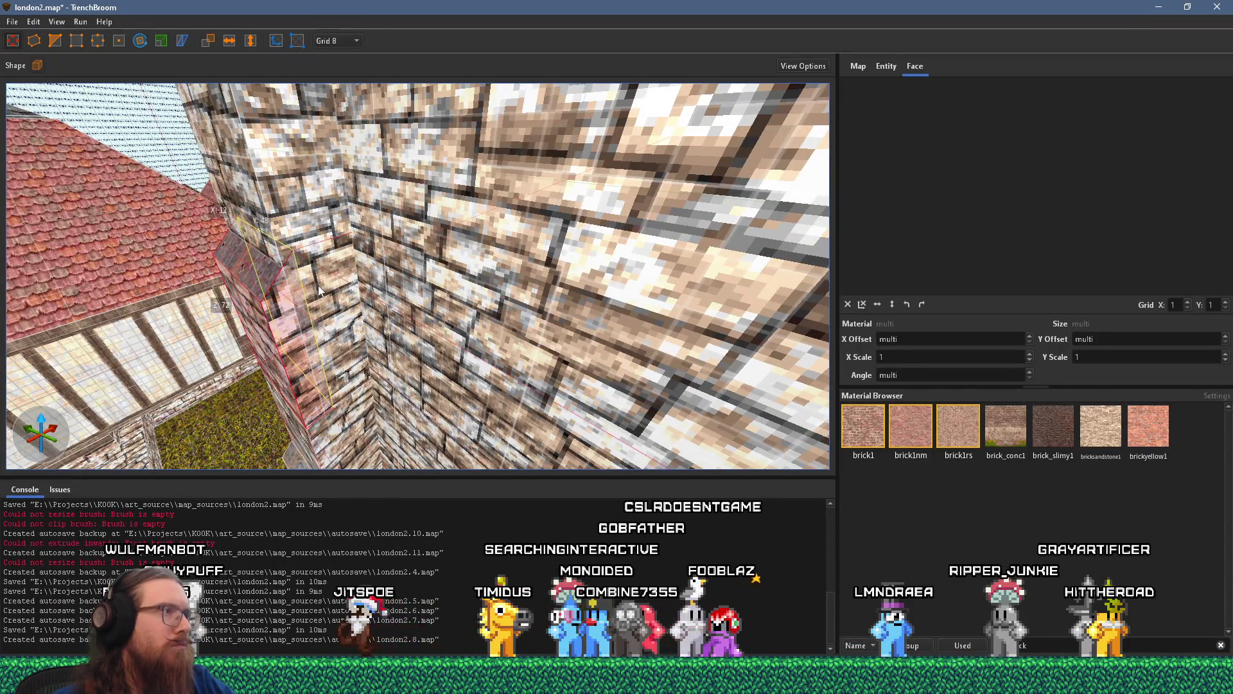
key("s")
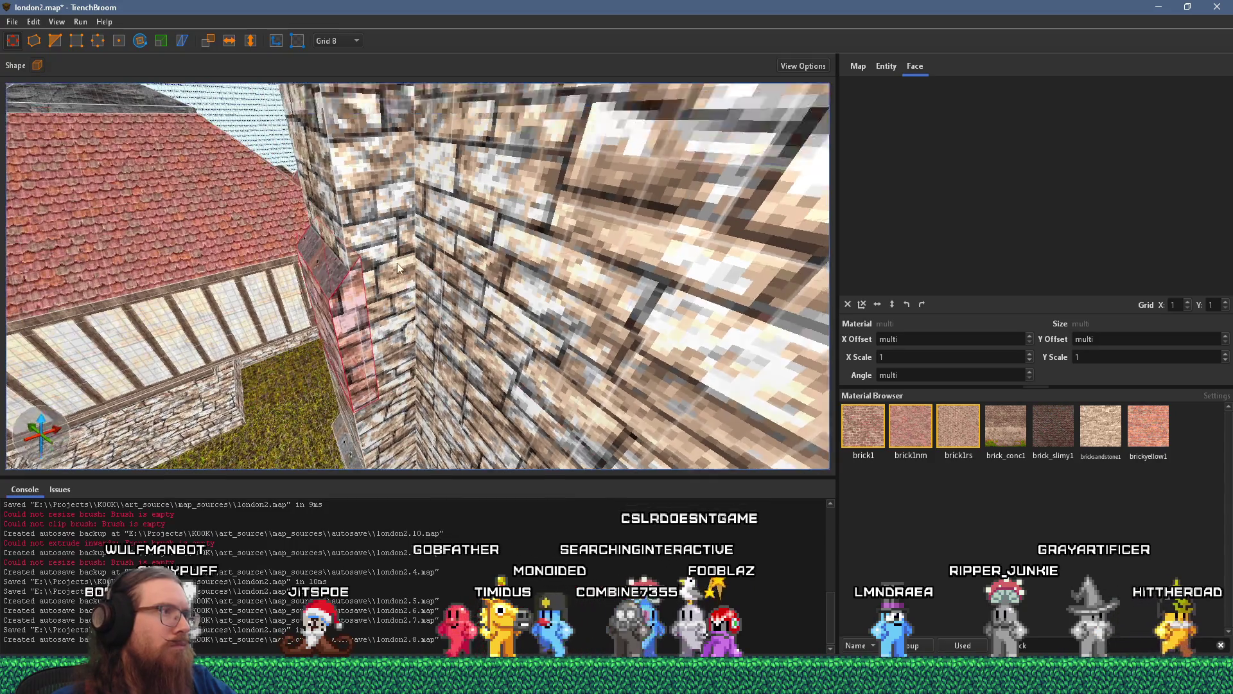
key("s")
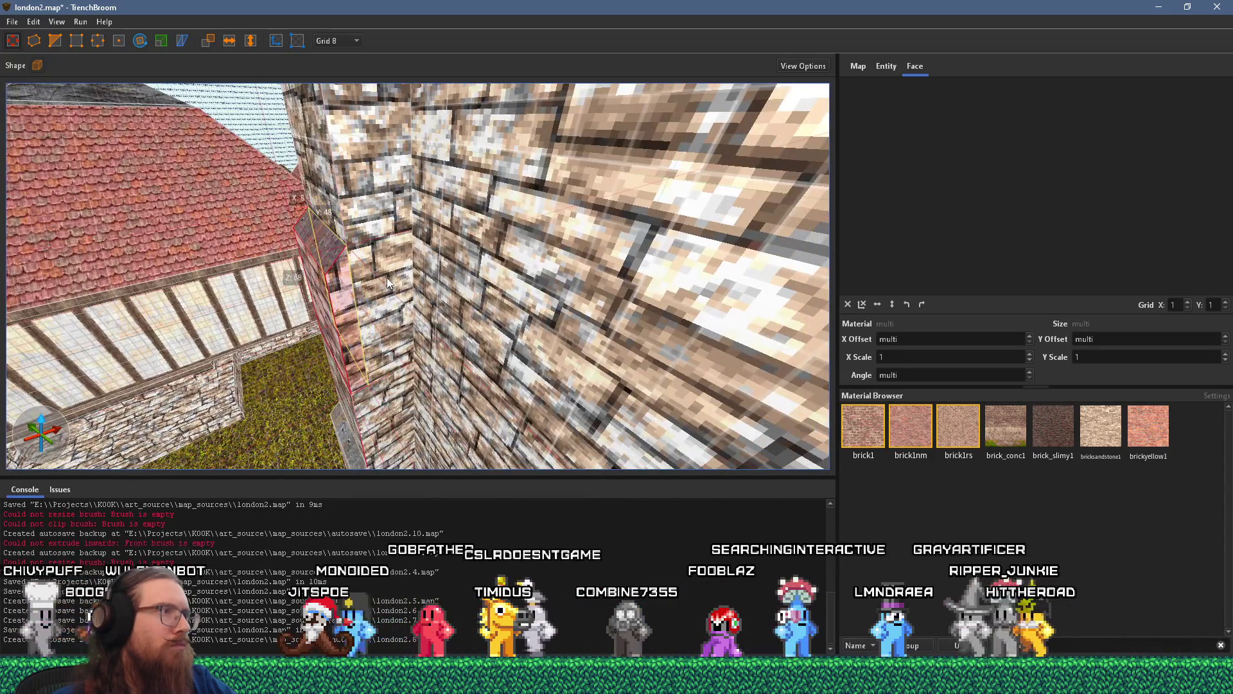
left_click(386, 277)
key("w")
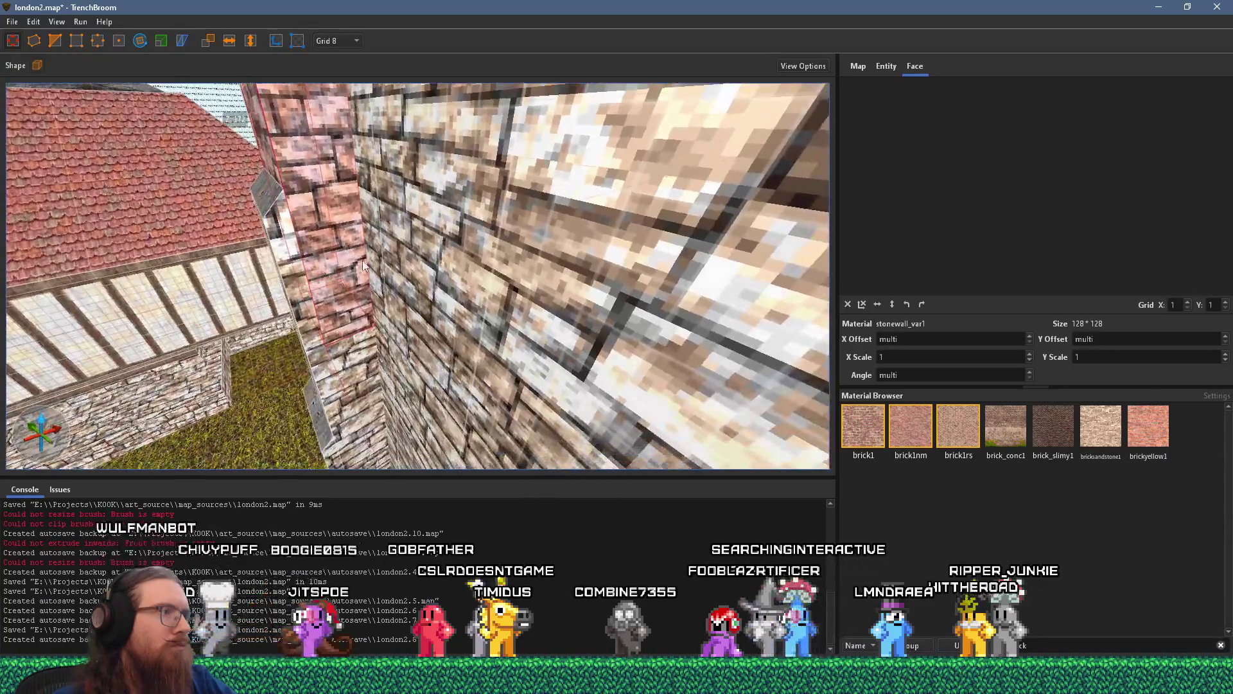
key("s")
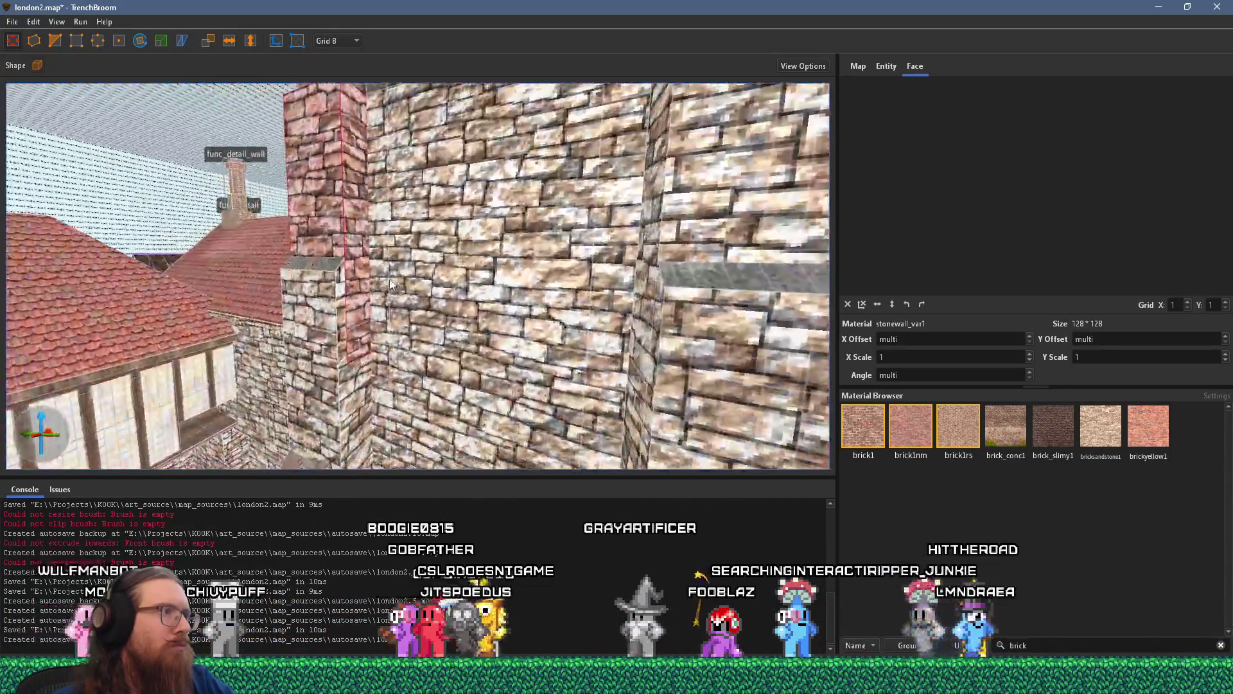
key("w")
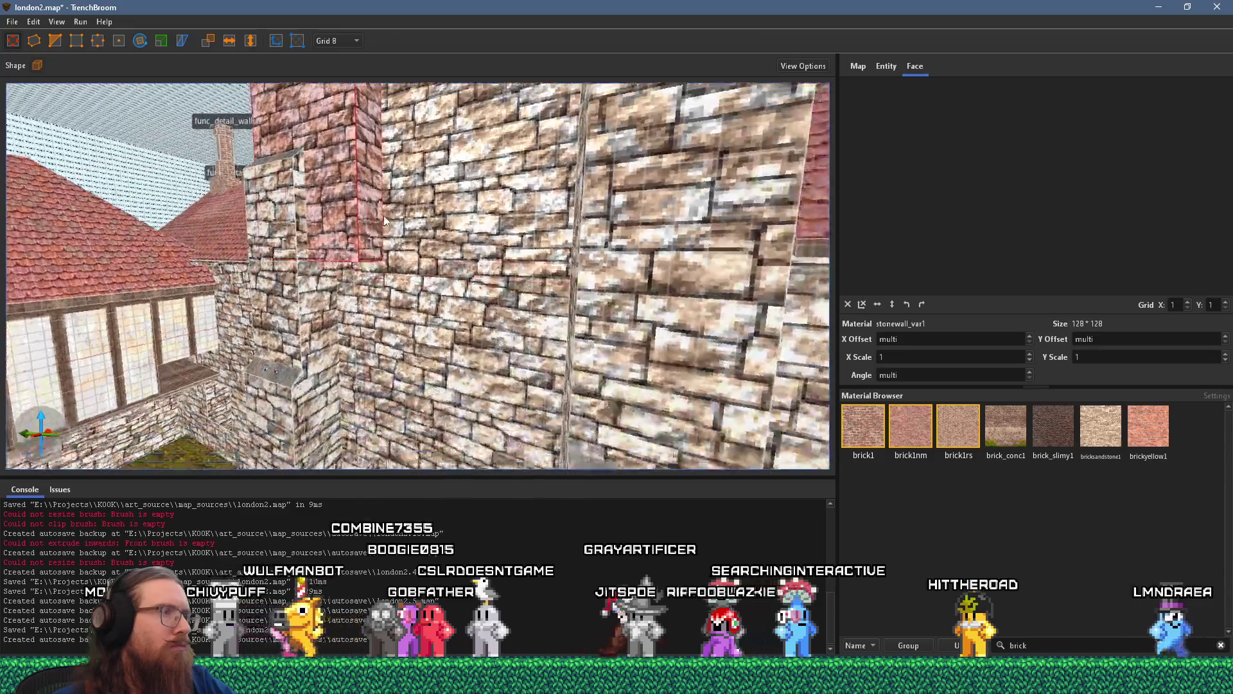
key("s")
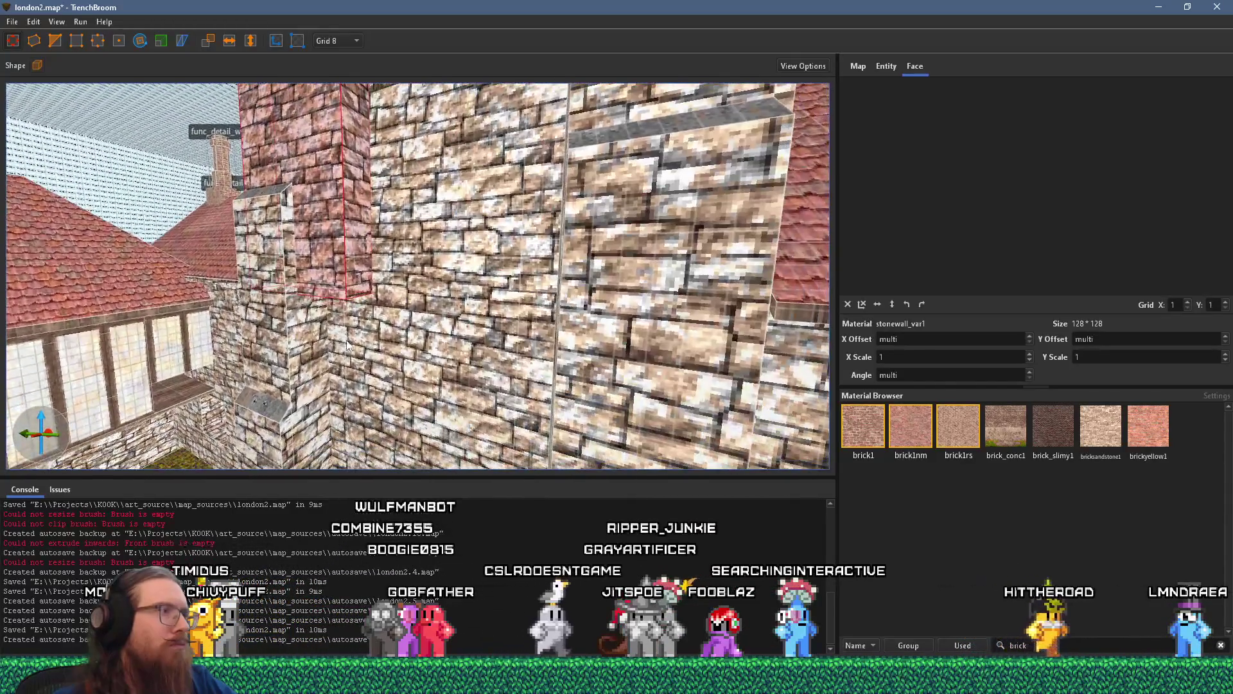
left_click(318, 327)
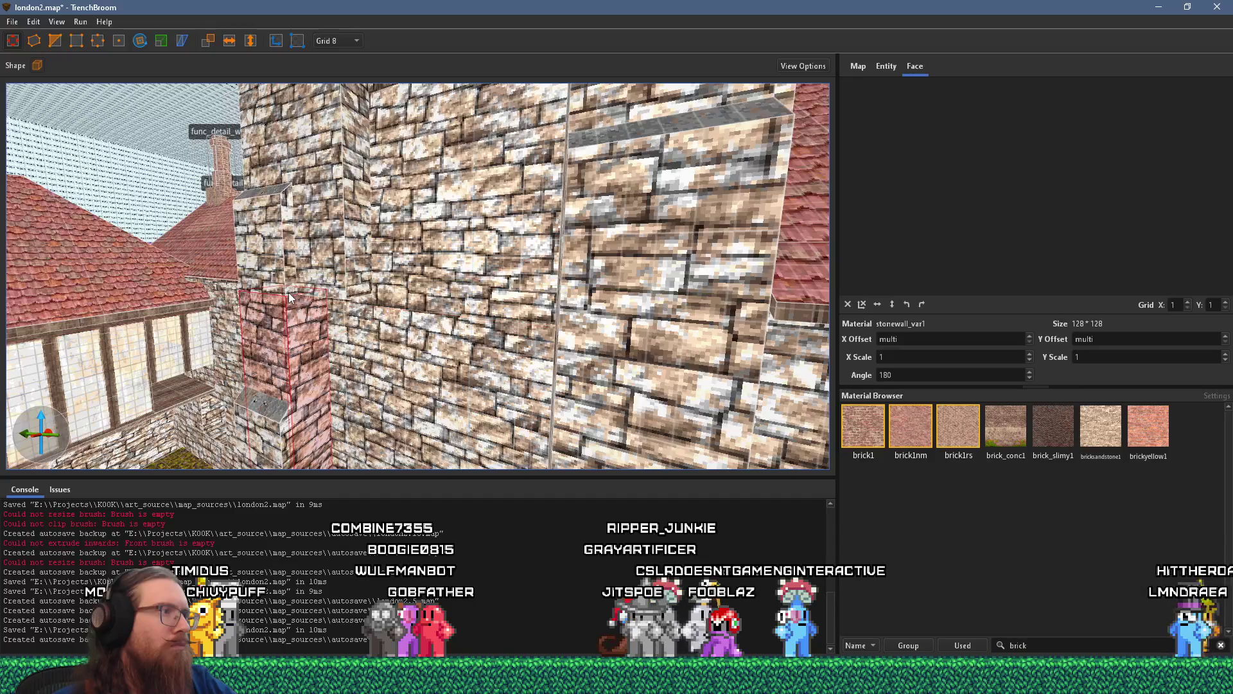
key("w")
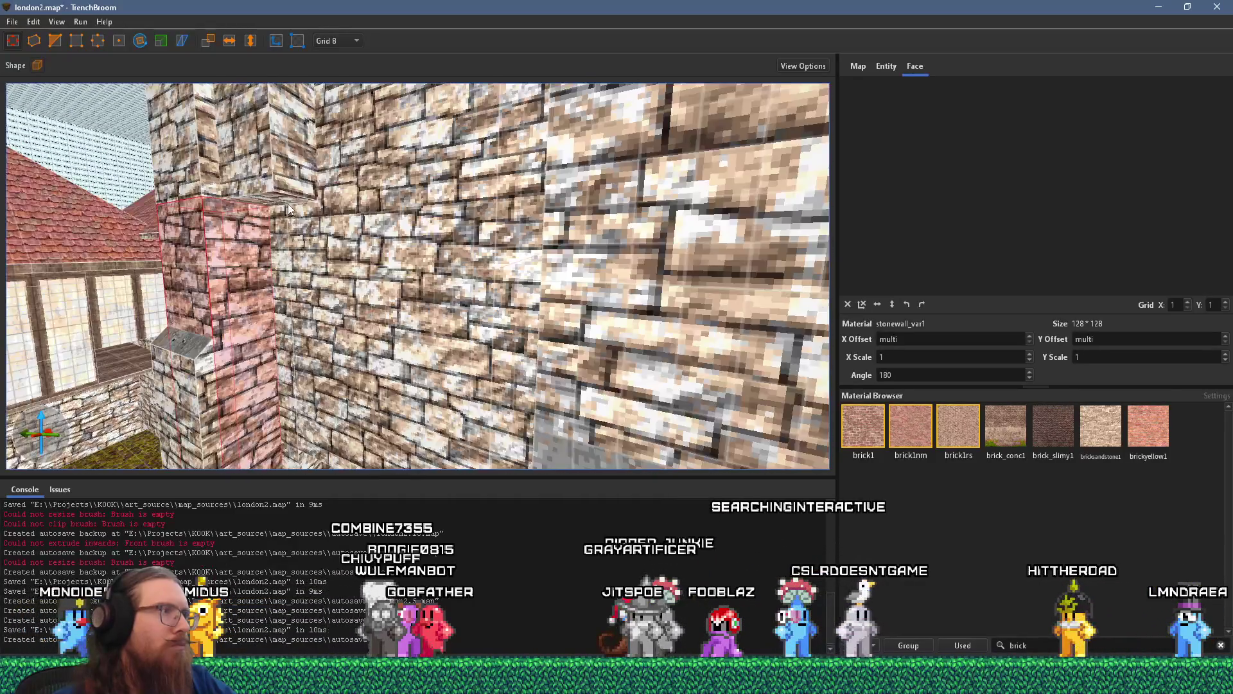
- Try clipping the upper block beside the column, then cancel and select a block's top face
left_click(288, 203)
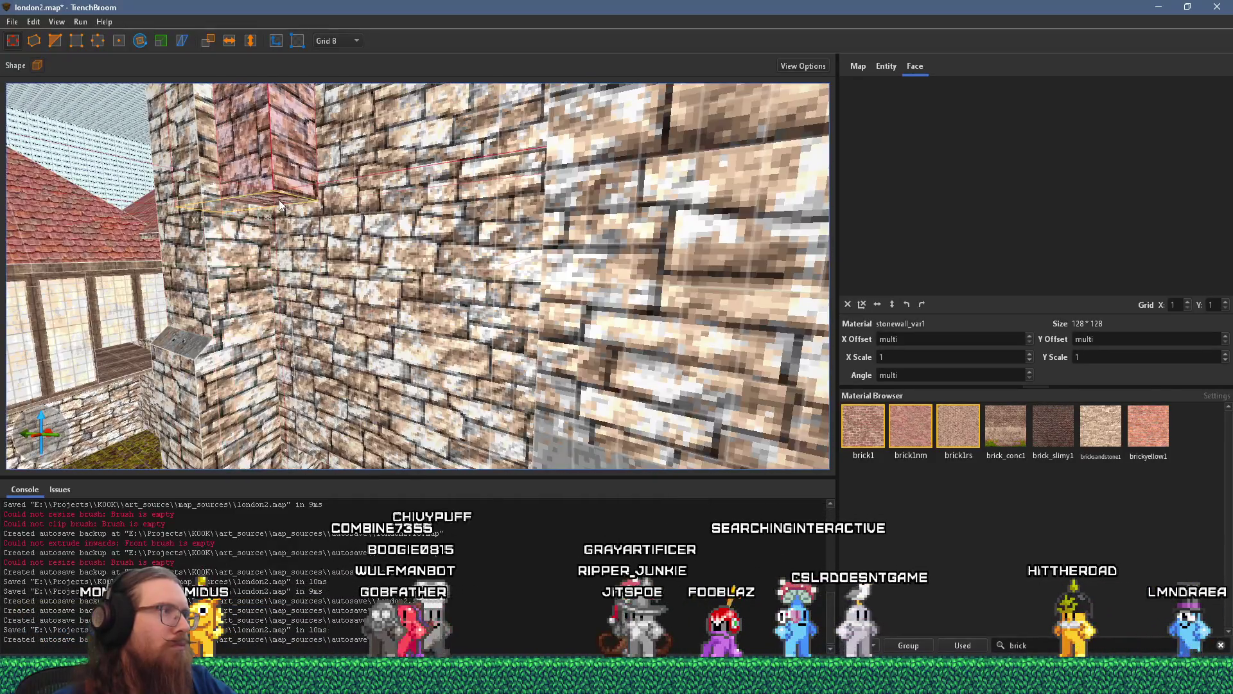
left_click(55, 40)
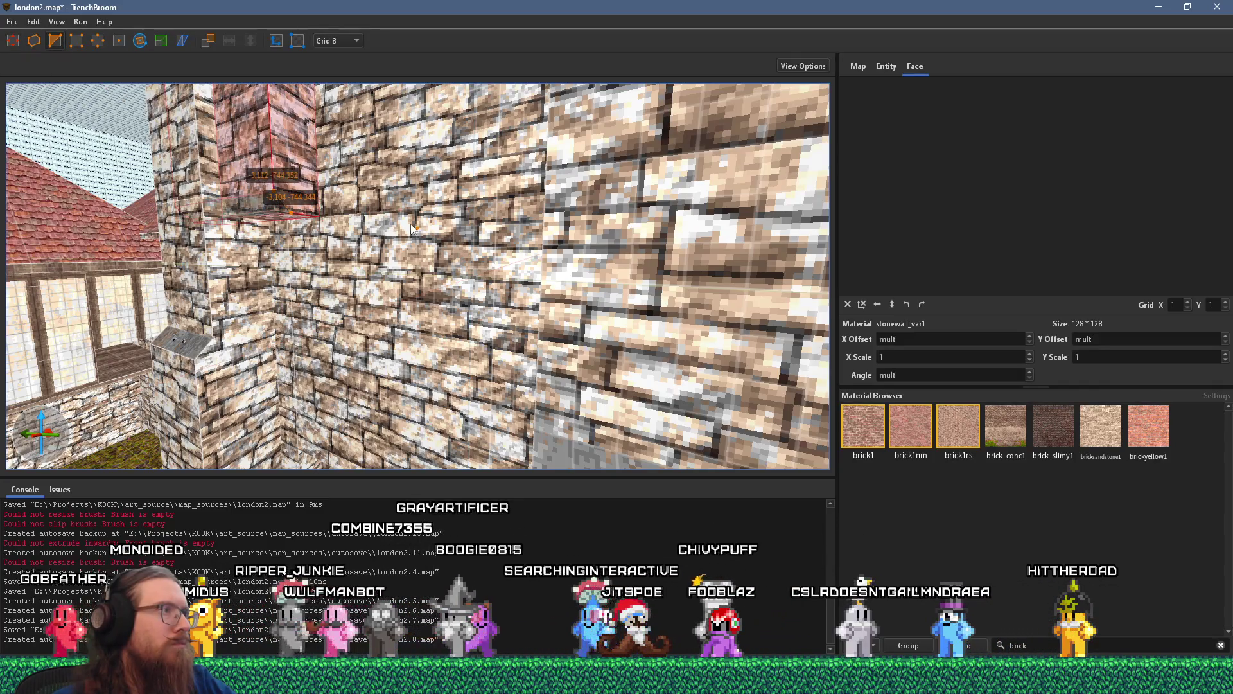
key("Escape")
key("Escape")
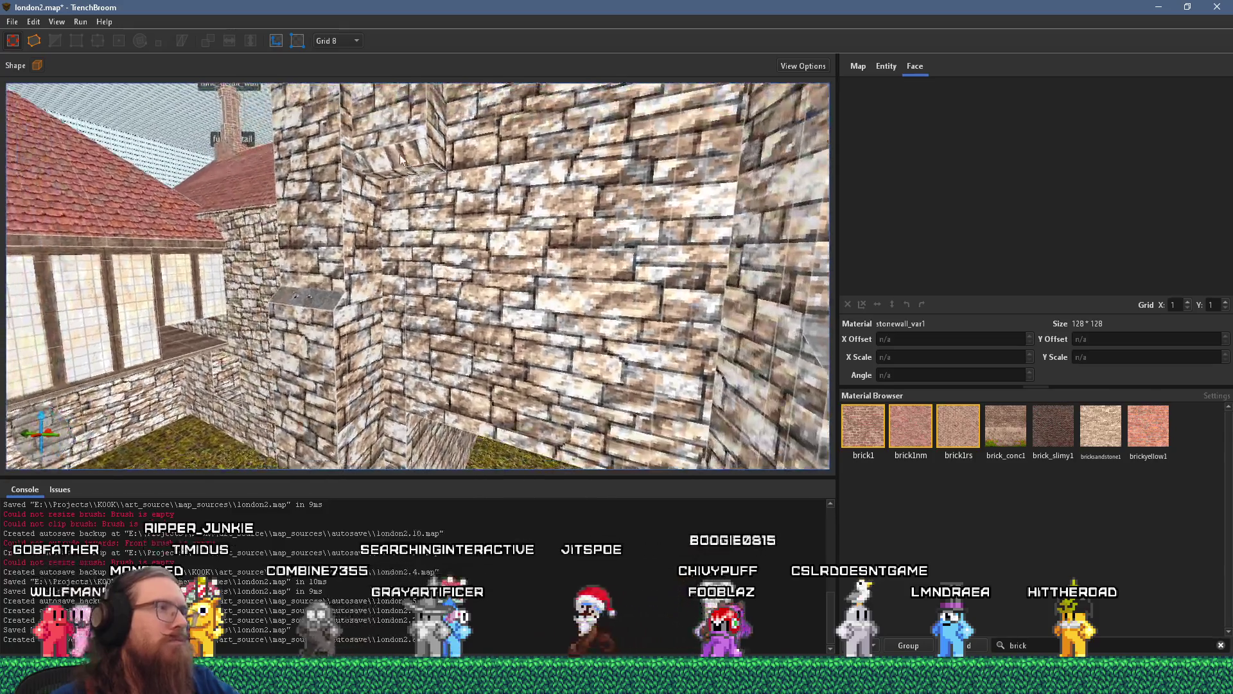
left_click(398, 132, "shift")
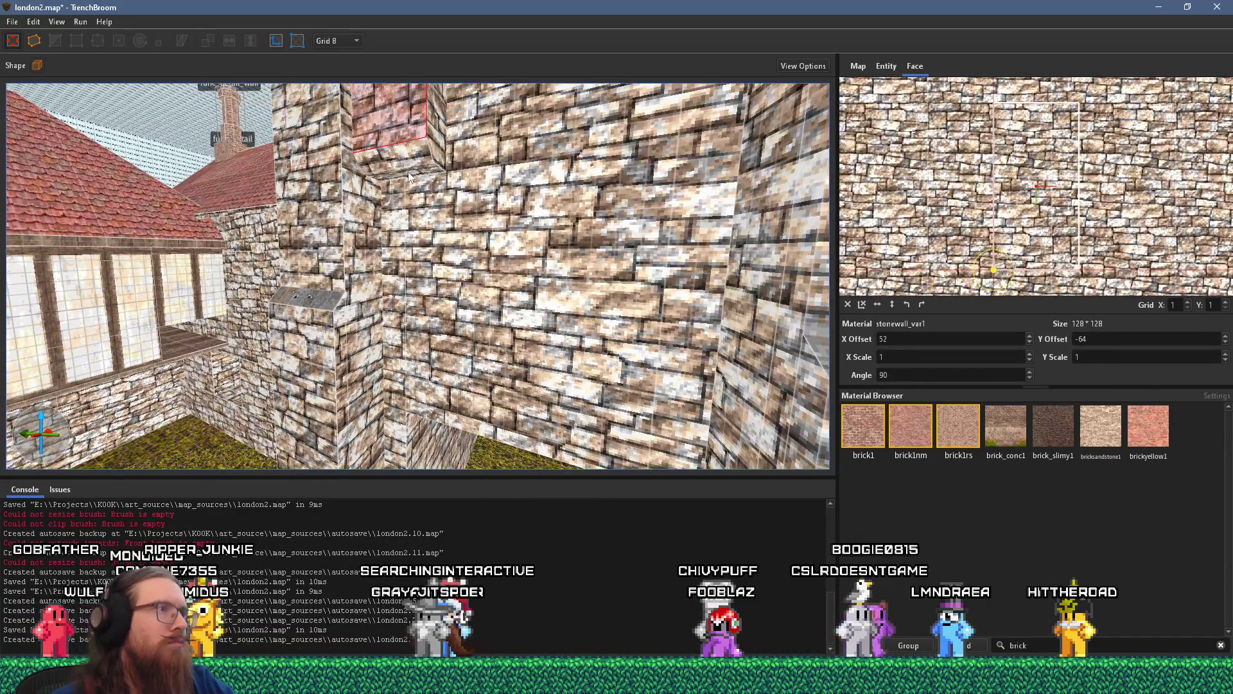
scroll(409, 177, "up", 3)
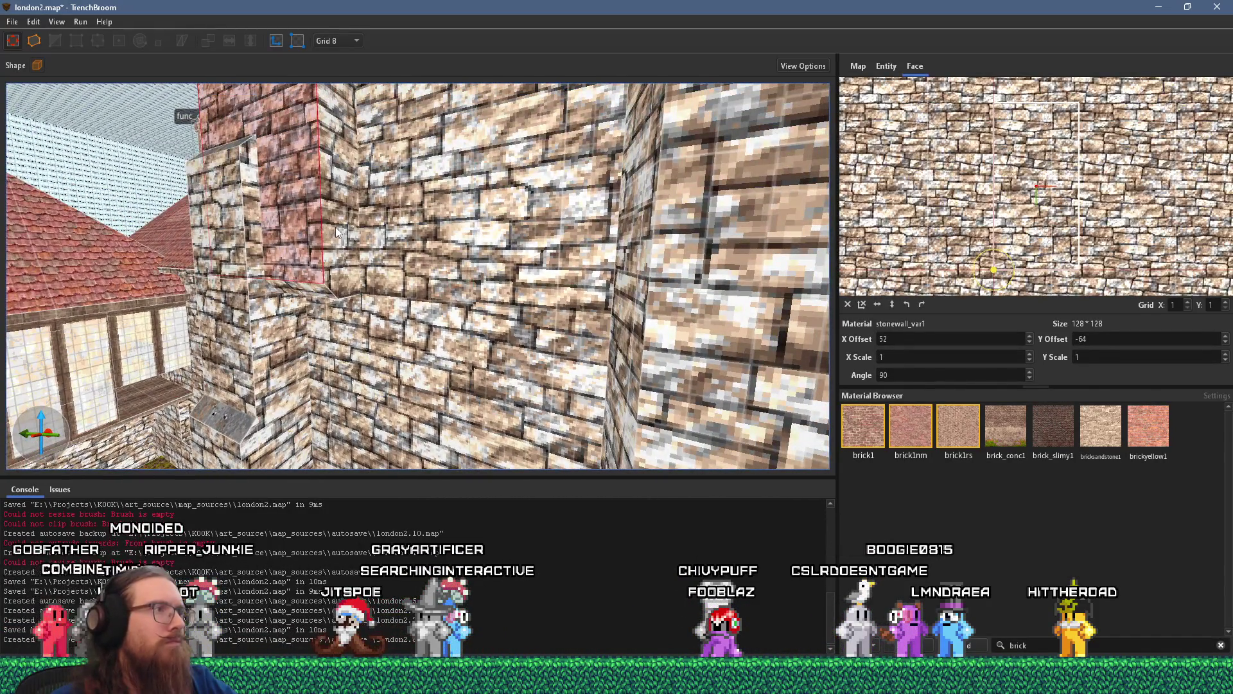
mouse_move(337, 232)
left_mouse_down()
mouse_move(356, 260)
mouse_move(457, 280)
mouse_move(448, 255)
mouse_move(337, 247)
mouse_move(298, 269)
mouse_move(341, 348)
left_mouse_up()
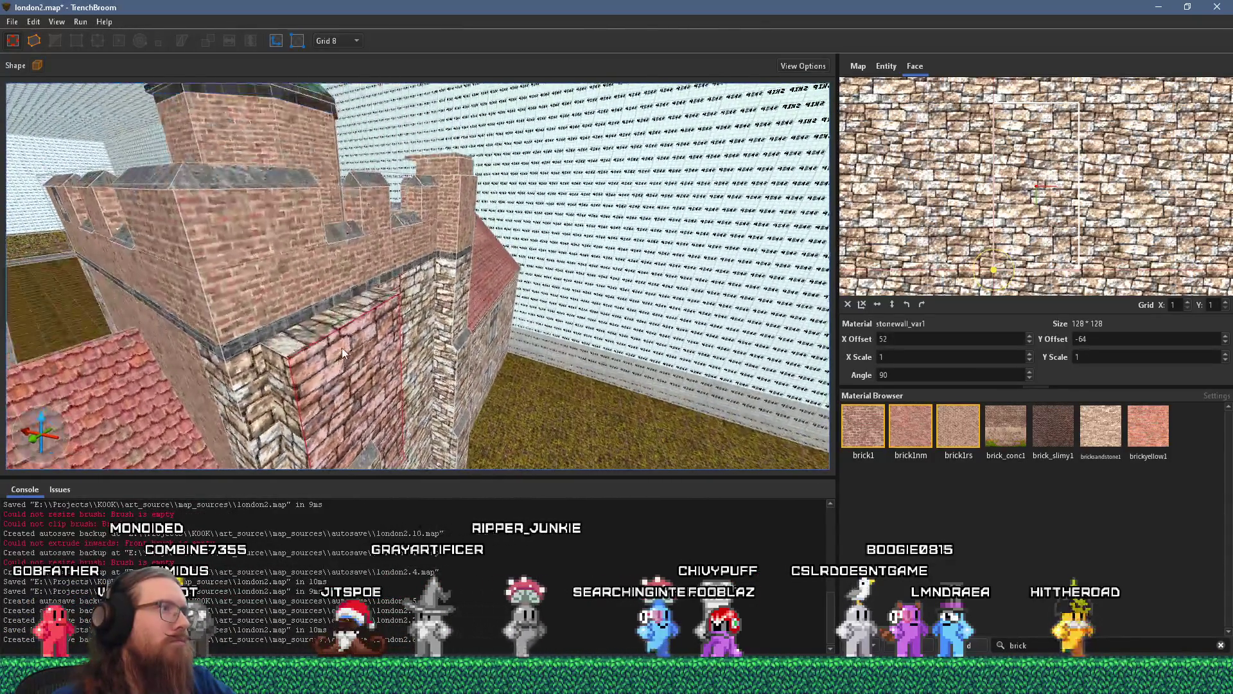
- Compare the building with the manor reference photo and select the whole brick inset brush
key("alt+Tab")
key("Return")
key("alt+Tab")
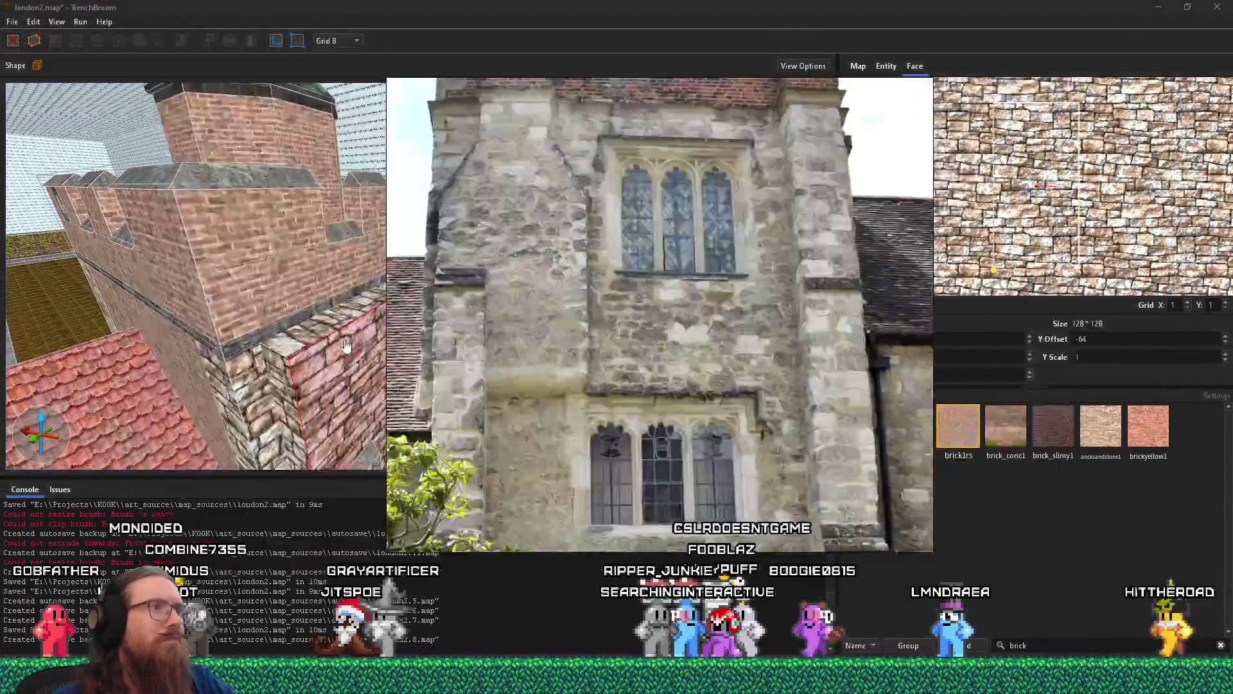
key("alt+Tab")
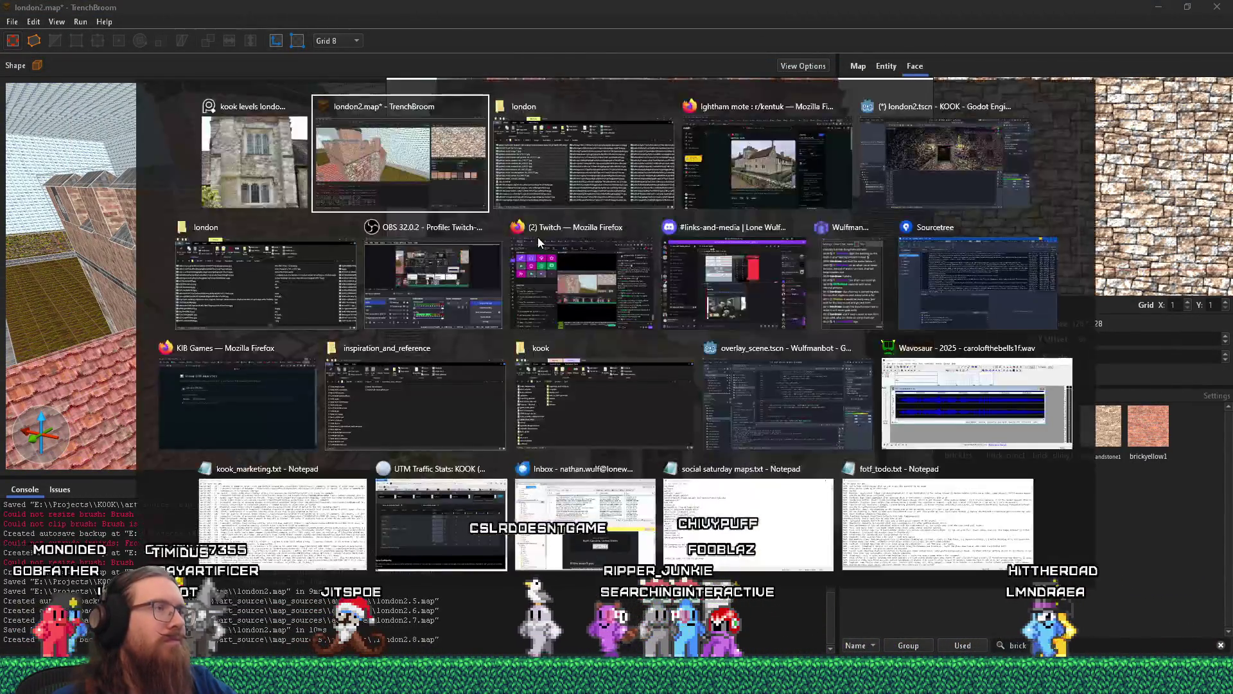
left_click_drag(539, 243, 448, 260)
key("alt+Tab")
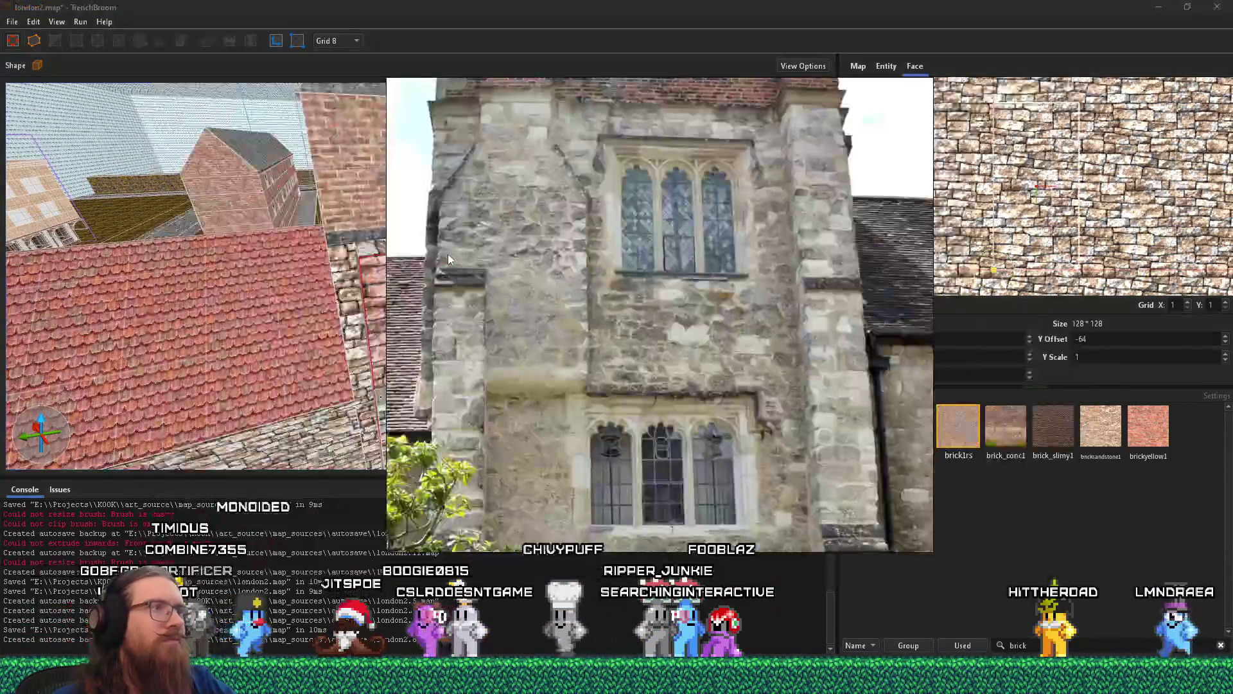
key("alt+Tab")
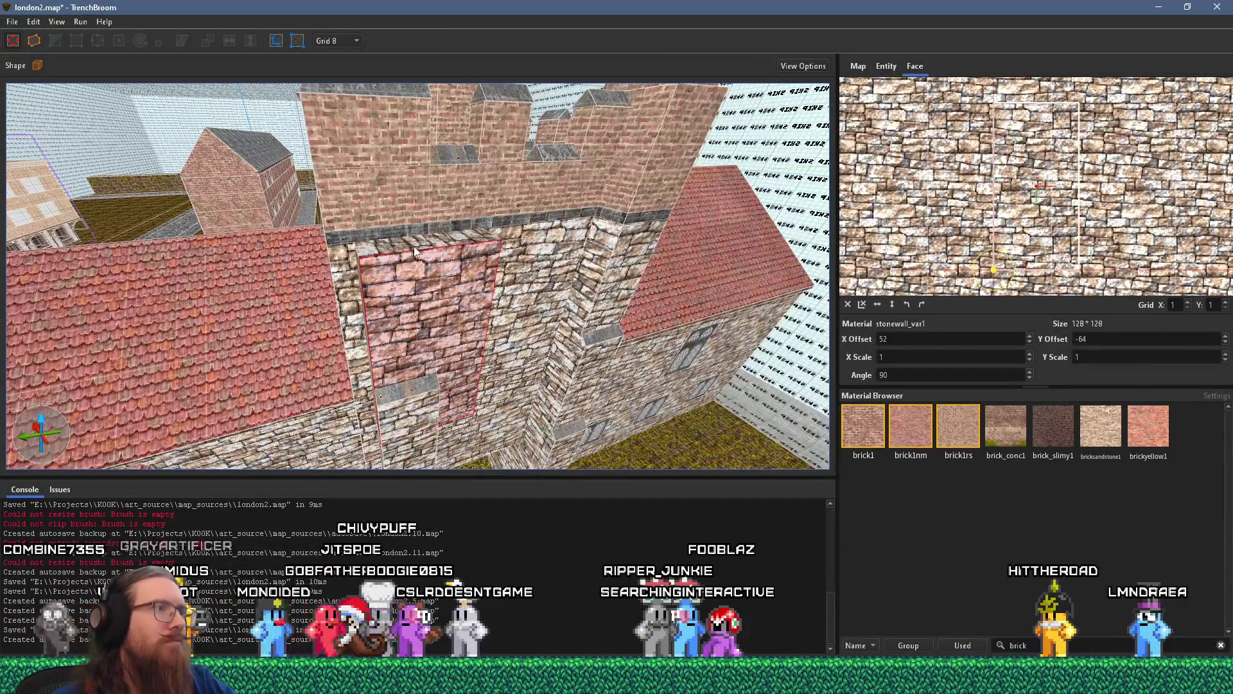
key("ctrl+z")
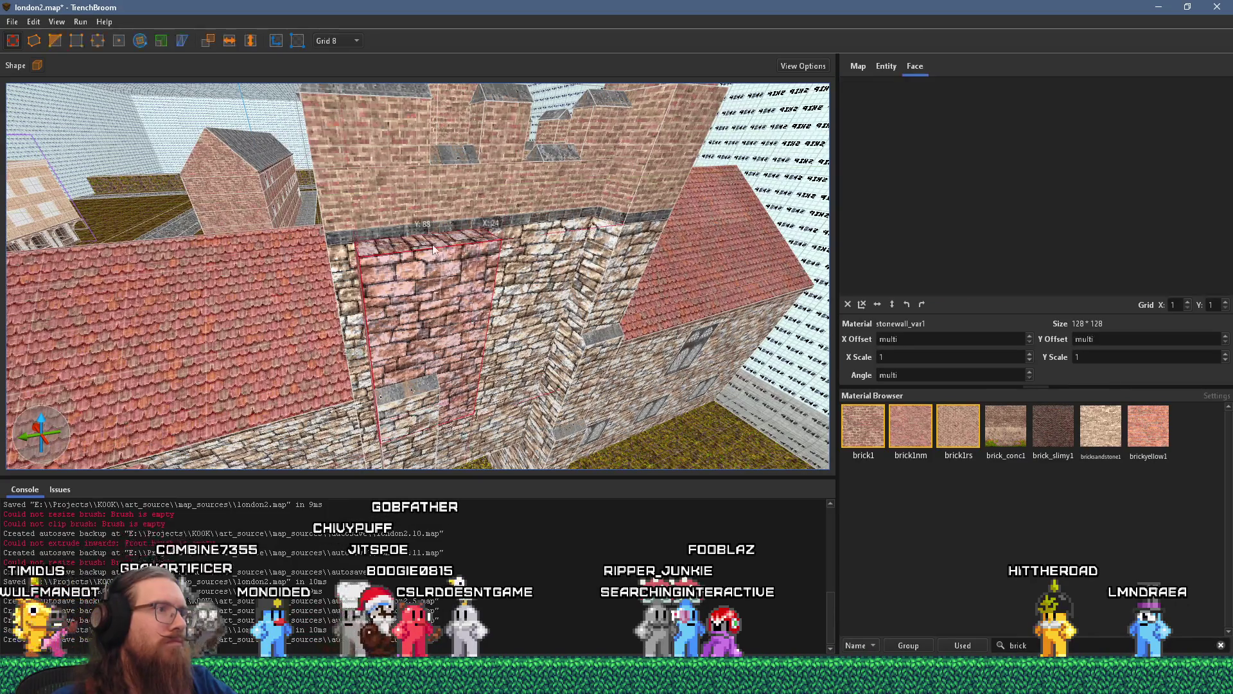
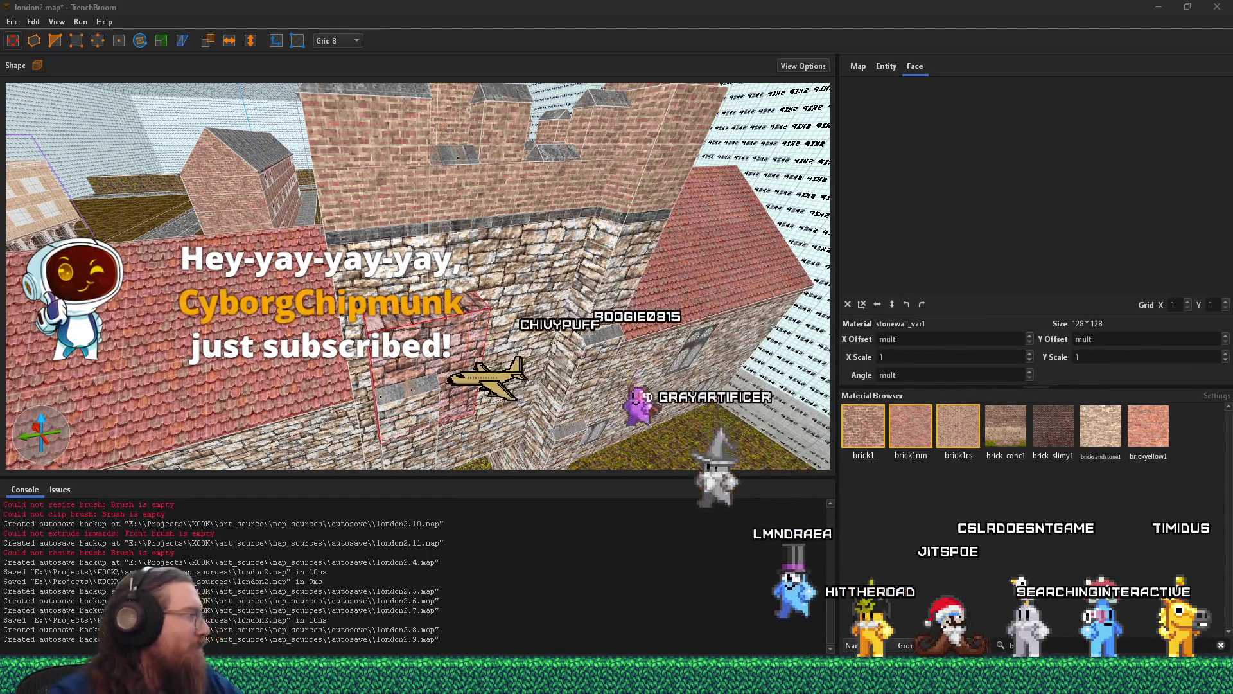
- Check the stone window reference photo before editing the tower wall
scroll(380, 324, "up", 3)
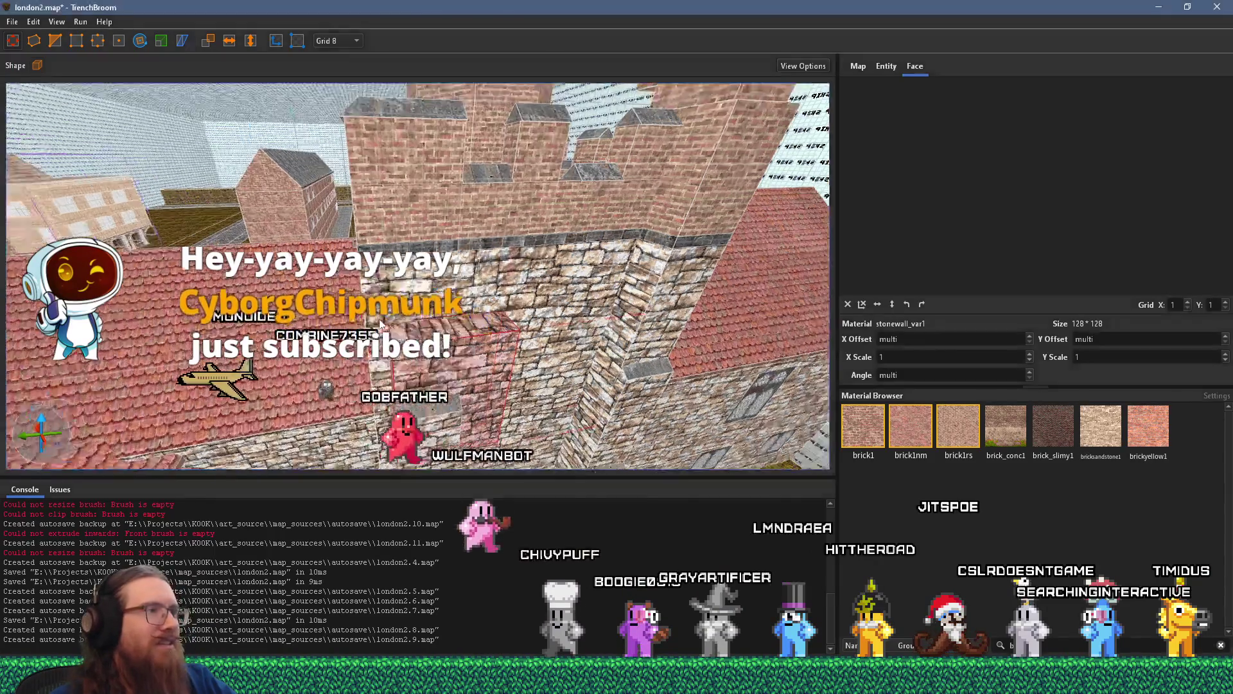
scroll(381, 325, "up", 6)
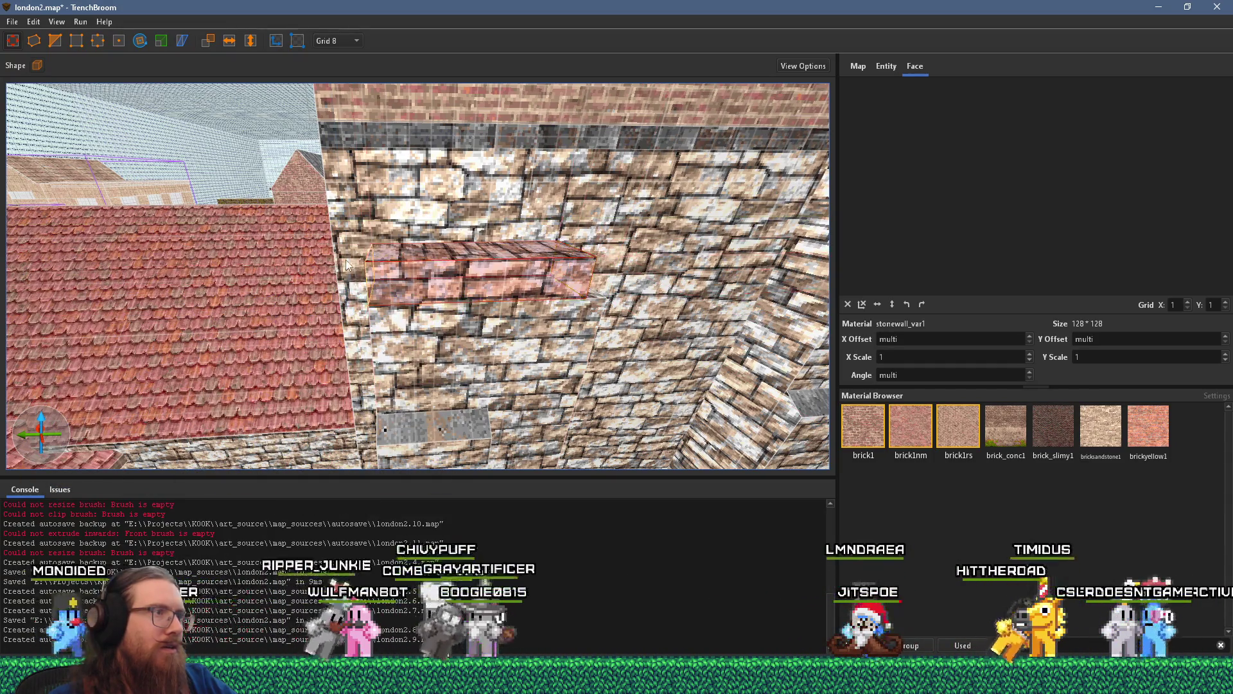
key("alt+Tab")
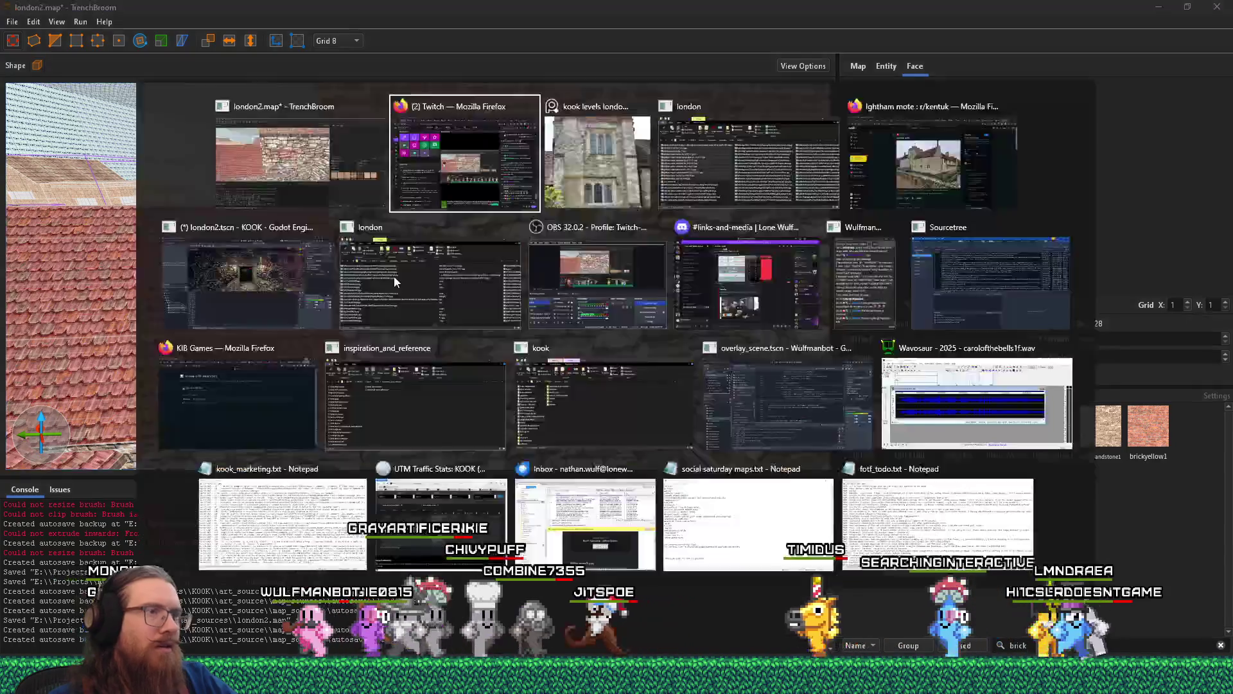
key("alt+Tab")
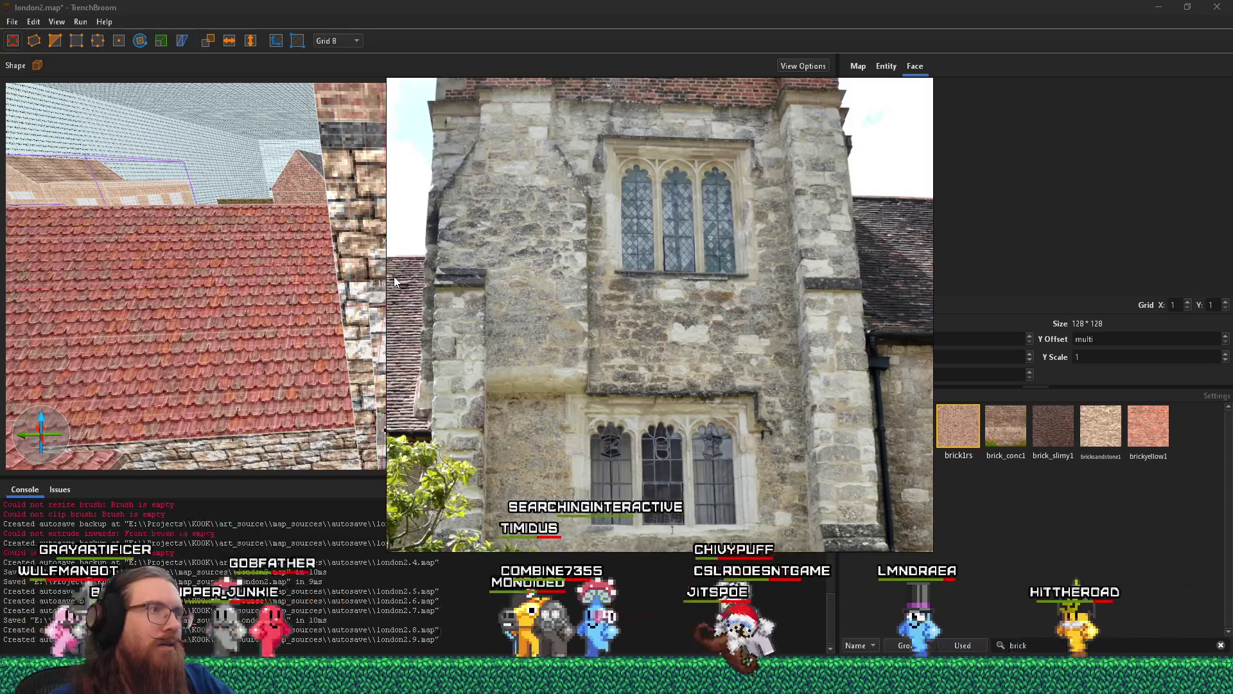
key("alt+Tab")
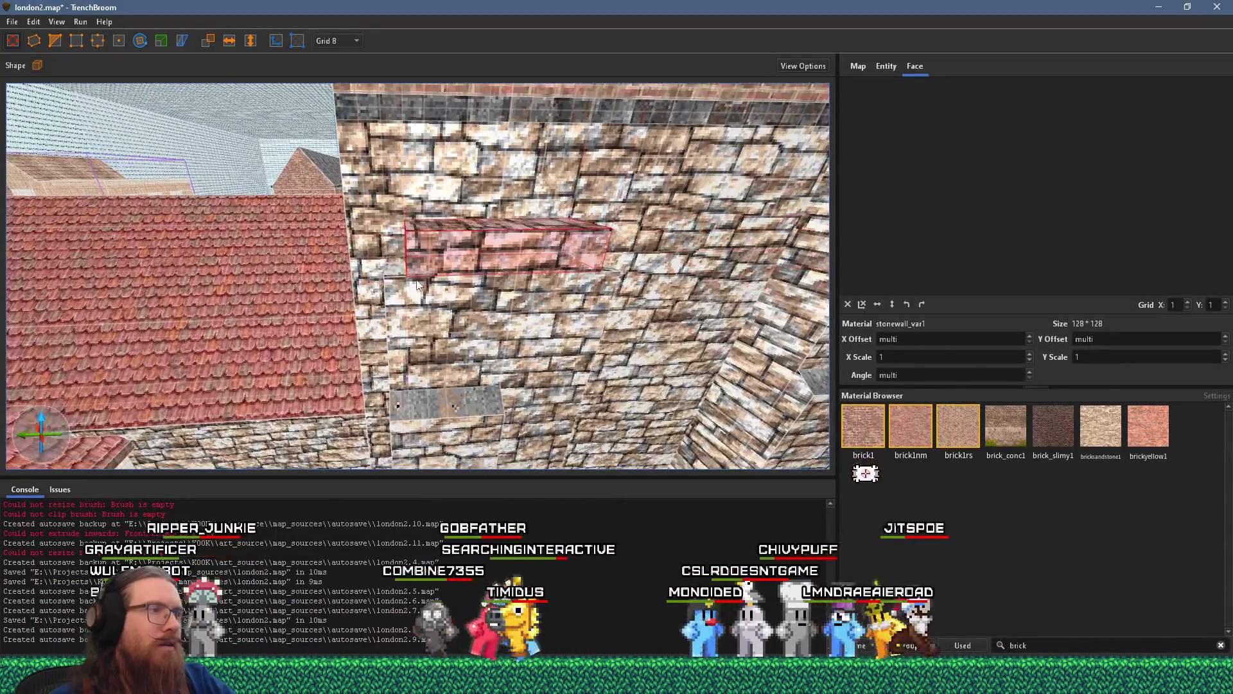
- Stretch the red window block's left side and raise its top from 16 to 48 units
key("s")
key("d")
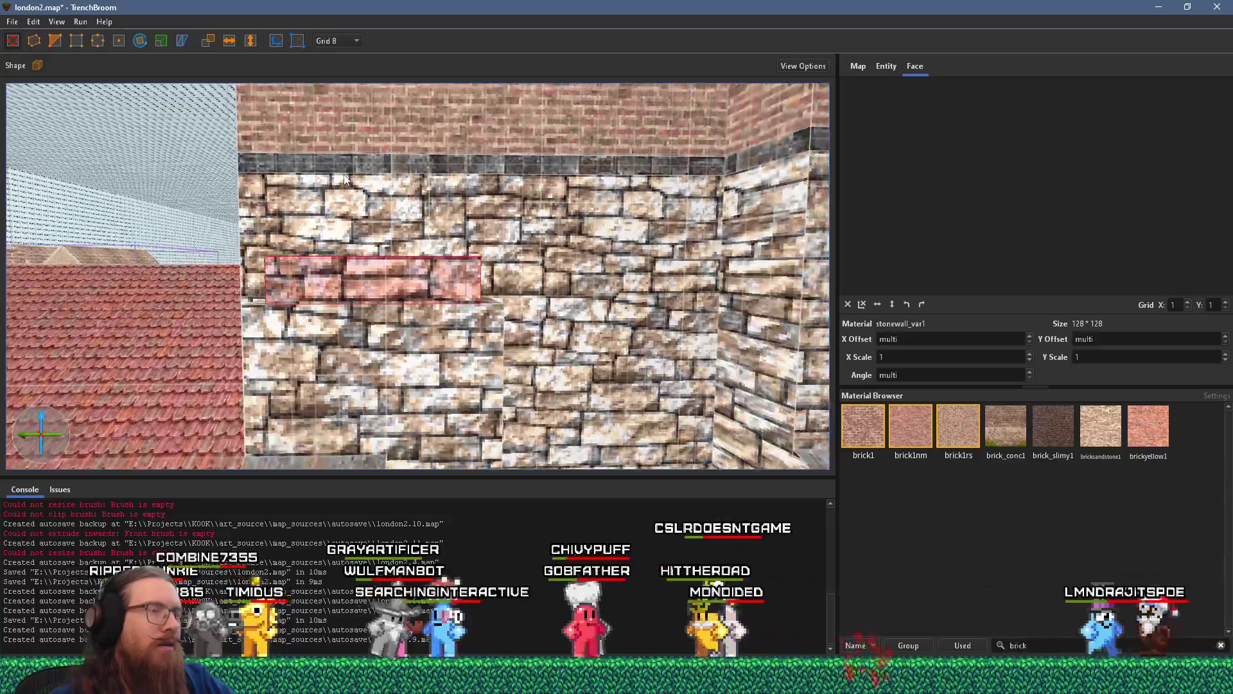
key("a")
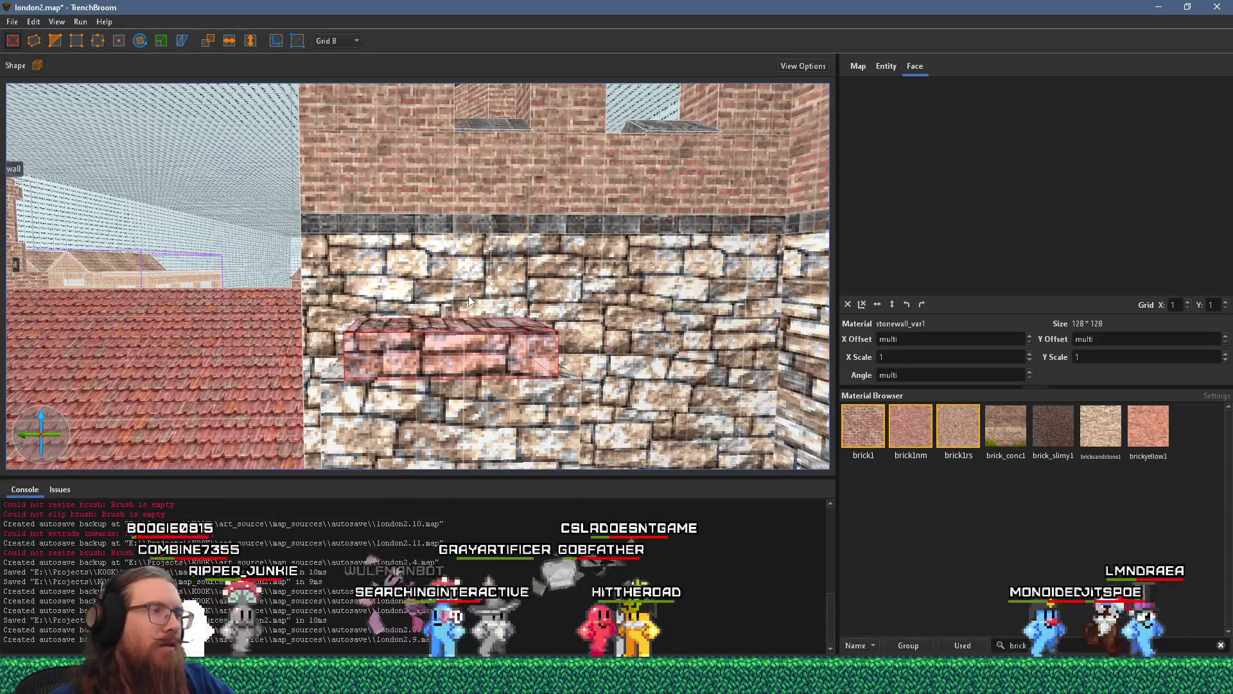
left_click_drag(366, 346, 337, 345)
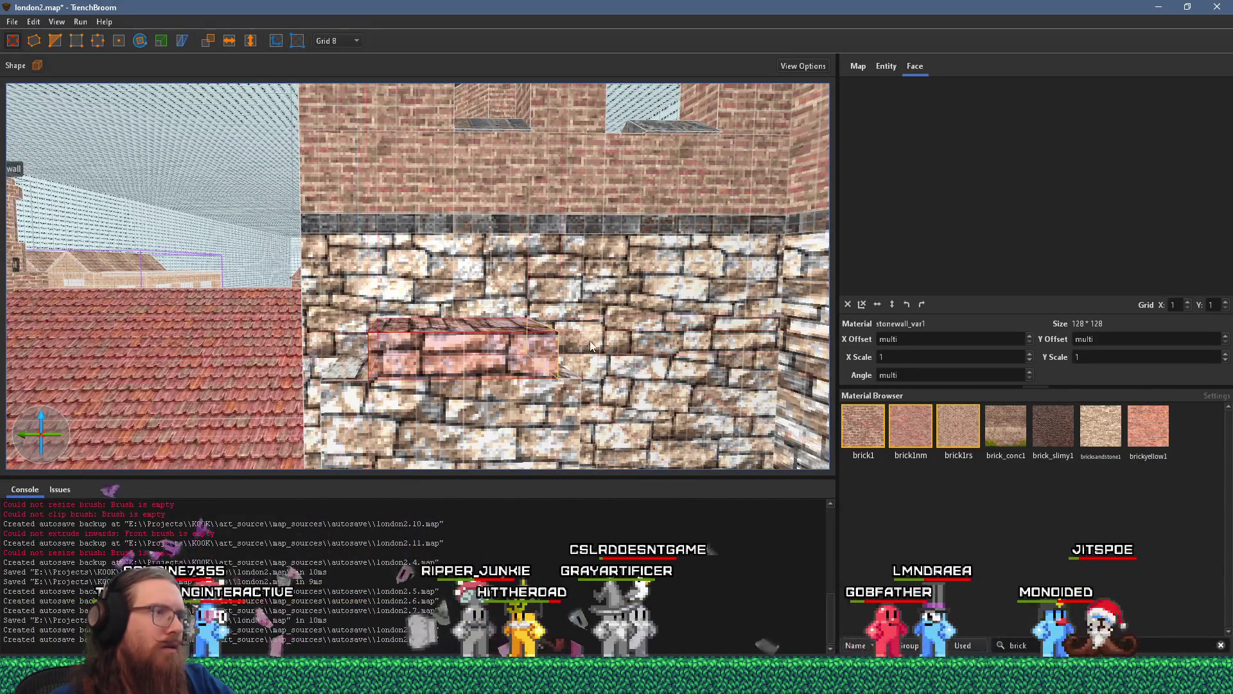
left_click_drag(487, 328, 480, 229)
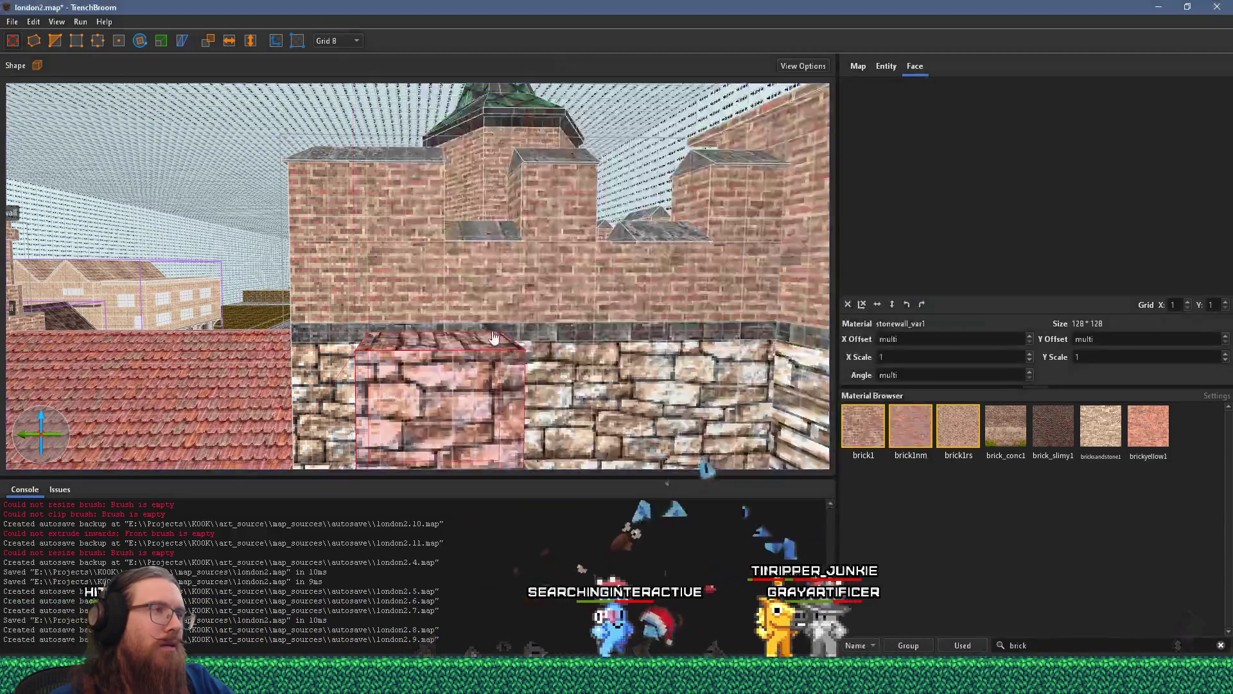
- Select the larger stone block below and lower its top from 104 to 96
scroll(521, 366, "up", 3)
scroll(449, 358, "down", 3)
mouse_move(463, 321)
left_mouse_down()
mouse_move(443, 331)
mouse_move(535, 301)
mouse_move(757, 298)
mouse_move(727, 336)
mouse_move(599, 338)
left_mouse_up()
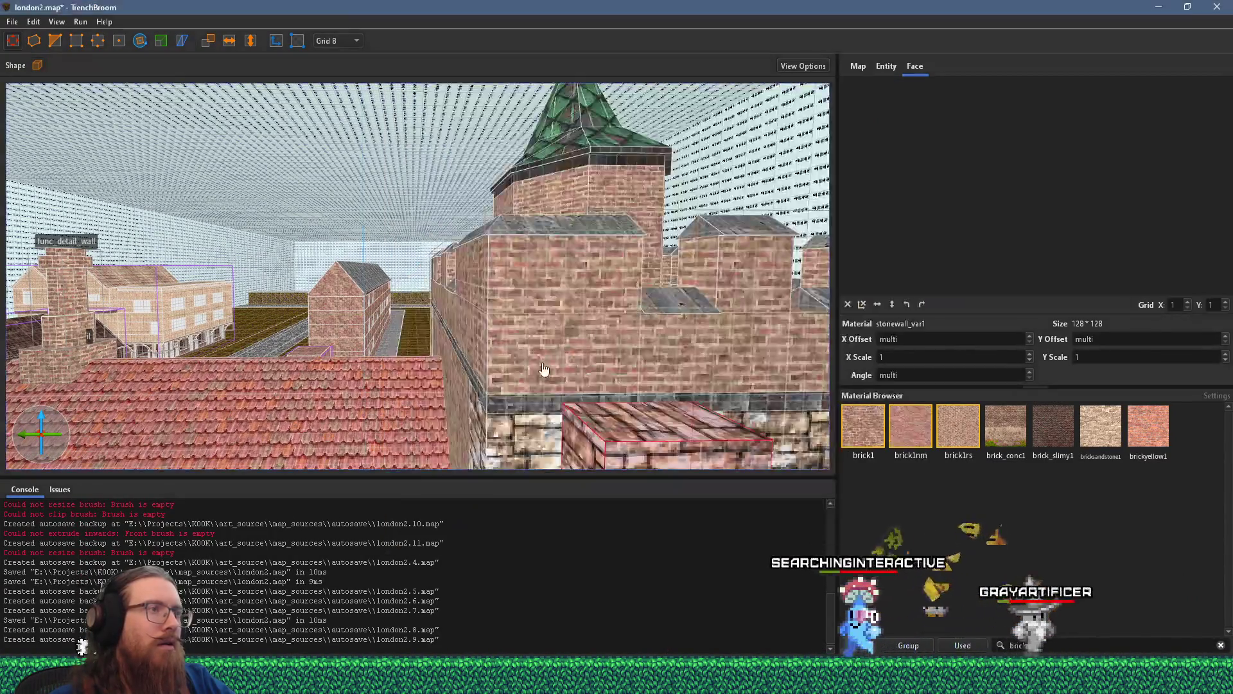
left_click_drag(646, 301, 462, 257)
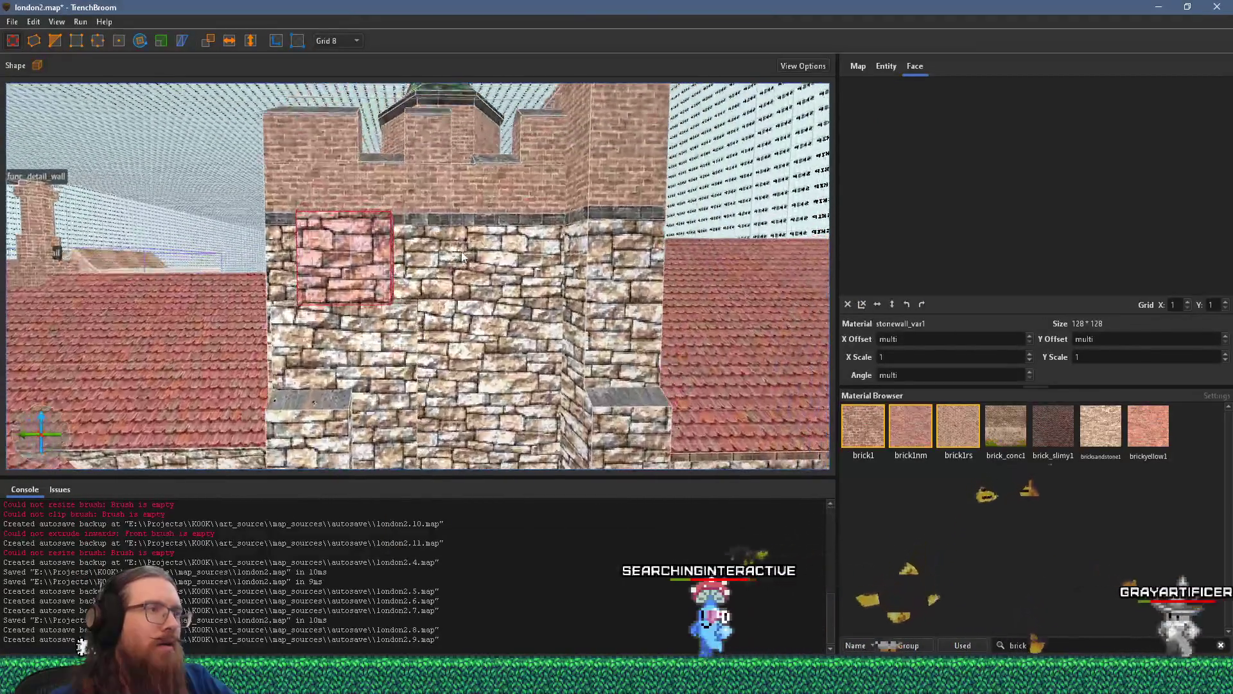
scroll(463, 257, "up", 3)
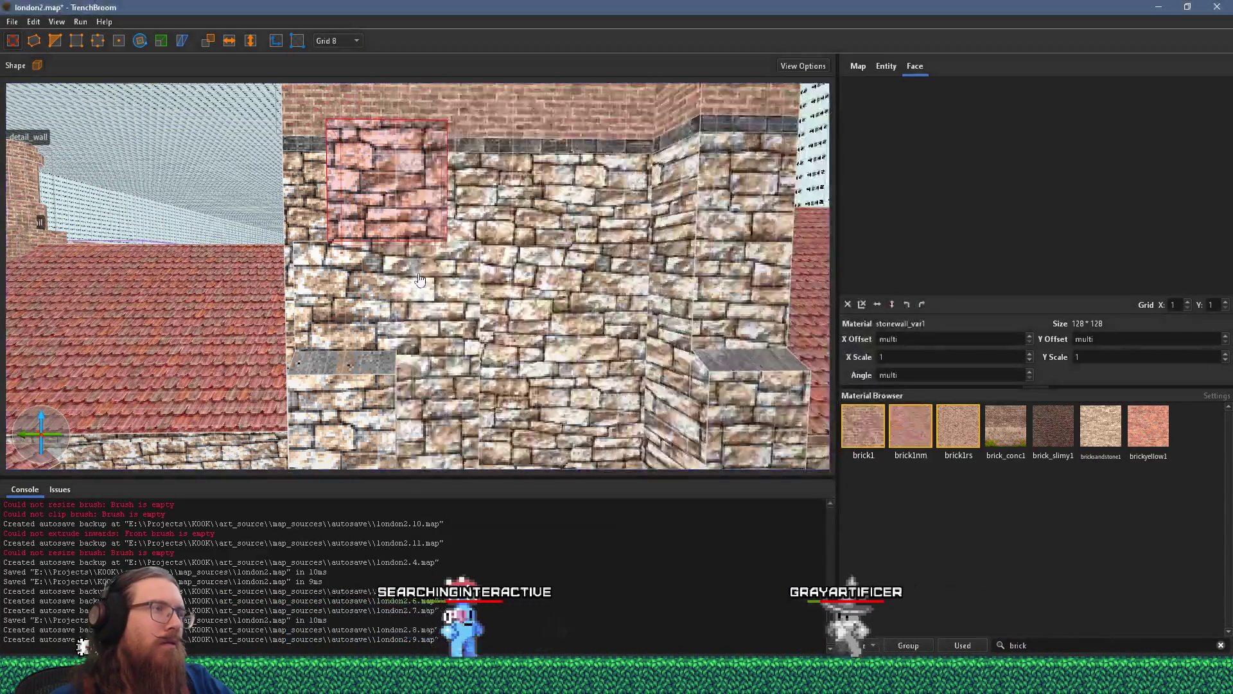
left_click(386, 260)
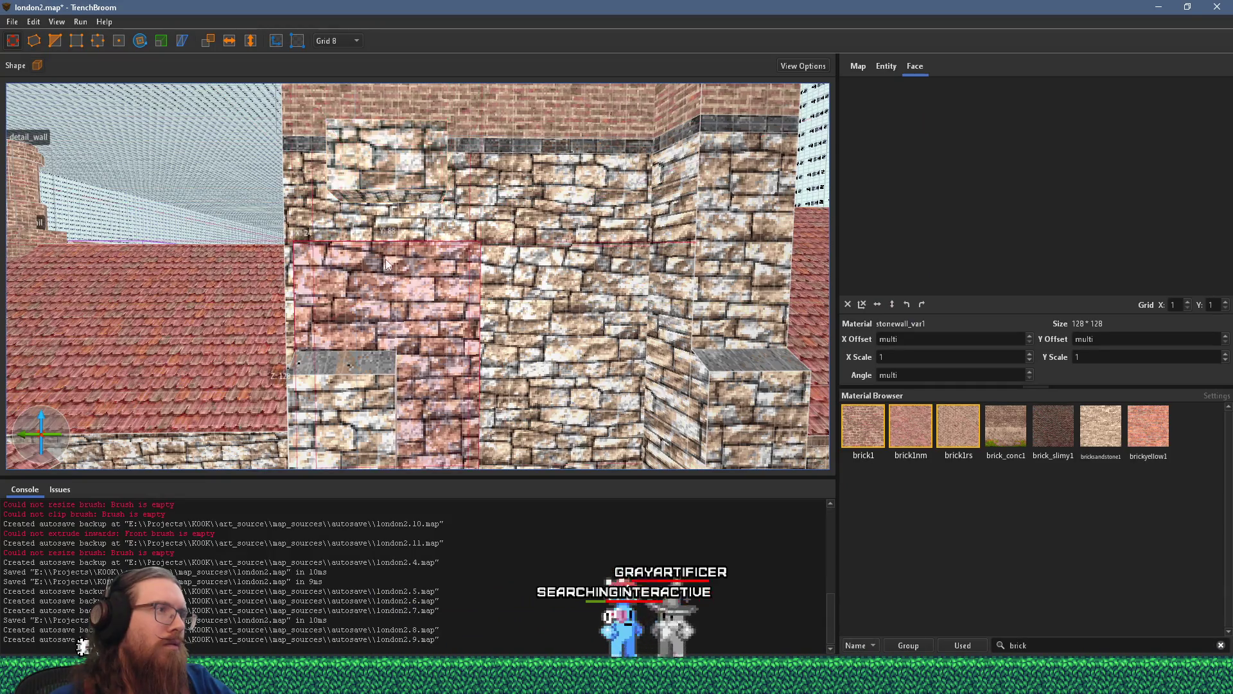
left_click_drag(387, 287, 385, 301)
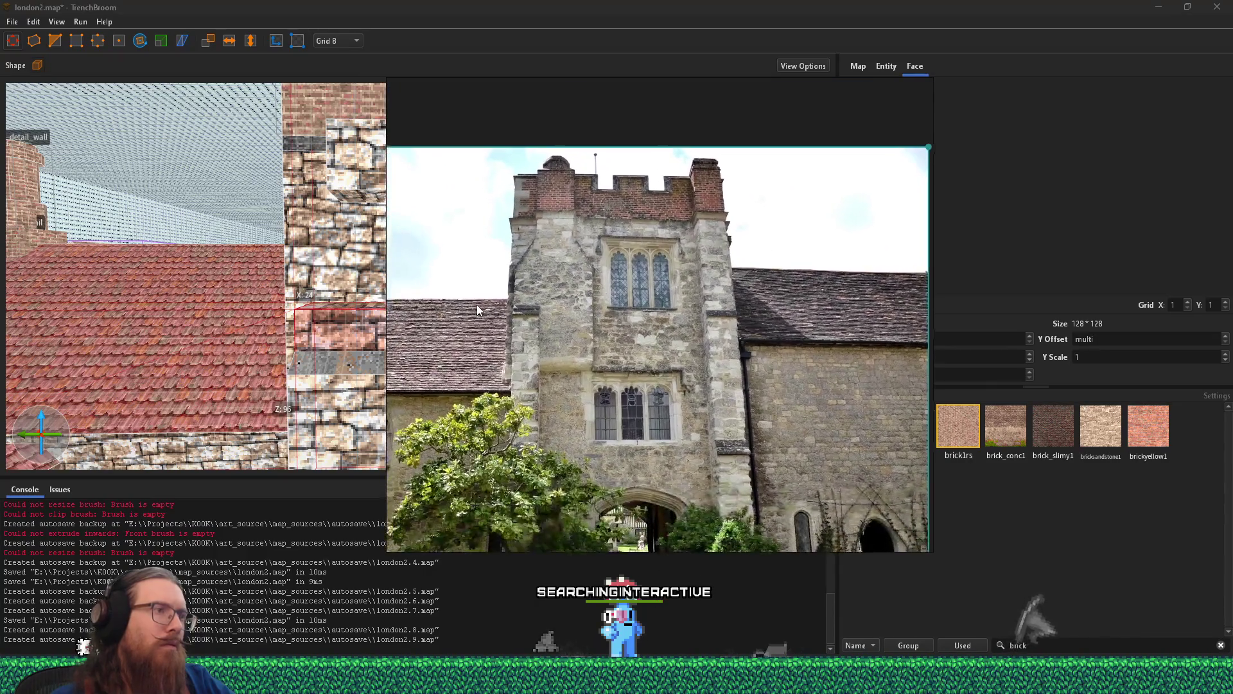
scroll(477, 304, "down", 5)
scroll(393, 273, "up", 6)
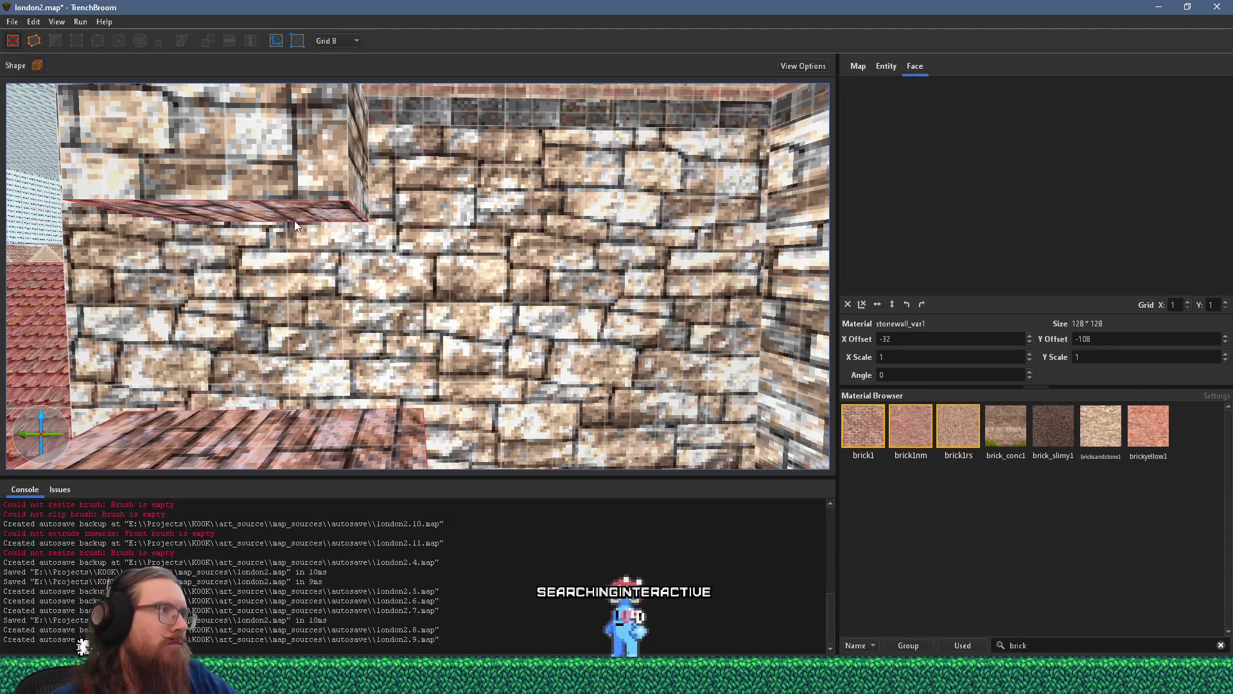
scroll(294, 221, "down", 5)
scroll(413, 281, "up", 3)
scroll(417, 289, "down", 3)
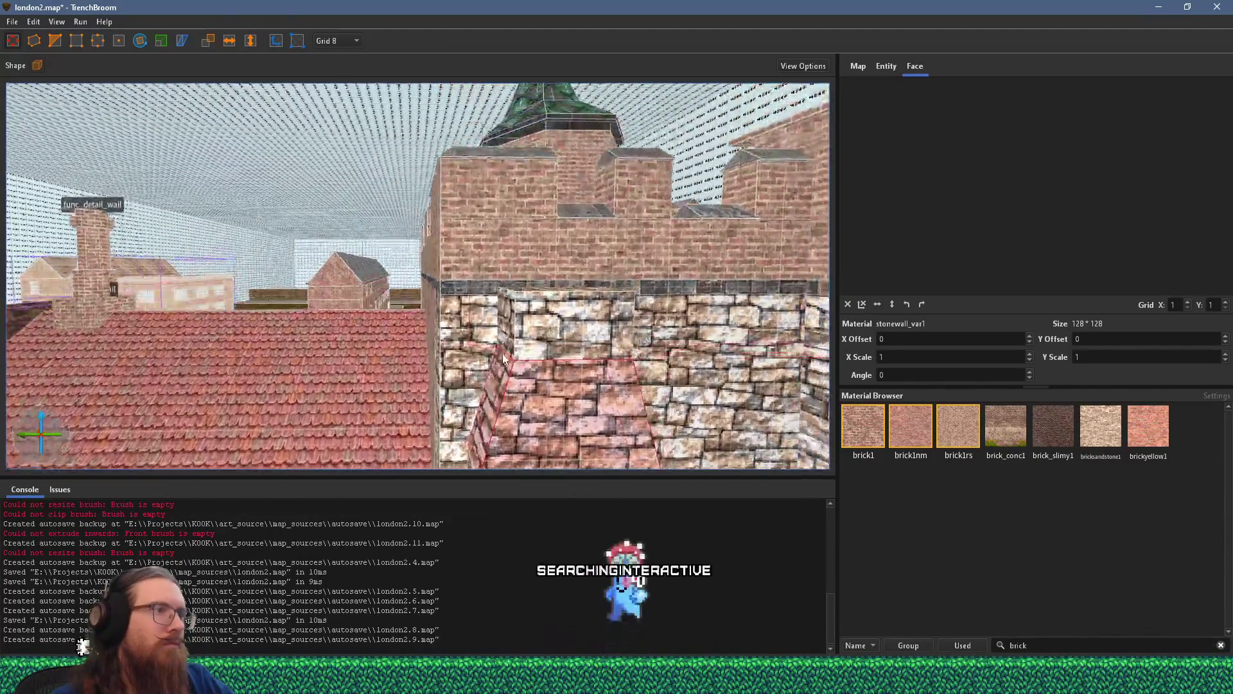
scroll(424, 305, "up", 4)
- Undo the slanted reshaping of the block and select a stone wall brush
left_click_drag(428, 315, 424, 316)
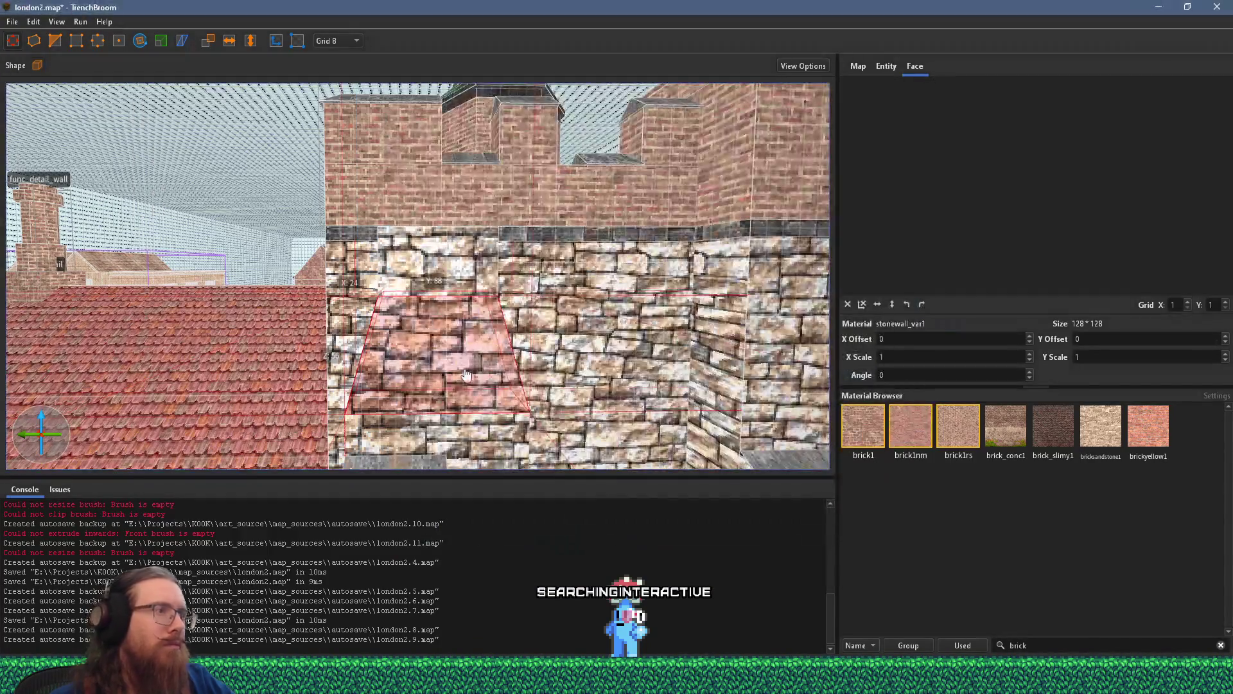
key("ctrl+z")
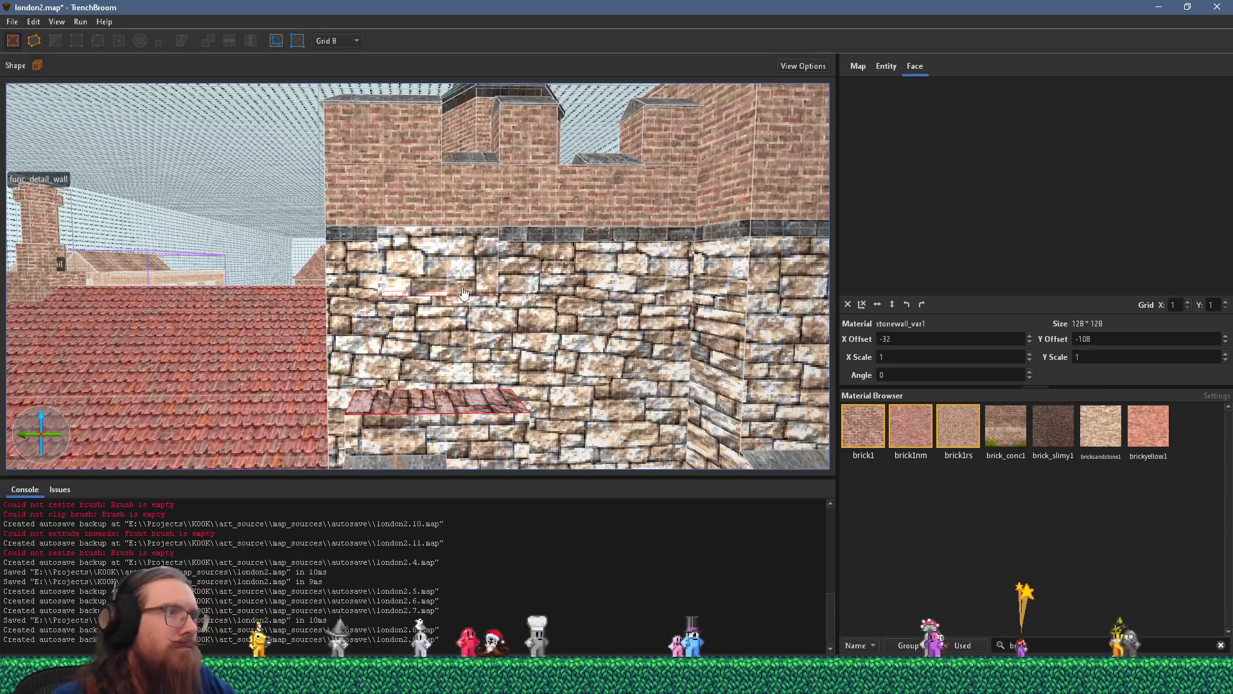
left_click(476, 261)
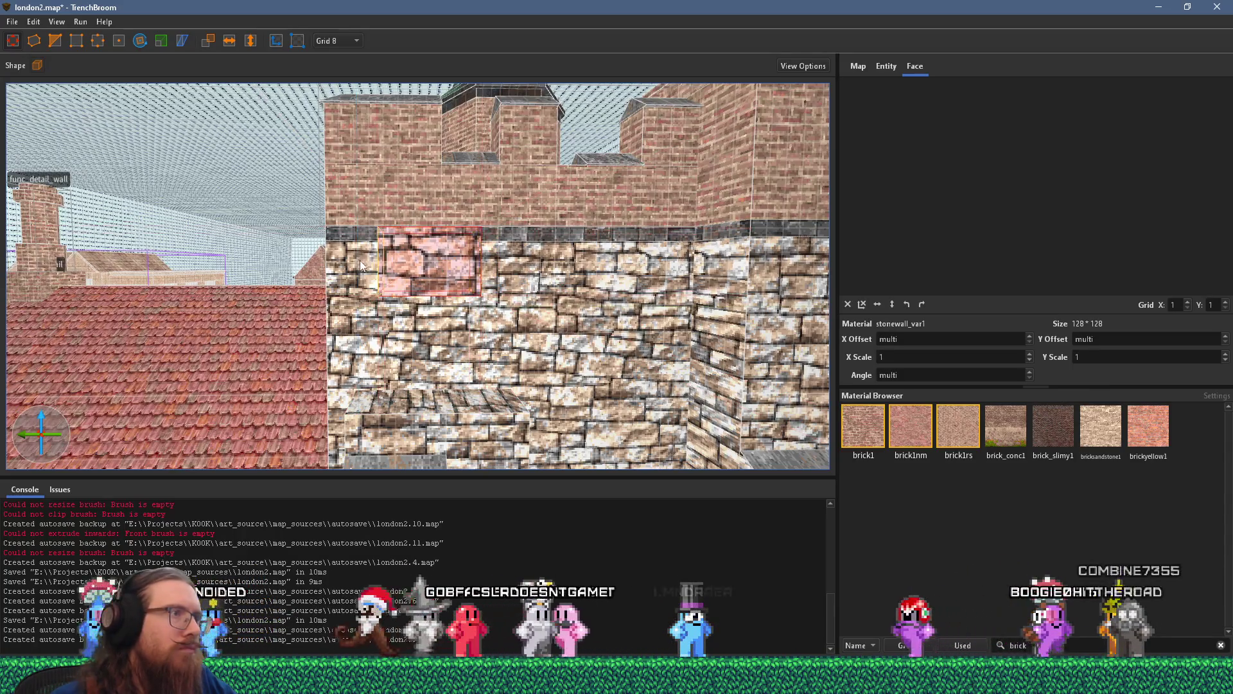
- Set the snapping grid to 4 units
scroll(371, 261, "up", 5)
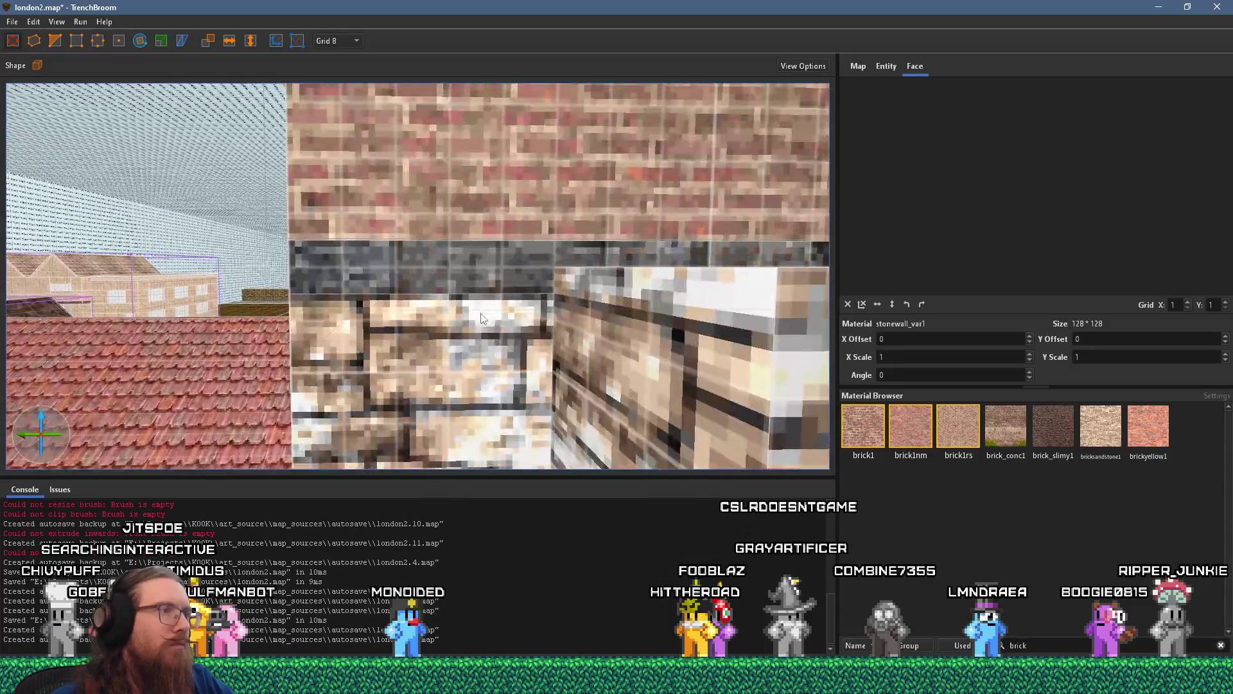
left_click(338, 87)
scroll(541, 280, "down", 5)
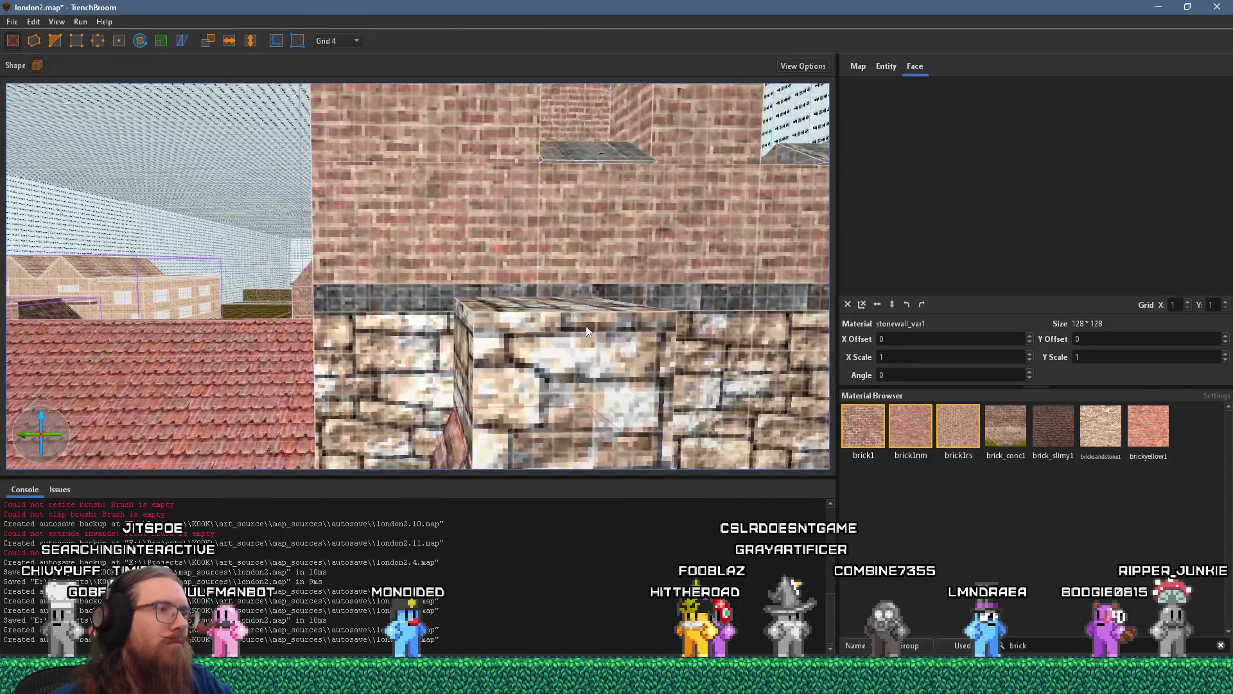
left_click(561, 306)
- Shorten the dark grey stone trim strip atop the wall to 24 units
left_click(535, 297)
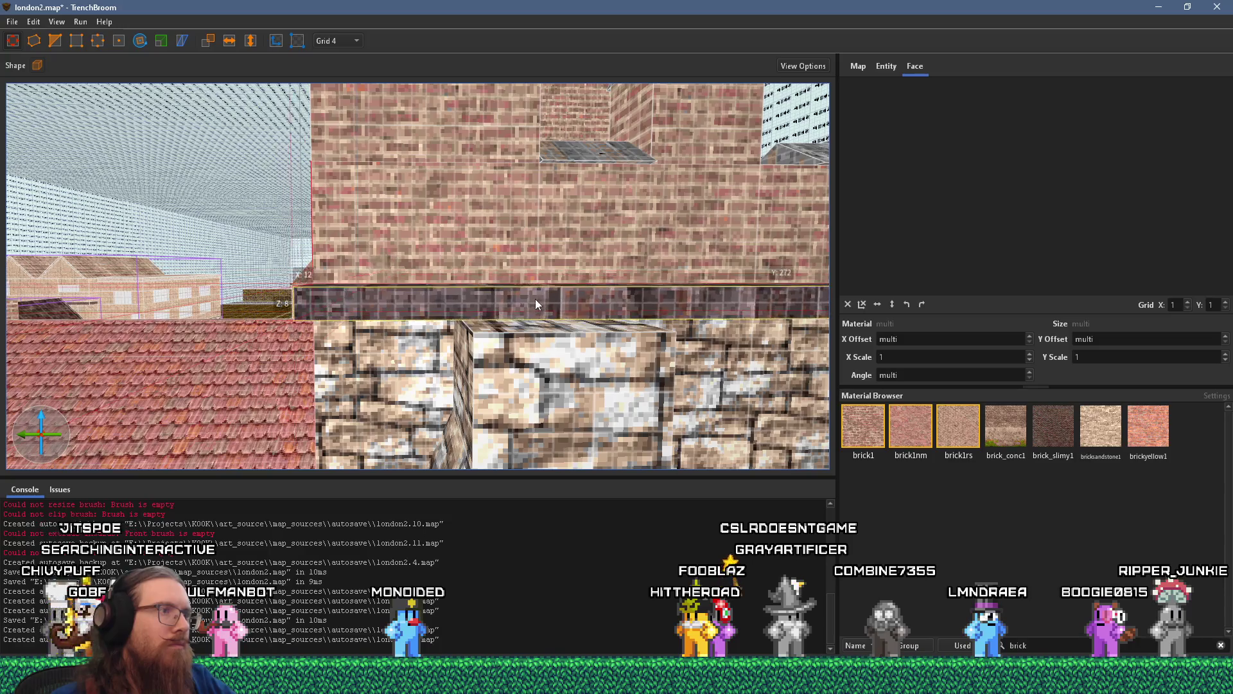
left_click_drag(536, 304, 550, 311)
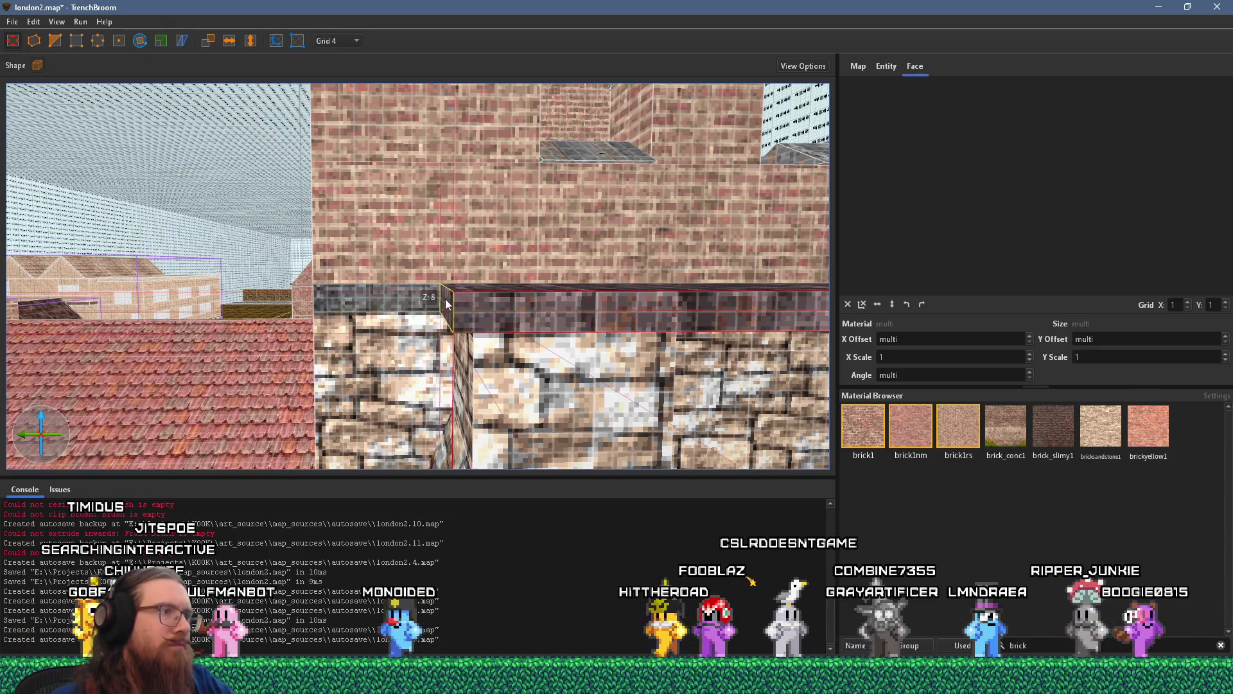
left_click(501, 322, "shift")
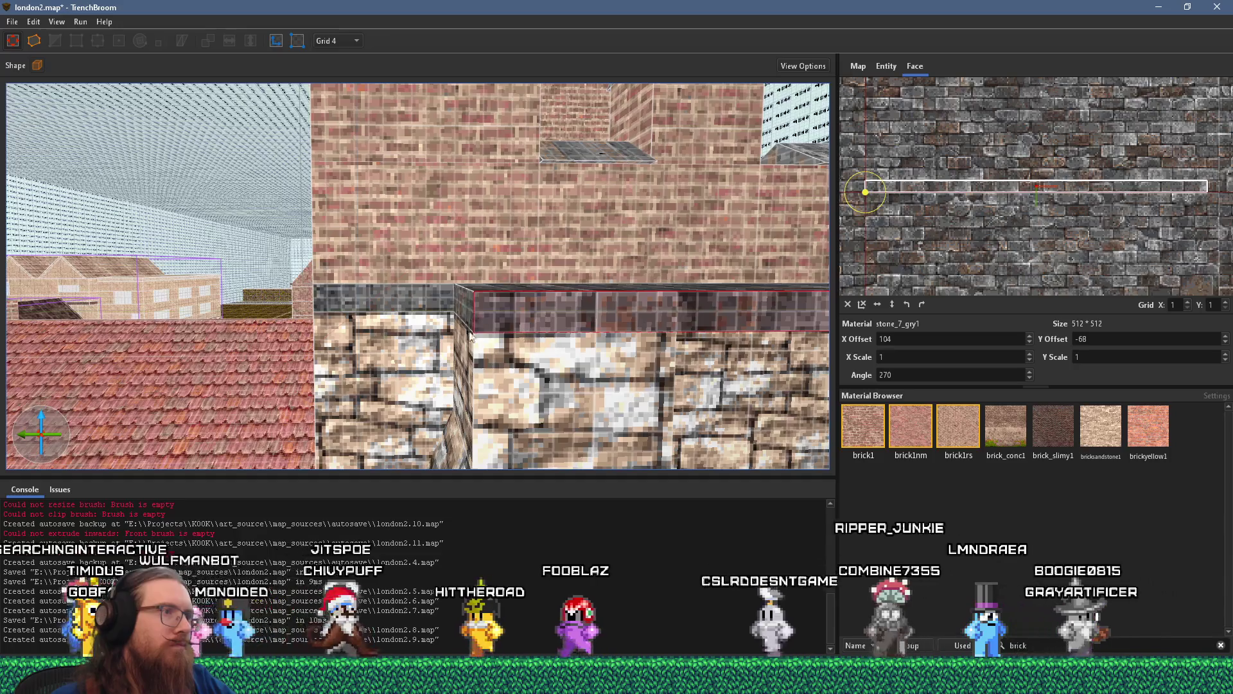
scroll(470, 336, "down", 5)
left_click(626, 324)
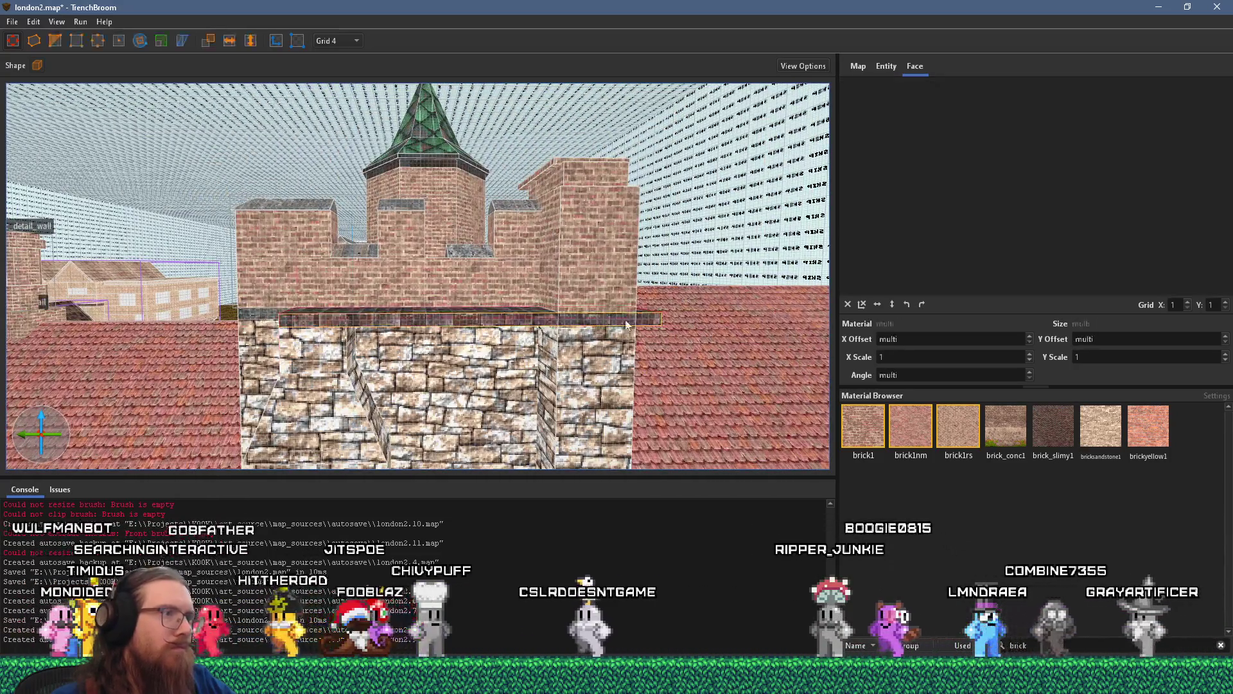
mouse_move(626, 324)
left_mouse_down()
mouse_move(351, 326)
mouse_move(492, 357)
mouse_move(495, 245)
left_mouse_up()
left_click(347, 324, "shift")
left_click(484, 356)
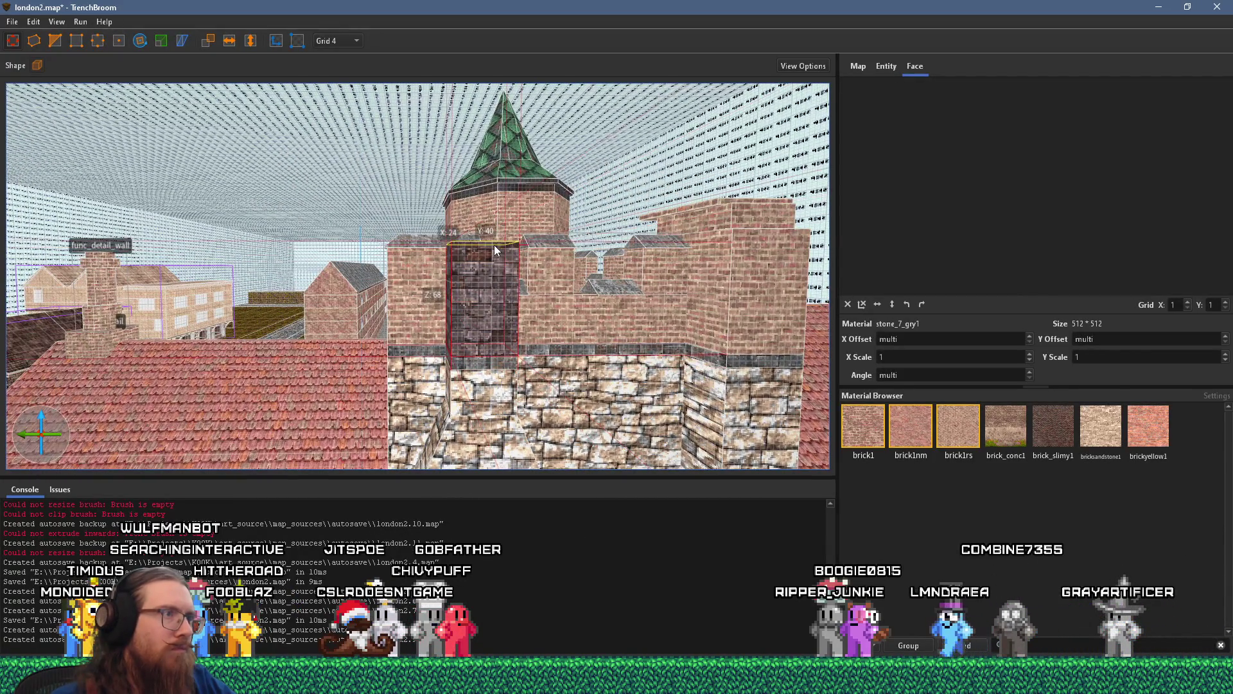
- Apply the brick1rs texture to the brick wall face
scroll(426, 320, "up", 3)
left_click(568, 344, "shift")
left_click(513, 342, "alt+shift")
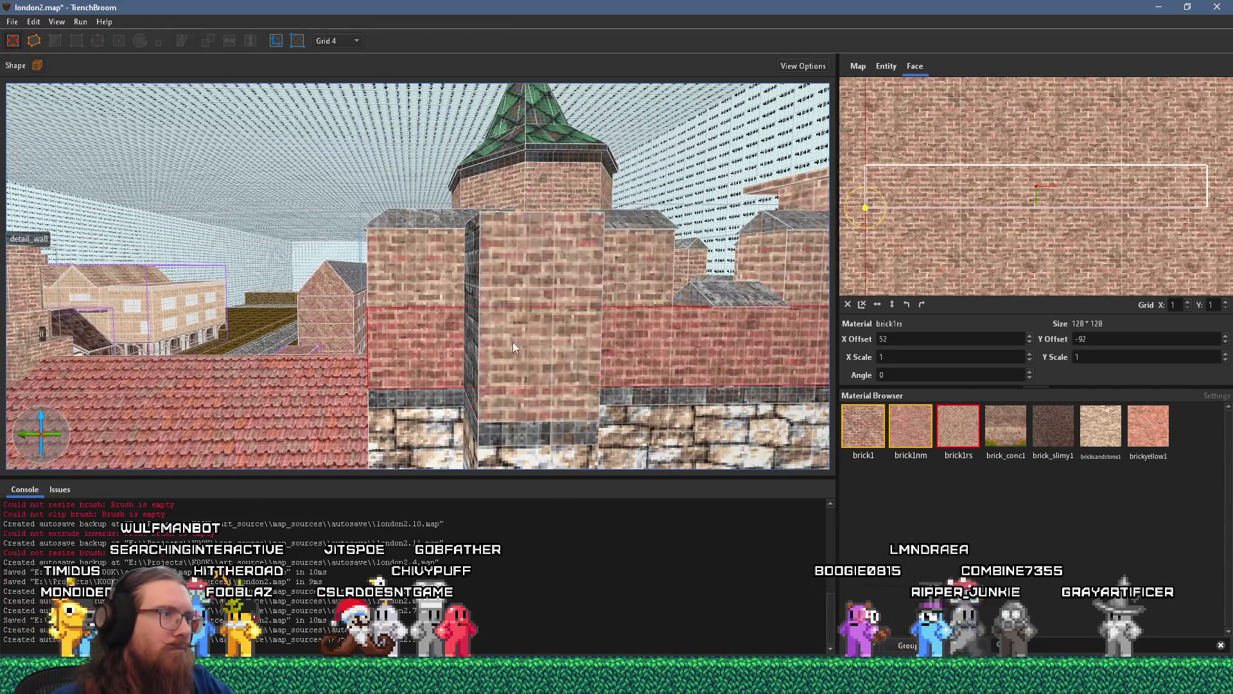
scroll(511, 350, "down", 5)
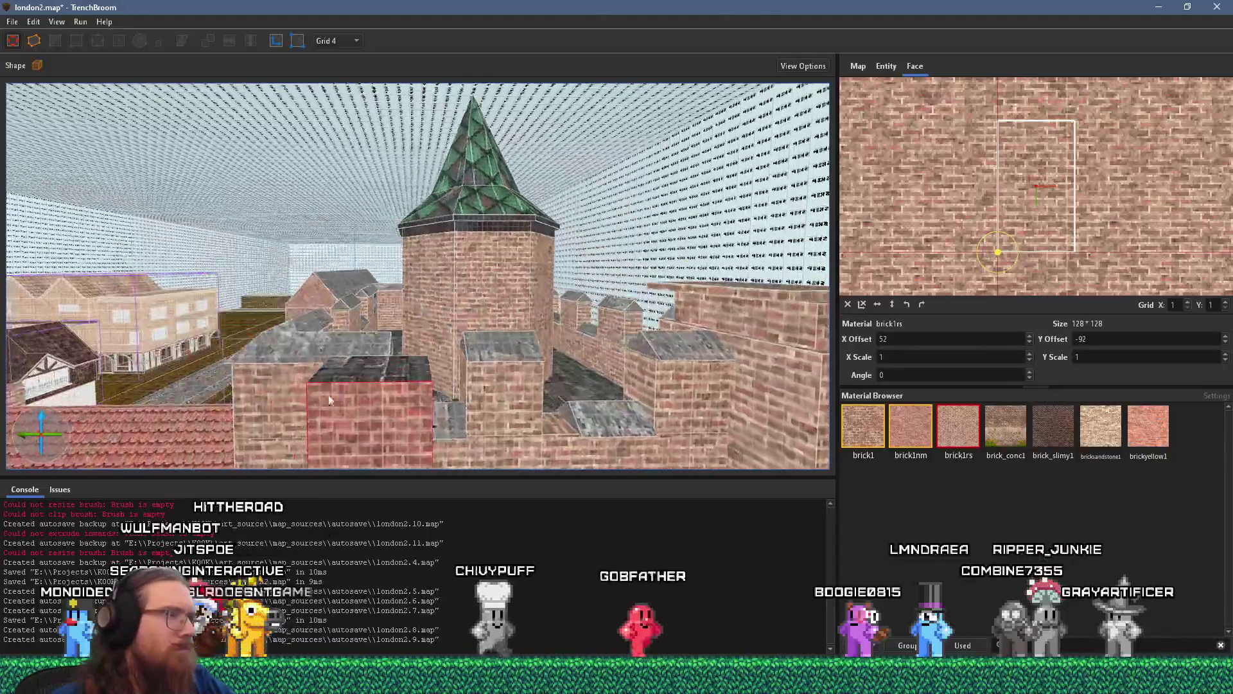
- Orbit around the tower, inspecting the wall detail brush and the courtyard slabs
mouse_move(329, 399)
left_mouse_down()
mouse_move(389, 368)
mouse_move(272, 371)
left_mouse_up()
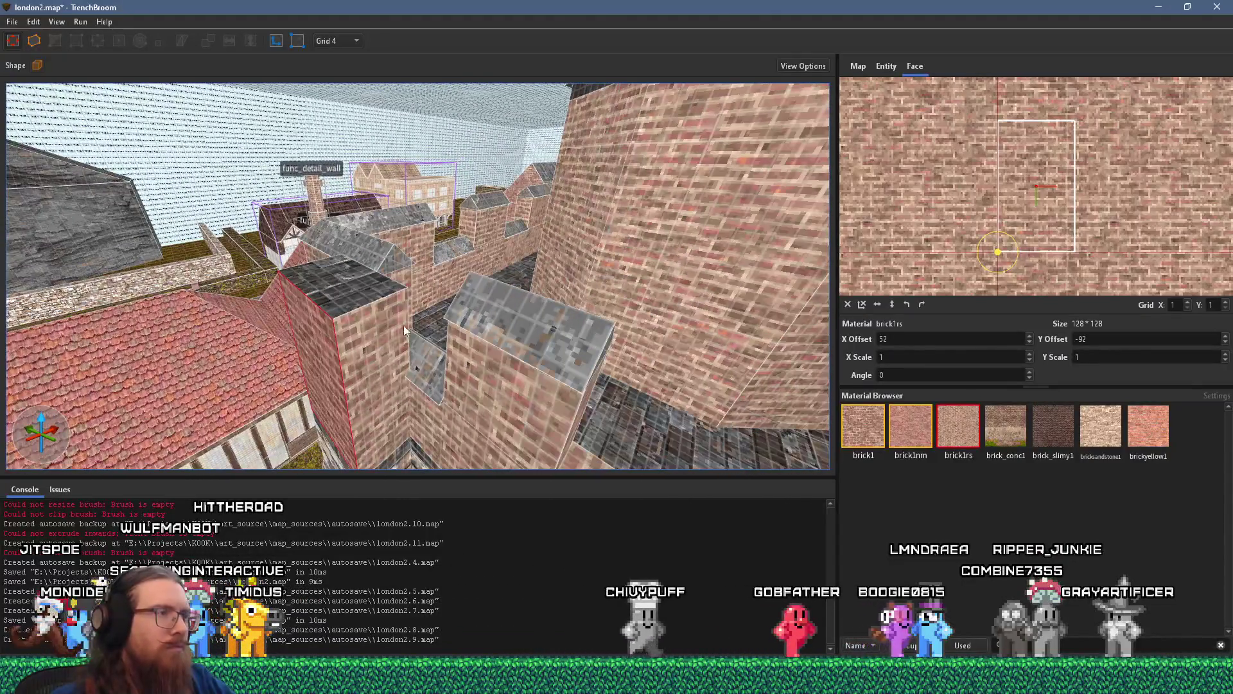
left_click_drag(403, 325, 450, 360)
scroll(449, 361, "up", 3)
left_click(407, 258)
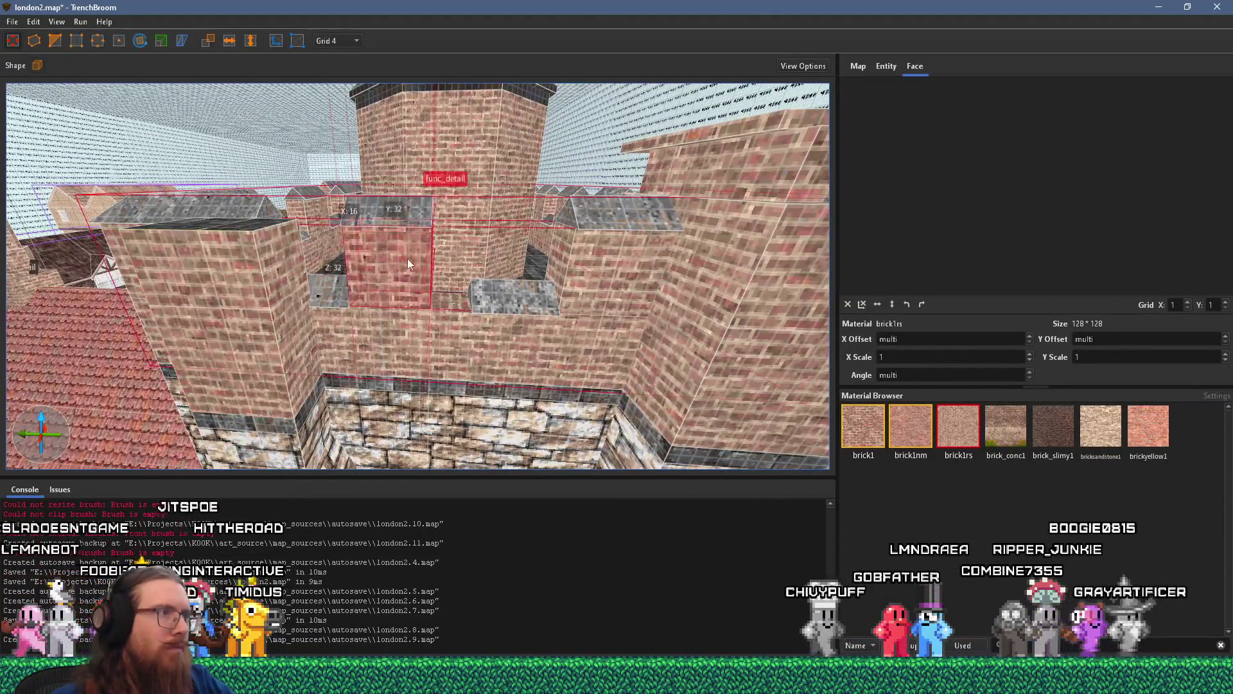
mouse_move(408, 259)
left_mouse_down()
mouse_move(326, 290)
mouse_move(465, 320)
mouse_move(449, 325)
left_mouse_up()
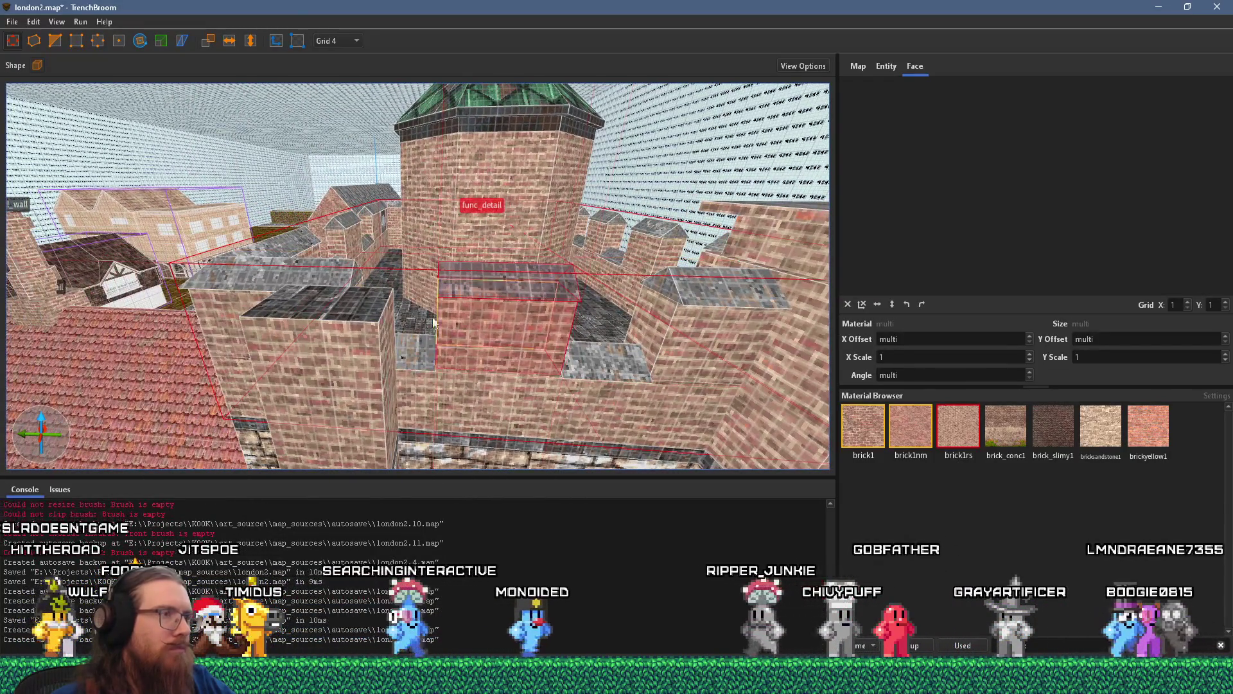
mouse_move(424, 360)
left_mouse_down()
mouse_move(427, 441)
mouse_move(422, 393)
mouse_move(490, 388)
left_mouse_up()
left_click(421, 393)
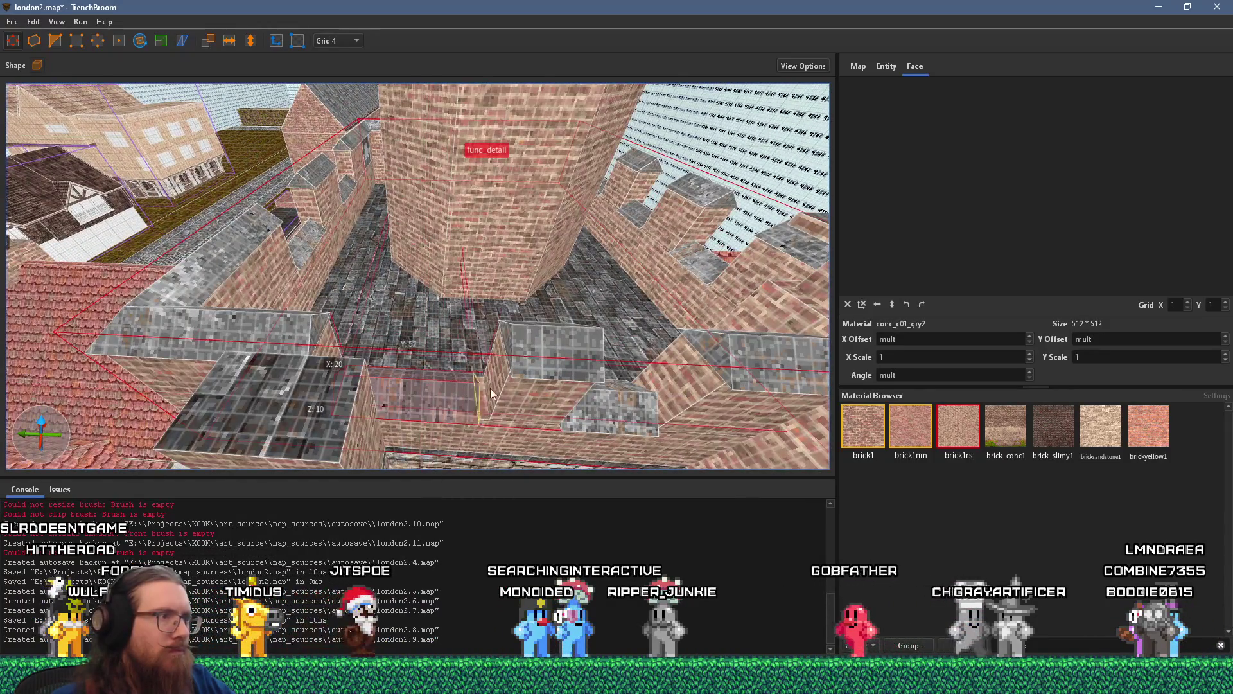
left_click(326, 345, "shift")
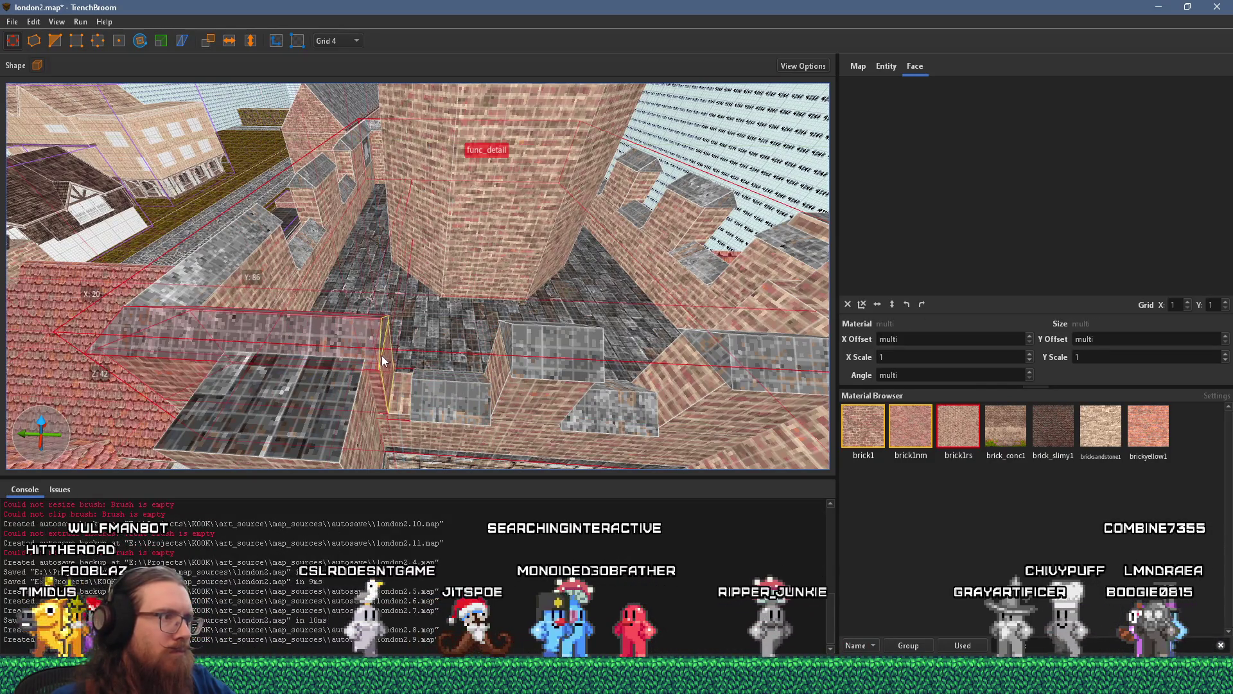
- Compare the tower with the stone reference photo while flying over the brick walls
key("alt+Tab")
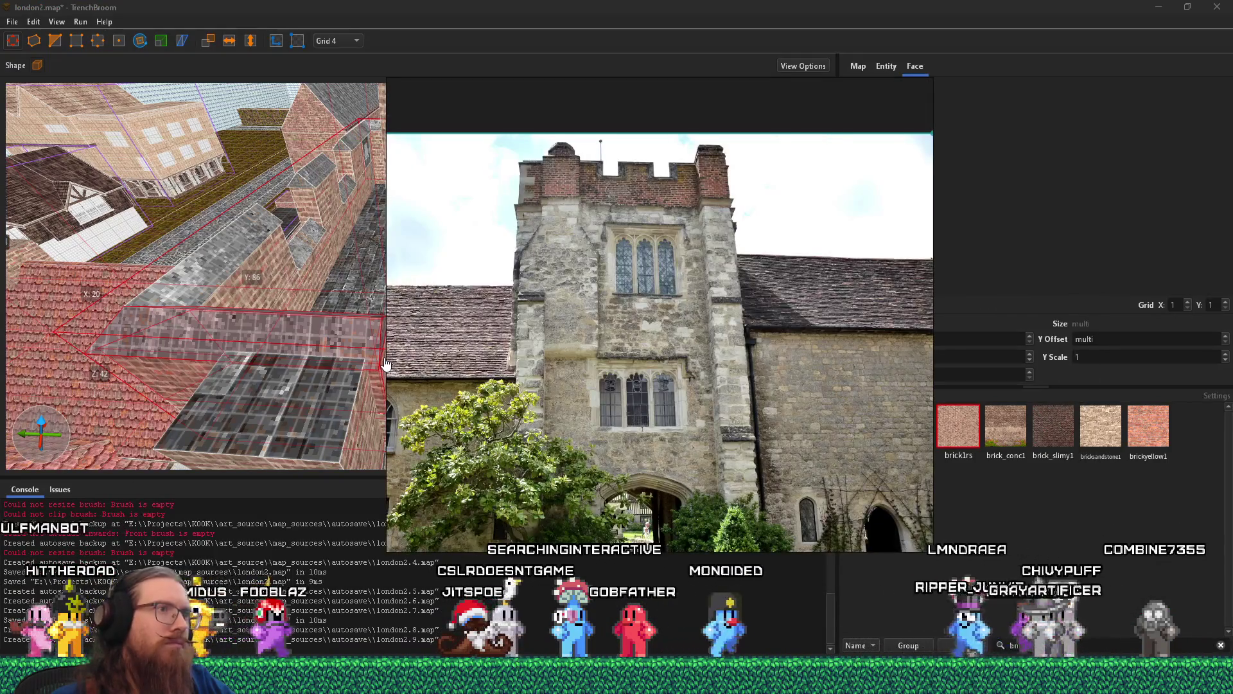
key("alt+Tab")
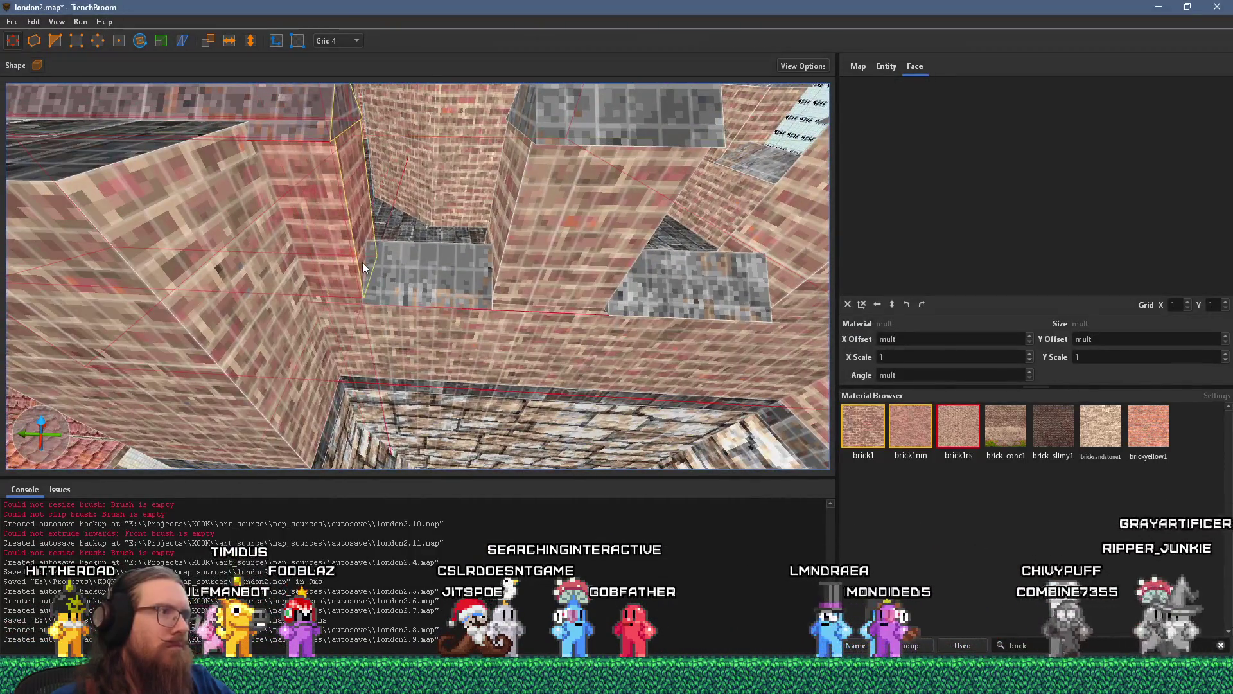
scroll(362, 262, "down", 5)
key("a")
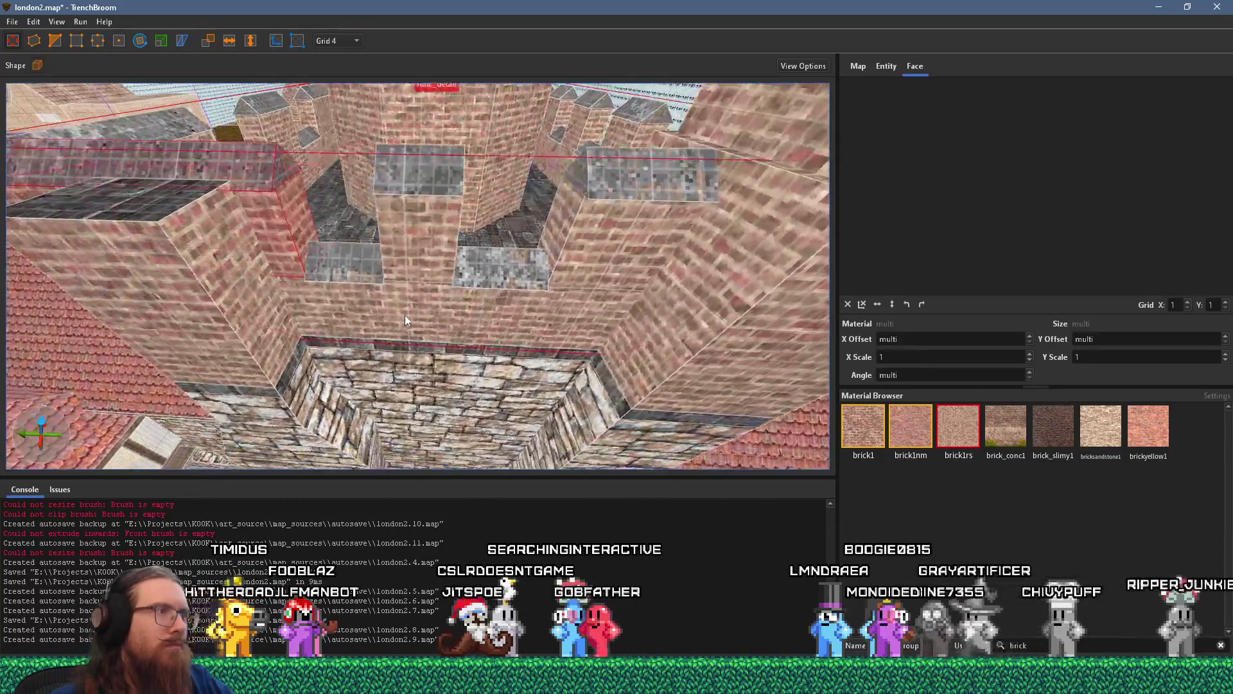
key("w")
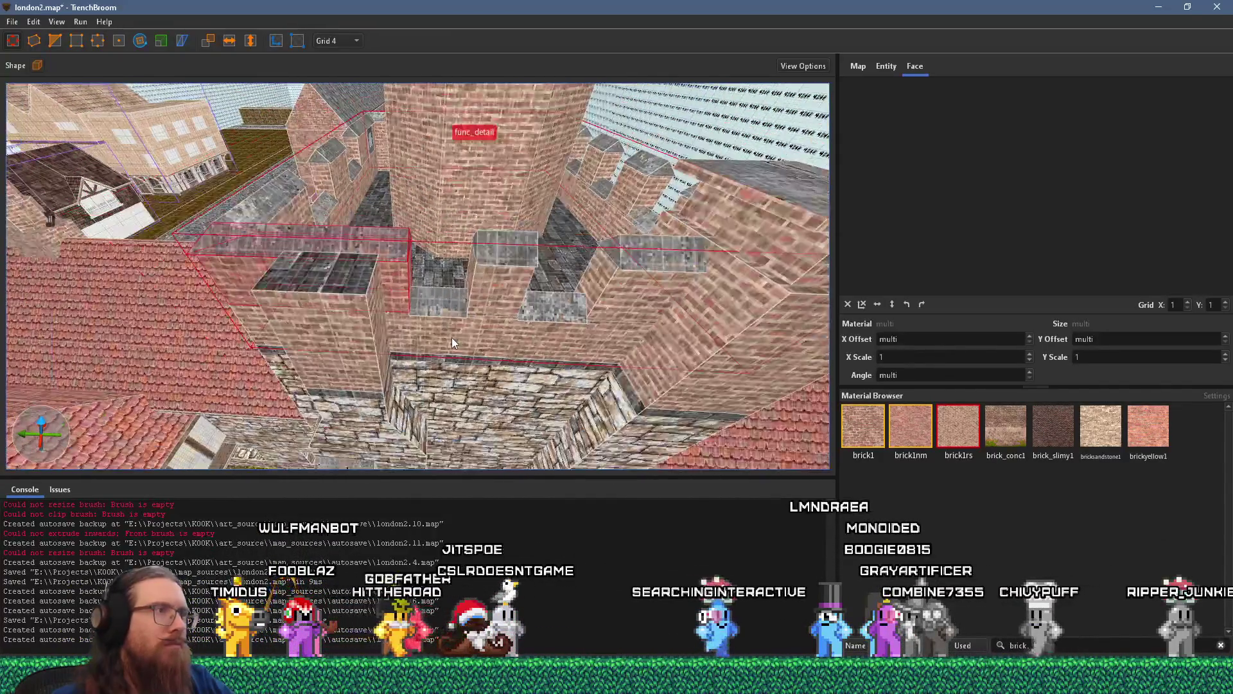
key("d")
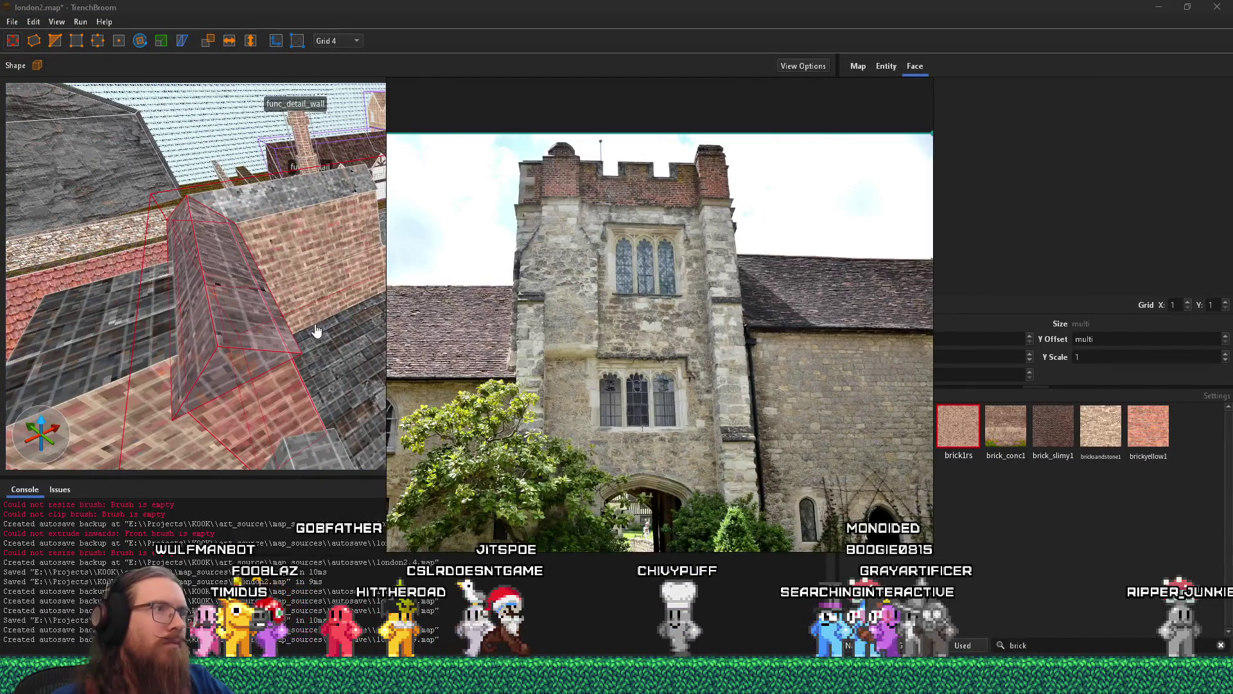
left_click(317, 330)
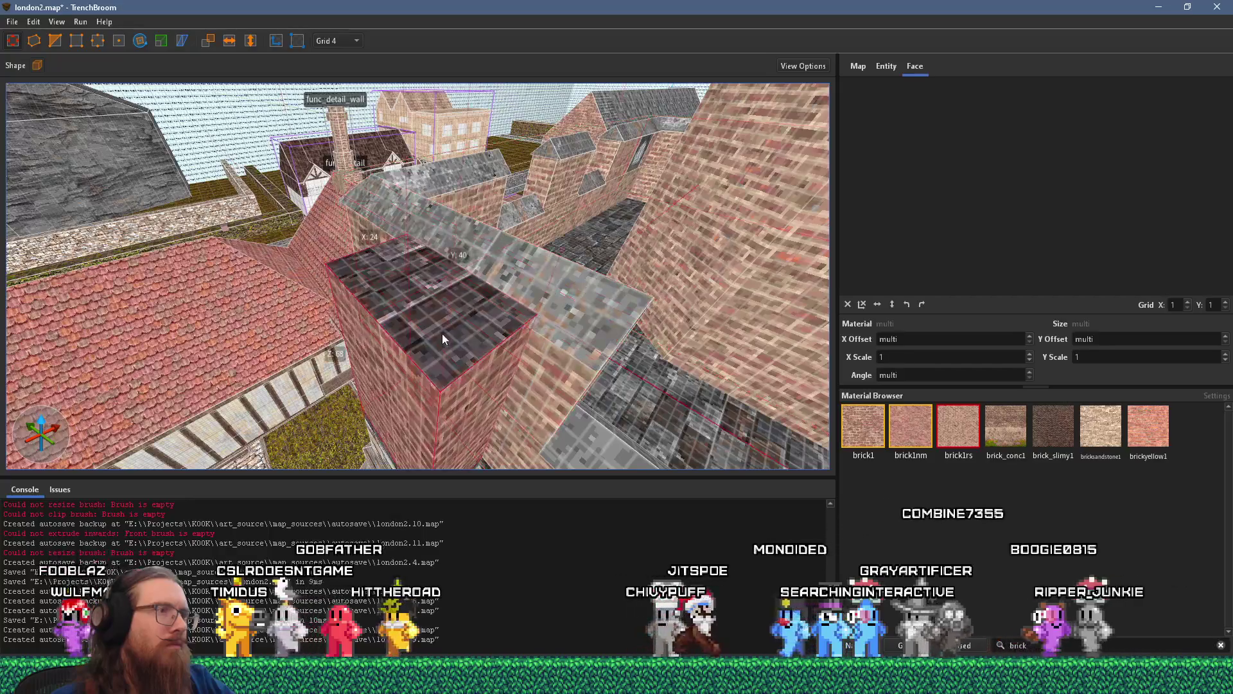
key("alt+Tab")
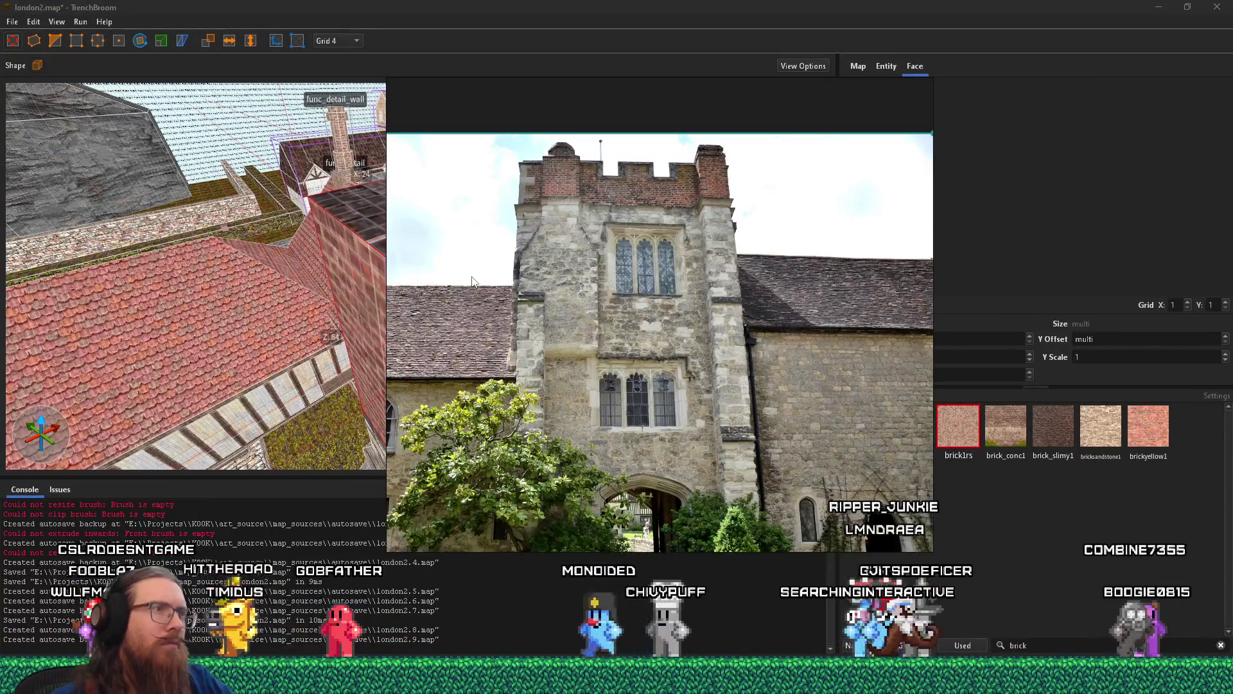
left_click(474, 283)
key("s")
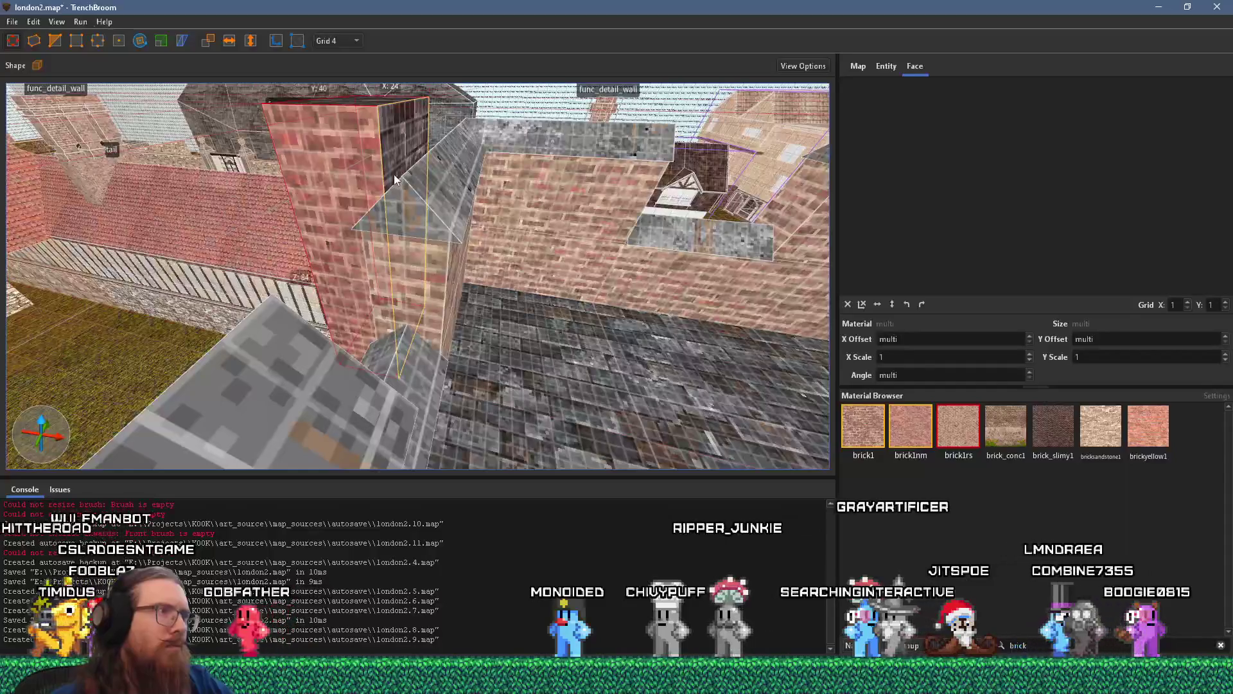
- Frame the square brick box, select the whole brush, and open the brush shape list
mouse_move(495, 210)
left_mouse_down()
mouse_move(487, 329)
mouse_move(438, 368)
mouse_move(503, 349)
mouse_move(457, 370)
mouse_move(368, 368)
mouse_move(378, 317)
left_mouse_up()
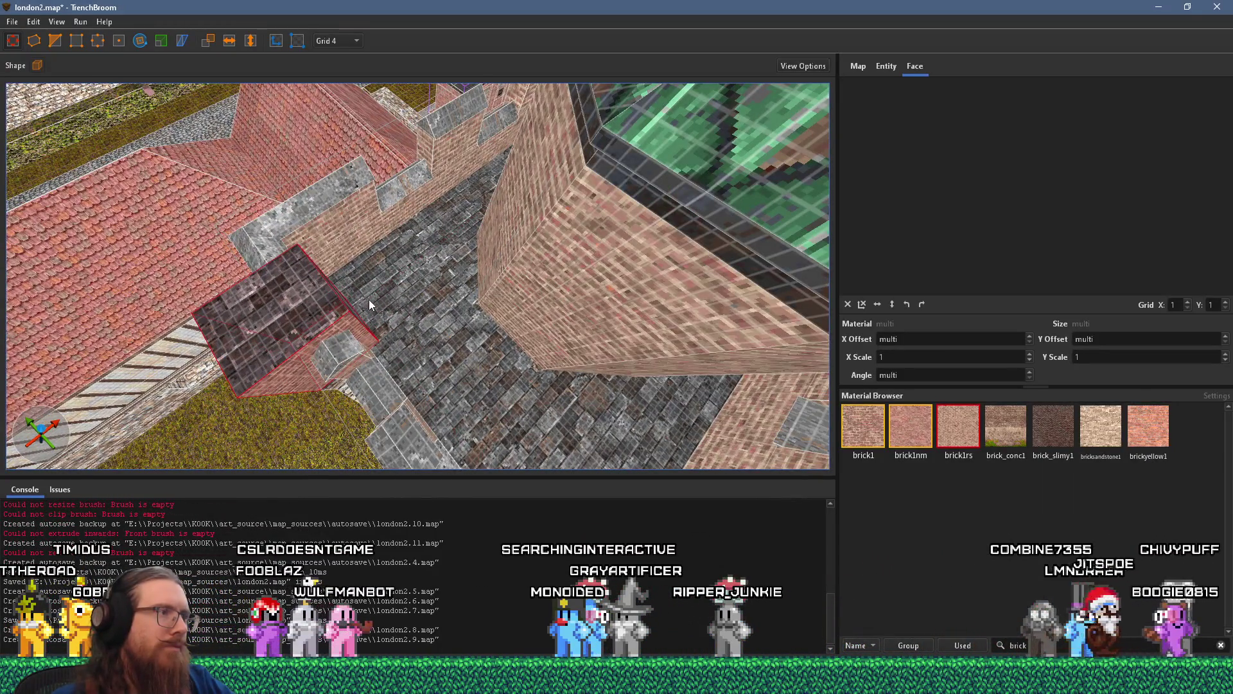
scroll(369, 299, "up", 3)
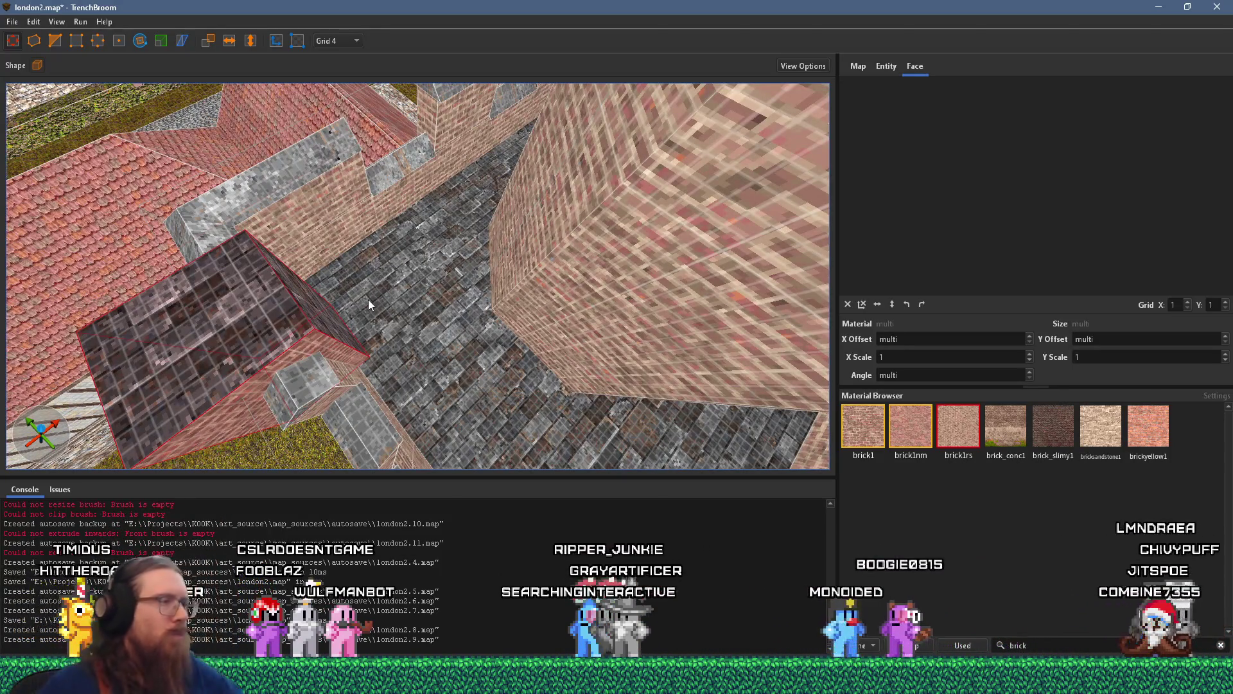
mouse_move(287, 307)
mouse_move(288, 307)
left_mouse_down()
mouse_move(354, 245)
mouse_move(501, 243)
mouse_move(569, 292)
mouse_move(564, 343)
left_mouse_up()
mouse_move(502, 318)
left_mouse_down()
mouse_move(438, 355)
mouse_move(449, 328)
left_mouse_up()
left_click(452, 388, "shift")
left_click(447, 364)
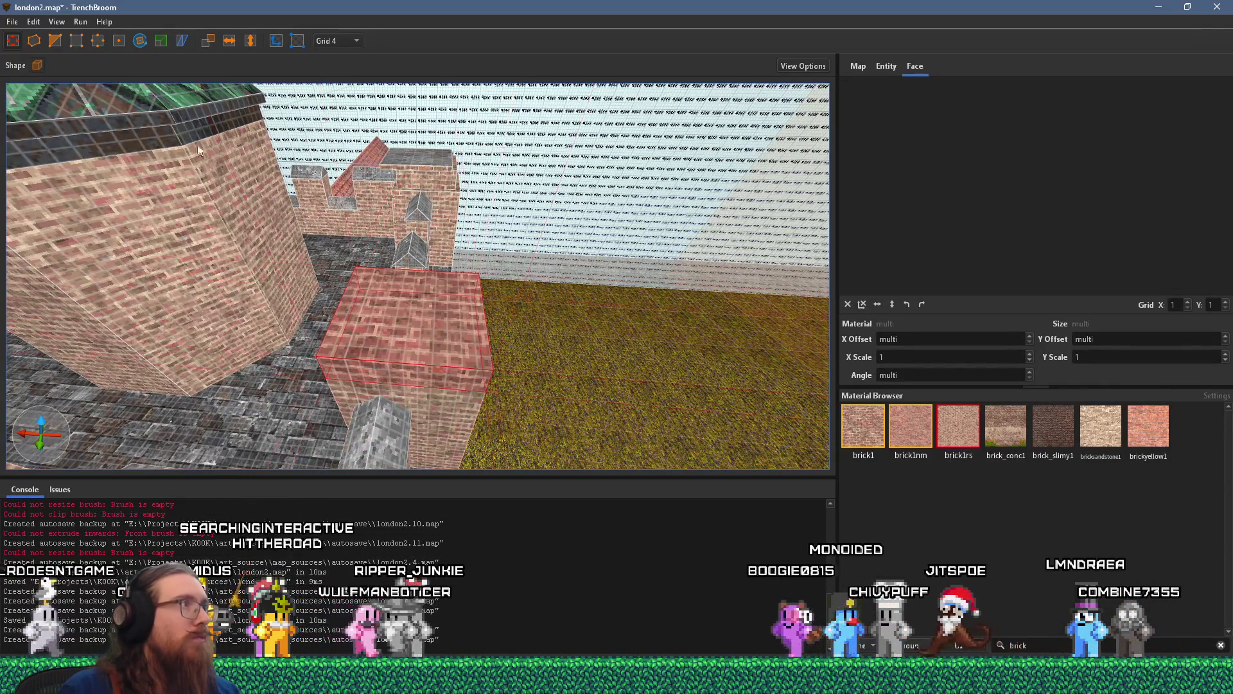
left_click(36, 64)
- Create an 8-sided cylinder brush, 32 units across, in place of the square brick block
left_click(61, 89)
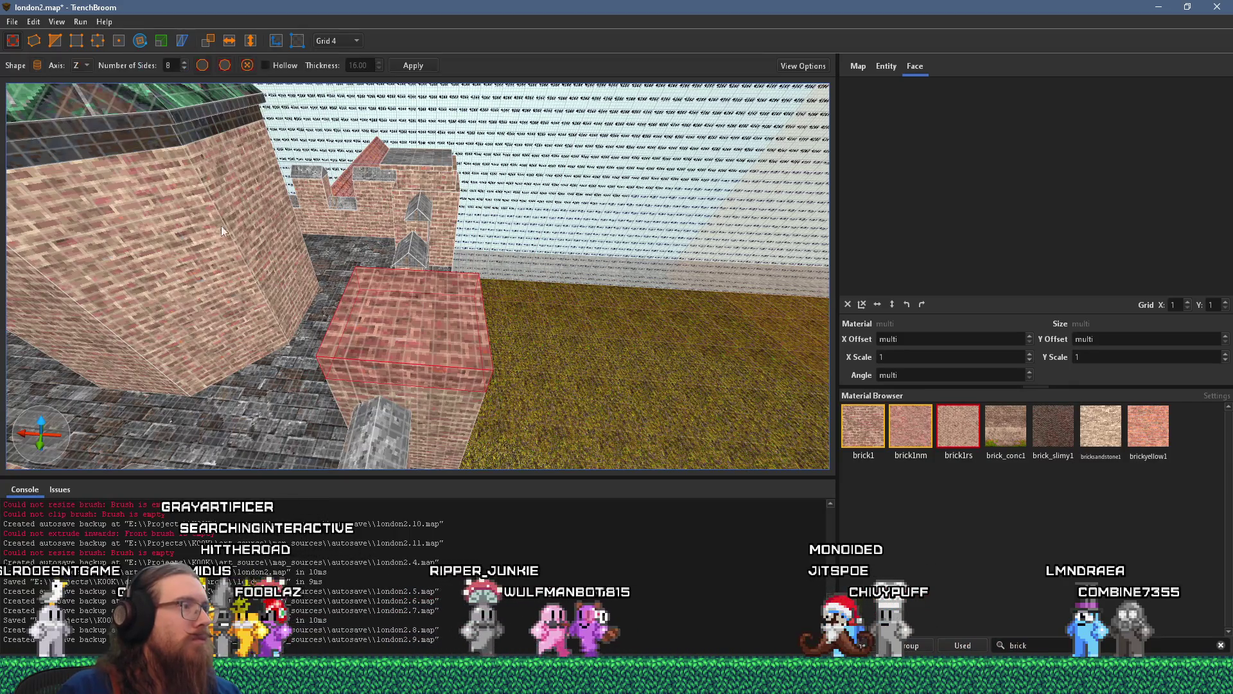
key("ctrl+z")
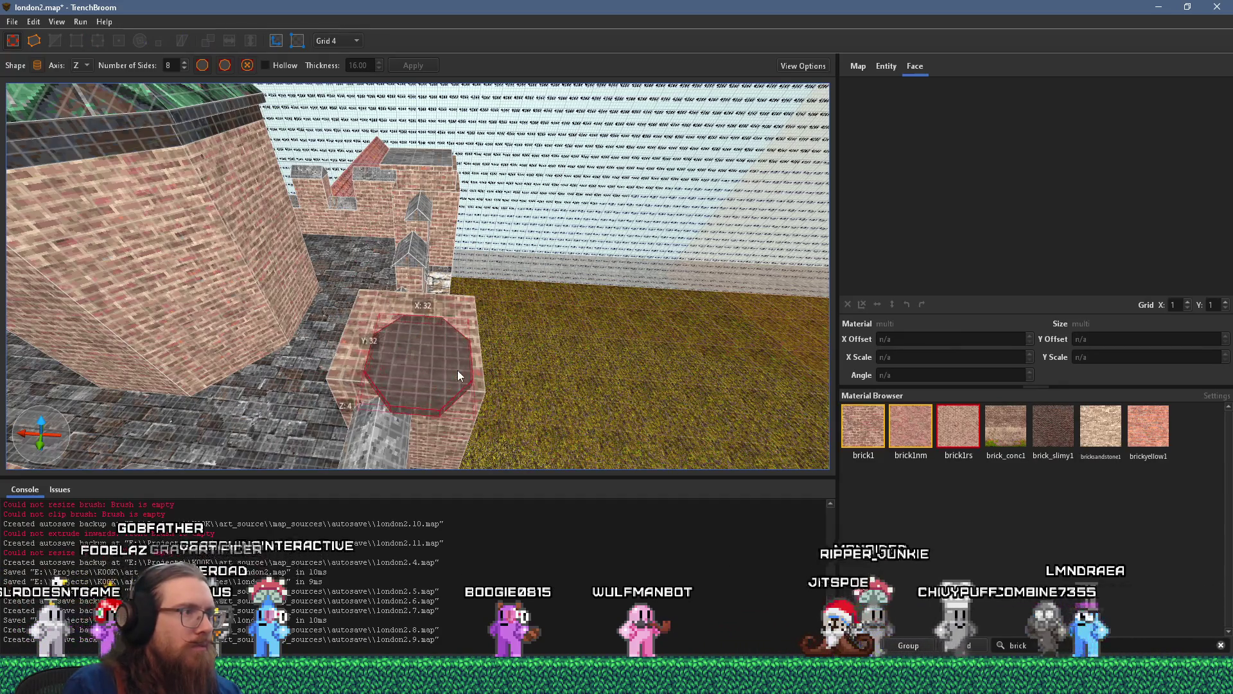
key("ctrl+z")
scroll(433, 322, "up", 3)
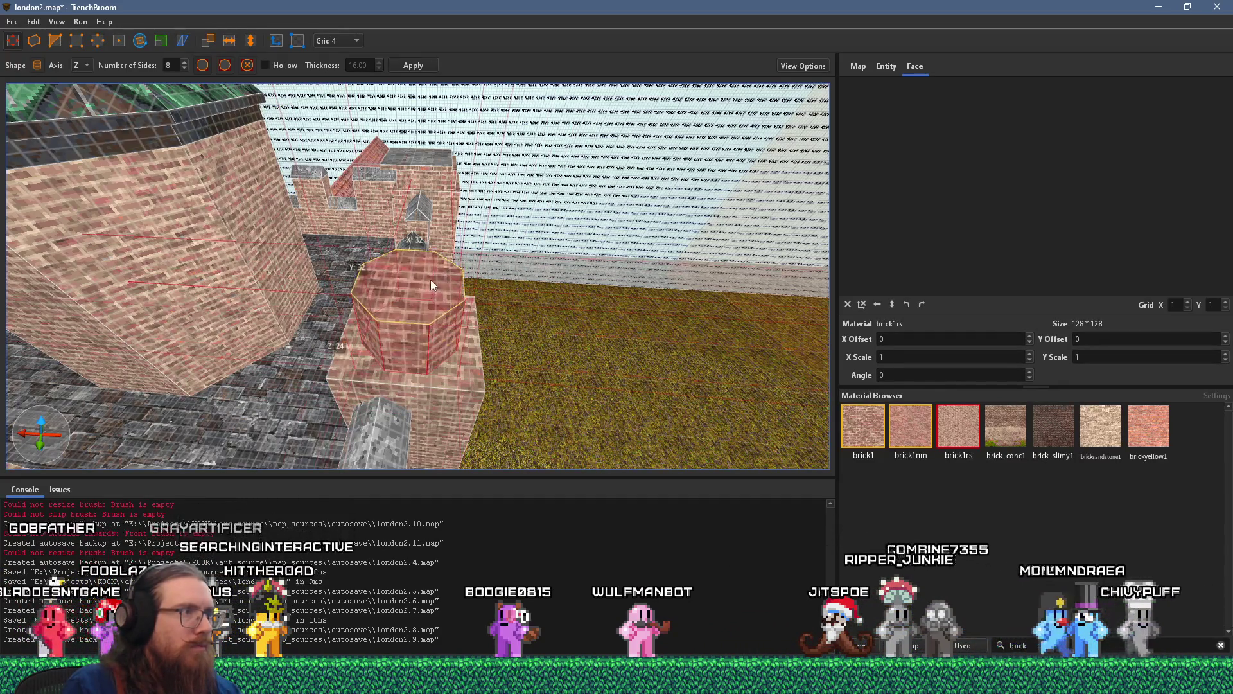
key("Escape")
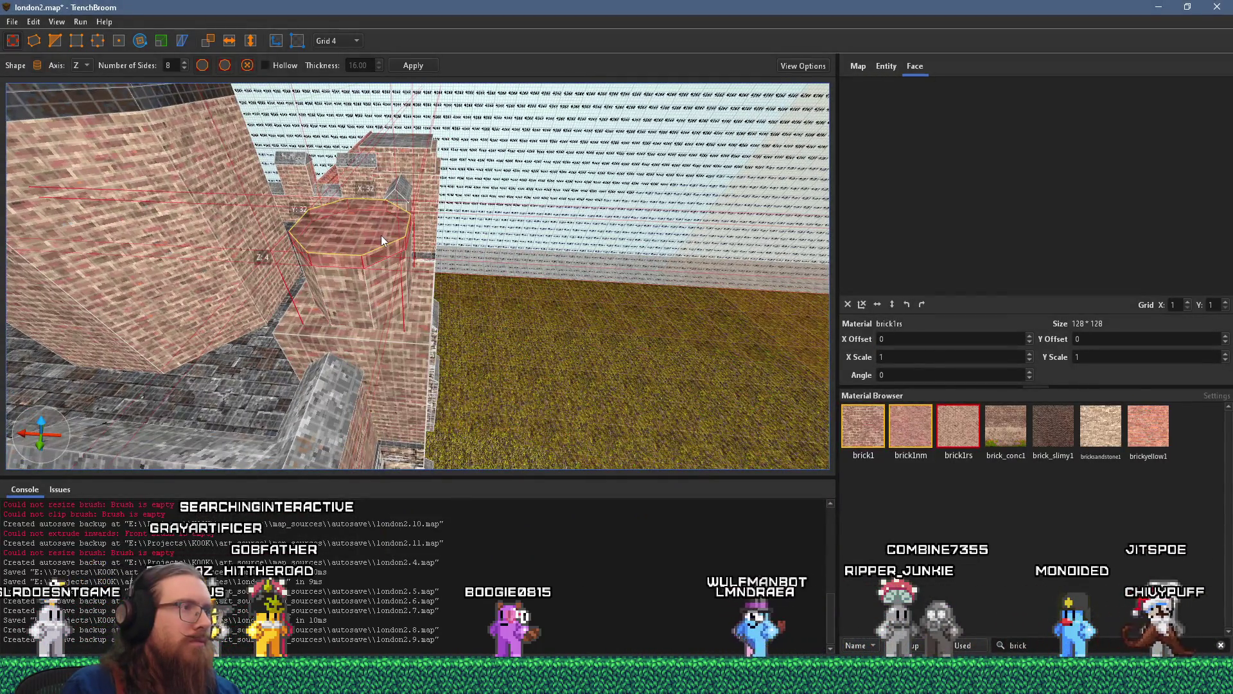
- Widen the octagon outward with the Scale tool, then return to the Shape tool
left_click_drag(376, 239, 408, 254)
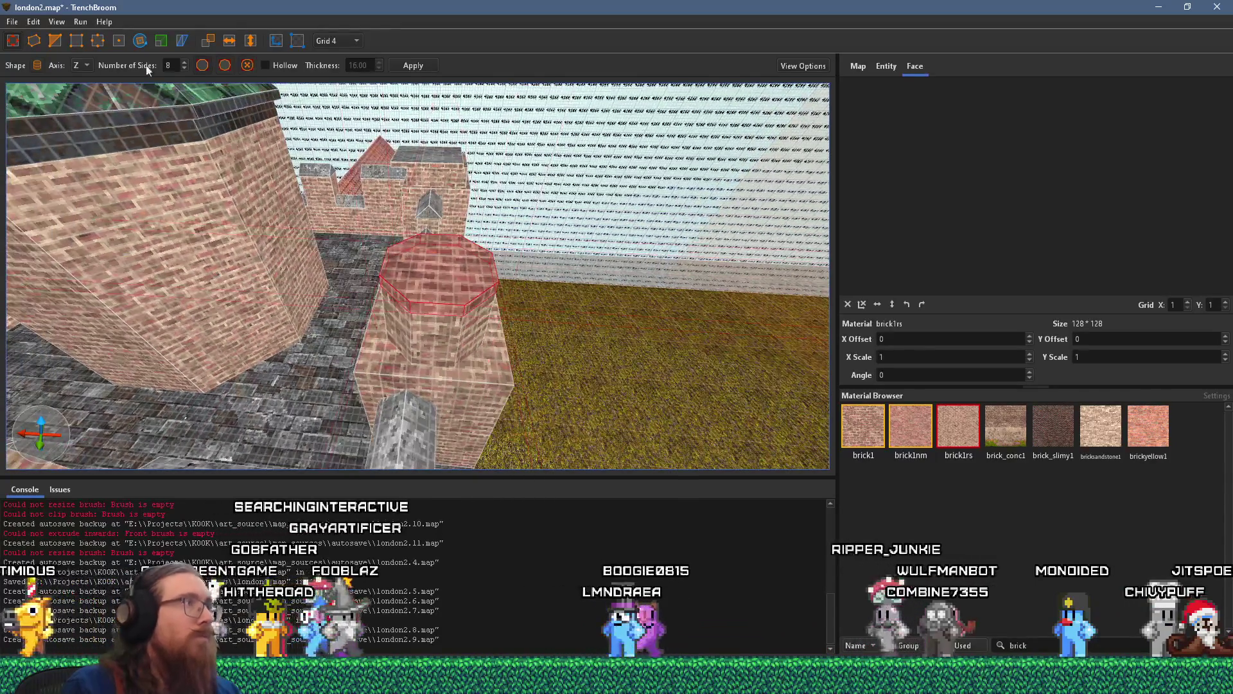
left_click(161, 41)
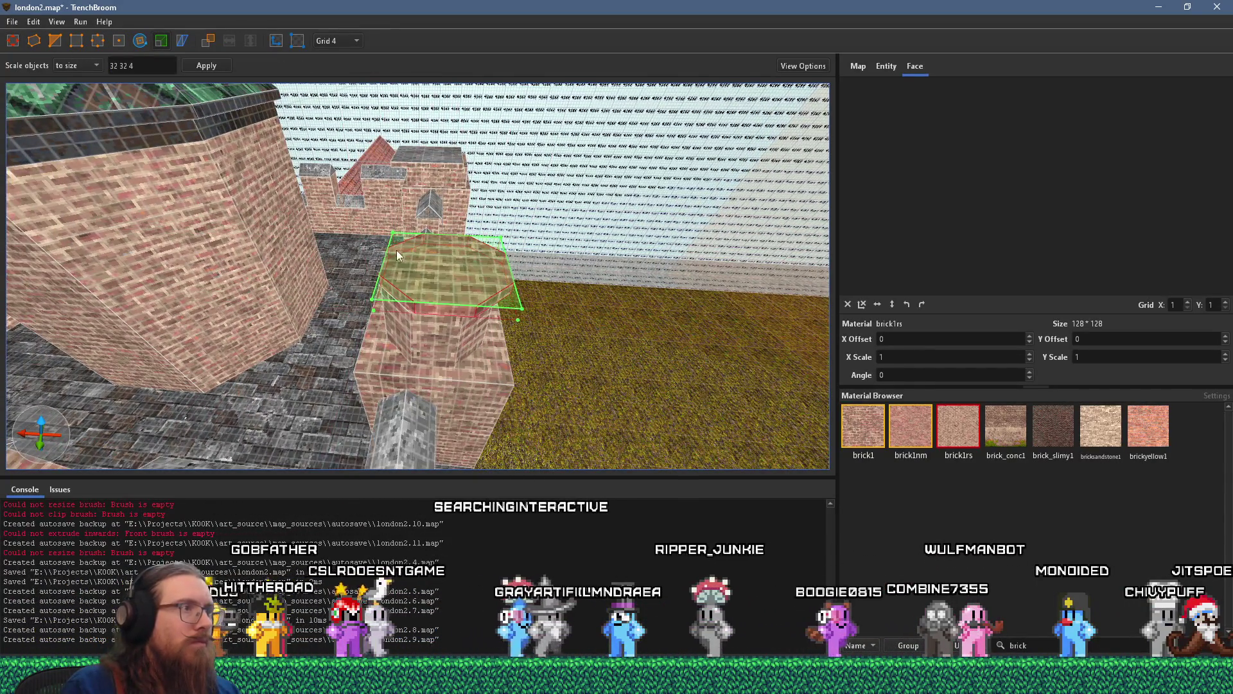
left_click_drag(369, 249, 415, 318)
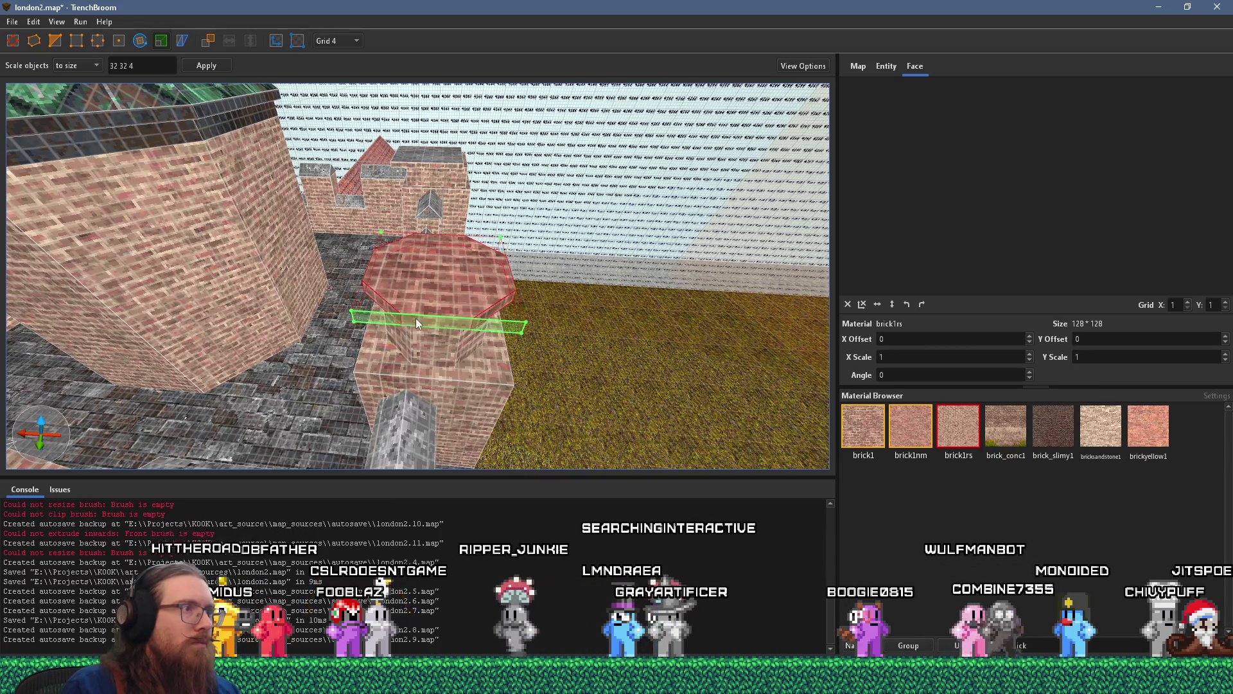
left_click_drag(502, 257, 372, 228)
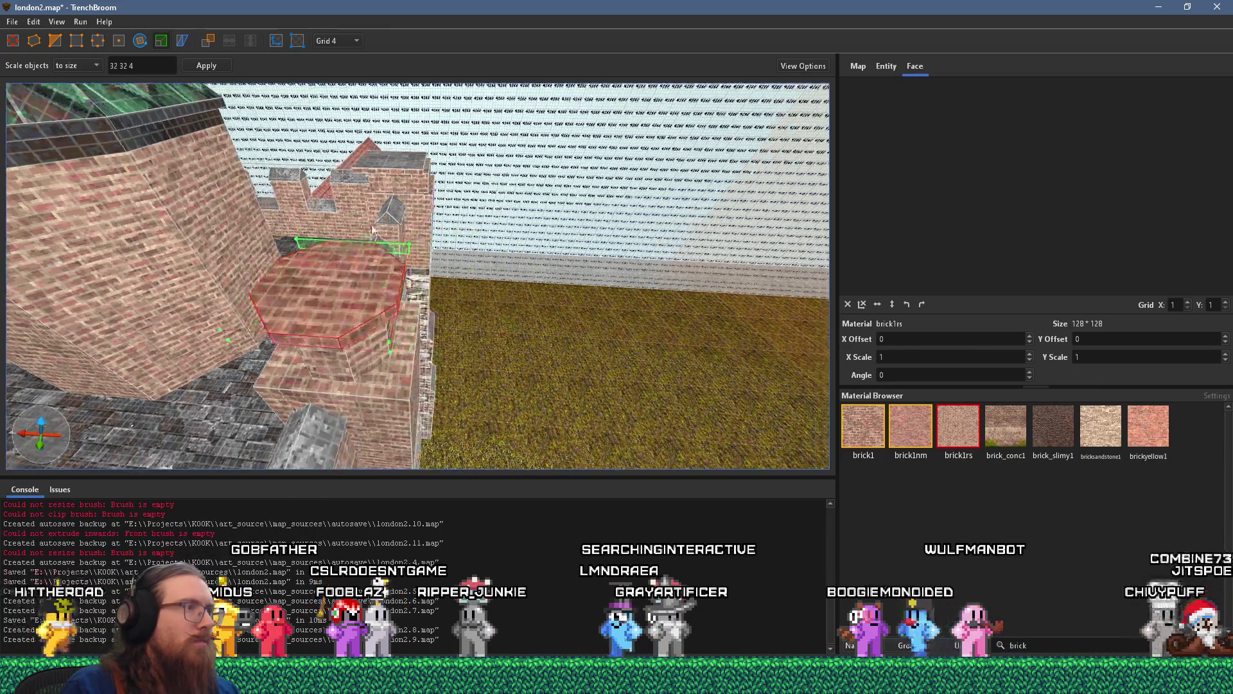
left_click(34, 41)
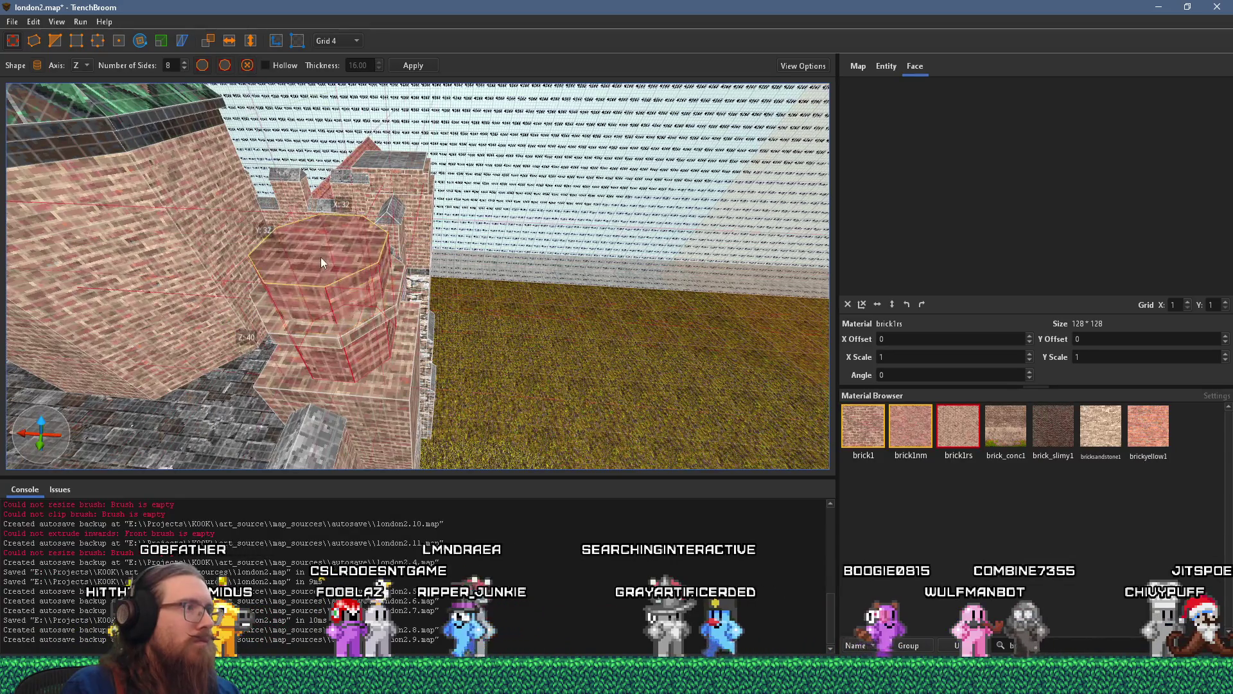
mouse_move(331, 272)
left_mouse_down()
mouse_move(264, 198)
mouse_move(234, 195)
left_mouse_up()
key("alt+Tab")
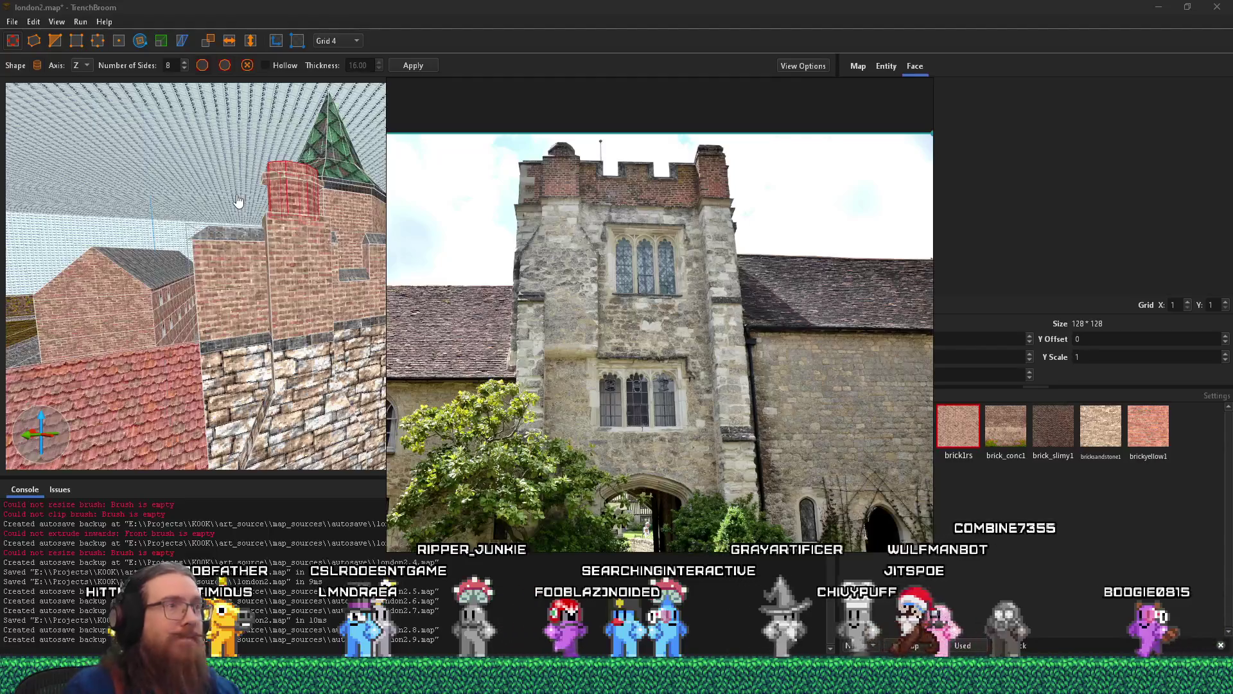
key("alt+Tab")
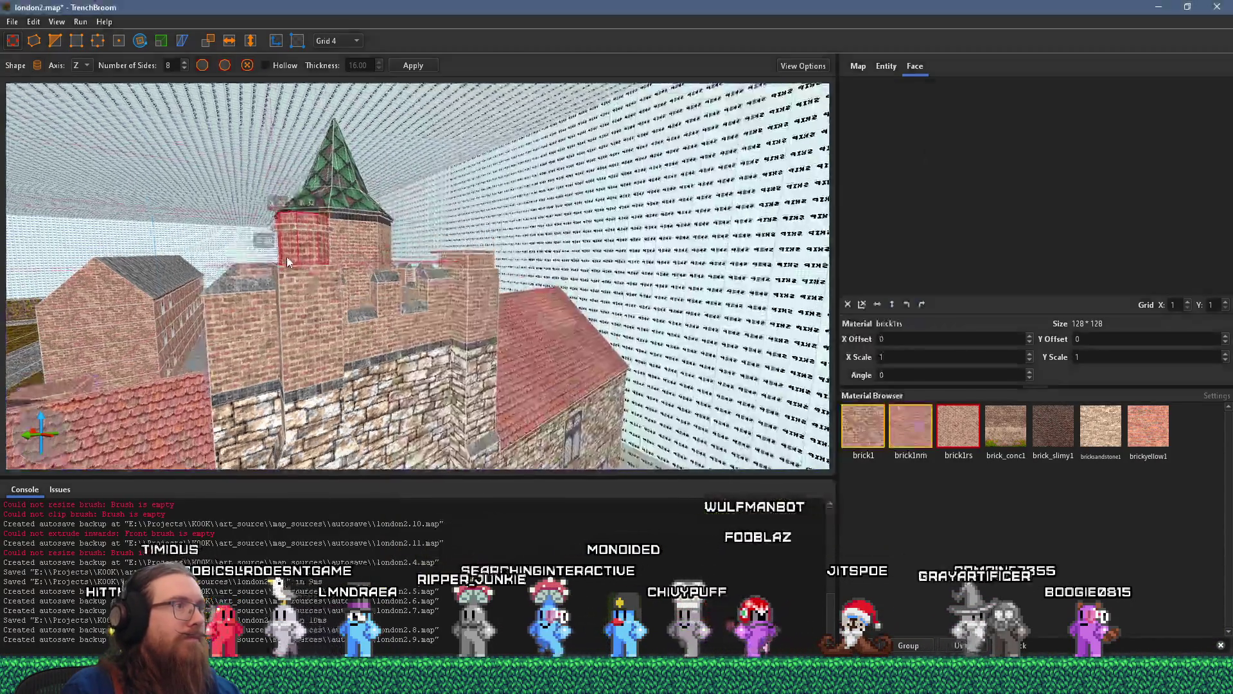
scroll(288, 256, "up", 5)
left_click(303, 197)
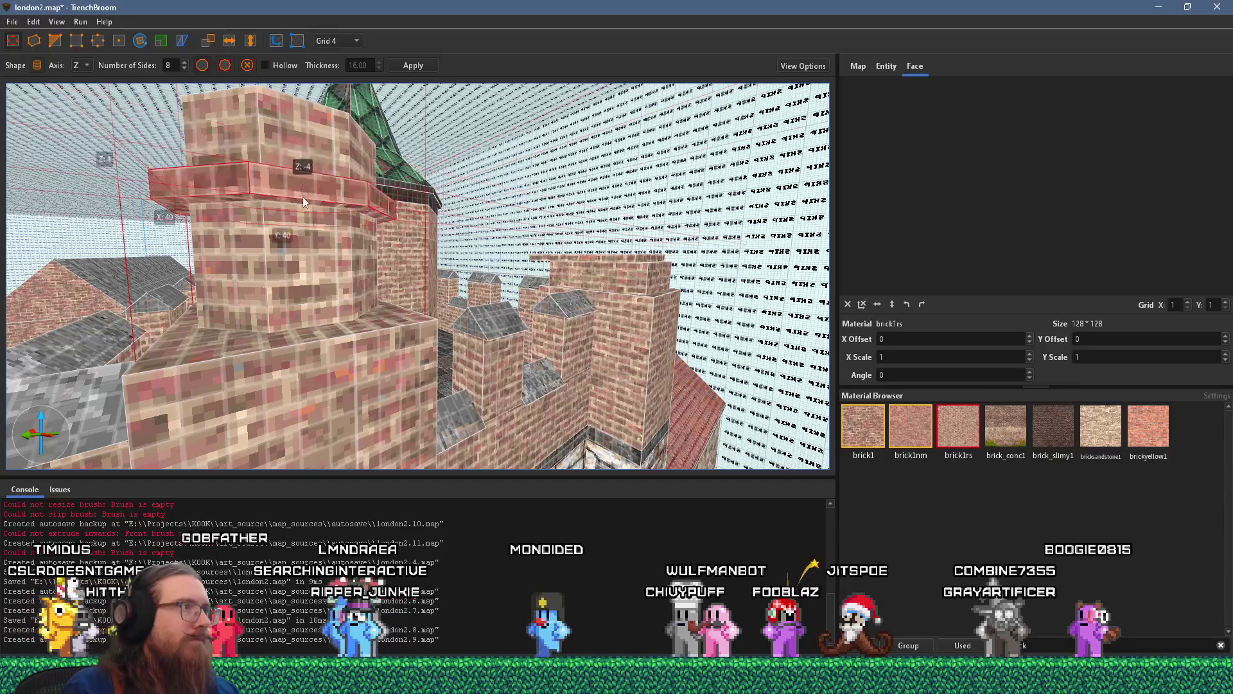
left_click(292, 94)
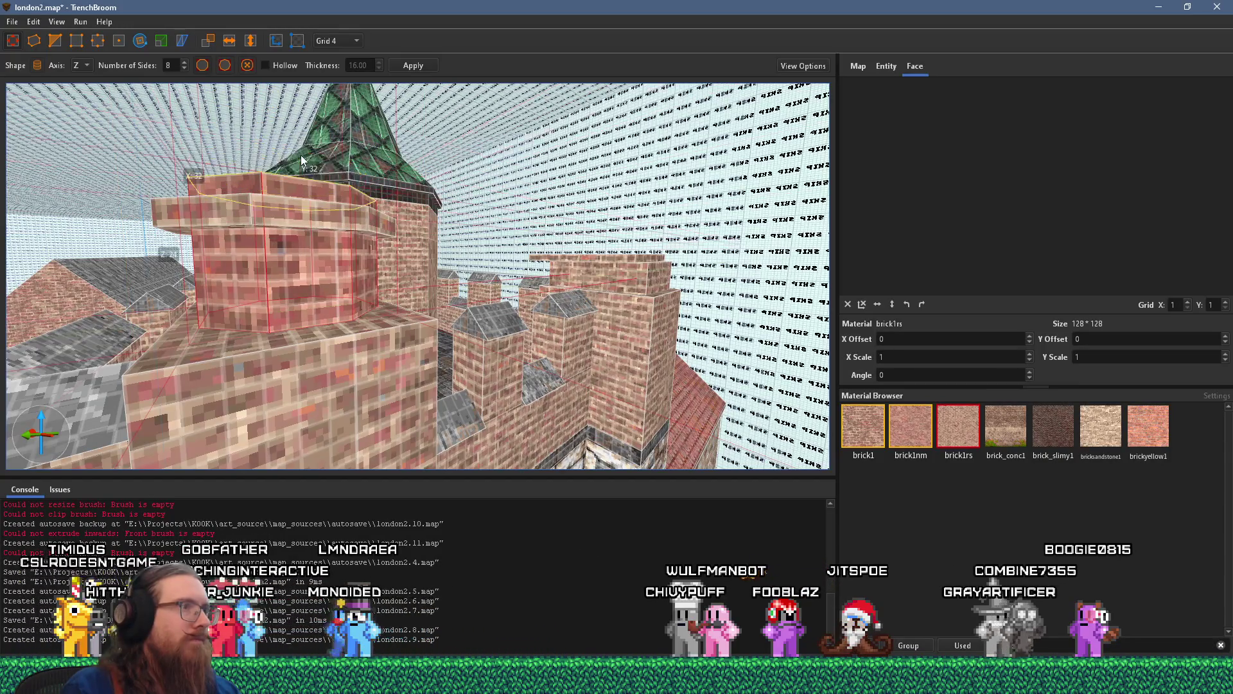
mouse_move(300, 155)
left_mouse_down()
mouse_move(336, 224)
mouse_move(303, 272)
mouse_move(149, 292)
mouse_move(239, 226)
mouse_move(424, 229)
left_mouse_up()
left_click(429, 233)
mouse_move(452, 270)
left_mouse_down()
mouse_move(556, 252)
mouse_move(599, 263)
mouse_move(578, 232)
left_mouse_up()
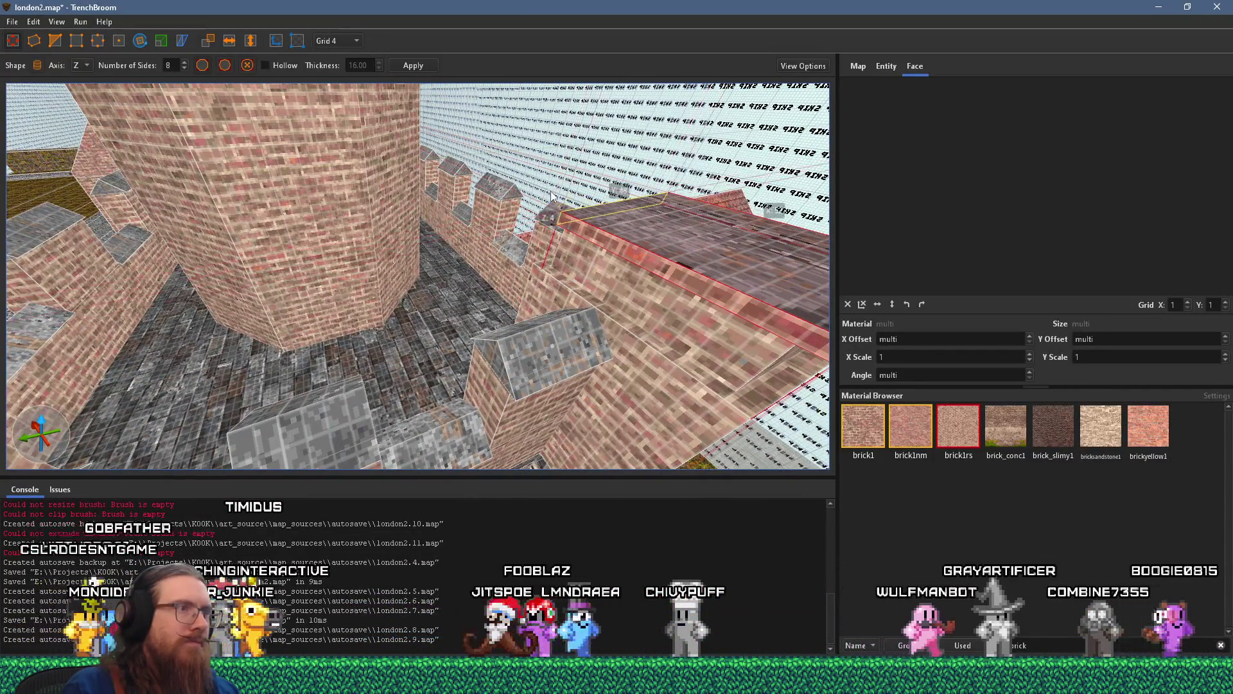
key("BackSpace")
key("Escape")
scroll(495, 190, "down", 10)
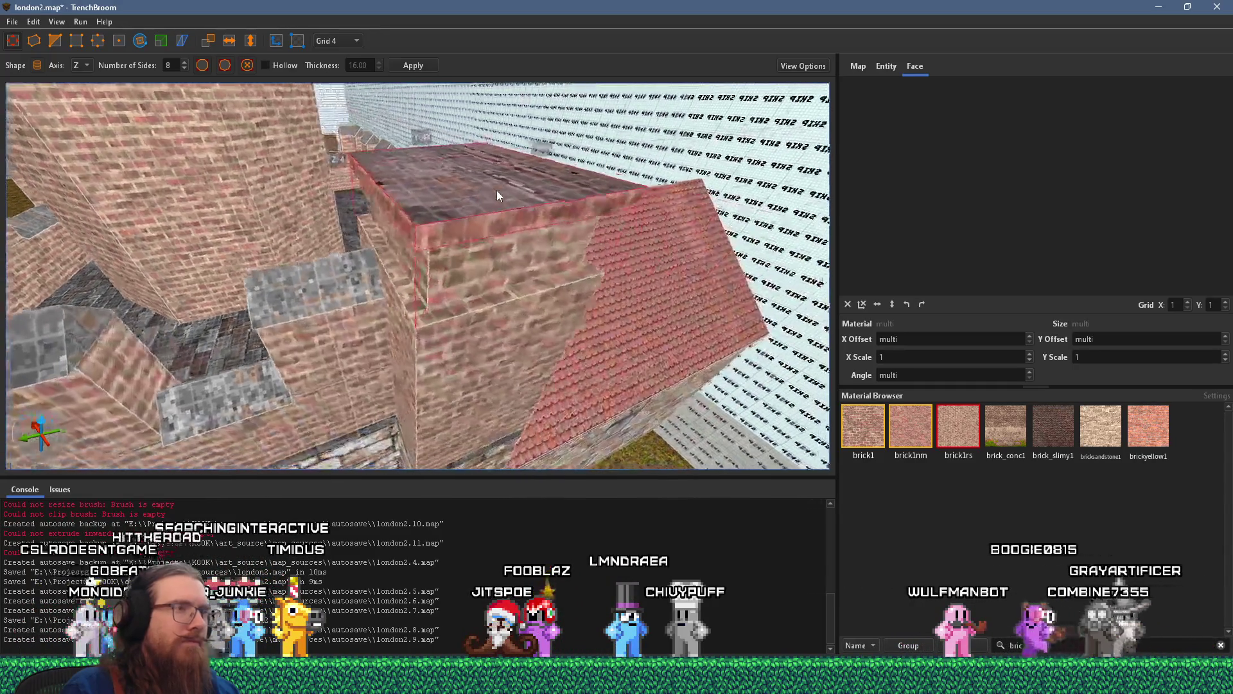
- Compare the tower with the stone reference photo and select its stone wall brush
scroll(429, 315, "up", 5)
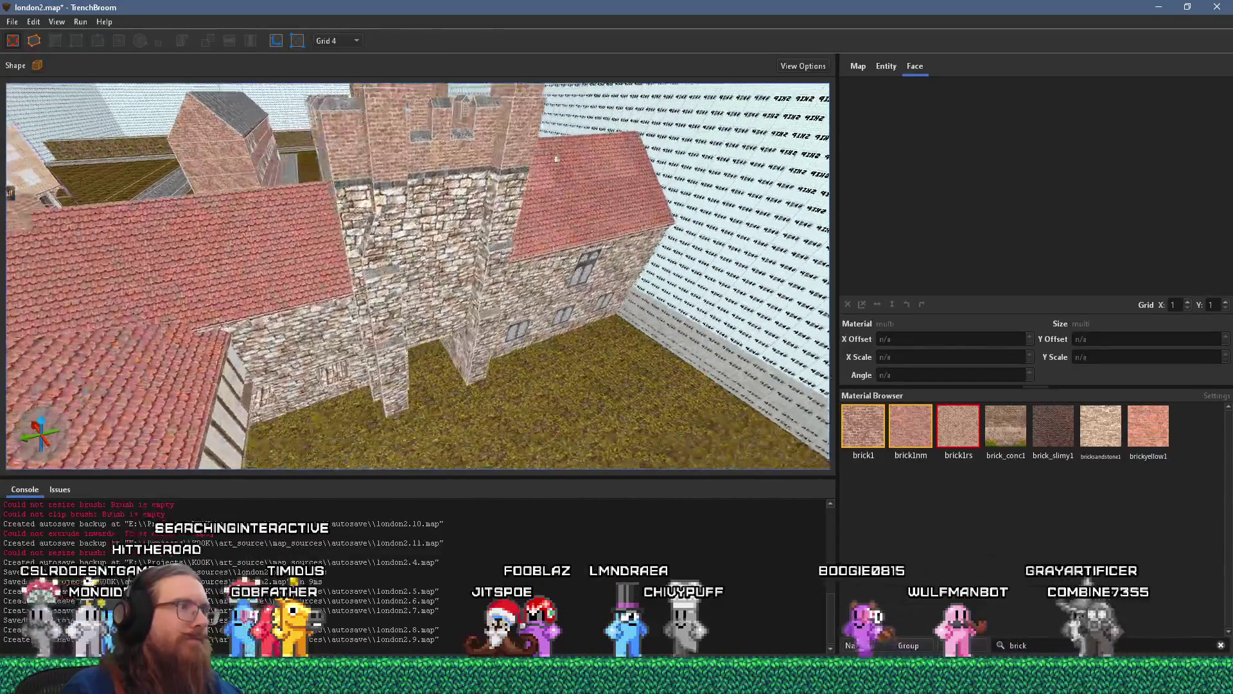
scroll(362, 285, "up", 10)
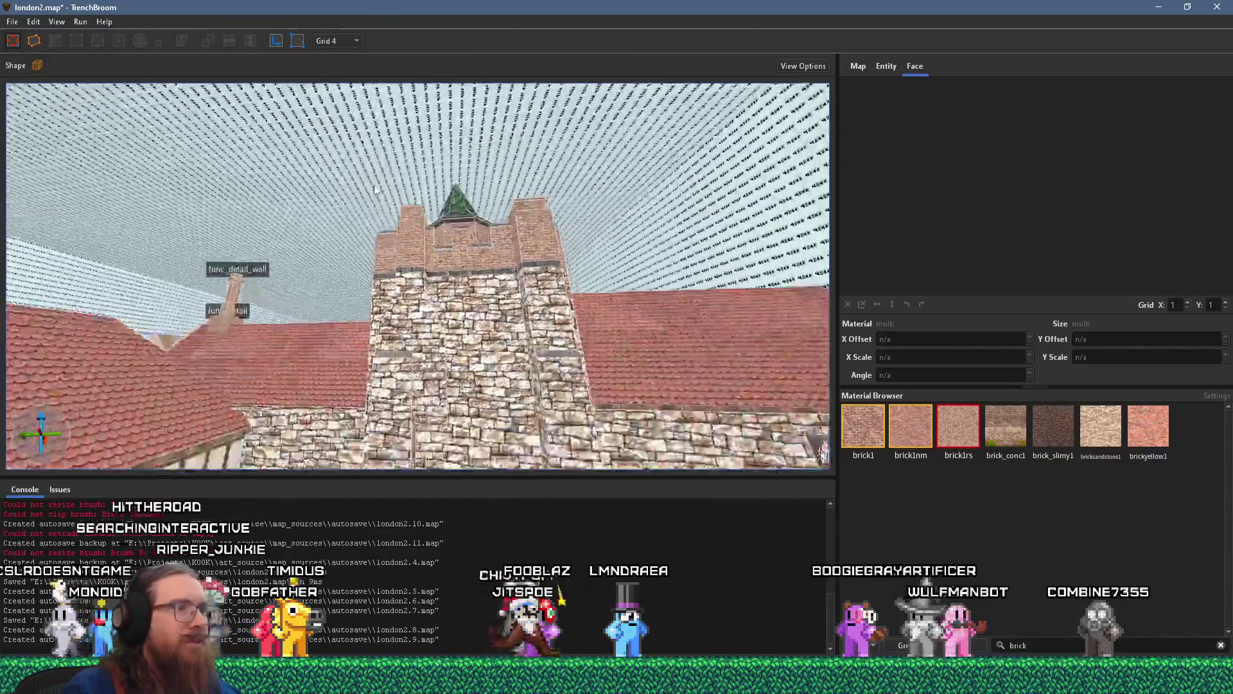
key("alt+Tab")
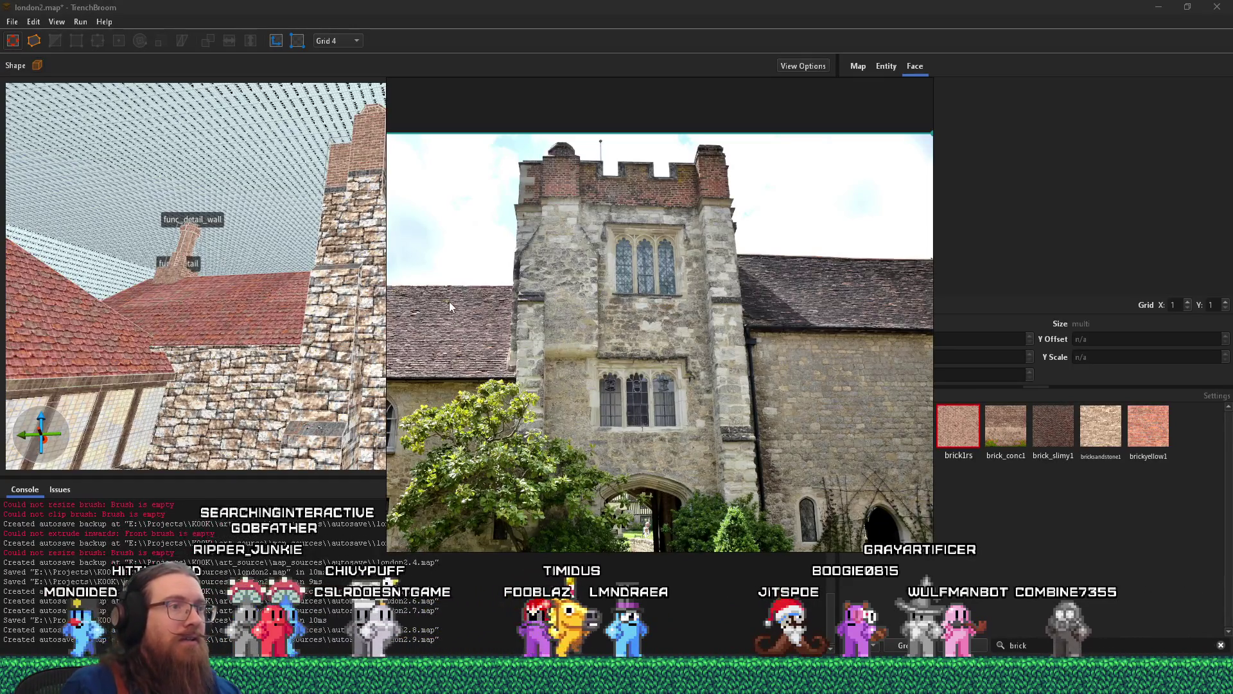
key("alt+Tab")
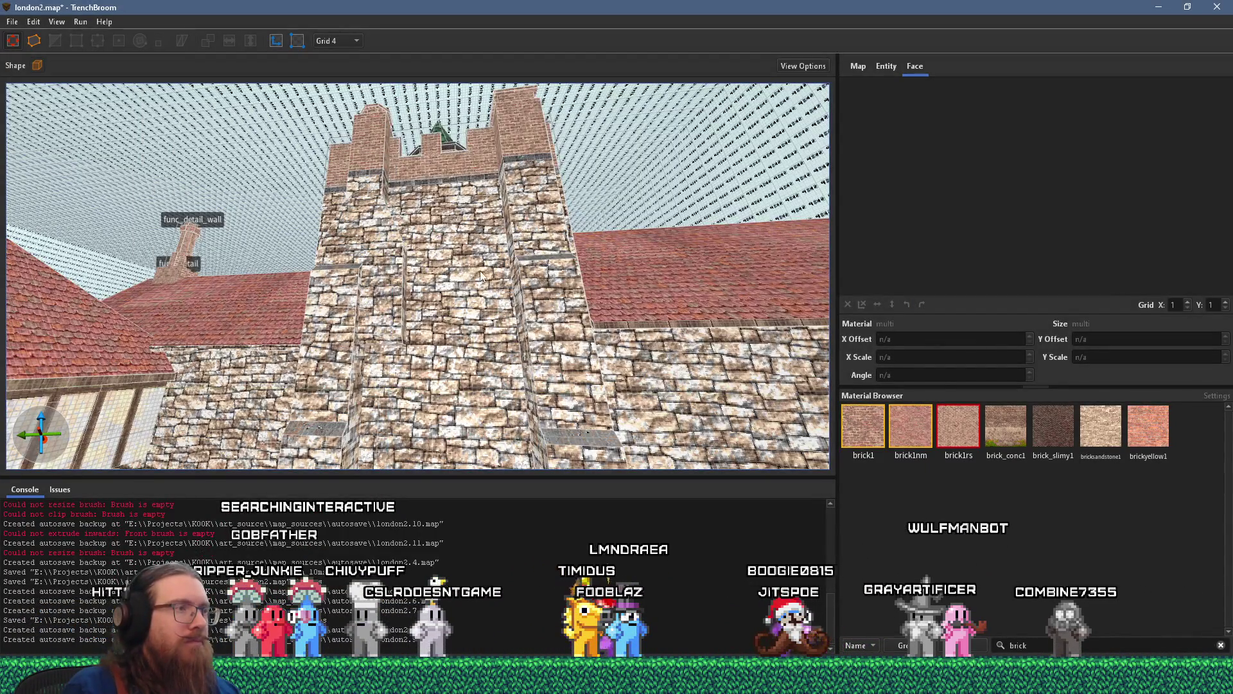
left_click(480, 271)
key("w")
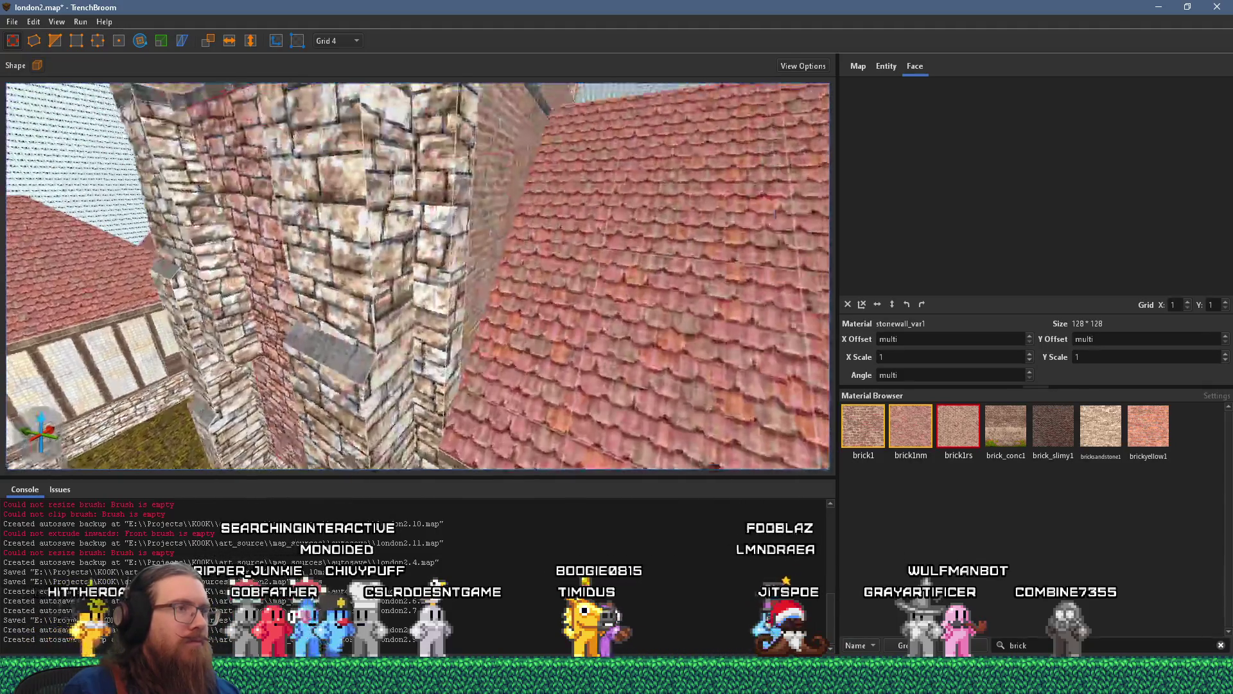
scroll(273, 226, "down", 5)
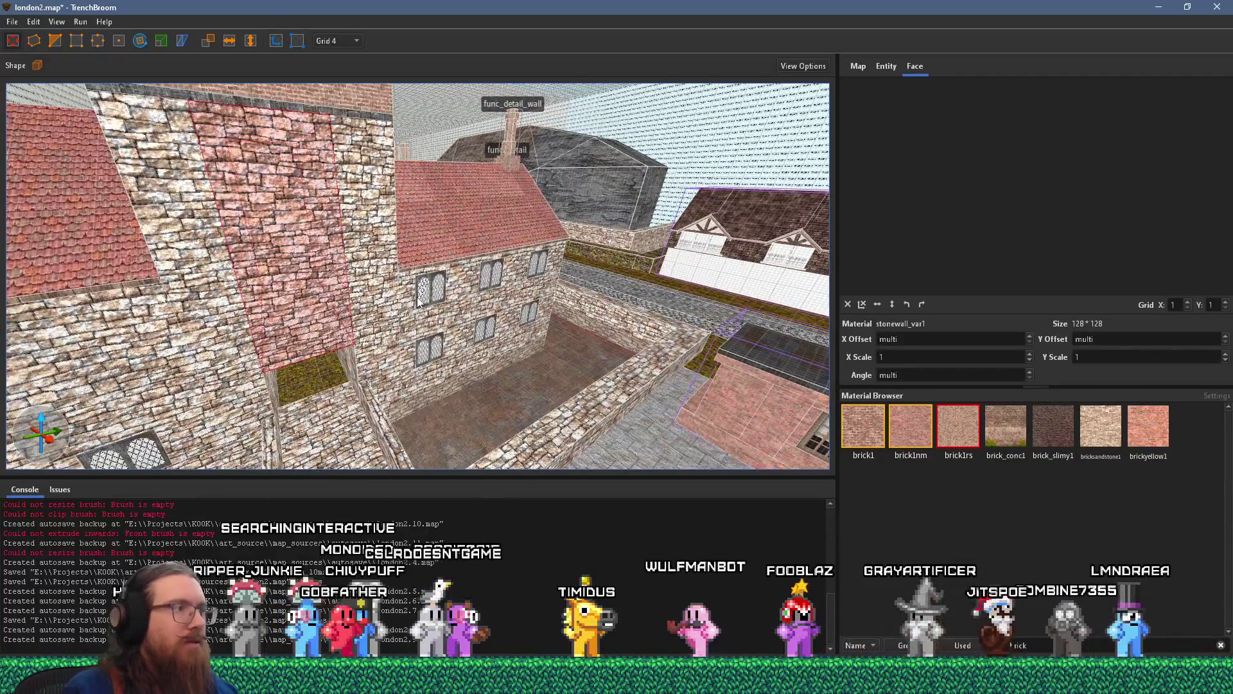
- Check the photo again and select the leaded-window block in the courtyard
key("alt+Tab")
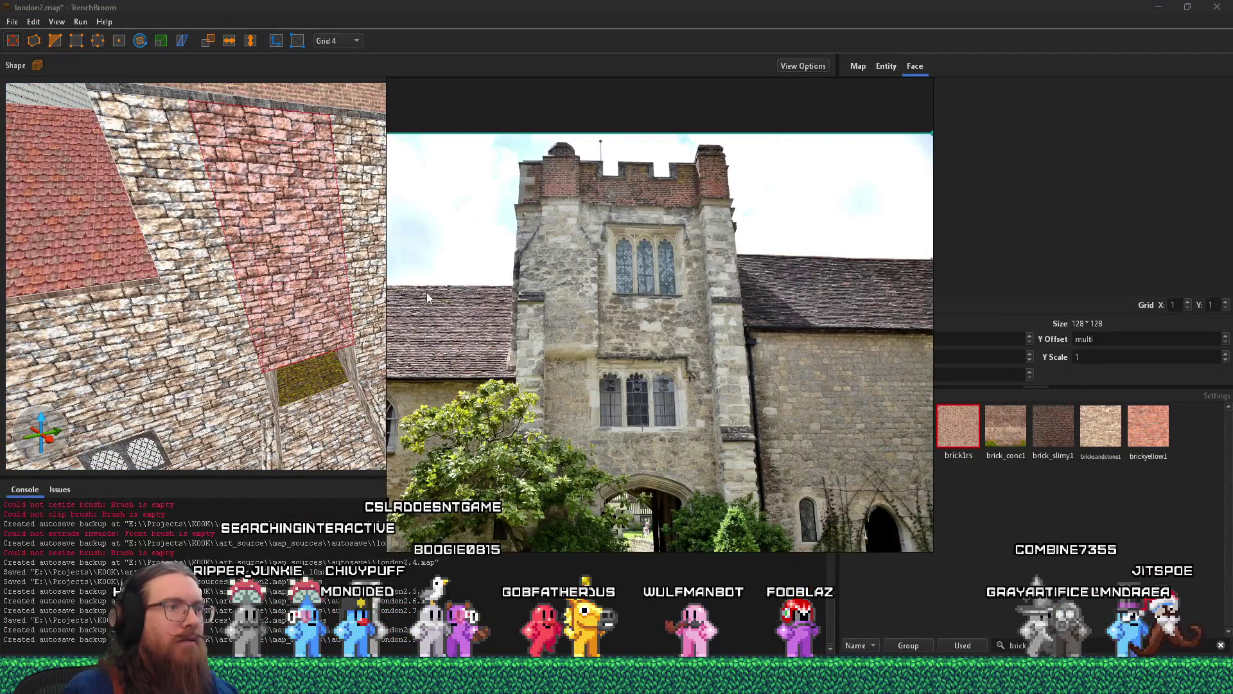
key("alt+Tab")
left_click(429, 296, "shift")
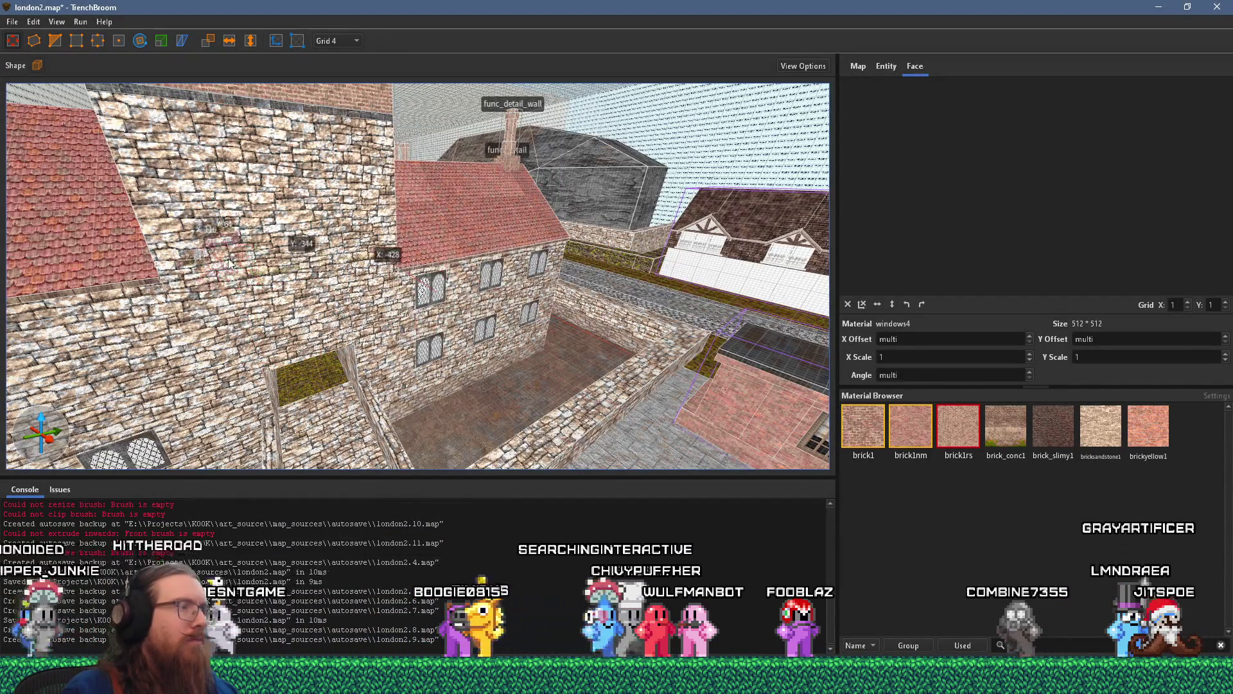
key("alt+Tab")
key("alt+Tab")
scroll(280, 318, "down", 5)
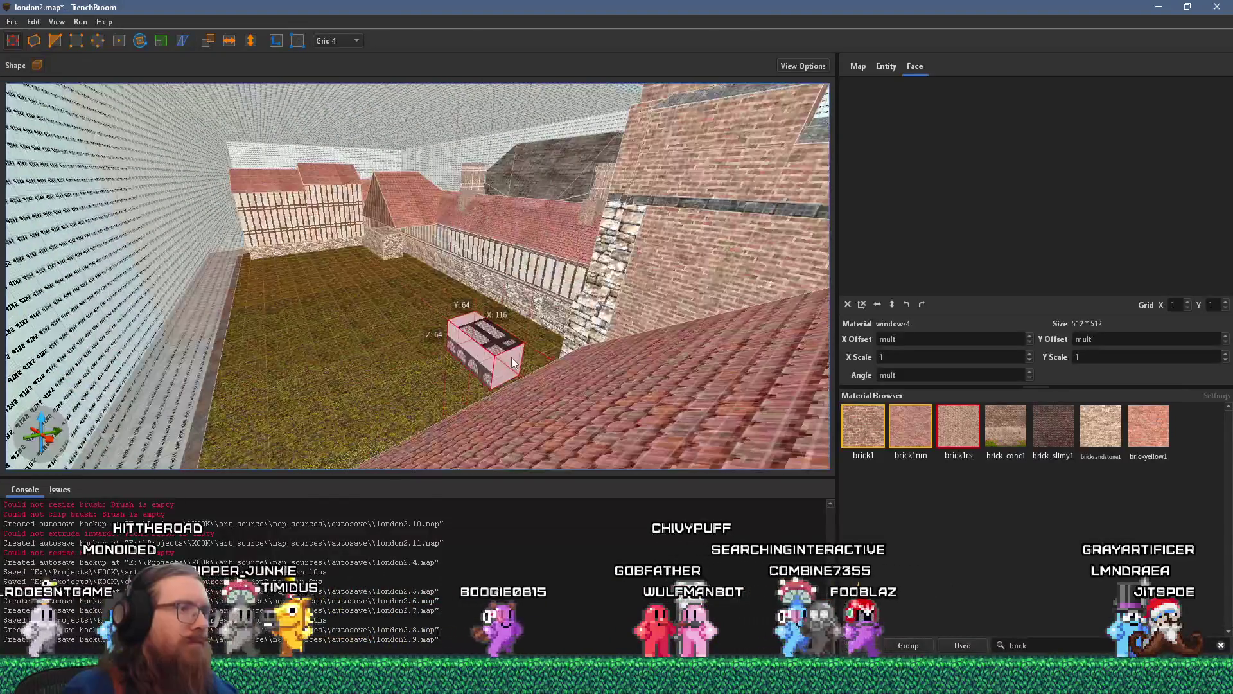
- Delete the selected object and switch to a 16-unit grid
key("Delete")
left_click(329, 39)
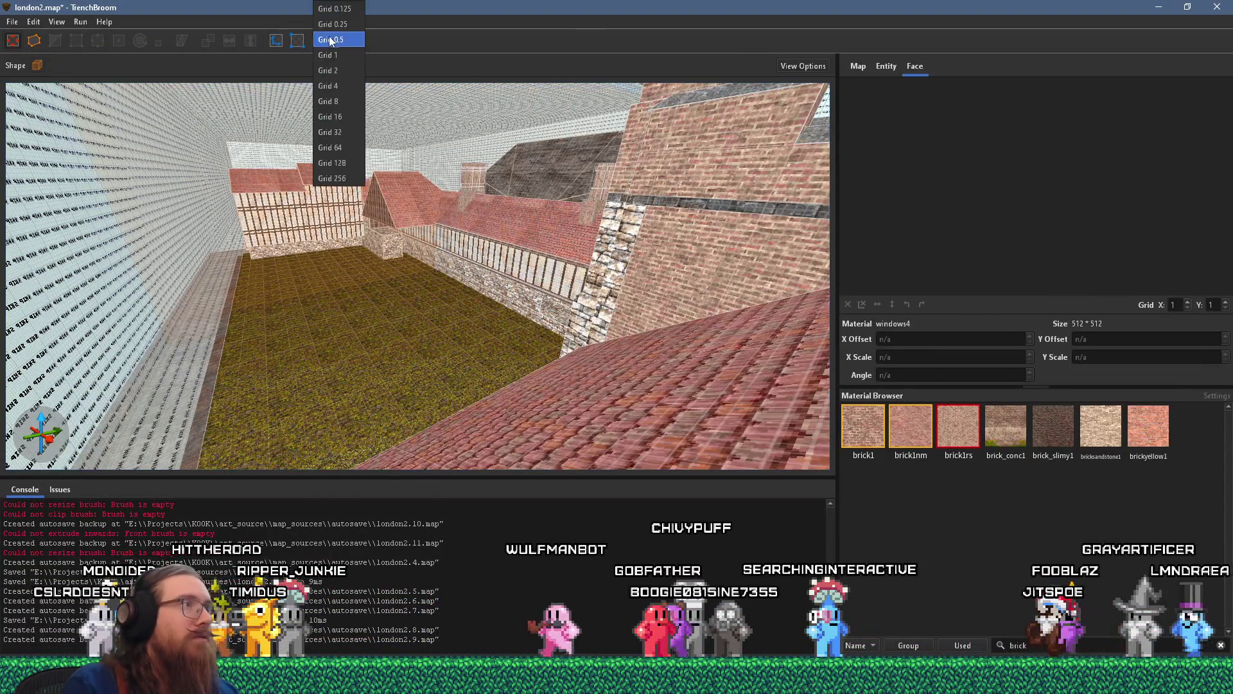
left_click(341, 118)
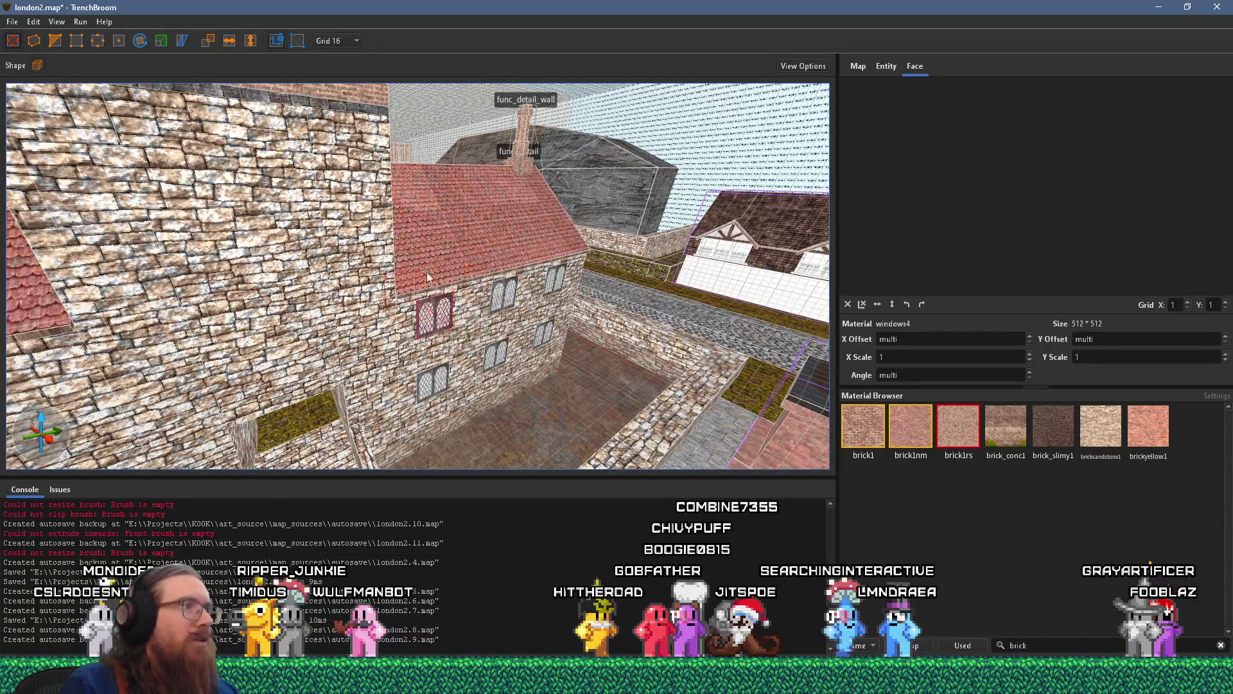
- Move the leaded-window block up onto the stone tower's front wall
key("w")
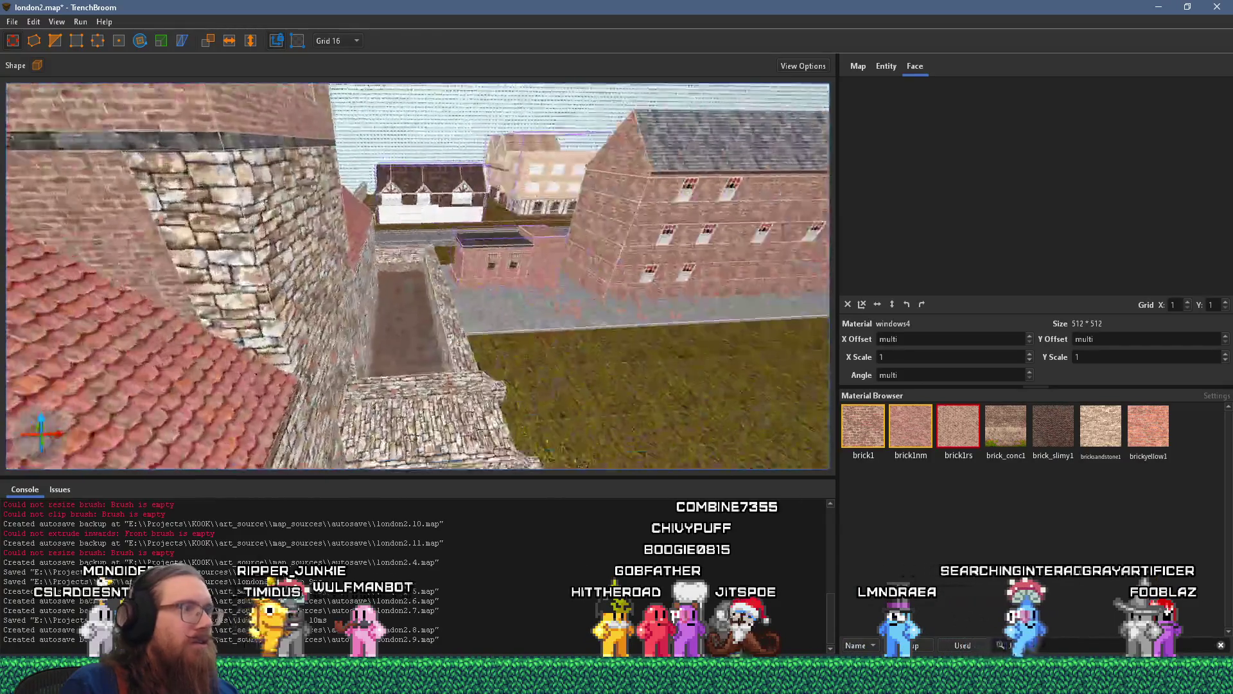
key("a")
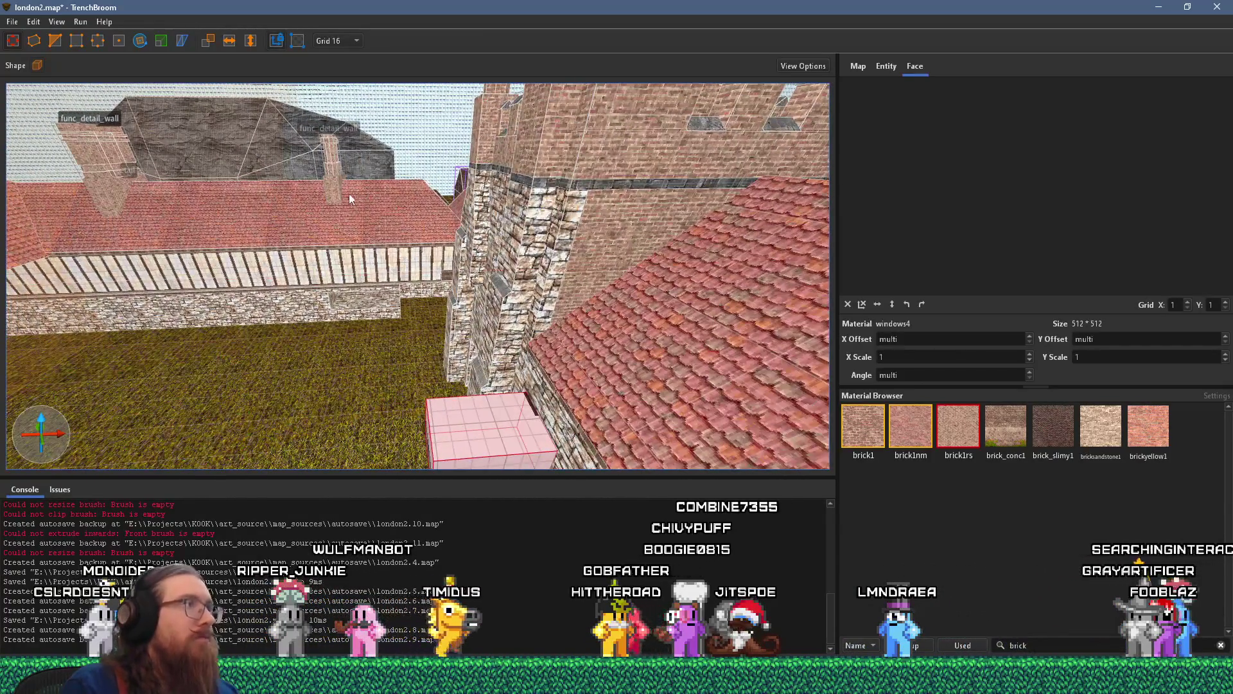
key("x")
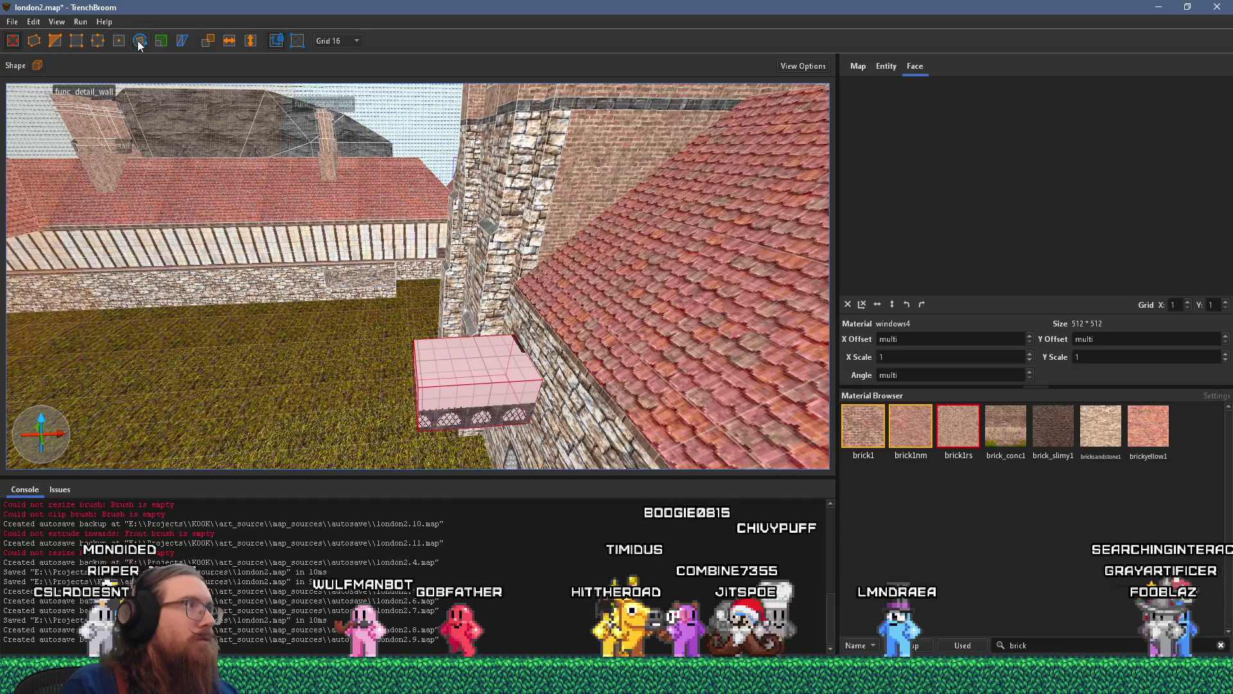
key("a")
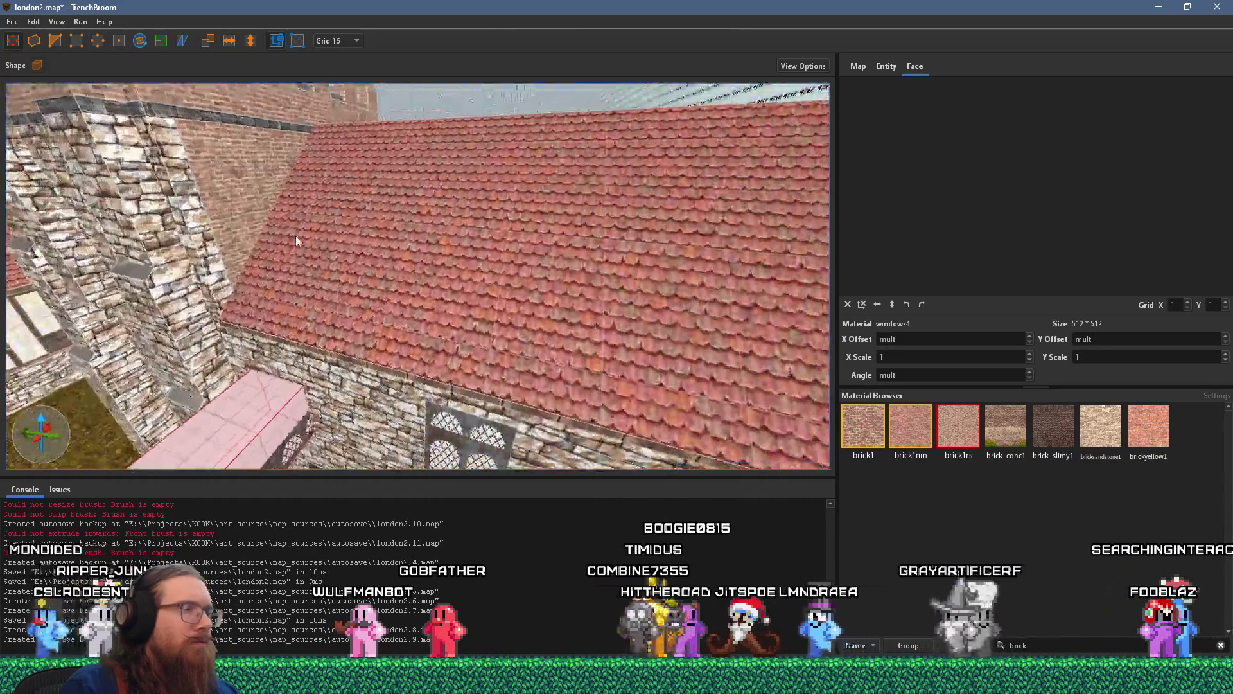
mouse_move(639, 353)
left_mouse_down()
mouse_move(646, 286)
mouse_move(626, 138)
mouse_move(517, 144)
mouse_move(434, 168)
left_mouse_up()
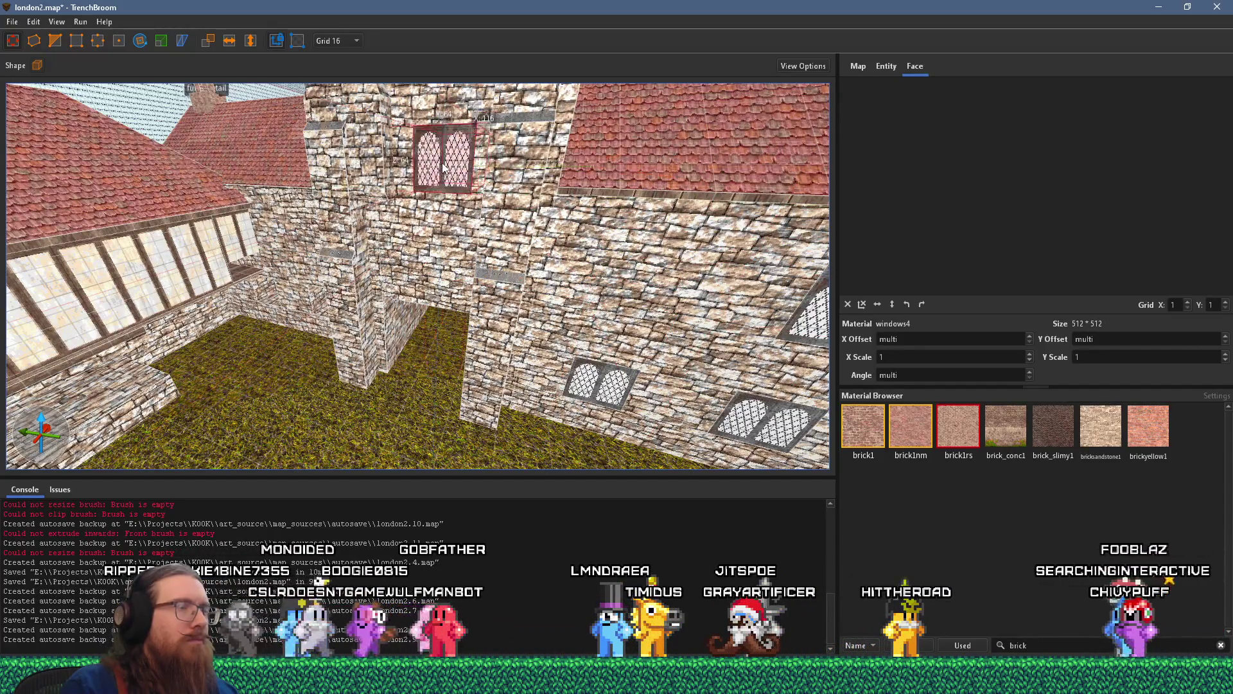
scroll(450, 257, "down", 5)
scroll(461, 350, "up", 5)
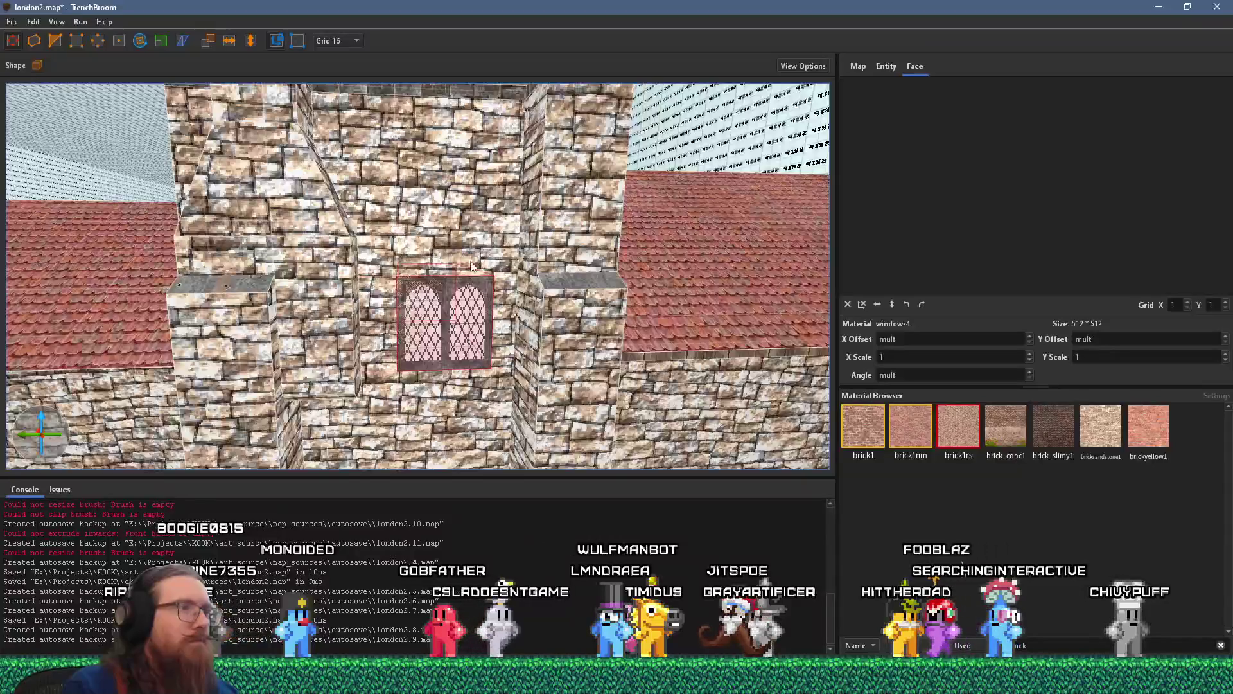
- Compare the placement with the tower reference photo and select the tower's front wall face
key("alt+Tab")
key("alt+Tab")
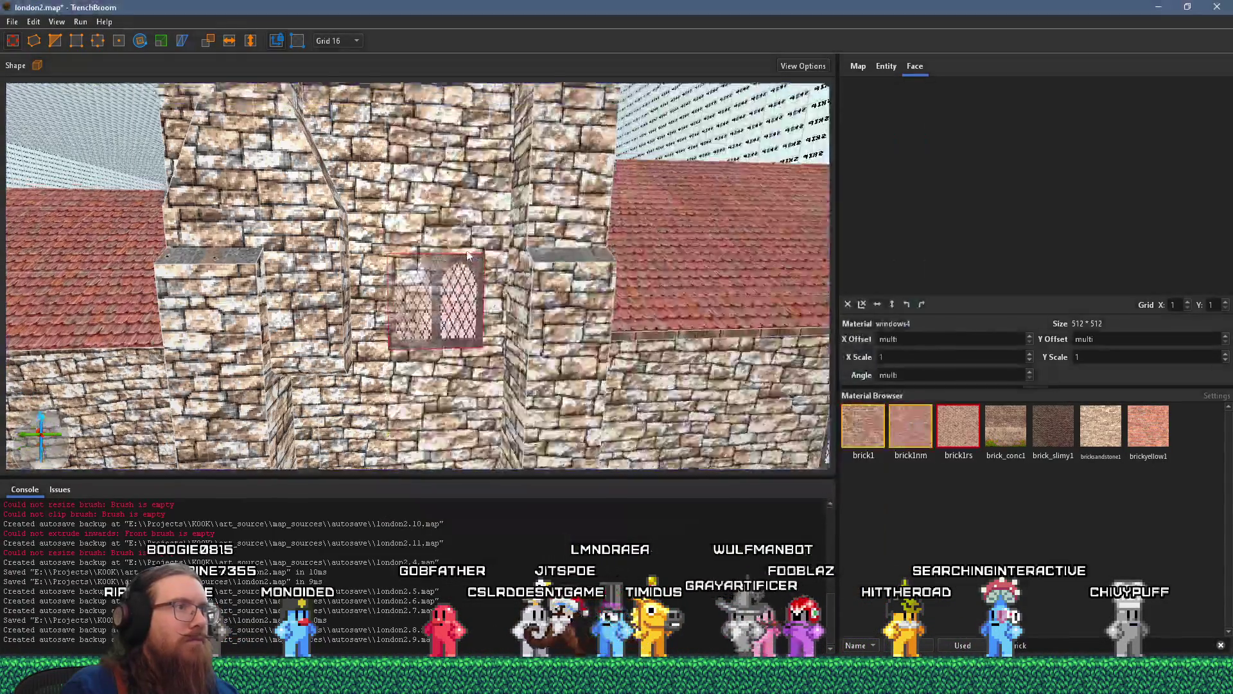
scroll(445, 322, "down", 4)
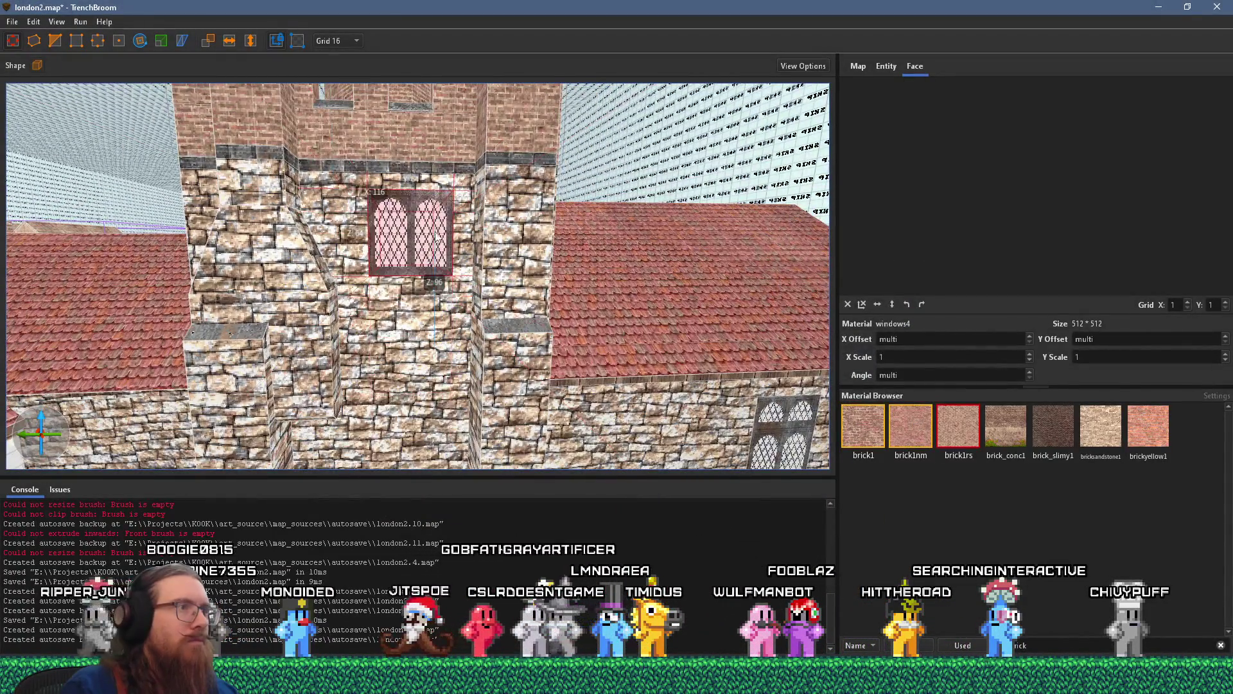
scroll(435, 244, "up", 5)
scroll(433, 311, "down", 2)
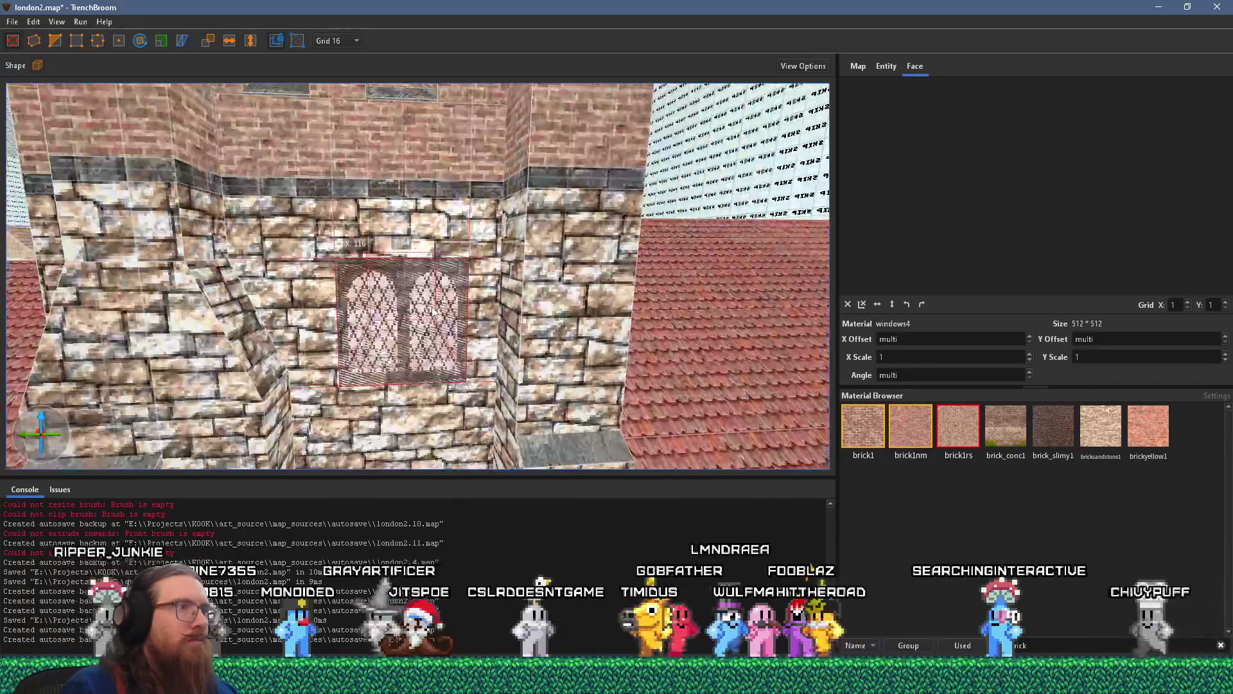
scroll(429, 260, "down", 5)
left_click(361, 188)
scroll(361, 188, "up", 2)
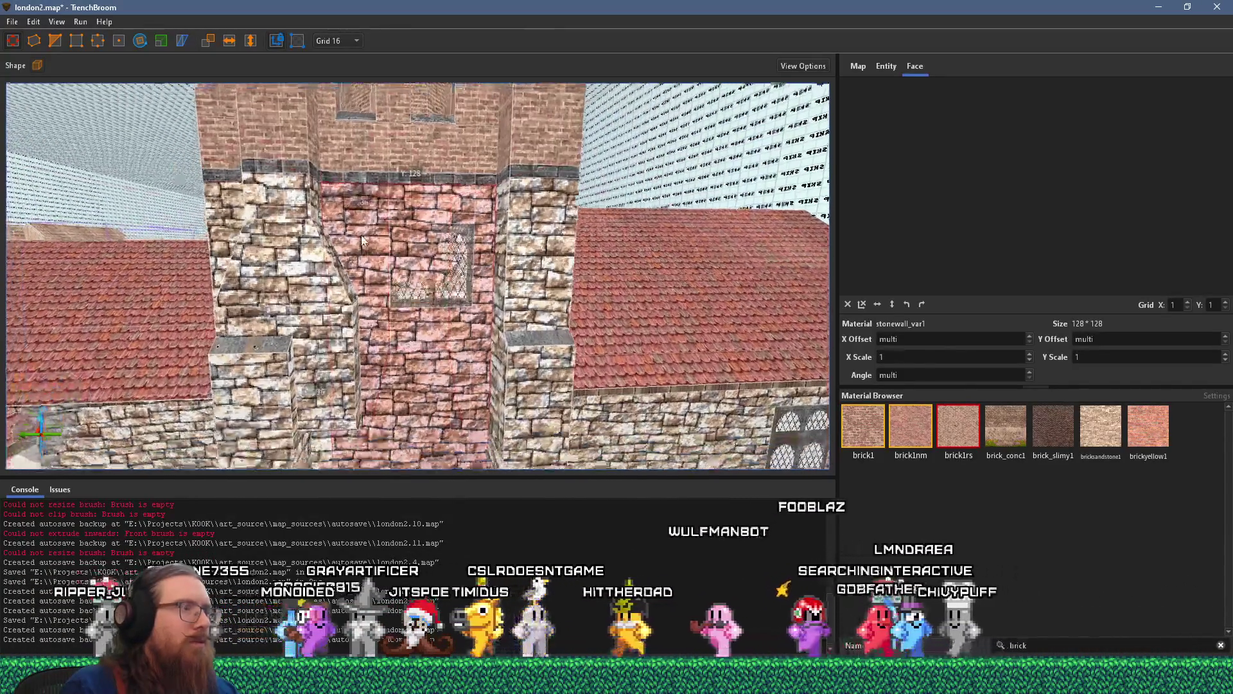
scroll(361, 188, "down", 3)
key("alt+Tab")
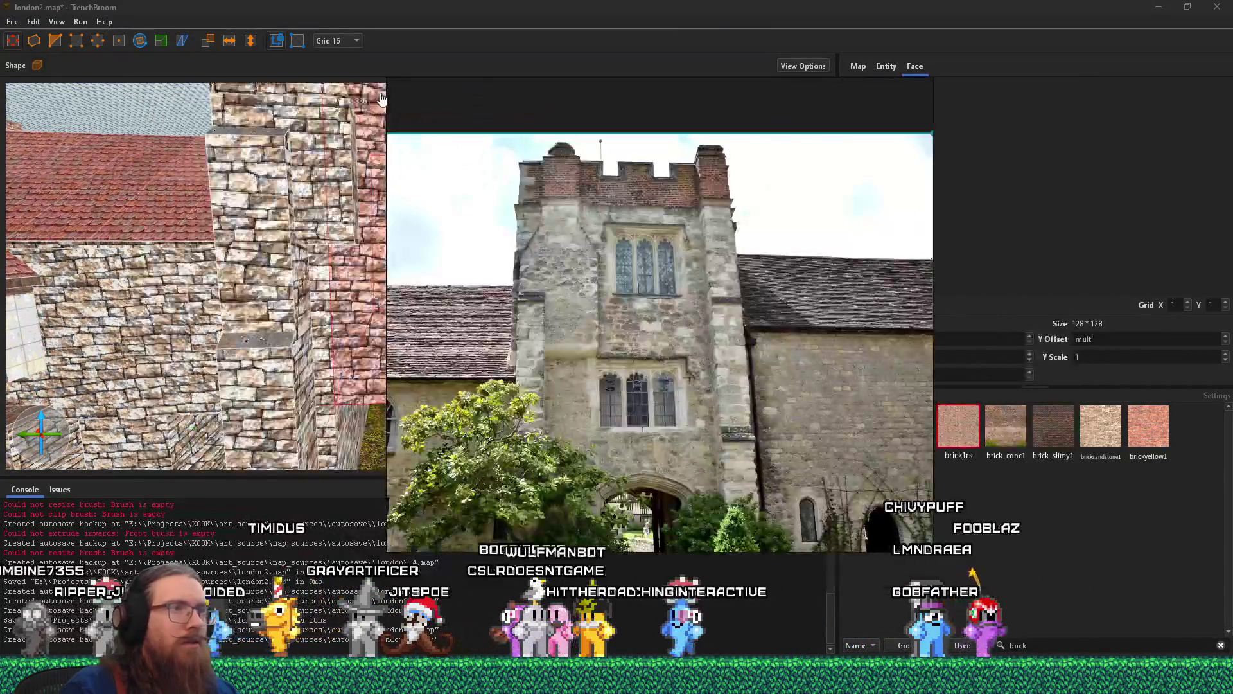
left_click(381, 98)
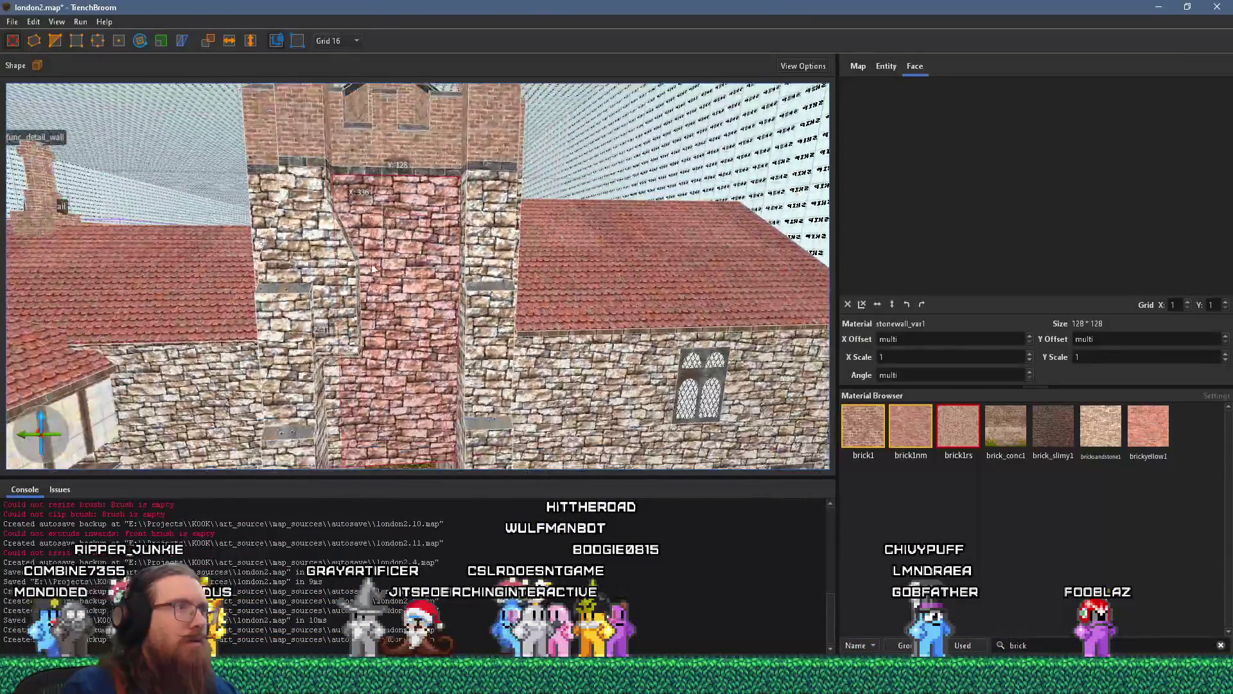
- Inspect the tower and spire up close and select the wall face beside the window
left_click_drag(410, 448, 409, 339)
scroll(409, 339, "up", 2)
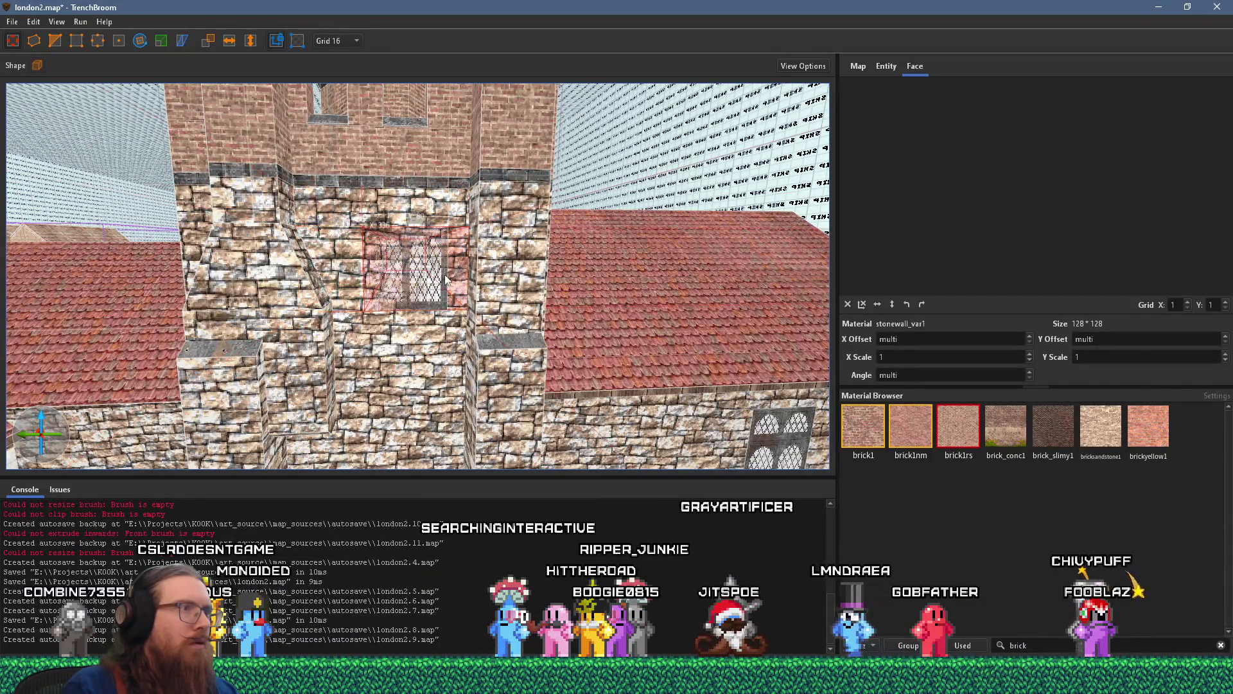
scroll(446, 279, "down", 2)
left_click_drag(446, 279, 379, 276)
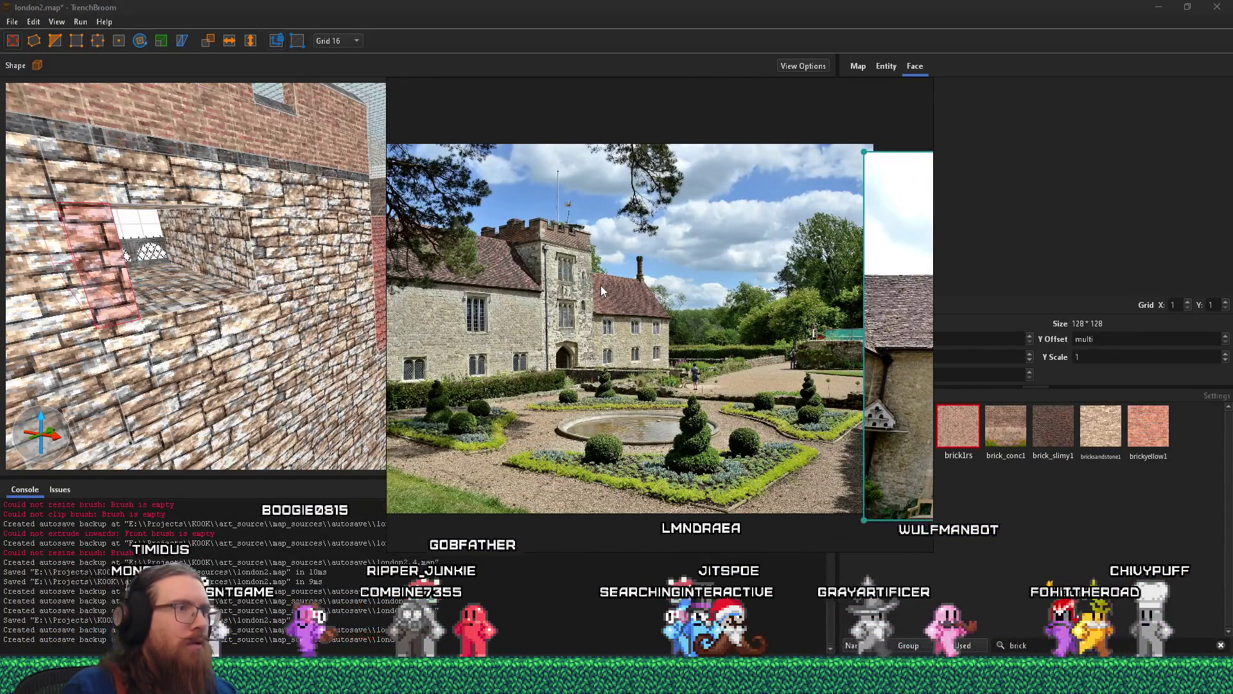
key("alt+Tab")
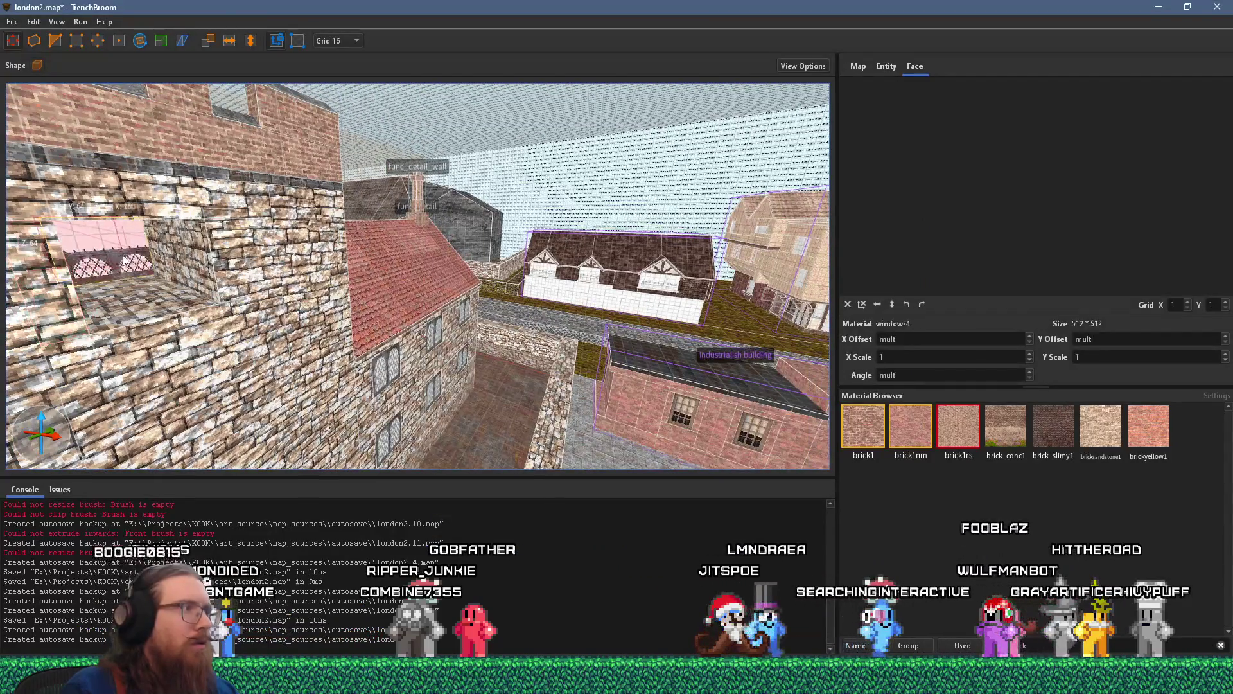
left_click(168, 276)
mouse_move(167, 276)
left_mouse_down()
mouse_move(605, 307)
mouse_move(338, 275)
mouse_move(592, 275)
mouse_move(260, 277)
left_mouse_up()
- Select the window face to check its alignment and swing the view to the stone tower
left_click(529, 267, "shift")
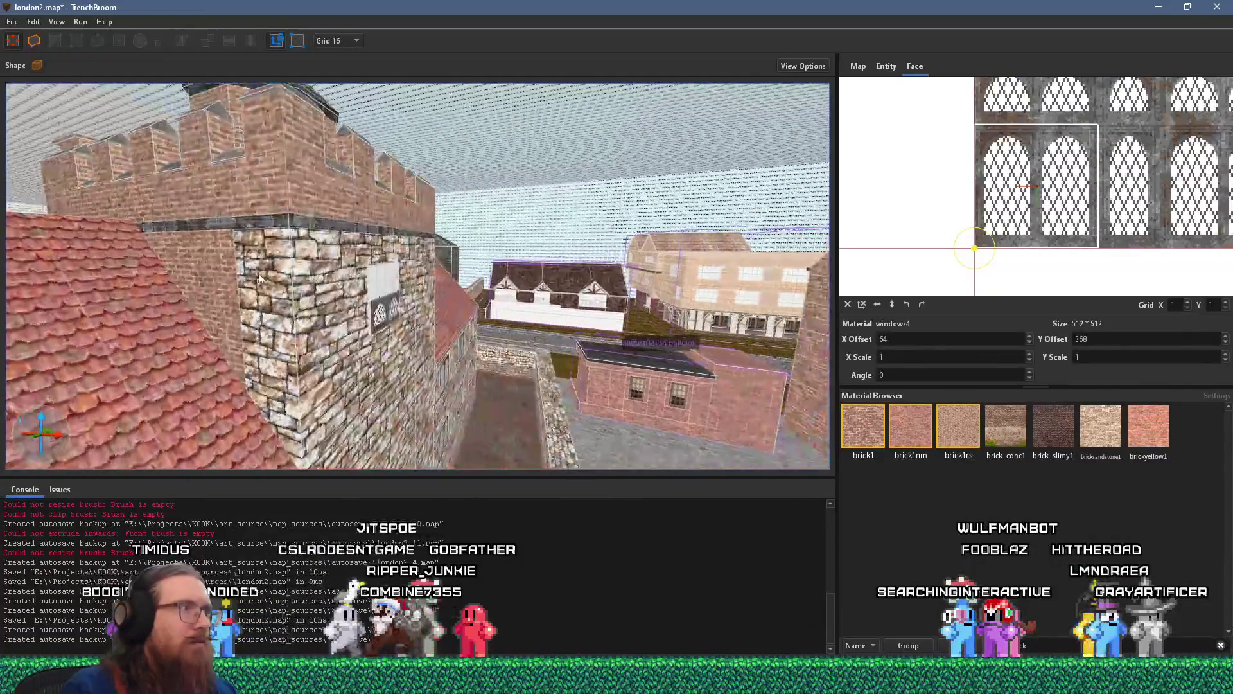
left_click_drag(393, 299, 337, 262)
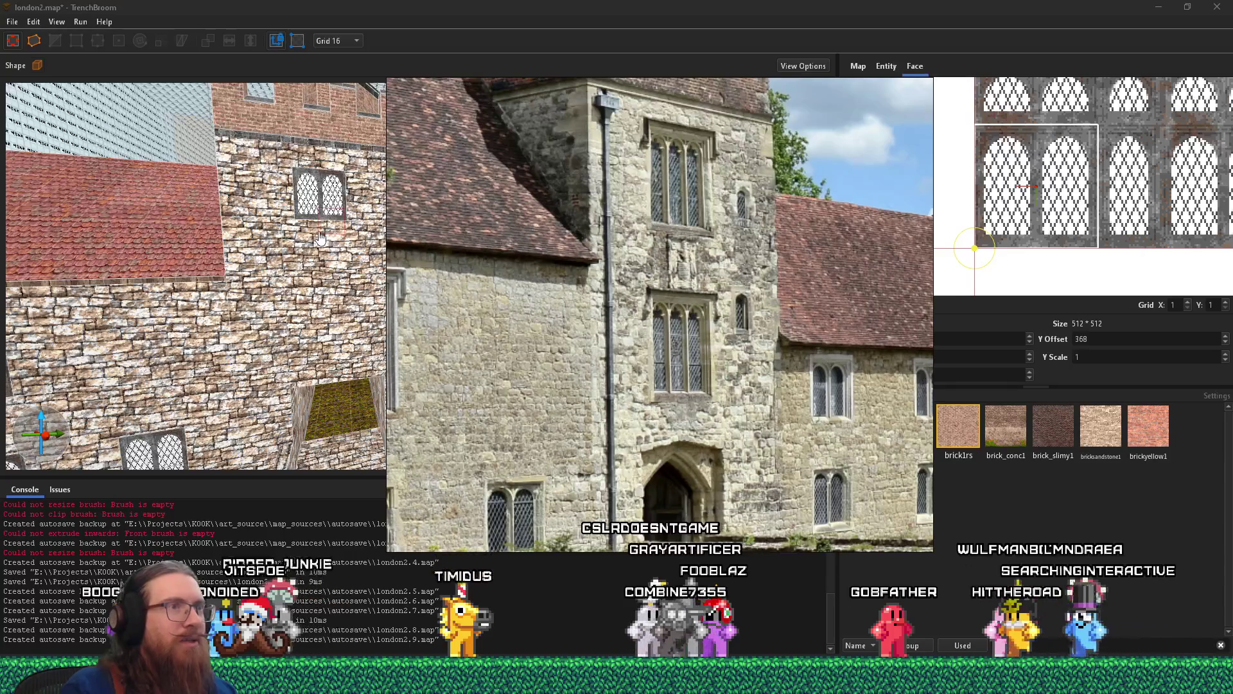
key("w")
key("d")
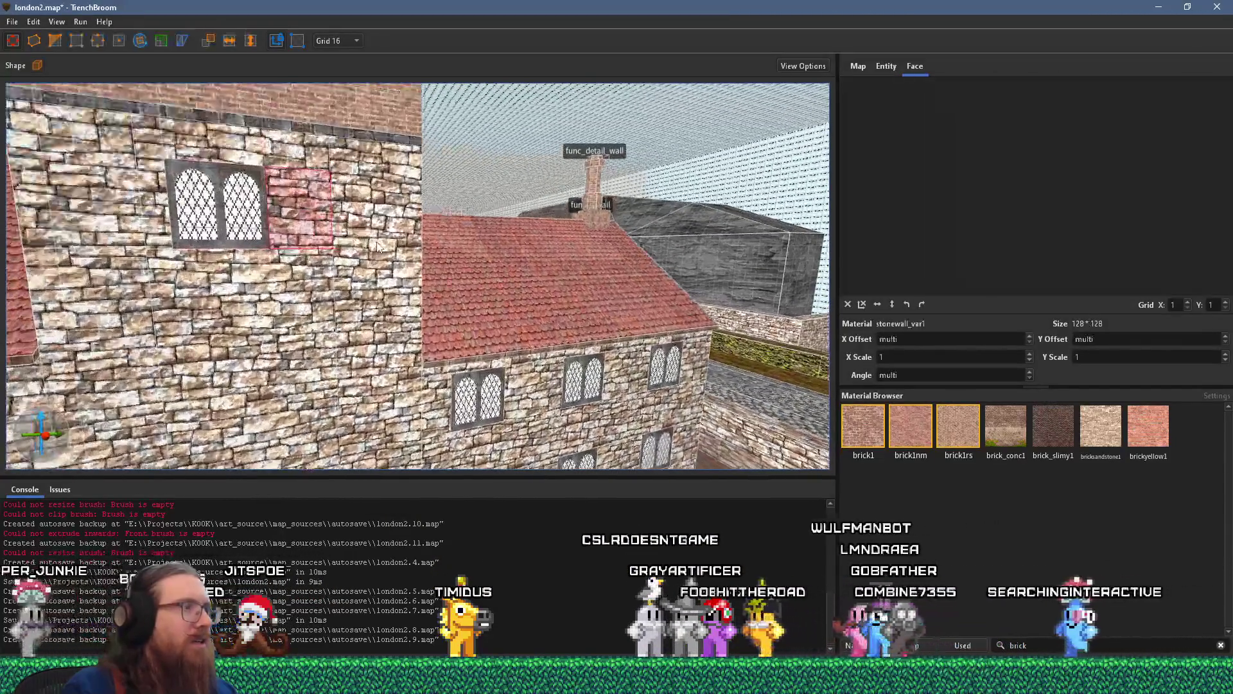
- Select the tall tower wall brush and fly around it toward the half-timbered facade
left_click(374, 242)
key("w")
key("a")
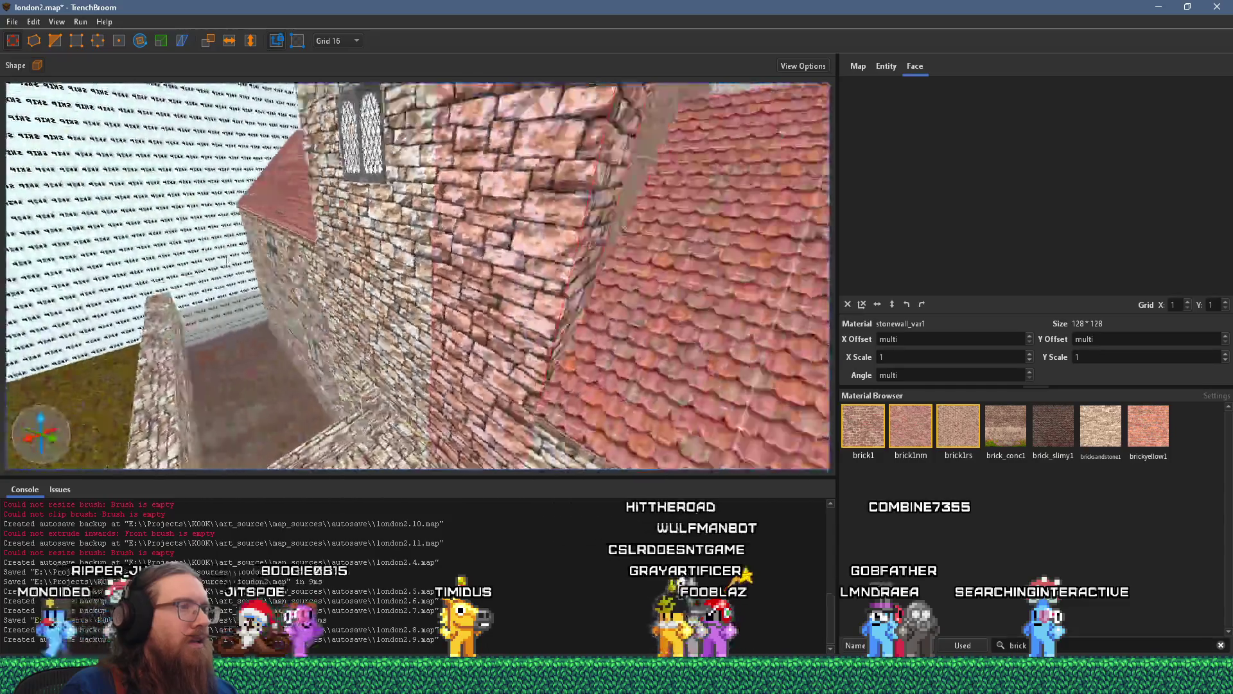
key("a")
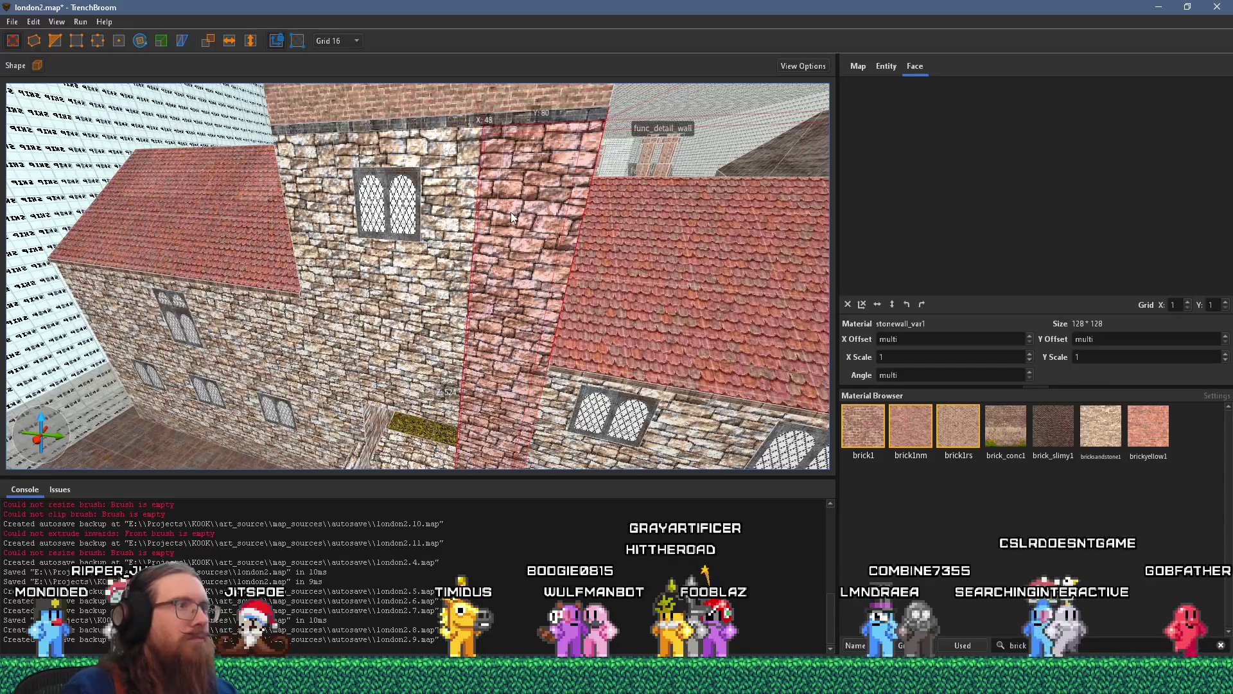
key("a")
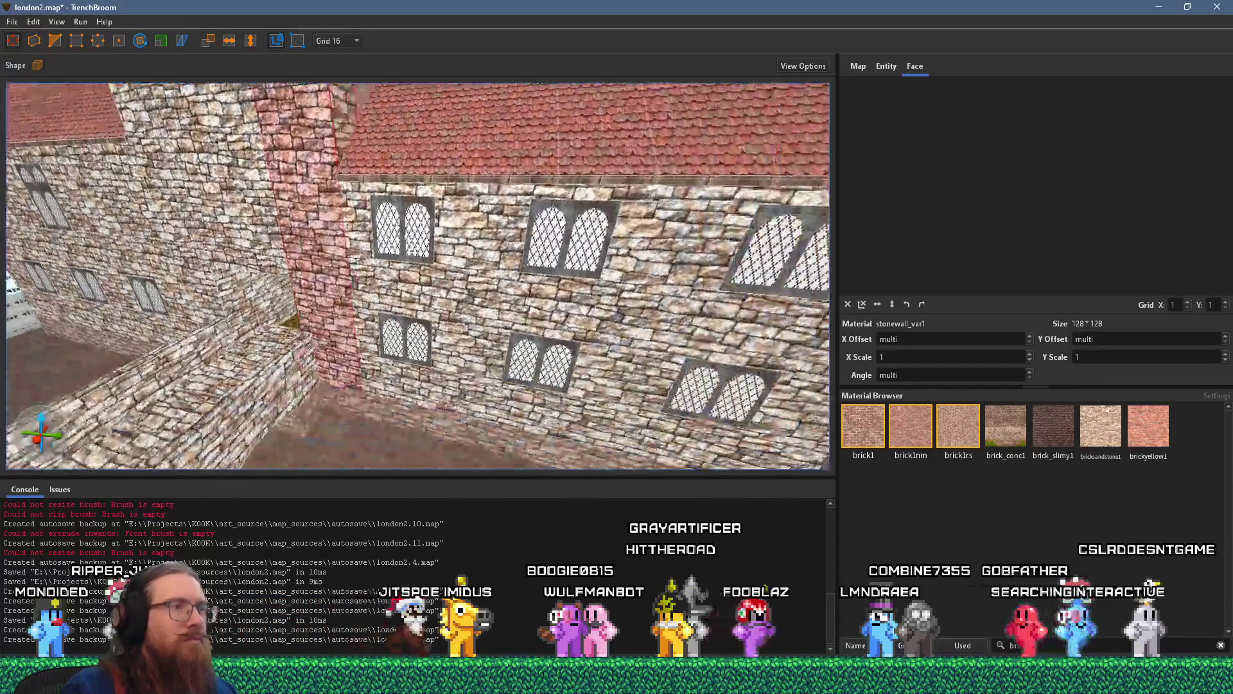
key("a")
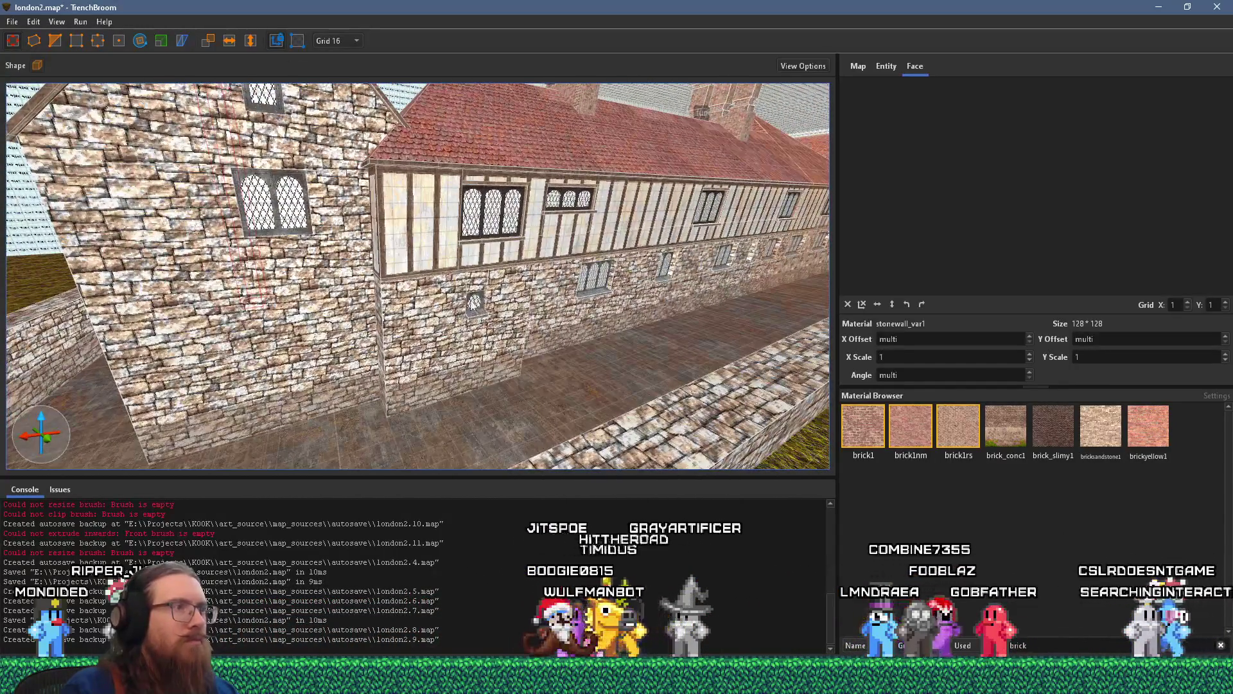
- Rotate the small arched leaded window brush so it stands upright
key("a")
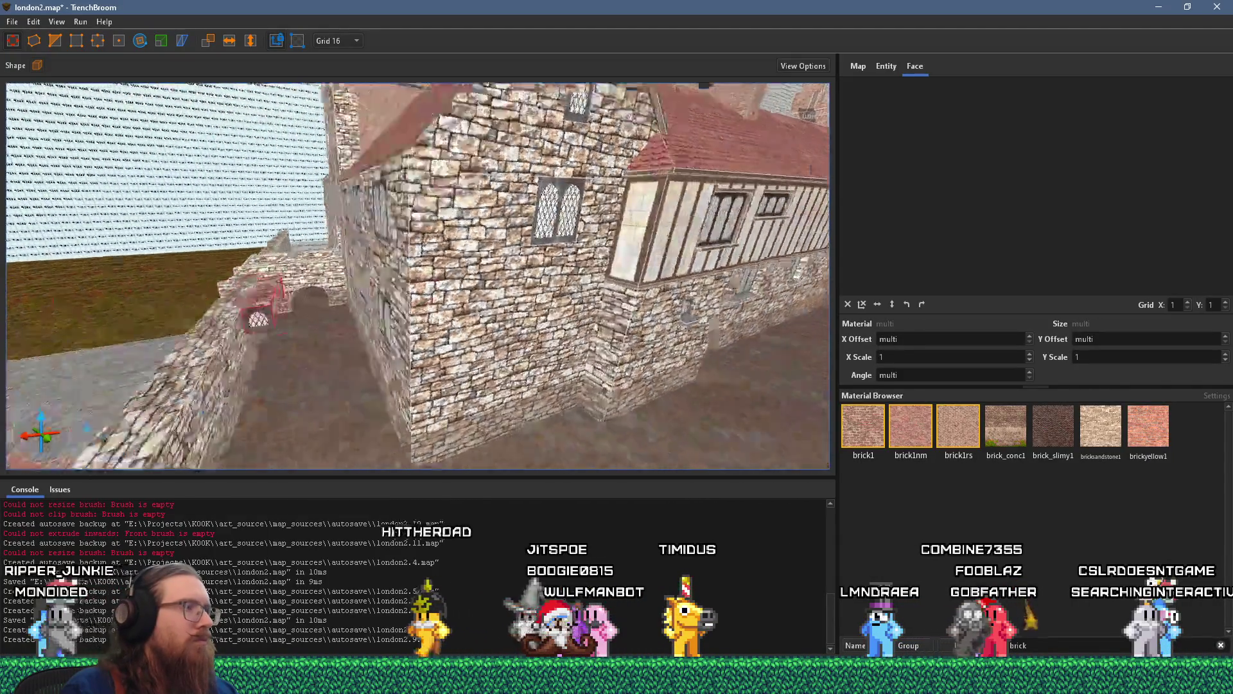
key("r")
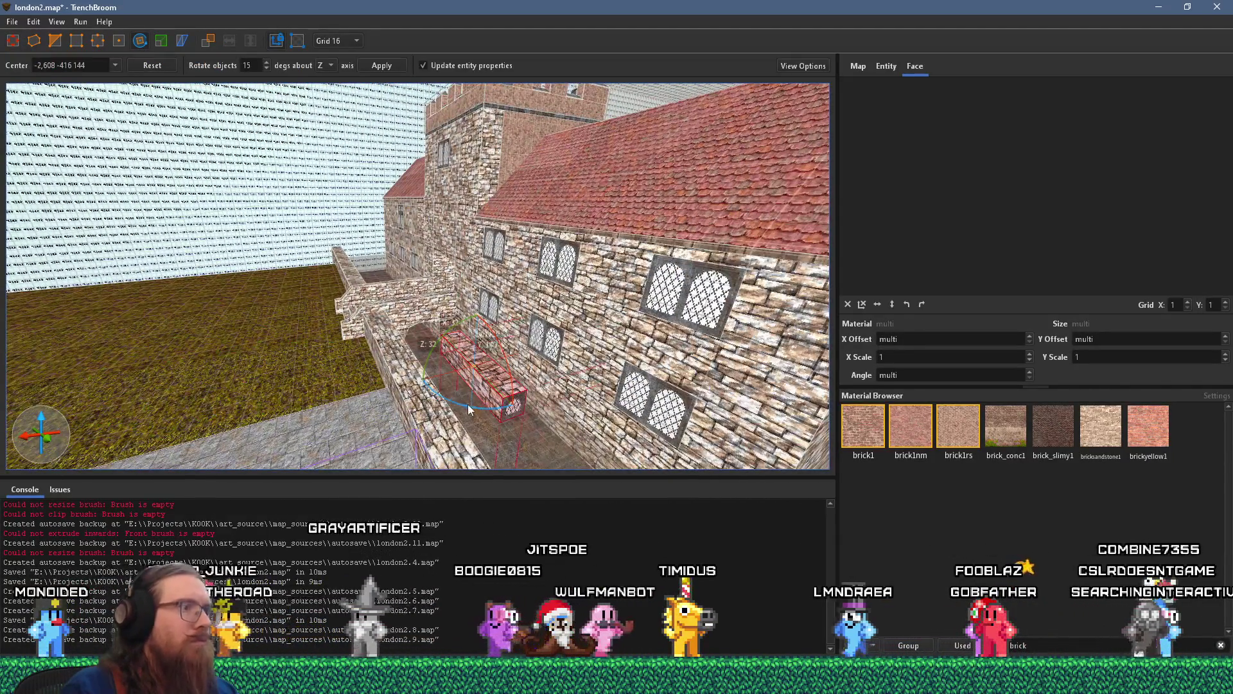
left_click_drag(467, 403, 388, 393)
key("a")
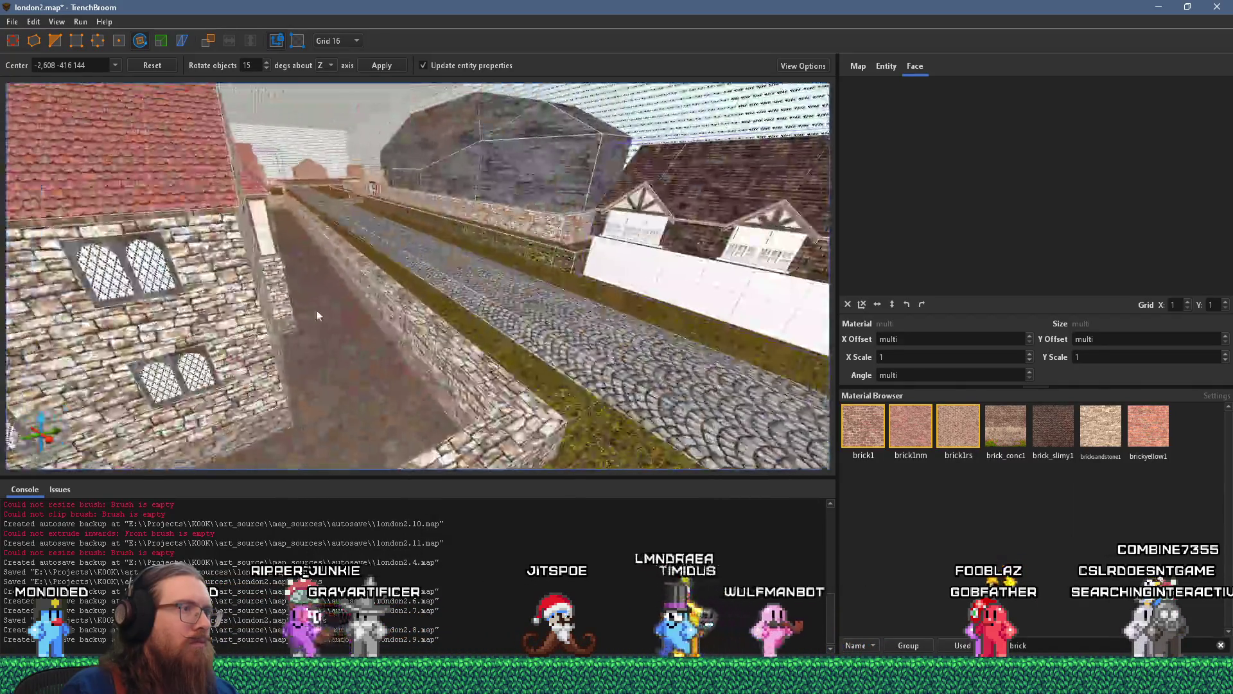
key("a")
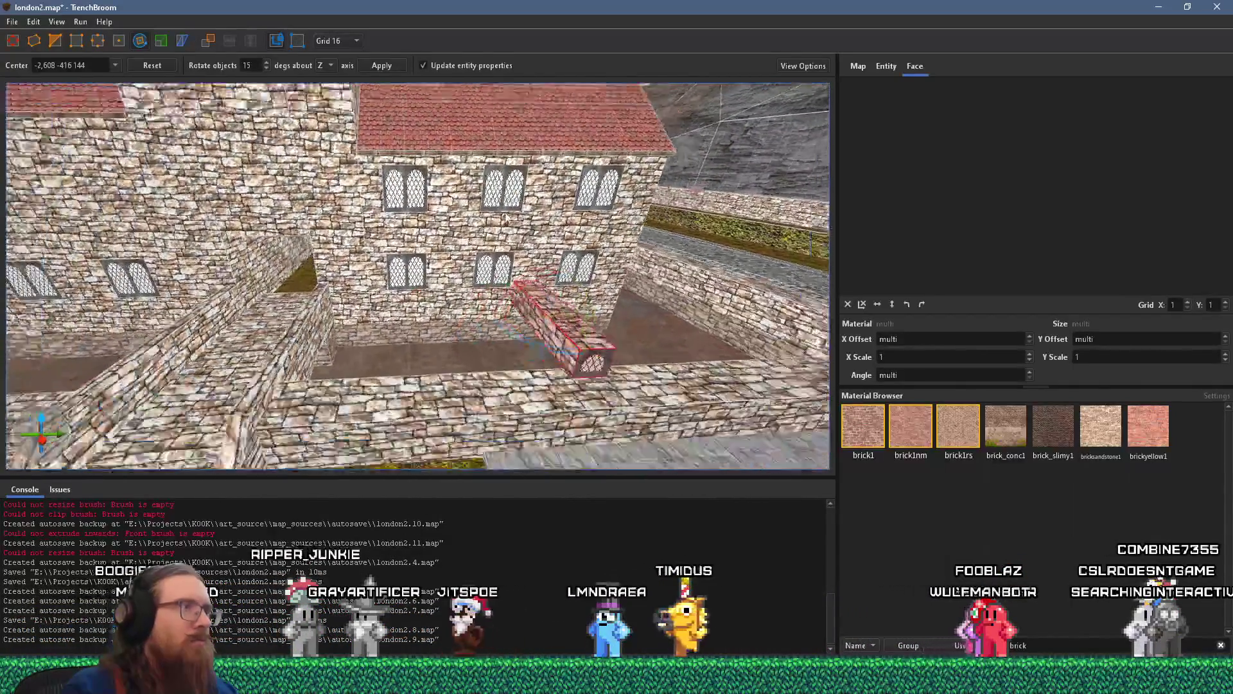
key("r")
- Move the window brush up onto the tower's stone wall just above the roofline
scroll(503, 422, "down", 3)
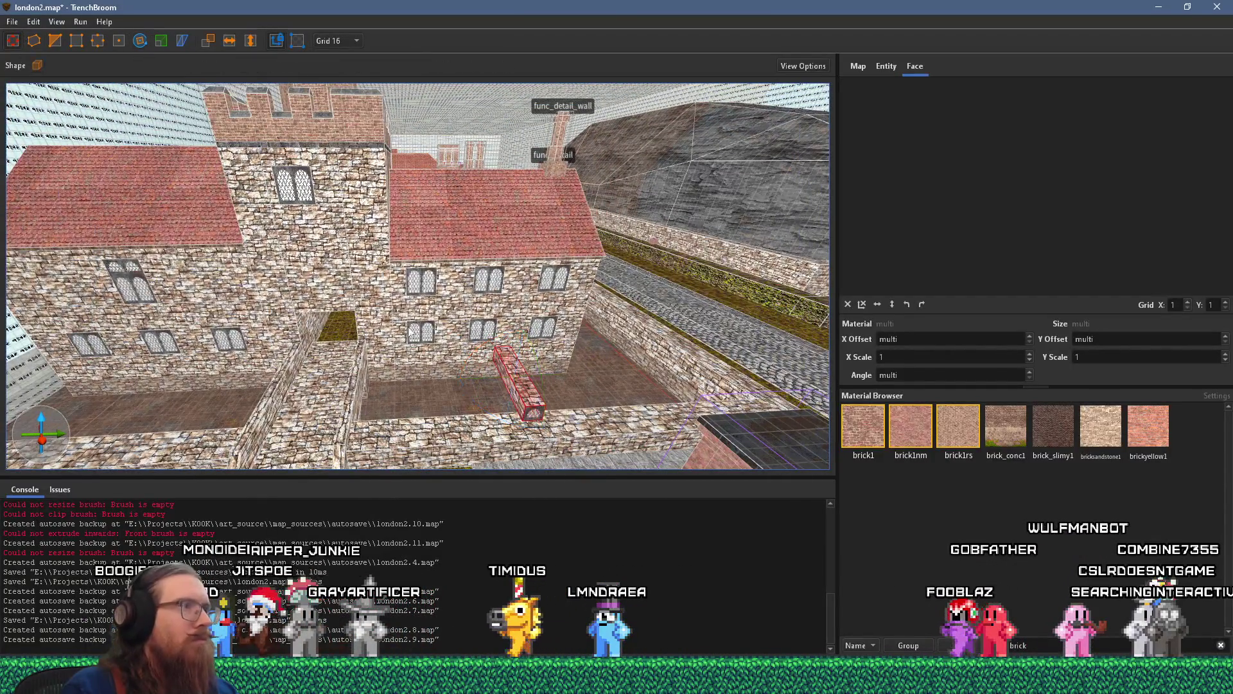
mouse_move(520, 396)
left_mouse_down()
mouse_move(523, 282)
mouse_move(551, 276)
mouse_move(559, 302)
mouse_move(351, 268)
mouse_move(362, 263)
left_mouse_up()
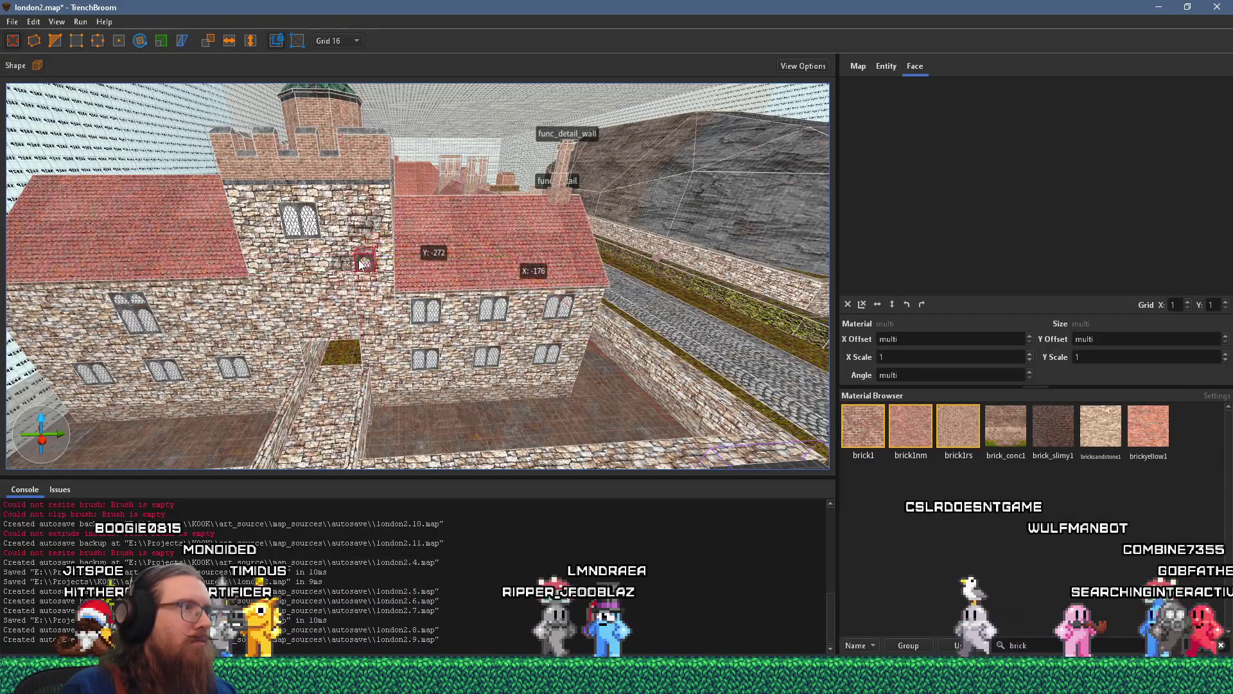
scroll(360, 257, "up", 5)
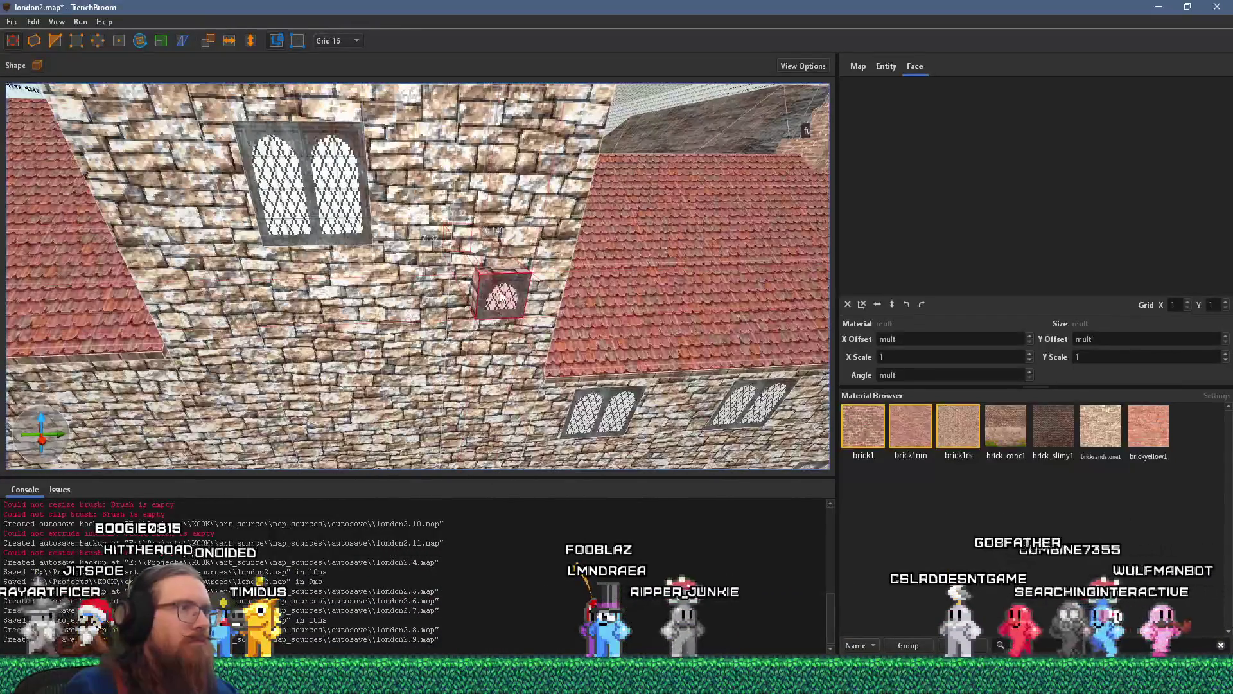
scroll(478, 228, "down", 4)
key("alt+Tab")
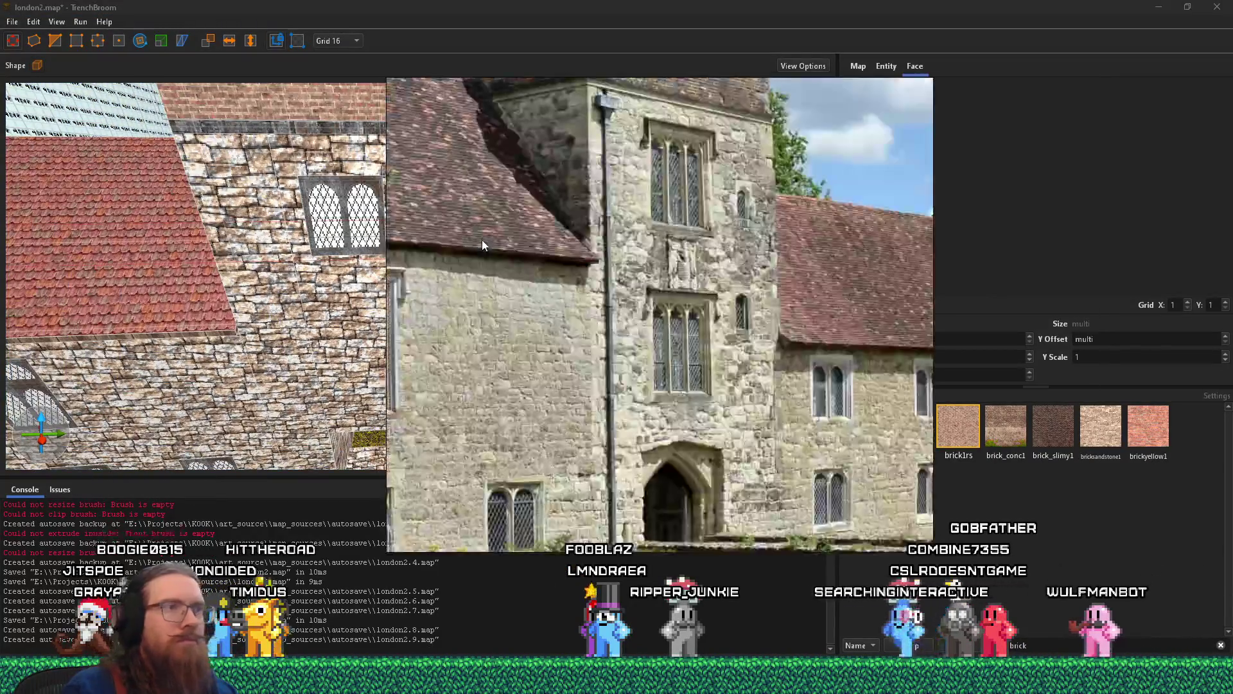
key("alt+Tab")
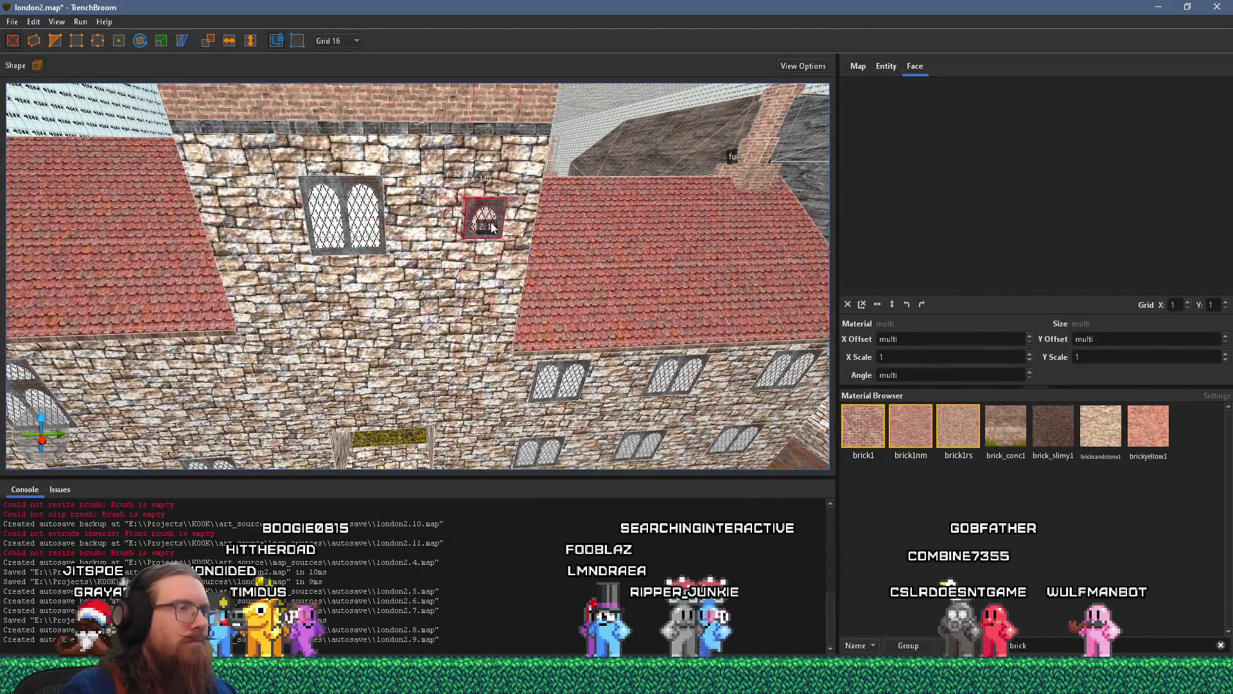
- Check the new window from an oblique angle and select the pink brick wall strip
left_click_drag(491, 227, 401, 259)
scroll(341, 330, "up", 3)
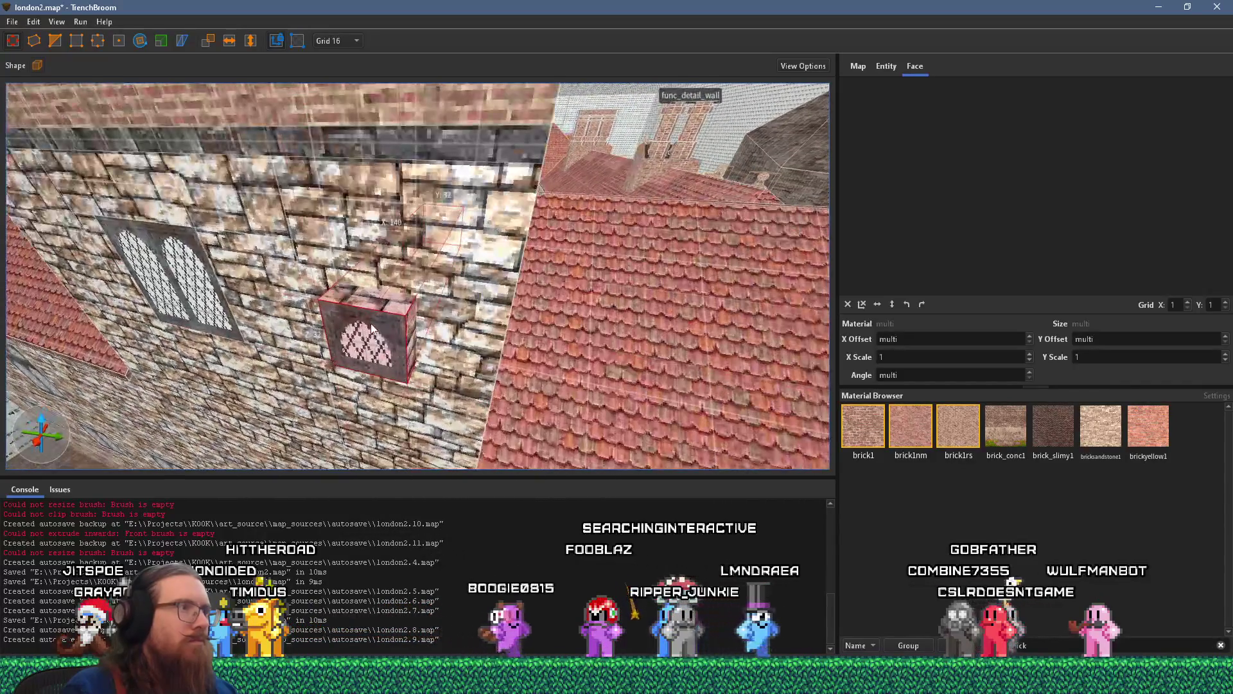
mouse_move(376, 318)
left_mouse_down()
mouse_move(298, 299)
mouse_move(377, 319)
mouse_move(474, 313)
mouse_move(423, 249)
mouse_move(560, 153)
mouse_move(441, 264)
left_mouse_up()
left_click(449, 315)
- Shorten the narrow pink brick strip so its top stops at the small window
key("alt+Tab")
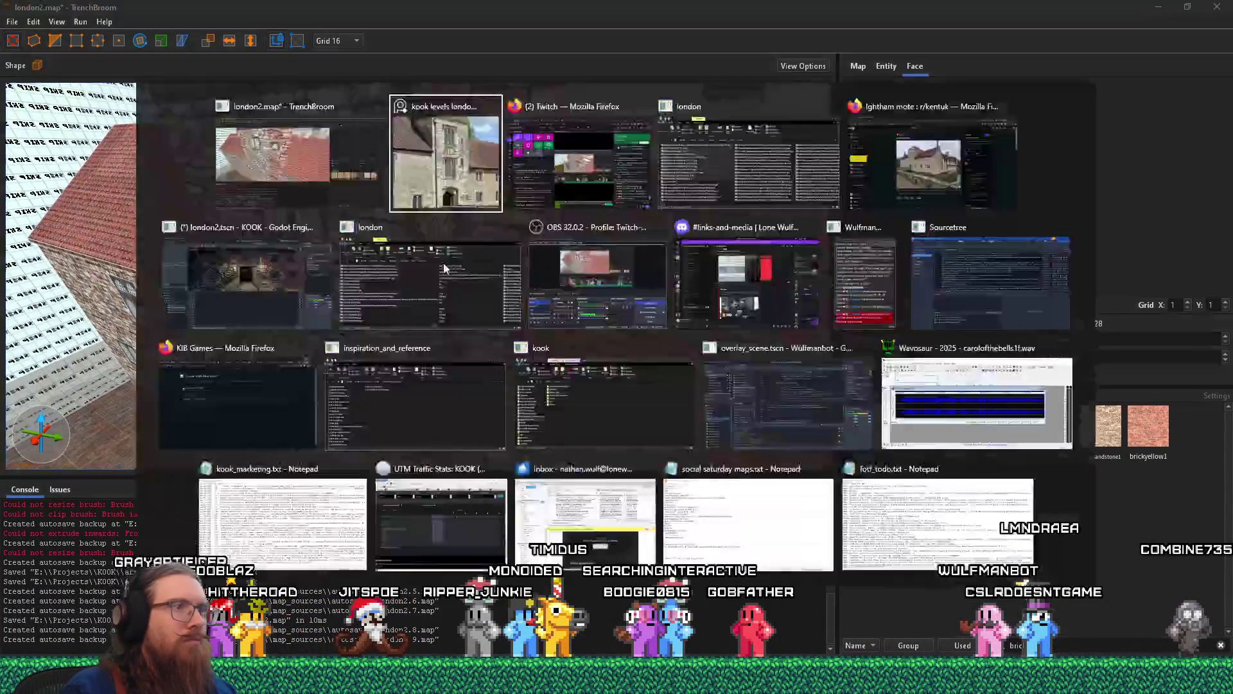
key("alt+Tab")
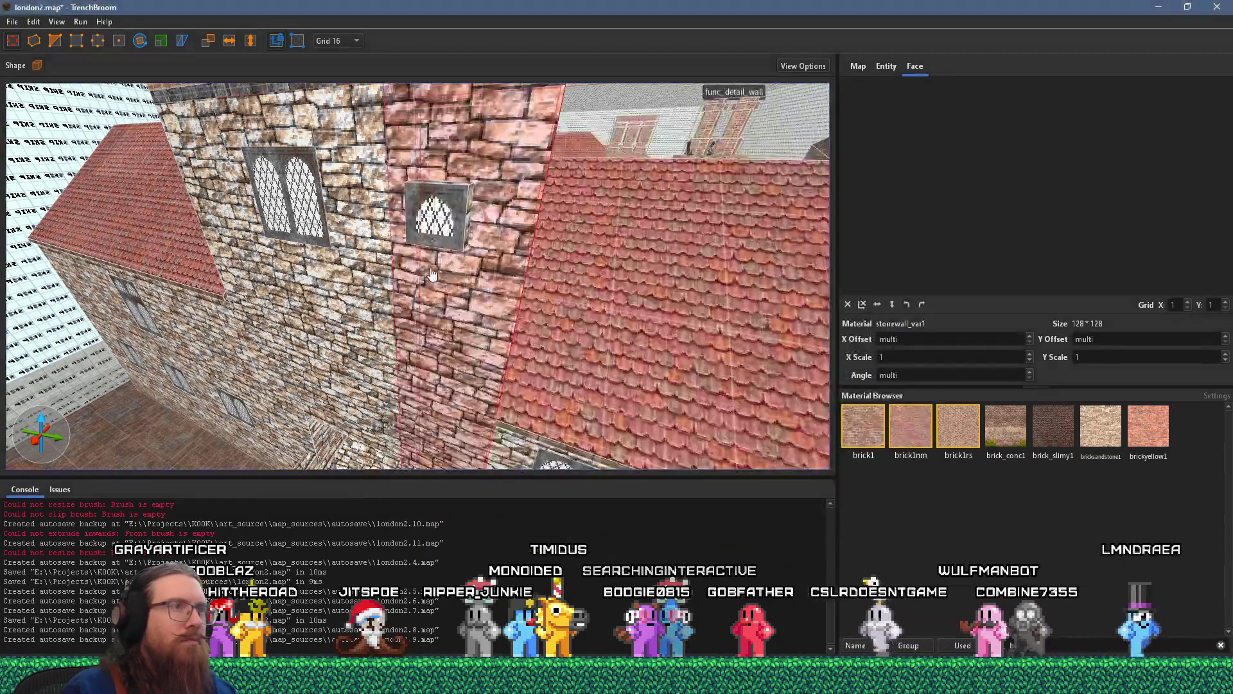
mouse_move(441, 280)
left_mouse_down()
mouse_move(522, 321)
mouse_move(441, 313)
left_mouse_up()
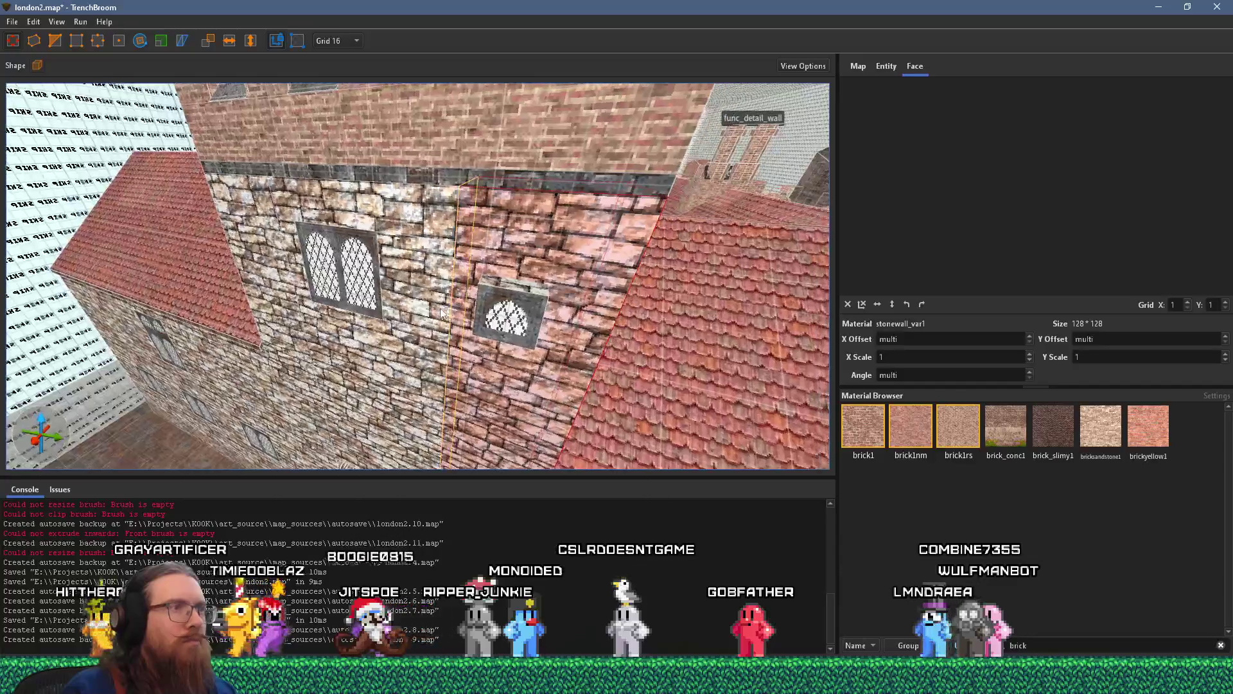
mouse_move(523, 288)
left_mouse_down()
mouse_move(561, 345)
mouse_move(490, 311)
mouse_move(477, 206)
left_mouse_up()
left_click(495, 365)
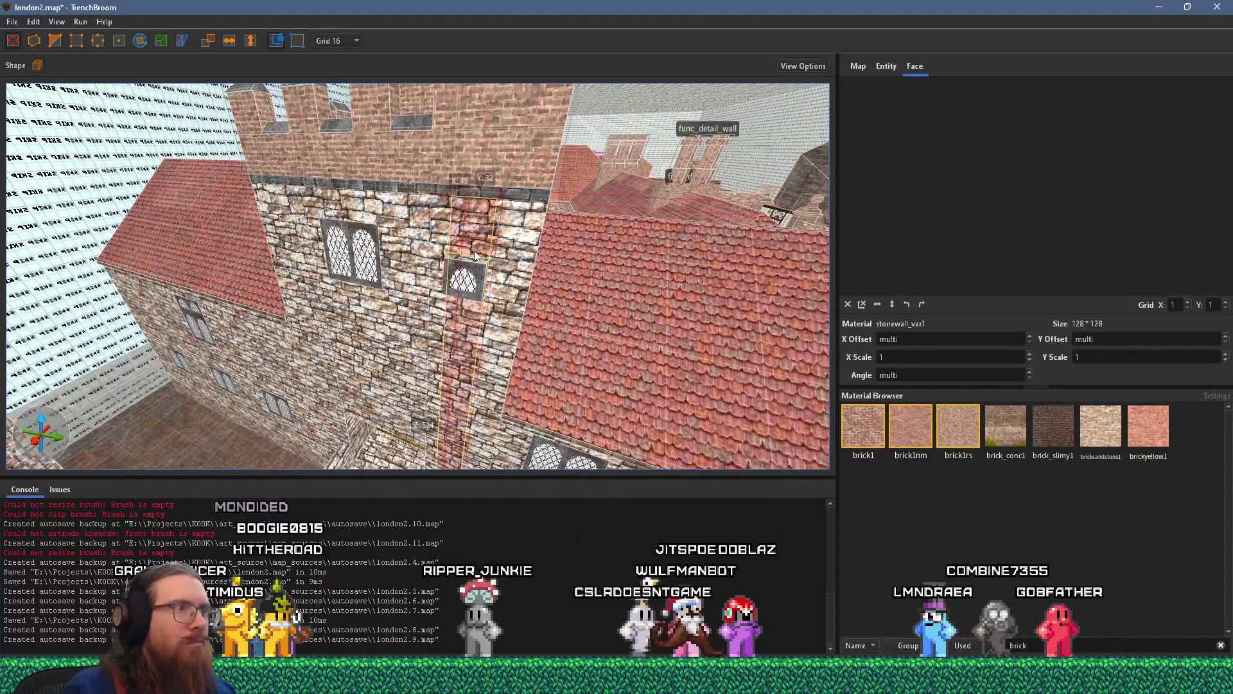
left_click_drag(475, 255, 474, 264)
- Widen the small arched window brush to 128 units
left_click(480, 293)
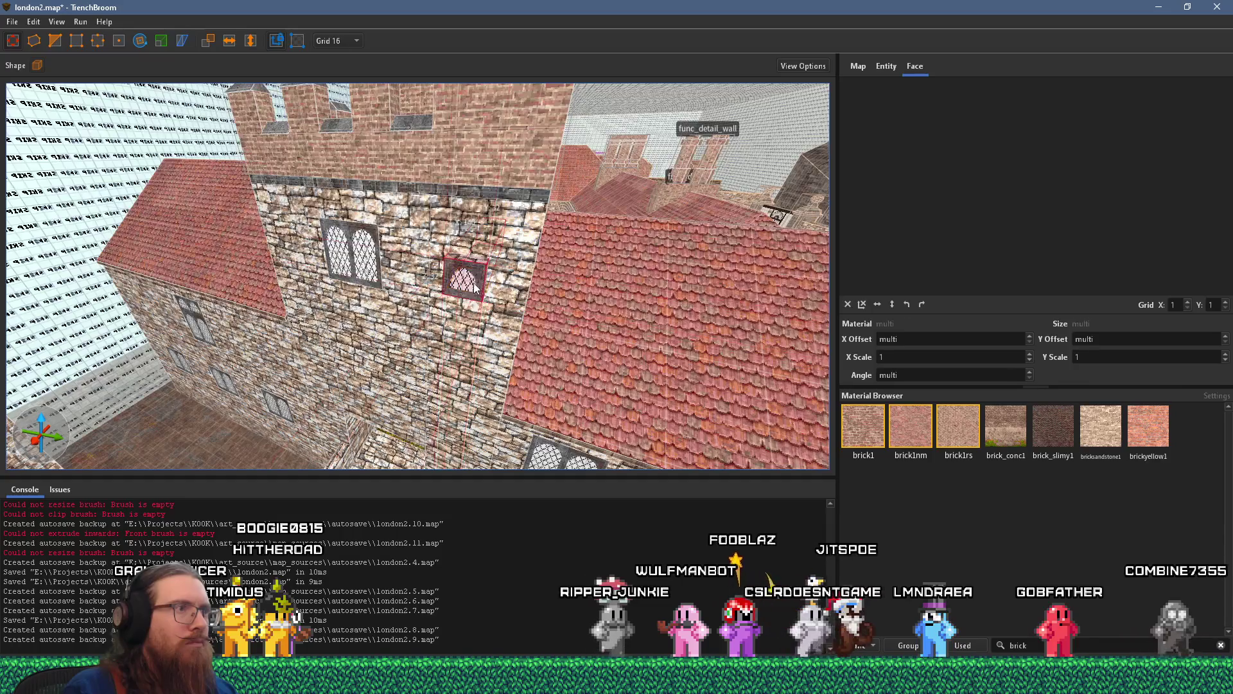
scroll(411, 289, "up", 3)
left_click_drag(400, 289, 389, 289)
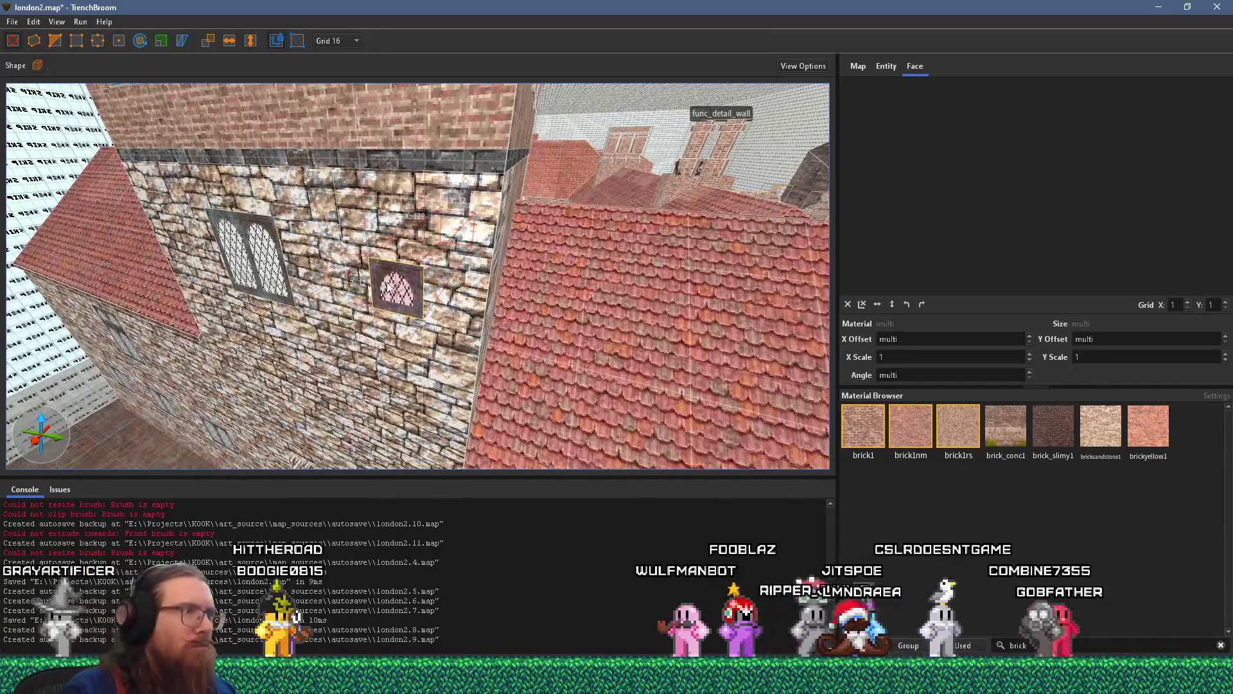
scroll(388, 298, "down", 10)
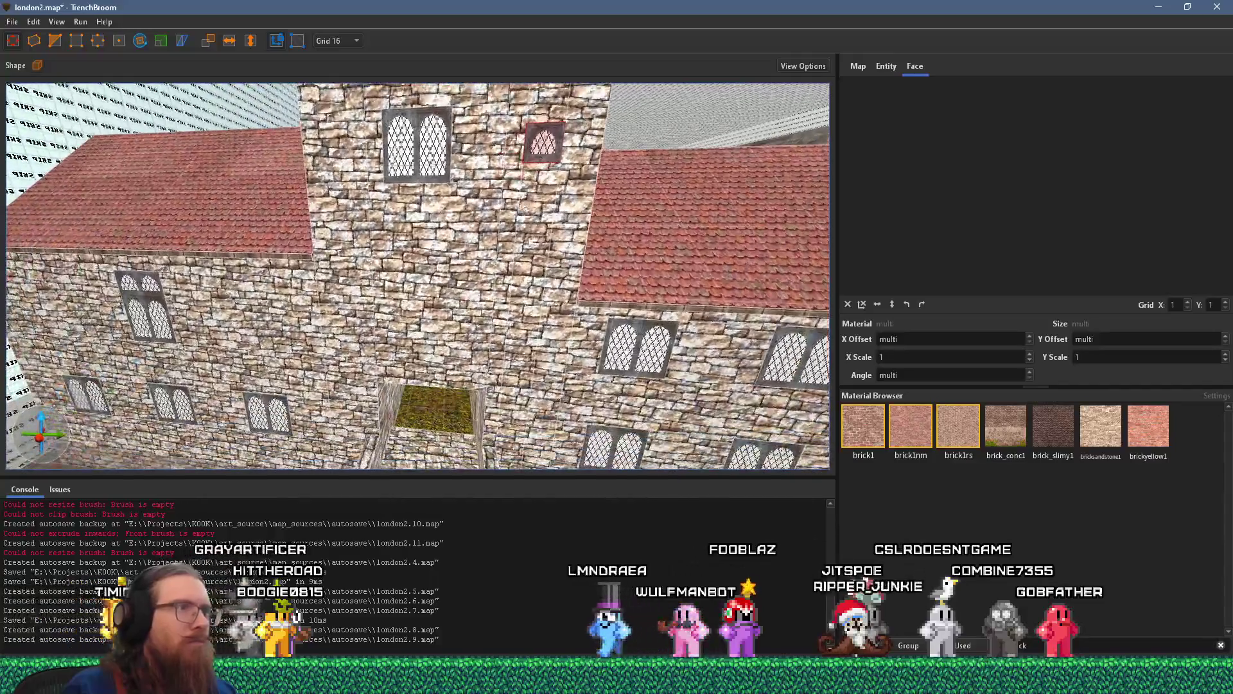
left_click(537, 243)
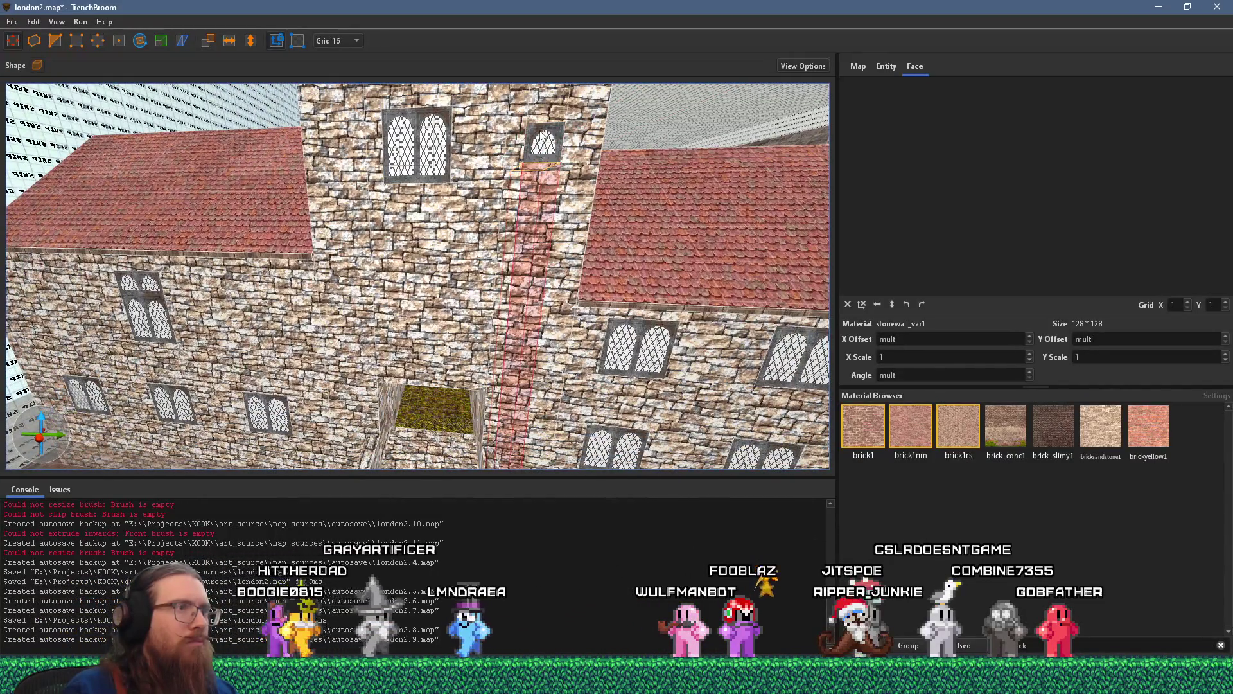
left_click(428, 278)
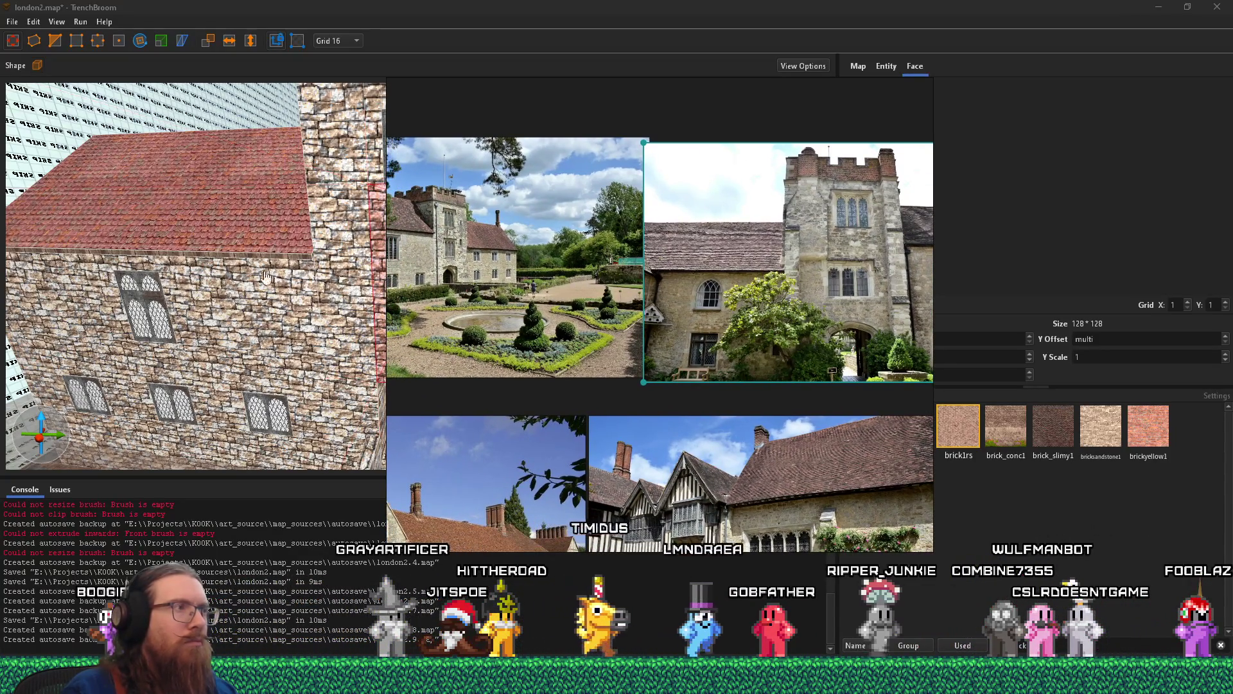
- Move the windows4 window brush down the stone wall
key("ctrl+u")
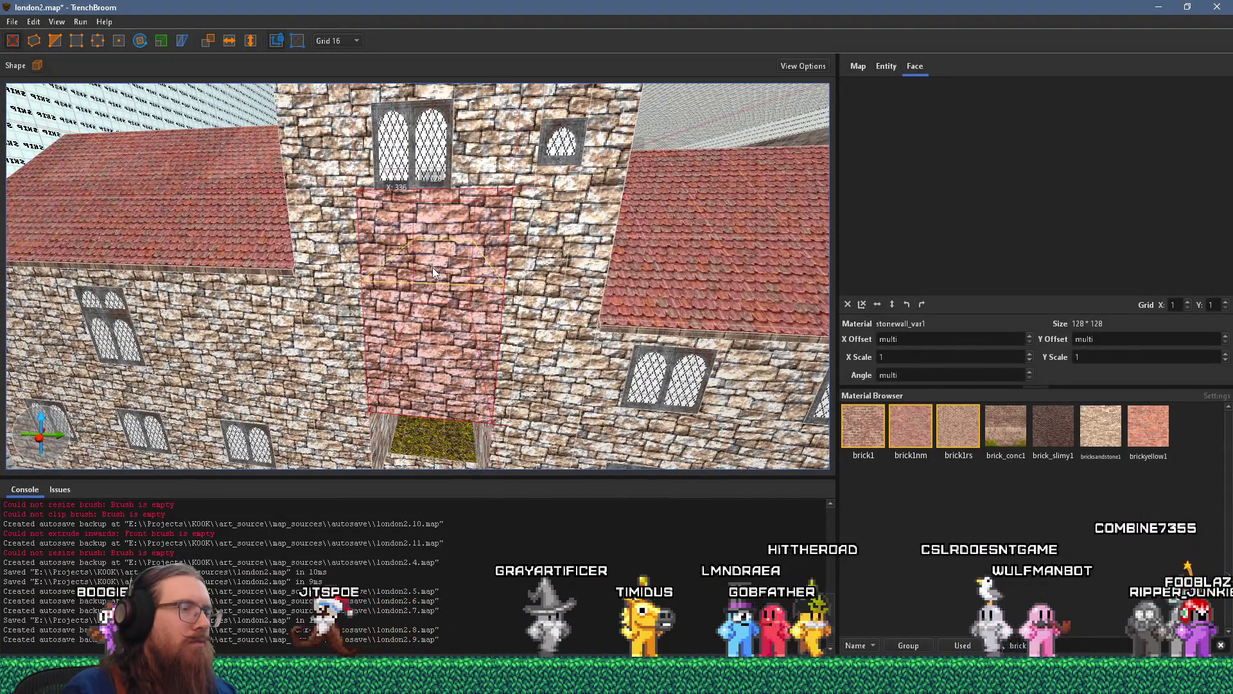
key("alt+Tab")
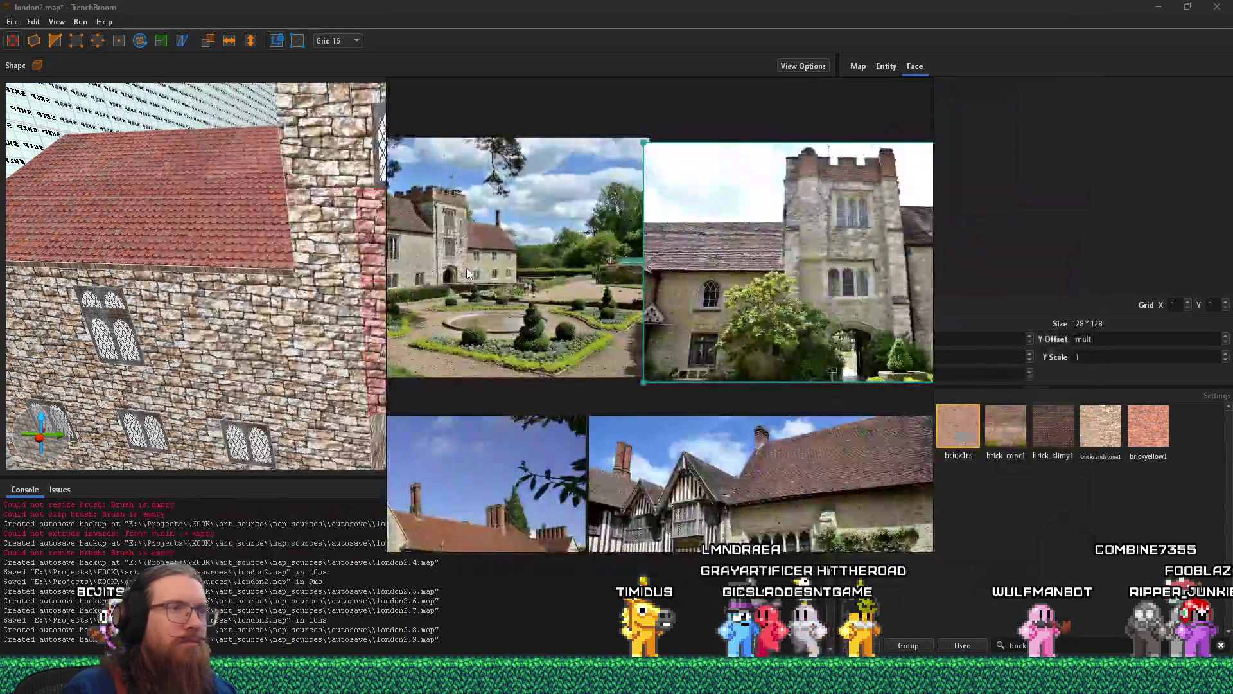
key("alt+Tab")
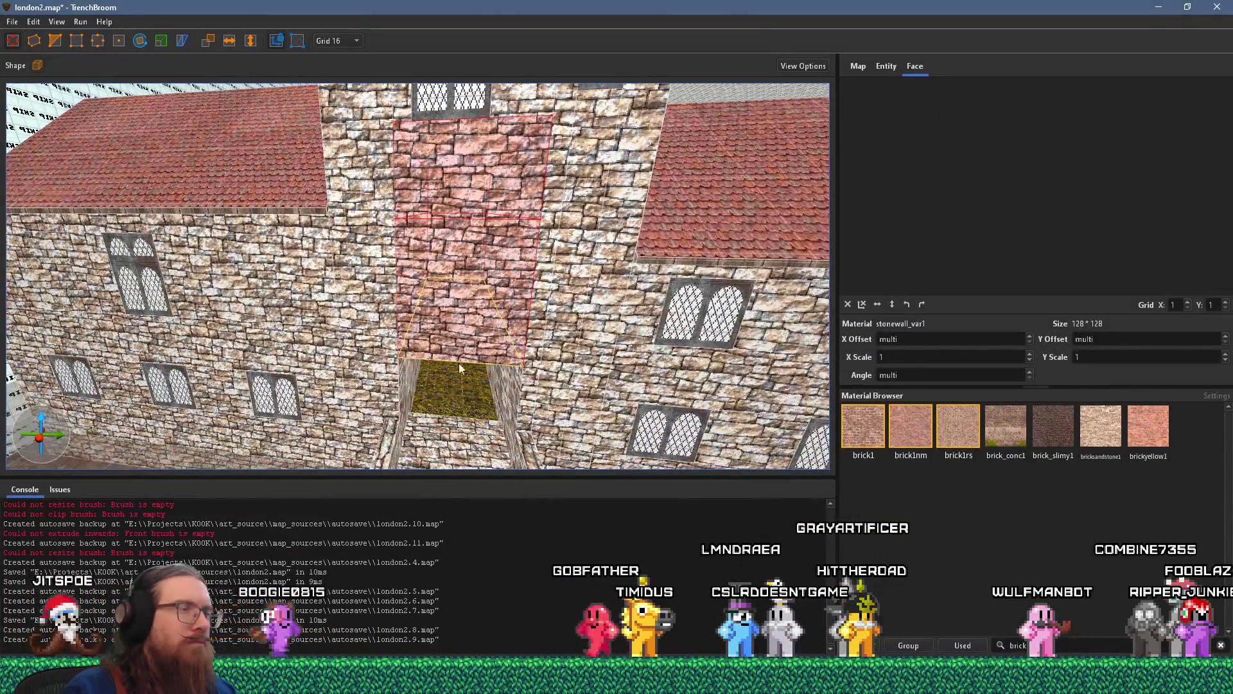
scroll(459, 363, "down", 5)
left_click_drag(453, 122, 447, 276)
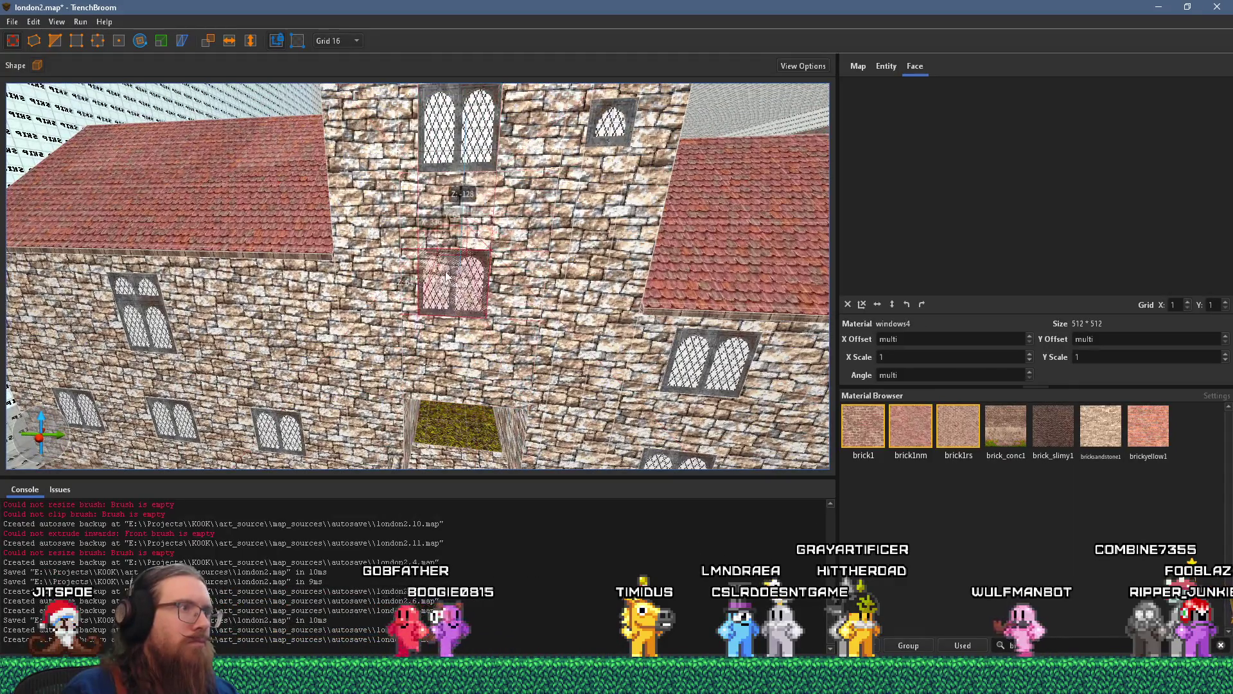
- Undo back through the wall-patch edits to restore the full window in the stone wall
left_click(399, 288)
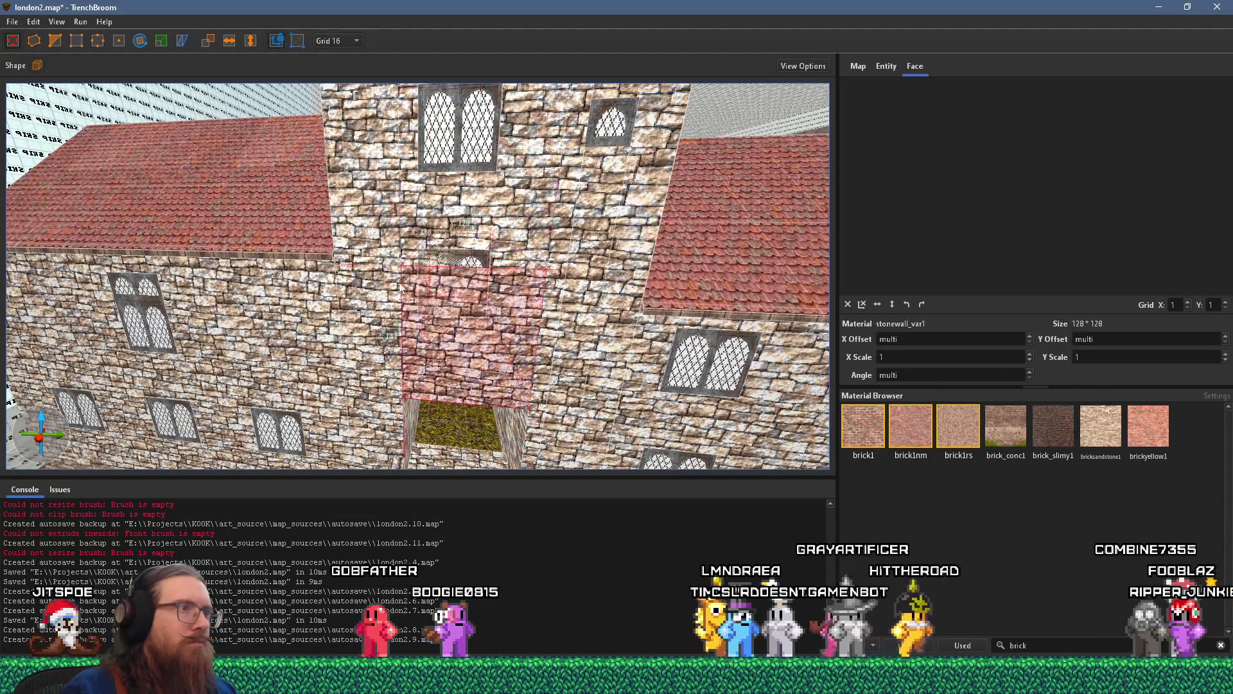
scroll(491, 256, "up", 3)
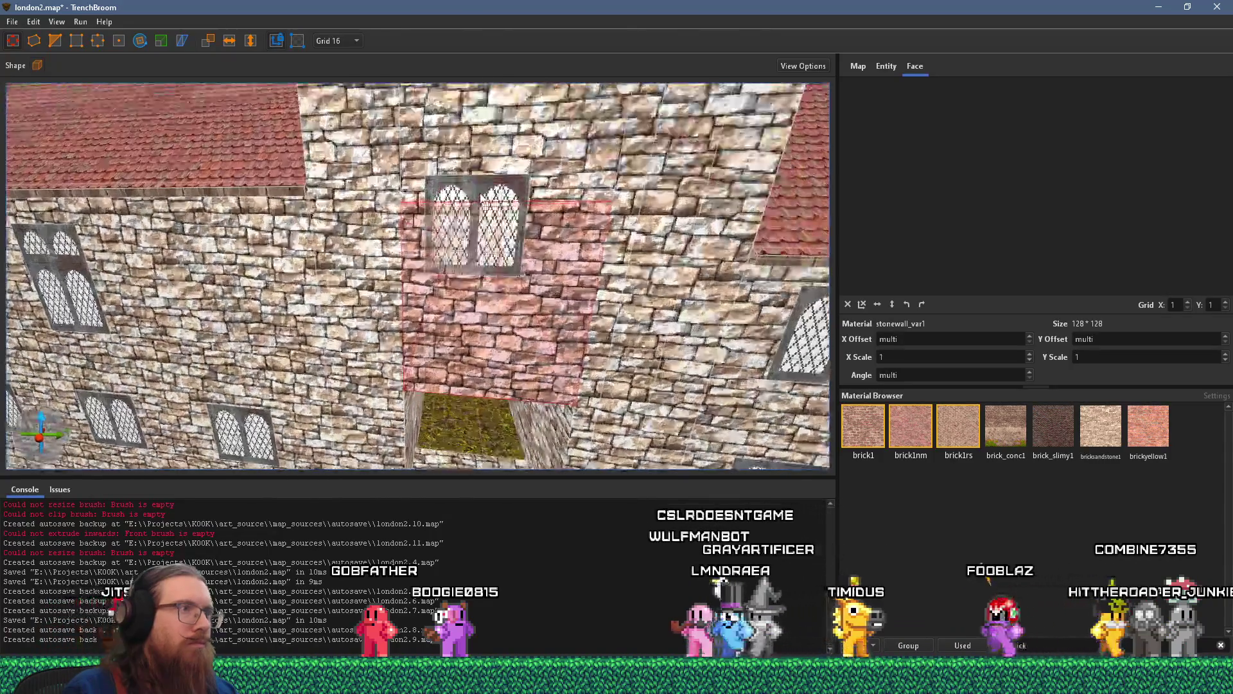
left_click(487, 190)
left_click(402, 239)
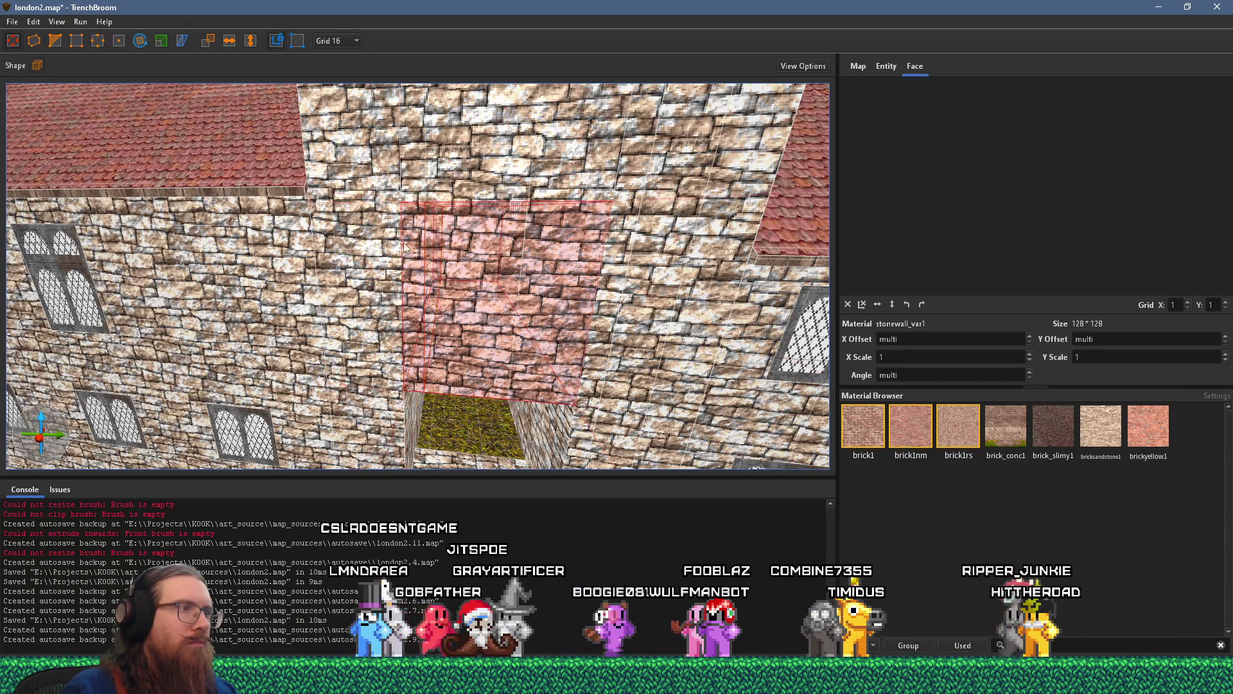
key("ctrl+z")
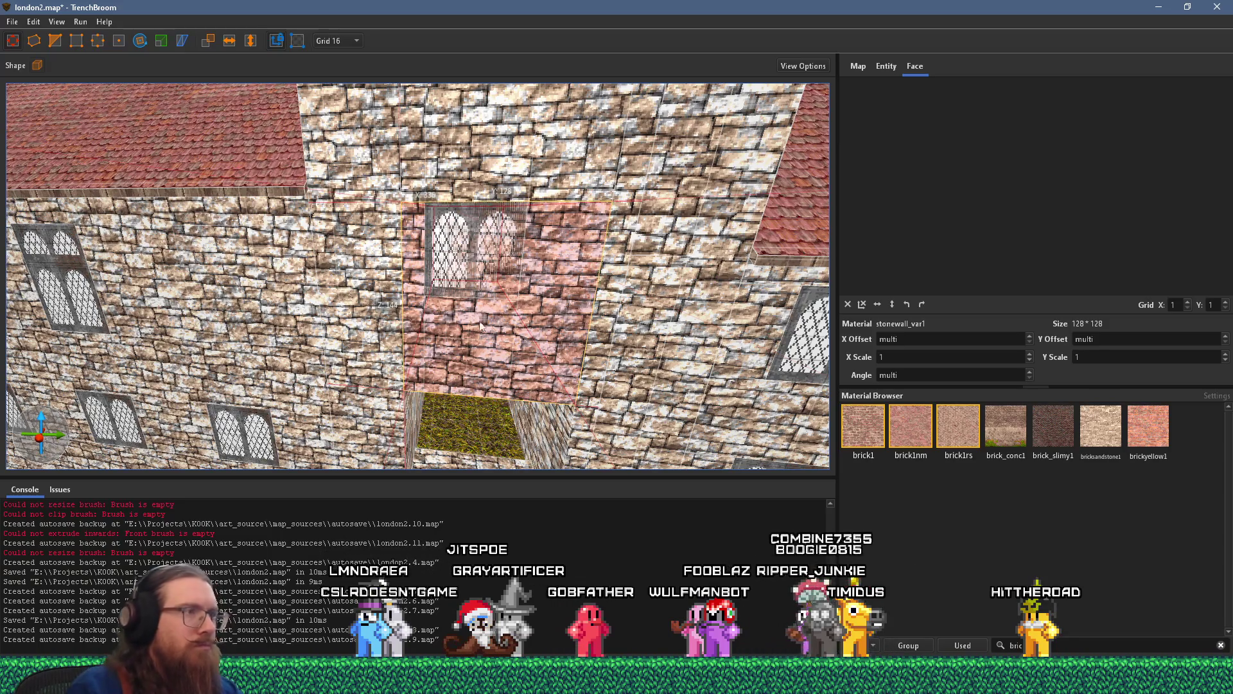
key("ctrl+z")
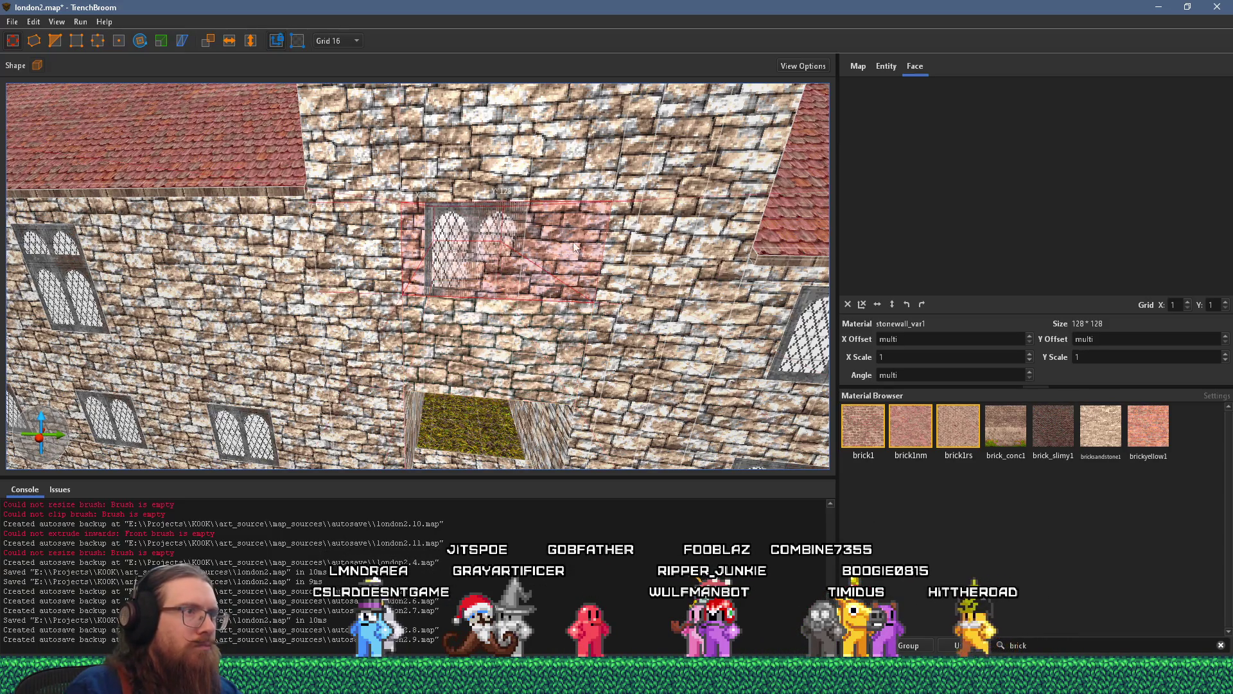
key("ctrl+z")
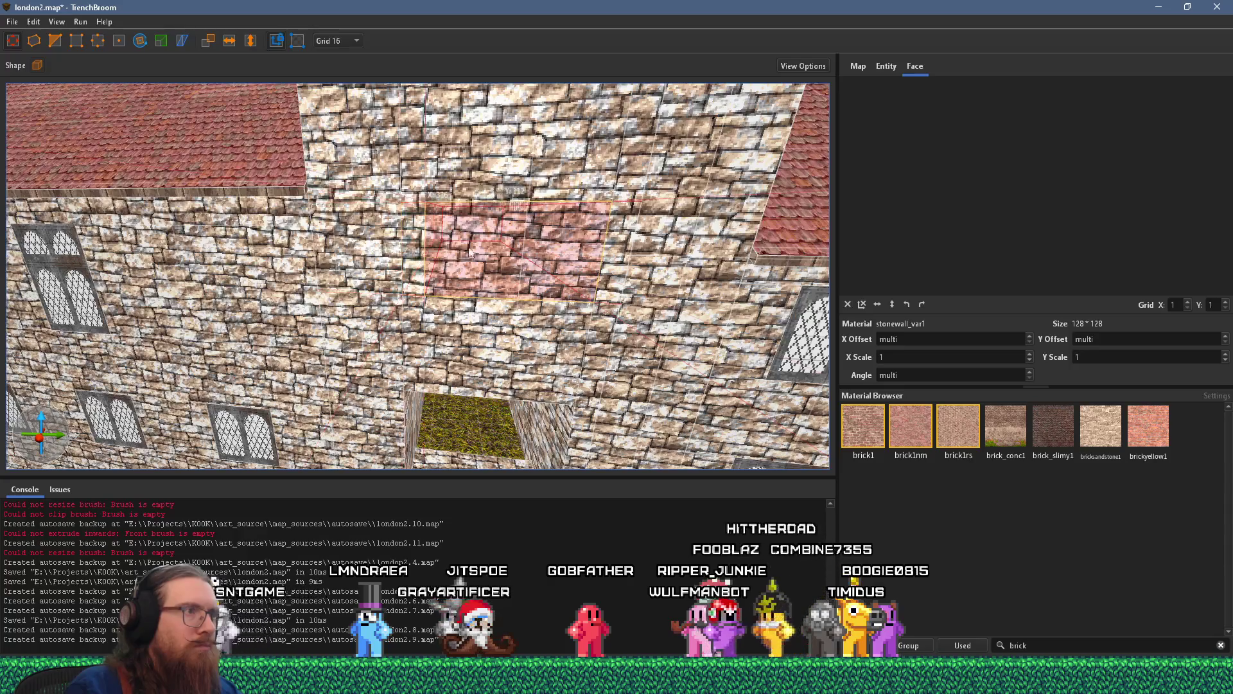
key("ctrl+z")
- Lower the small leaded window to Z -160 and reposition the wall strips around it
scroll(498, 339, "down", 5)
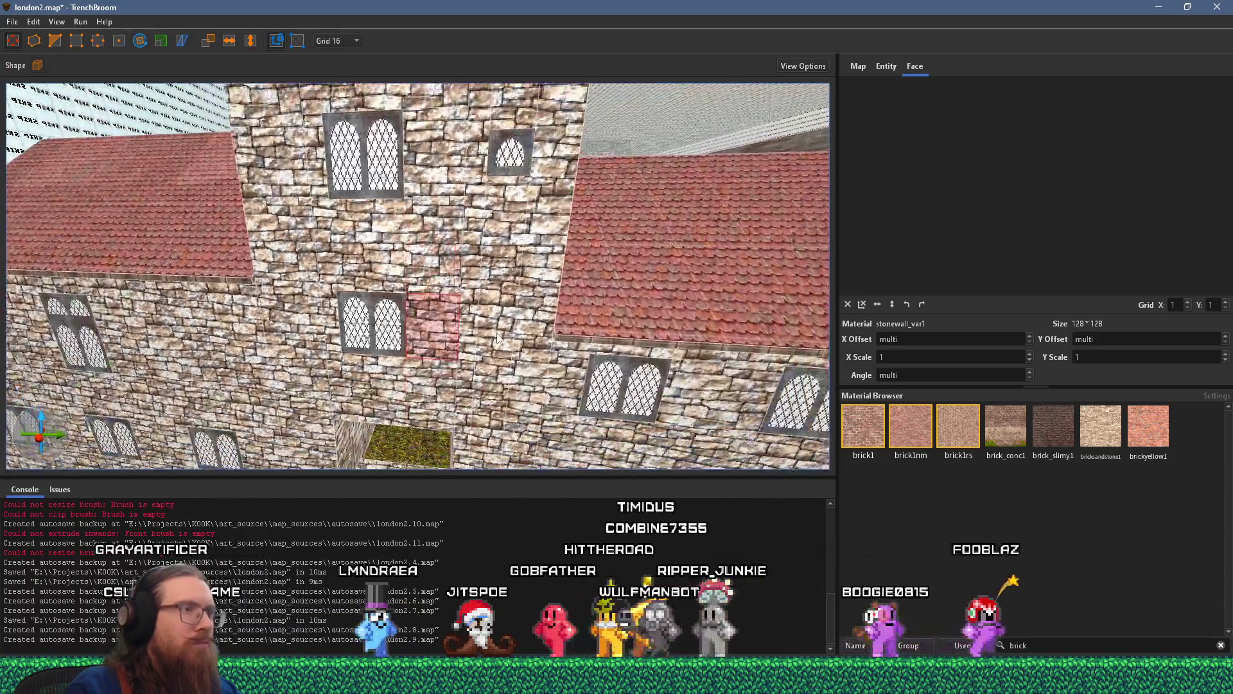
left_click(498, 338)
mouse_move(499, 339)
left_mouse_down()
mouse_move(478, 247)
mouse_move(479, 260)
left_mouse_up()
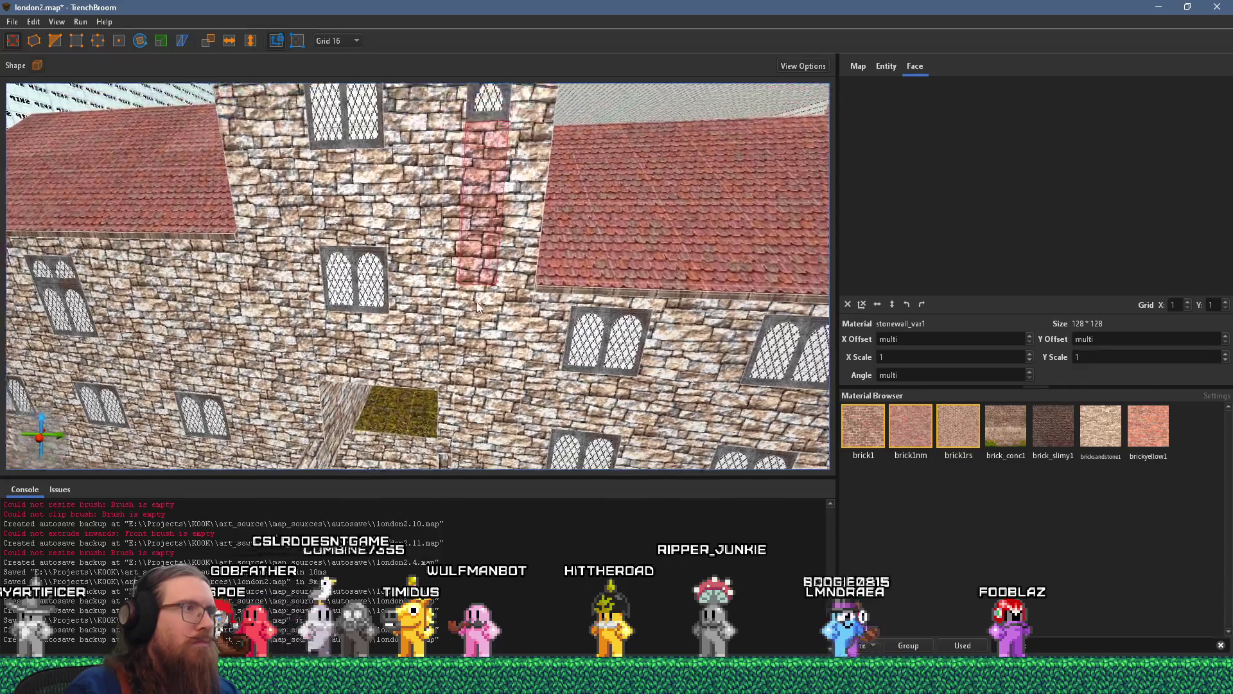
left_click_drag(486, 256, 486, 103)
left_click_drag(467, 285, 468, 297)
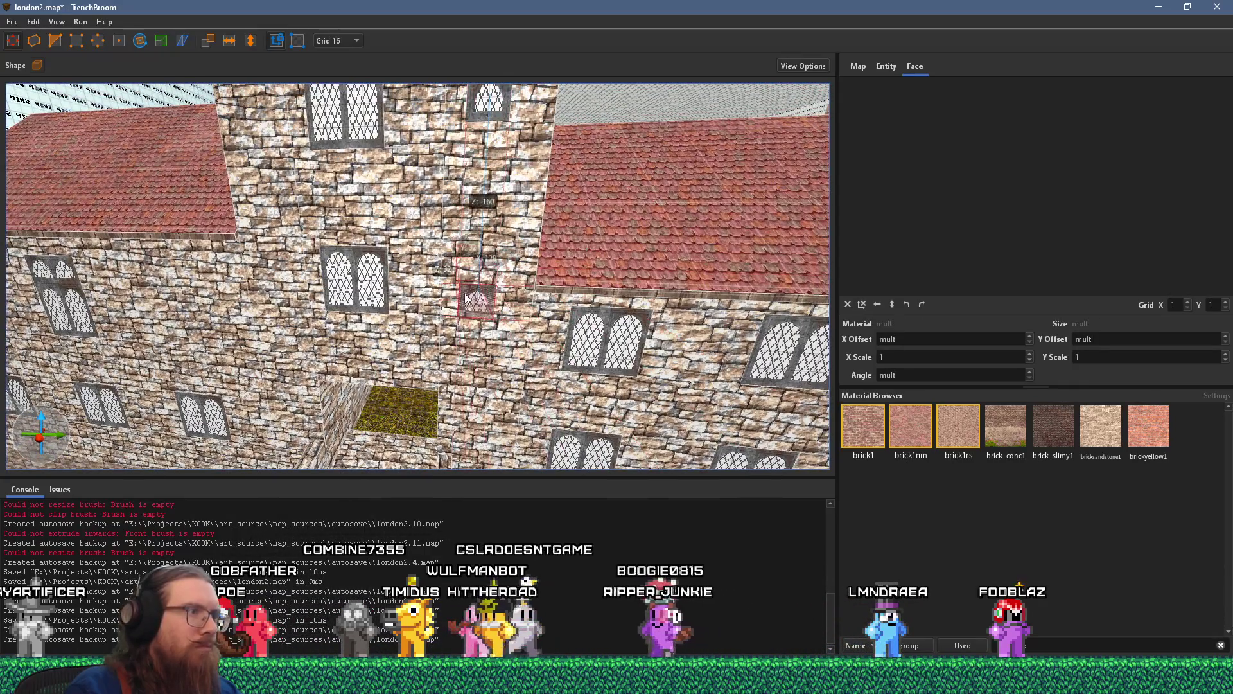
left_click(476, 234)
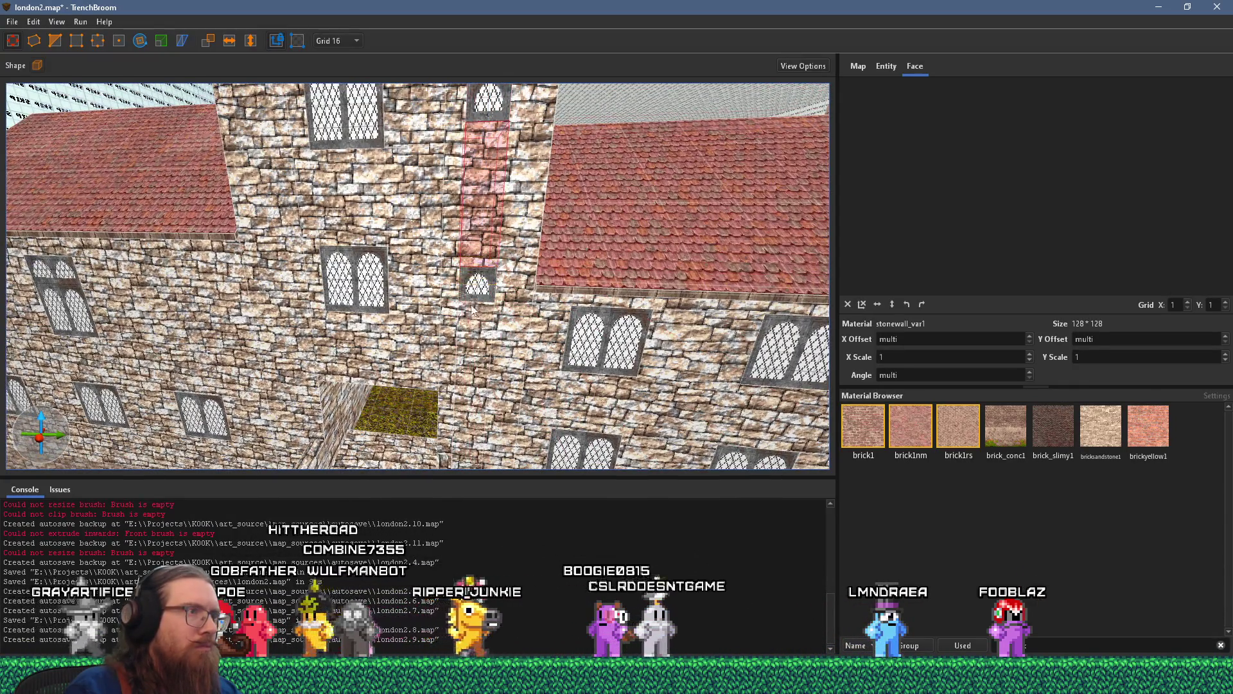
left_click_drag(476, 235, 481, 296)
- Add a tall stonewall_var1 filler brush to fill the stone wall beside the small window
key("alt+Tab")
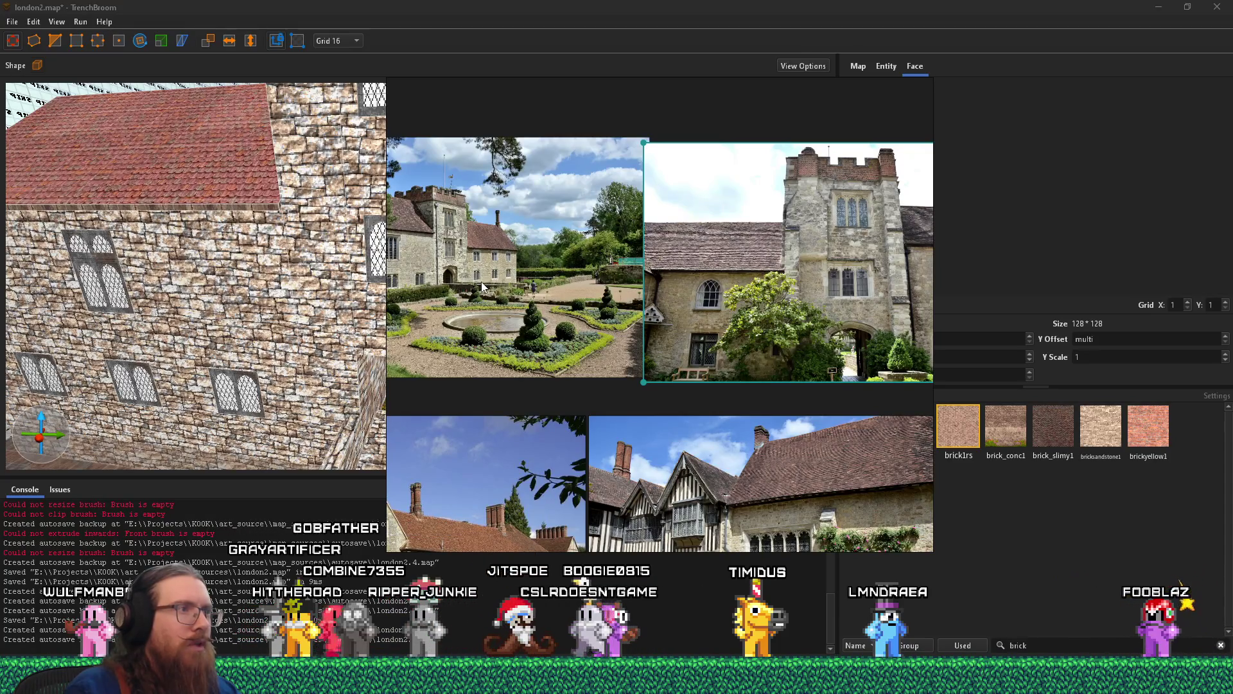
key("alt+Tab")
scroll(445, 331, "up", 5)
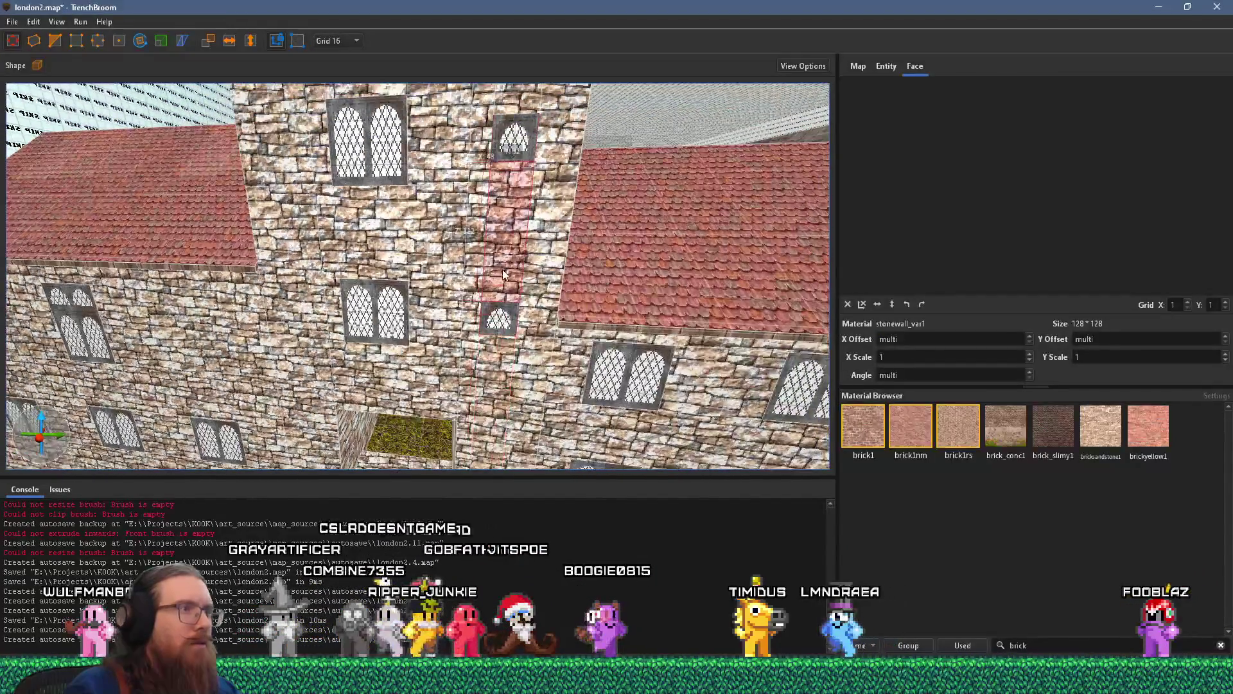
left_click_drag(489, 326, 500, 323)
key("Escape")
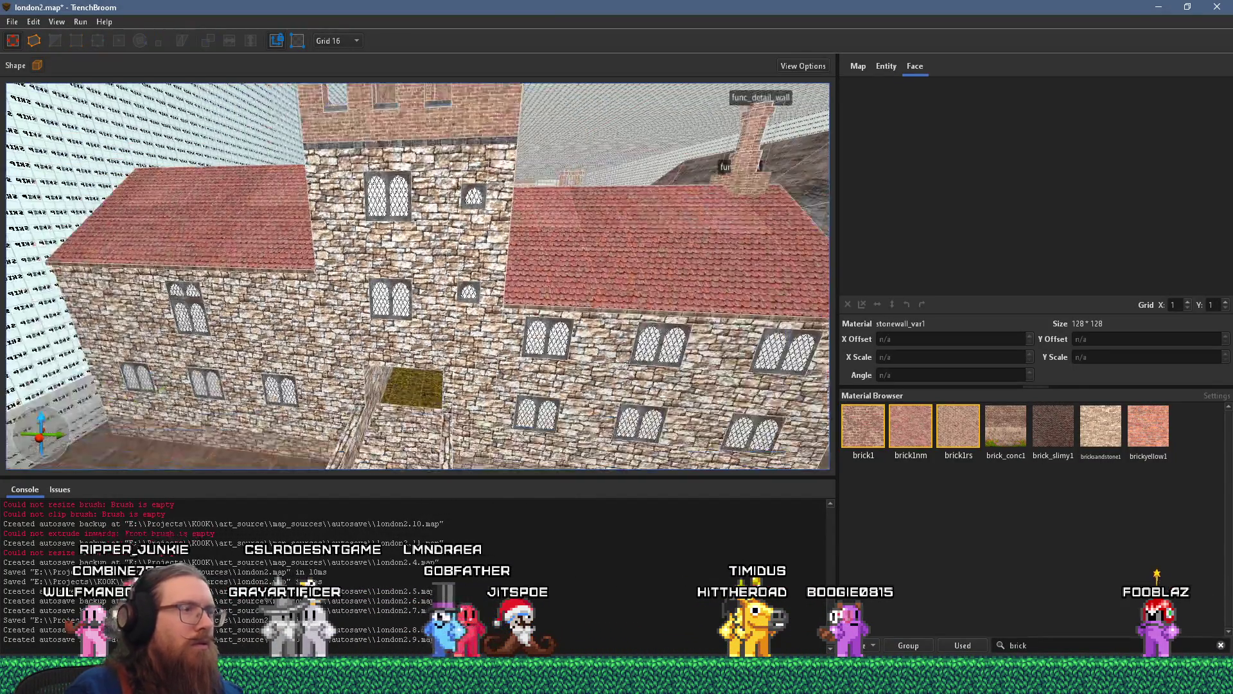
scroll(385, 321, "down", 10)
scroll(348, 312, "up", 15)
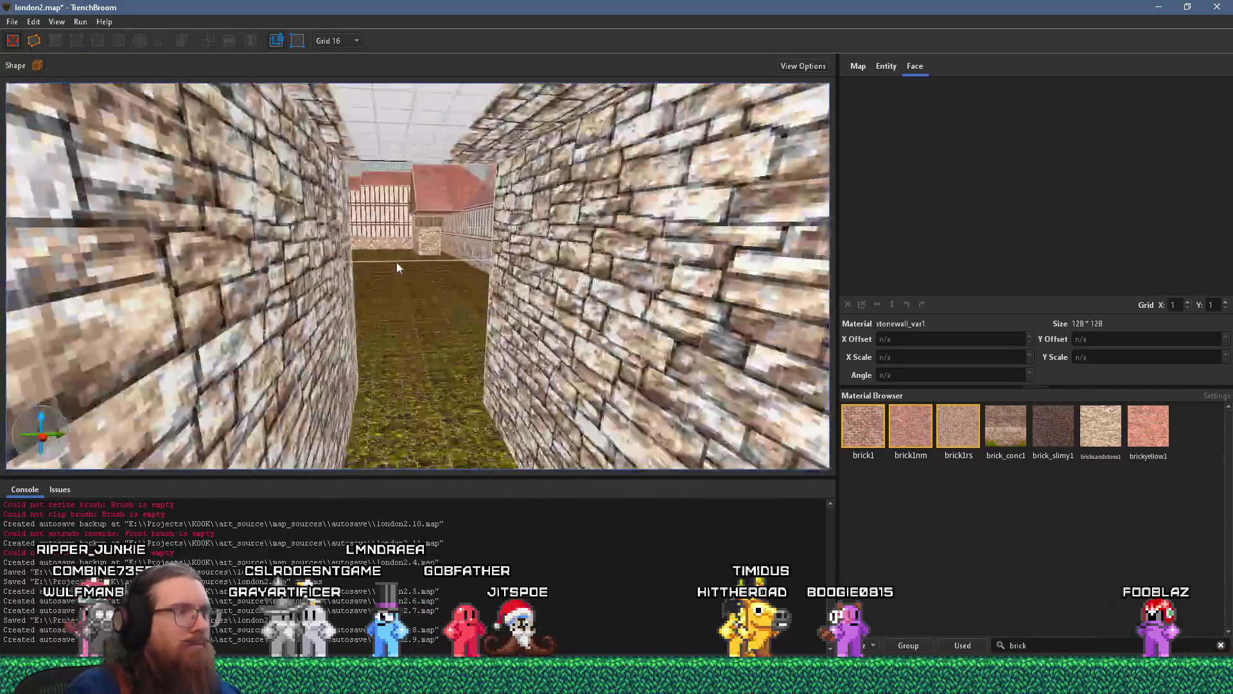
mouse_move(398, 267)
left_mouse_down()
mouse_move(265, 332)
mouse_move(381, 290)
left_mouse_up()
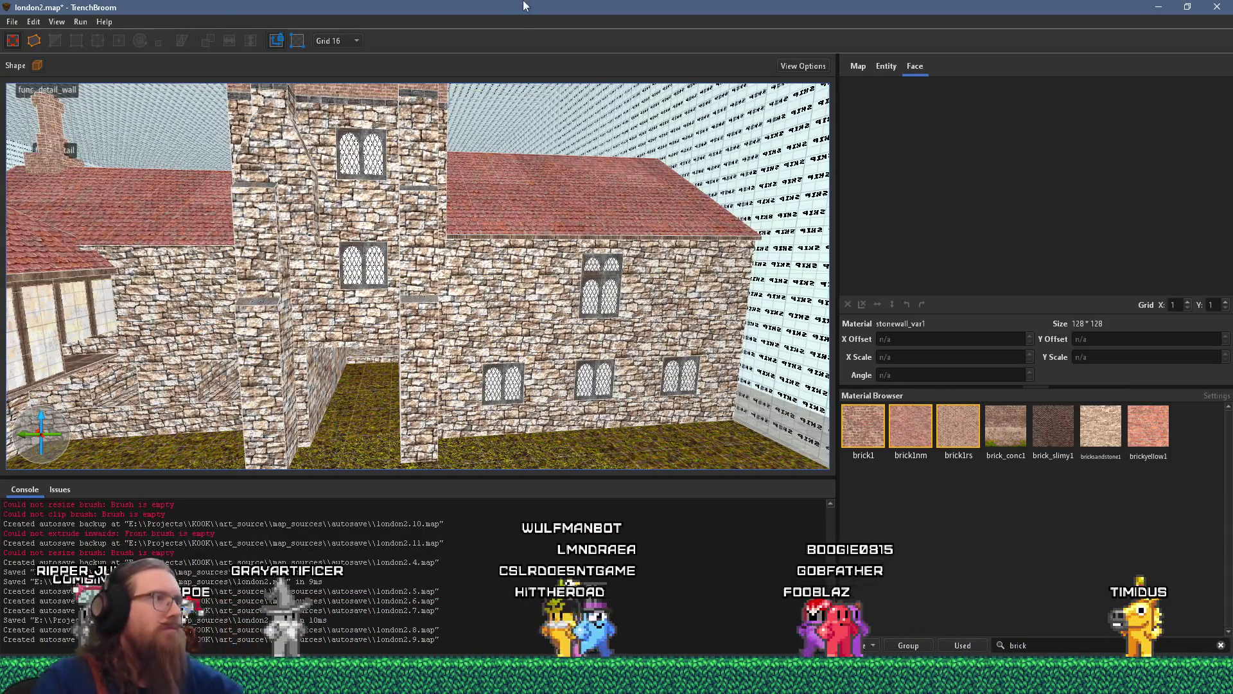
left_click_drag(291, 324, 212, 328)
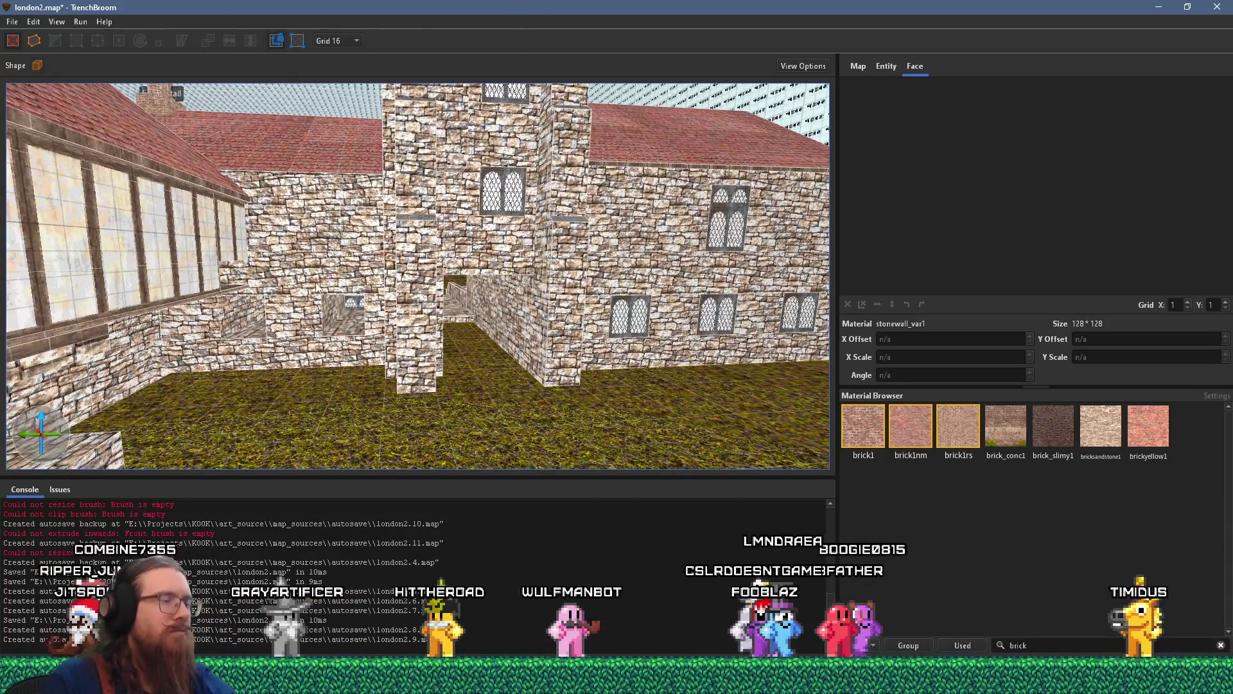
scroll(316, 287, "up", 10)
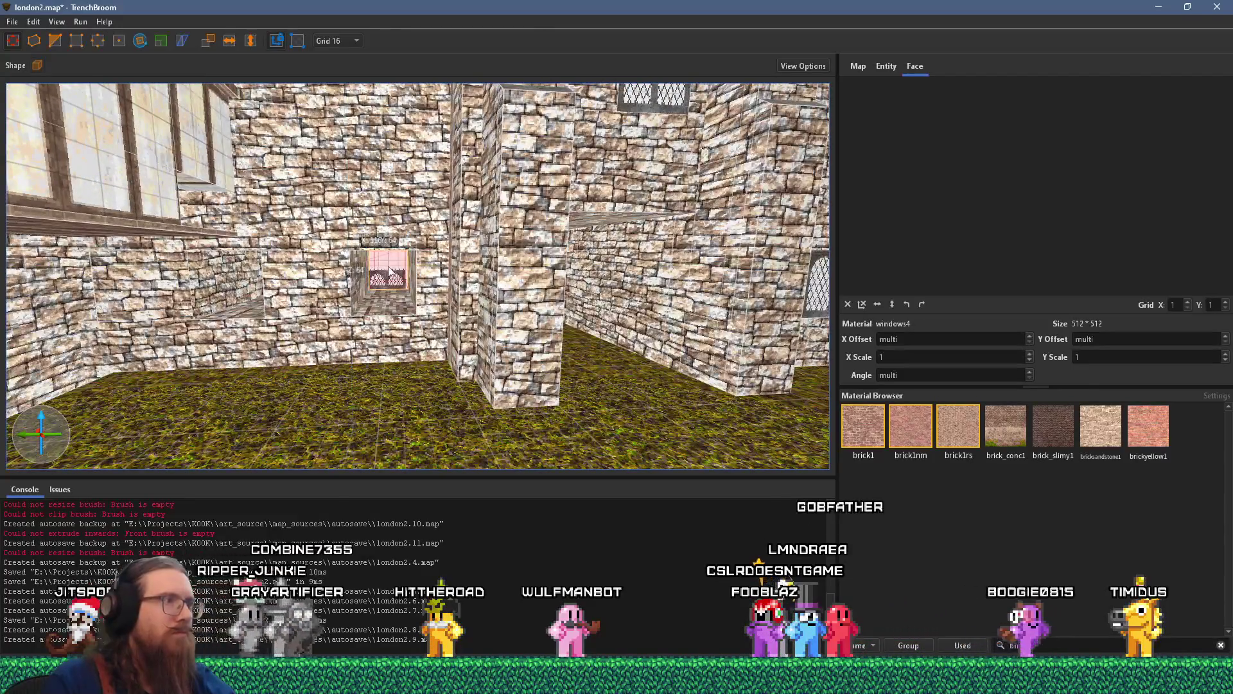
- Stretch the inner tower window brush through the wall to the front face
left_click_drag(389, 270, 384, 285)
key("w")
key("a")
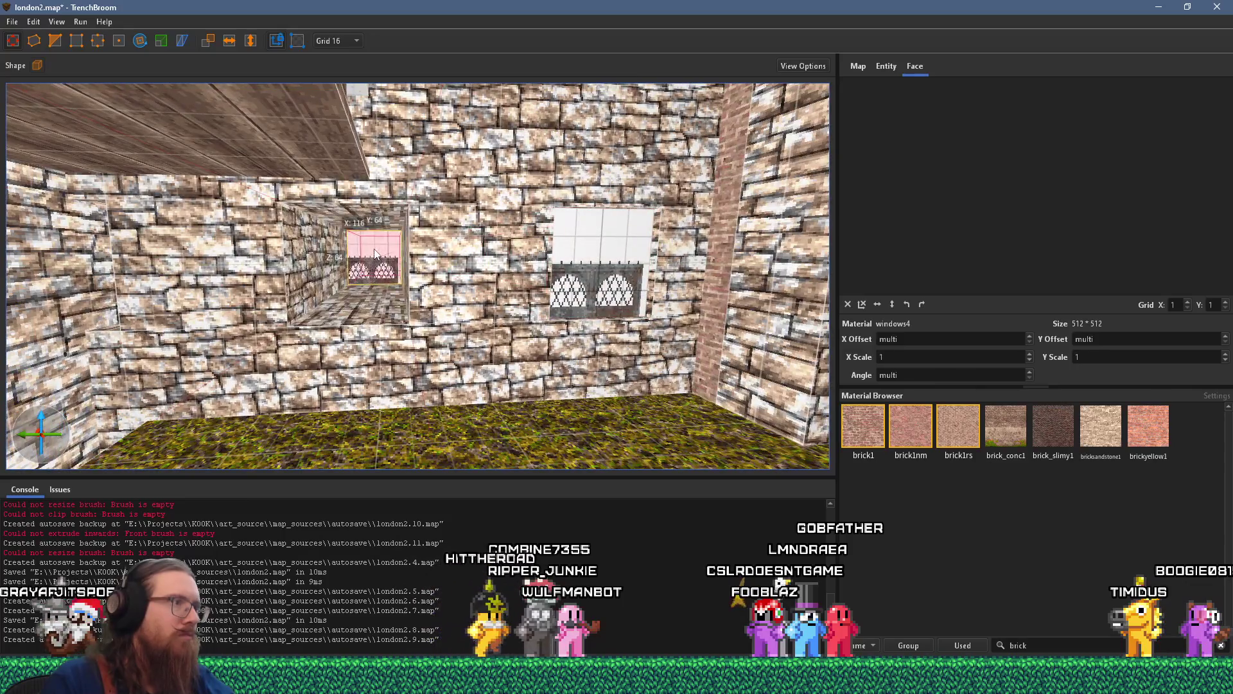
mouse_move(376, 254)
left_mouse_down()
mouse_move(360, 277)
mouse_move(307, 287)
left_mouse_up()
key("d")
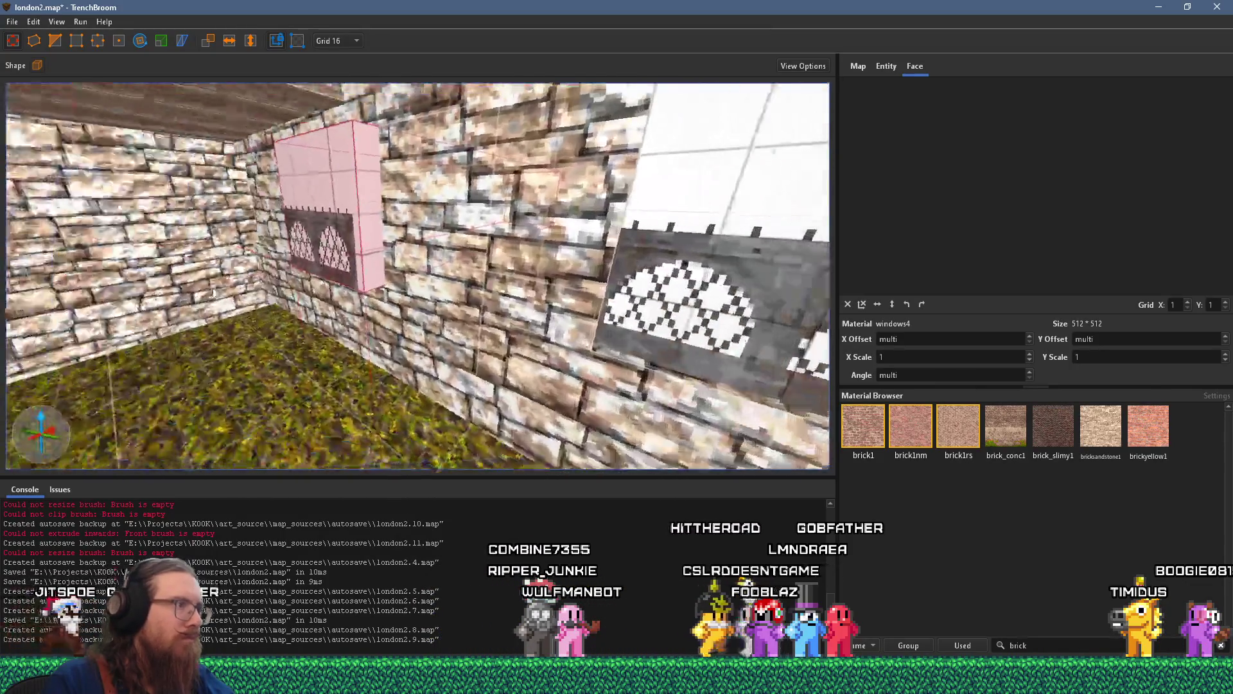
key("w")
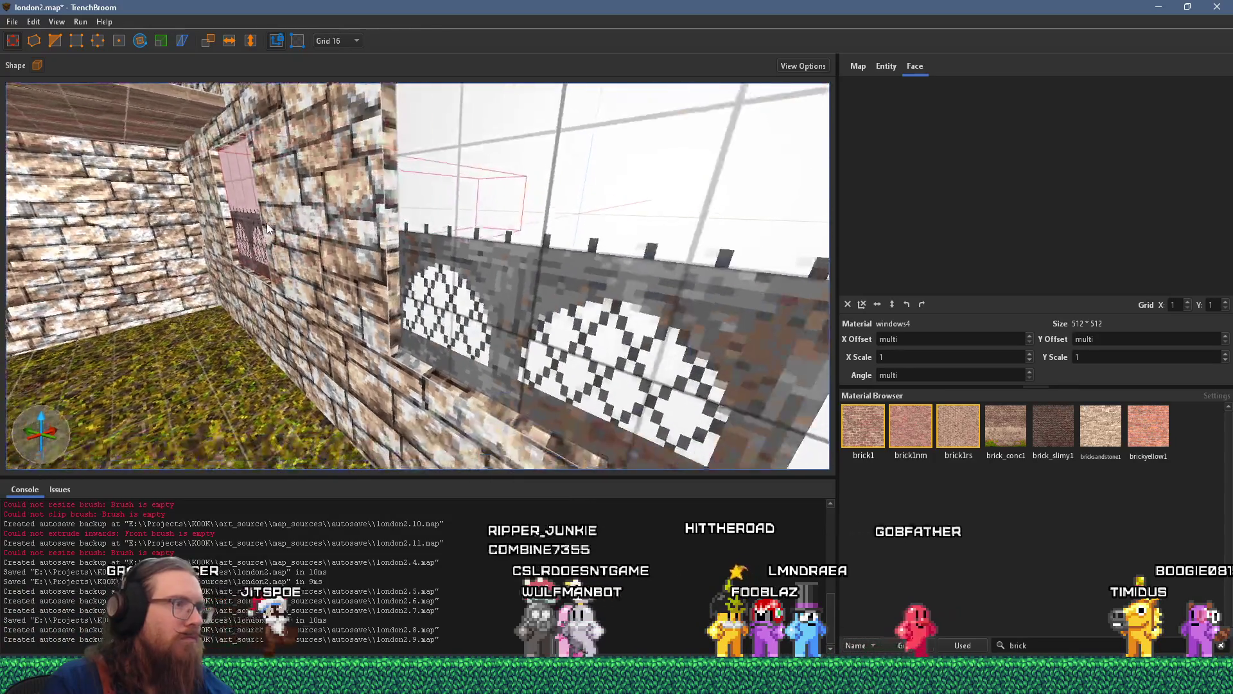
key("s")
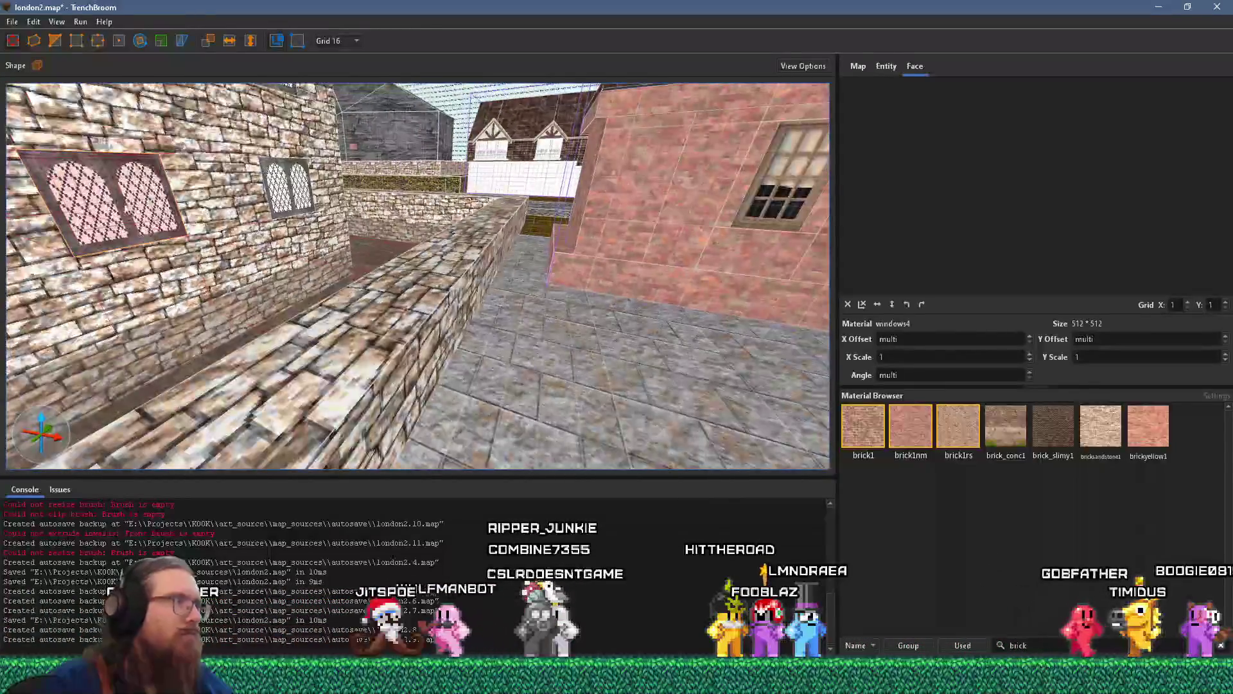
- Shift the windows4 face texture's X offset from 208 to 352 so the panes line up
left_click(469, 261, "shift")
key("w")
key("s")
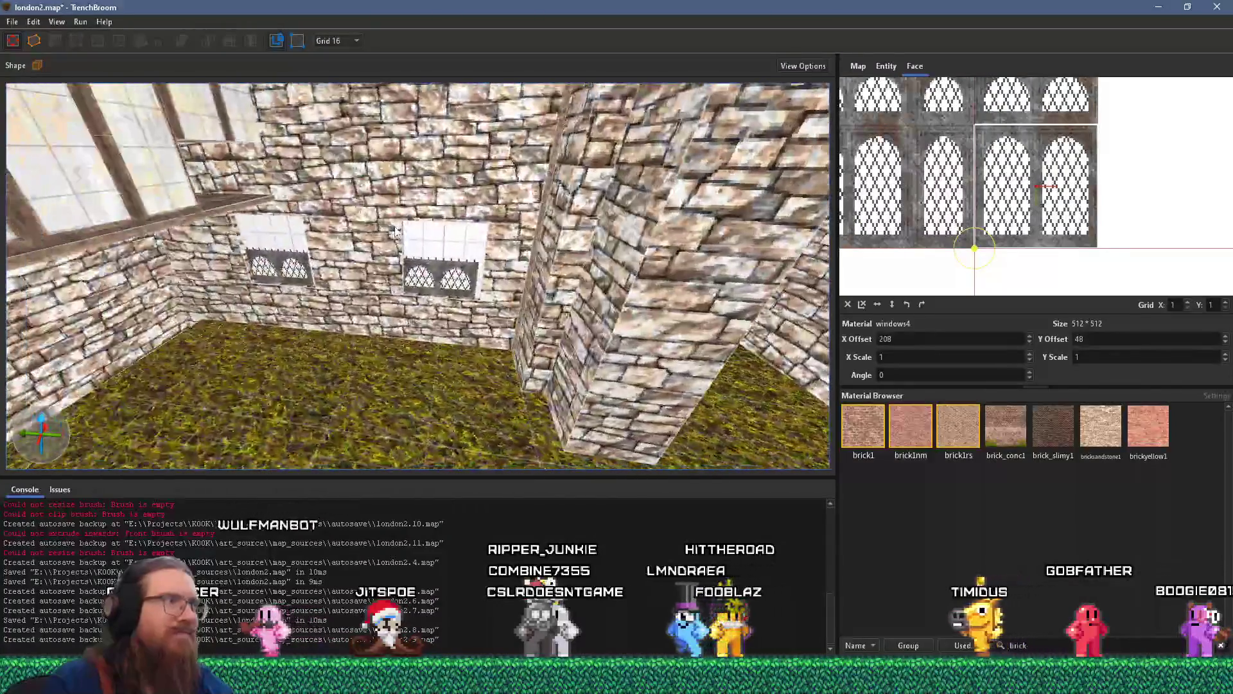
key("s")
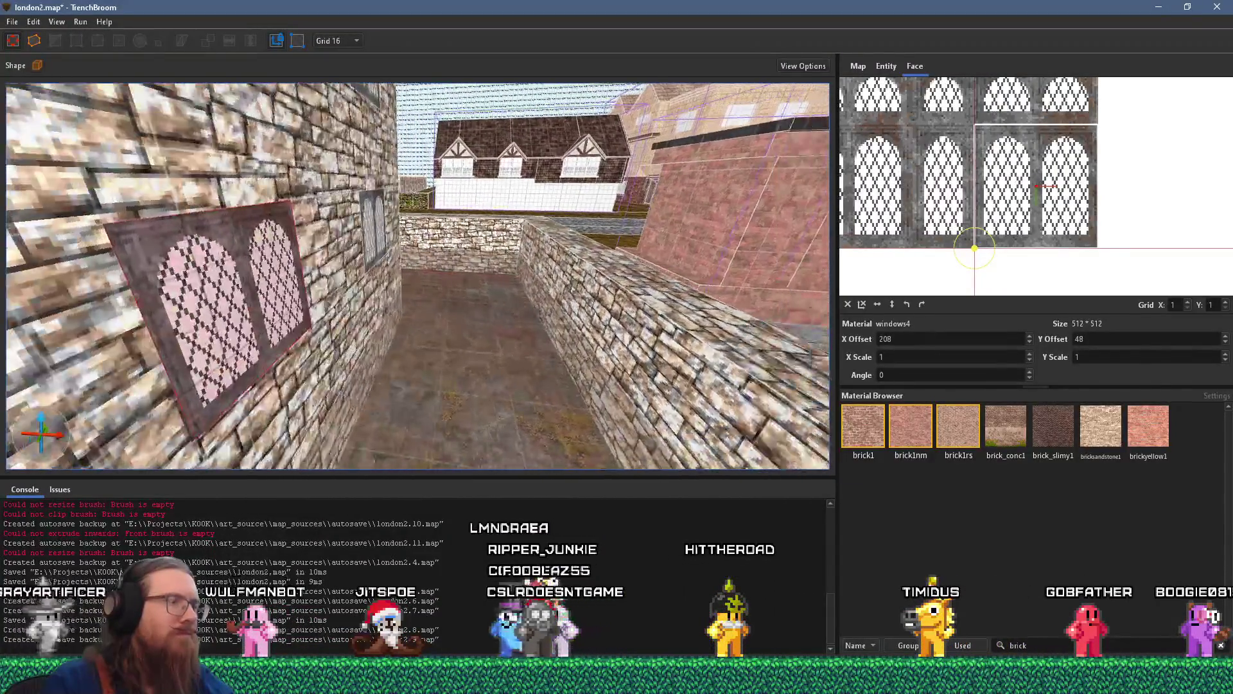
key("s")
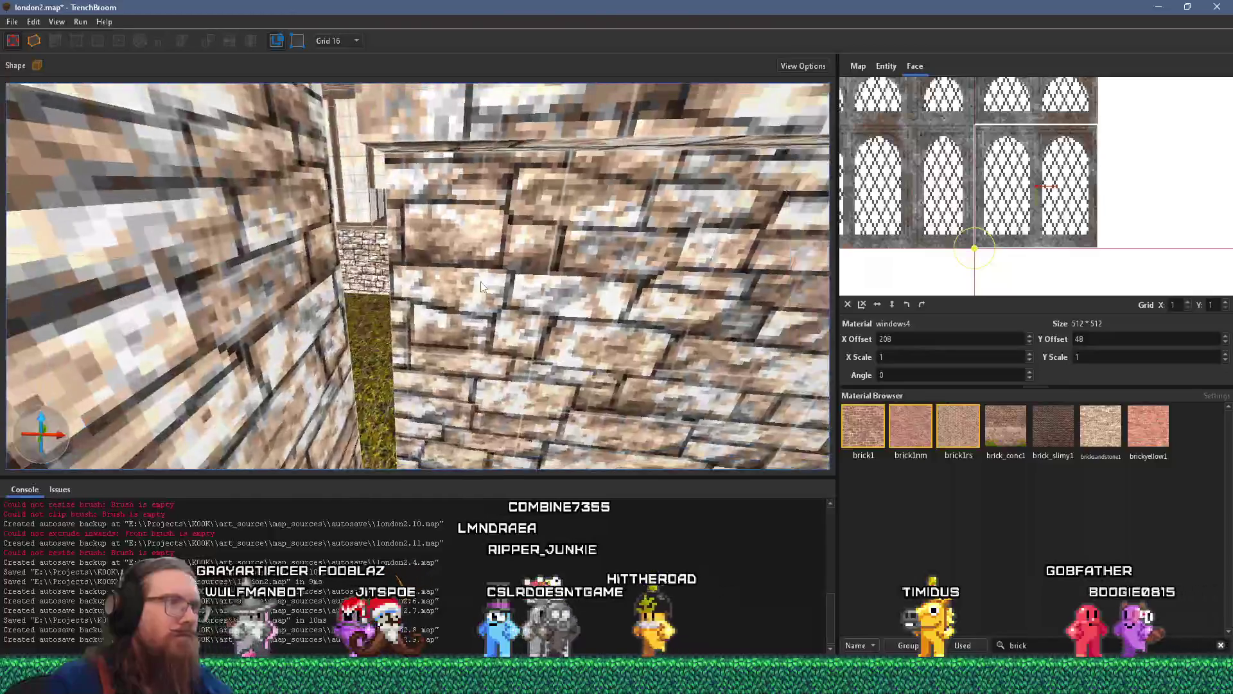
key("s")
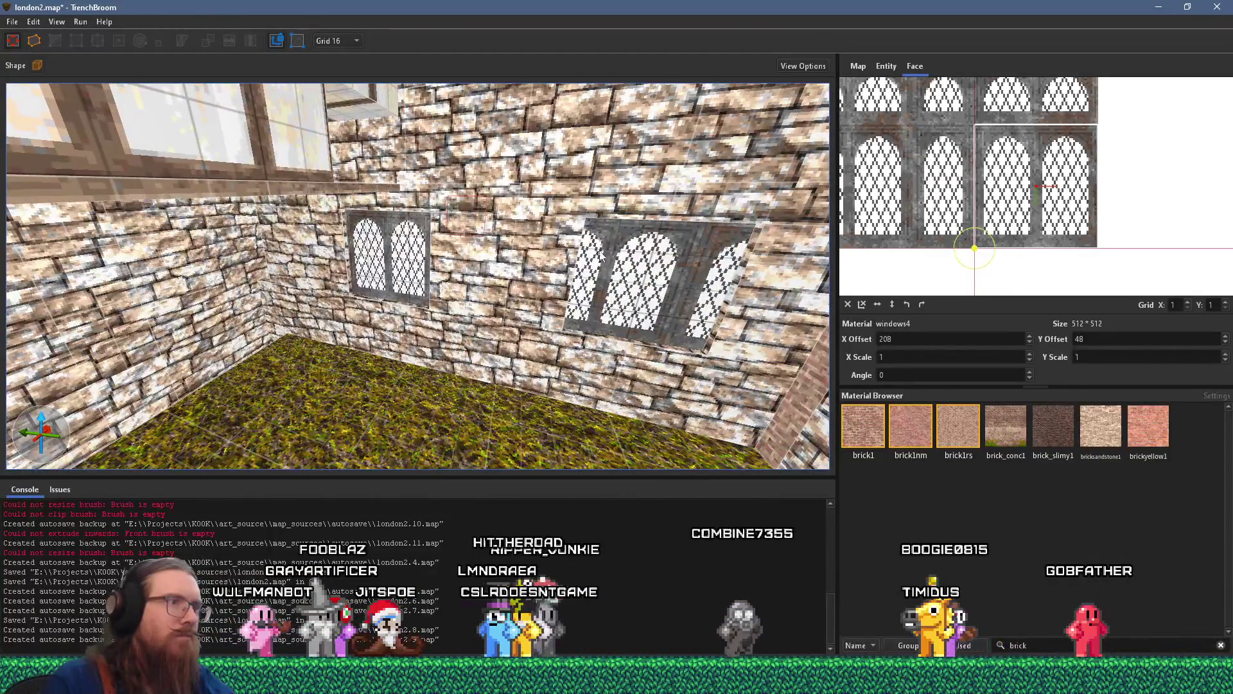
key("s")
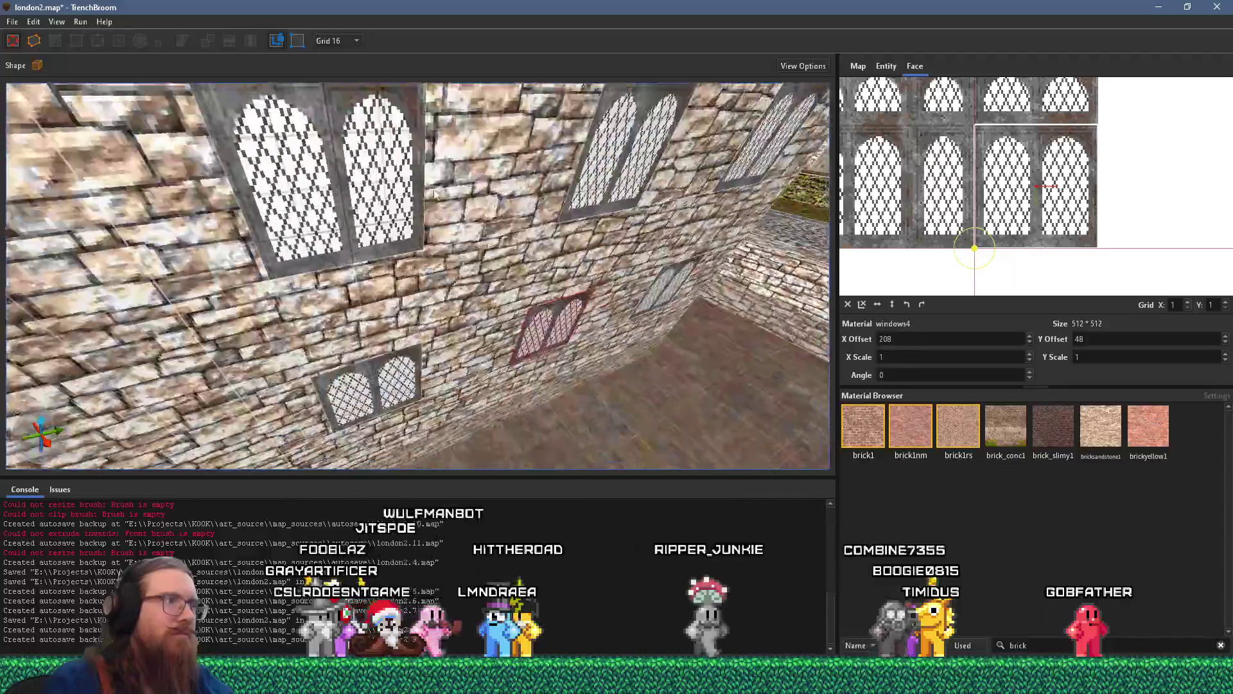
key("w")
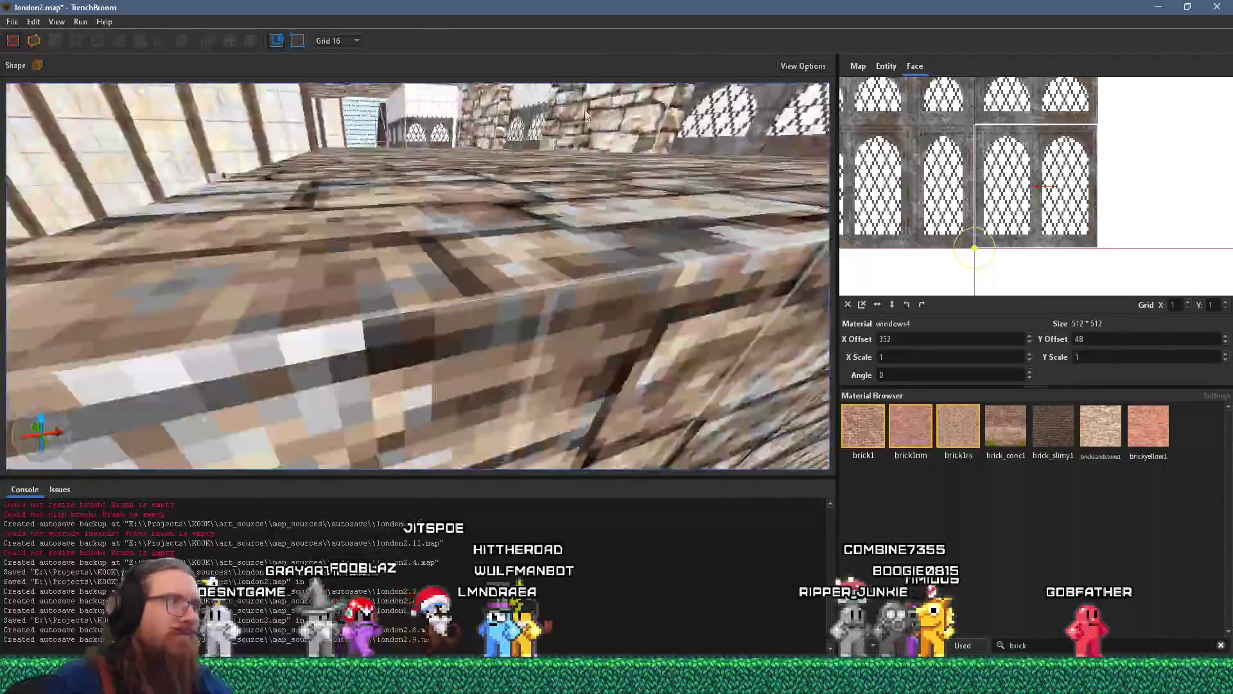
key("s")
- Select the stone wall brush and turn the view toward the window wall
key("Escape")
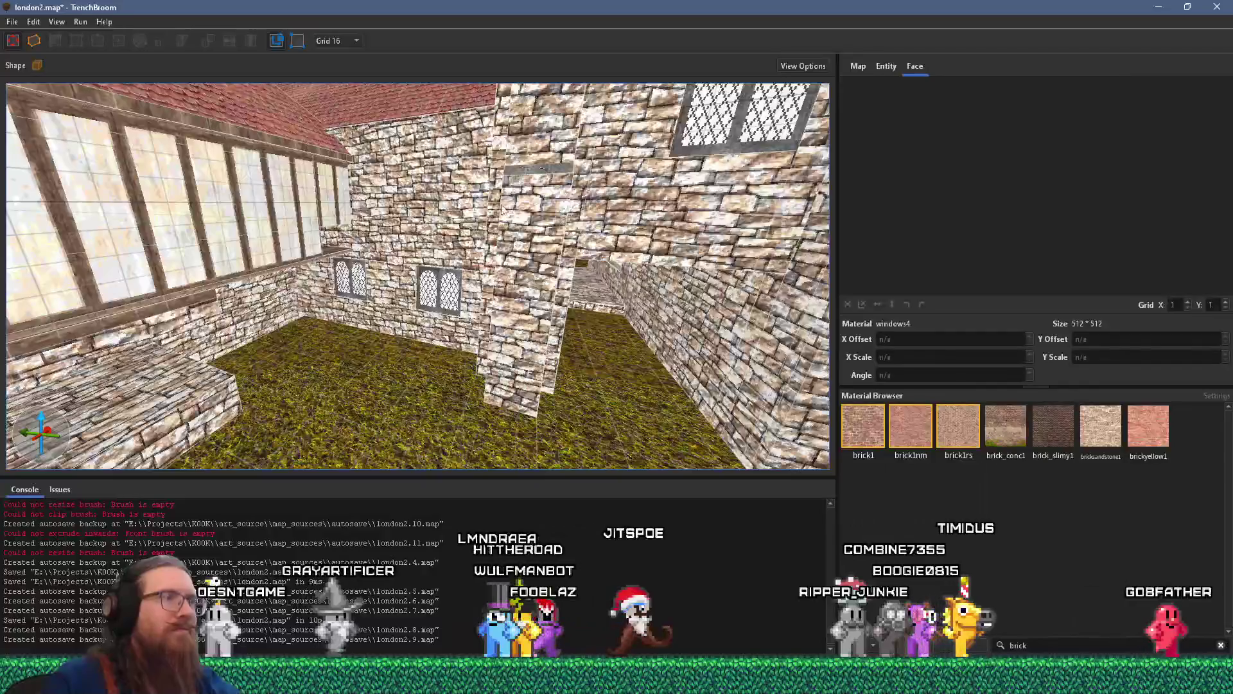
left_click(413, 173)
key("s")
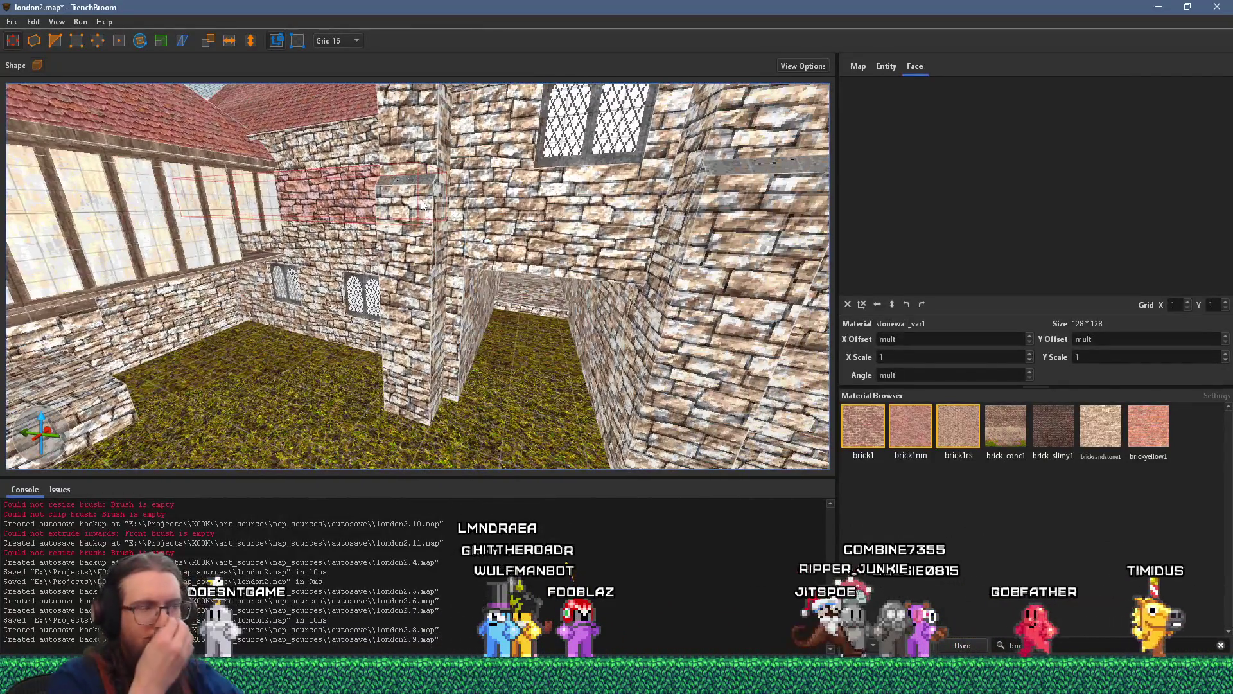
key("s")
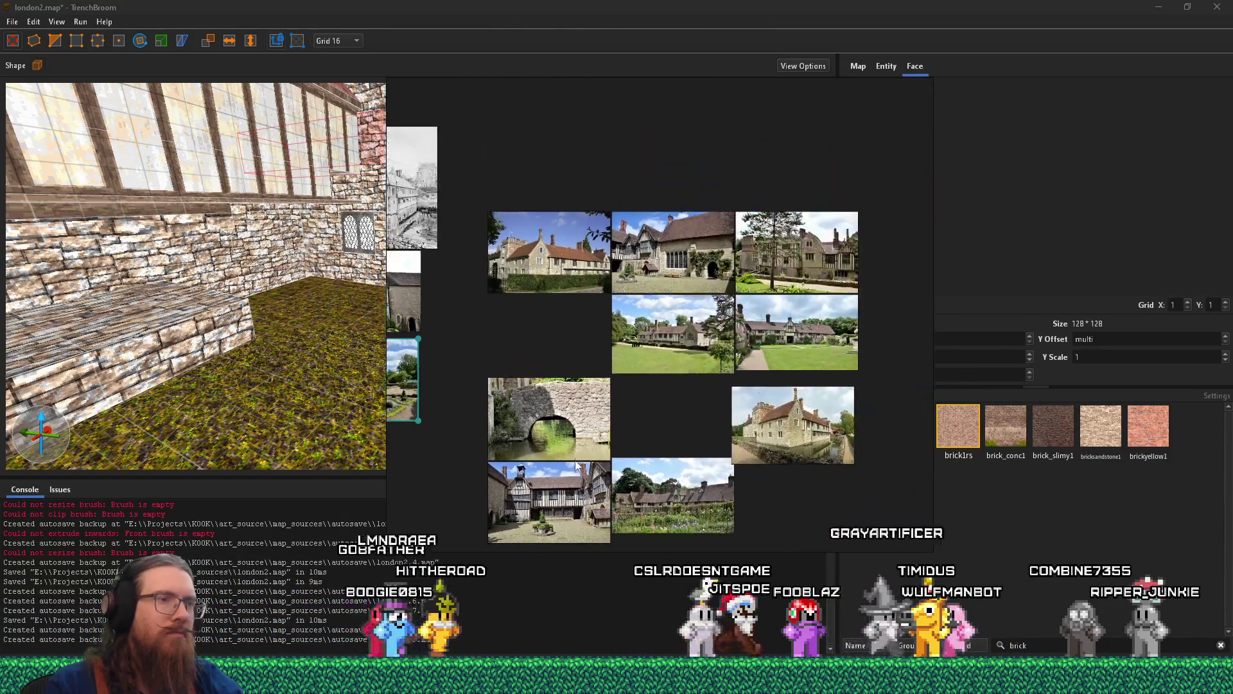
- Move the stone-bridge photo beside the others and shift the lane photo left
mouse_move(552, 424)
left_mouse_down()
mouse_move(898, 413)
mouse_move(522, 502)
left_mouse_up()
mouse_move(569, 446)
left_mouse_down()
mouse_move(706, 299)
mouse_move(769, 309)
left_mouse_up()
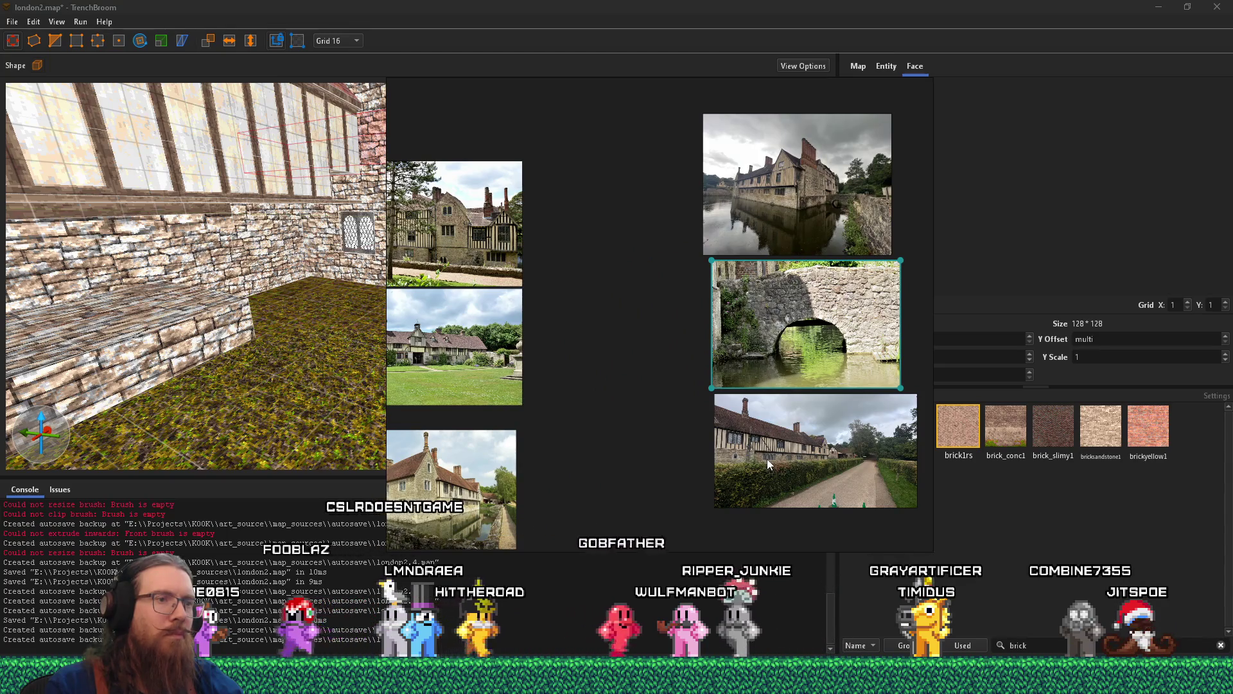
left_click(803, 411)
left_click_drag(802, 412, 731, 415)
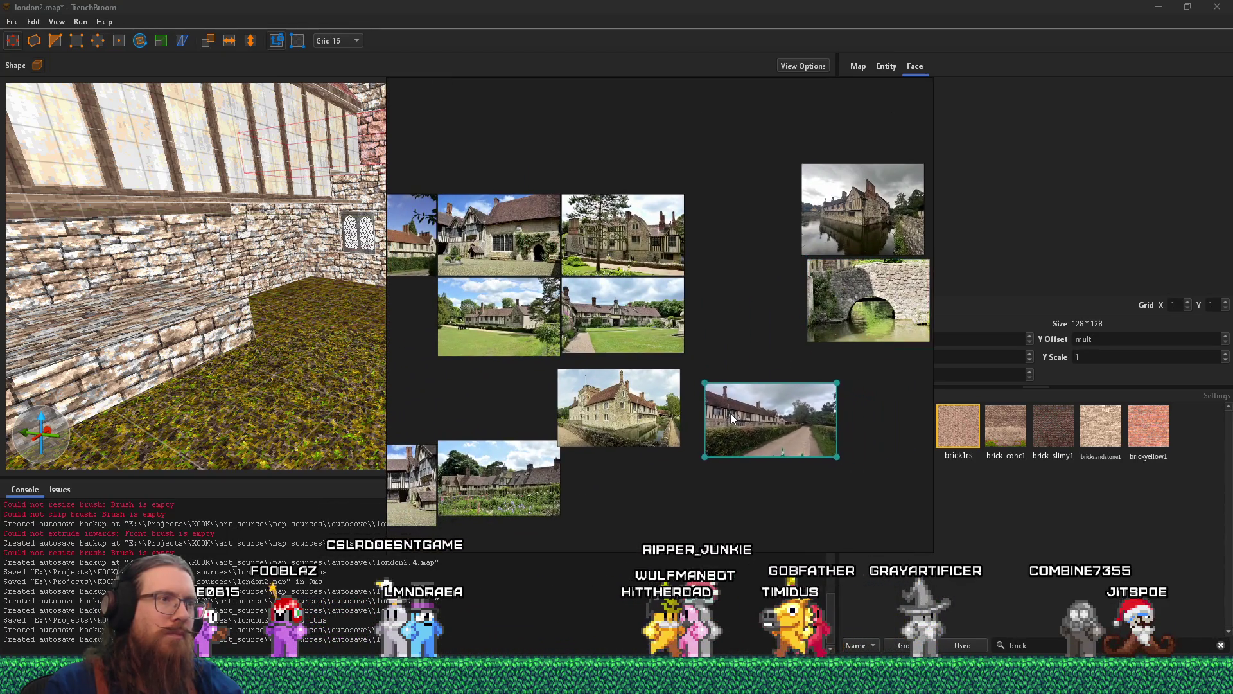
scroll(599, 380, "up", 3)
scroll(603, 311, "down", 1)
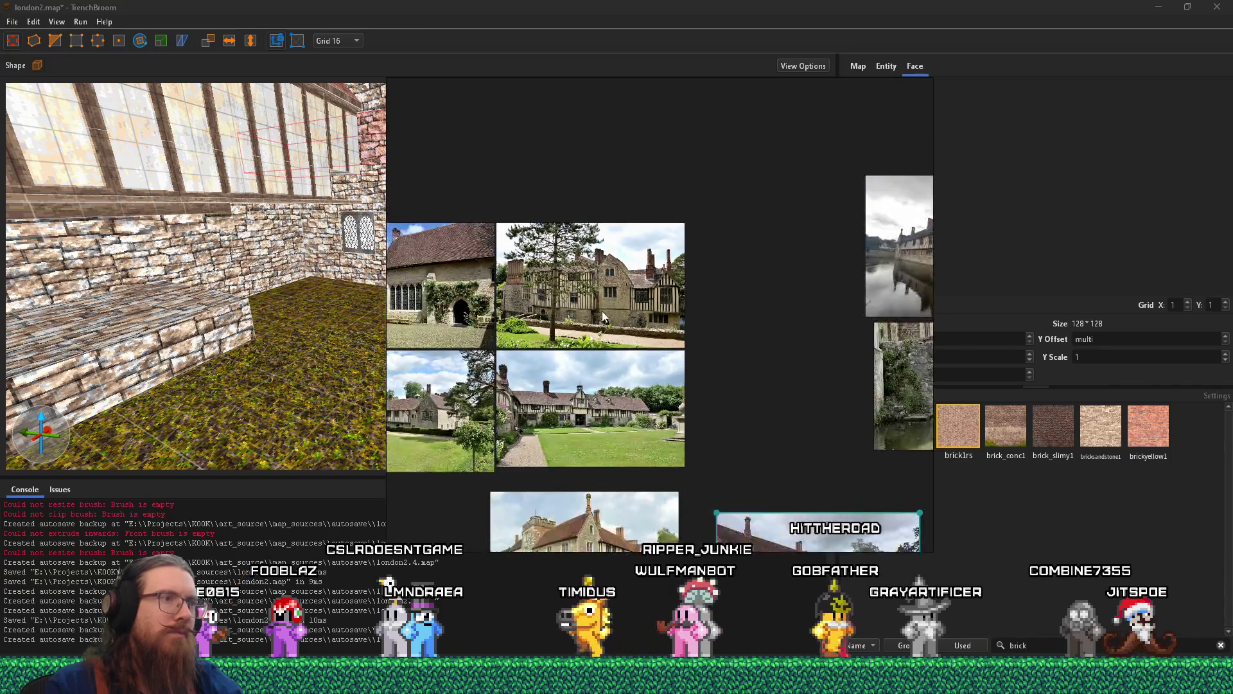
scroll(602, 311, "up", 1)
scroll(601, 311, "down", 2)
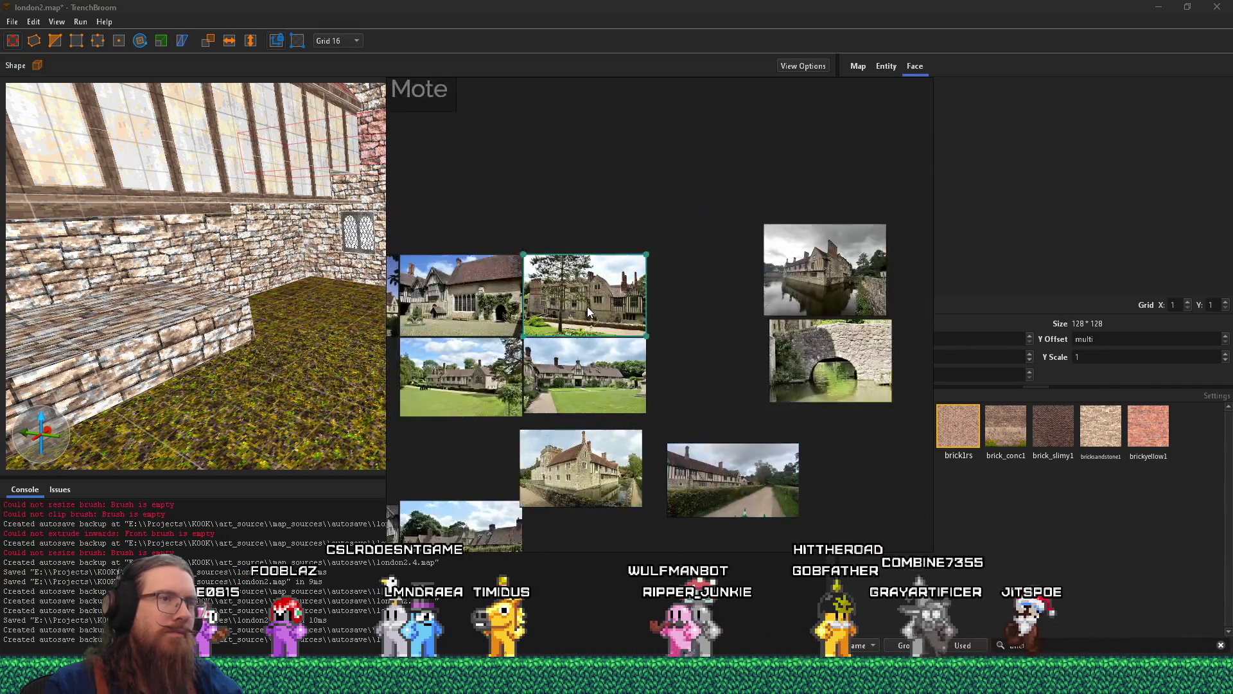
- Move the tree-house photo right and the courtyard photo lower, near the moat-castle and gatehouse shots
left_click_drag(587, 306, 834, 453)
left_click_drag(559, 460, 708, 377)
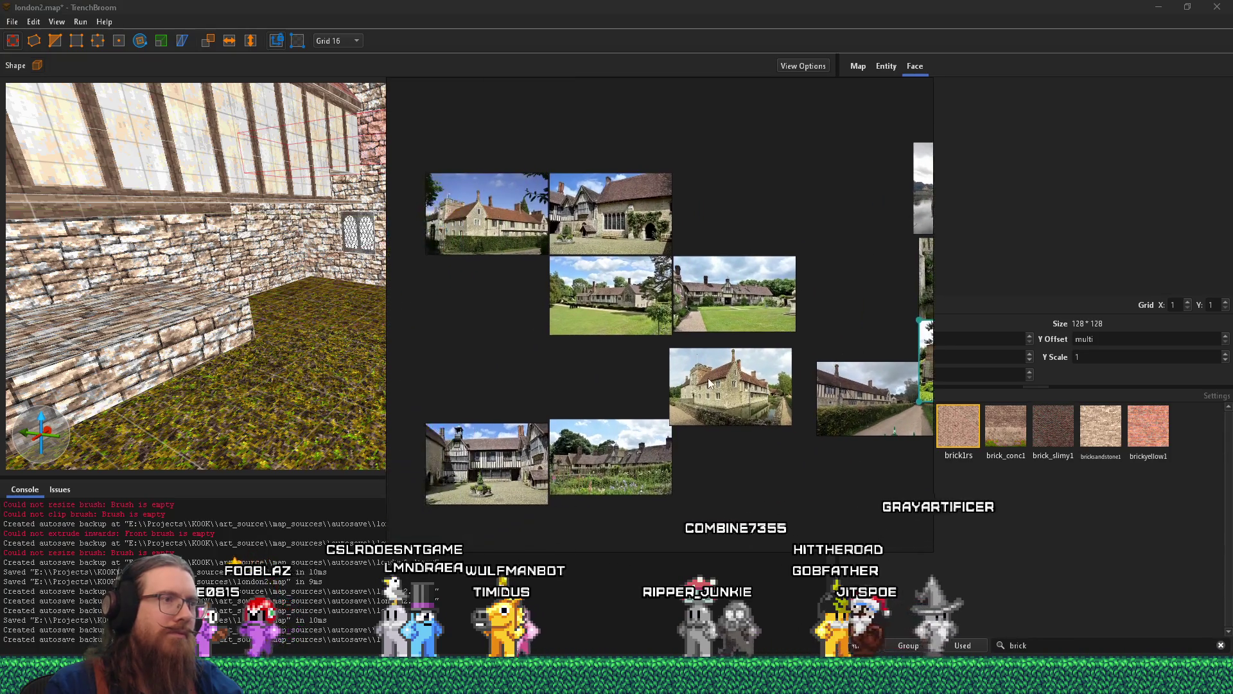
scroll(708, 377, "up", 2)
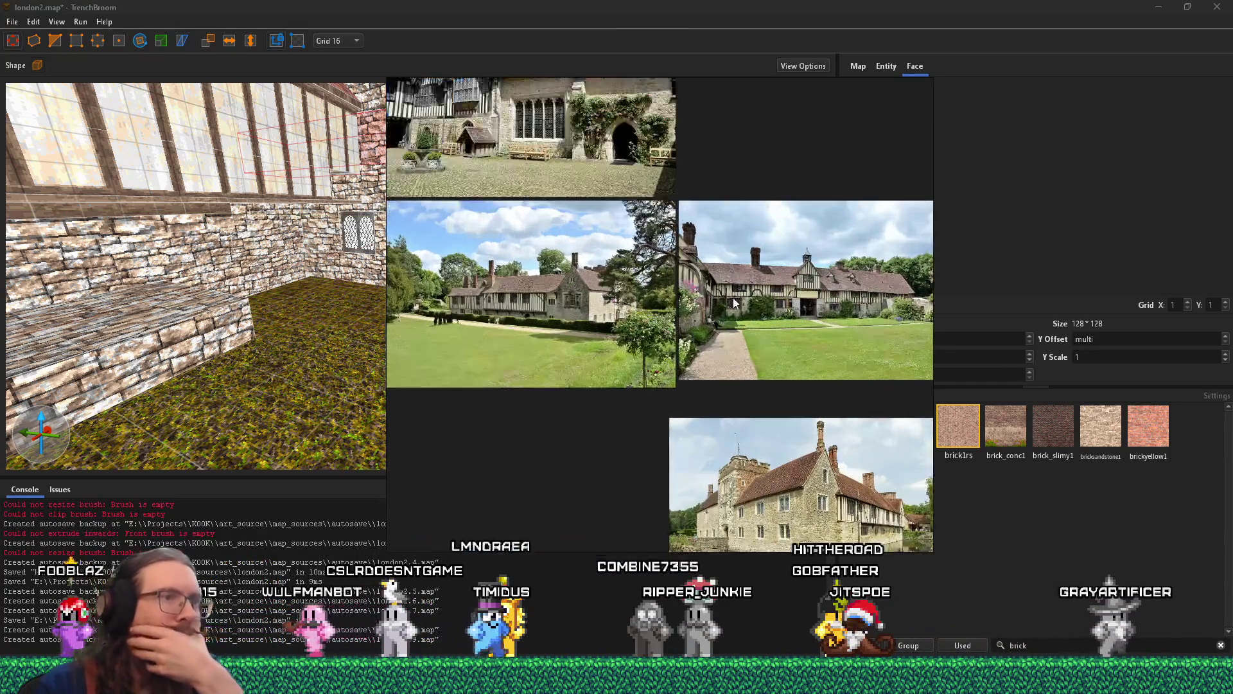
scroll(730, 313, "down", 3)
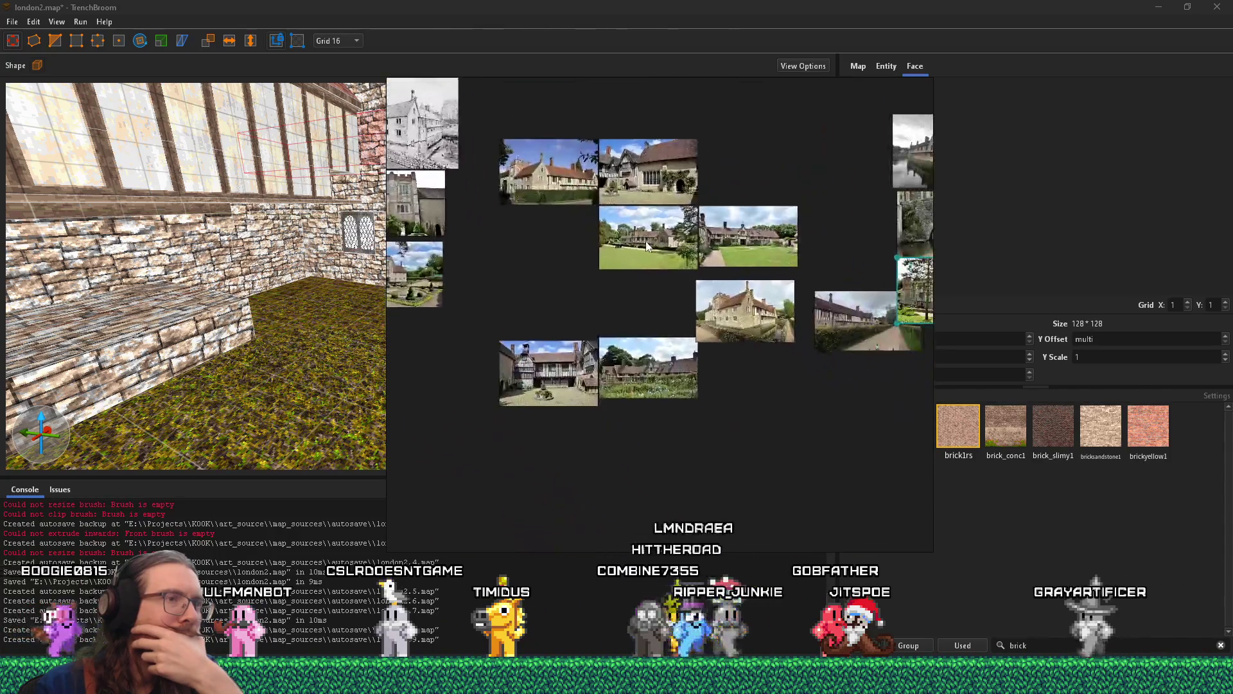
left_click_drag(737, 241, 758, 459)
scroll(761, 321, "up", 3)
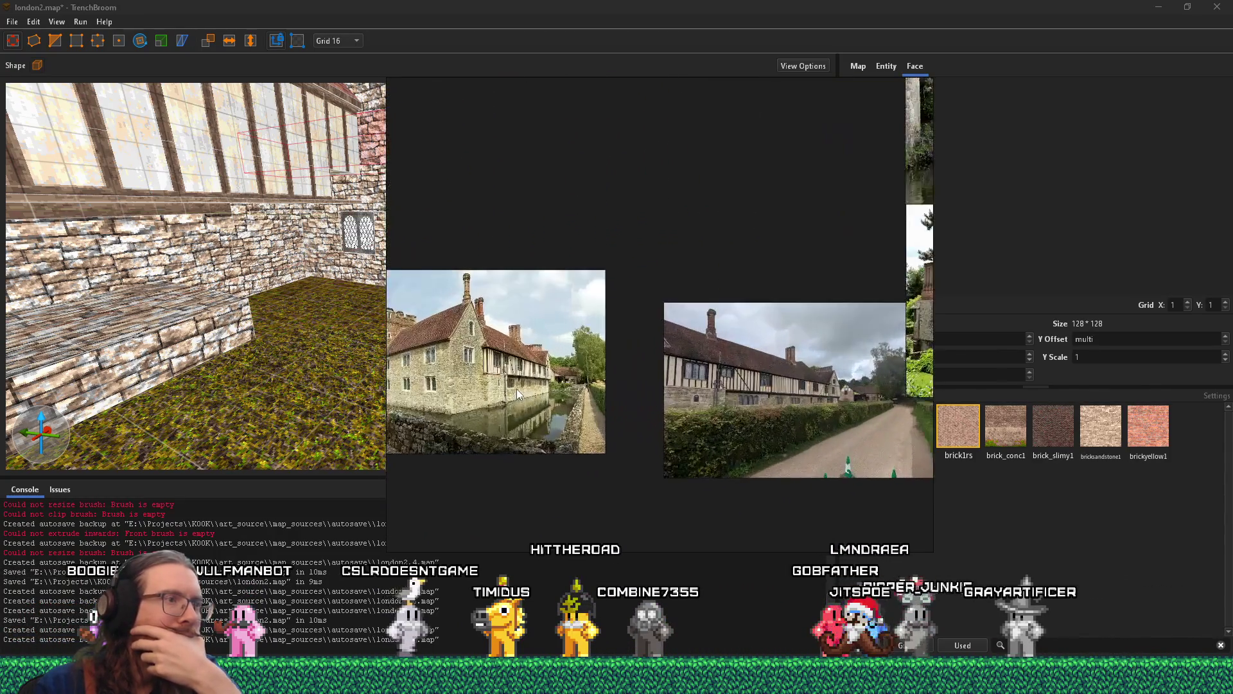
scroll(730, 399, "down", 4)
left_click(636, 383)
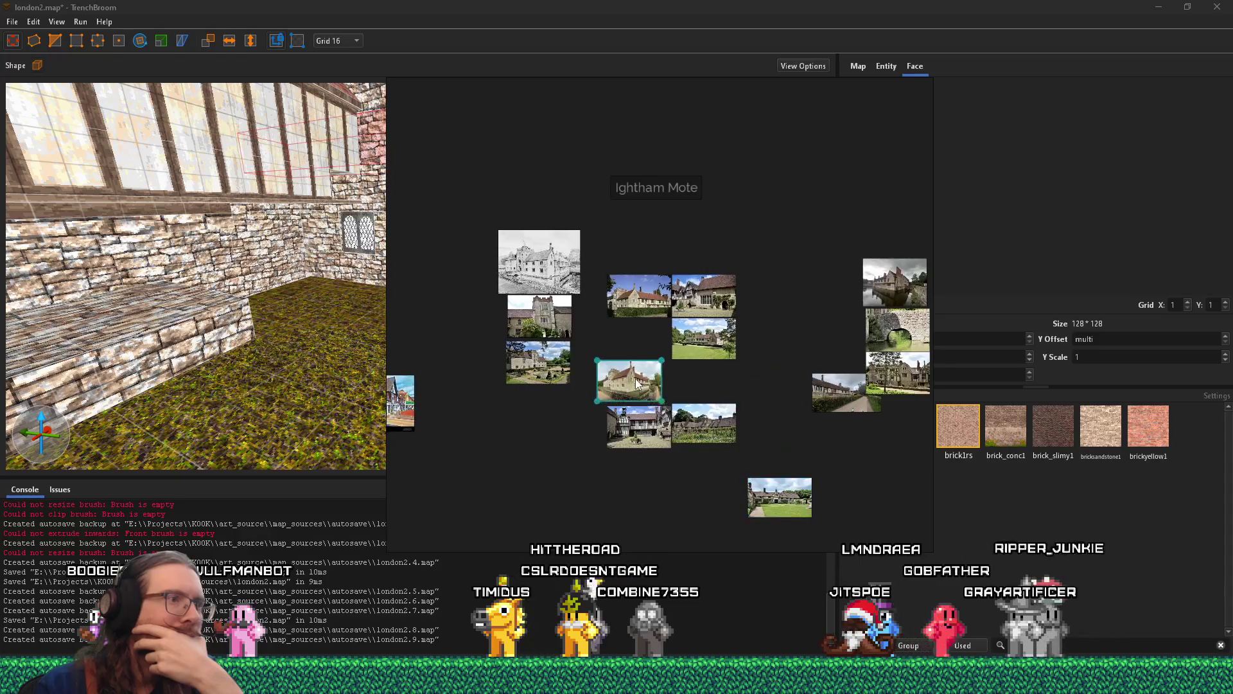
scroll(616, 362, "up", 3)
left_click(565, 353)
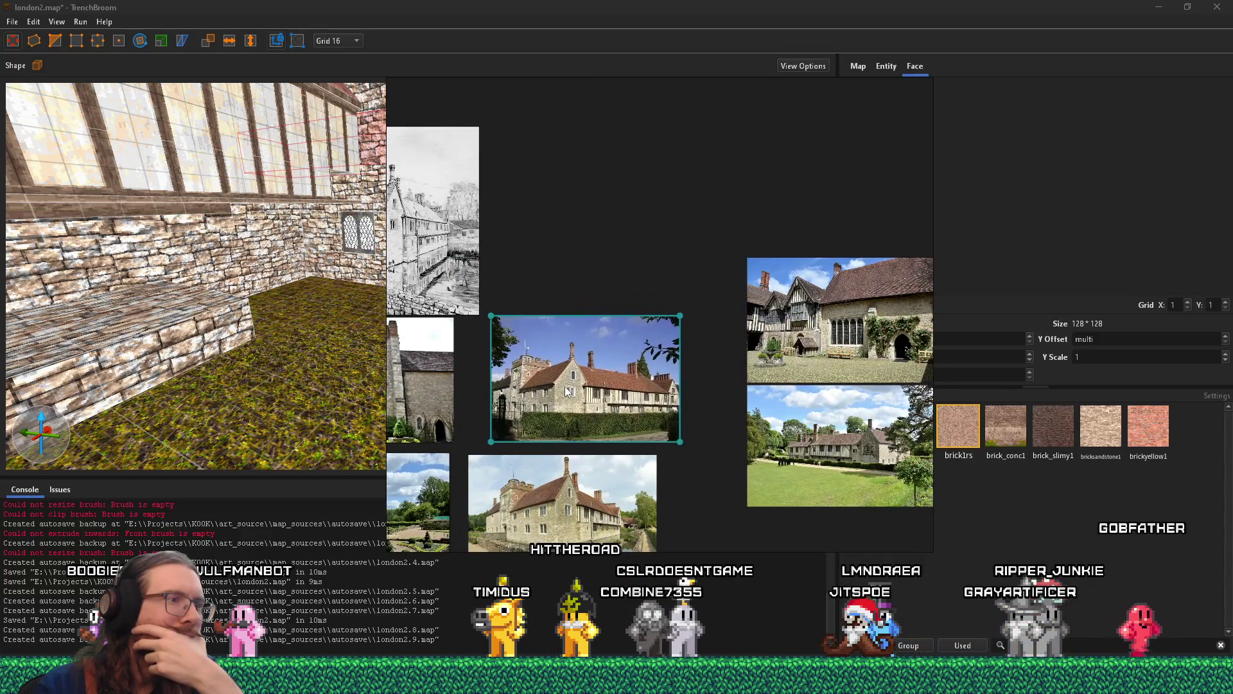
scroll(565, 353, "up", 2)
scroll(514, 315, "right", 3)
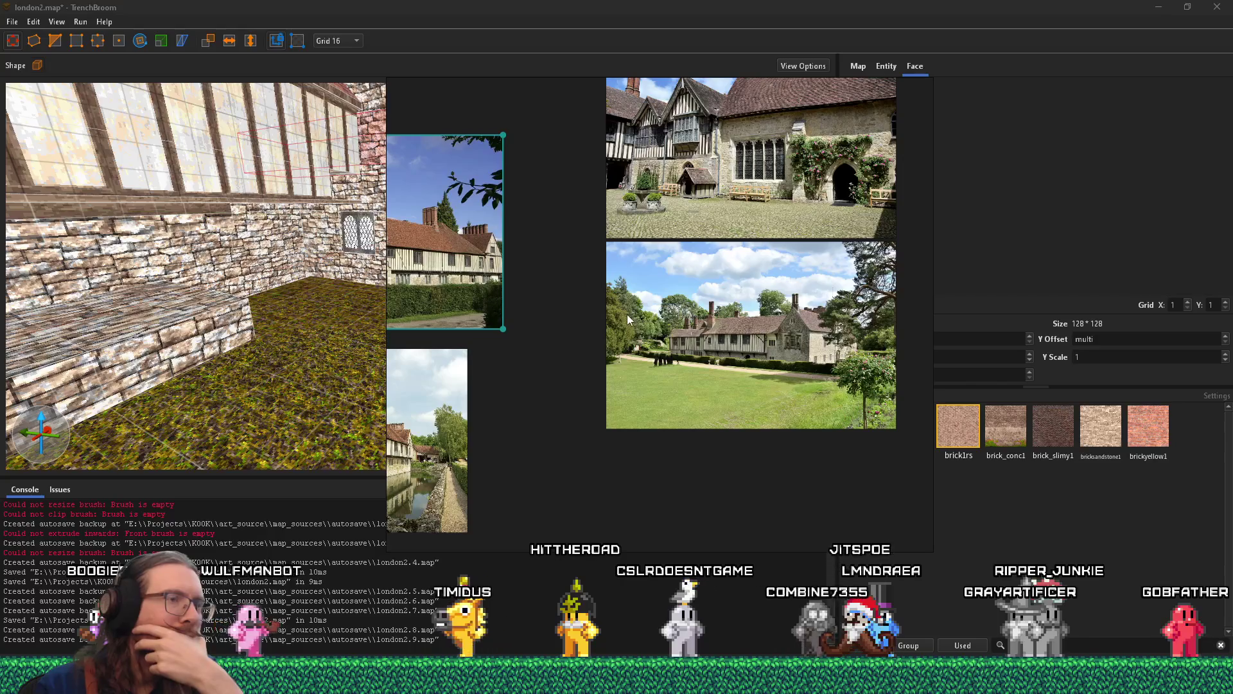
scroll(642, 308, "down", 3)
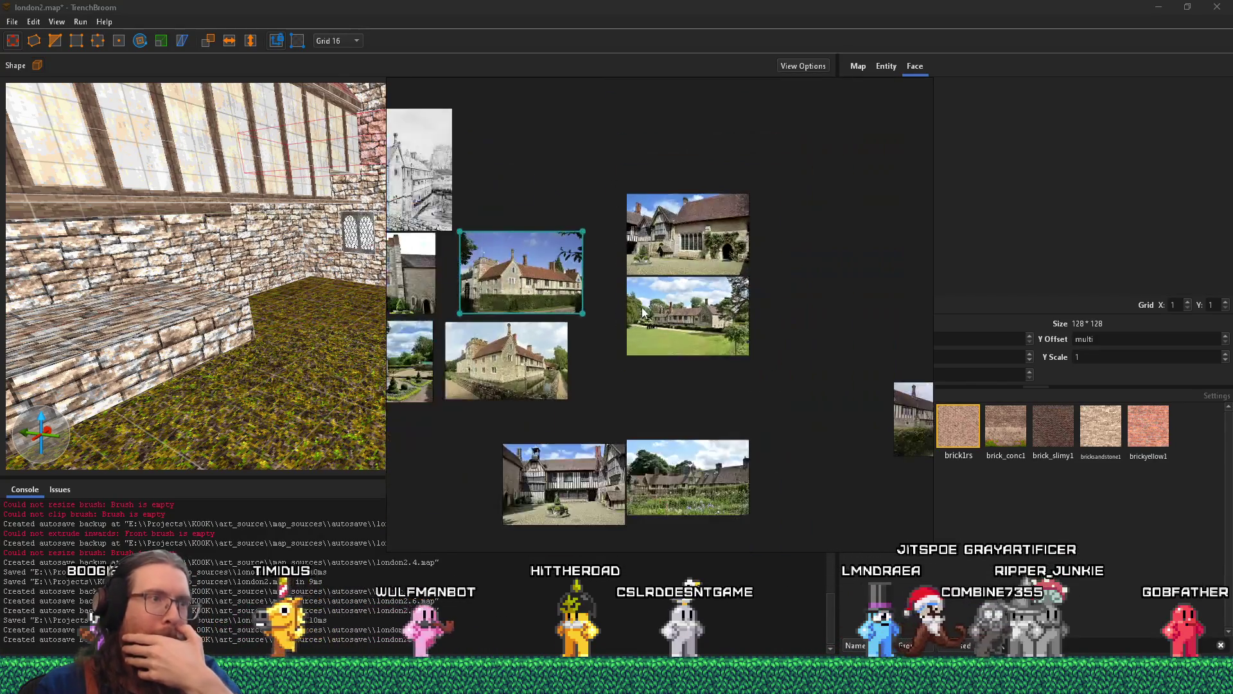
- Stack both courtyard photos under the lawn photo, with the garden and lawn photos side by side
left_click_drag(684, 102, 673, 410)
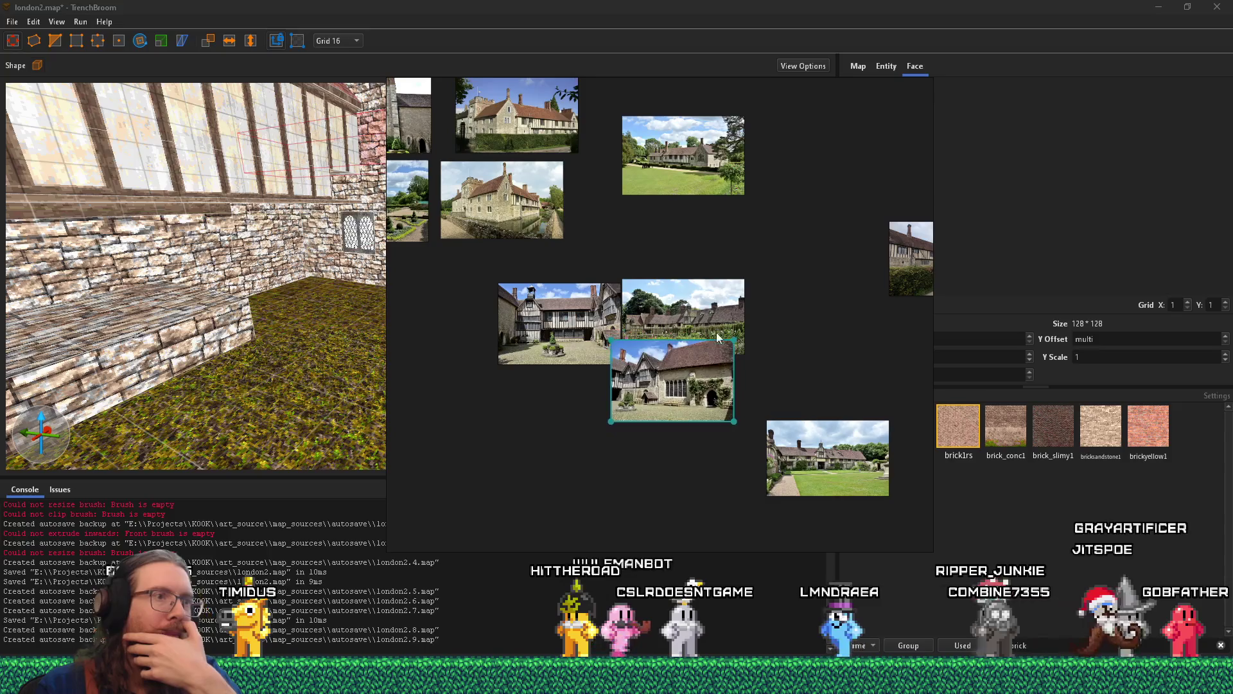
left_click_drag(716, 332, 699, 483)
mouse_move(808, 453)
left_mouse_down()
mouse_move(790, 501)
mouse_move(766, 508)
left_mouse_up()
scroll(647, 416, "up", 2)
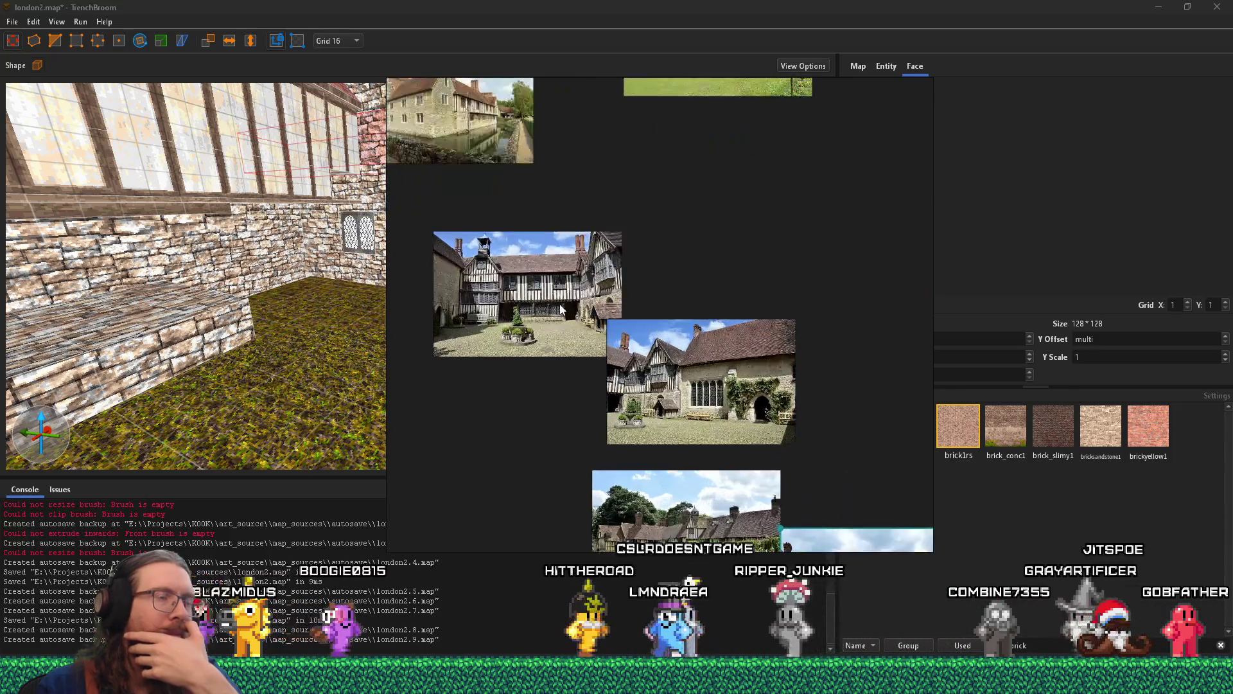
left_click_drag(564, 306, 715, 235)
scroll(710, 319, "up", 2)
- Zoom around the board to inspect the lawn-front manor photo
scroll(709, 319, "up", 3)
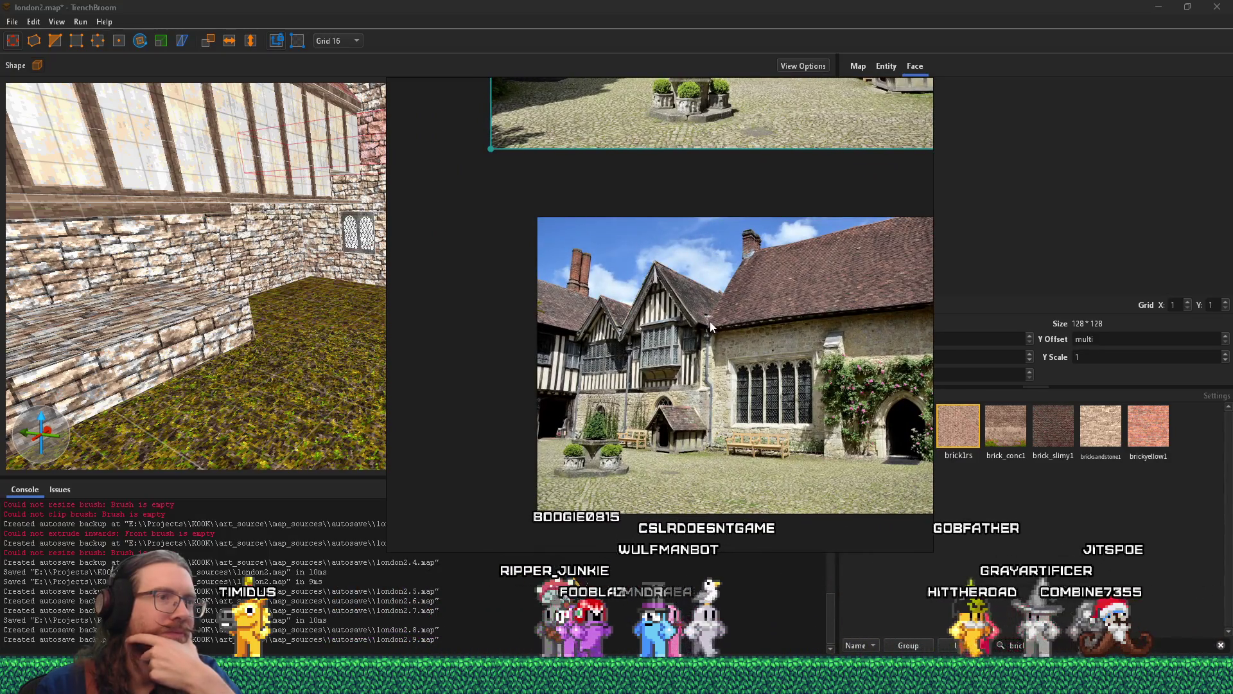
scroll(710, 321, "down", 1)
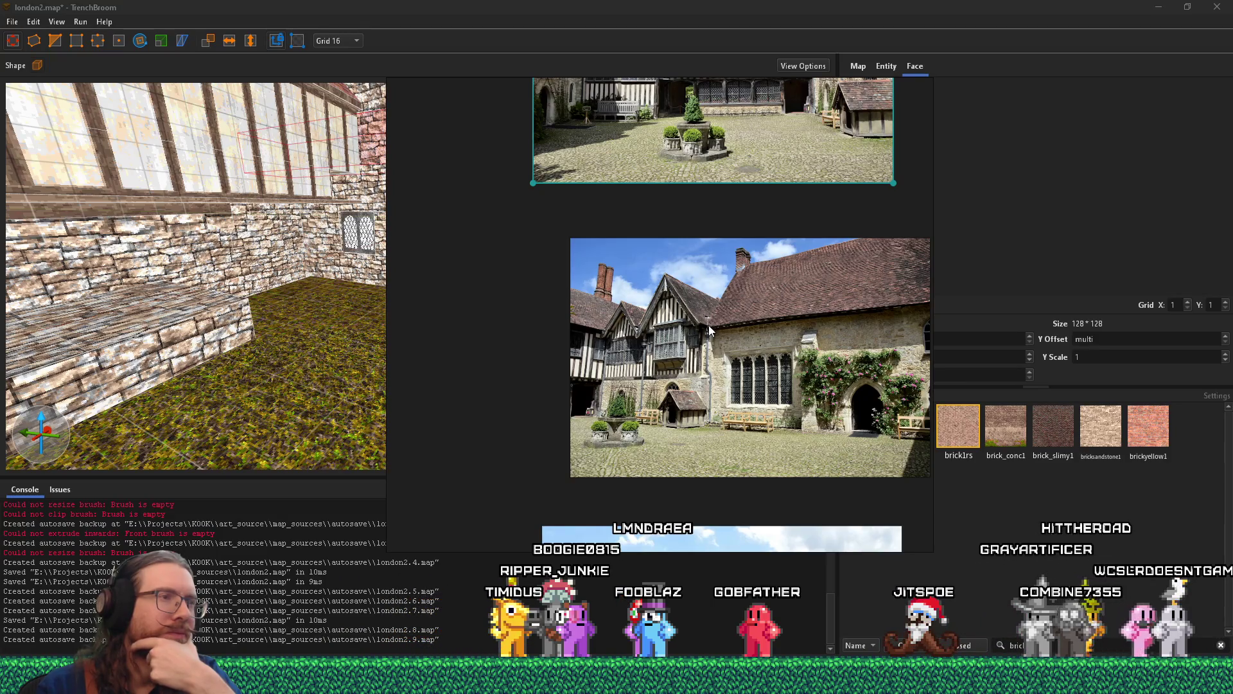
scroll(708, 429, "up", 5)
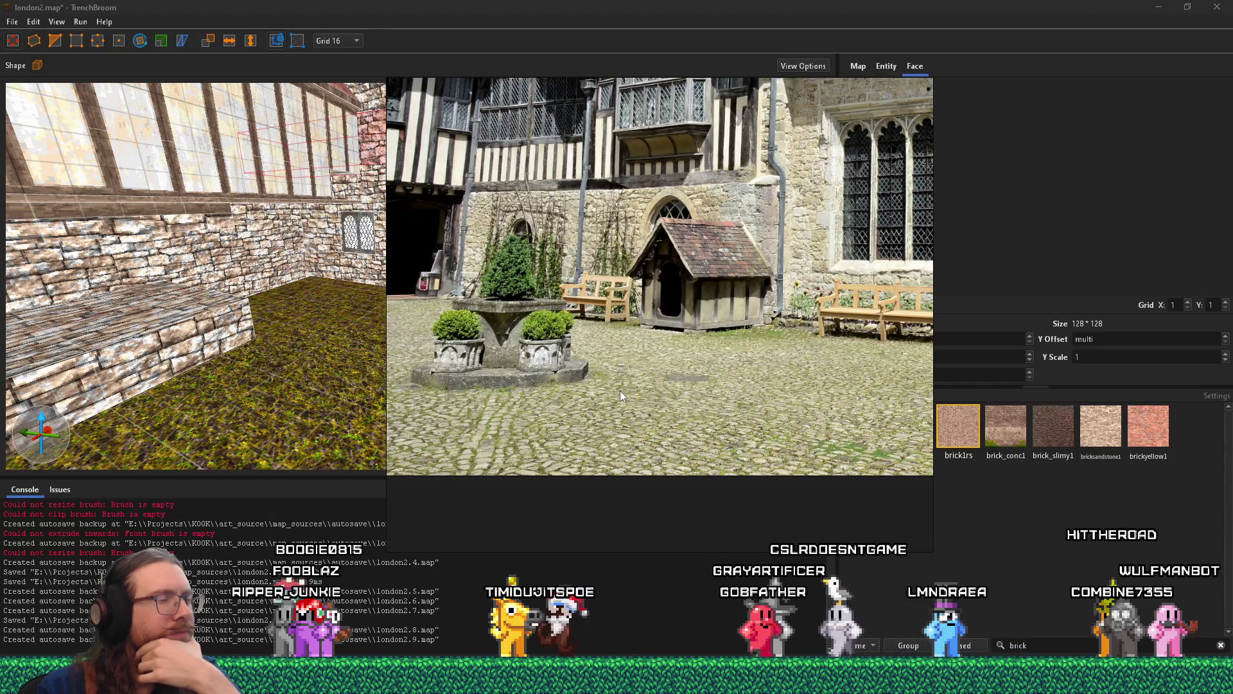
scroll(620, 386, "down", 3)
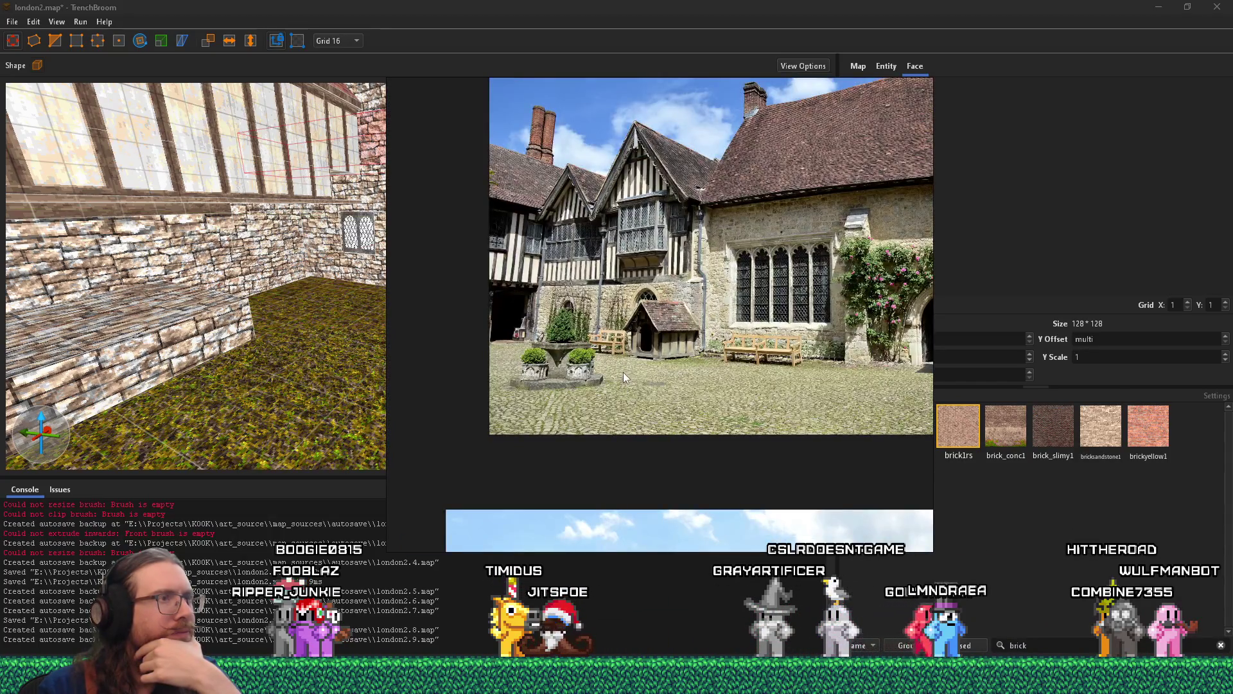
scroll(630, 378, "up", 1)
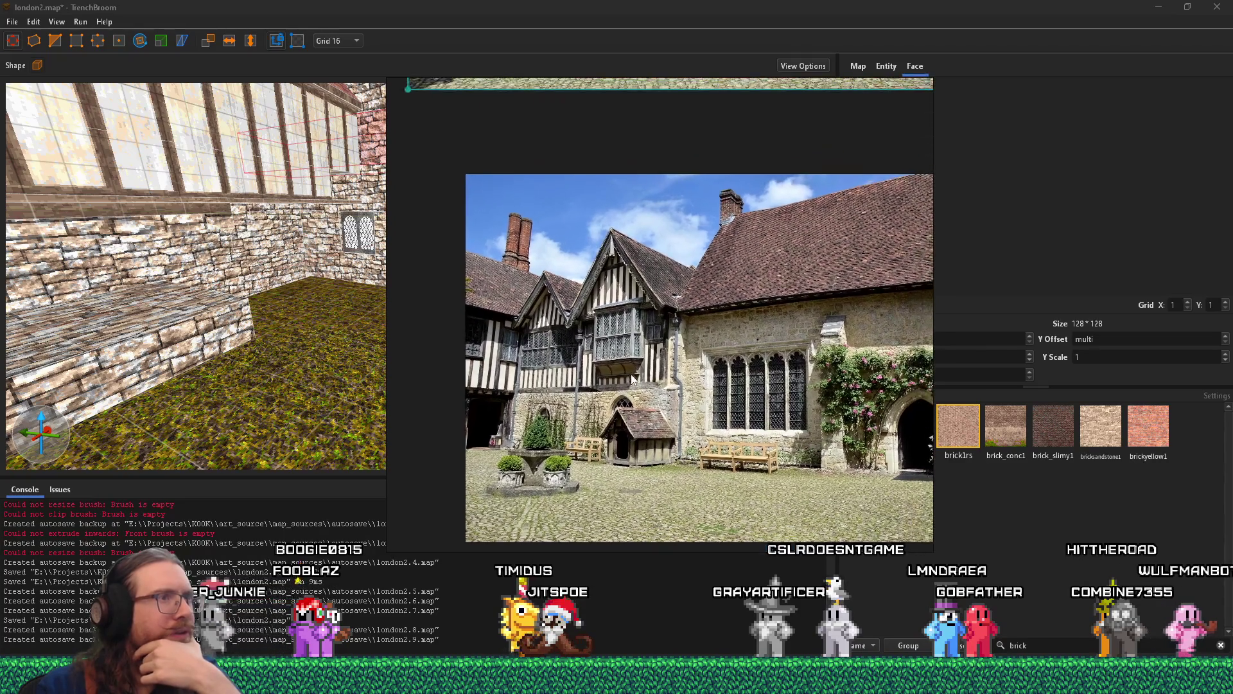
scroll(631, 376, "down", 5)
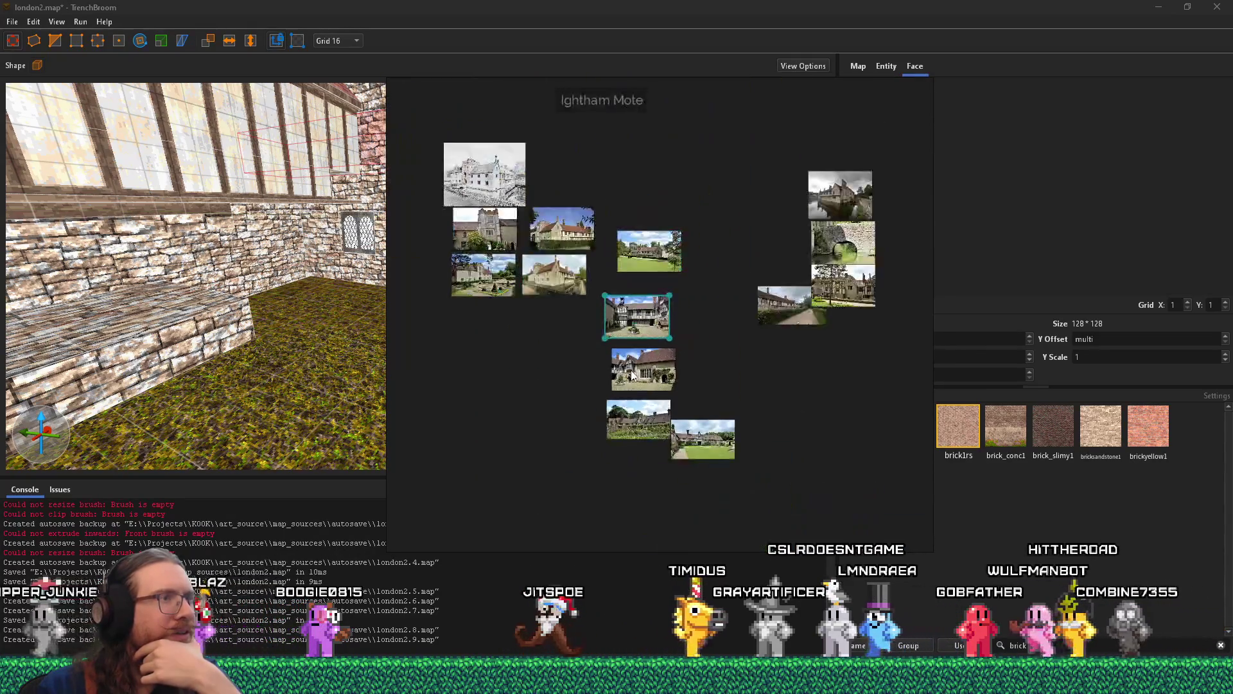
scroll(550, 269, "up", 5)
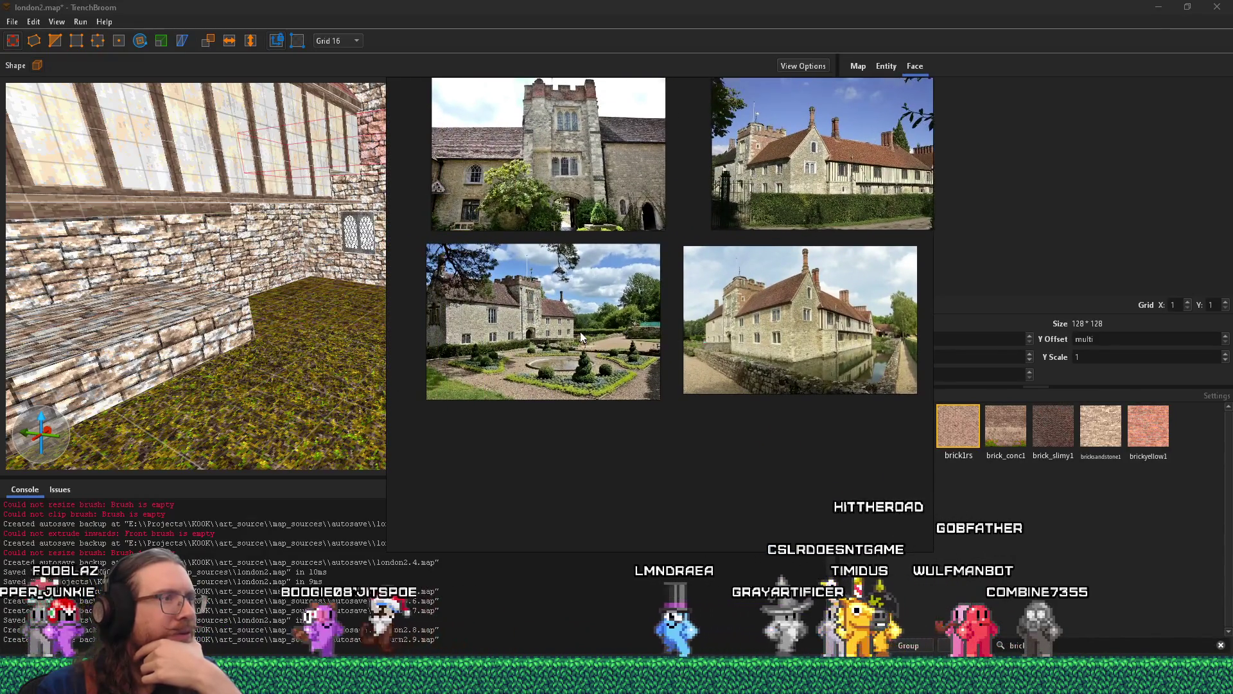
mouse_move(715, 201)
left_mouse_down()
mouse_move(486, 310)
mouse_move(642, 350)
left_mouse_up()
scroll(486, 310, "up", 2)
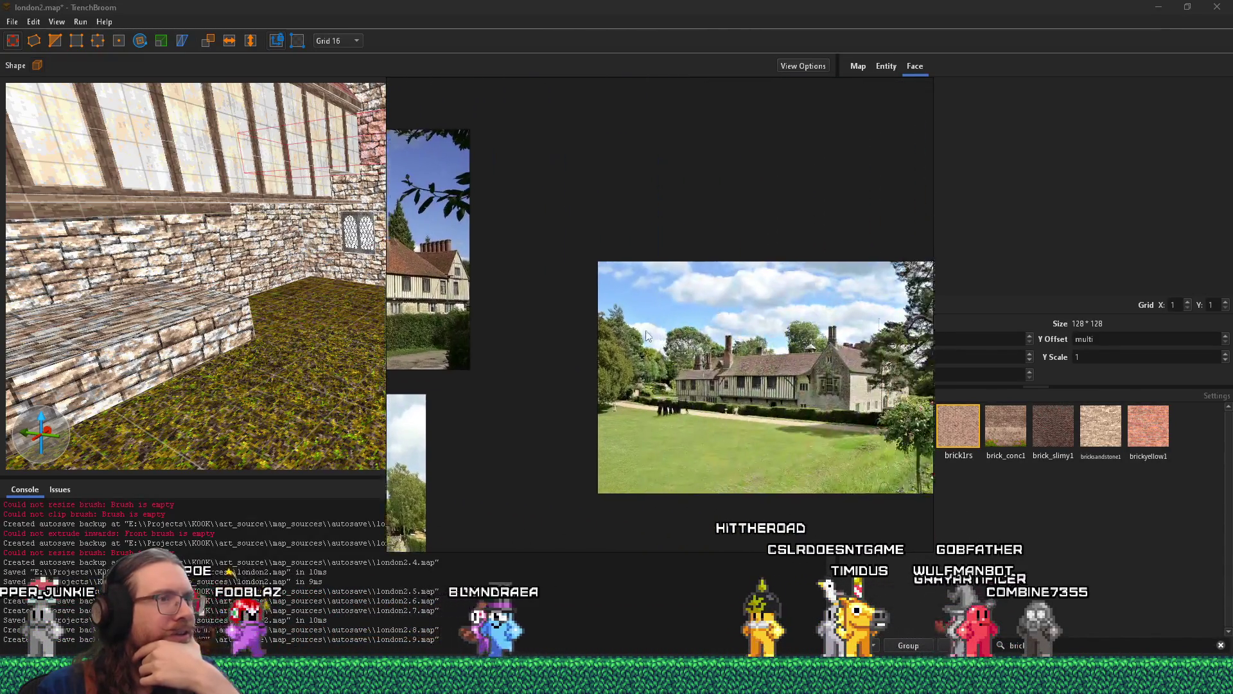
scroll(642, 350, "up", 3)
scroll(520, 332, "up", 2)
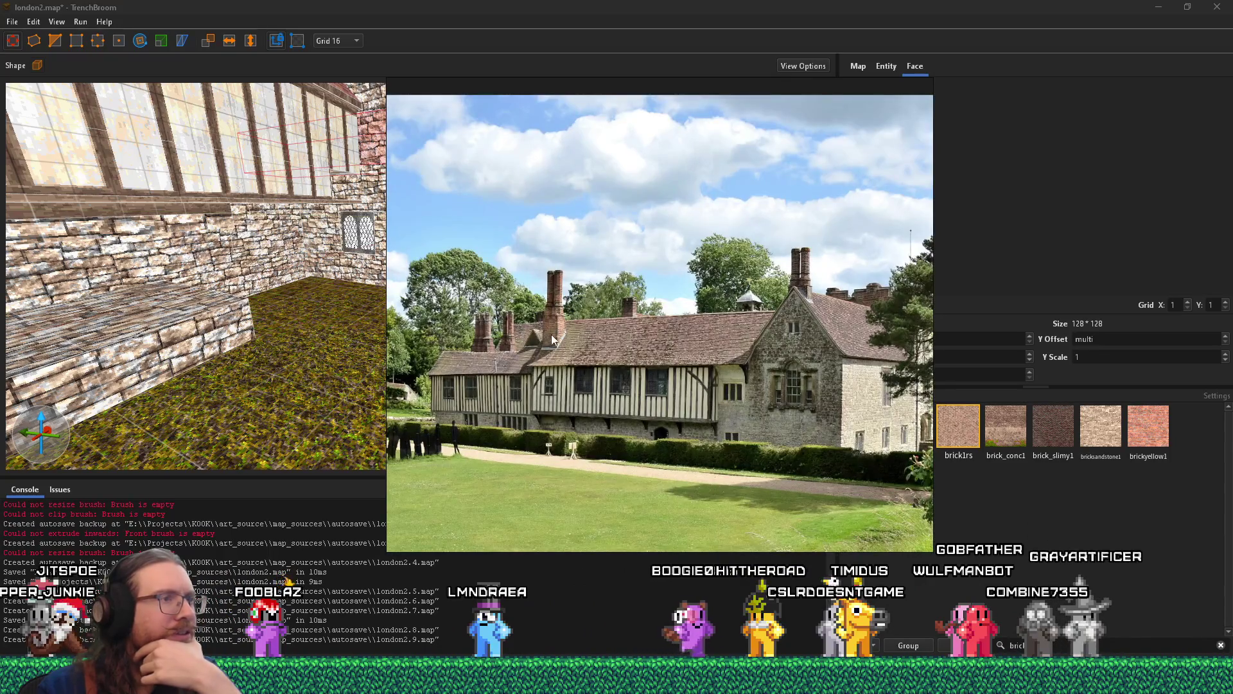
scroll(553, 339, "down", 6)
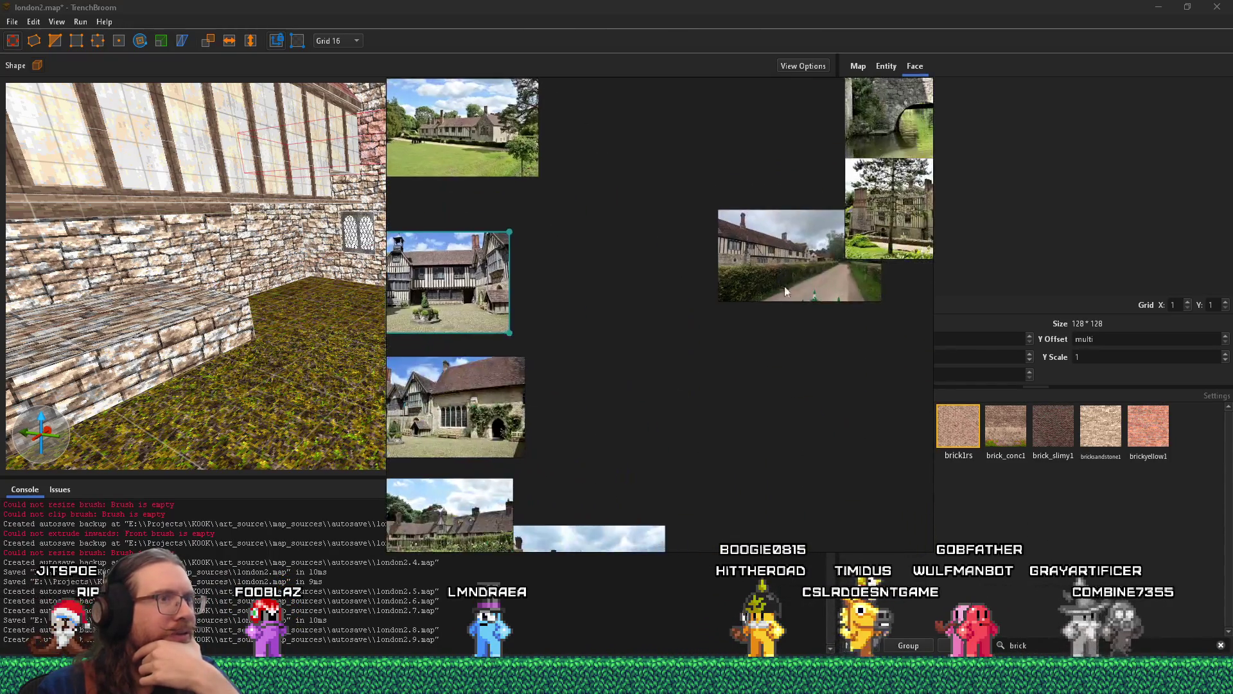
- Inspect the tree-and-manor, river, moat, bridge and lane photos, then bring TrenchBroom forward
left_click_drag(785, 291, 639, 346)
scroll(638, 346, "up", 3)
scroll(711, 369, "up", 2)
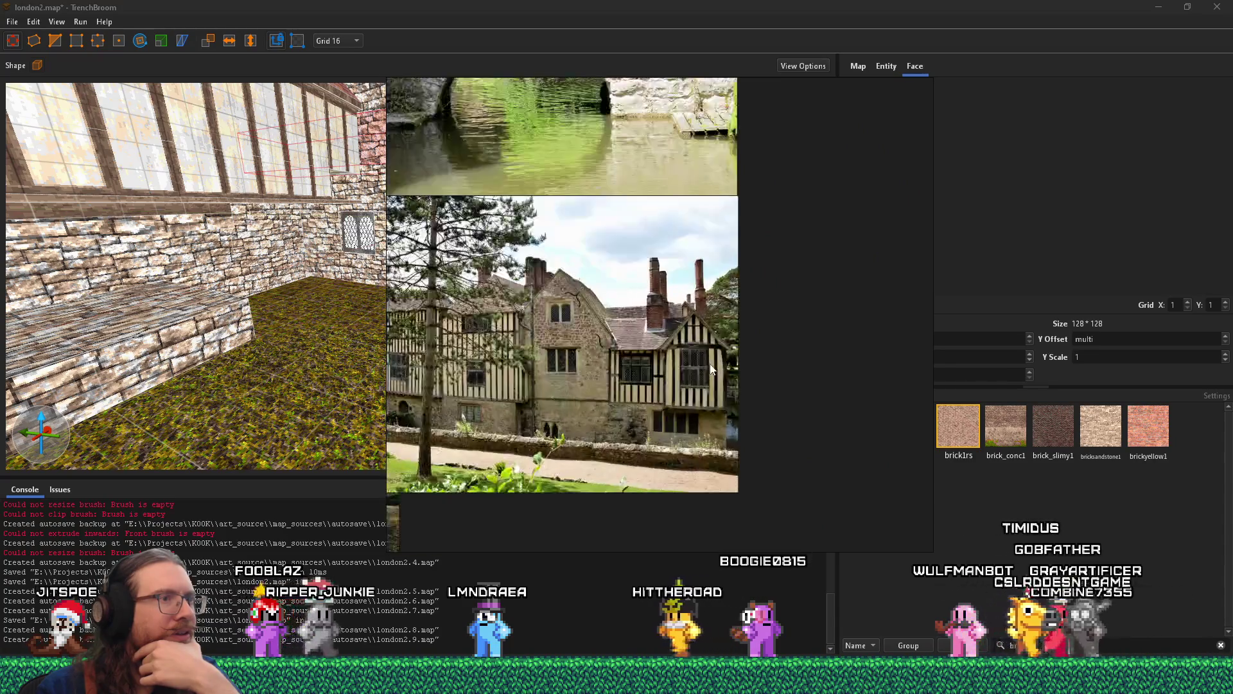
scroll(712, 369, "up", 2)
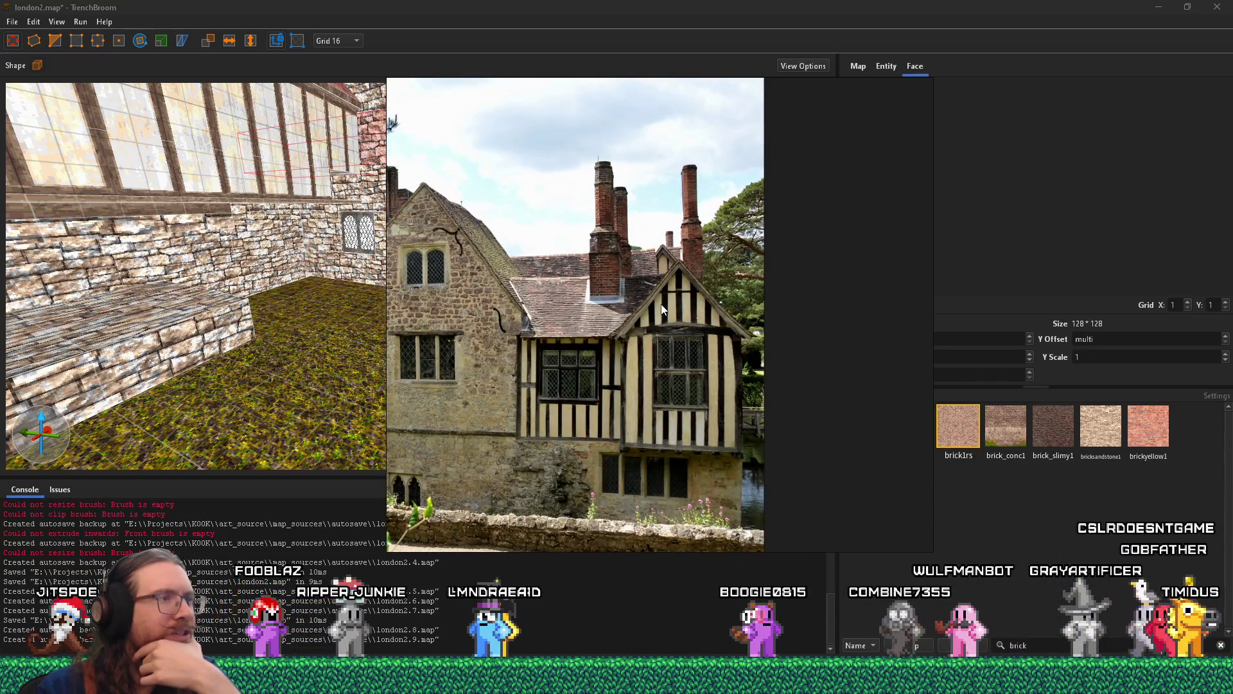
scroll(661, 303, "down", 4)
left_click_drag(661, 304, 690, 430)
scroll(638, 396, "up", 2)
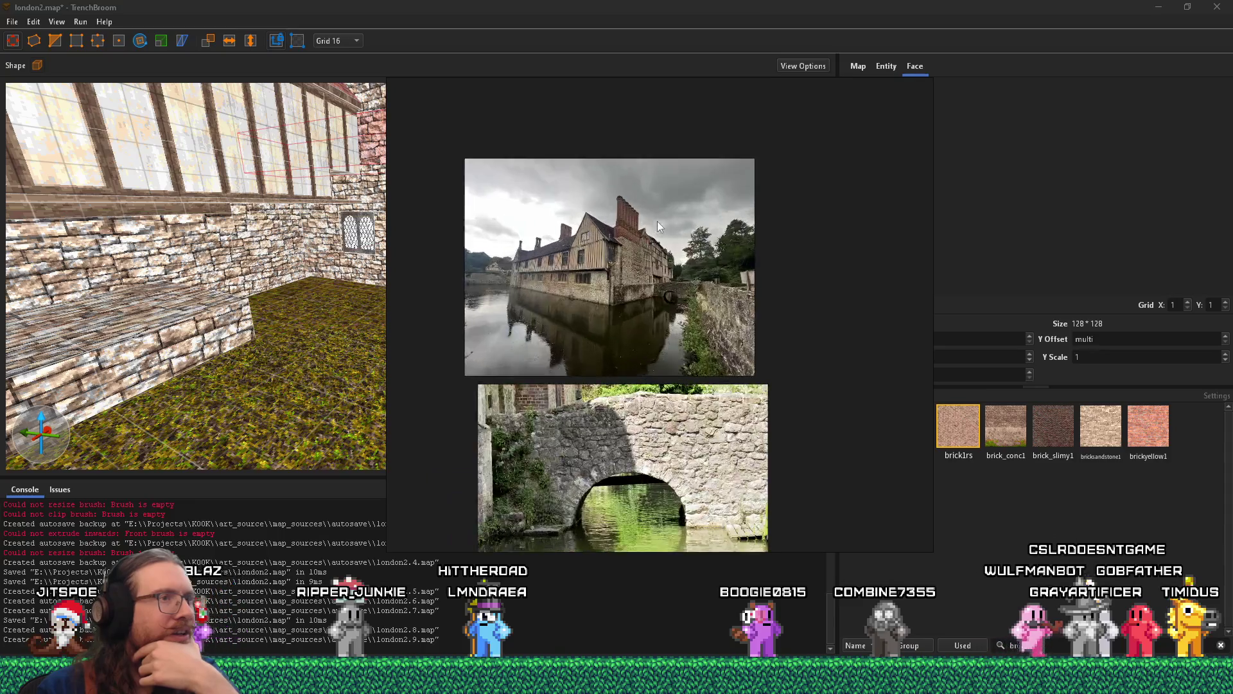
scroll(658, 222, "up", 3)
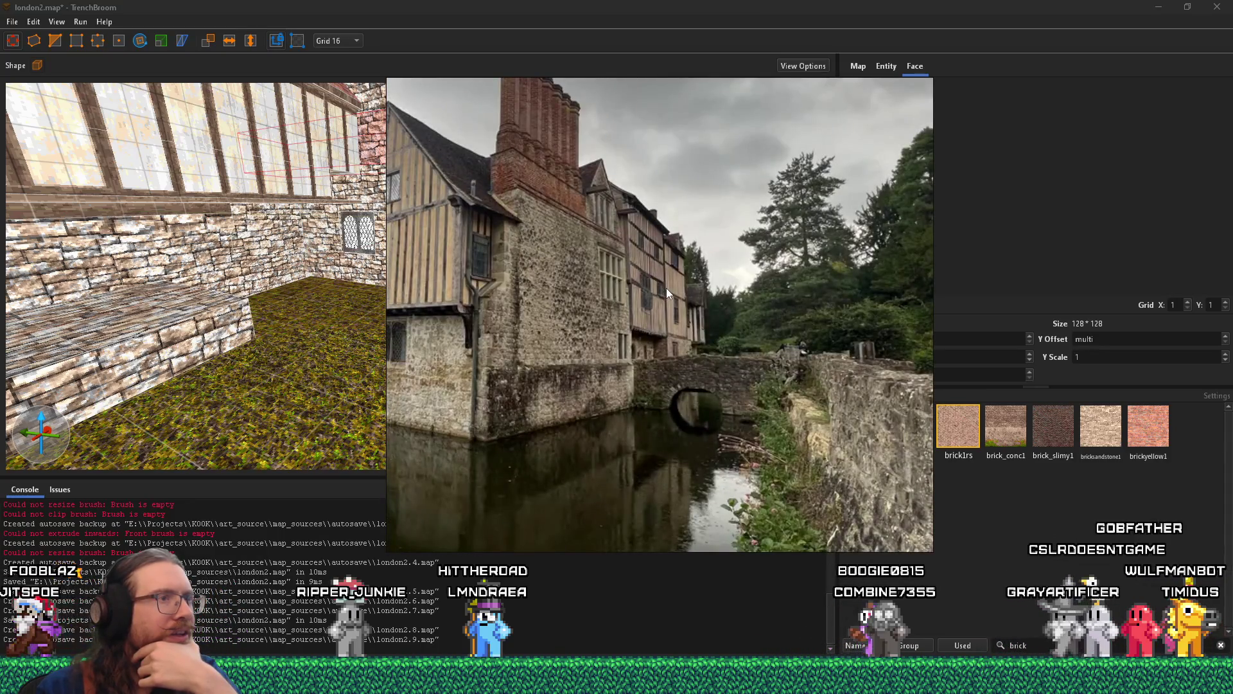
scroll(665, 288, "down", 5)
left_click(657, 311)
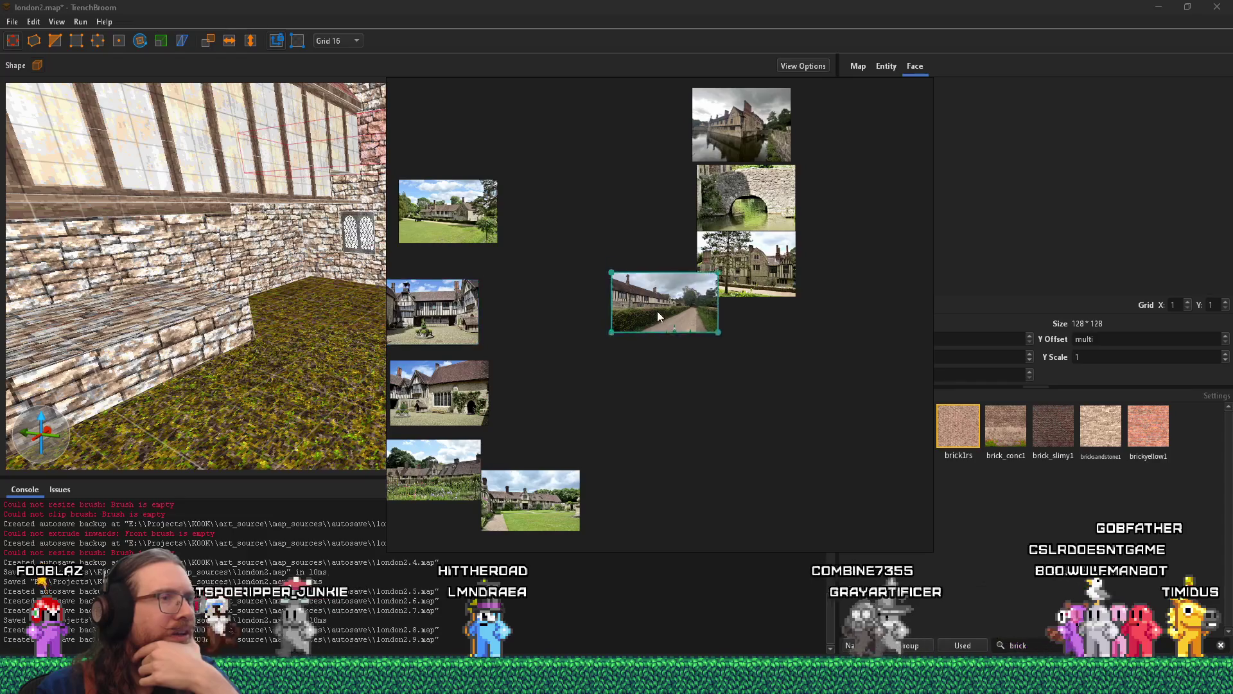
scroll(649, 334, "up", 4)
scroll(658, 363, "down", 12)
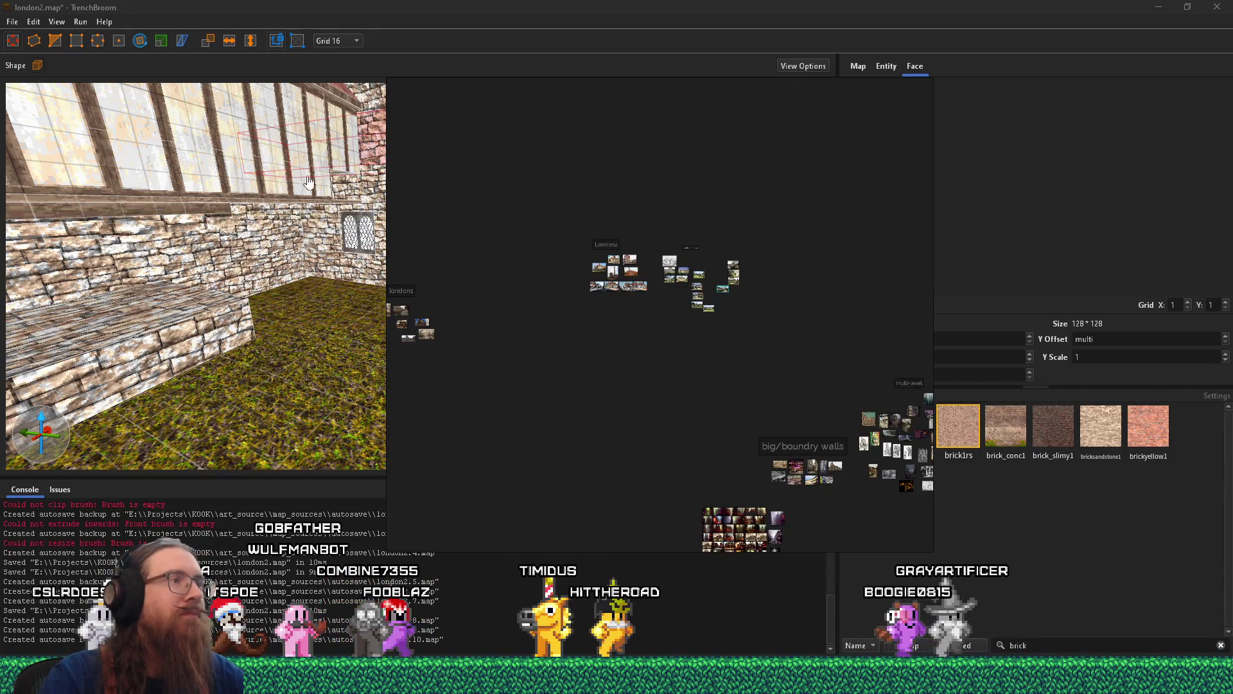
left_click(524, 6)
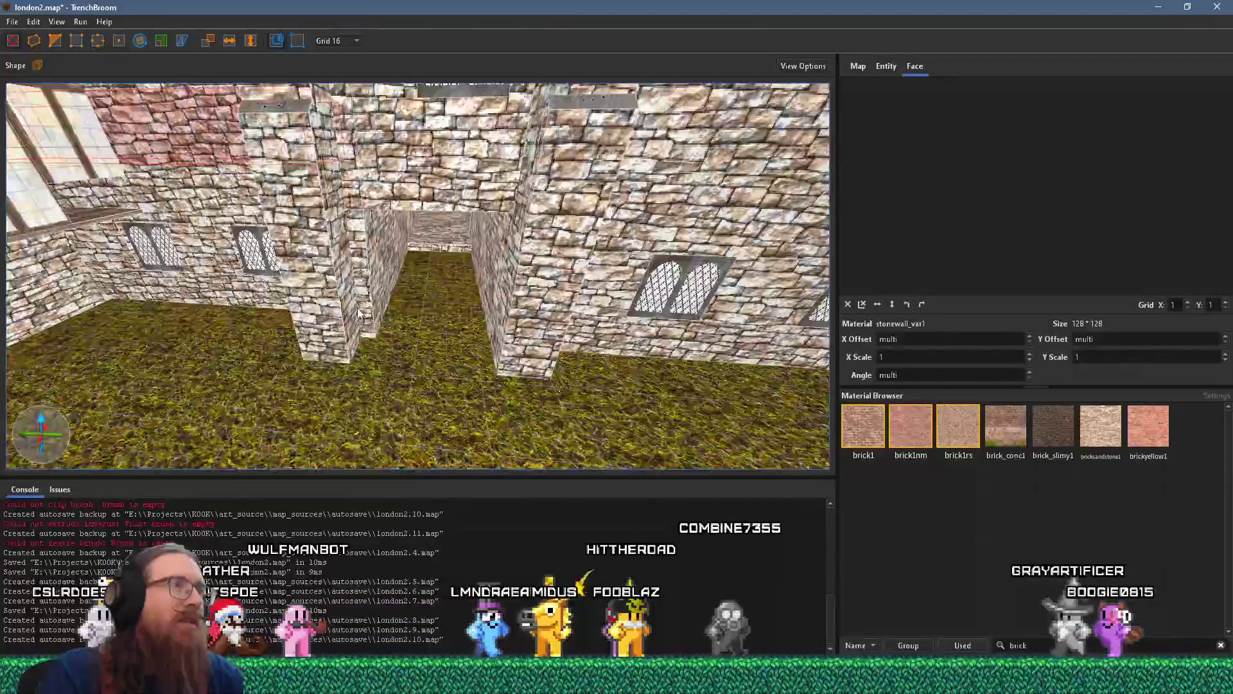
- Select the tower's func_detail brushes
scroll(359, 313, "down", 10)
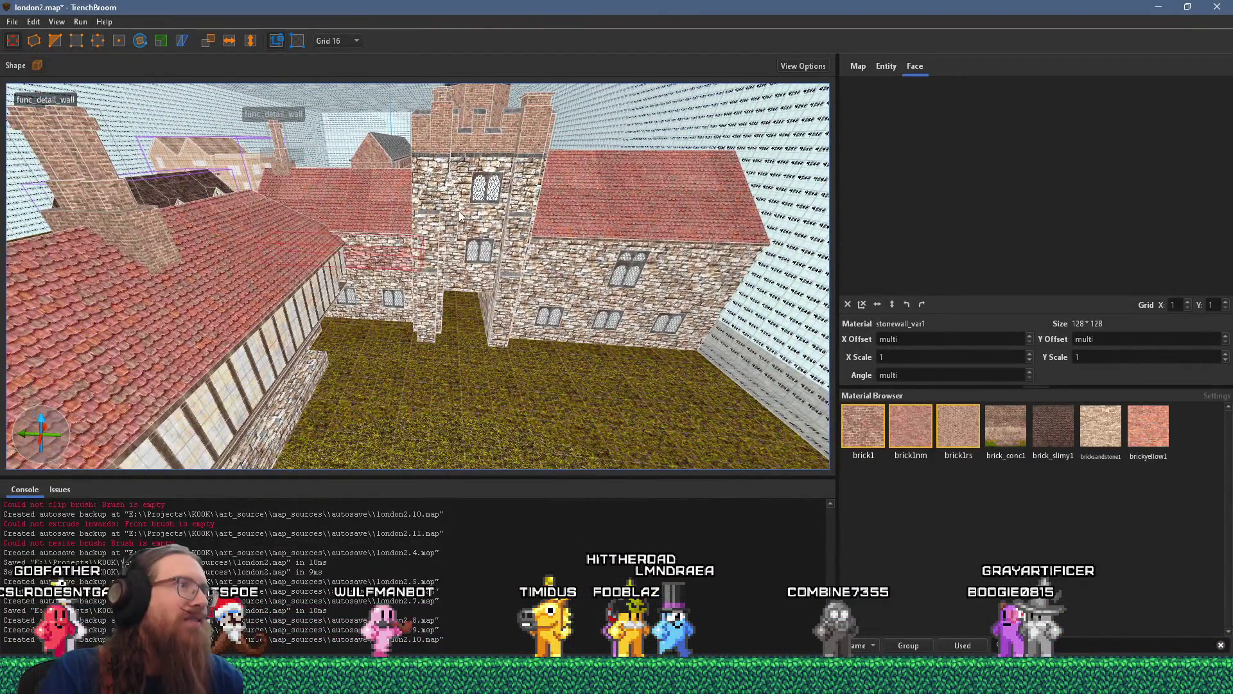
scroll(460, 216, "up", 10)
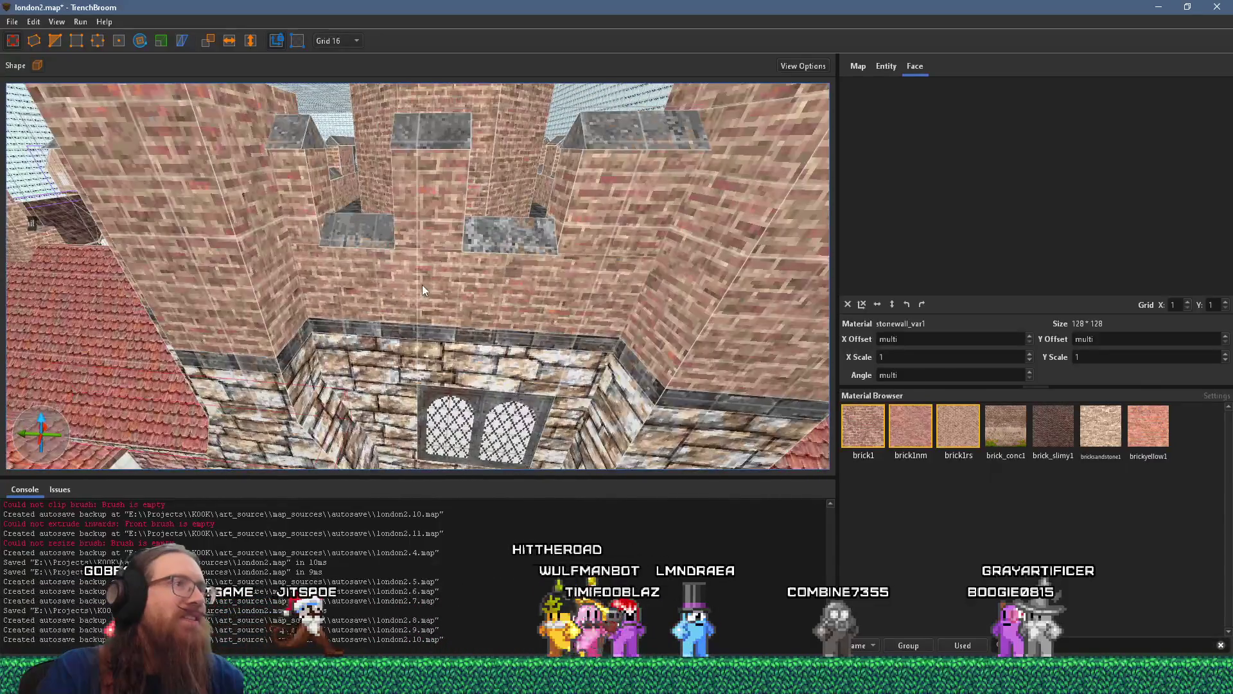
scroll(422, 284, "down", 5)
left_click(510, 339)
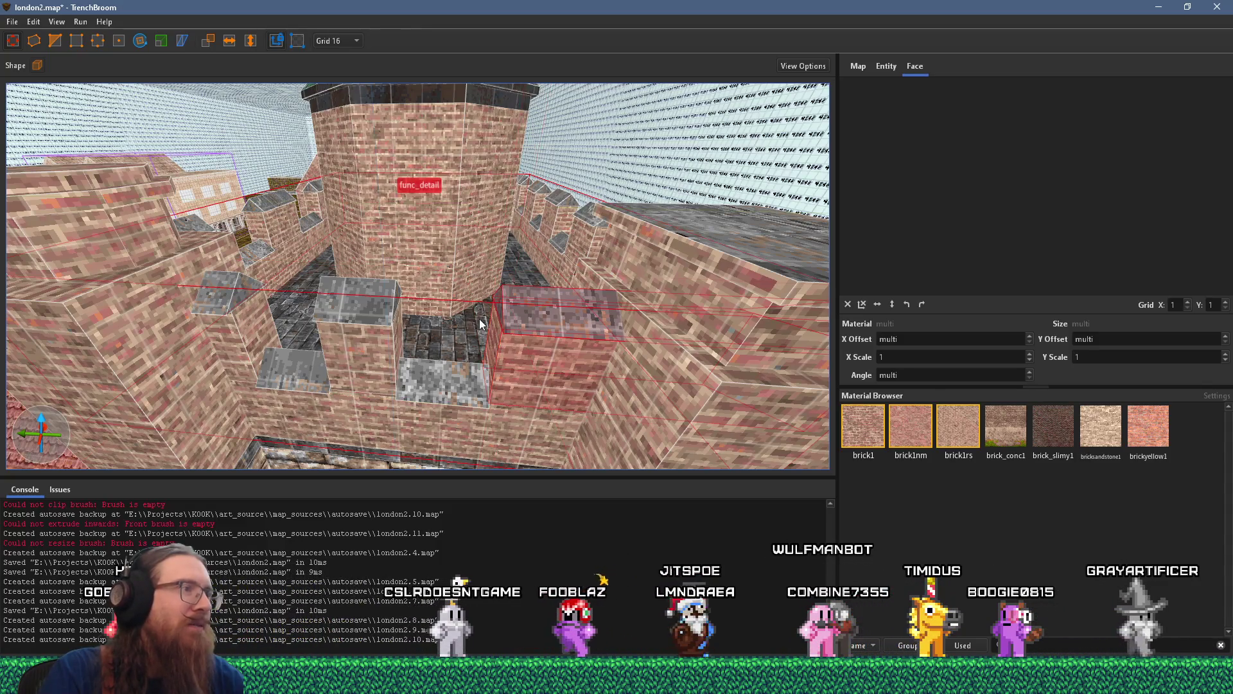
- Zoom in toward the battlements and pick a grey crenellation cap face
scroll(480, 323, "up", 3)
scroll(339, 307, "up", 5)
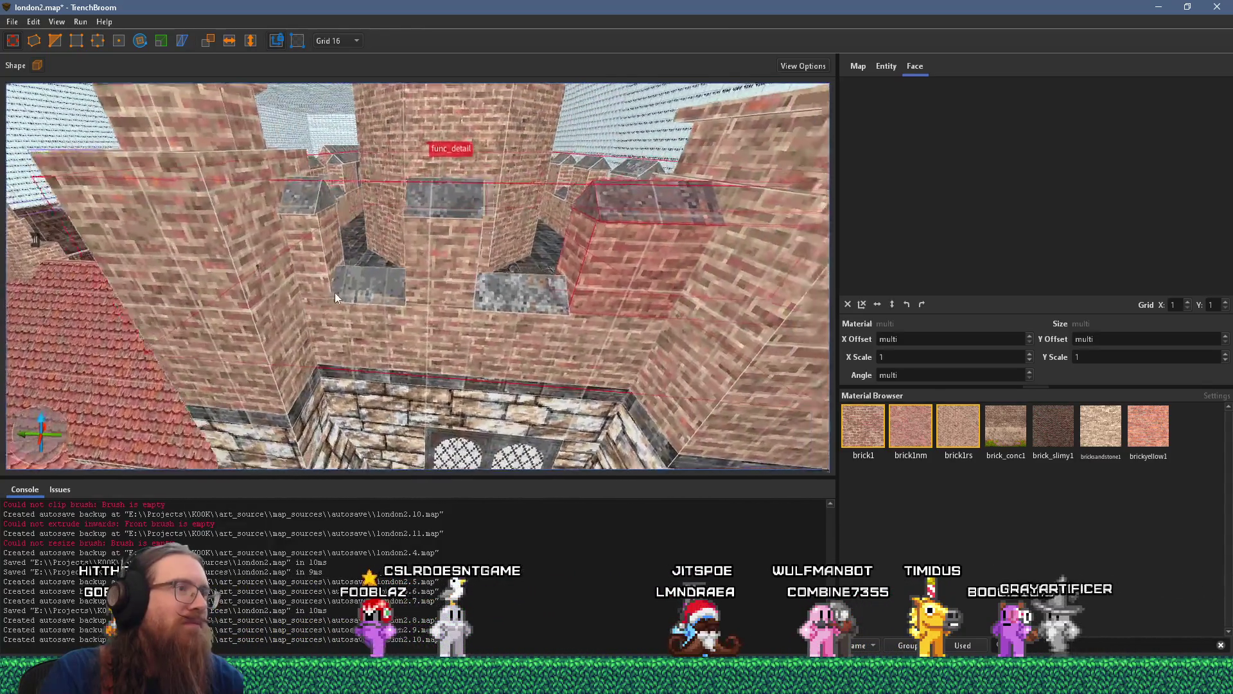
scroll(318, 287, "up", 2)
scroll(301, 283, "up", 3)
scroll(353, 279, "up", 2)
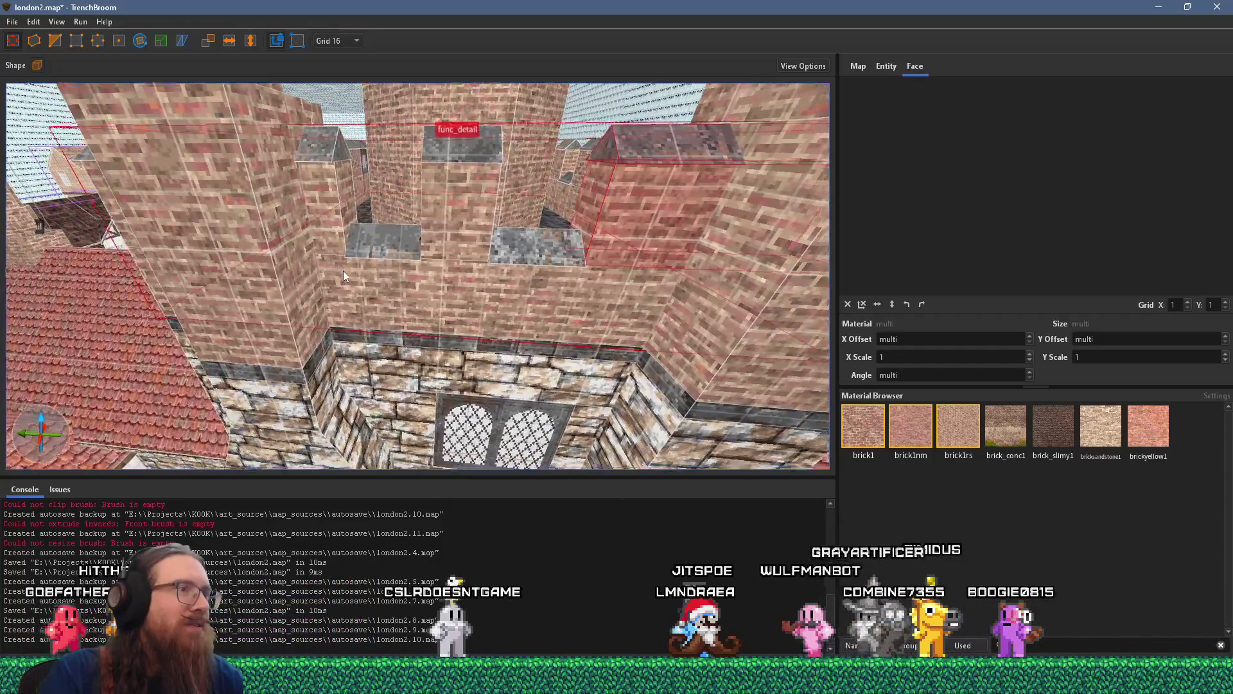
scroll(337, 273, "up", 3)
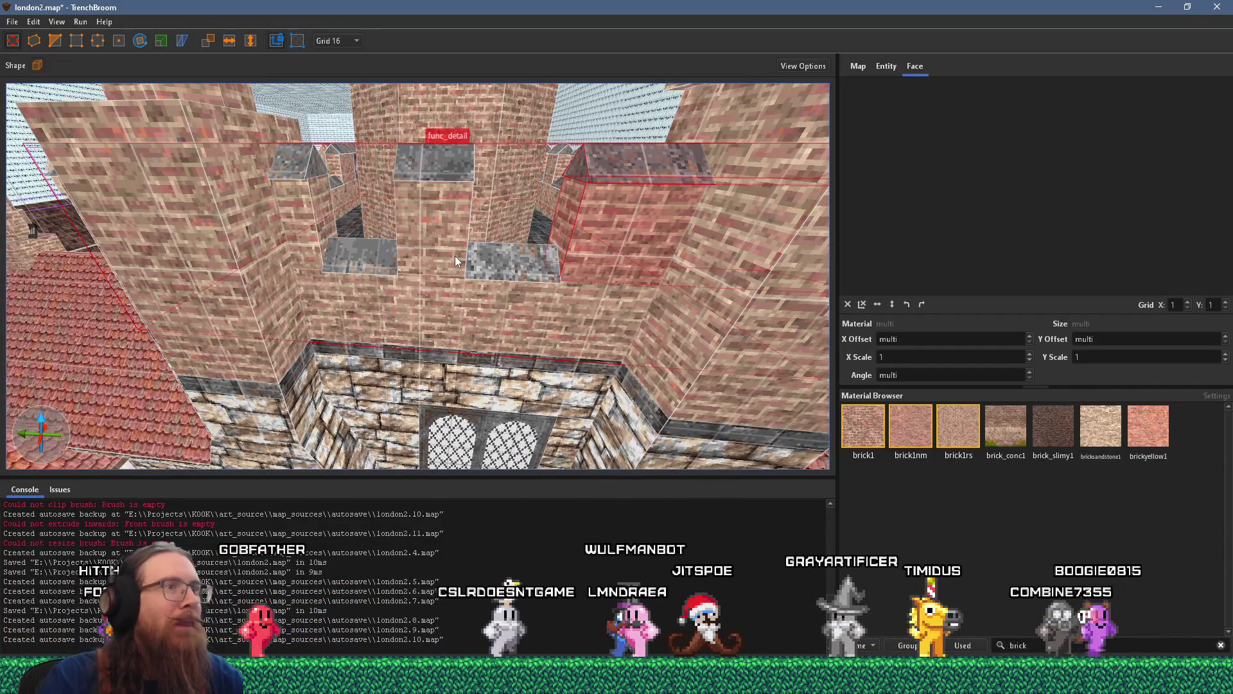
left_click(310, 177, "shift")
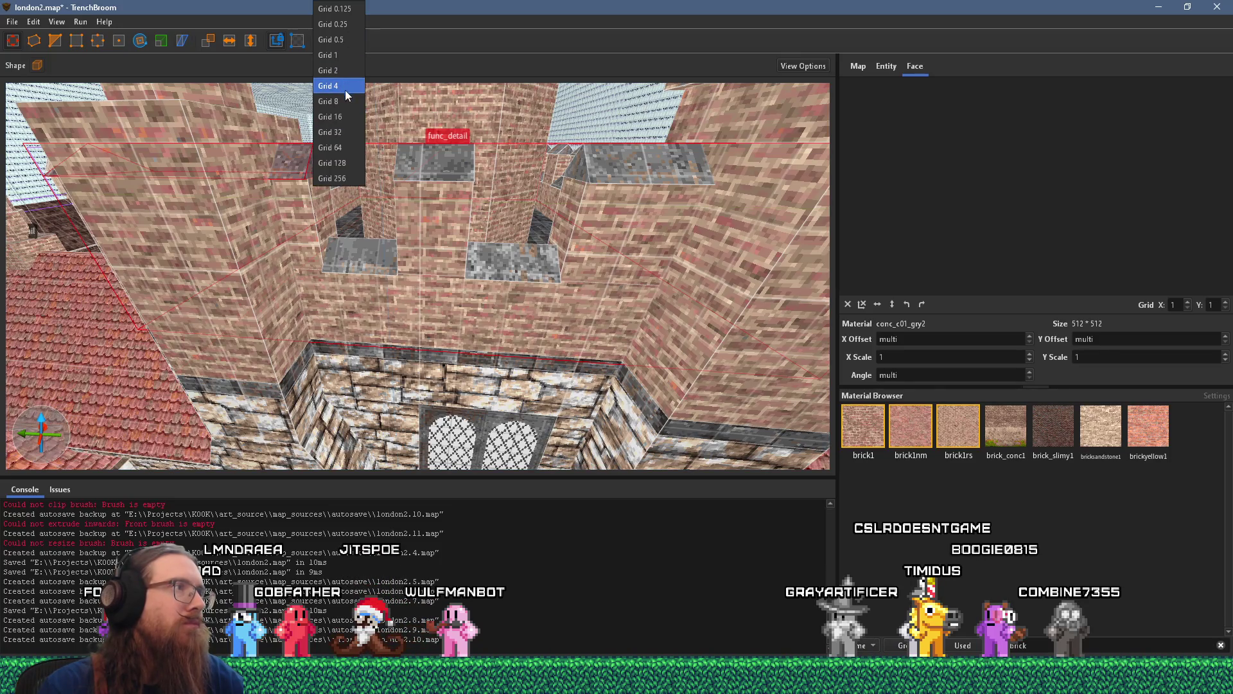
- Select the grey cap blocks, the small gap block and the tall brick merlon brush
left_click_drag(349, 111, 505, 191)
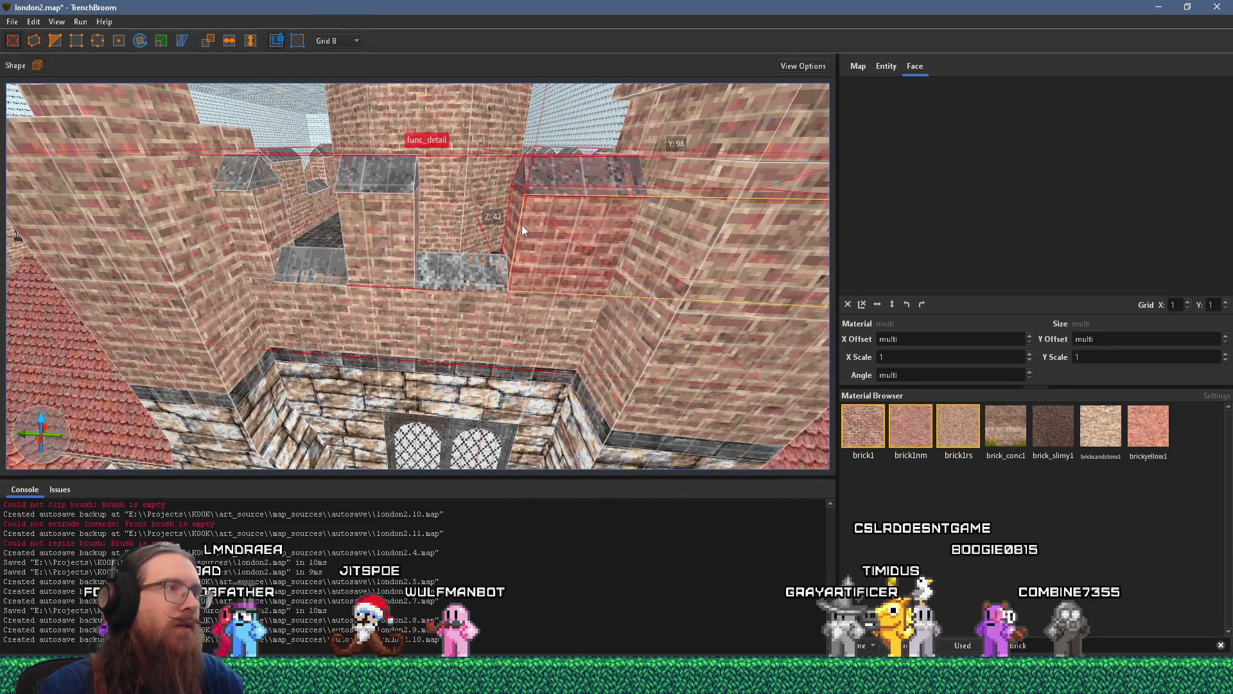
left_click(475, 270, "shift")
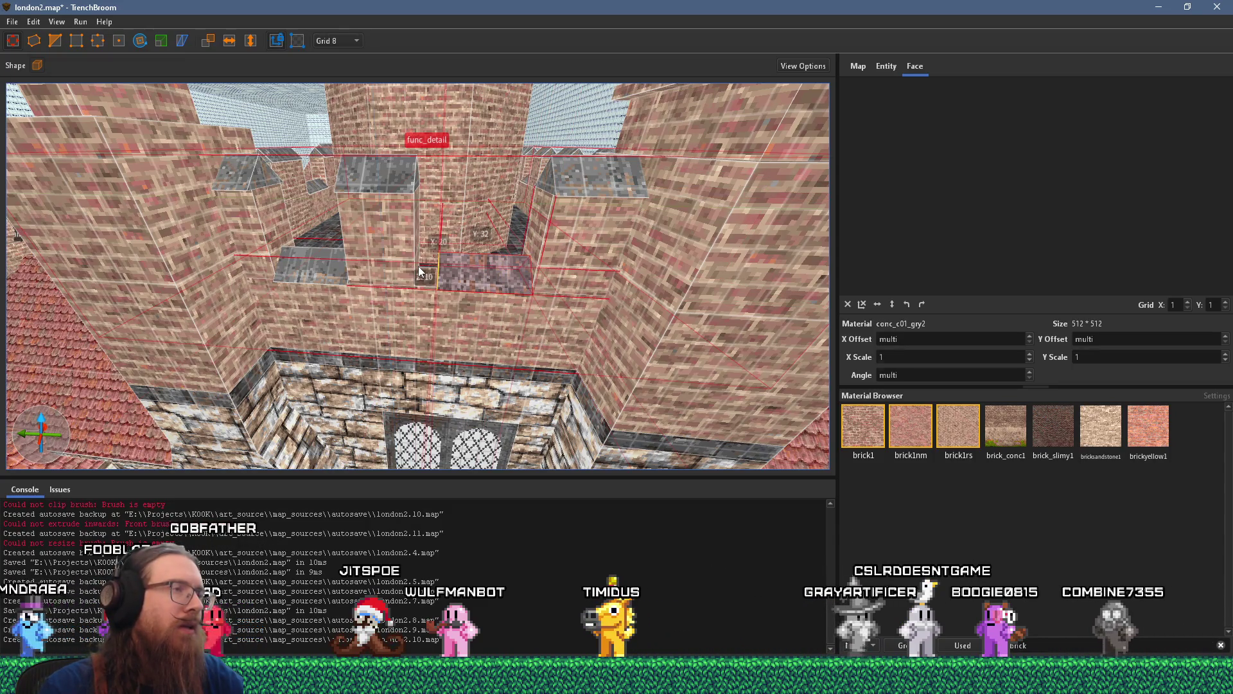
left_click(383, 192)
mouse_move(399, 240)
left_mouse_down()
mouse_move(473, 238)
mouse_move(404, 252)
left_mouse_up()
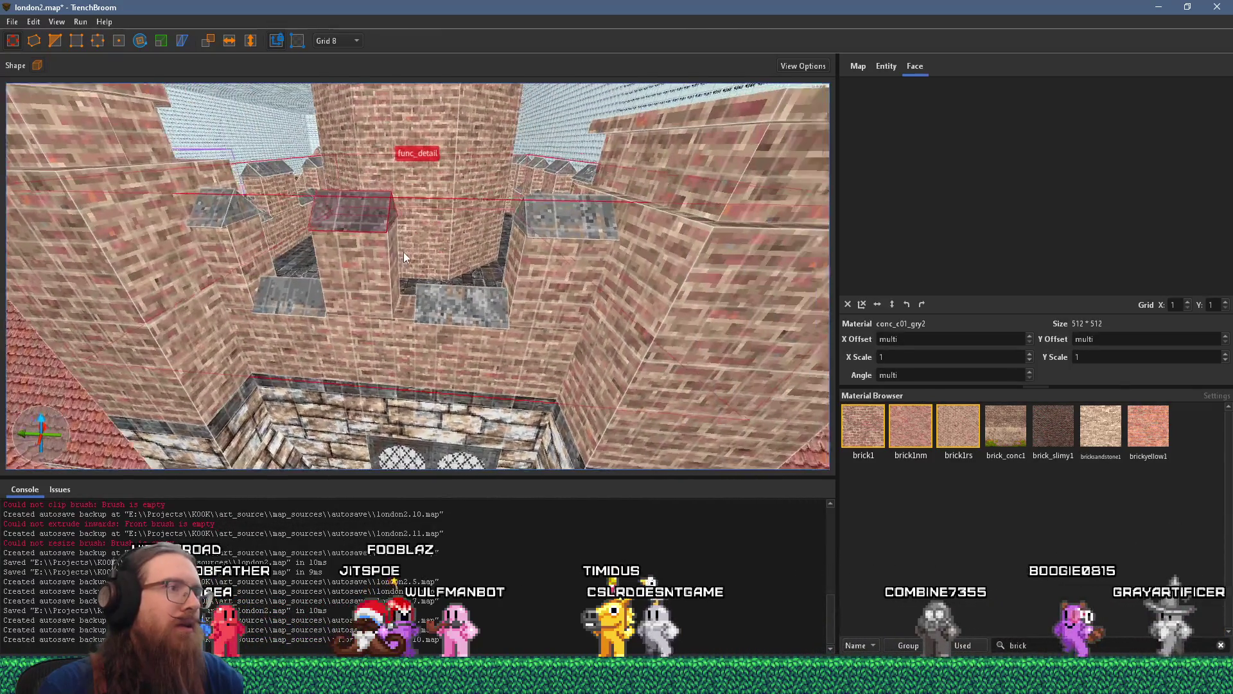
left_click(454, 302)
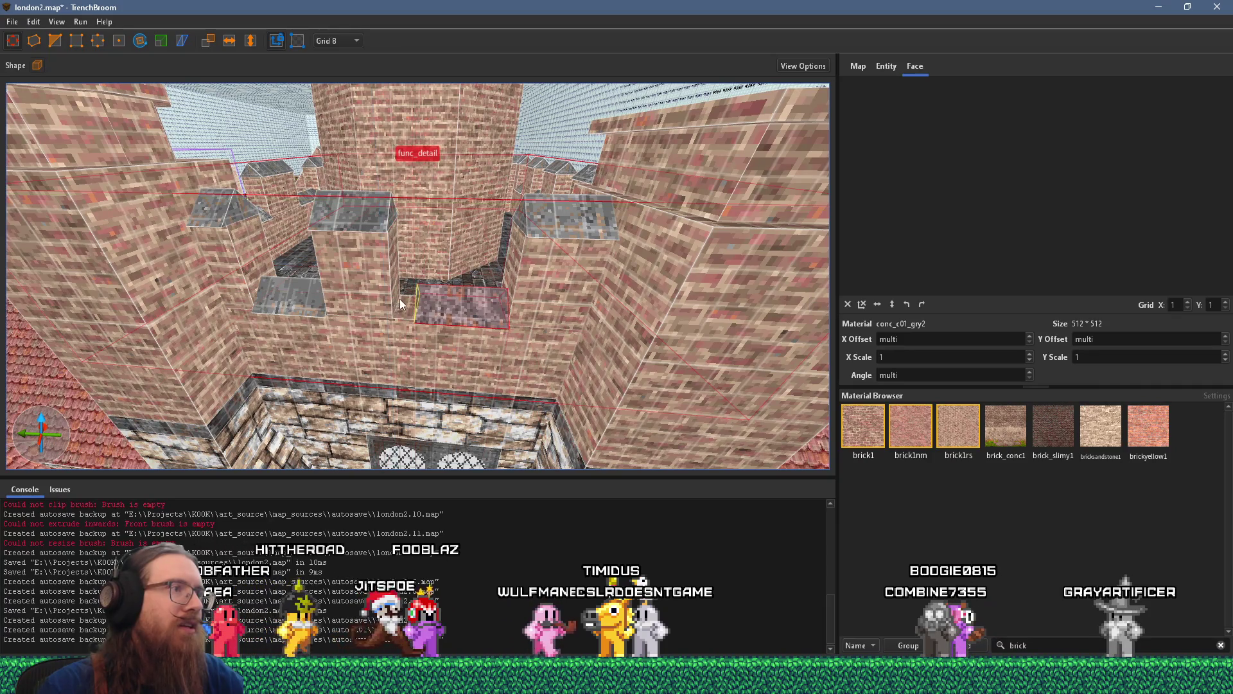
left_click(376, 228)
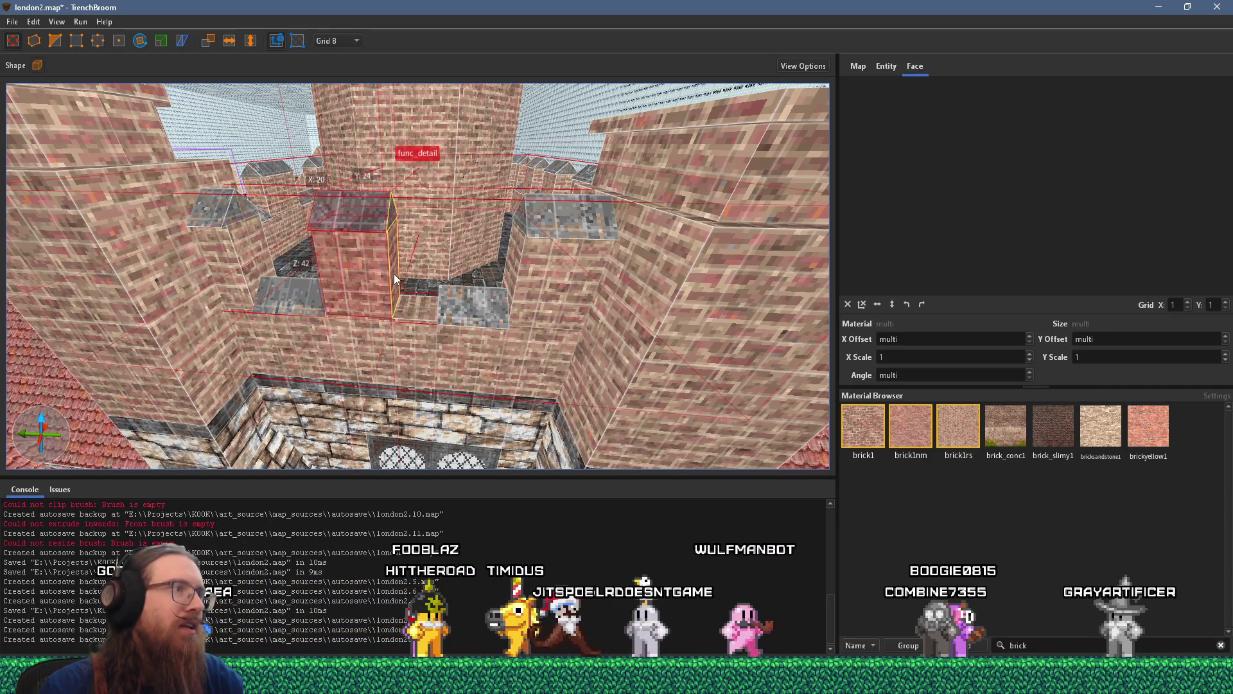
- Narrow the merlon brush and the small grey block to fit the crenel gap
key("ctrl+z")
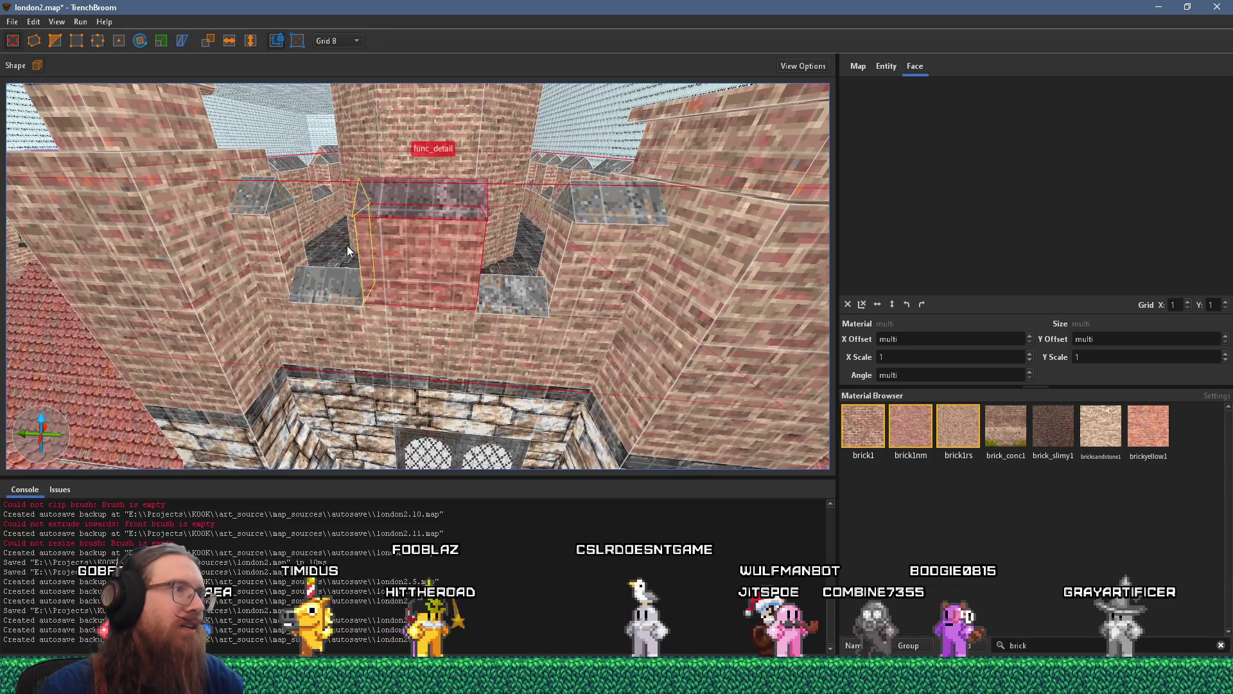
left_click_drag(347, 245, 370, 253)
left_click(345, 281)
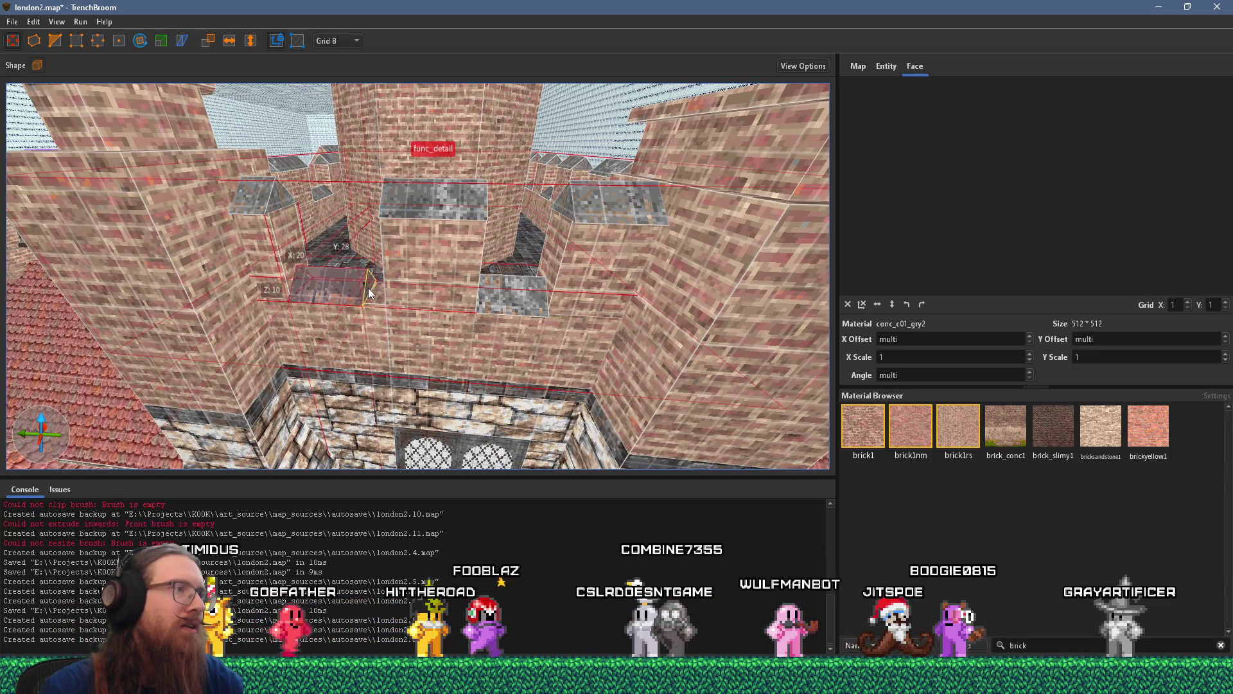
scroll(356, 242, "up", 2)
left_click_drag(357, 242, 357, 292)
left_click(315, 199)
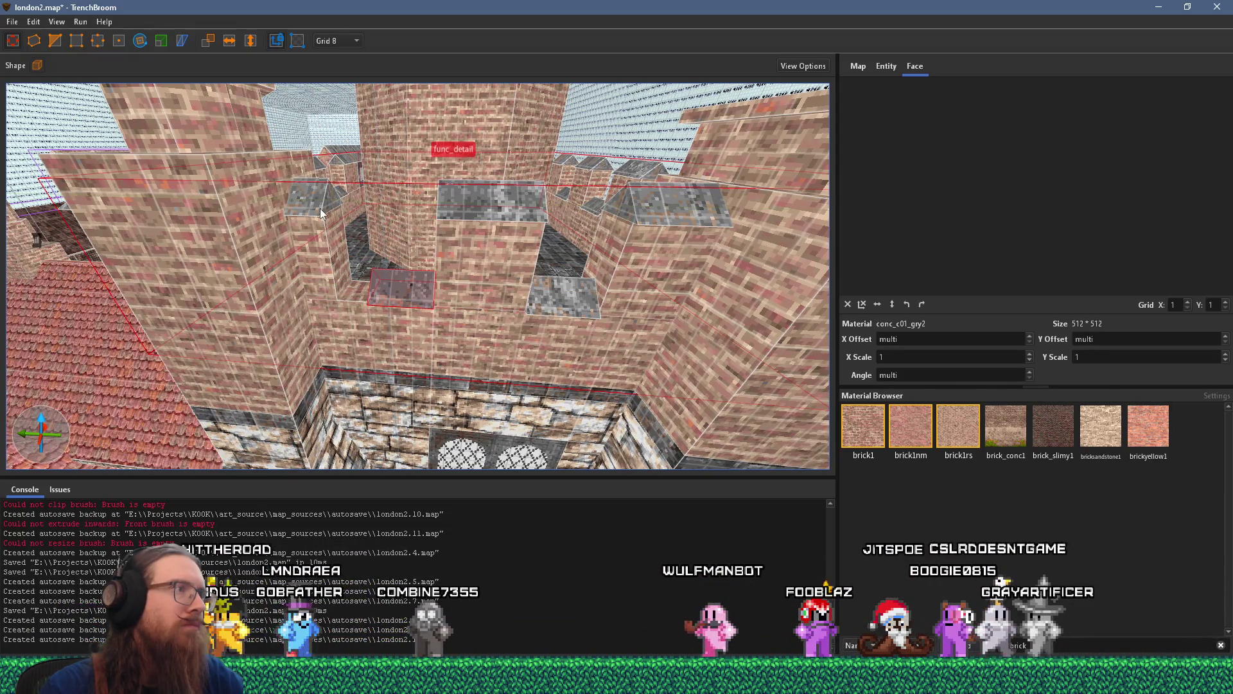
scroll(359, 244, "down", 5)
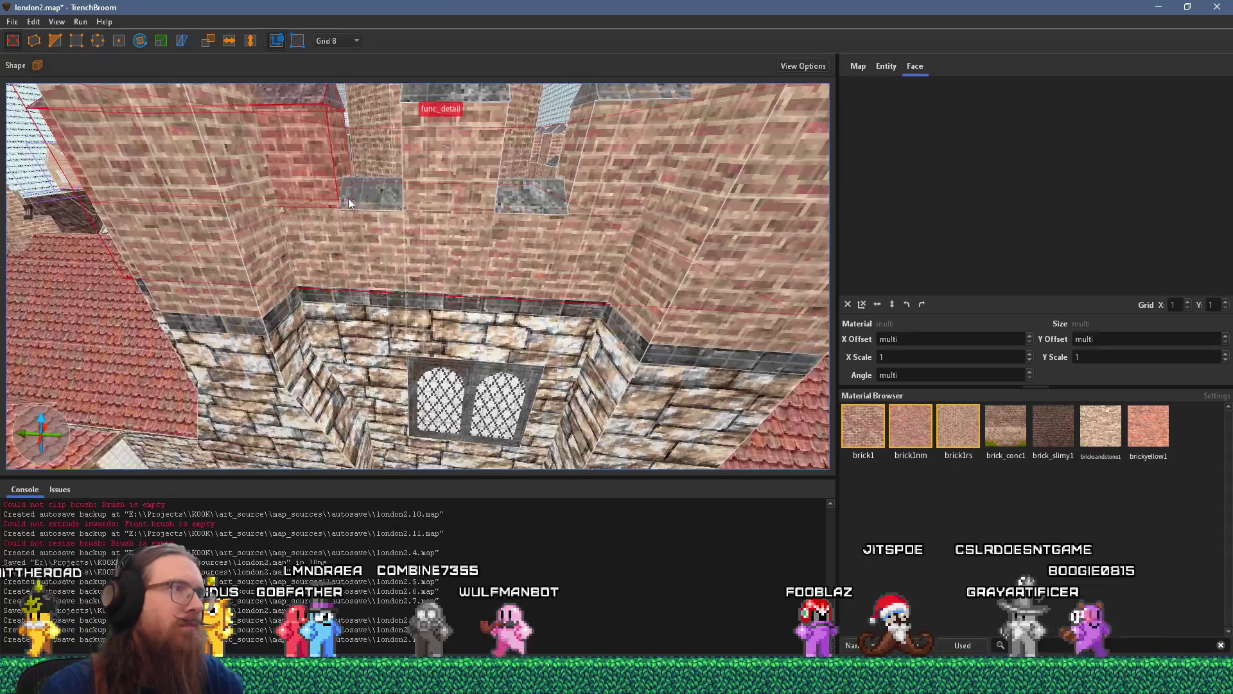
- Clear the brush selection and zoom in on the stone wall with the leaded window
key("Escape")
scroll(380, 231, "down", 5)
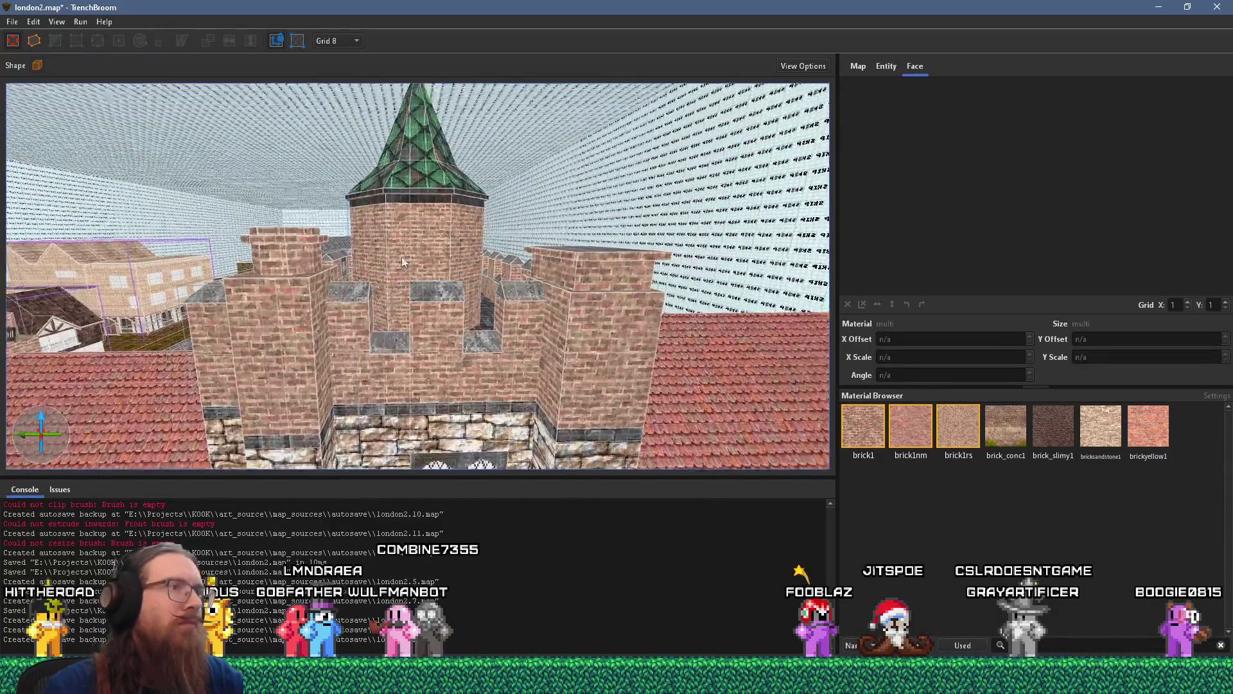
scroll(386, 215, "down", 3)
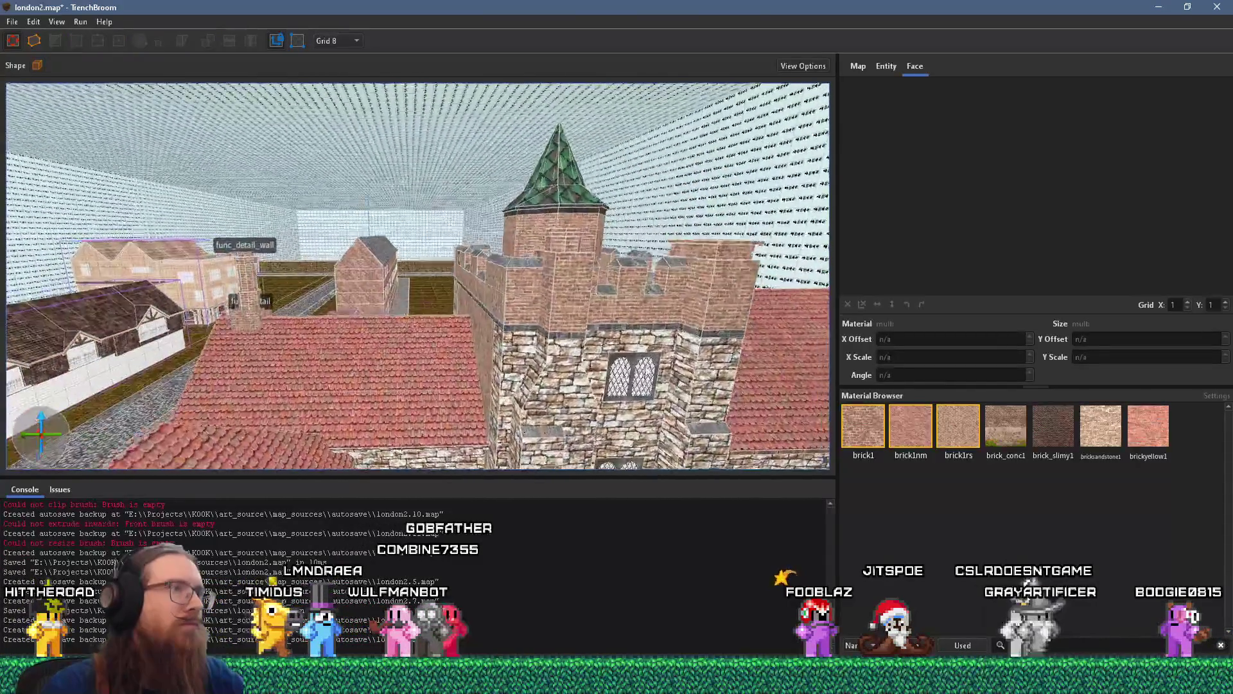
scroll(449, 208, "up", 3)
scroll(465, 202, "up", 5)
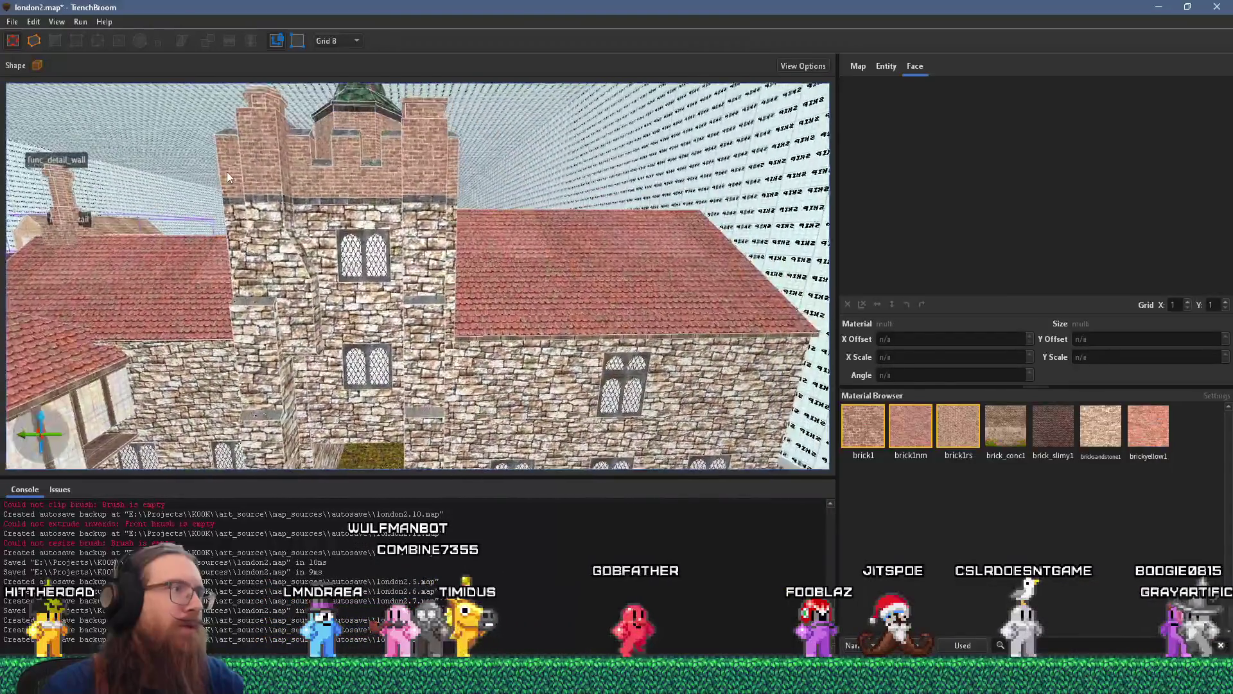
scroll(374, 211, "up", 6)
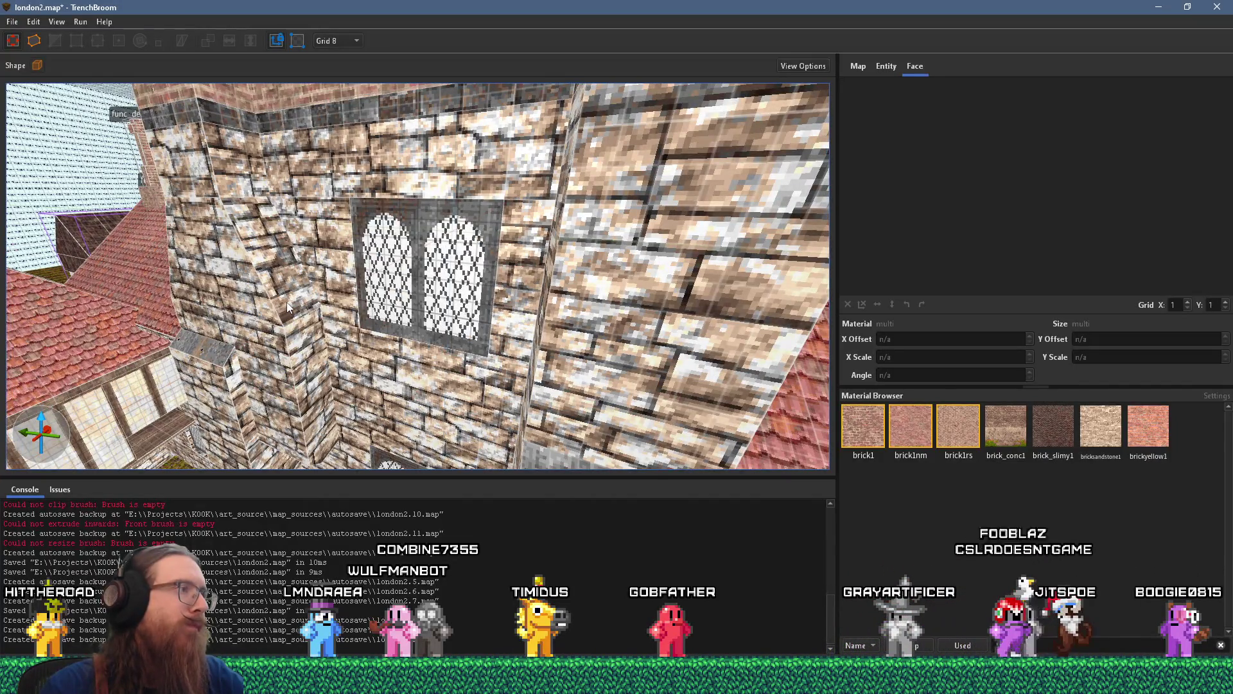
left_click(307, 334, "shift")
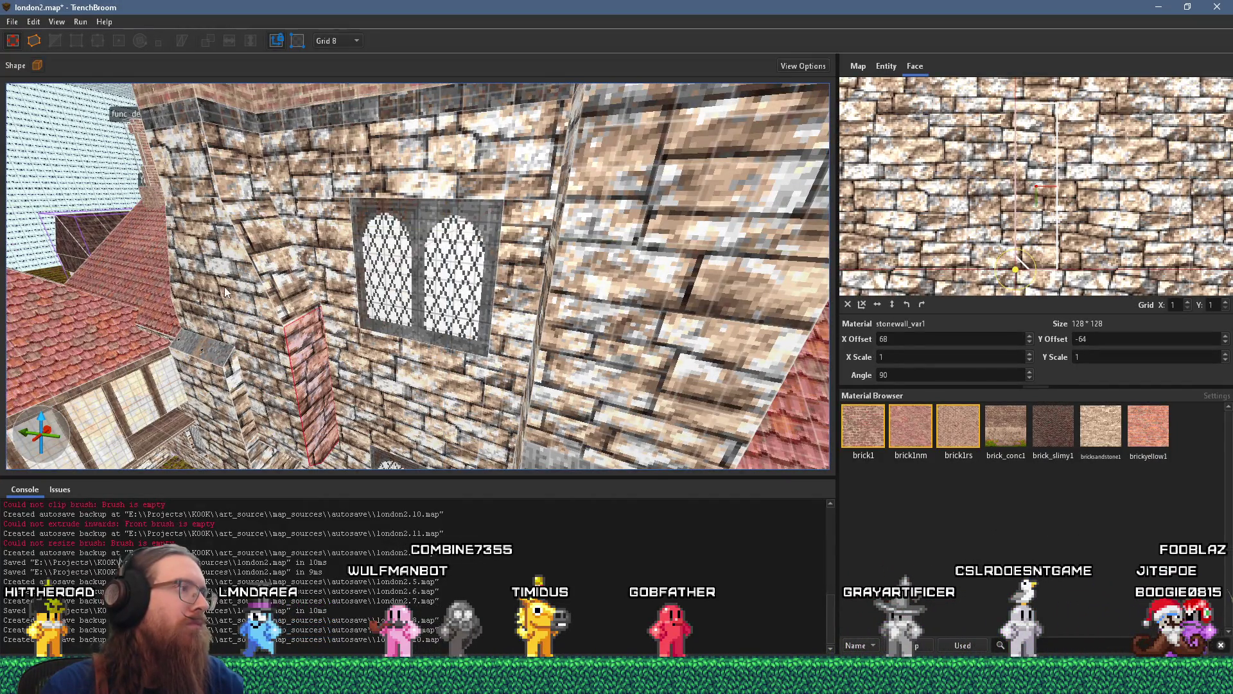
left_click_drag(135, 284, 455, 295)
left_click(454, 295, "shift")
scroll(443, 299, "up", 3)
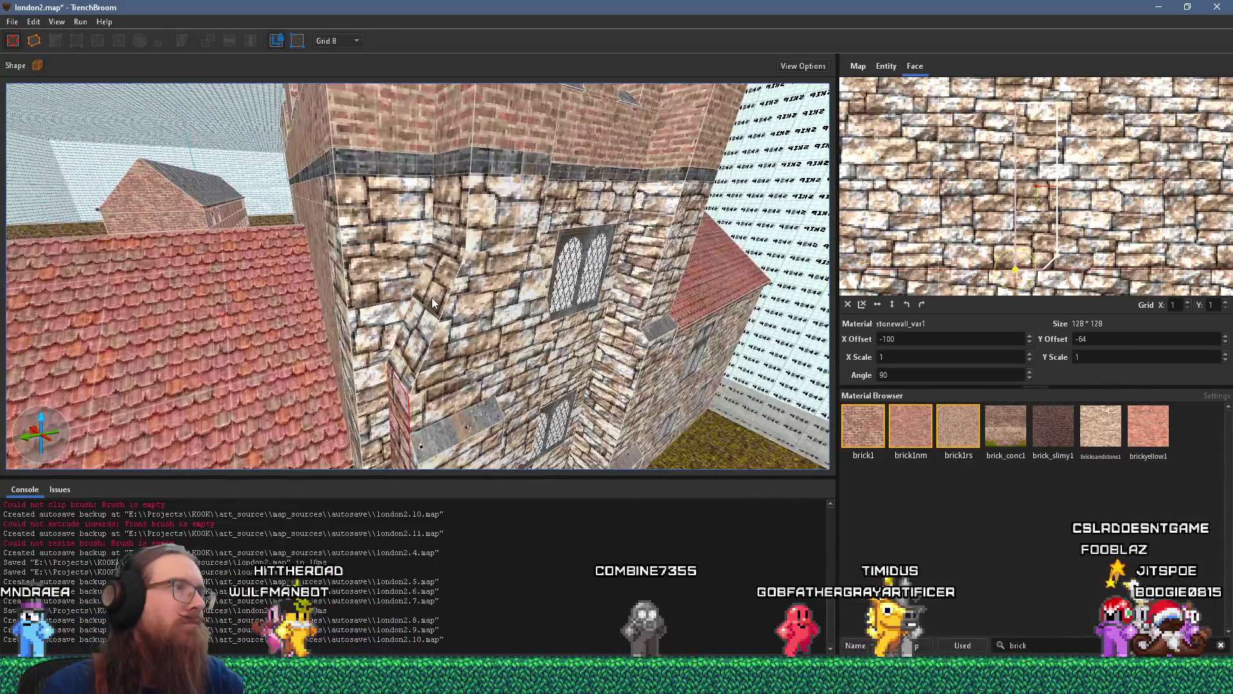
left_click(501, 212, "shift")
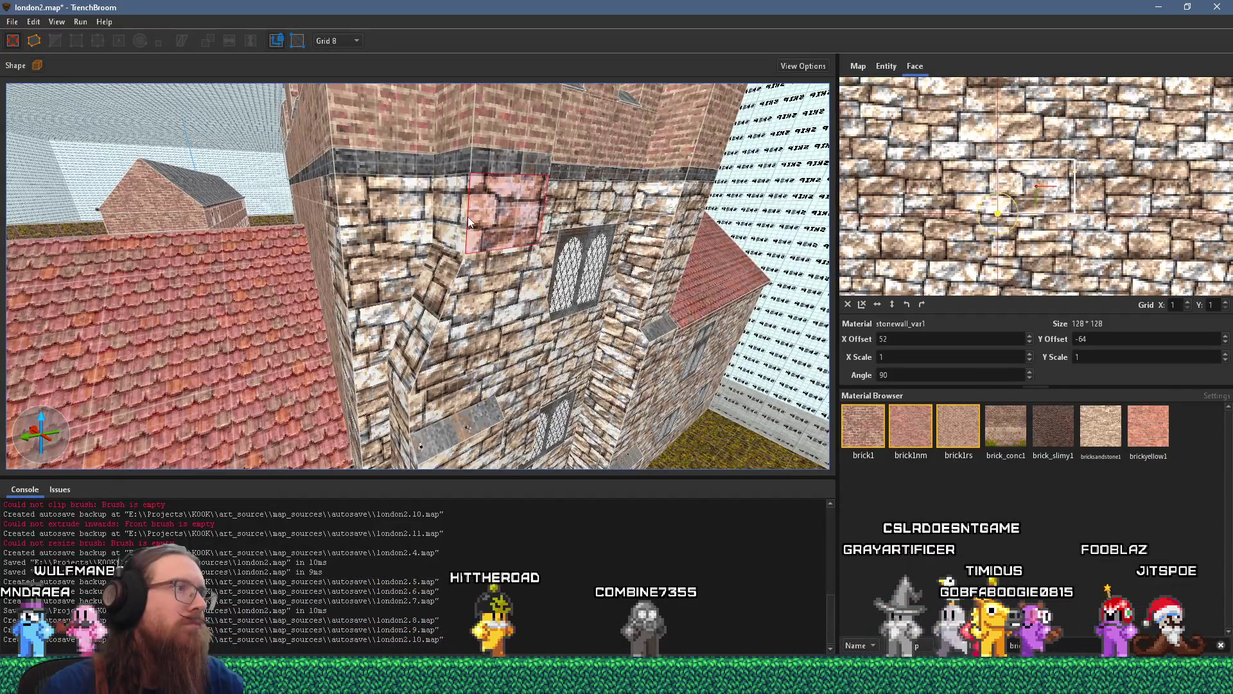
scroll(361, 256, "up", 2)
left_click_drag(362, 256, 313, 251)
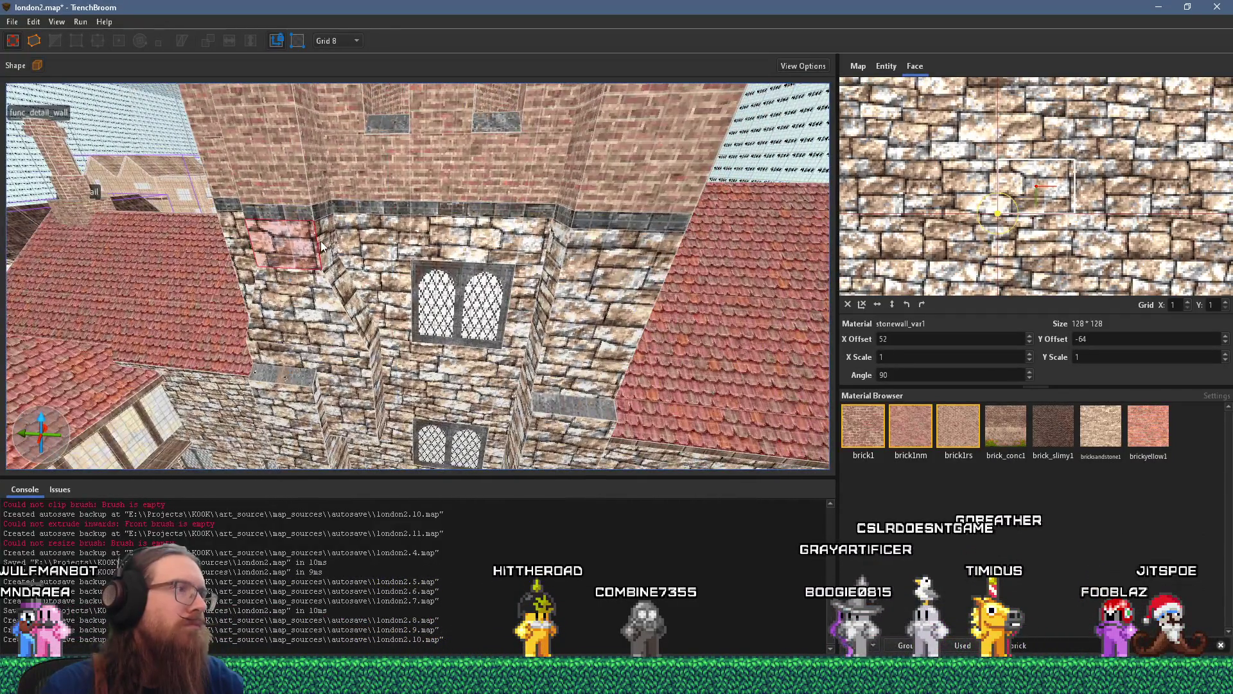
scroll(325, 245, "up", 3)
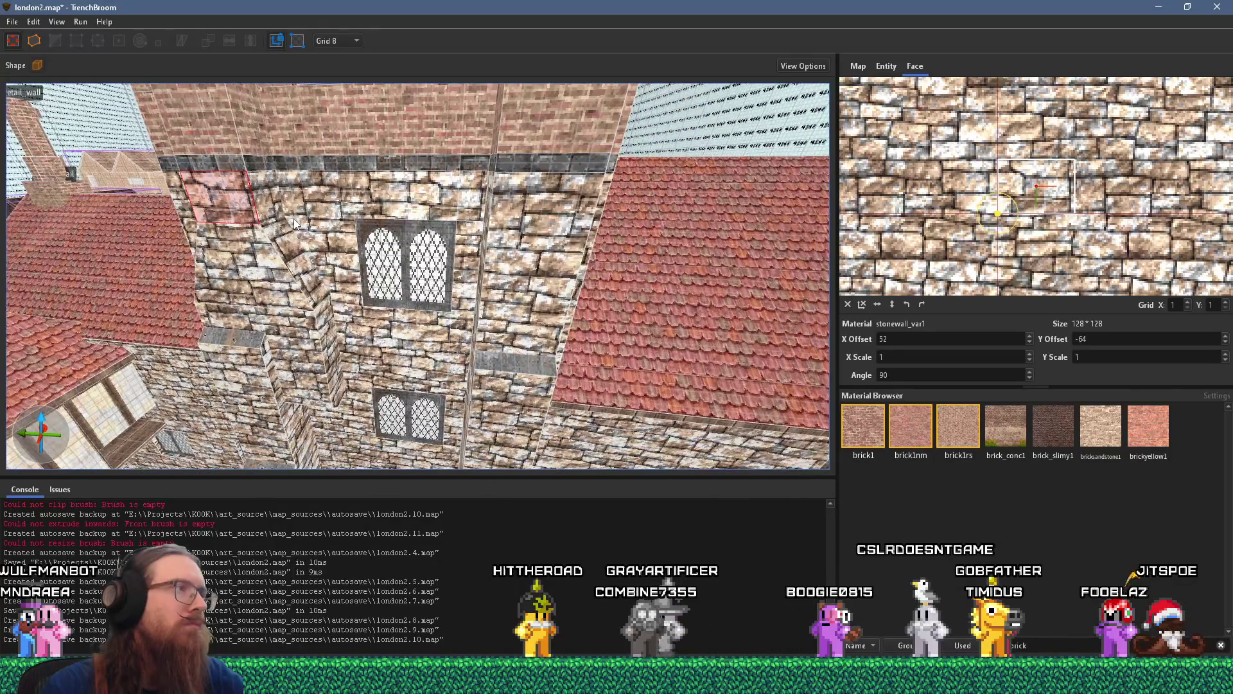
key("Escape")
- Switch to Godot, orbit above the roofs, and select the exterior gas light on the wall
key("alt+Tab")
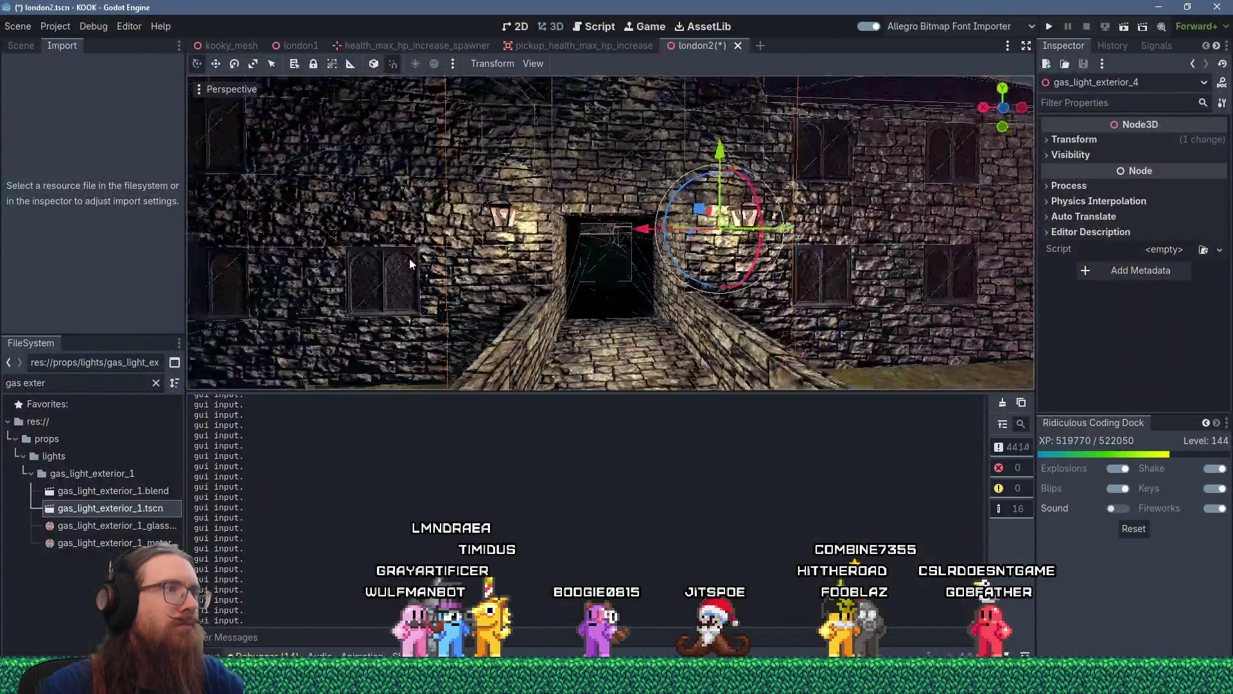
mouse_move(410, 257)
left_mouse_down()
mouse_move(303, 293)
mouse_move(733, 262)
mouse_move(672, 245)
mouse_move(502, 249)
mouse_move(577, 294)
left_mouse_up()
scroll(734, 262, "down", 3)
left_click(577, 294)
left_click(575, 292)
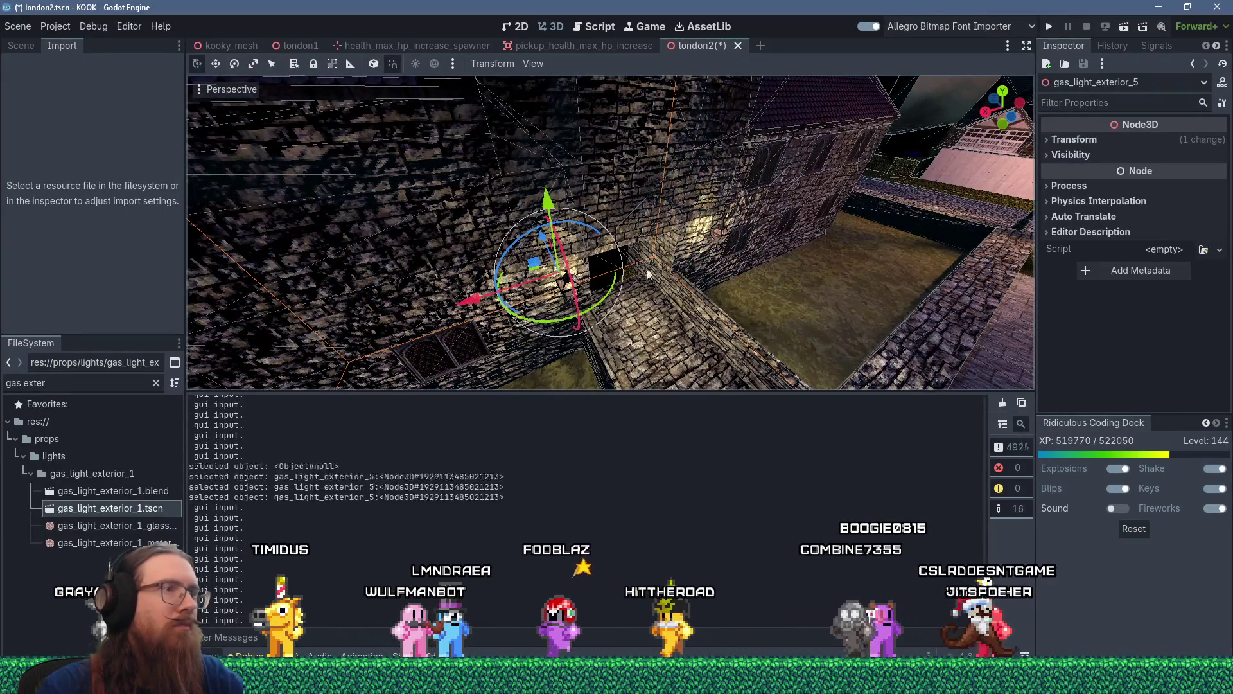
- Duplicate the gas light and slide the copy sideways along X
left_click(722, 243, "shift")
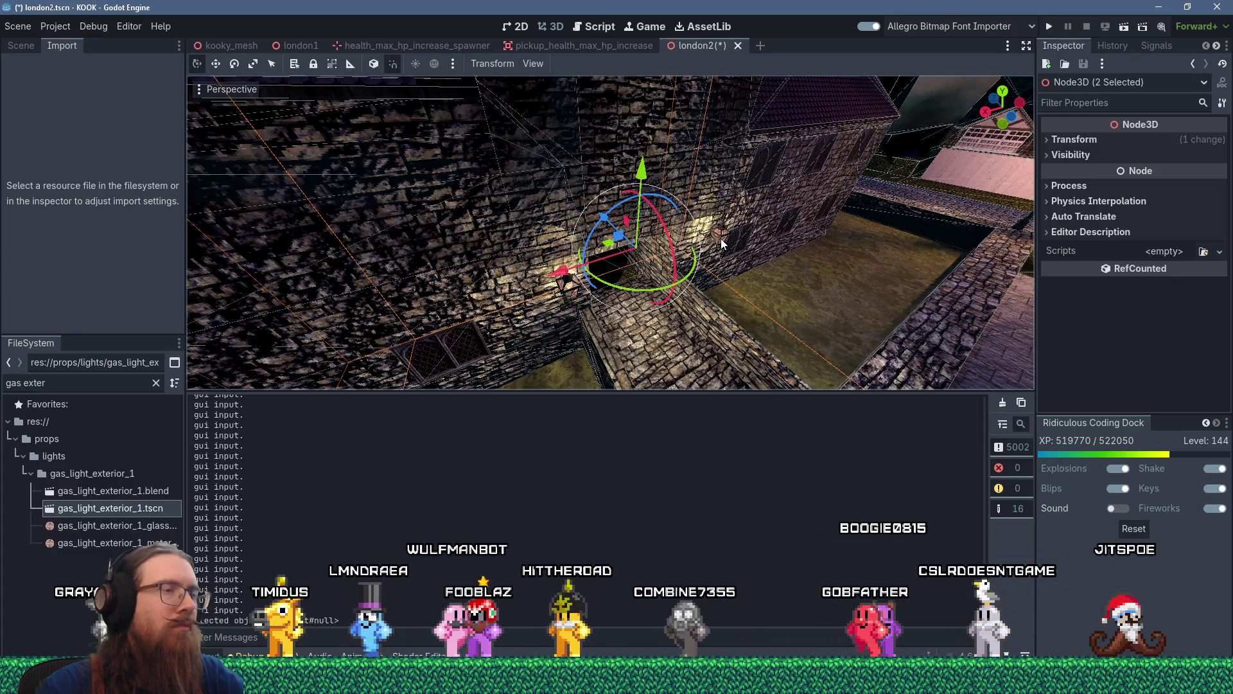
key("f")
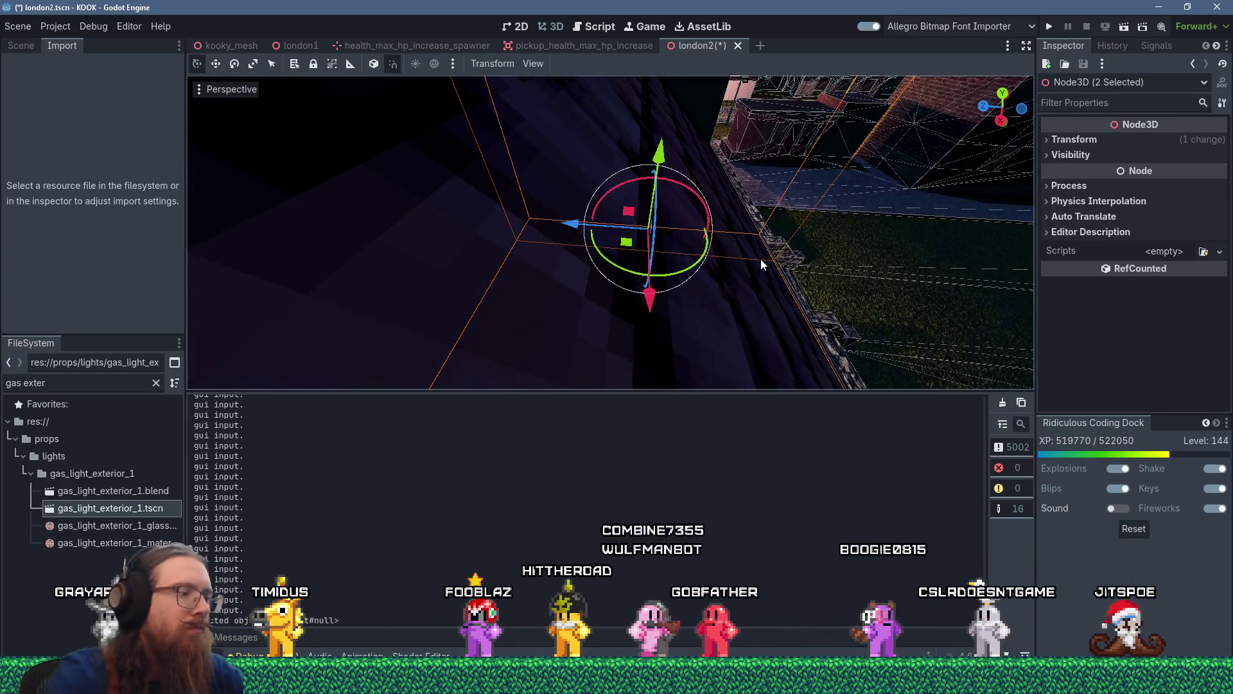
key("ctrl+d")
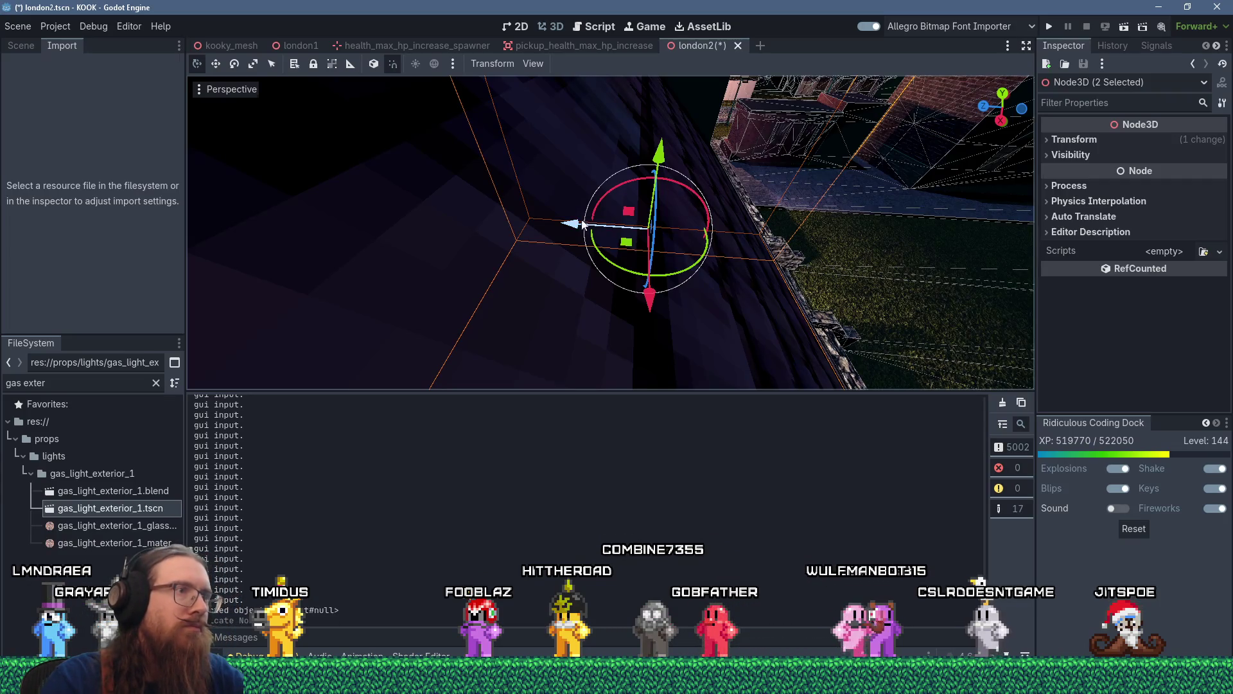
left_click_drag(583, 224, 358, 200)
key("f")
scroll(580, 198, "down", 3)
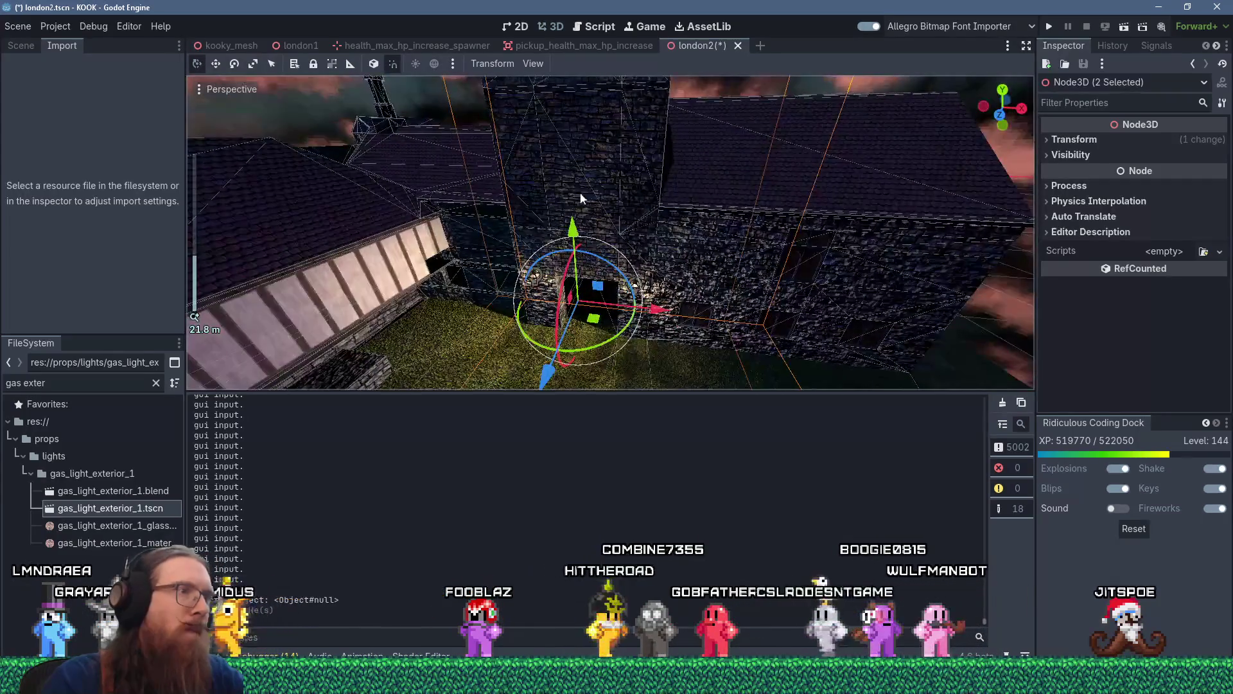
- Turn the copied lamp 180 degrees and nudge it 1.5 units along Z
mouse_move(603, 350)
left_mouse_down()
mouse_move(539, 334)
mouse_move(468, 251)
mouse_move(440, 276)
mouse_move(533, 237)
left_mouse_up()
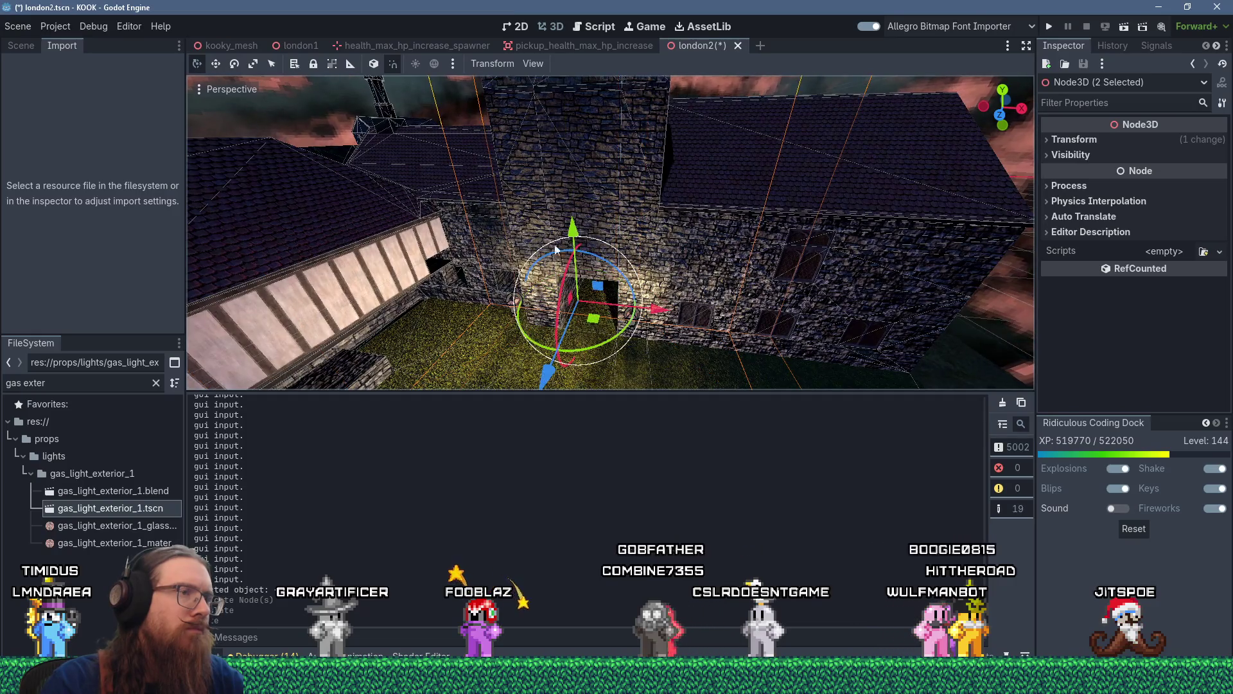
scroll(556, 250, "up", 4)
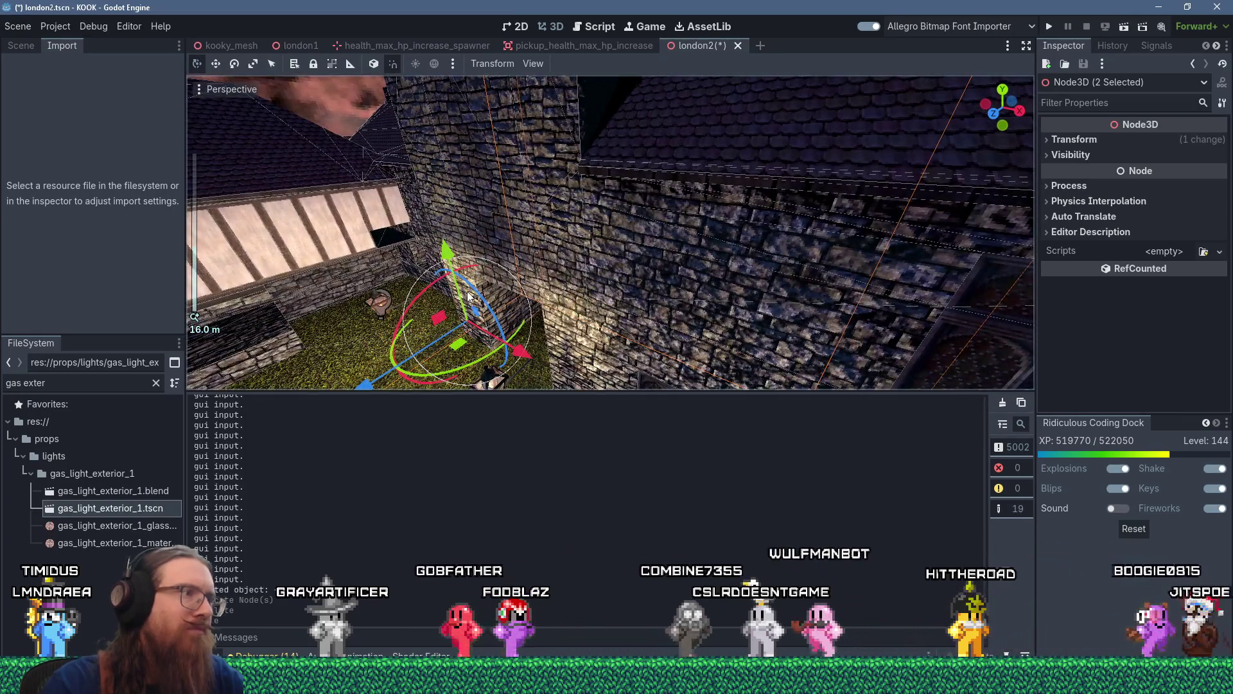
mouse_move(401, 307)
left_mouse_down()
mouse_move(379, 312)
mouse_move(398, 307)
left_mouse_up()
mouse_move(461, 281)
left_mouse_down()
mouse_move(561, 264)
mouse_move(540, 242)
mouse_move(545, 253)
mouse_move(472, 270)
mouse_move(511, 281)
mouse_move(602, 233)
mouse_move(483, 214)
mouse_move(595, 217)
mouse_move(559, 252)
left_mouse_up()
scroll(472, 269, "down", 5)
scroll(602, 233, "up", 3)
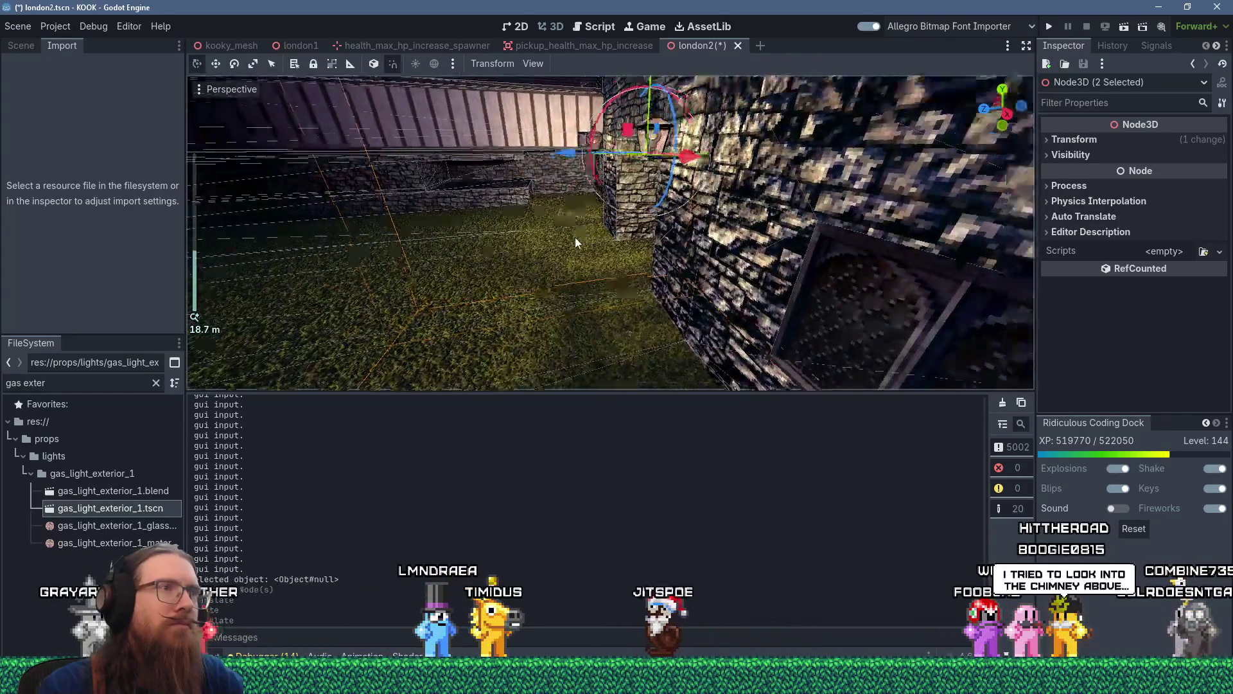
scroll(567, 244, "up", 2)
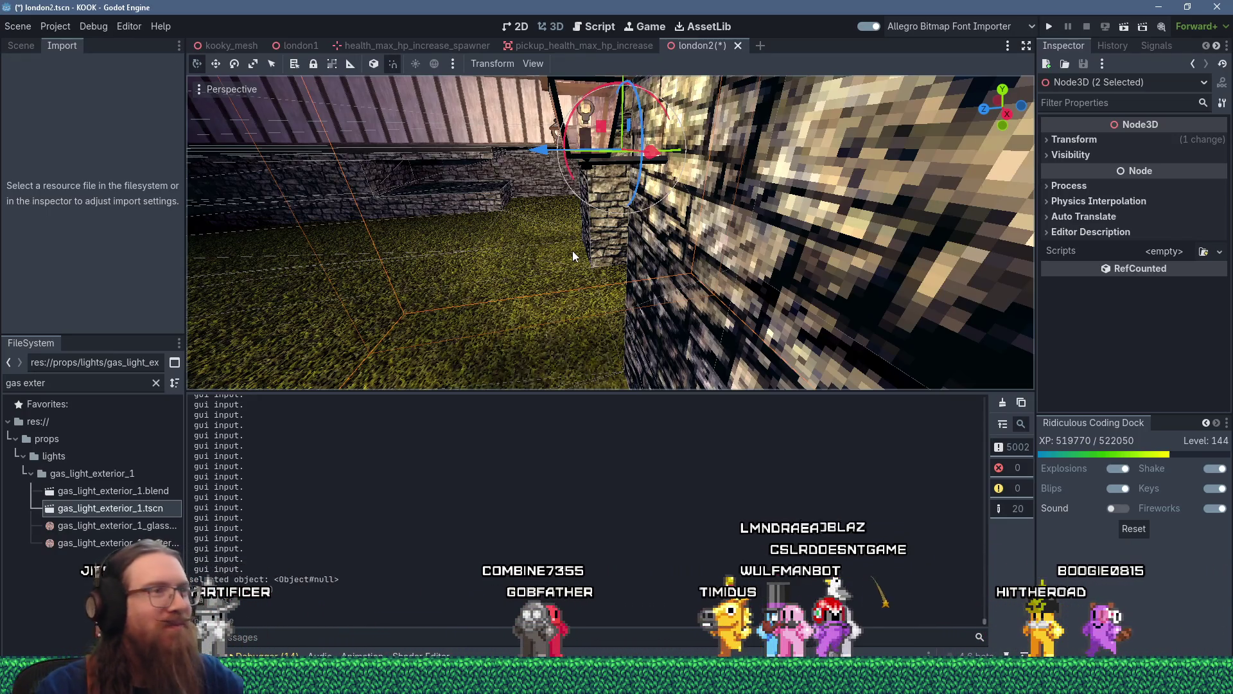
key("alt+Tab")
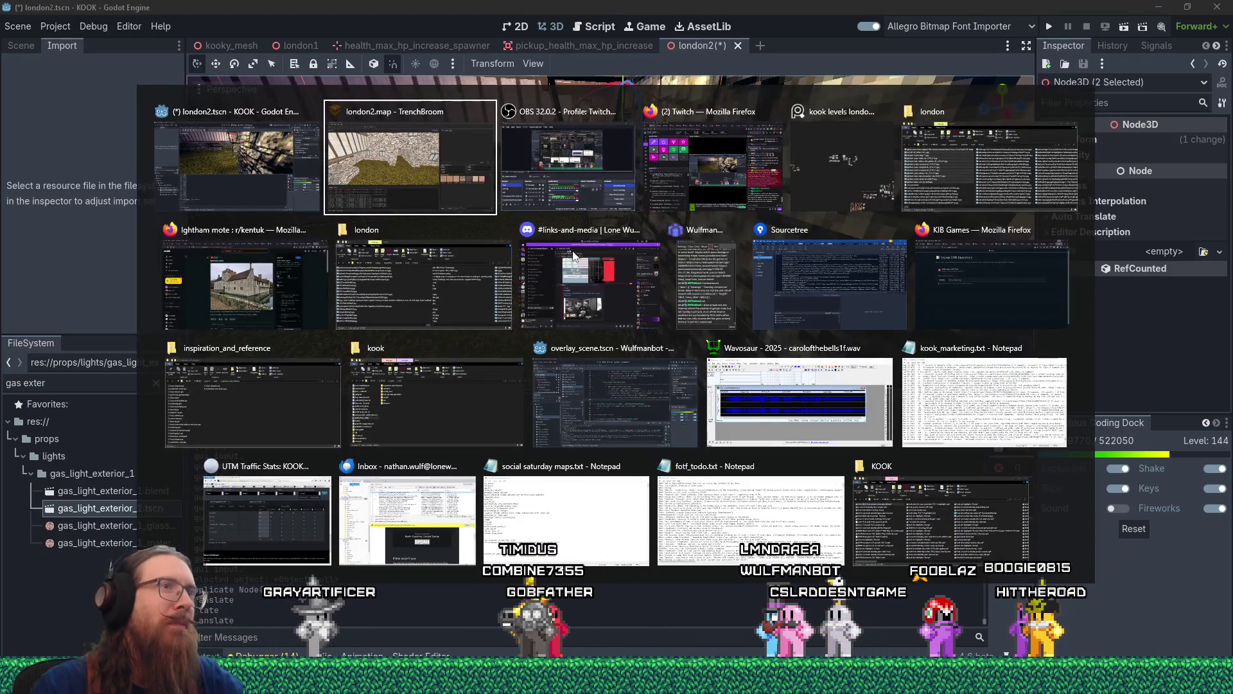
- Bring up the Ightham mote Reddit post and advance through its photos to the fourth
left_click(276, 305)
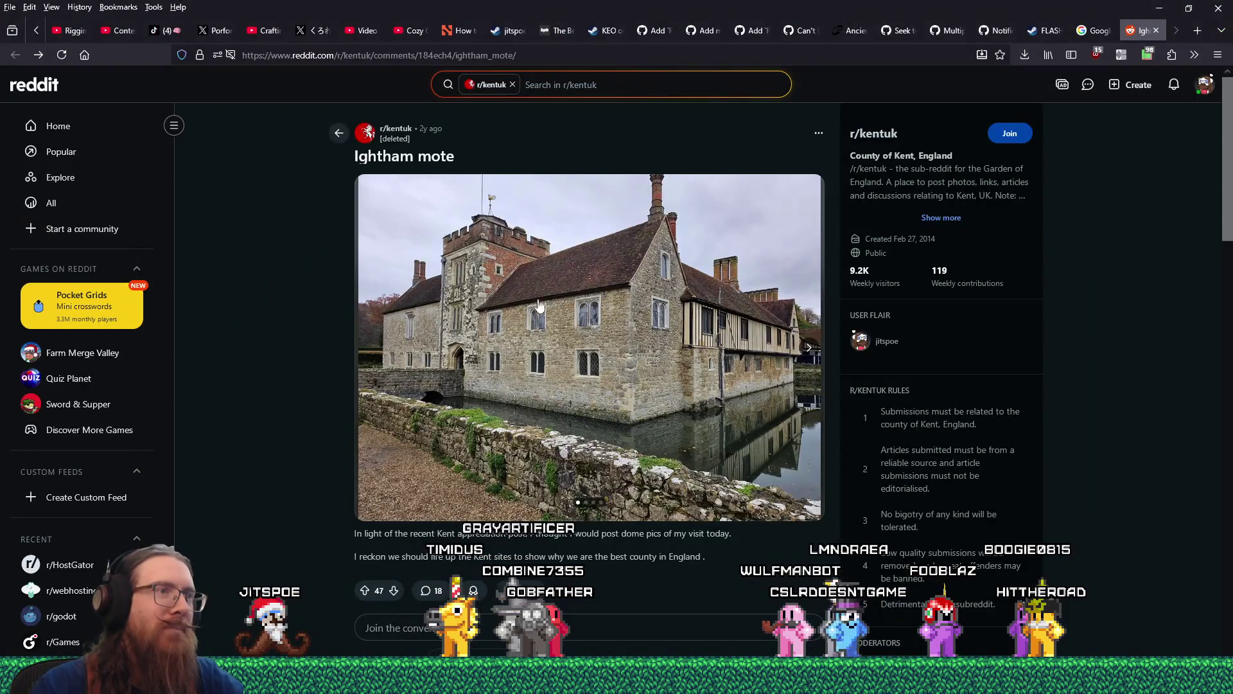
scroll(538, 304, "down", 3)
scroll(557, 349, "up", 2)
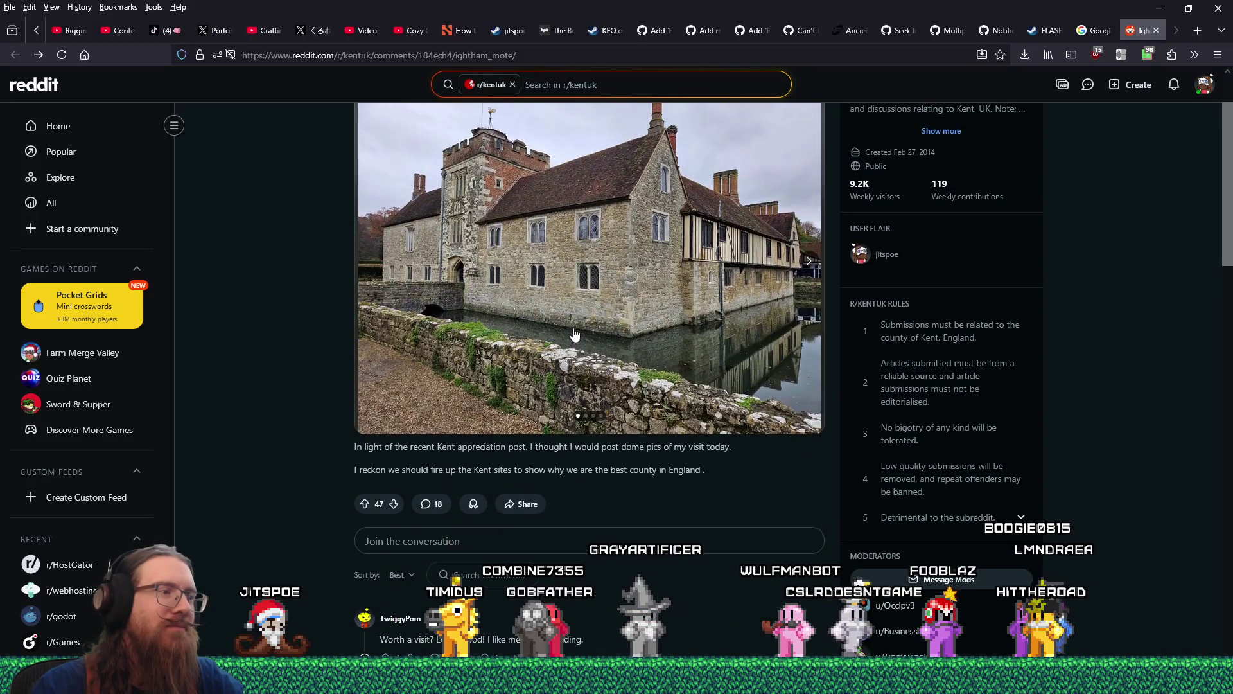
scroll(677, 460, "down", 3)
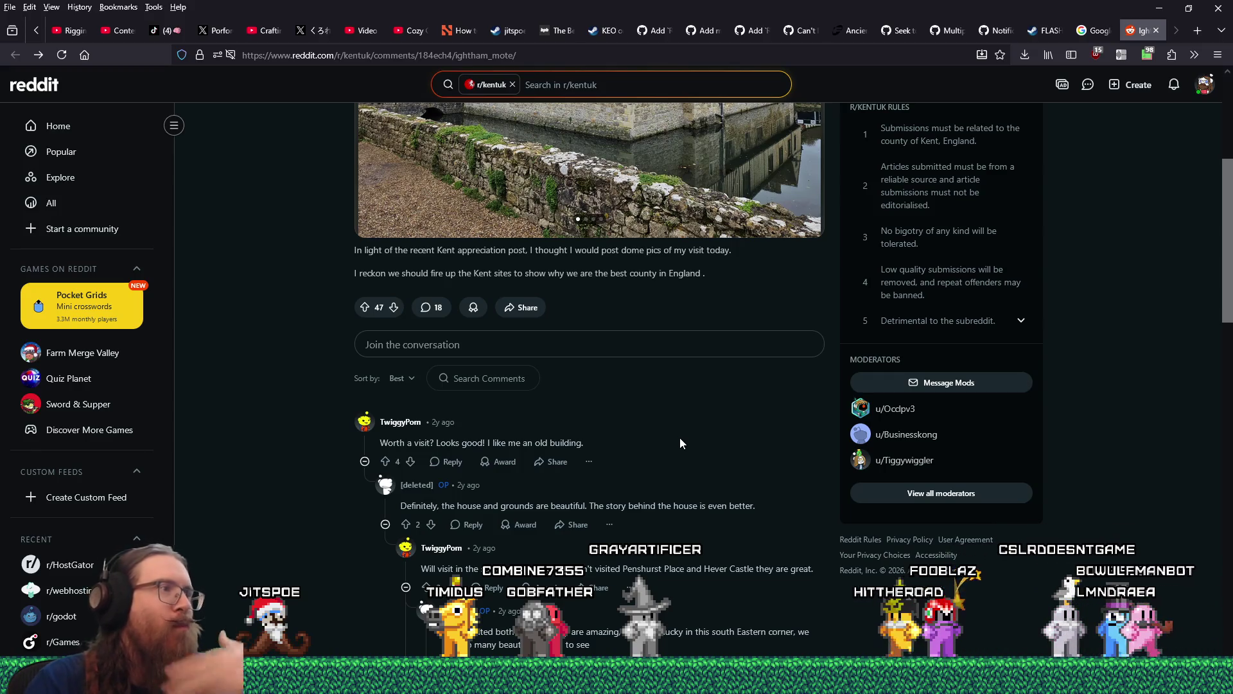
scroll(686, 452, "up", 1)
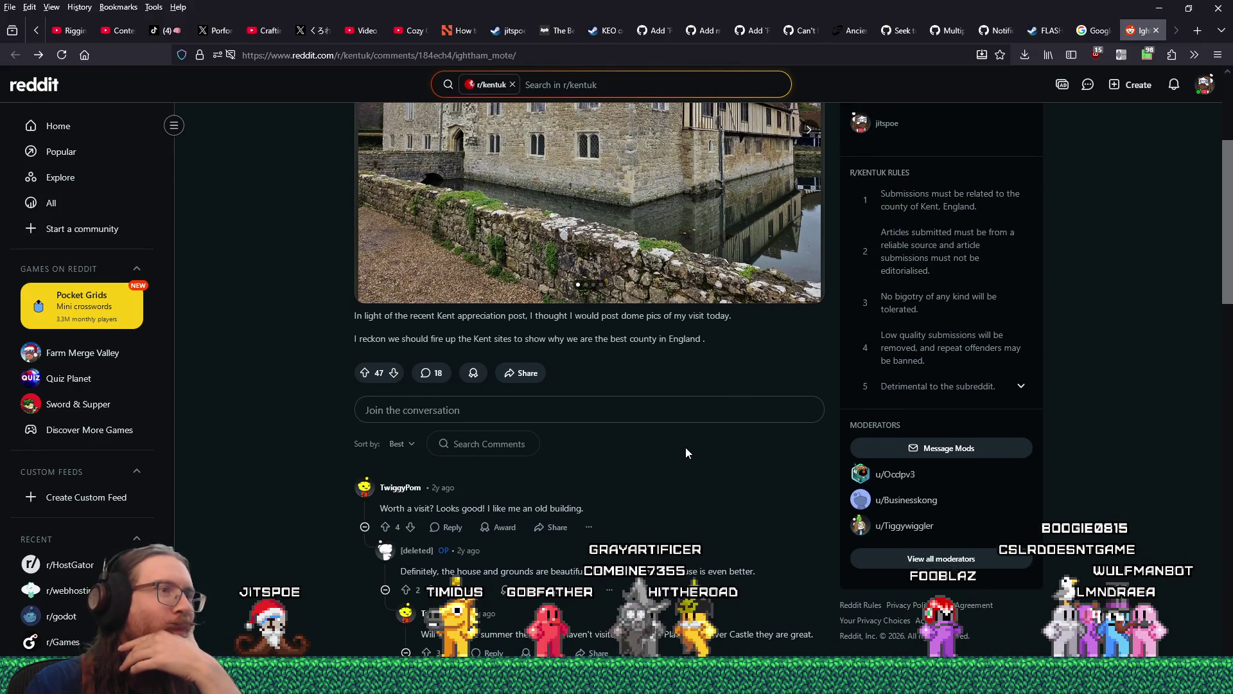
scroll(685, 452, "up", 3)
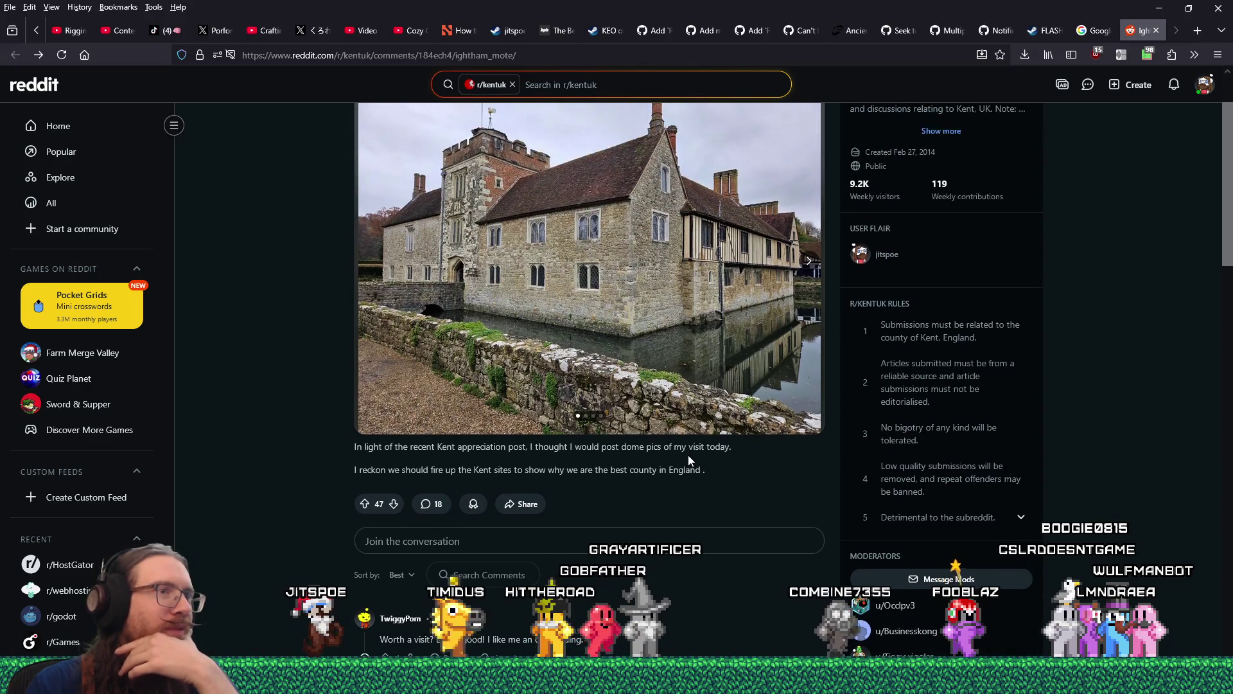
left_click(809, 326)
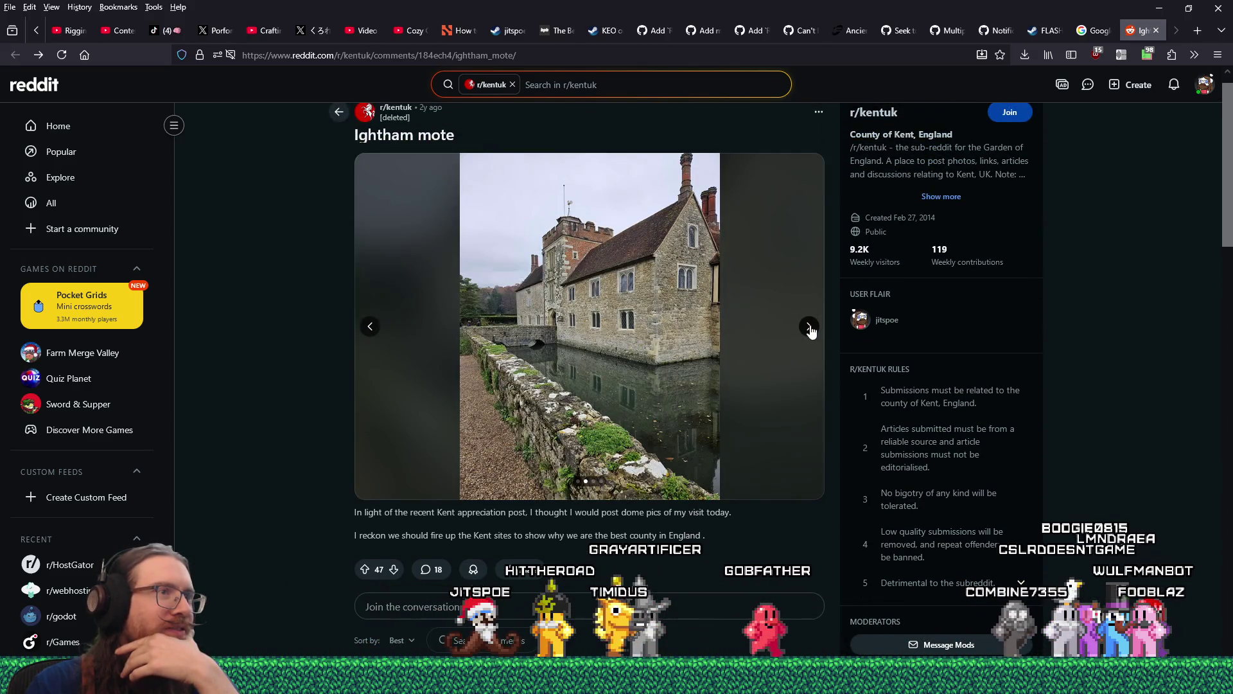
left_click(809, 327)
left_click(809, 328)
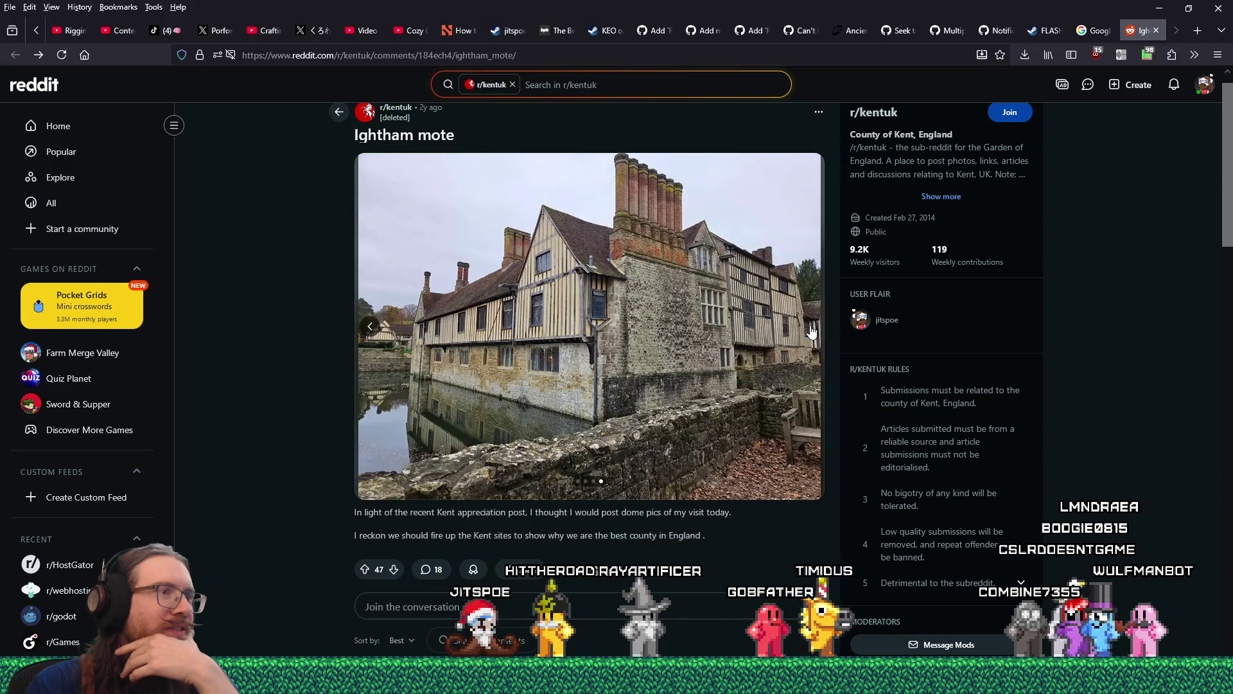
- View the photo full-screen, close it, and step back to the first photo
left_click(810, 330)
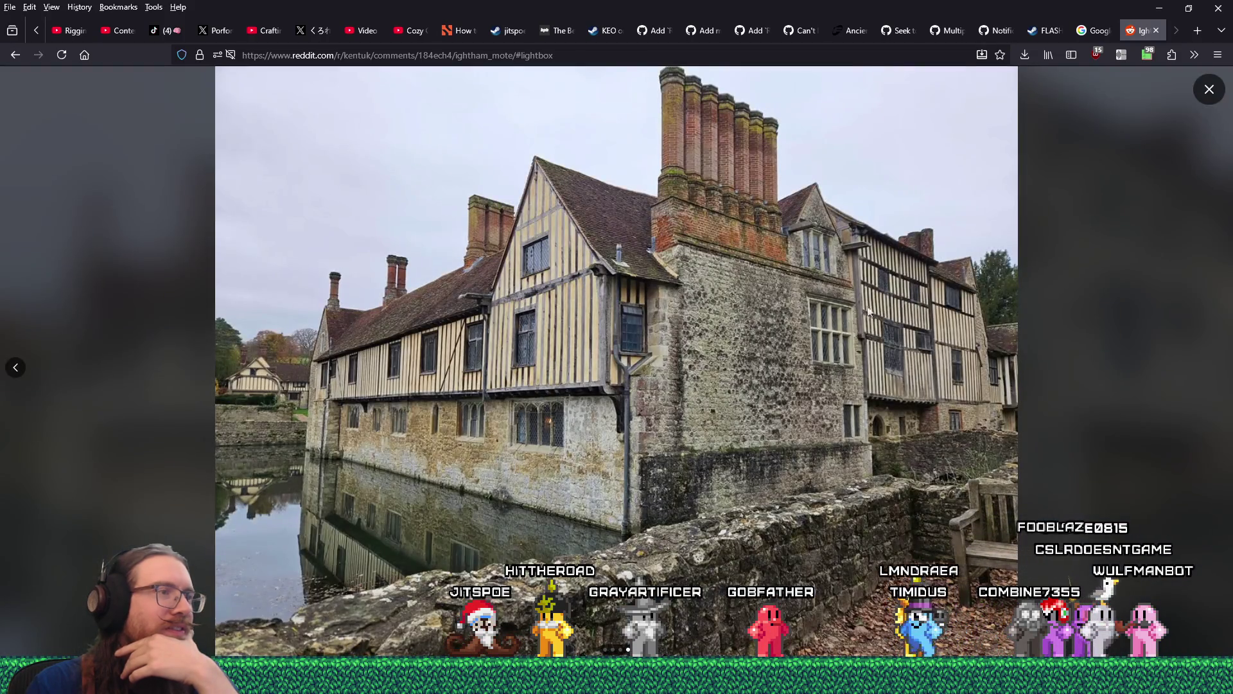
left_click(1209, 89)
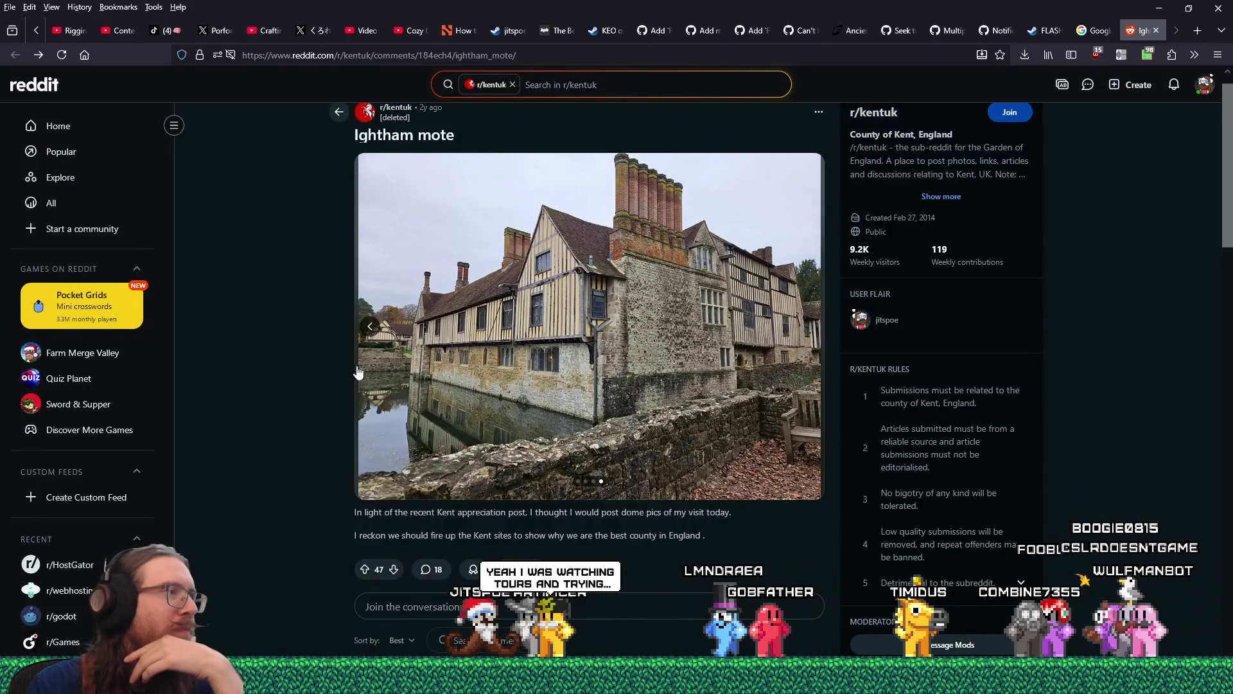
left_click(364, 339)
left_click(364, 339)
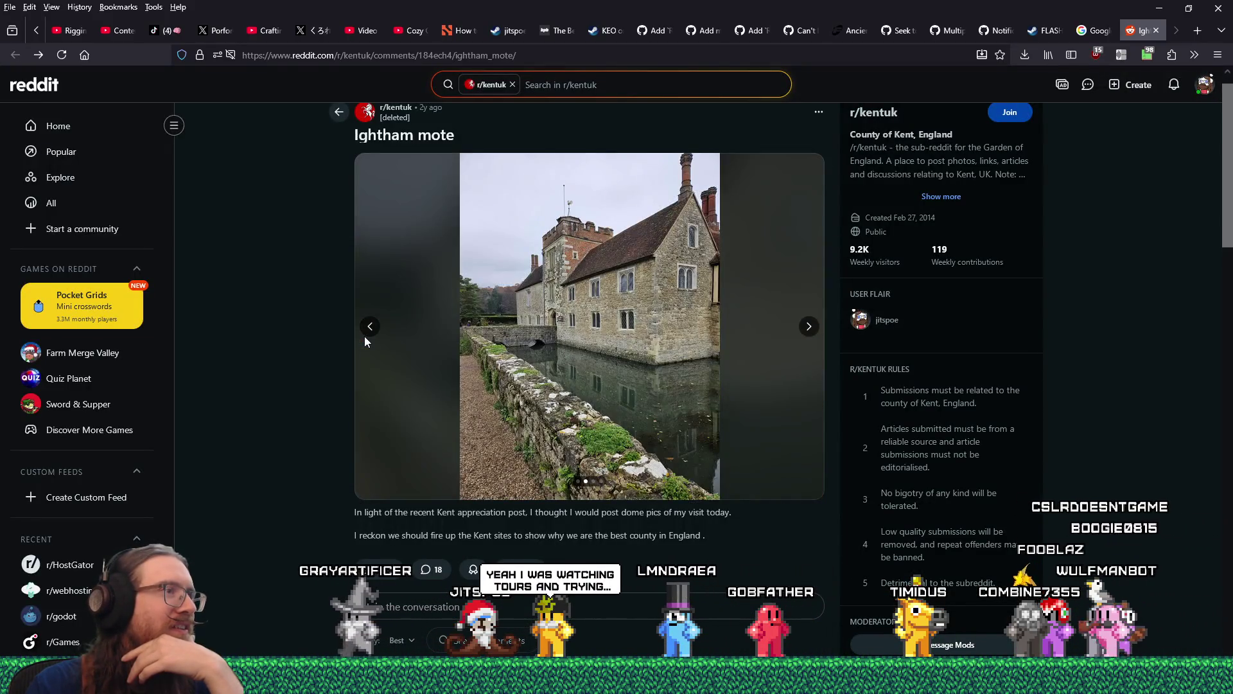
left_click(364, 340)
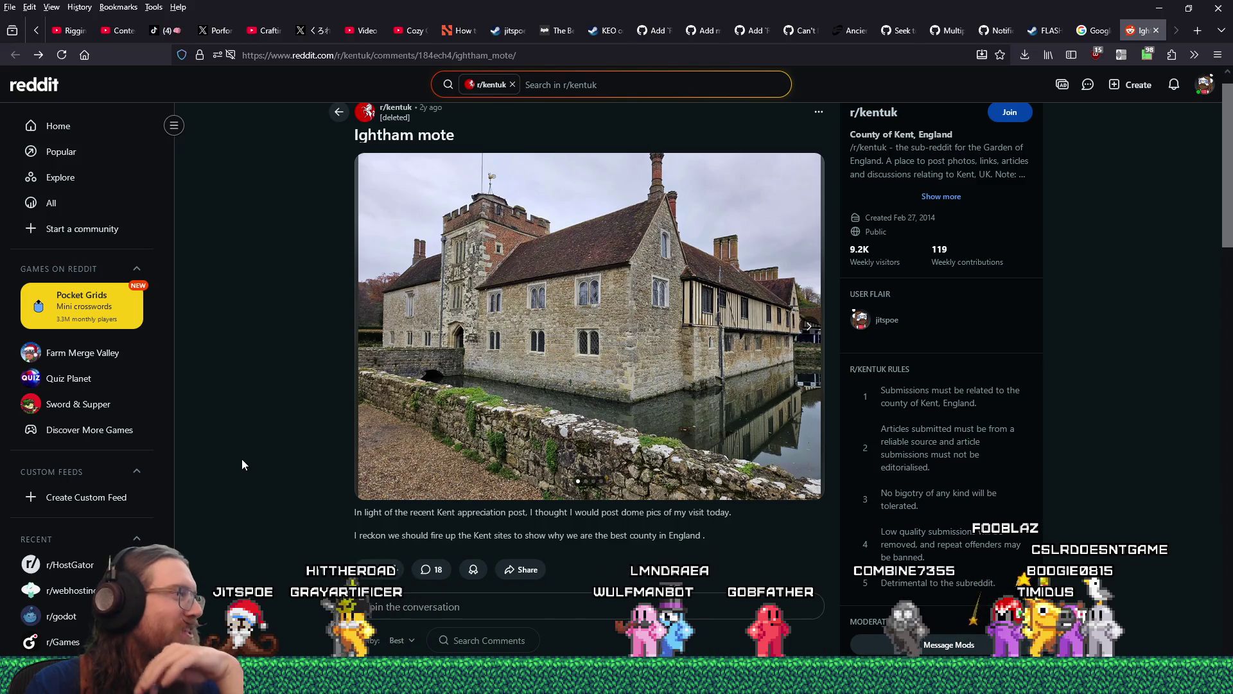
scroll(242, 464, "down", 4)
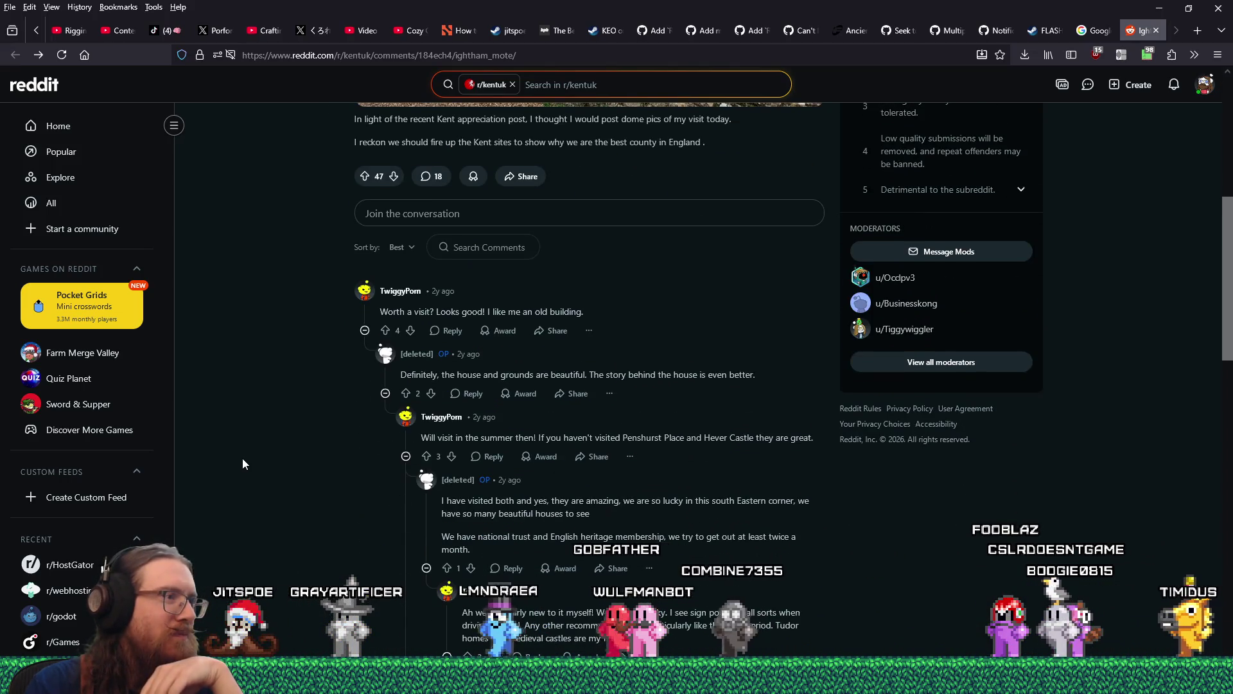
scroll(243, 458, "up", 7)
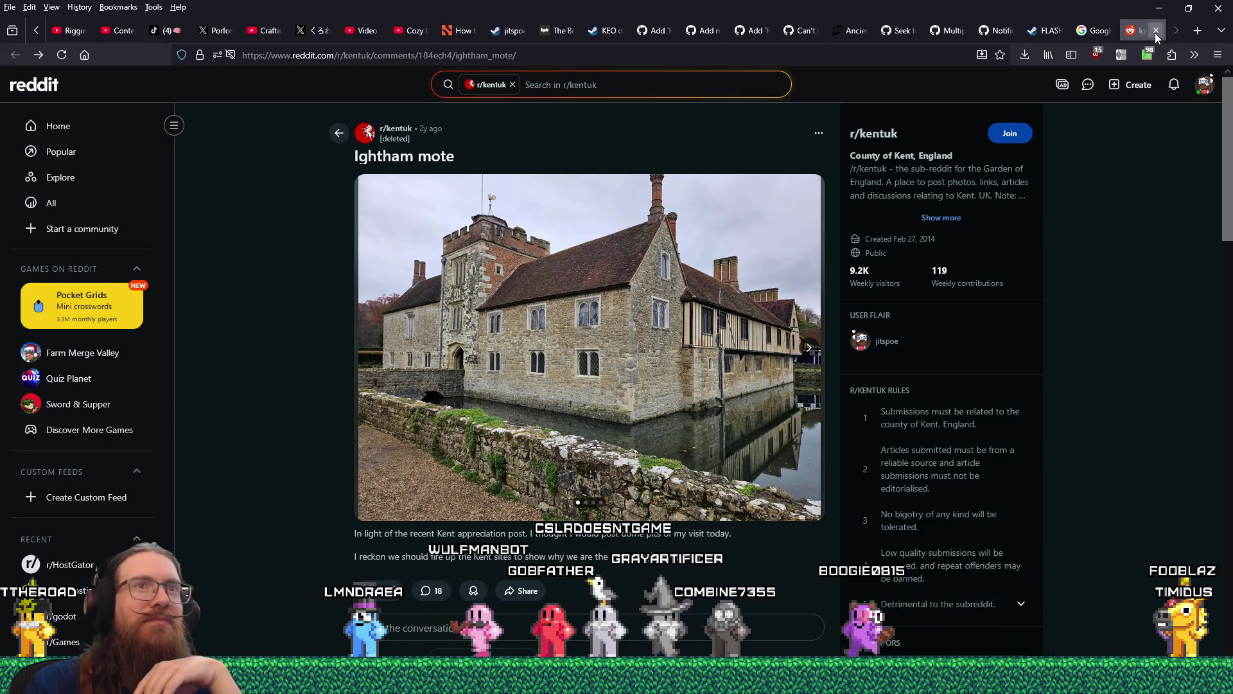
- Close the Reddit tab and return to the Ightham Mote image results
key("ctrl+w")
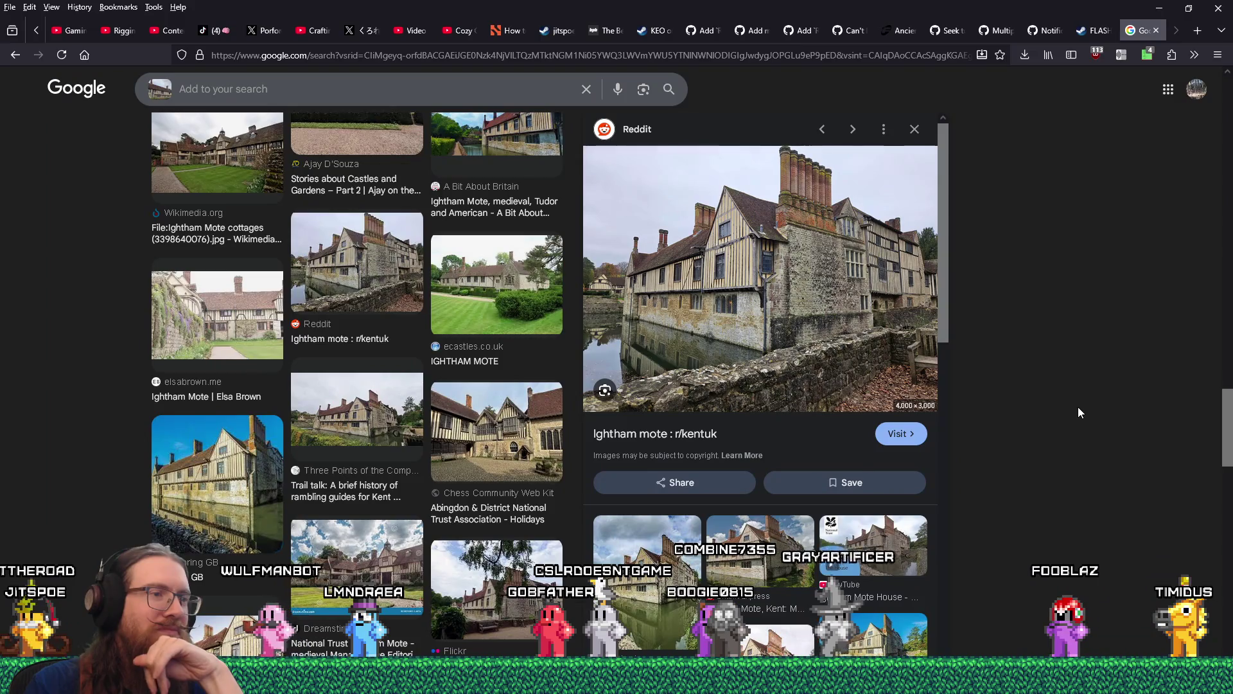
scroll(1078, 405, "down", 6)
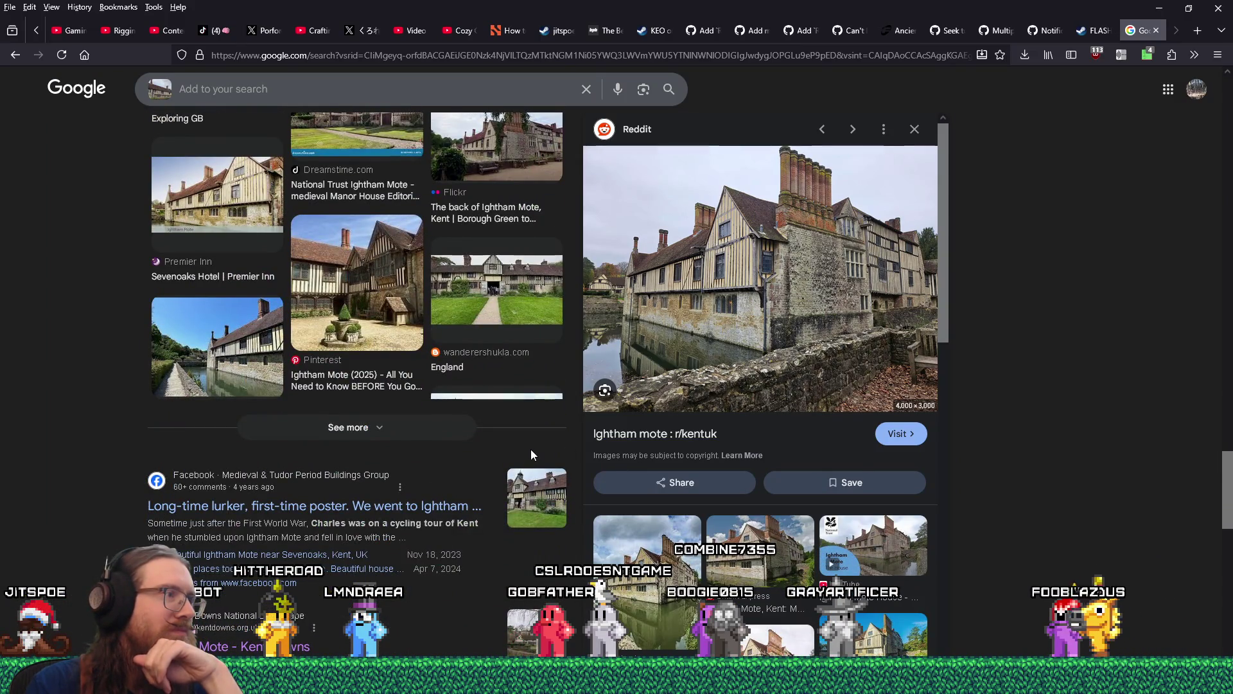
scroll(515, 447, "down", 5)
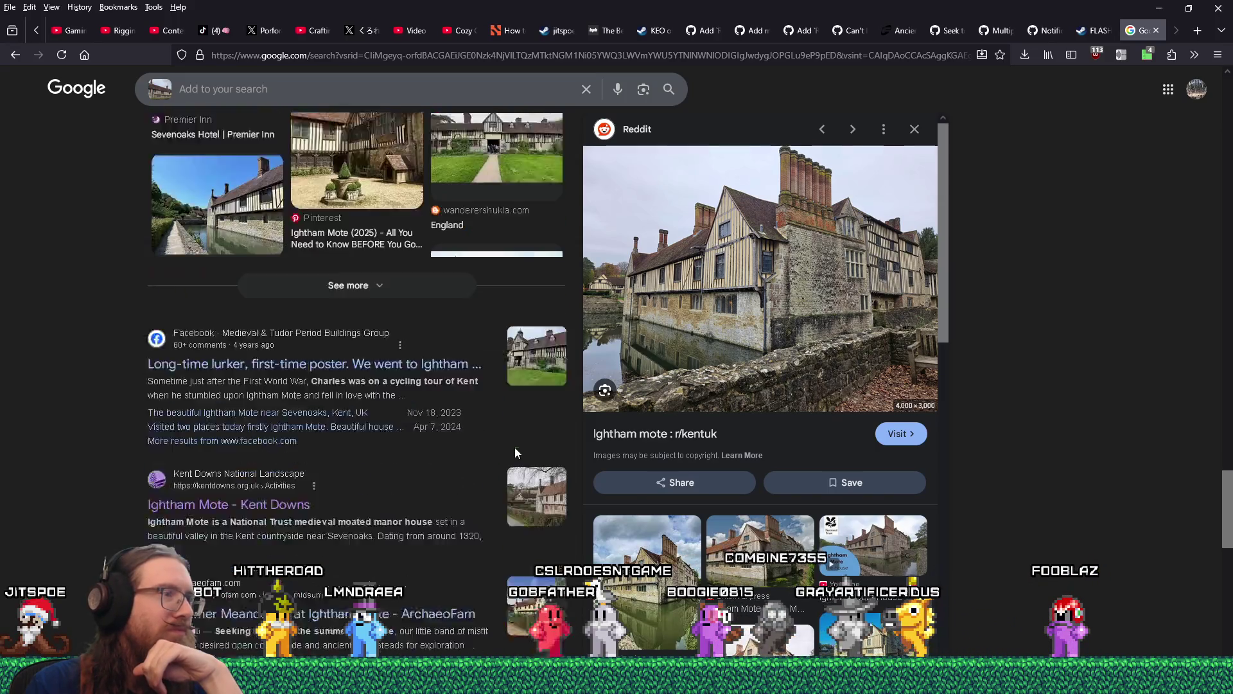
scroll(503, 440, "up", 4)
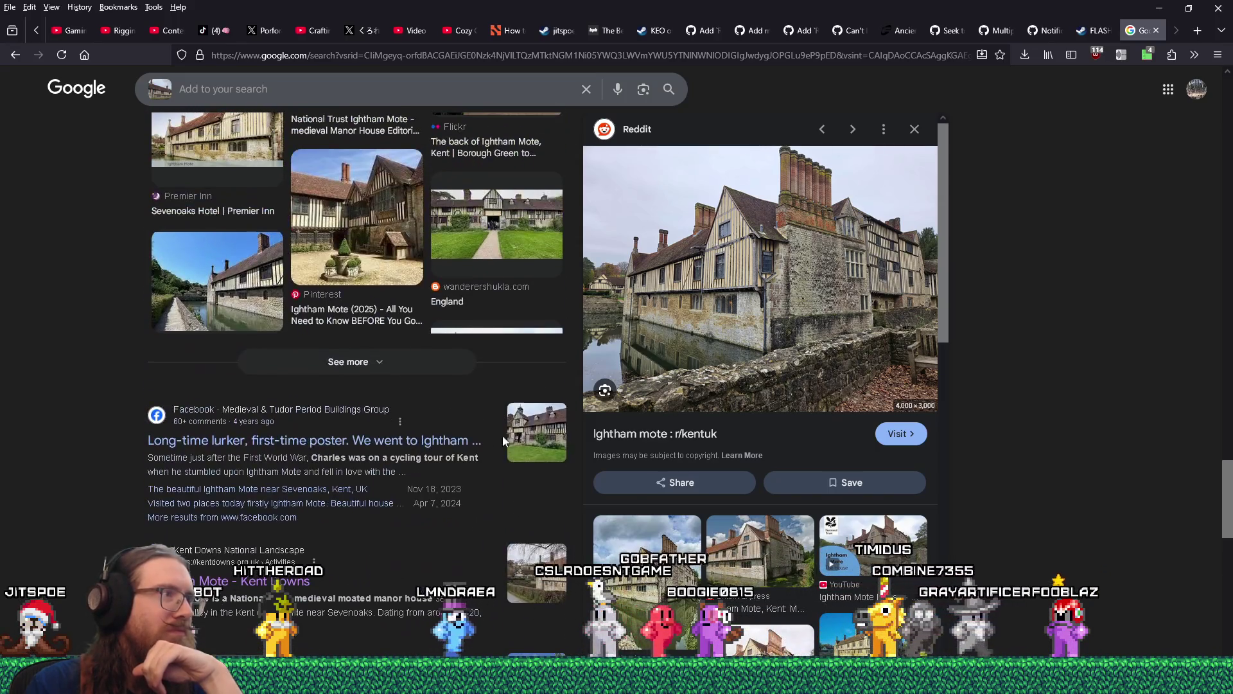
- Load more results and open the Otley Hall image on Wikipedia
left_click(394, 363)
scroll(454, 402, "down", 3)
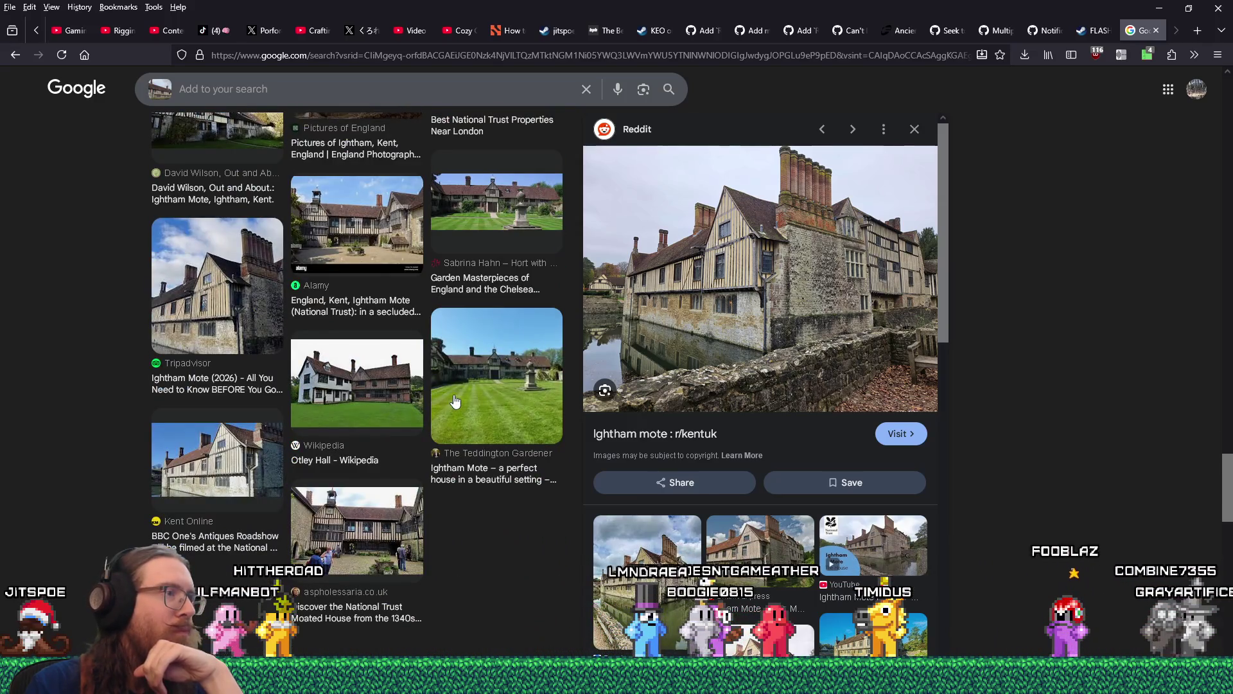
left_click(399, 389)
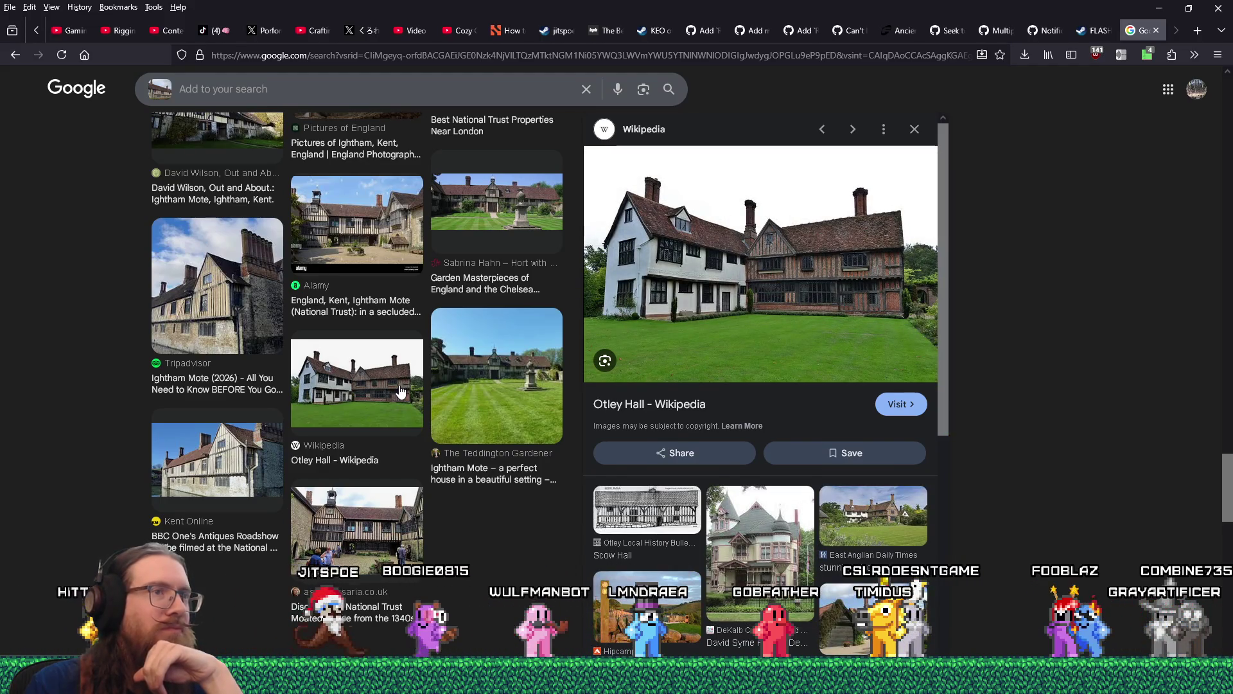
left_click(770, 302)
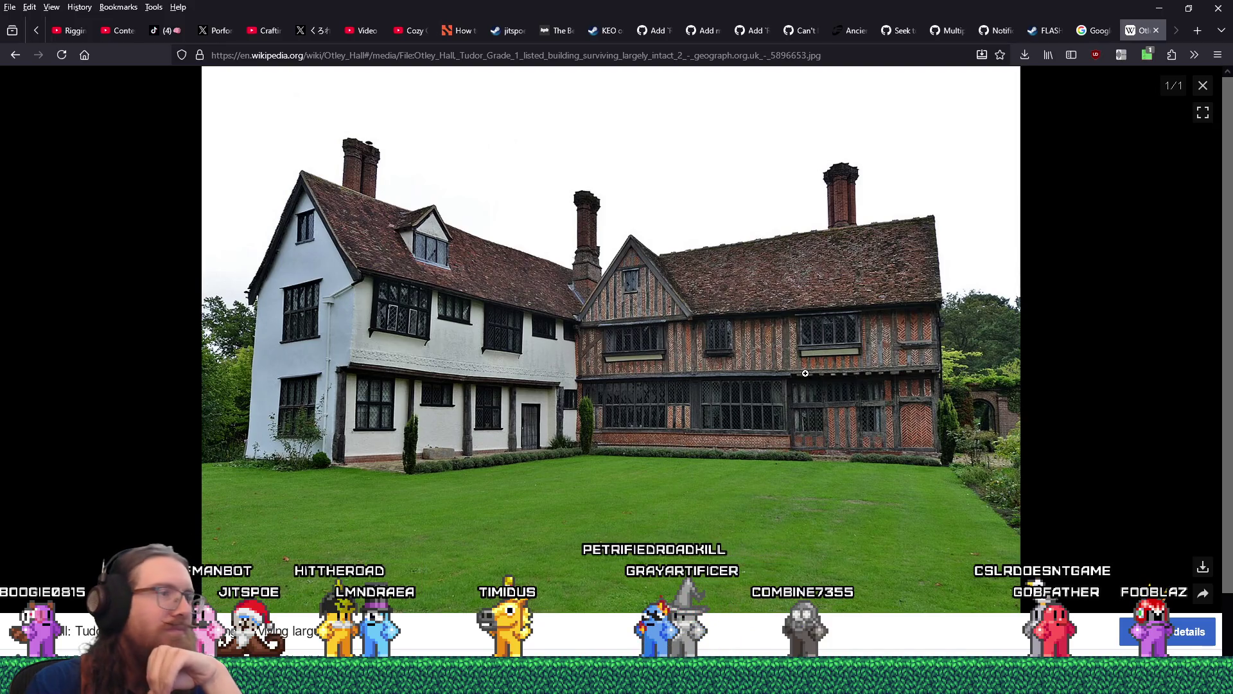
- Close the full-size Otley Hall image and its Wikipedia tab
left_click(1203, 85)
scroll(578, 321, "down", 10)
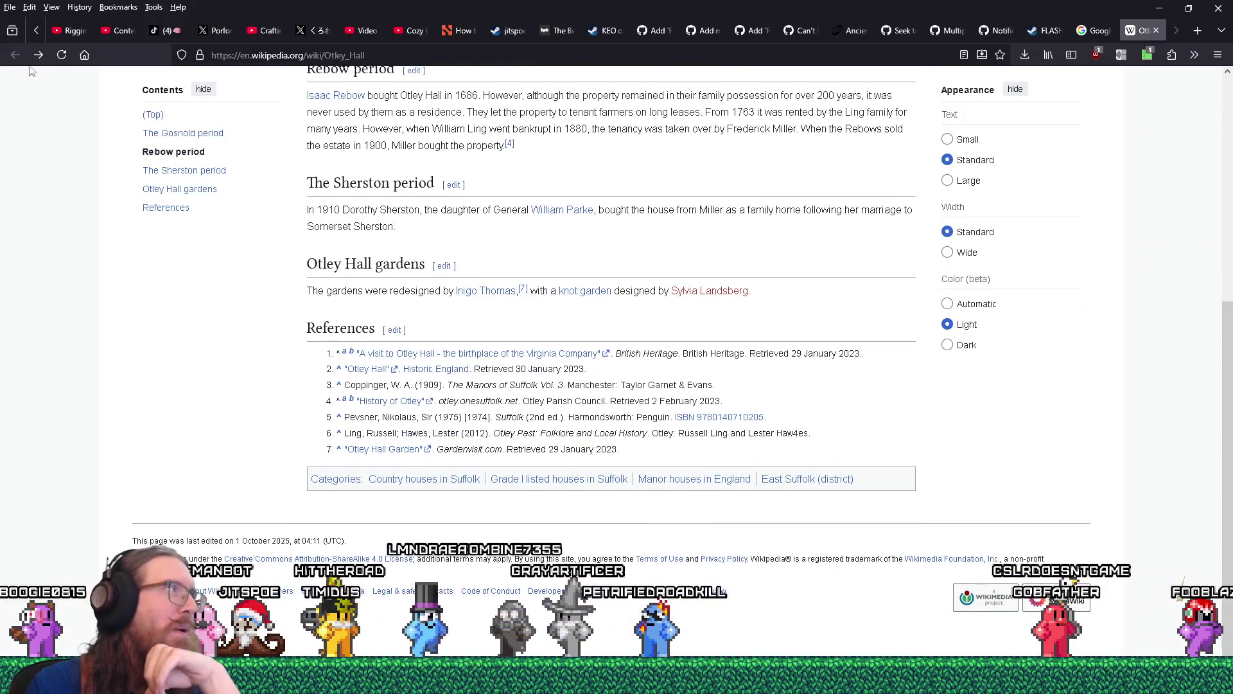
key("ctrl+w")
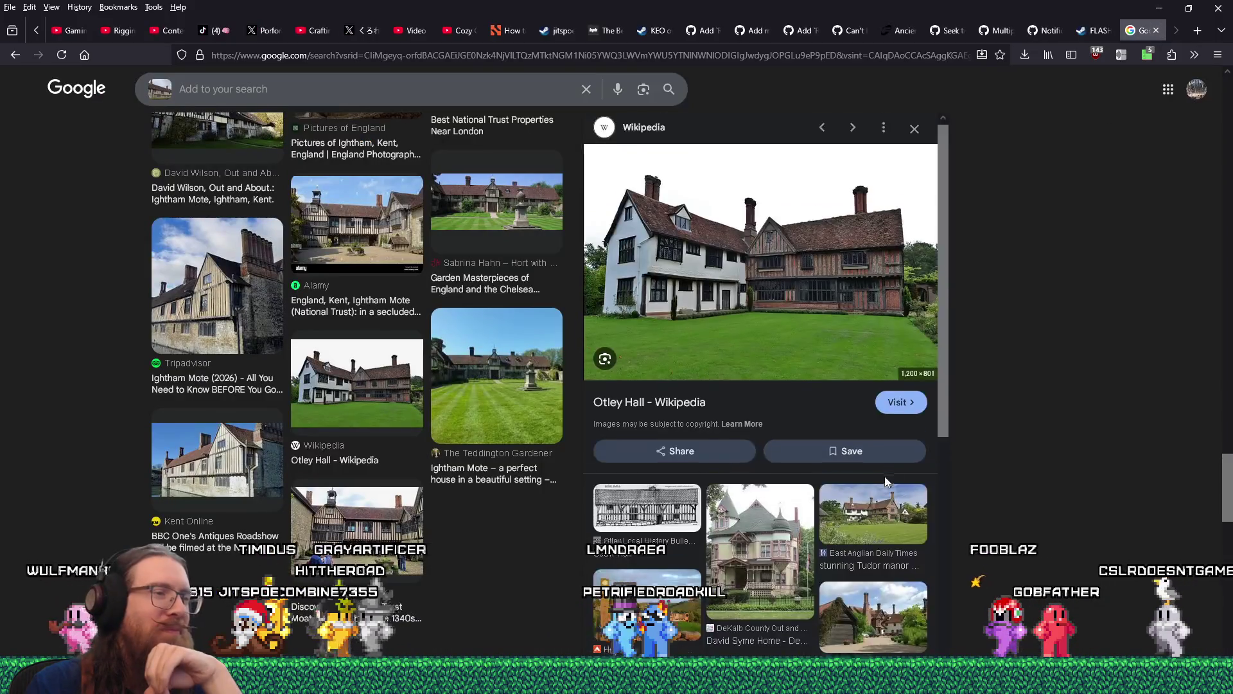
scroll(885, 482, "down", 3)
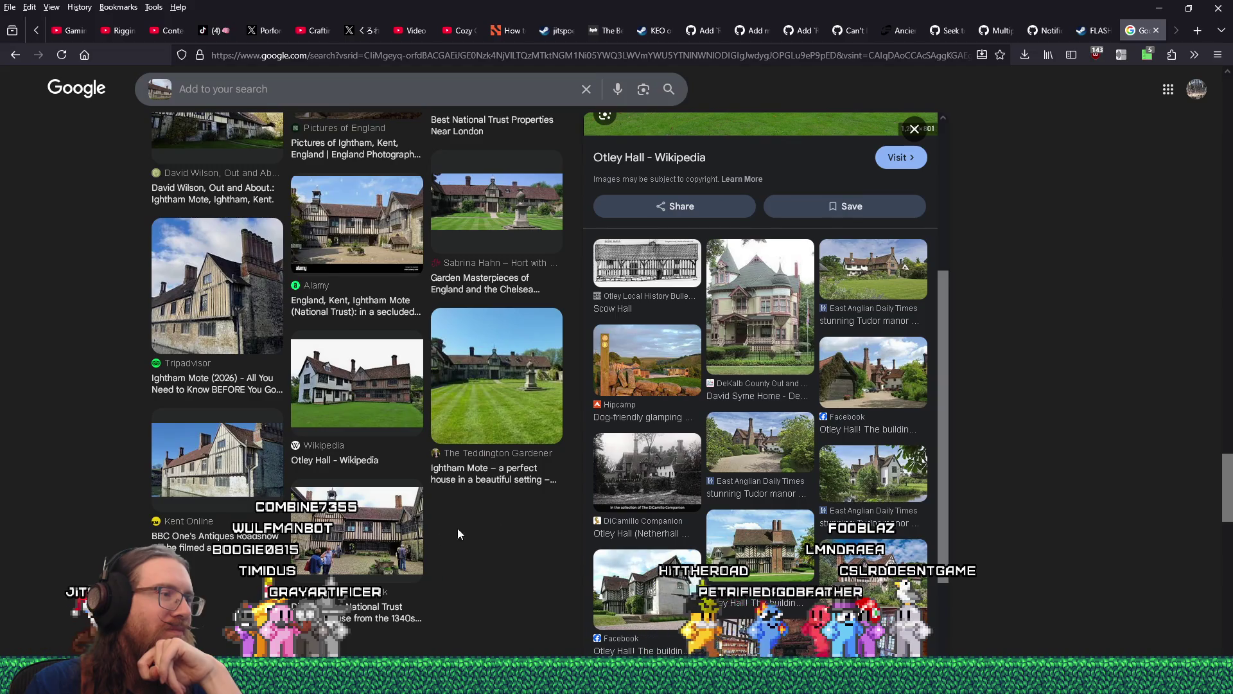
- Preview the National Trust, Alamy and Sevenoaks Ightham Mote courtyard photos
left_click(402, 533)
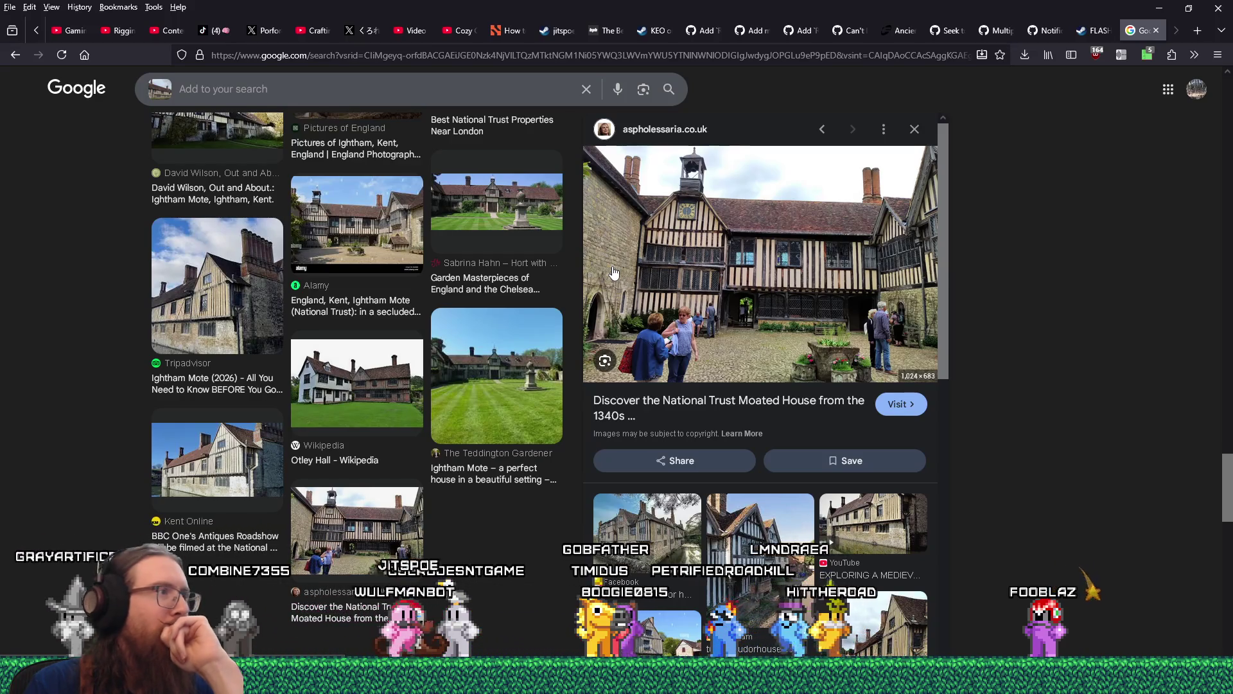
left_click(390, 253)
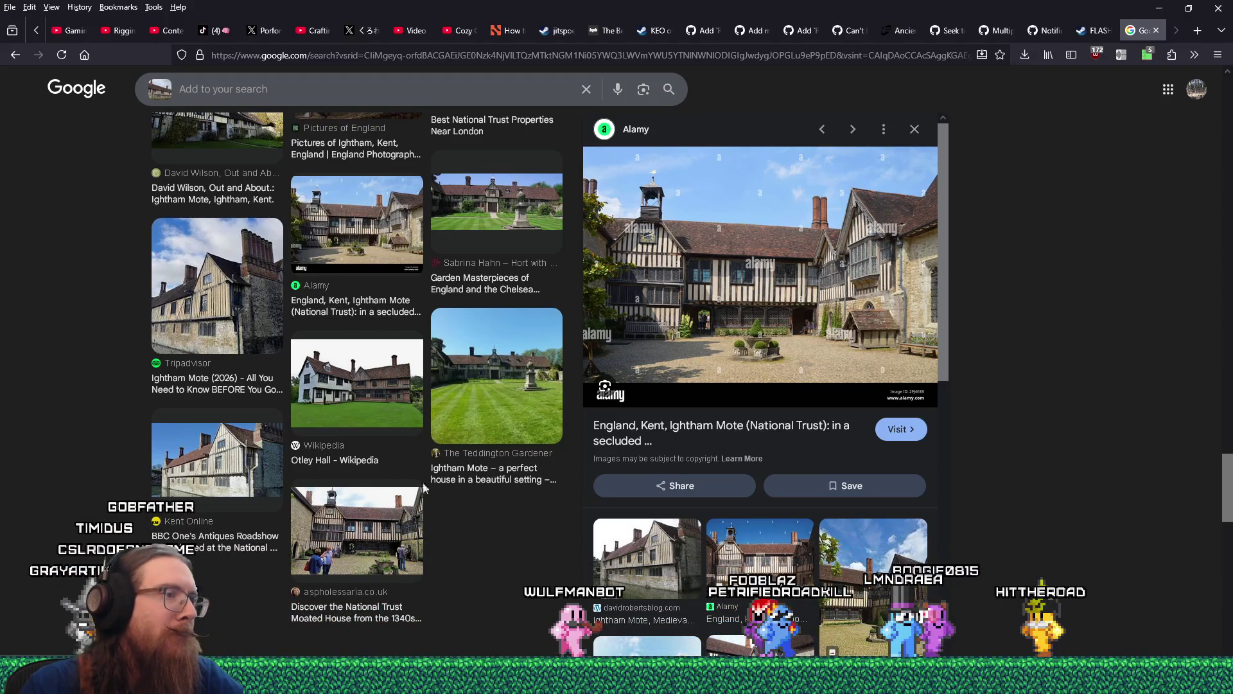
left_click(725, 550)
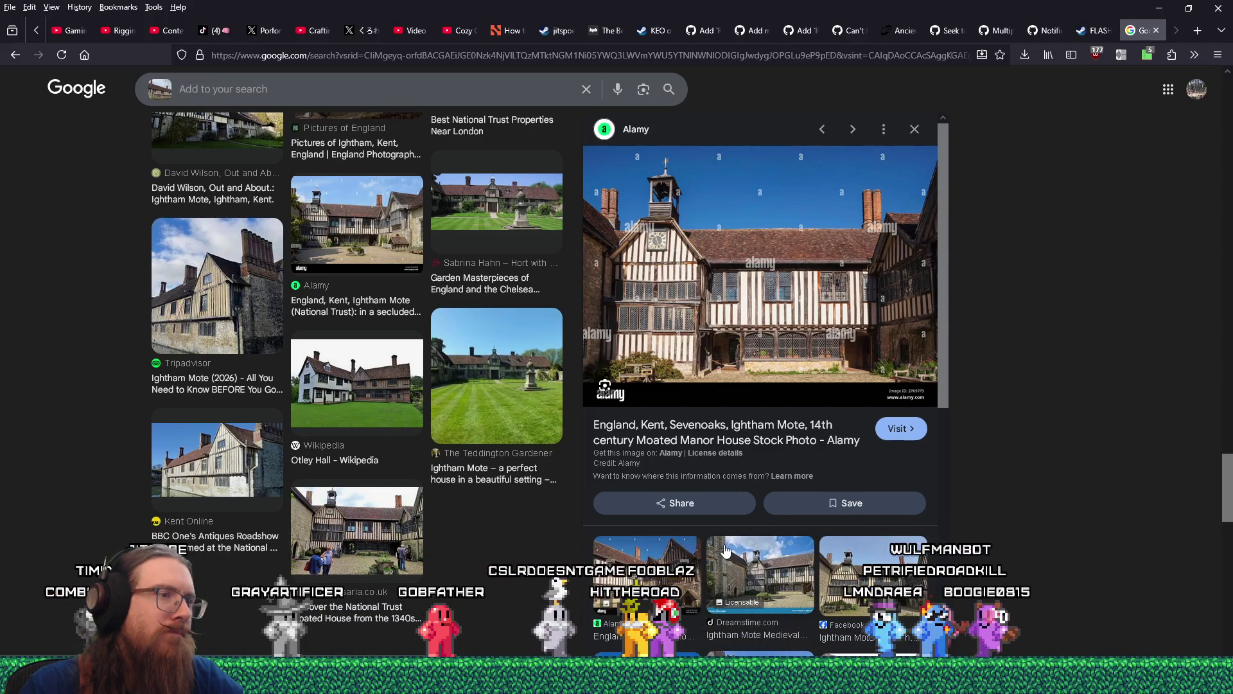
scroll(726, 551, "down", 5)
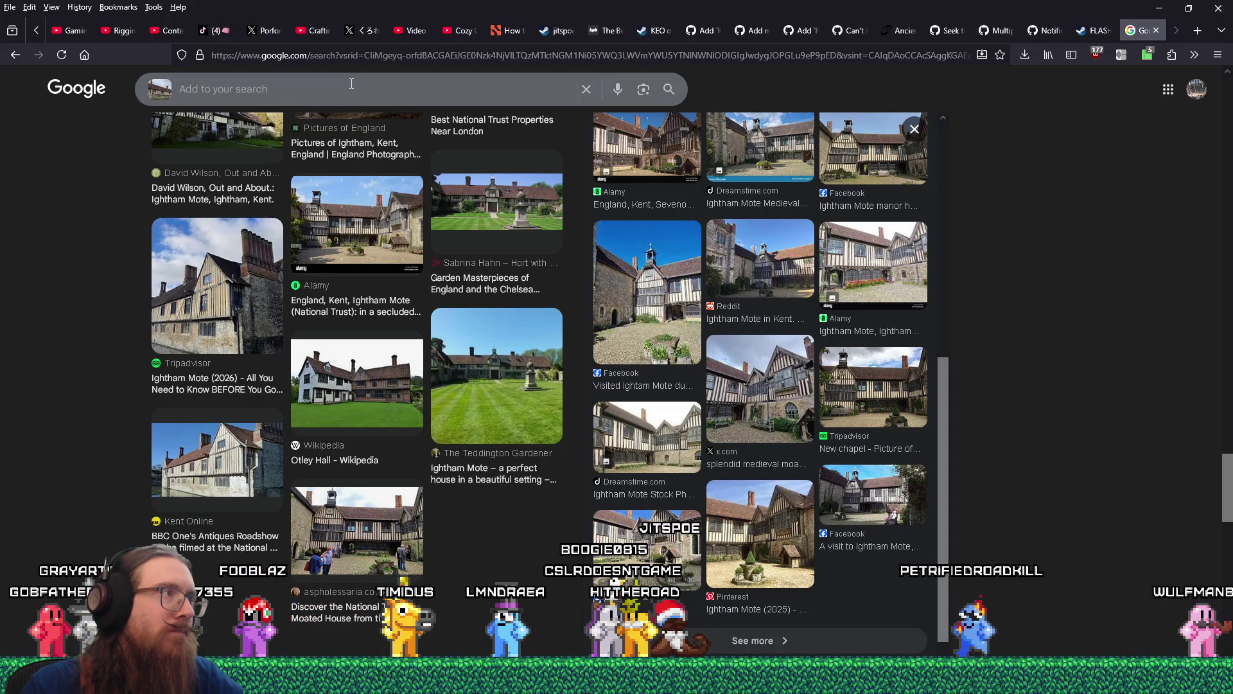
- Run a quick search from the Google box, then clear its search text
left_click(266, 88)
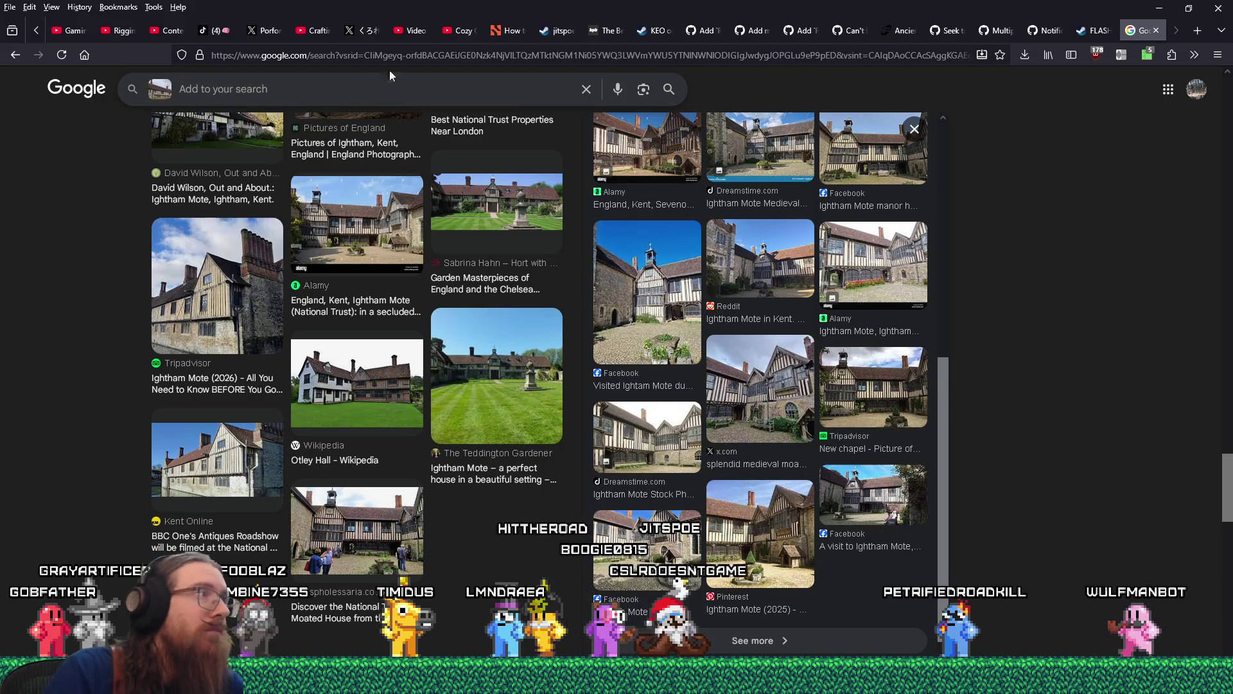
type("igtham mote")
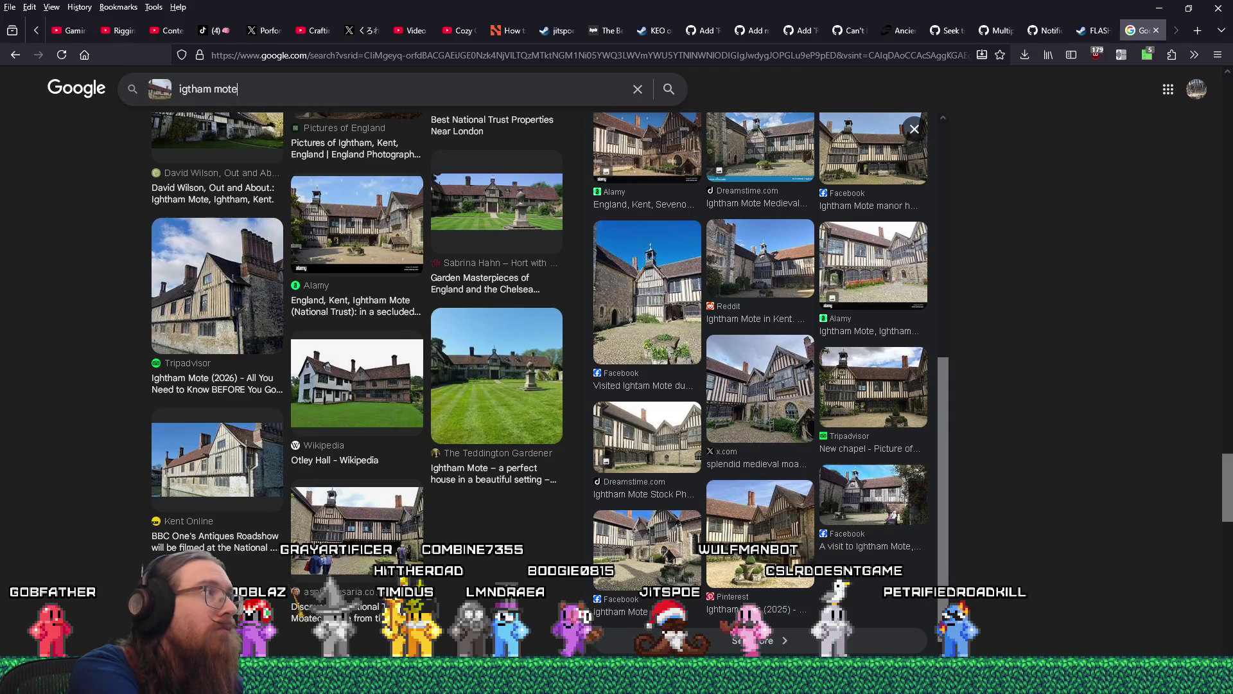
key("Return")
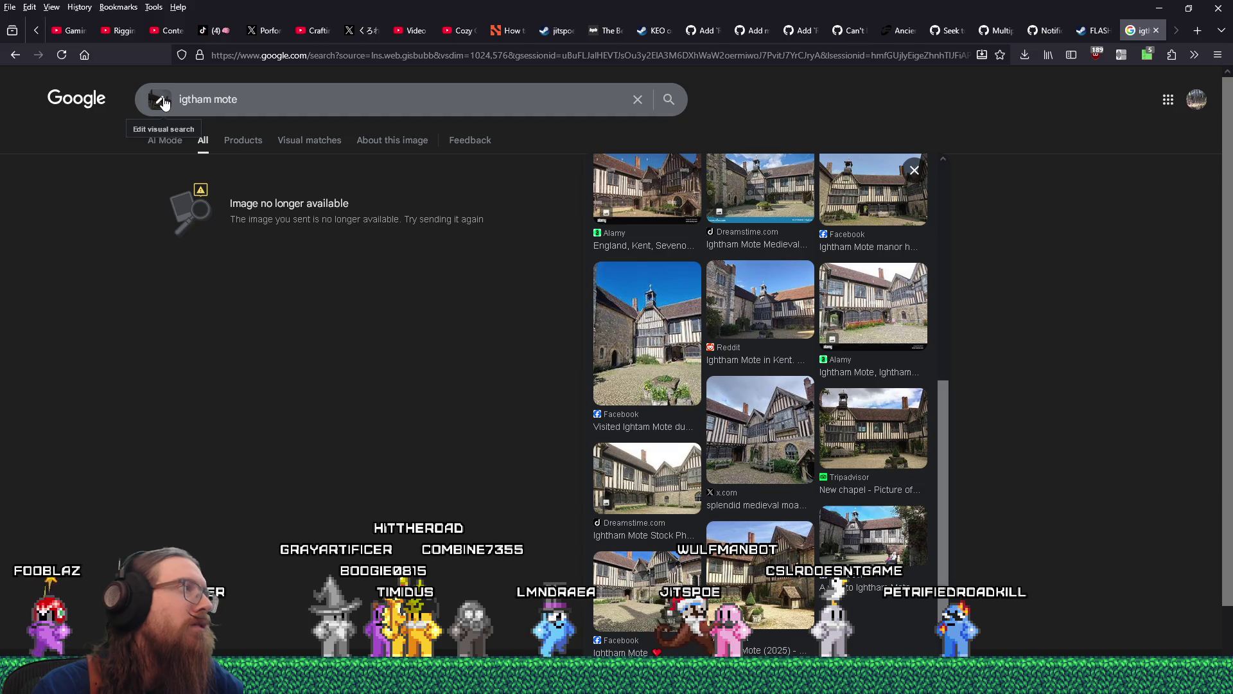
left_click_drag(227, 96, 166, 98)
key("BackSpace")
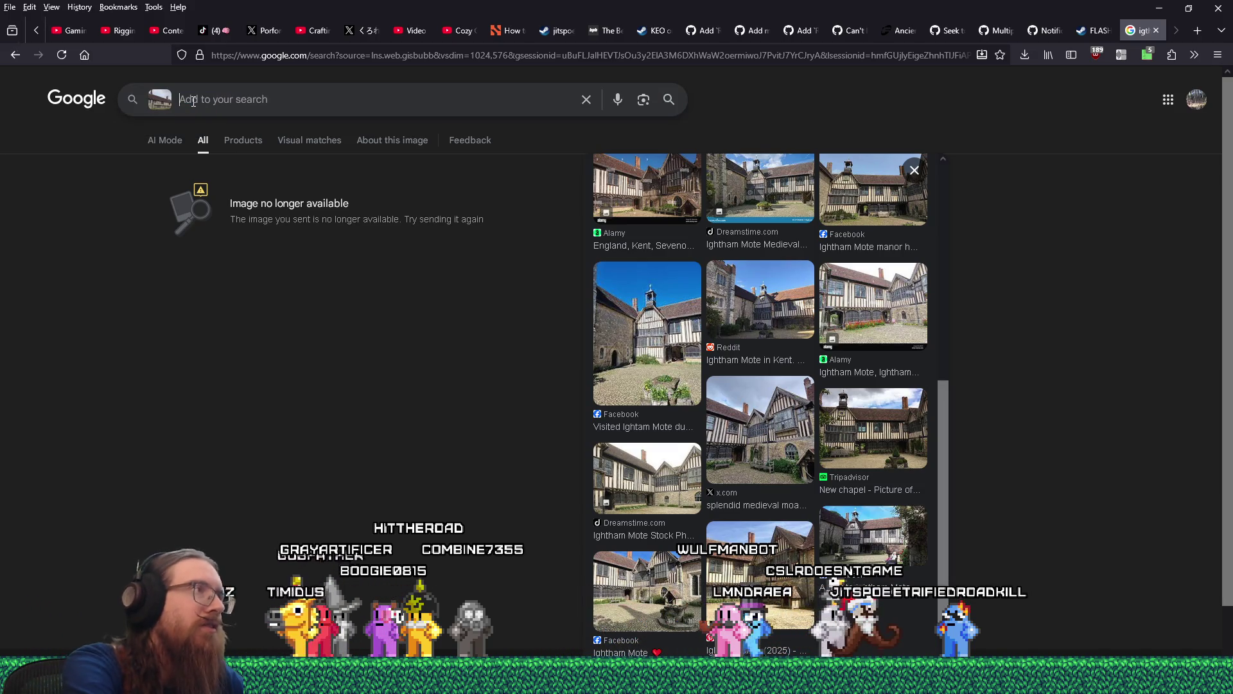
left_click(280, 55)
type("igtham mote")
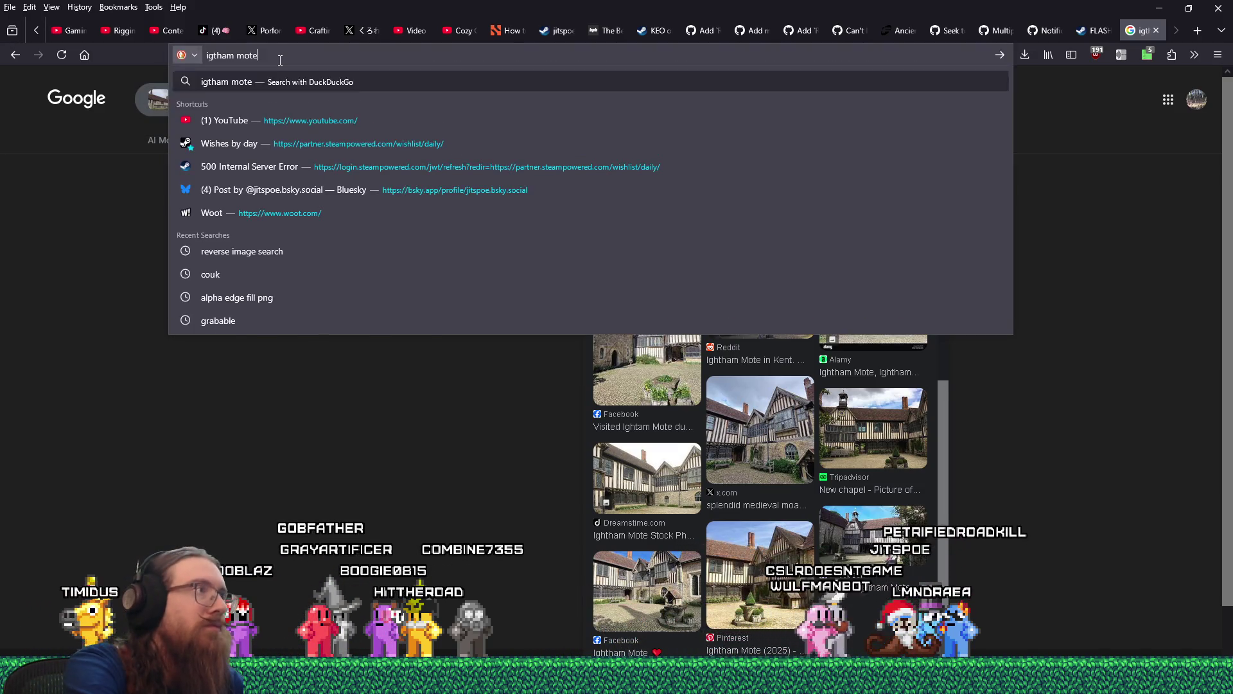
key("Return")
left_click(155, 123)
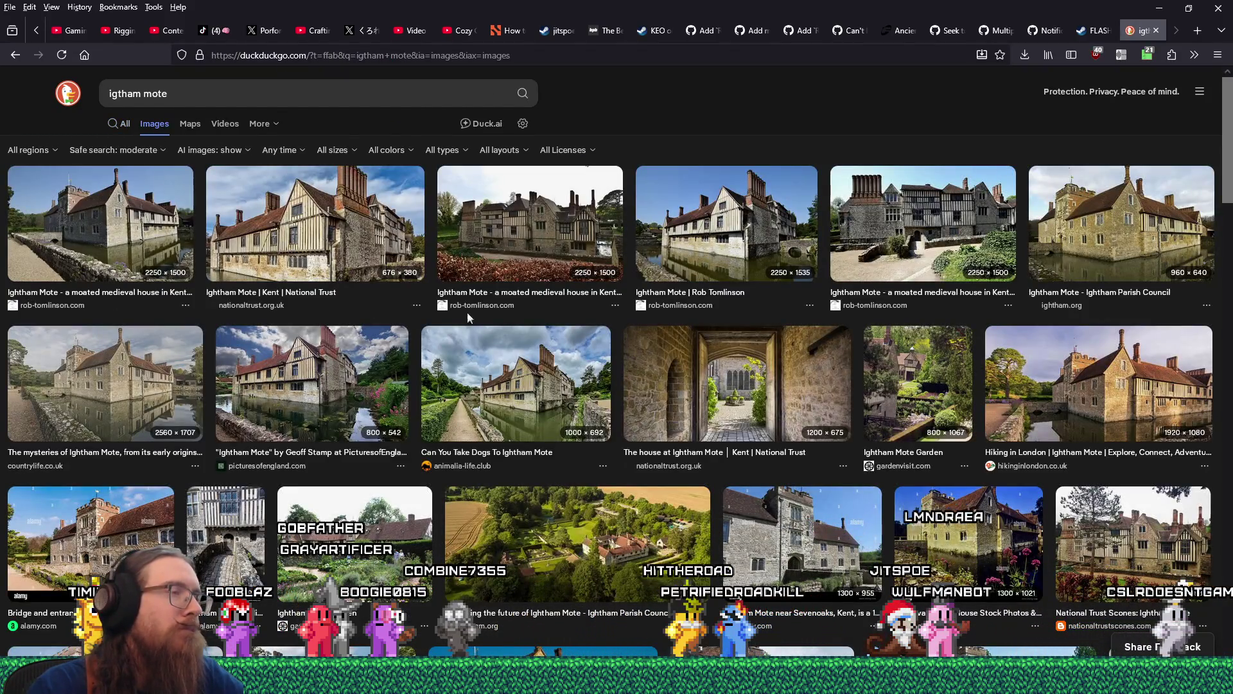
left_click(558, 251)
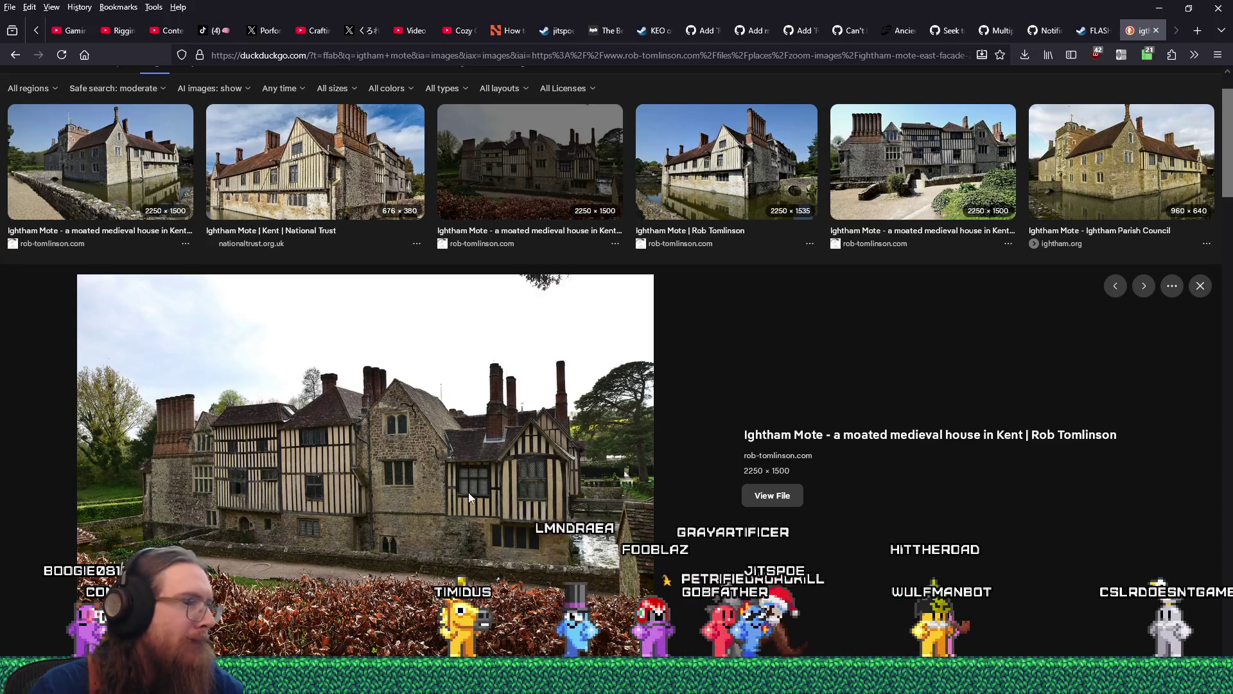
left_click(747, 494)
left_click(672, 367)
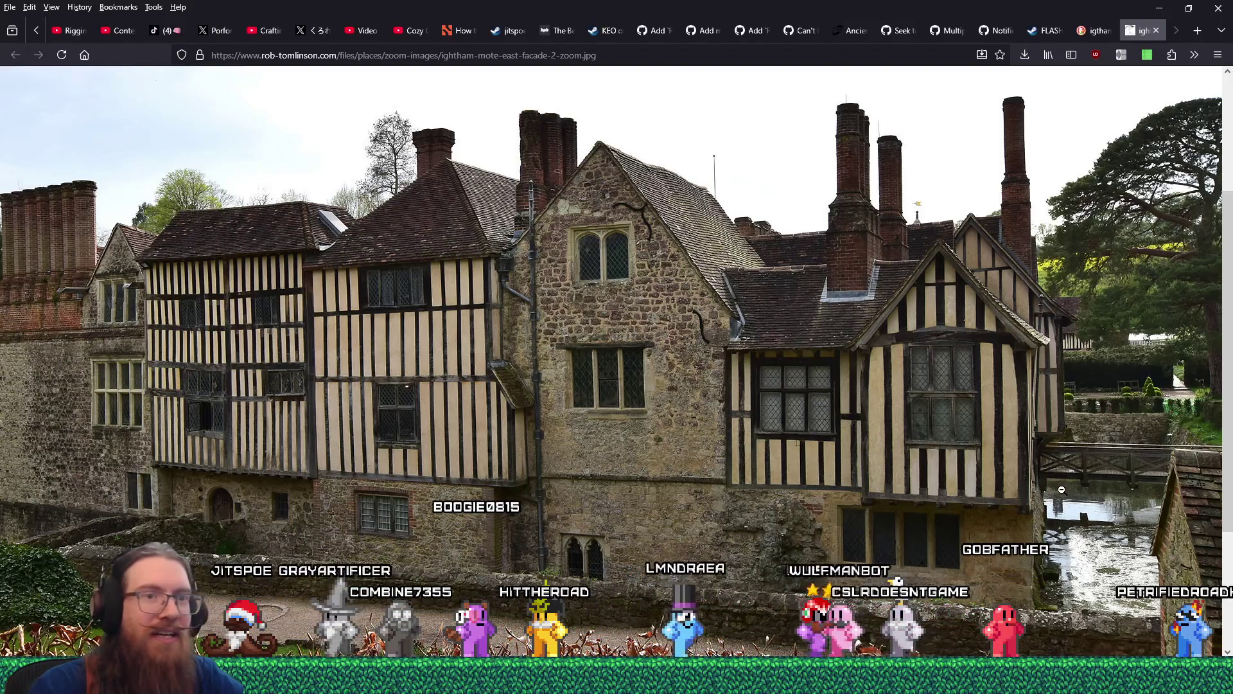
left_click(1092, 479)
left_click(938, 478)
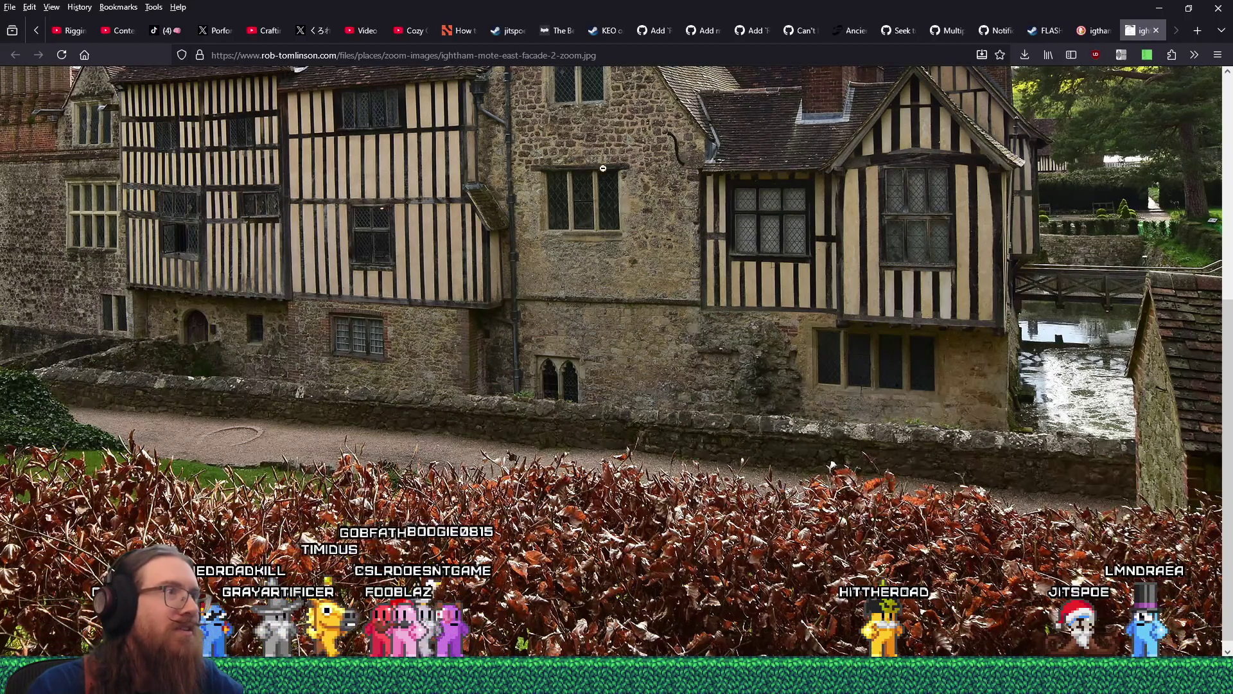
scroll(603, 168, "up", 3)
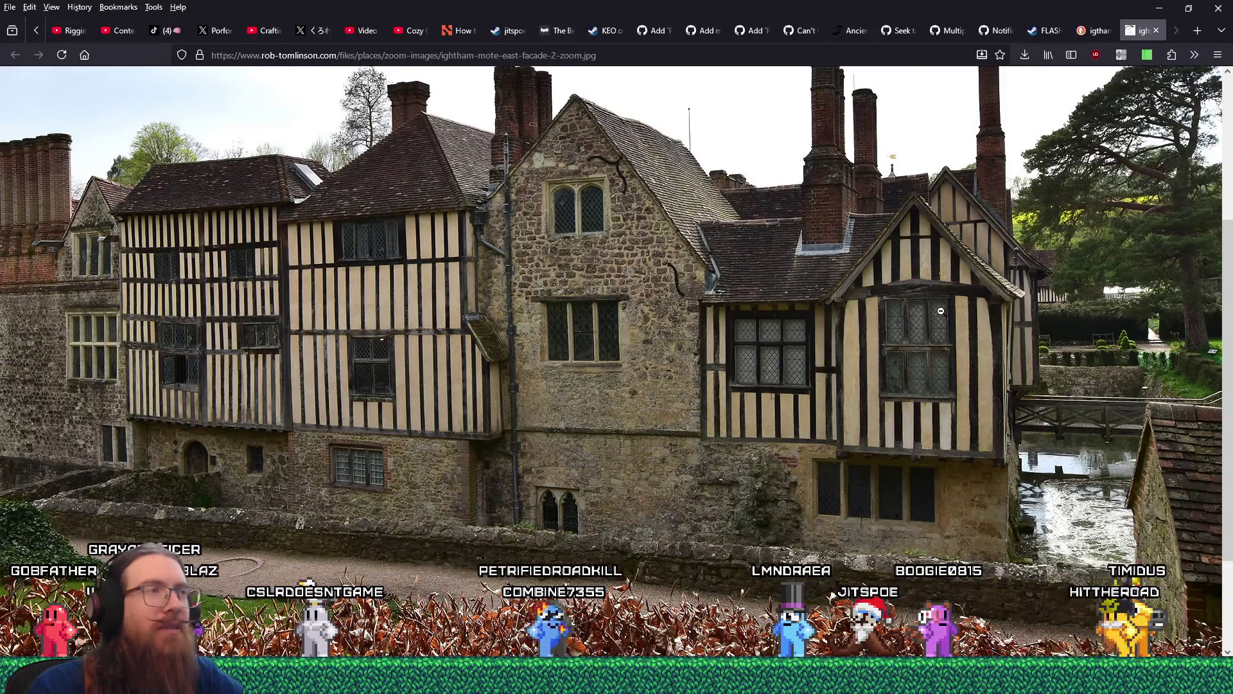
key("alt+Tab")
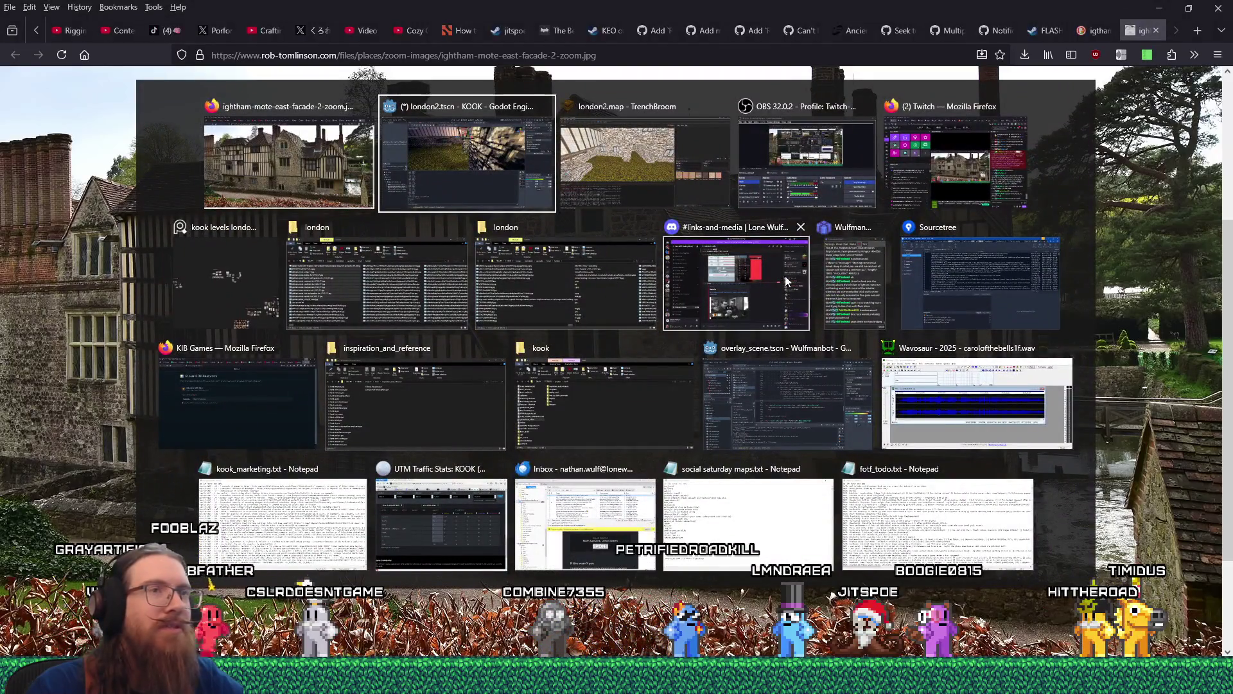
left_click(251, 297)
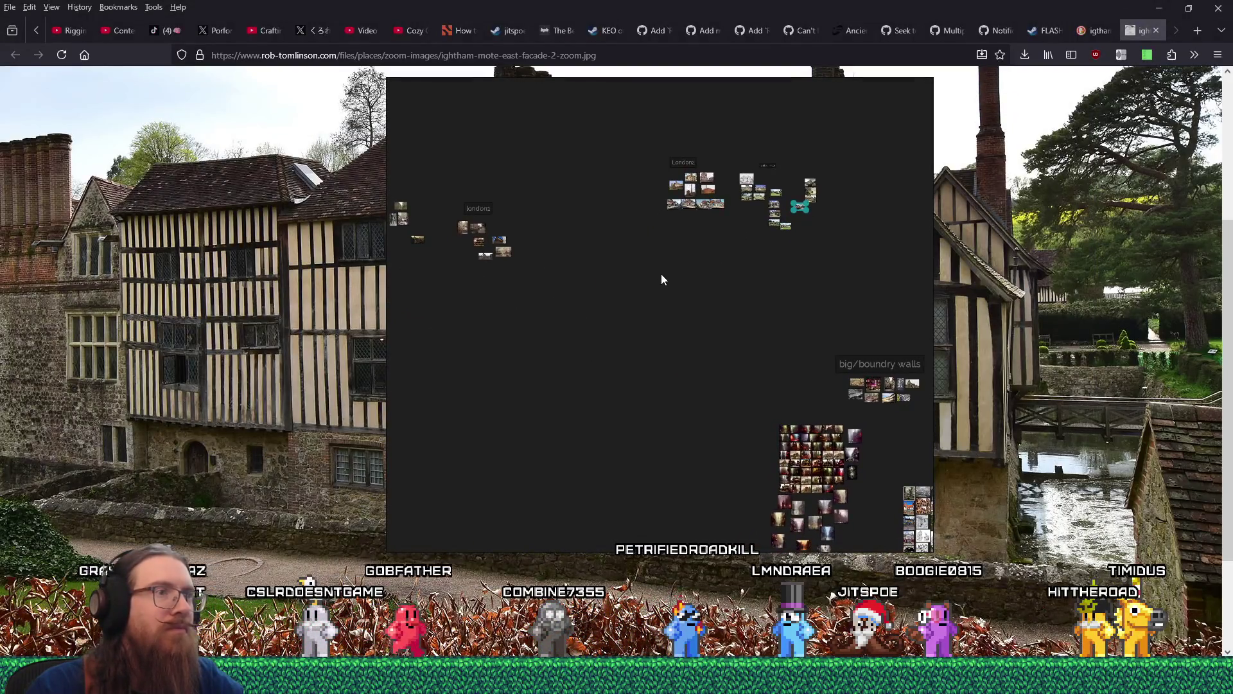
scroll(742, 314, "up", 10)
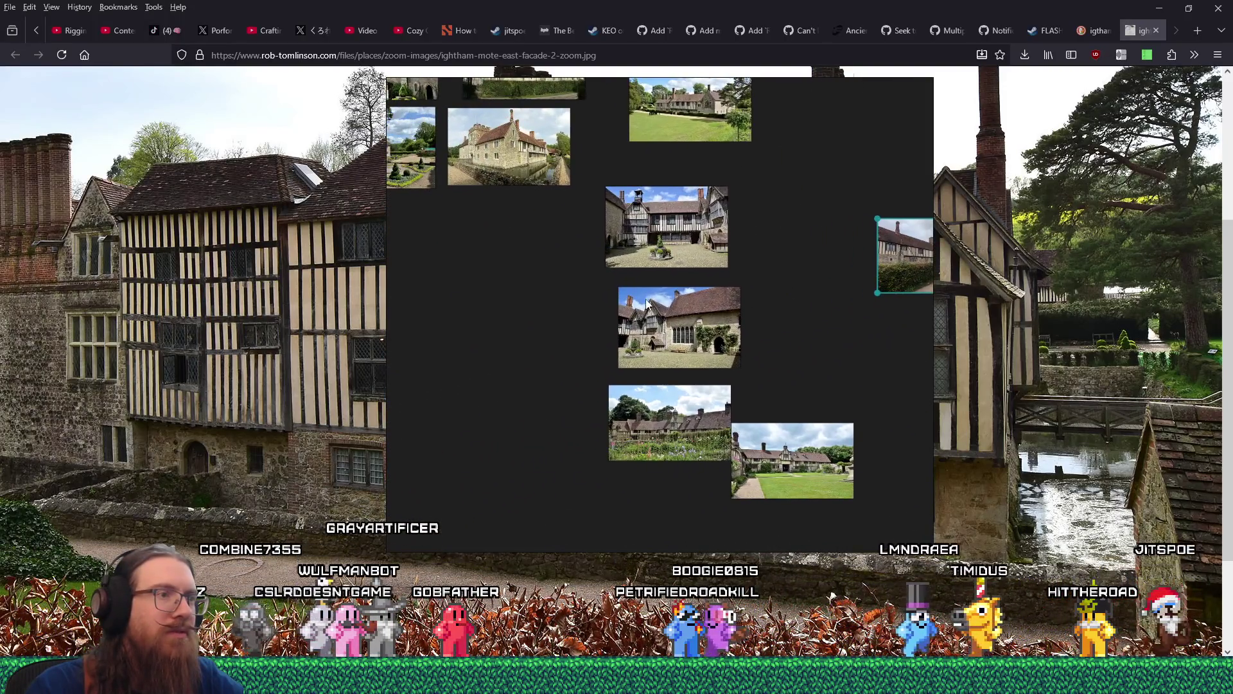
scroll(707, 359, "up", 5)
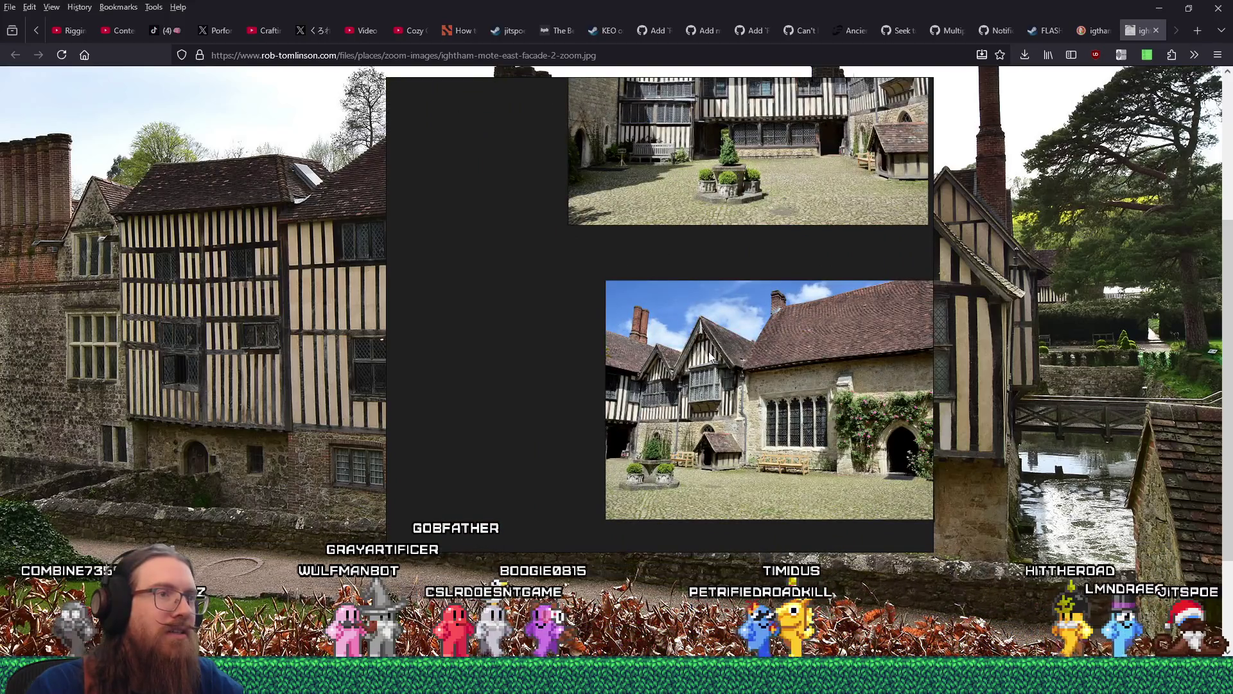
key("alt+Tab")
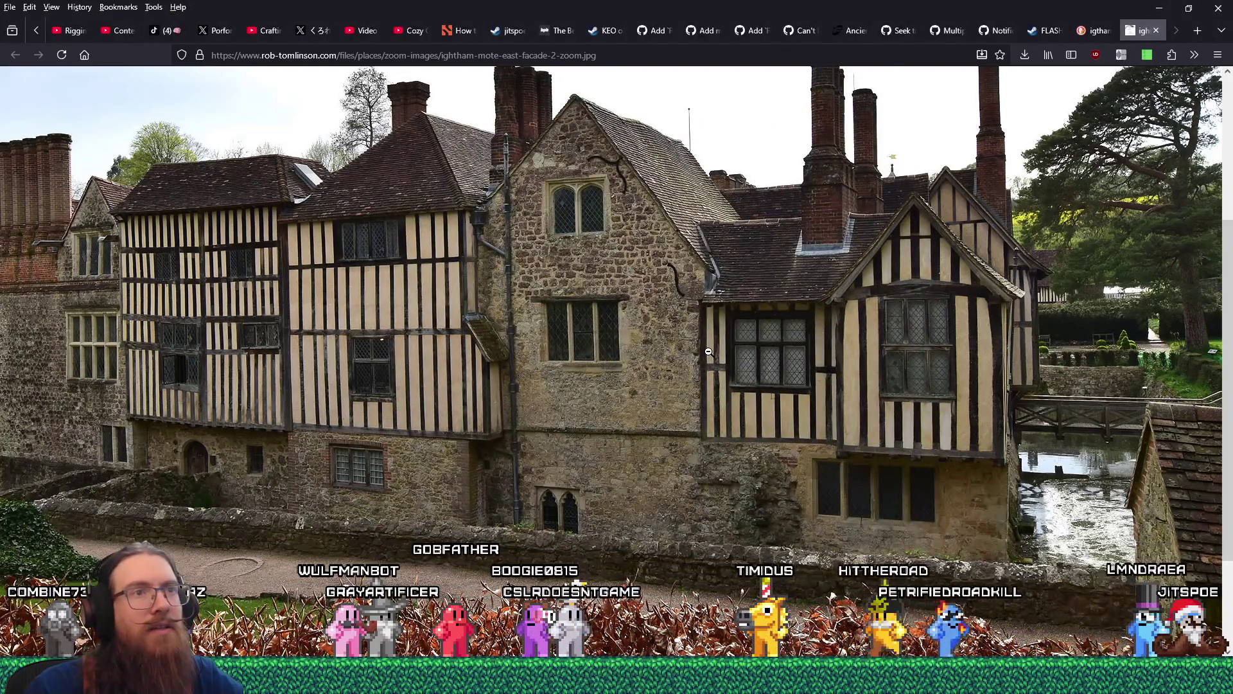
- Switch back and forth between the reference board and the facade photo
key("alt+Tab")
key("alt+Tab")
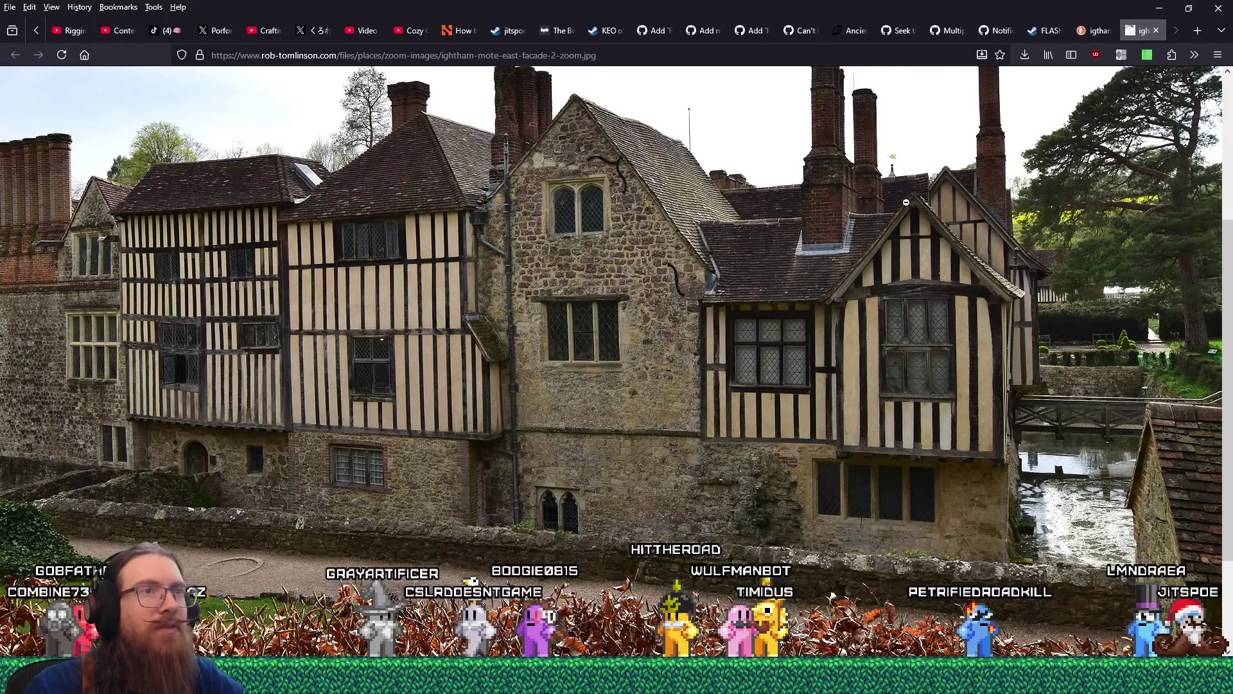
key("alt+Tab")
key("alt+Tab")
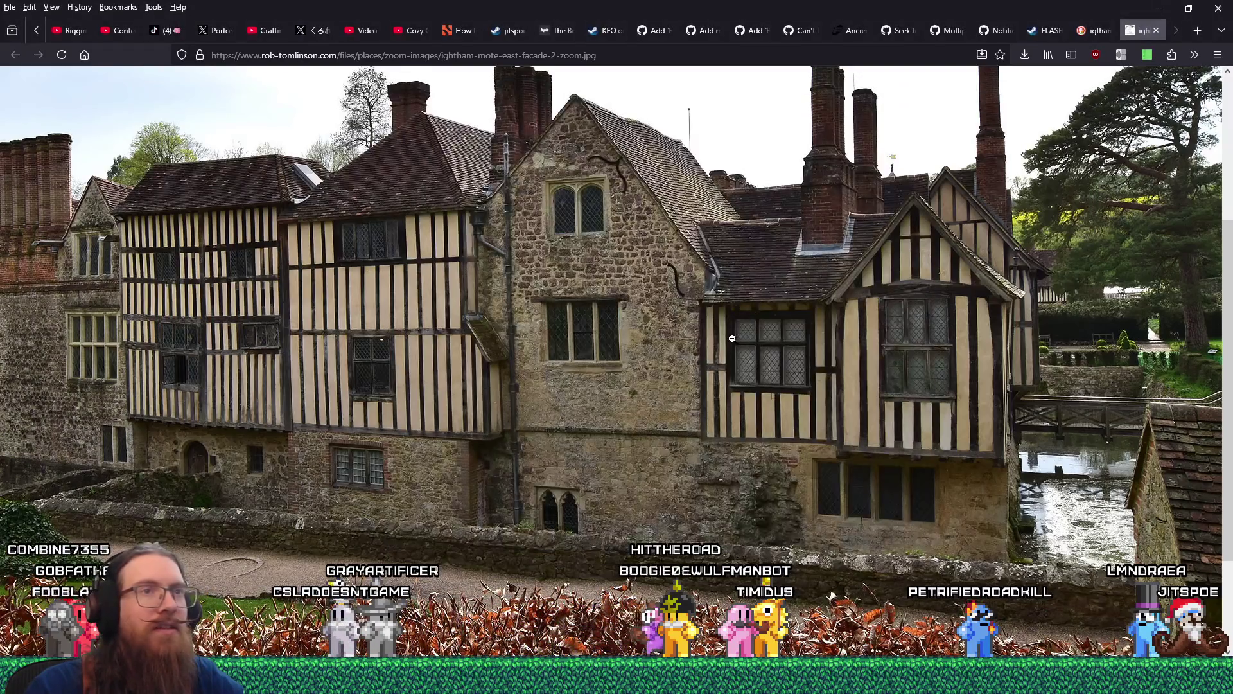
key("alt+Tab")
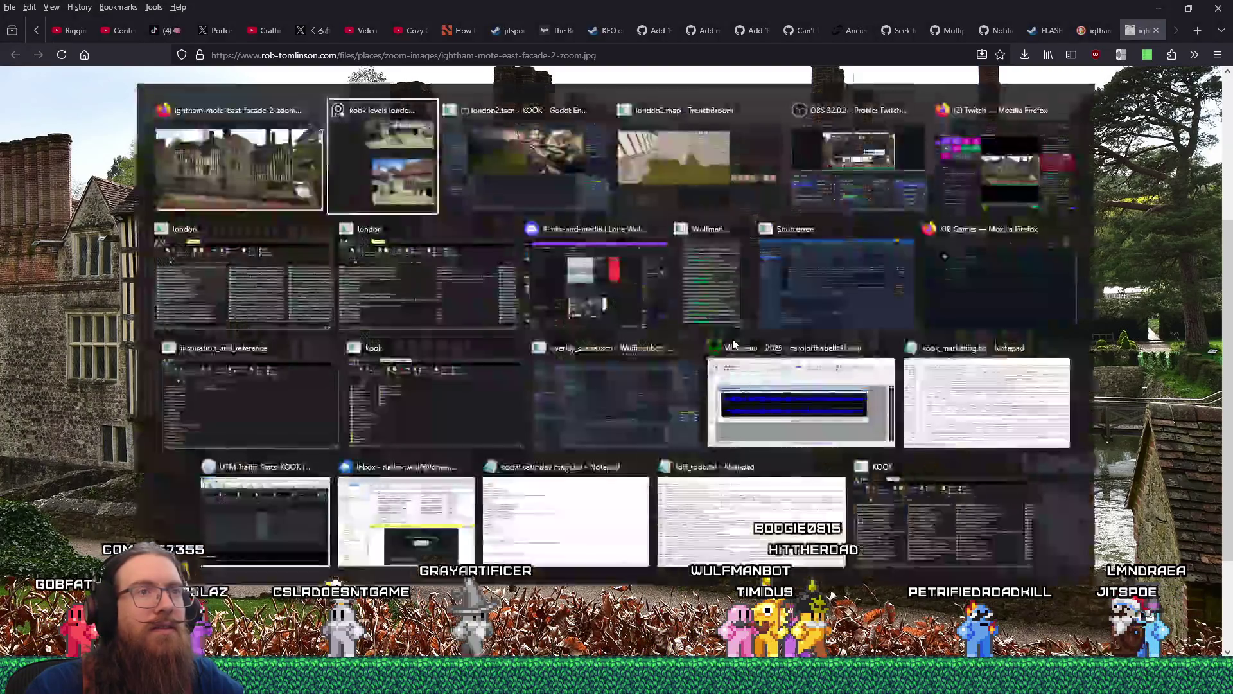
key("alt+Tab")
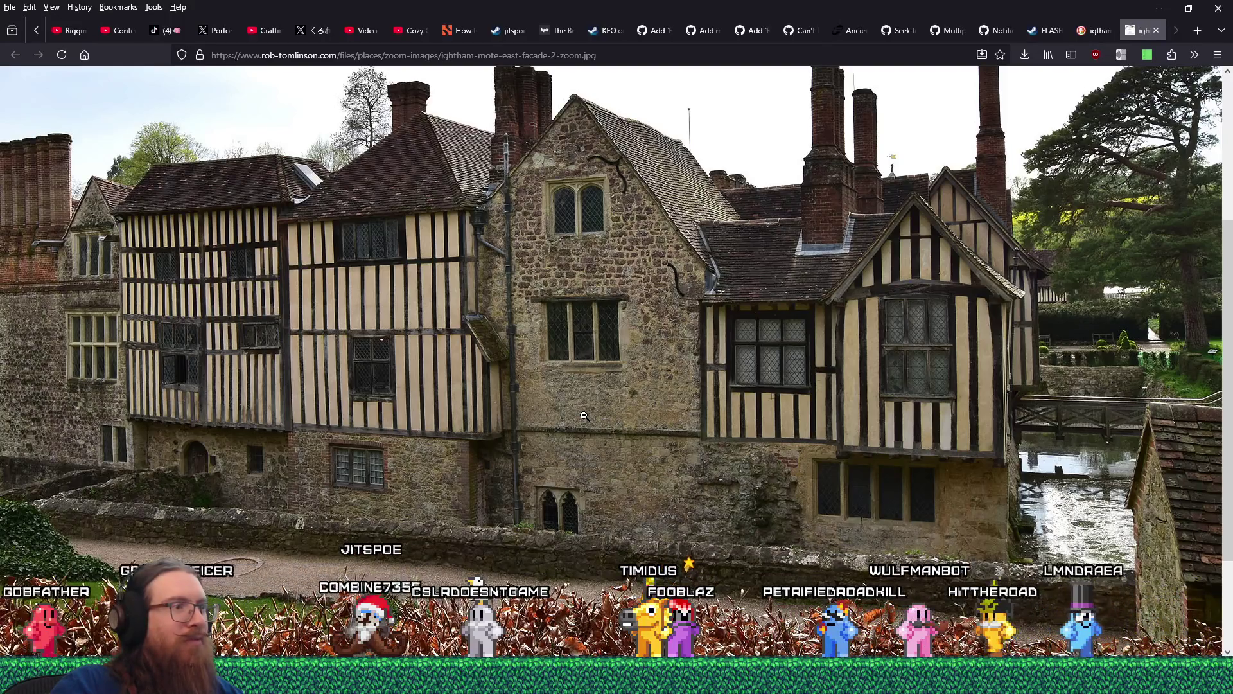
- Save the full-size facade photo with Save Image As, then close its tab
left_click(584, 415)
left_click(581, 402)
right_click(579, 395)
left_click(604, 407)
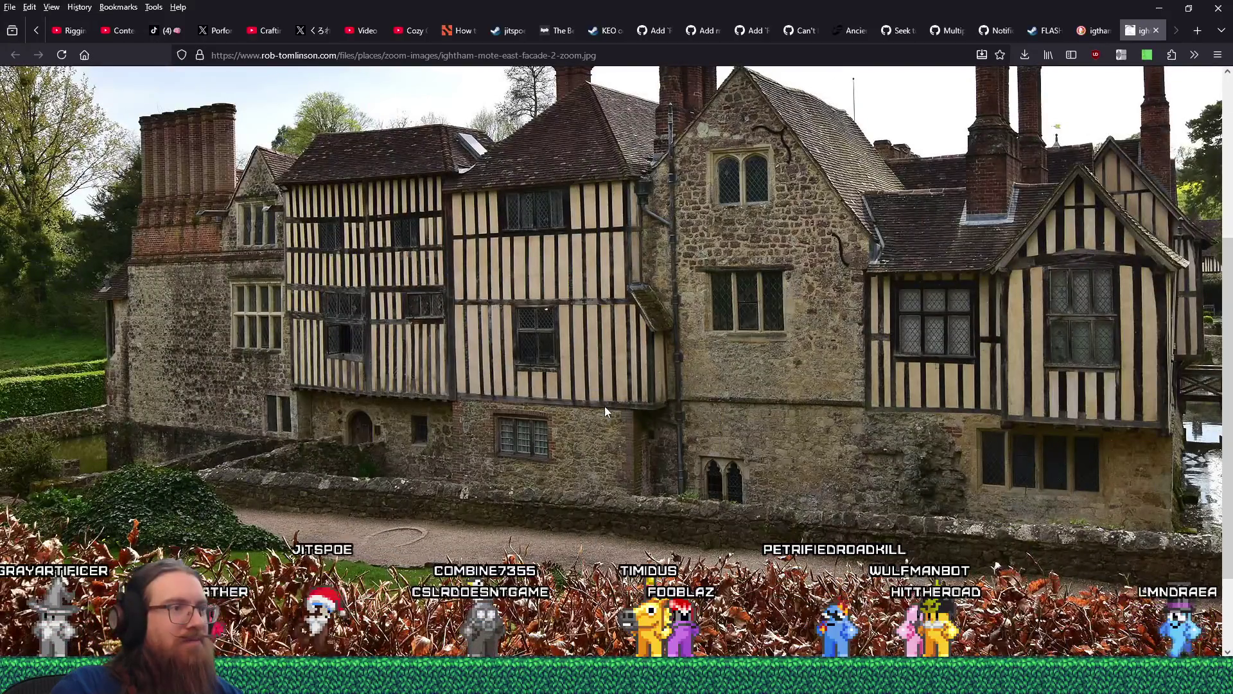
left_click(578, 450)
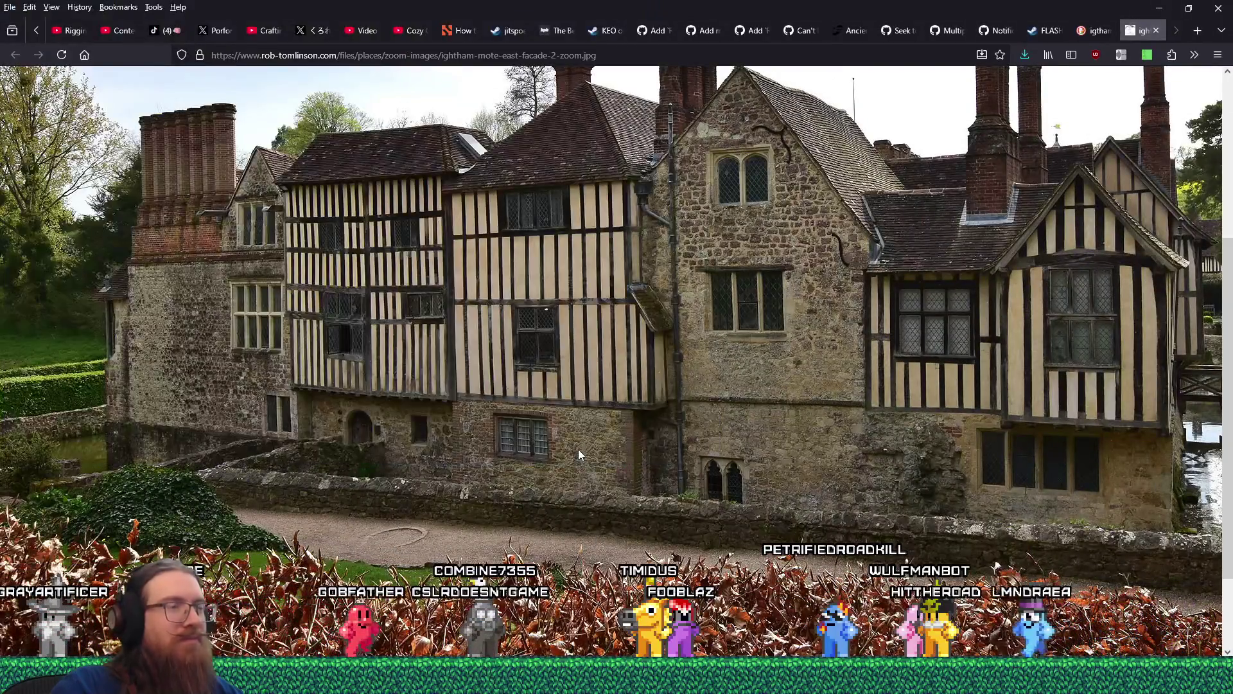
left_click(1155, 31)
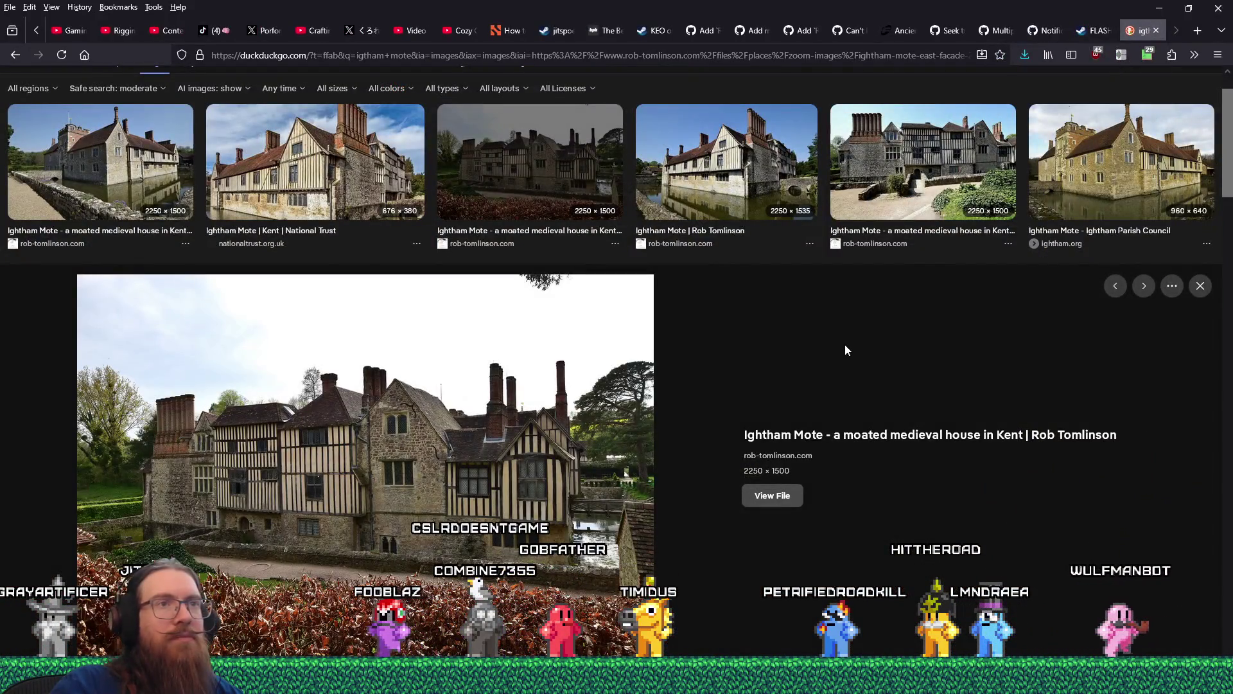
- Preview the National Trust 'The house at Ightham Mote' 1200 × 675 gatehouse-arch photo
scroll(846, 349, "down", 5)
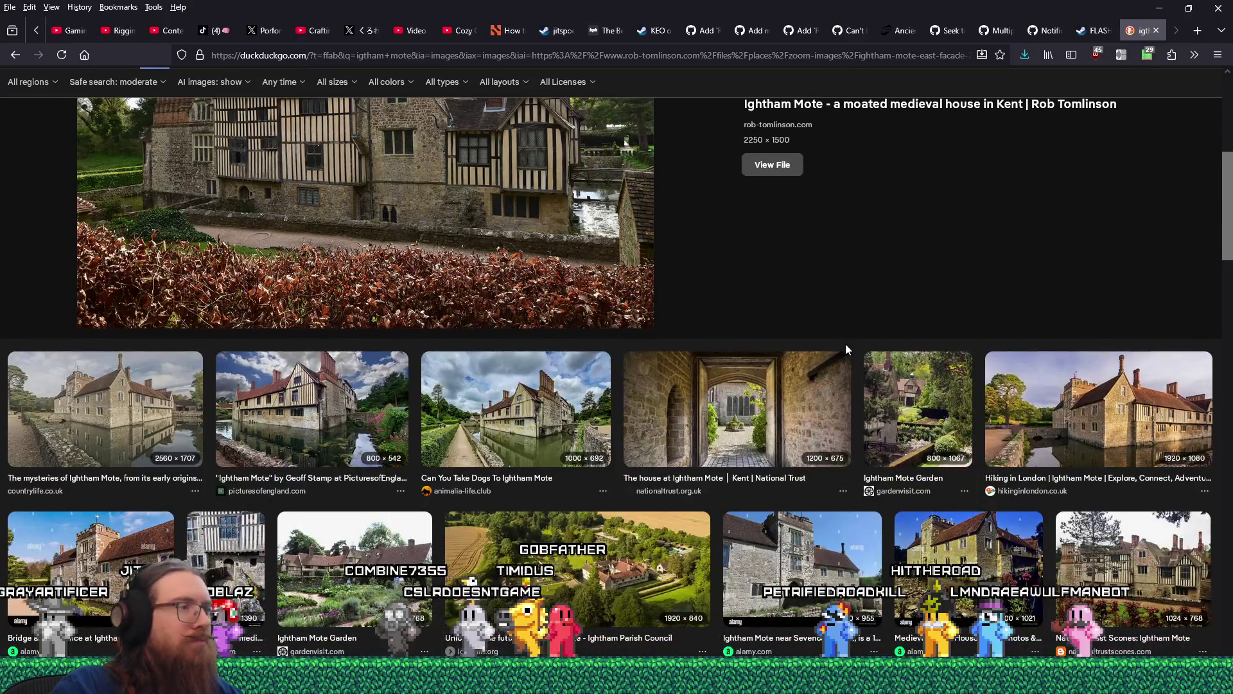
left_click(810, 379)
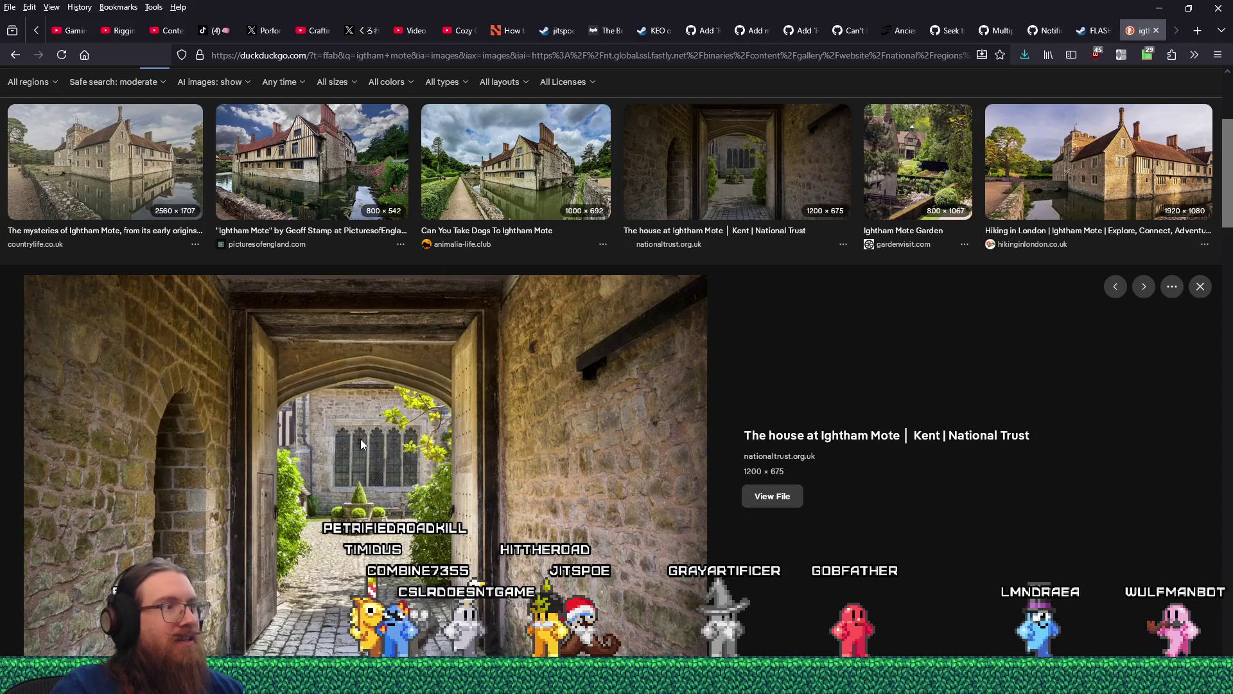
key("alt+Tab")
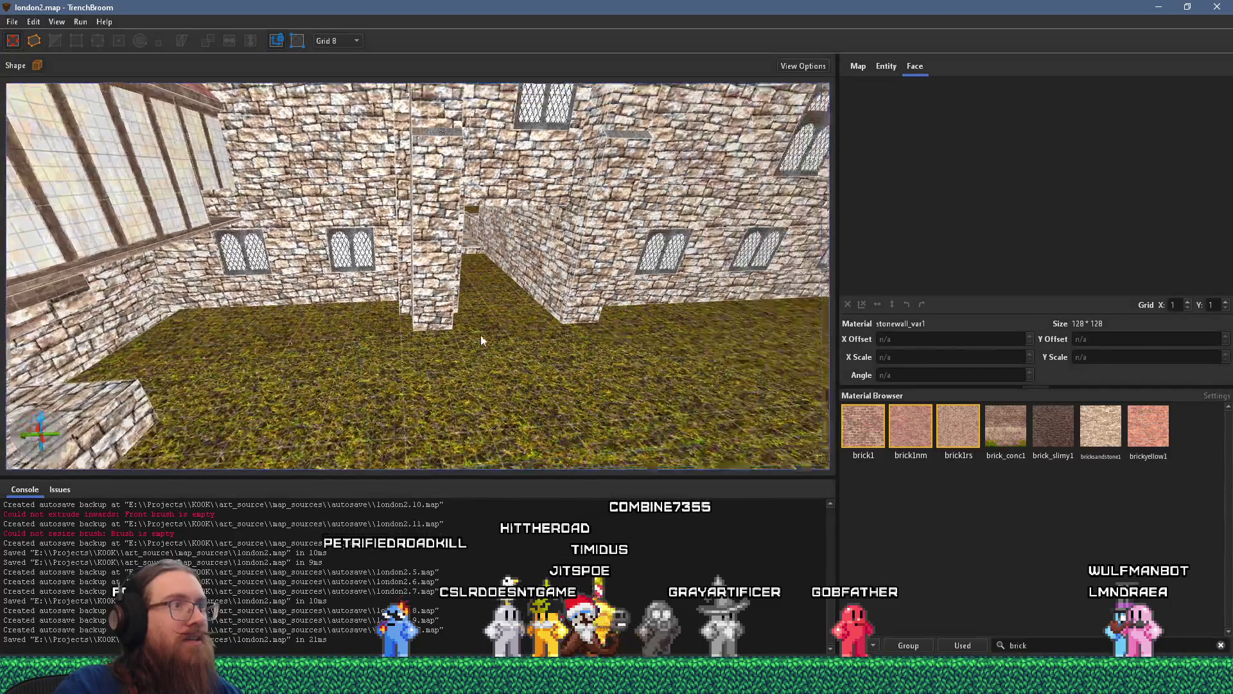
mouse_move(481, 341)
left_mouse_down()
mouse_move(569, 318)
mouse_move(435, 304)
mouse_move(360, 341)
mouse_move(498, 325)
mouse_move(488, 293)
mouse_move(578, 317)
mouse_move(514, 257)
mouse_move(481, 172)
mouse_move(195, 379)
mouse_move(696, 285)
mouse_move(487, 304)
mouse_move(361, 283)
left_mouse_up()
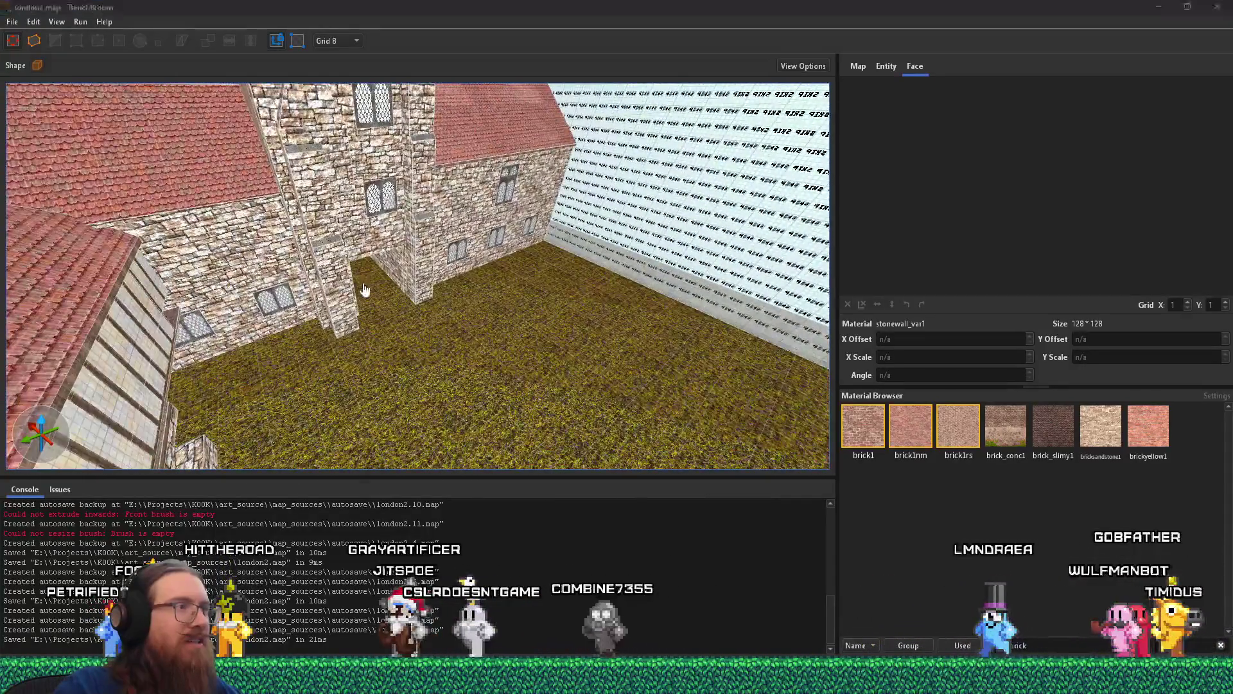
key("alt+Tab")
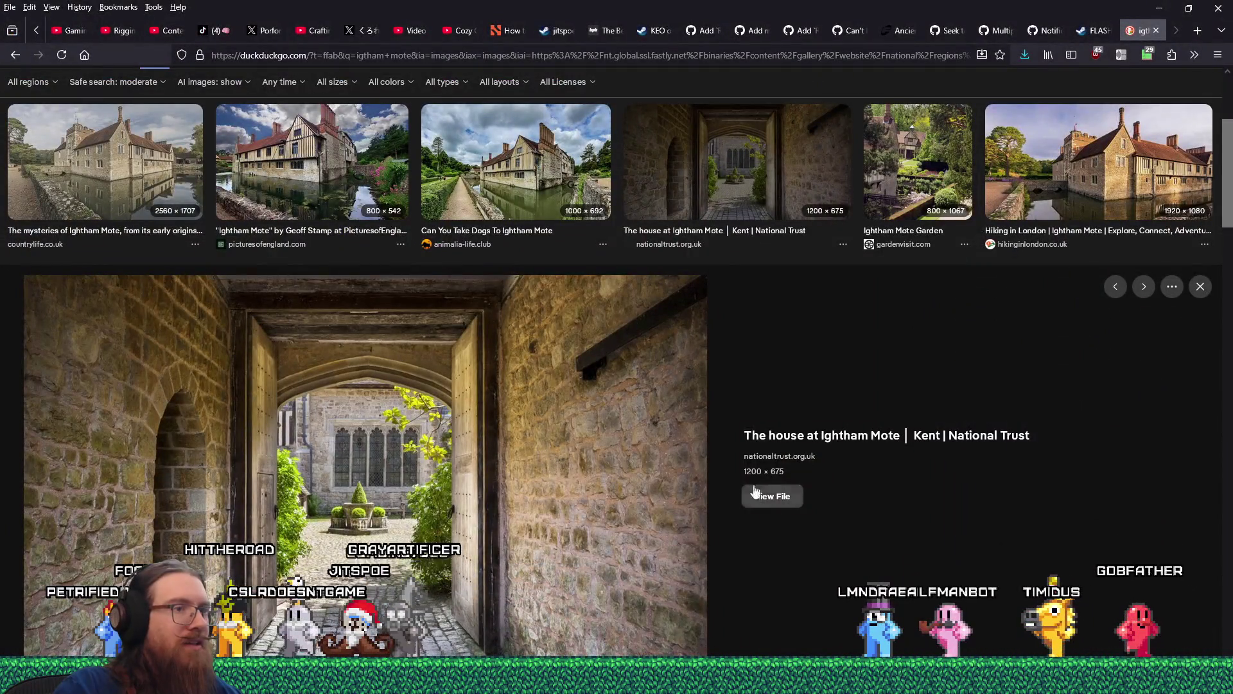
- Save the National Trust gatehouse doorway photo into the london folder
right_click(561, 441)
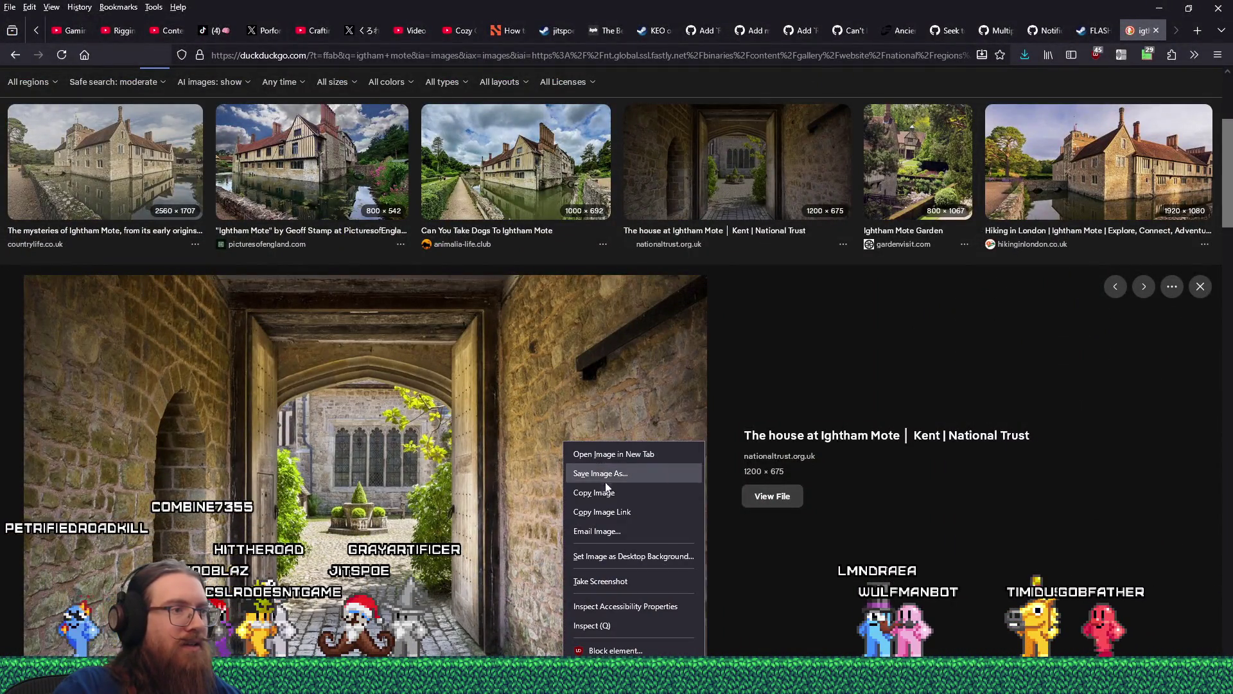
left_click(607, 480)
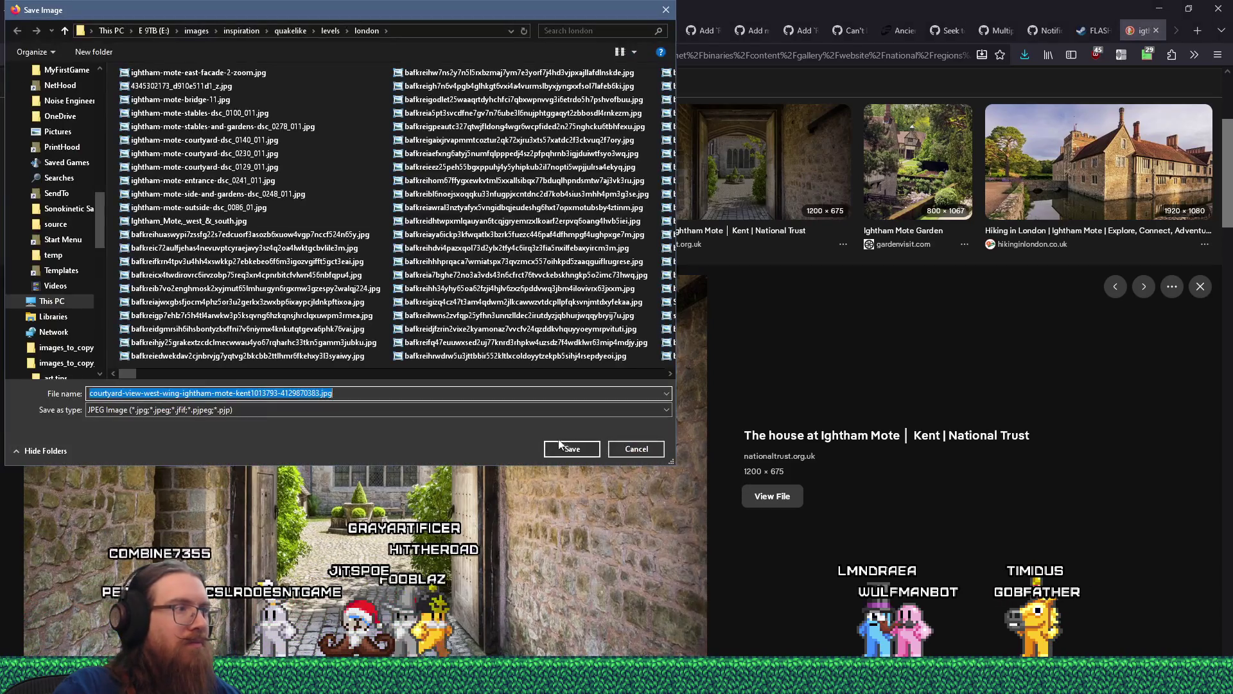
left_click(574, 451)
- Preview Alamy's 916 × 1390 half-timbered manor photo and save it to the london folder
scroll(578, 475, "down", 4)
scroll(579, 476, "down", 1)
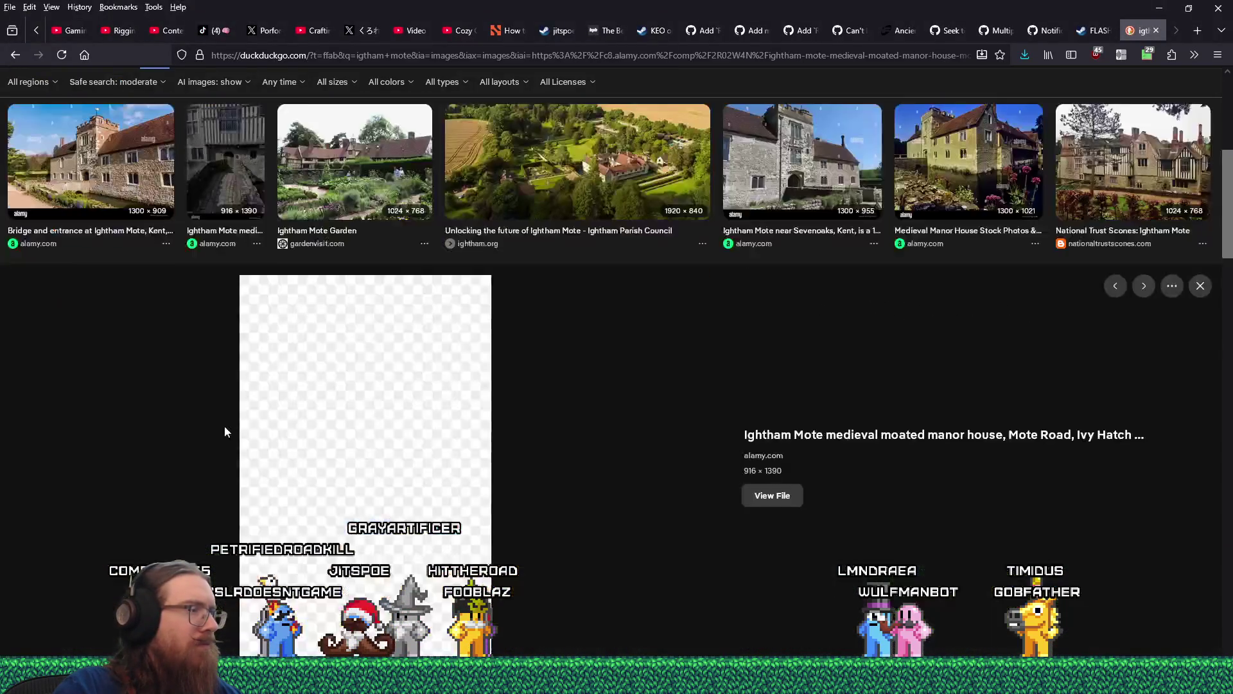
left_click(224, 424)
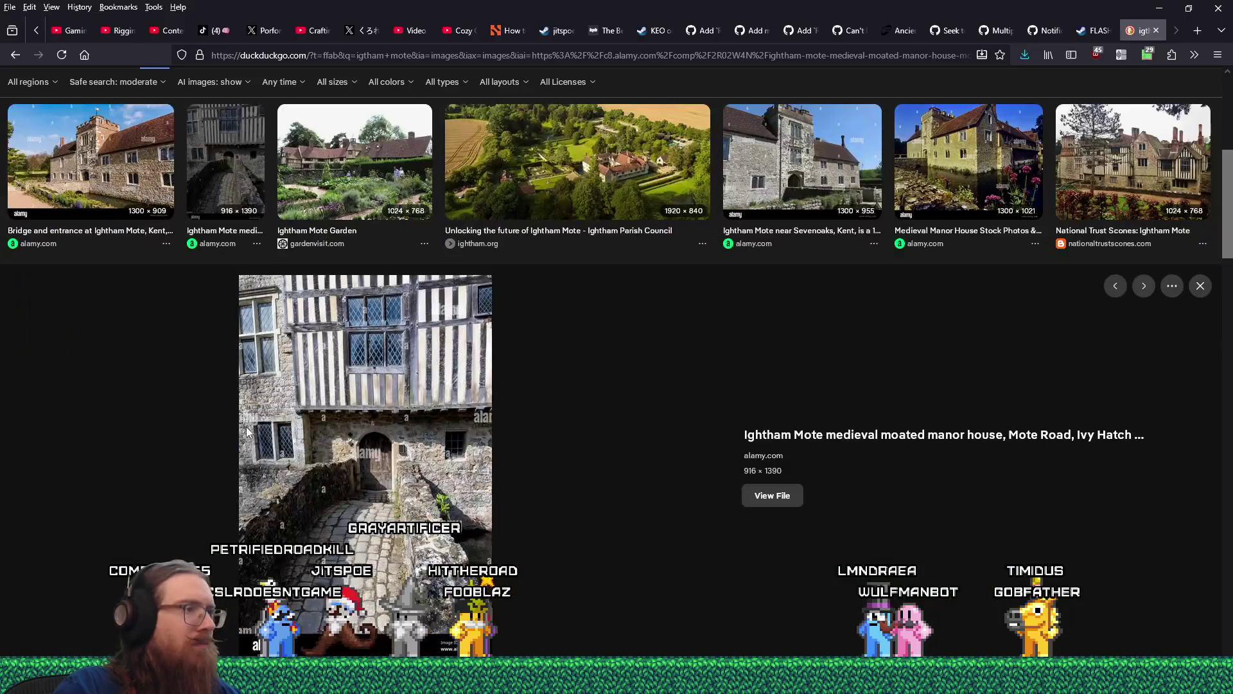
right_click(356, 437)
left_click(398, 463)
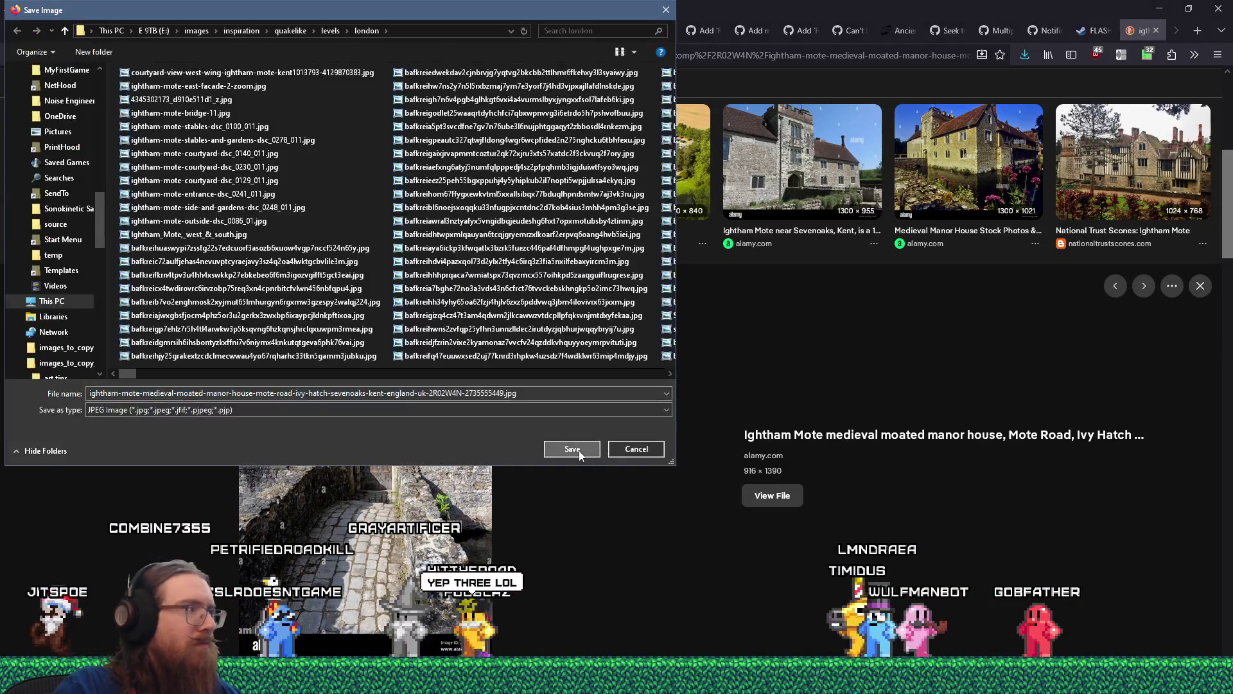
left_click(579, 450)
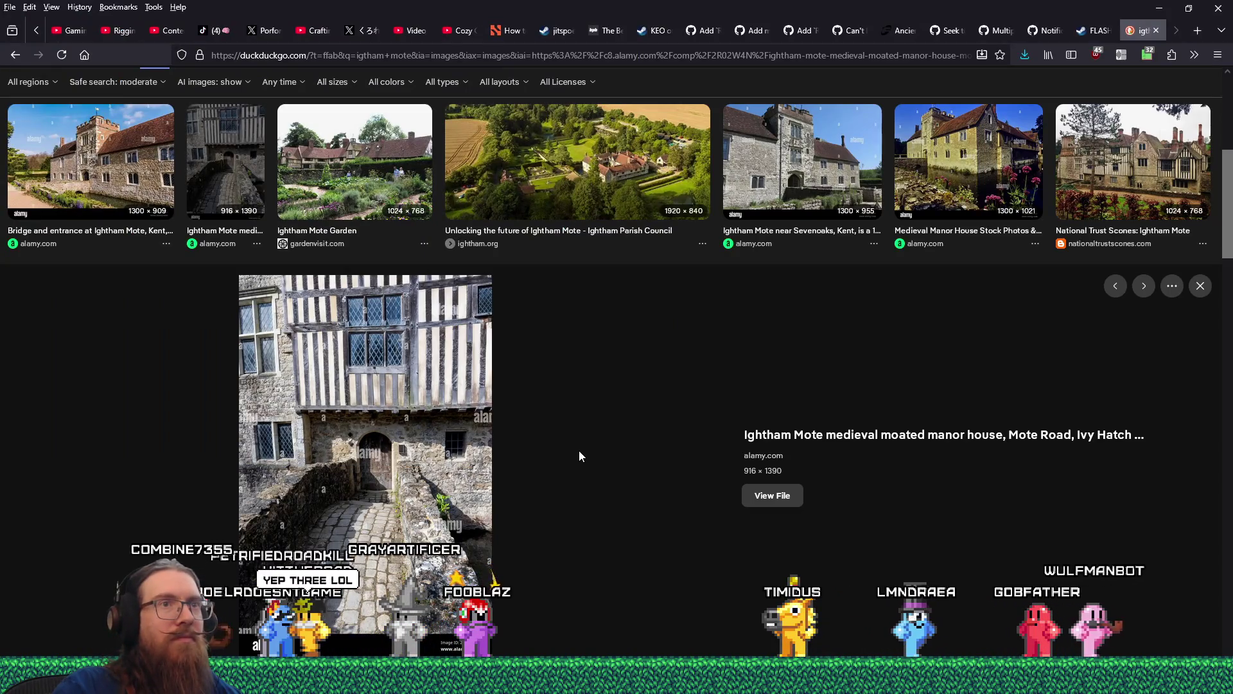
scroll(579, 456, "down", 5)
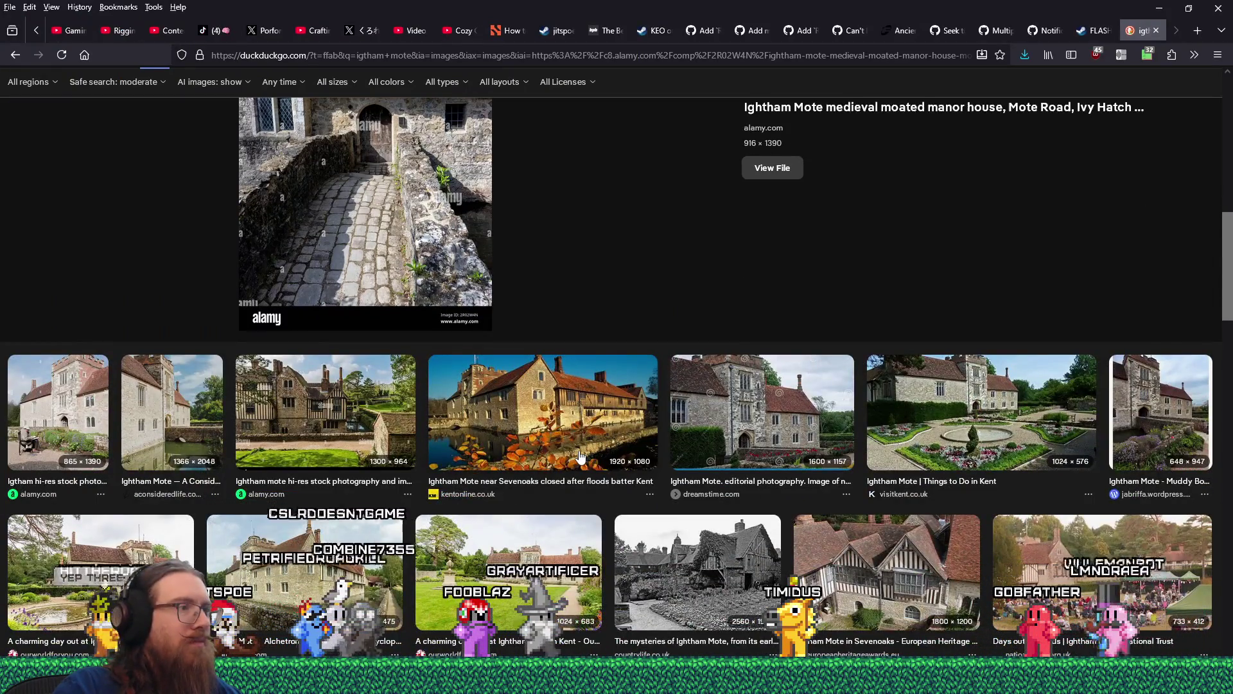
- Open the 'Unlocking the future' 767 × 431 aerial photo of moated Ightham Mote full-size
left_click(335, 437)
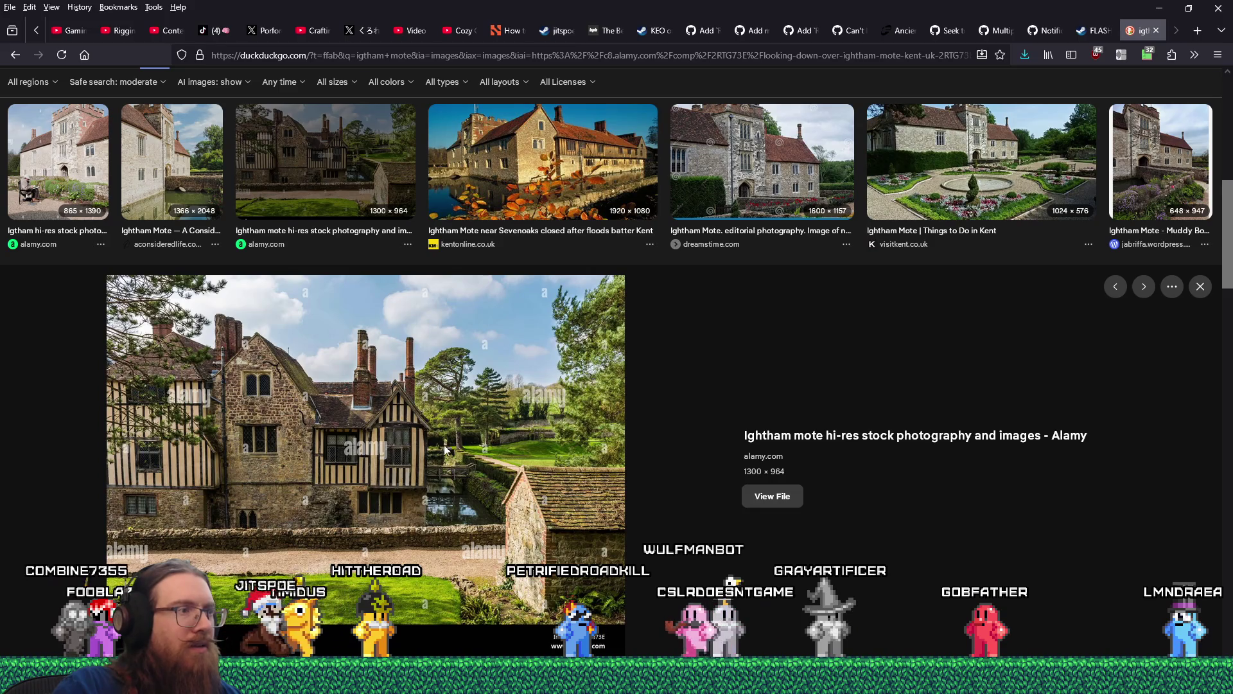
scroll(413, 435, "down", 4)
scroll(416, 443, "down", 4)
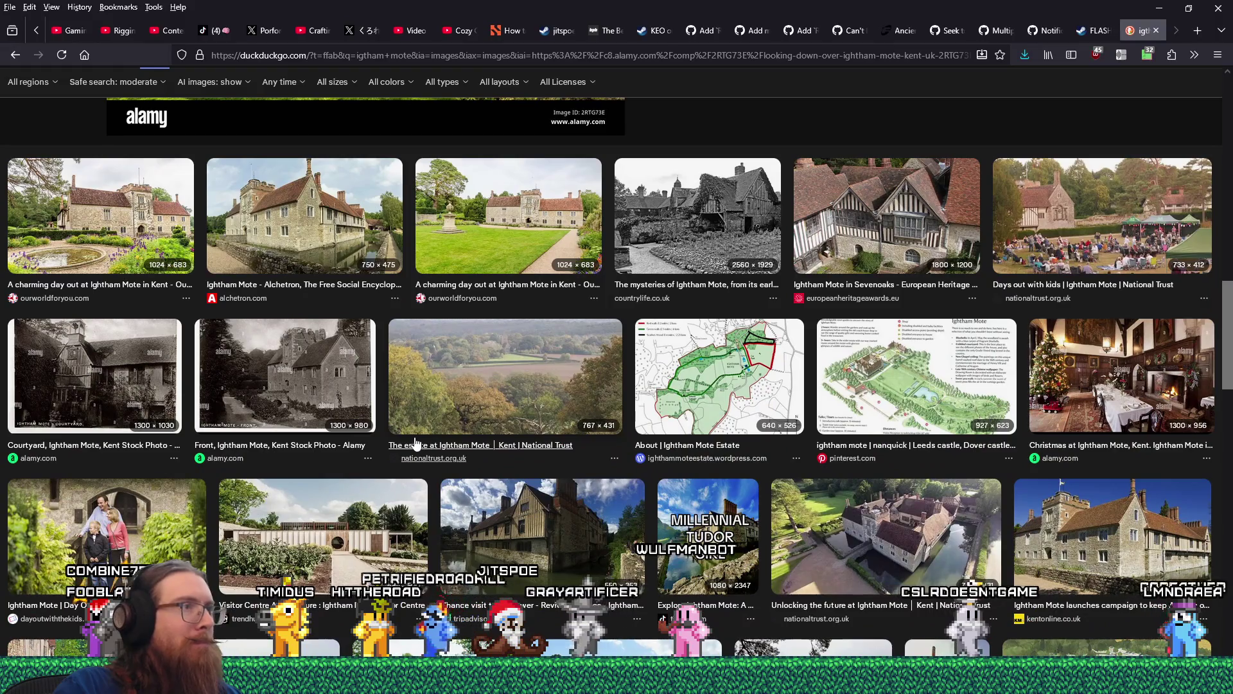
scroll(414, 443, "down", 2)
scroll(416, 443, "down", 2)
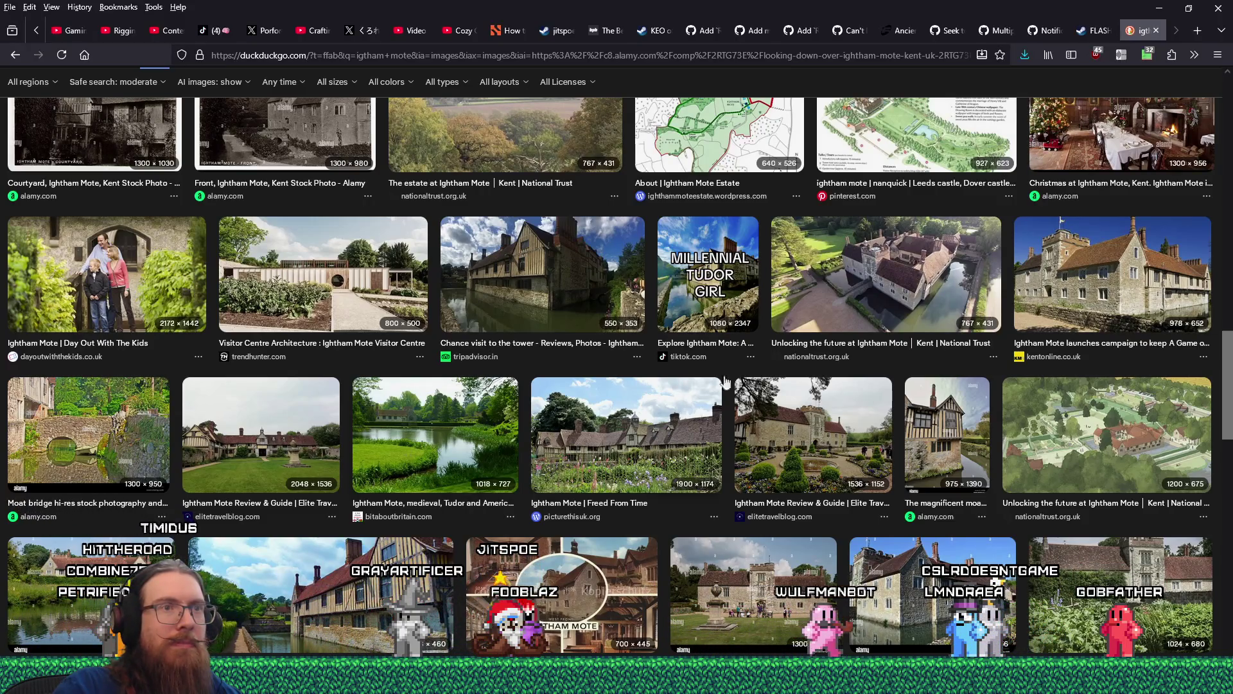
left_click(853, 280)
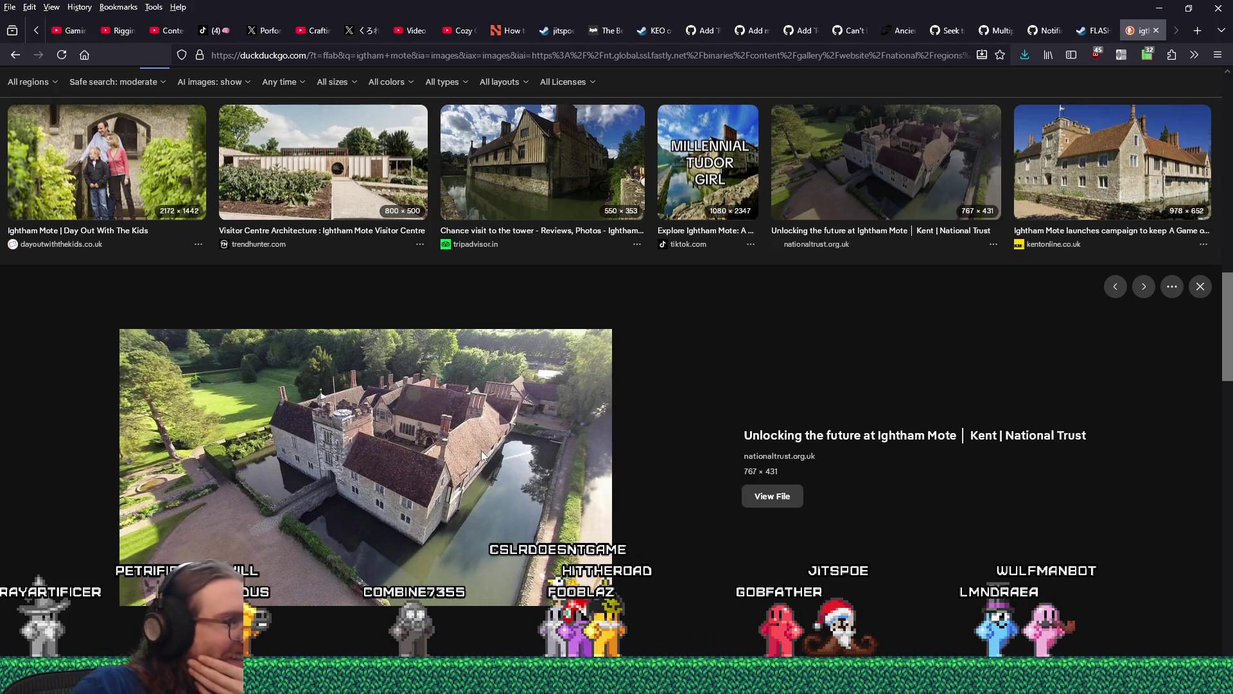
left_click(789, 499)
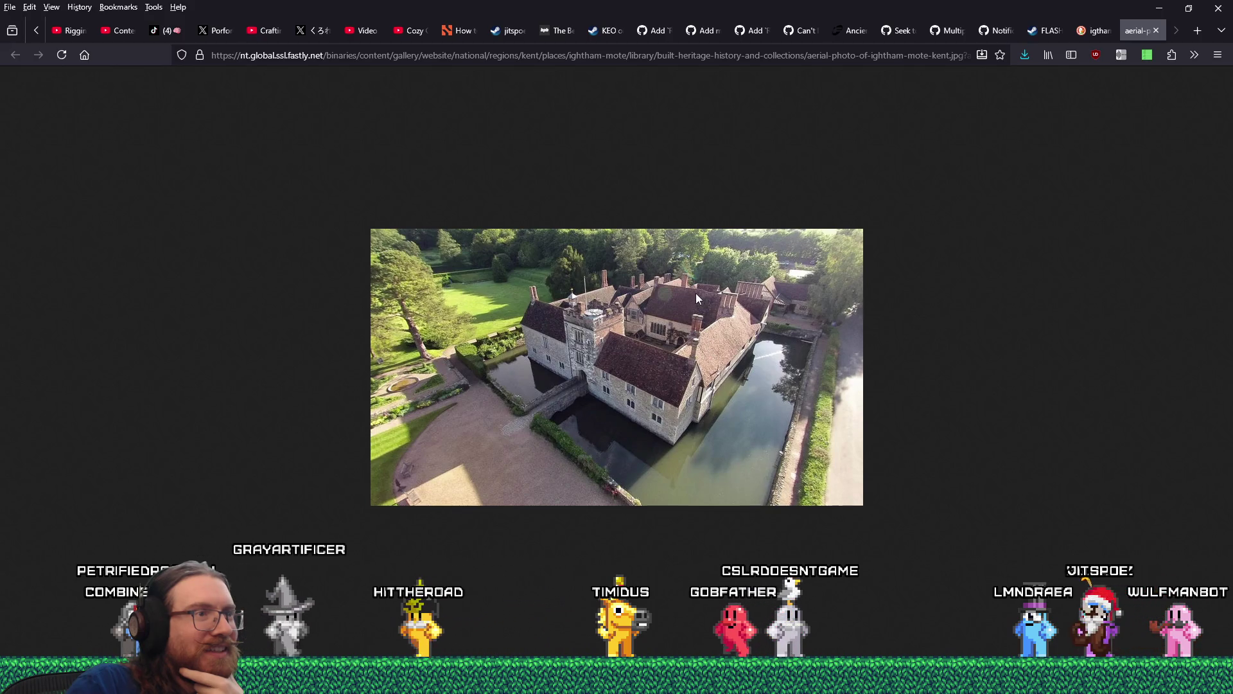
- Save the 767 × 431 aerial Ightham Mote photo with Save Image As
right_click(673, 347)
left_click(682, 353)
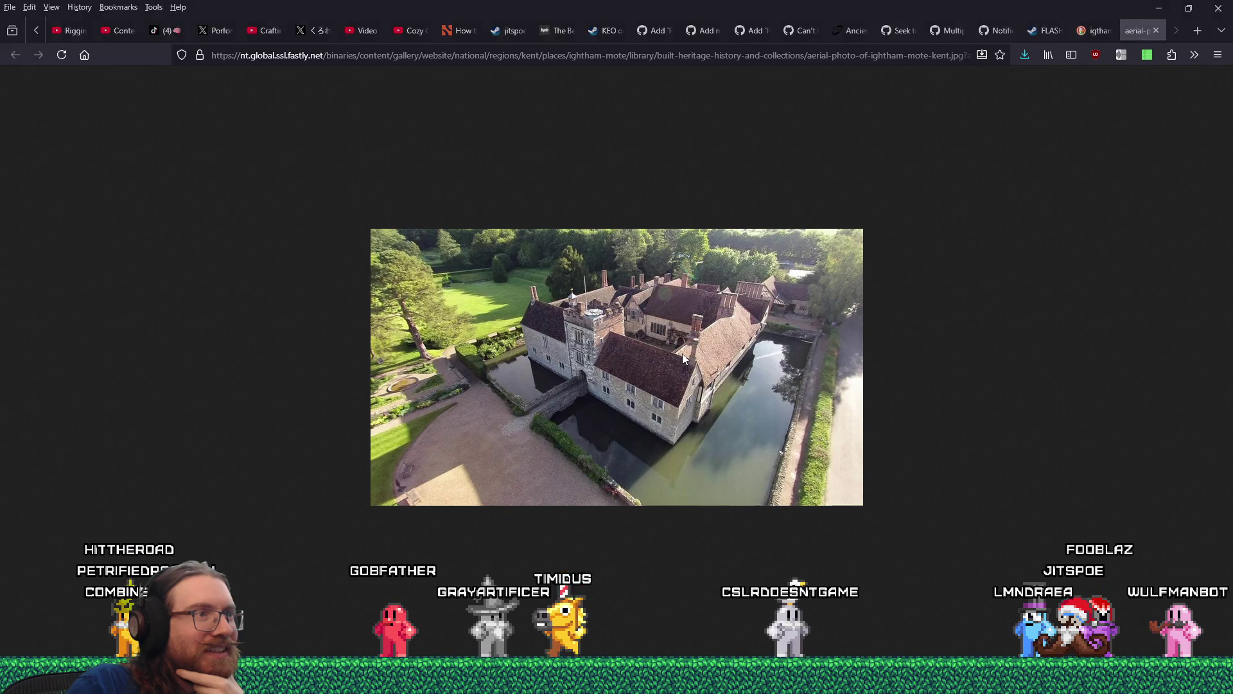
left_click(583, 448)
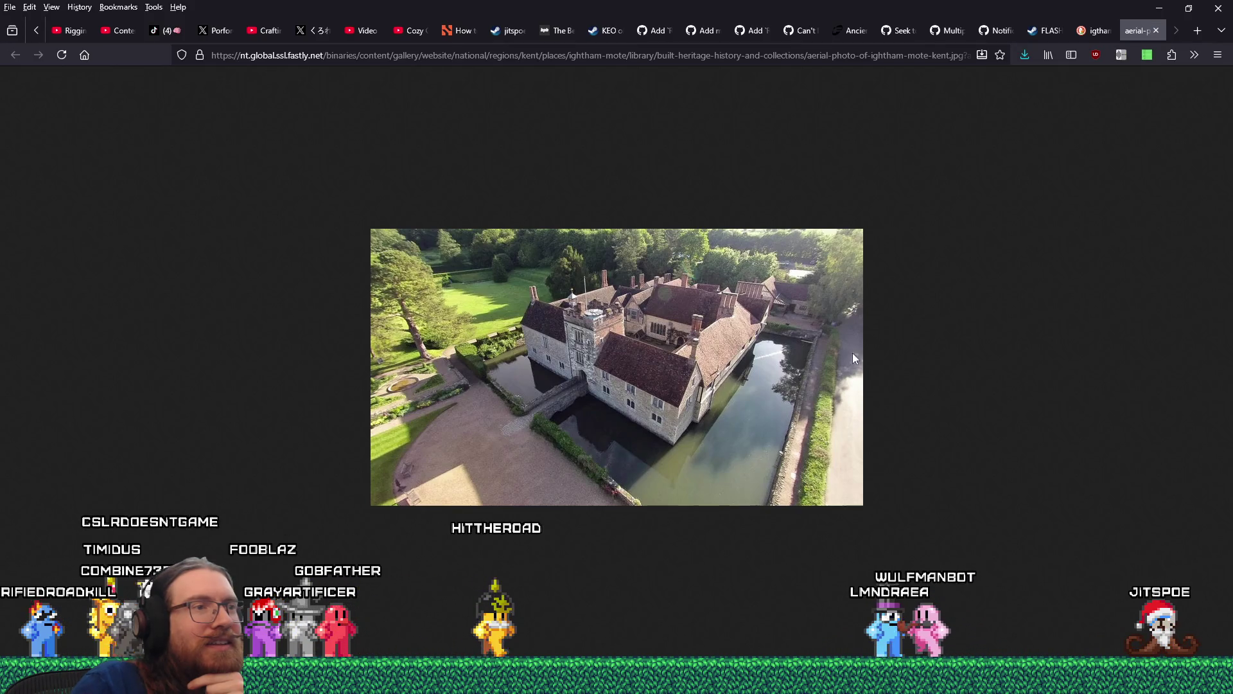
- Return to results and preview the 1200 × 900 'Ightham Mote New Chapel, Kent' photo
left_click(1156, 31)
scroll(878, 349, "down", 5)
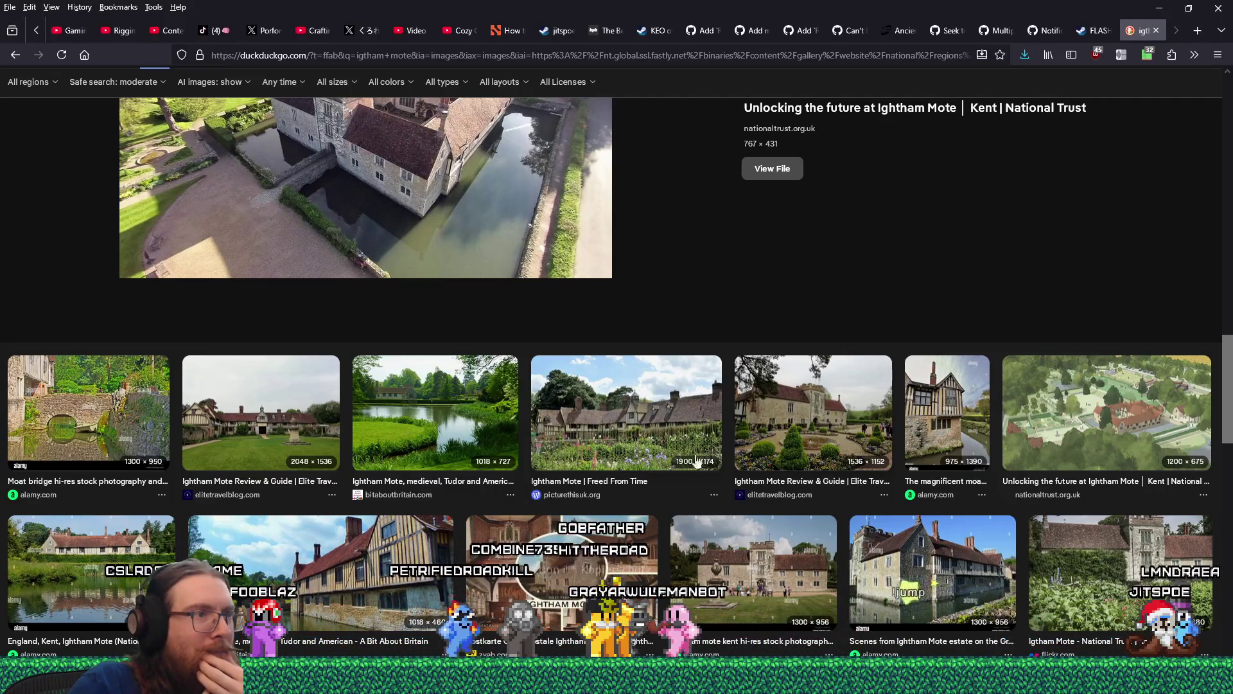
scroll(656, 446, "down", 3)
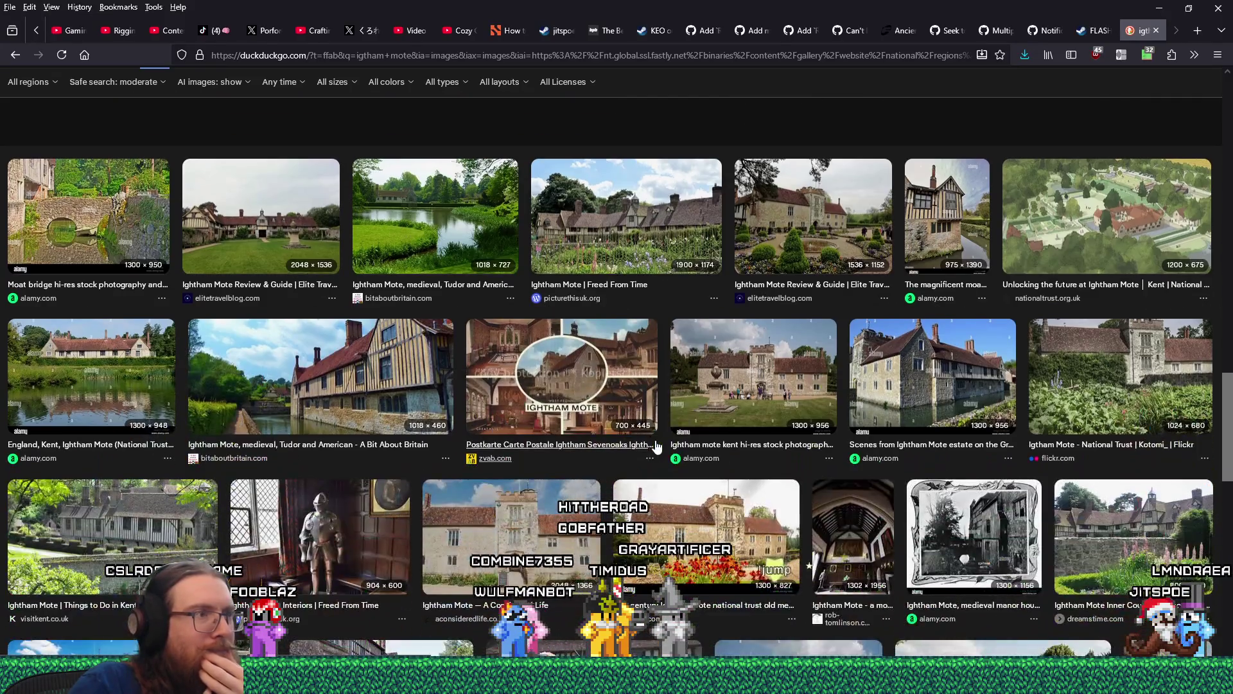
left_click(612, 407)
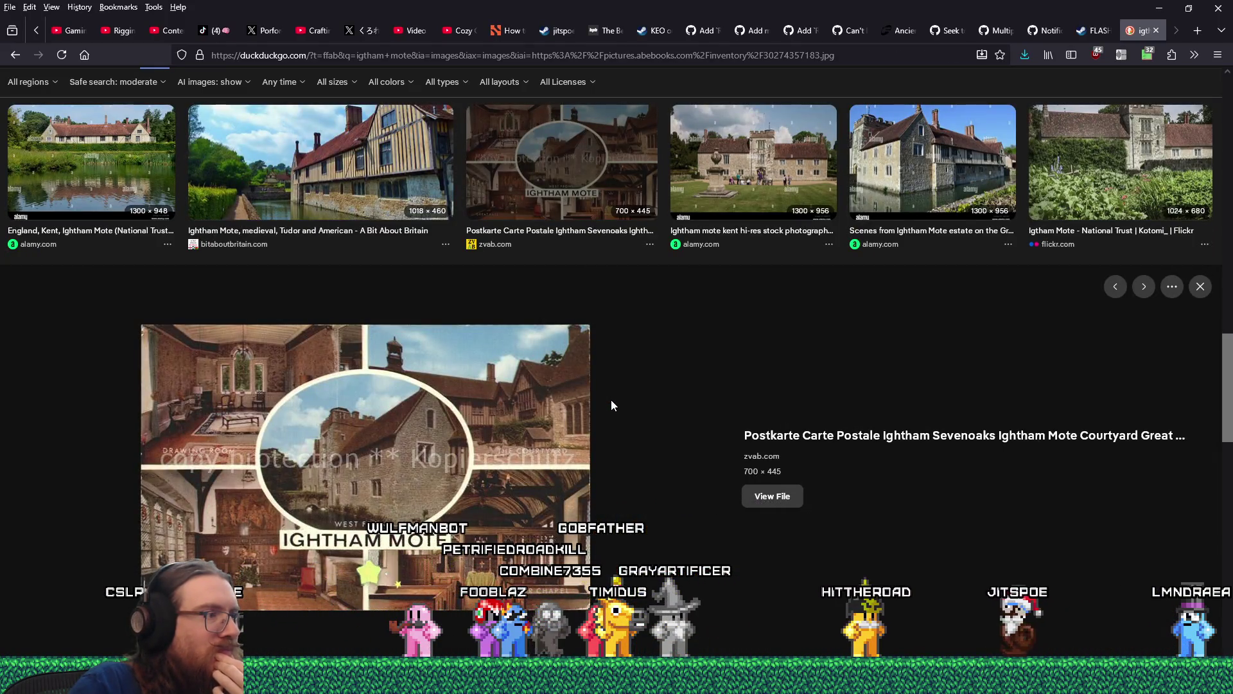
left_click(1199, 288)
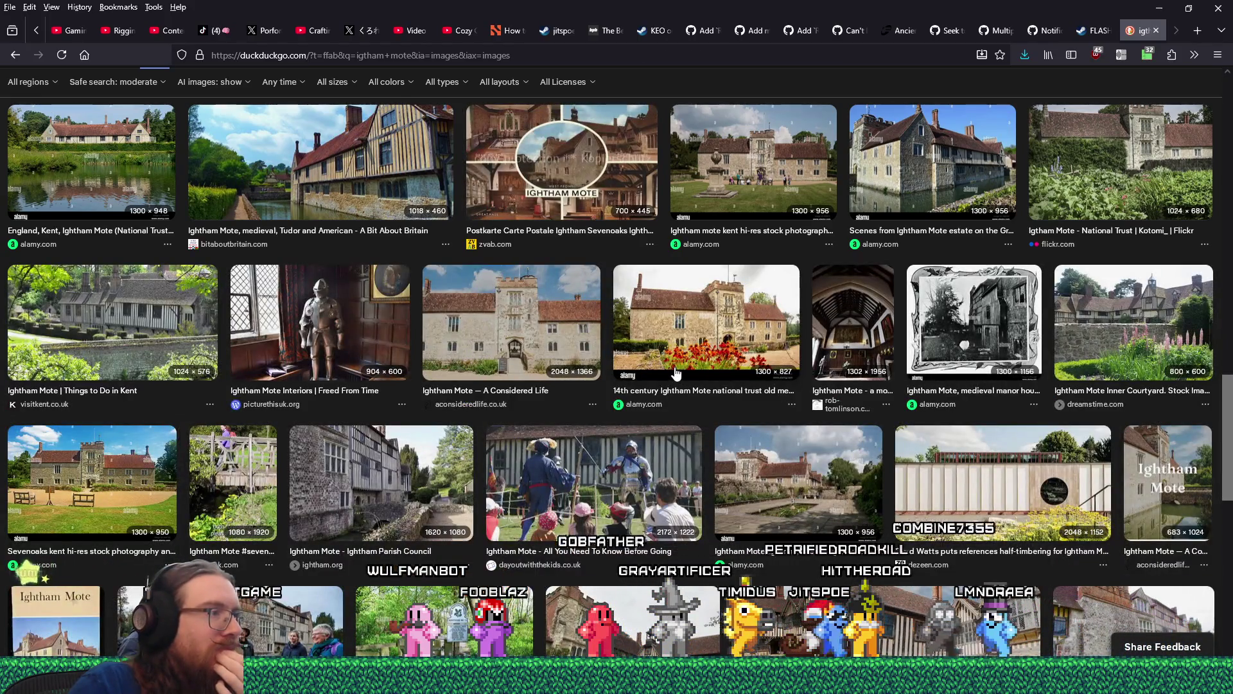
scroll(675, 372, "down", 3)
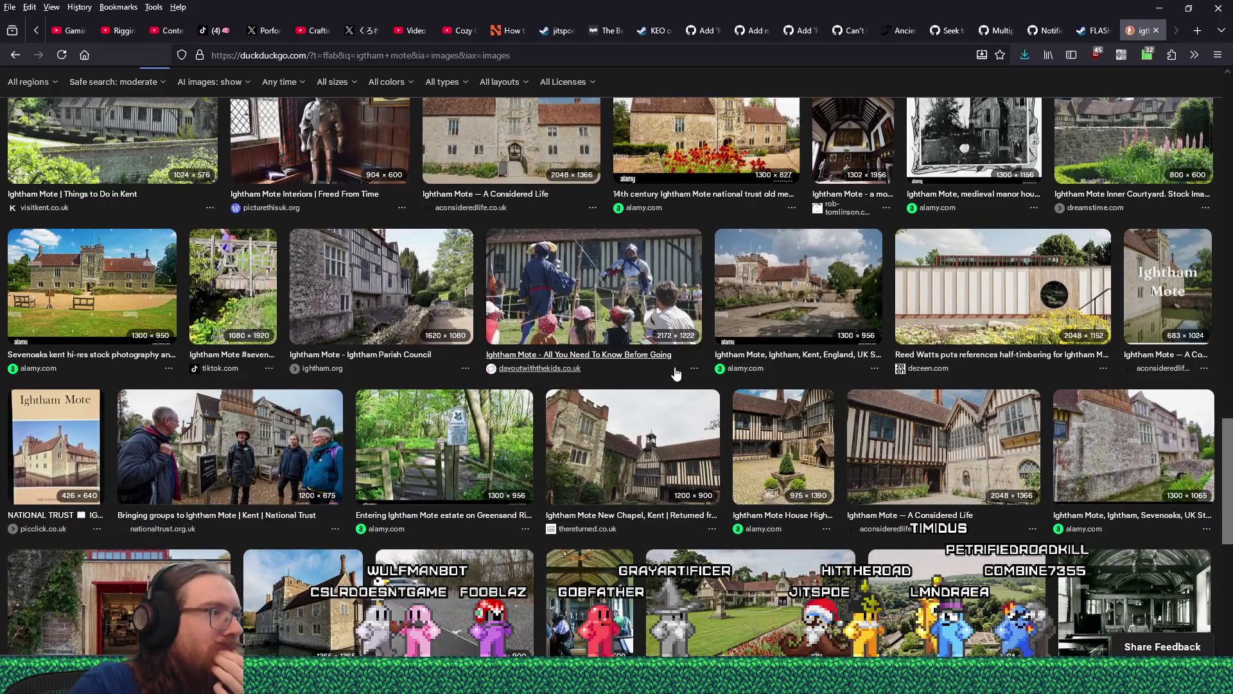
scroll(676, 373, "down", 2)
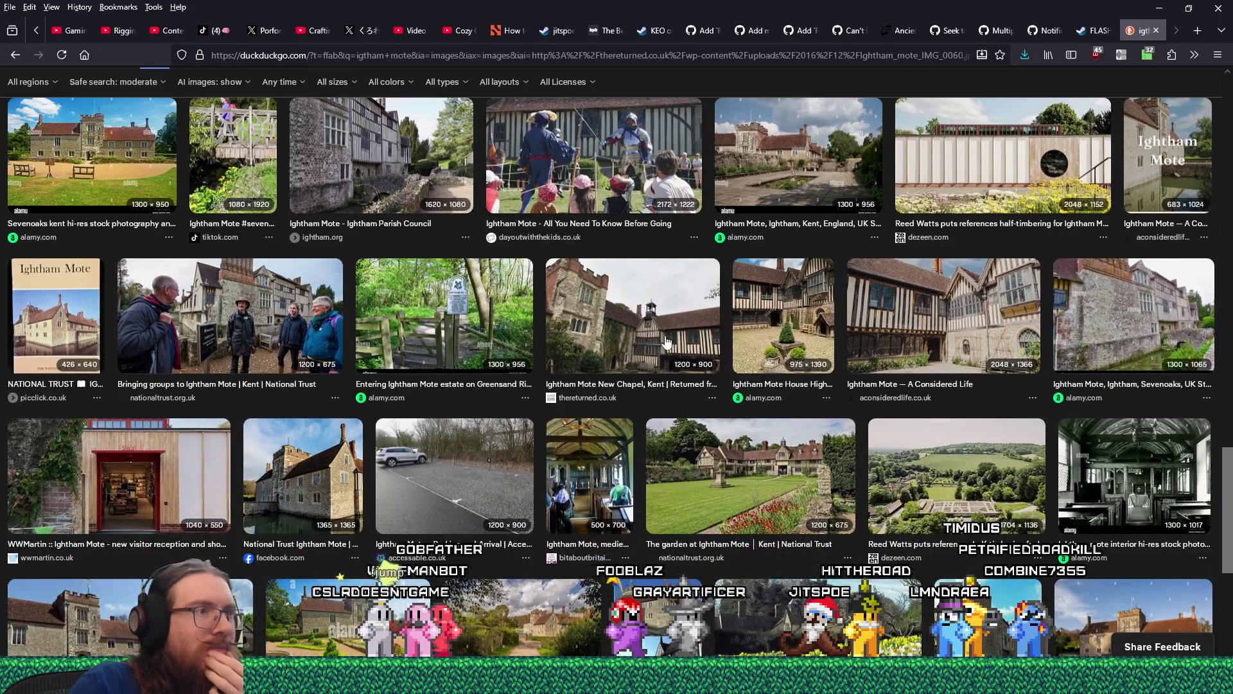
left_click(666, 340)
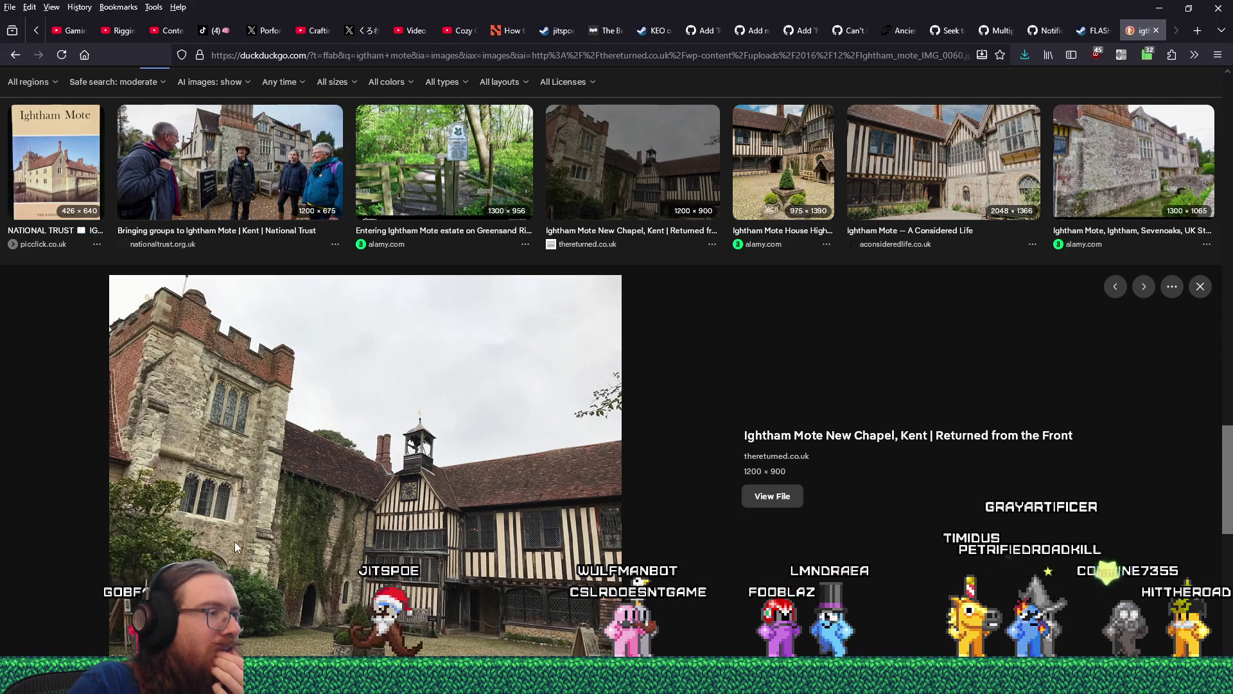
- Open the New Chapel photo full-size and save it to disk
left_click(759, 507)
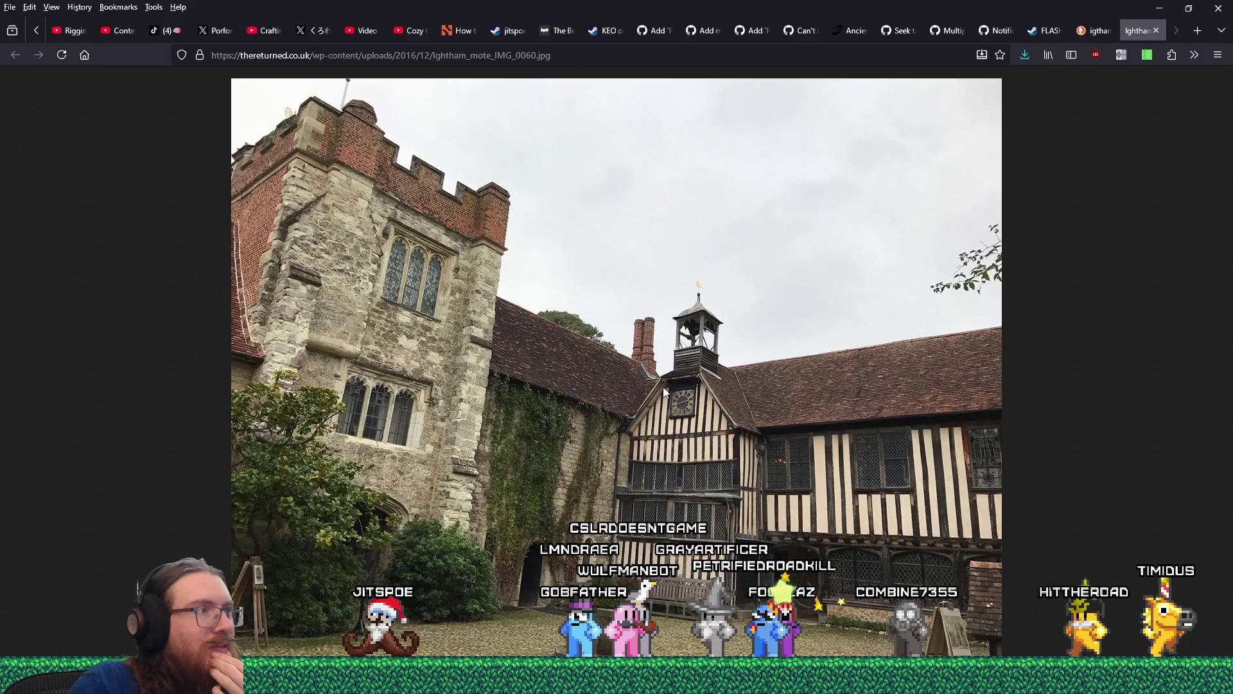
right_click(592, 361)
left_click(619, 383)
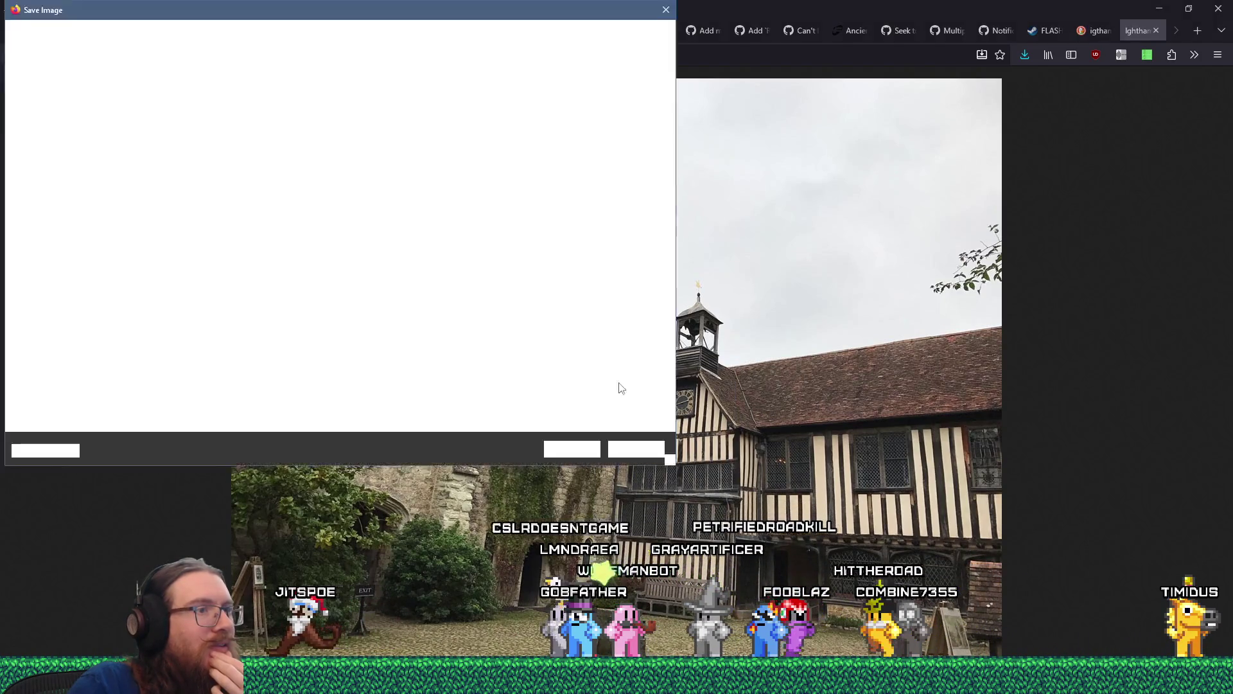
left_click(589, 449)
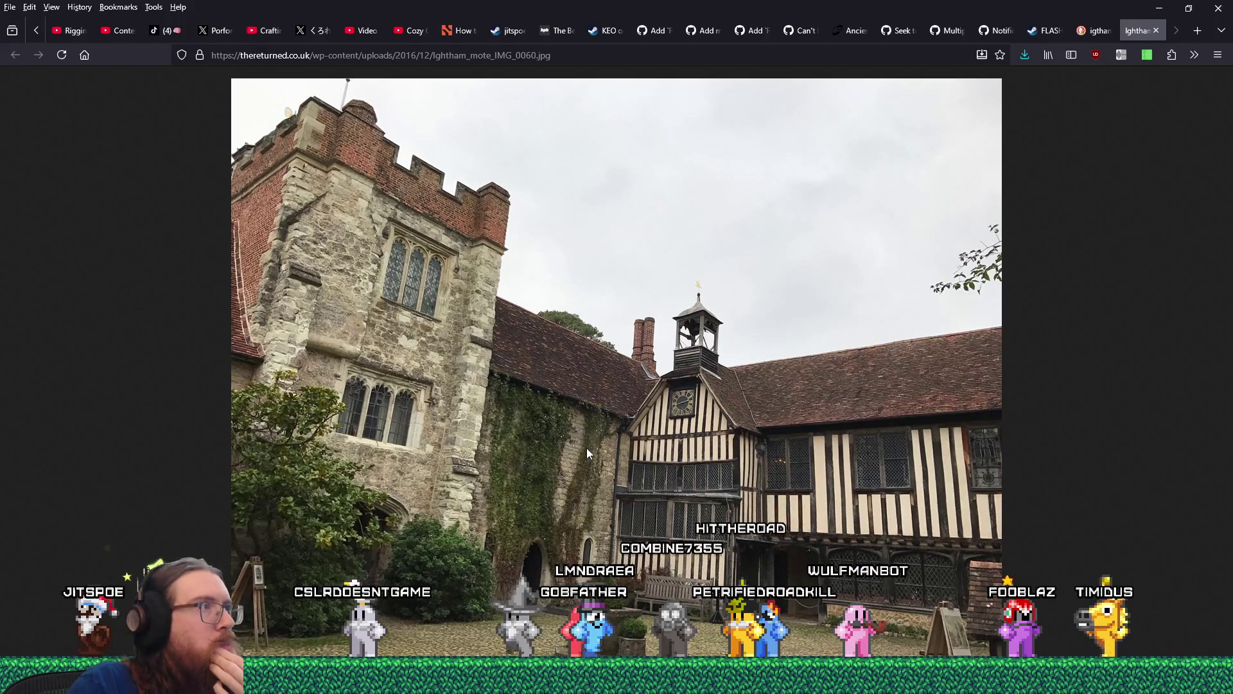
- Go back to the results and preview Alamy's 1300 × 1087 black-and-white 'Houses and Gardens of Kent' photo
key("alt+Left")
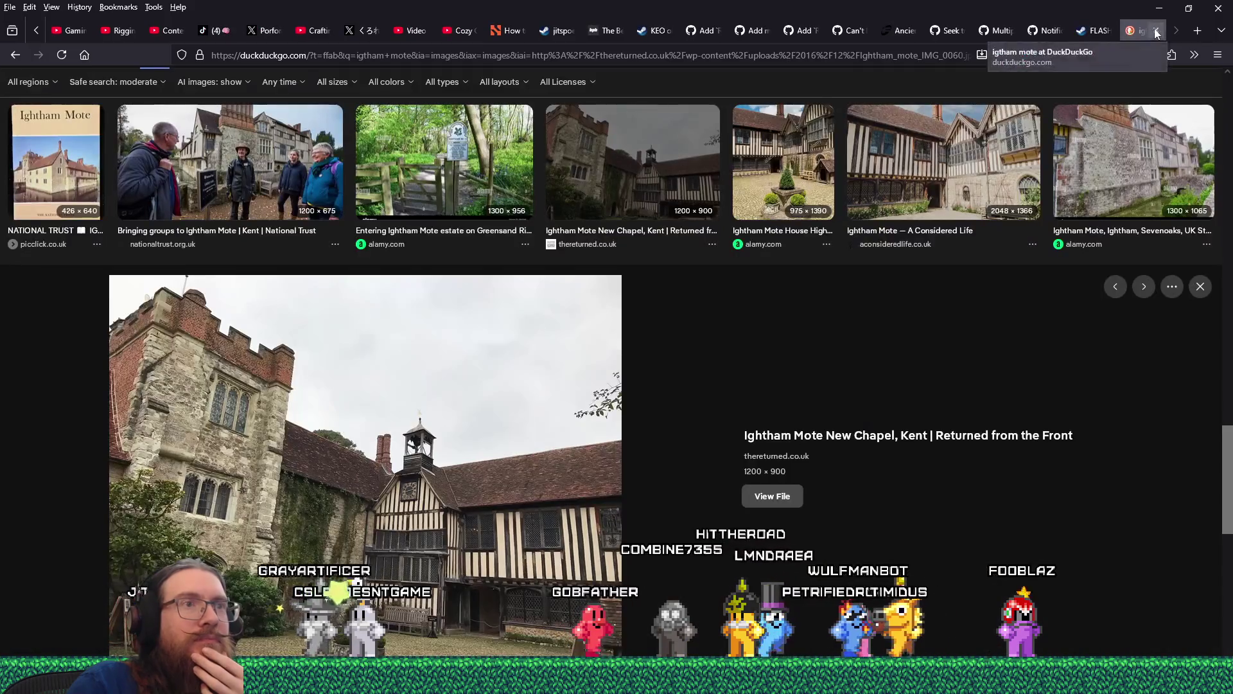
scroll(855, 435, "down", 4)
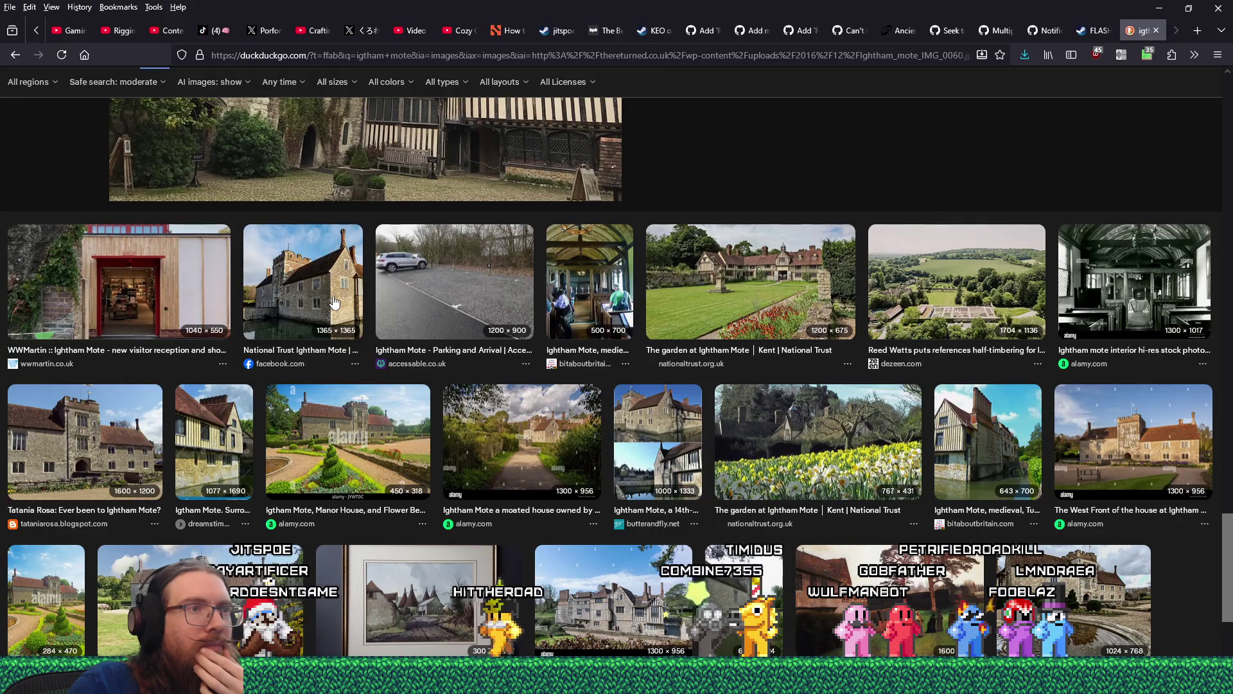
scroll(334, 301, "down", 2)
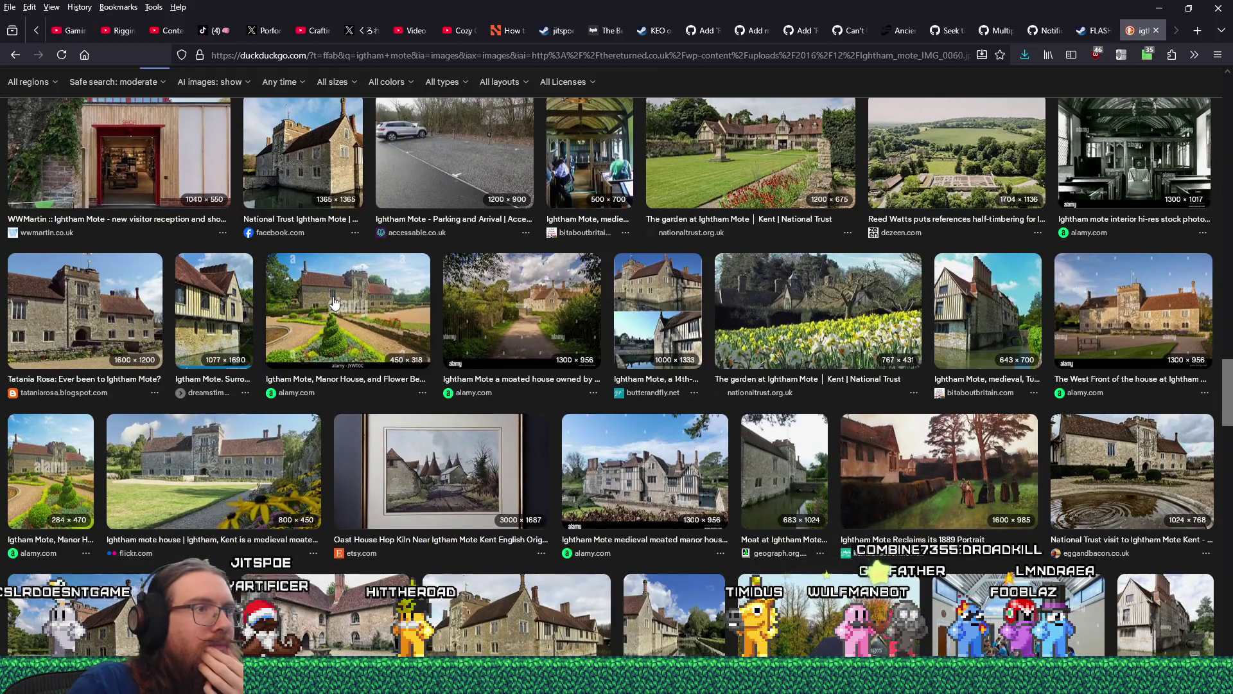
scroll(334, 302, "down", 2)
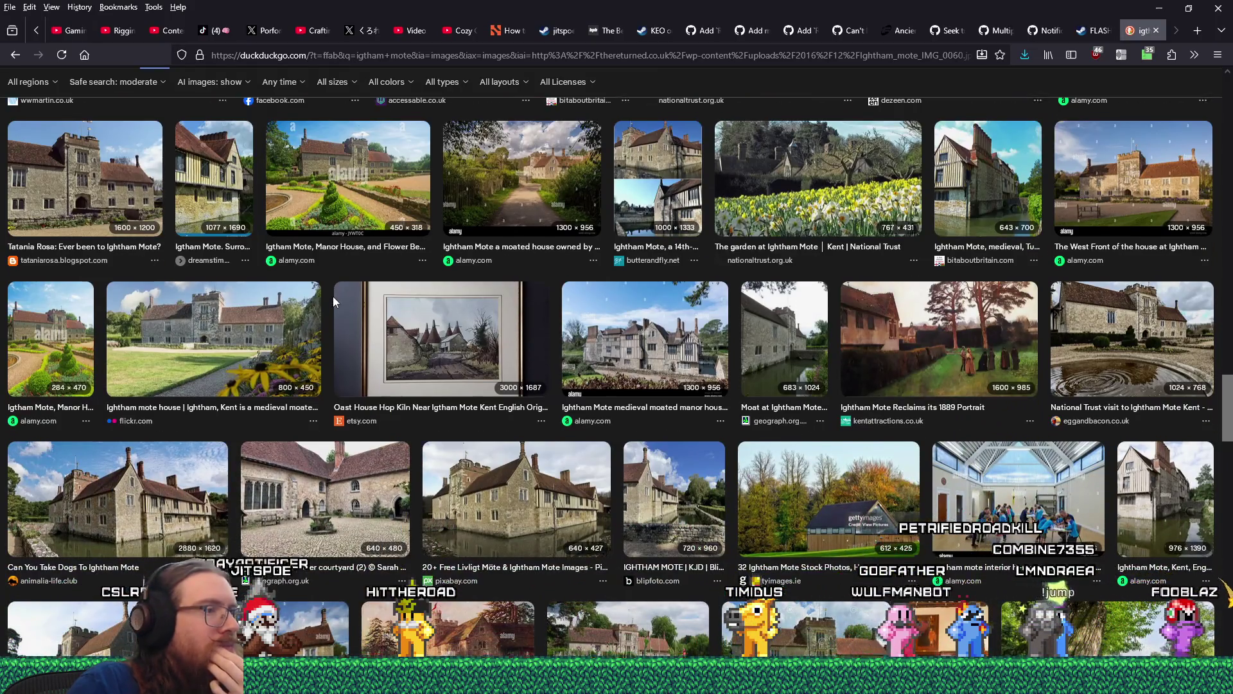
scroll(334, 302, "down", 3)
scroll(334, 302, "down", 2)
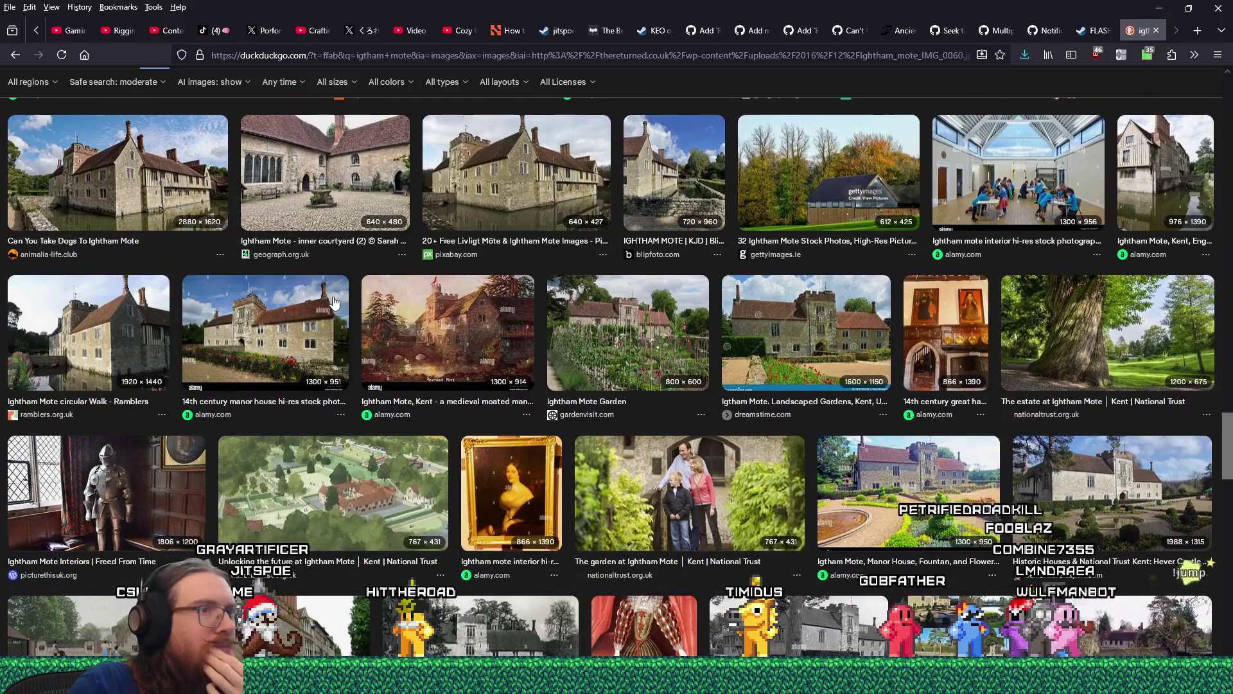
scroll(333, 302, "down", 3)
scroll(334, 302, "down", 2)
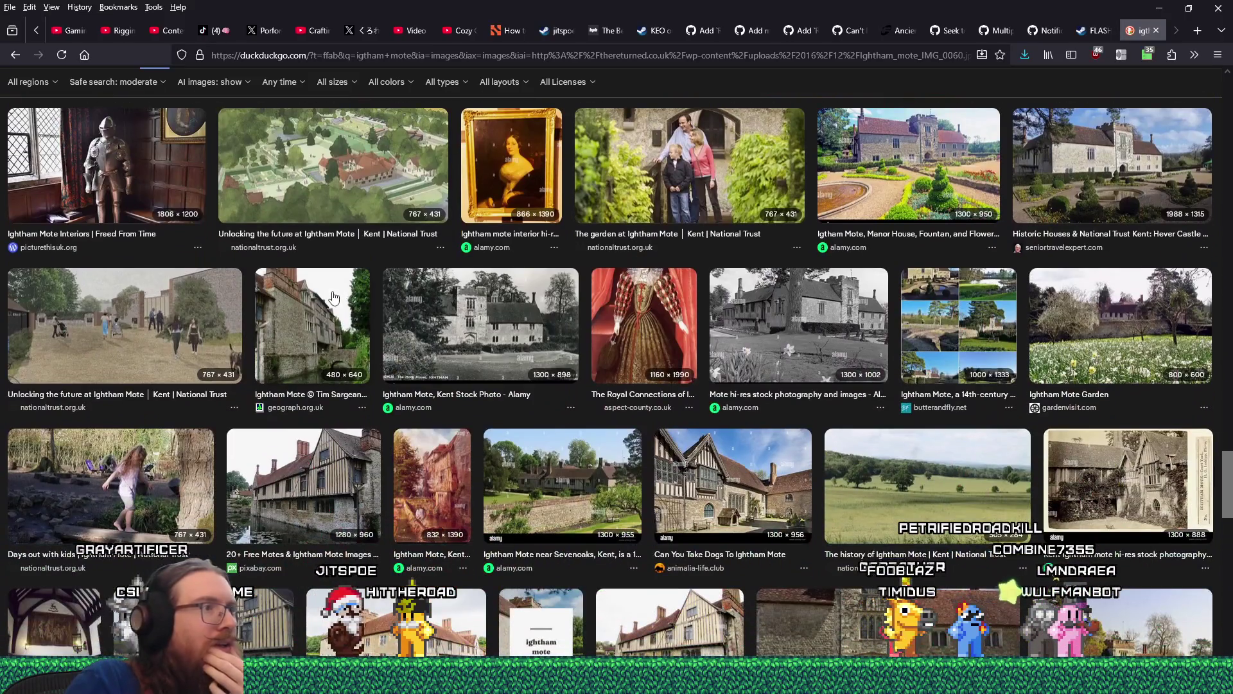
scroll(333, 296, "down", 3)
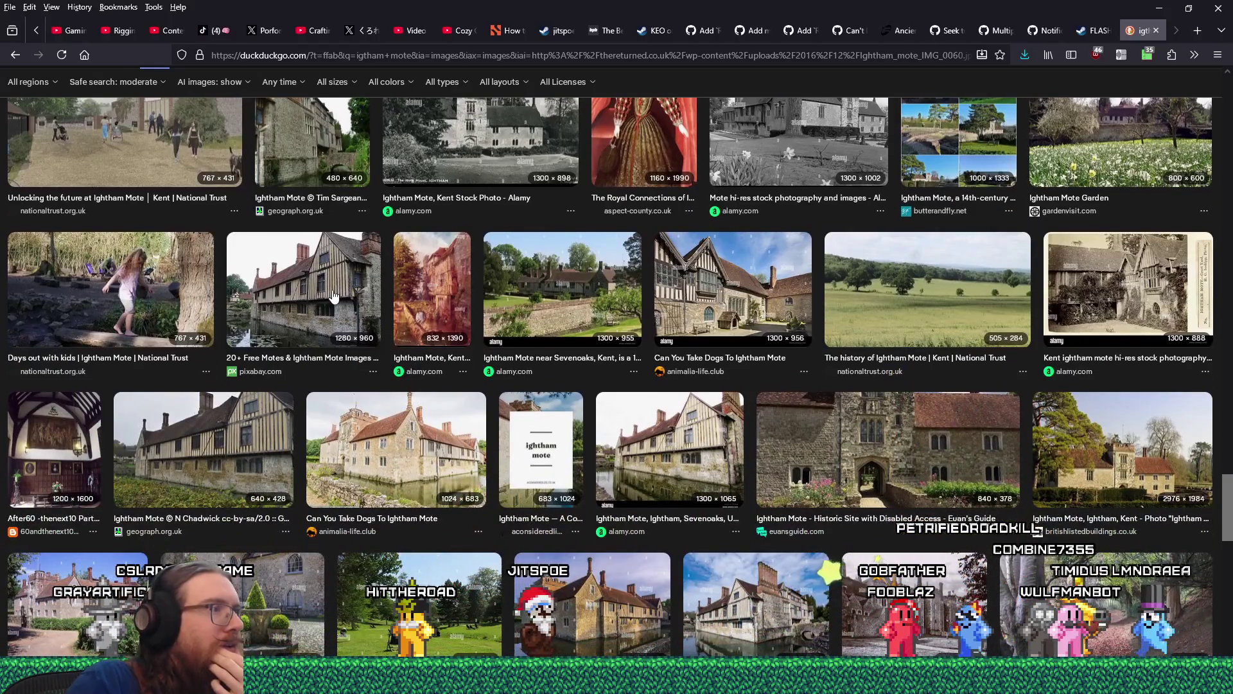
scroll(333, 296, "down", 2)
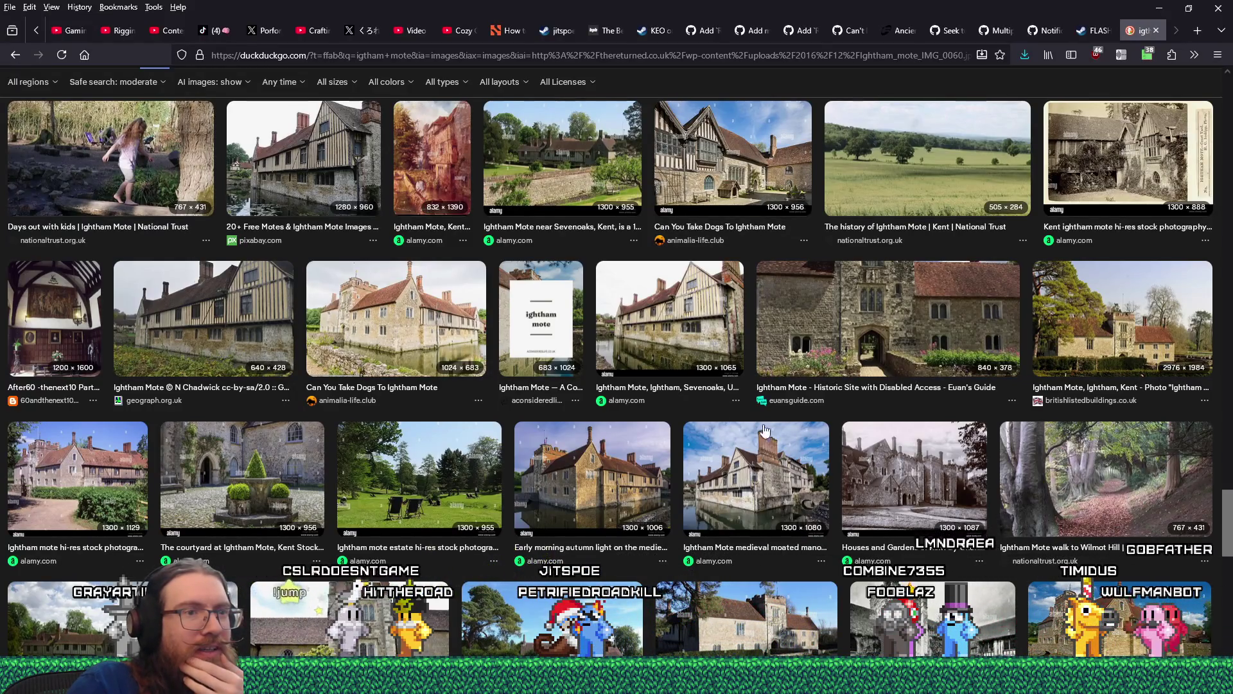
left_click(890, 457)
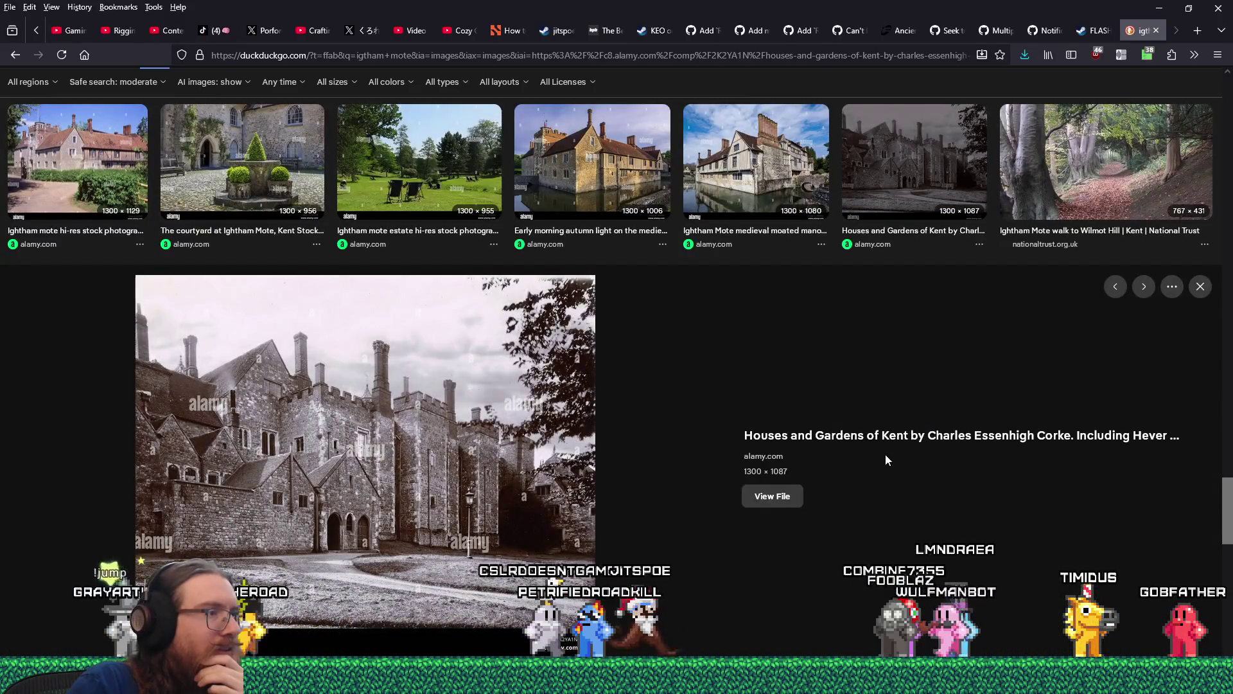
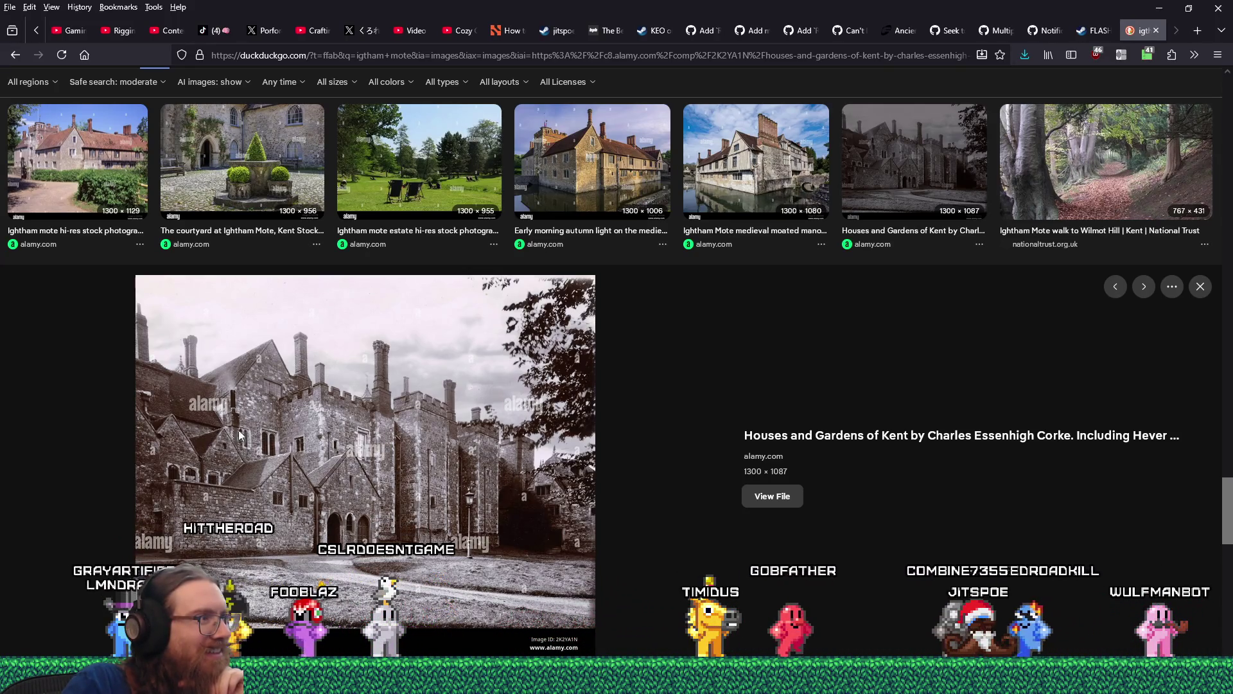
- Open the black-and-white castellated manor photo full-size in a new tab
right_click(441, 475)
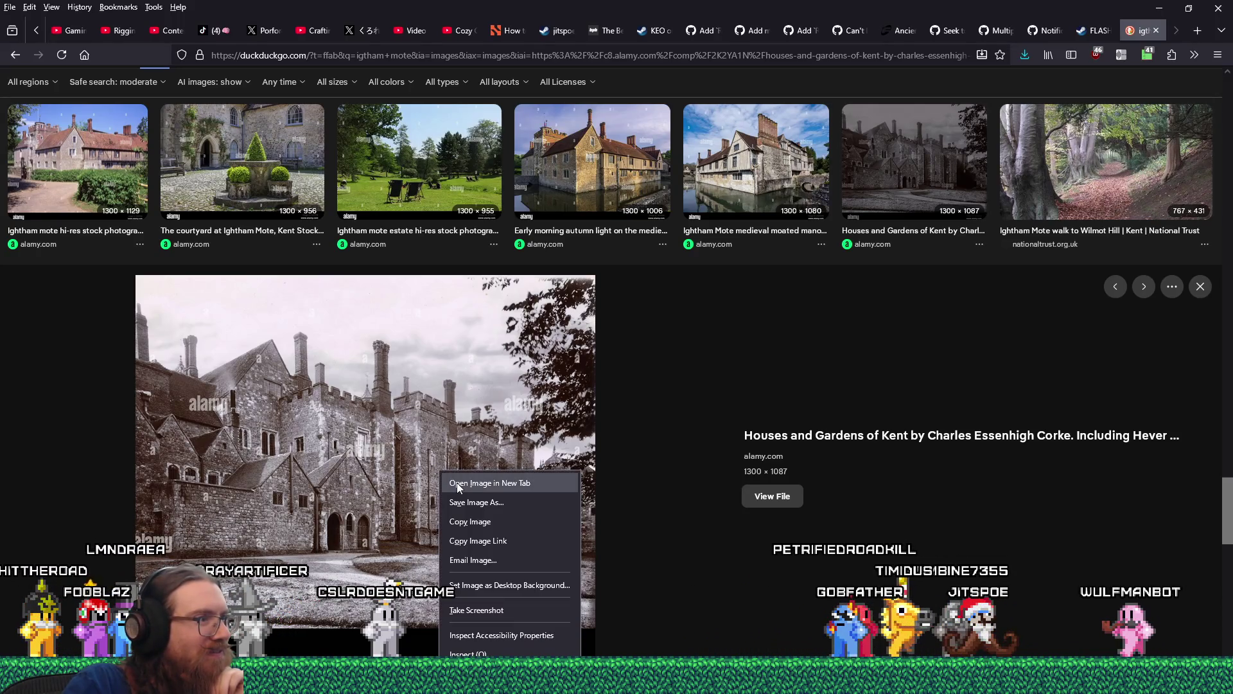
left_click(458, 486)
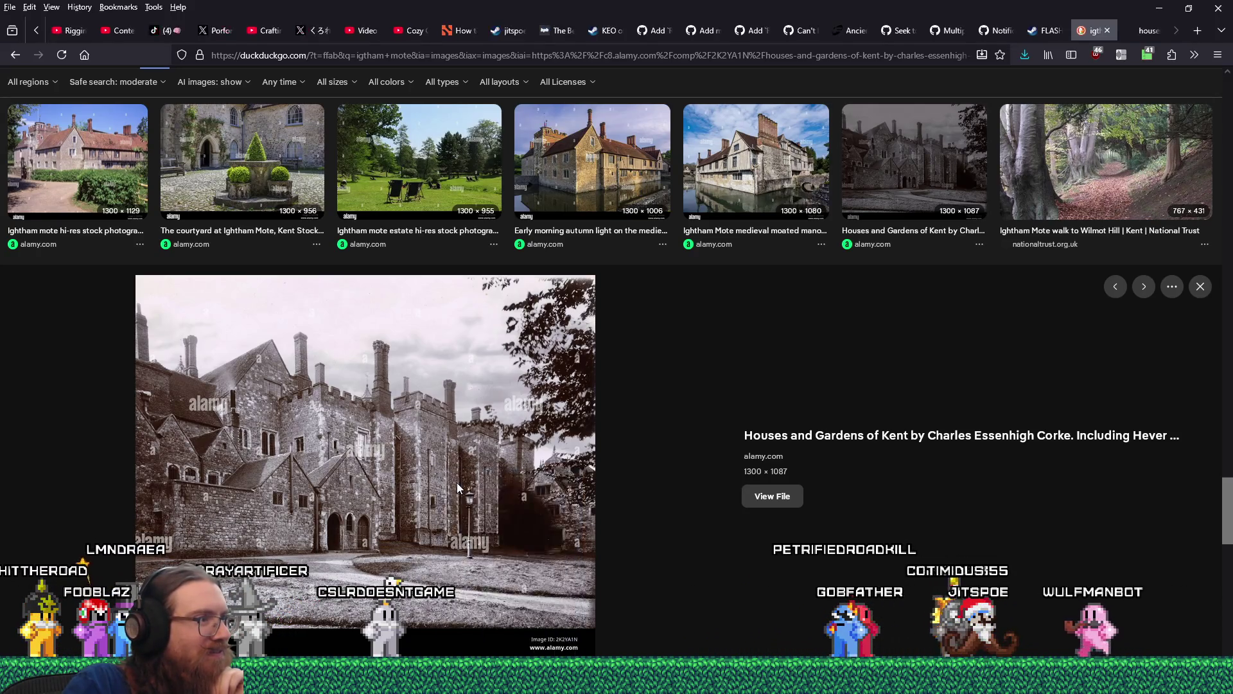
left_click(1149, 35)
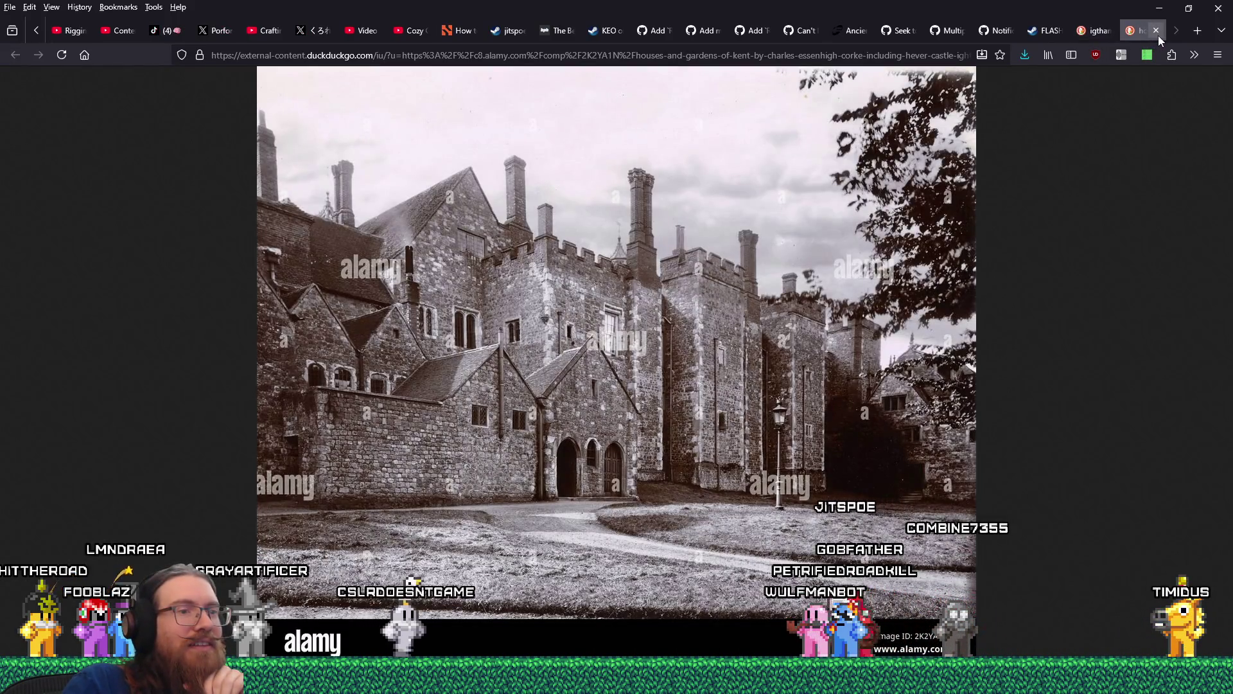
left_click(1157, 32)
right_click(442, 427)
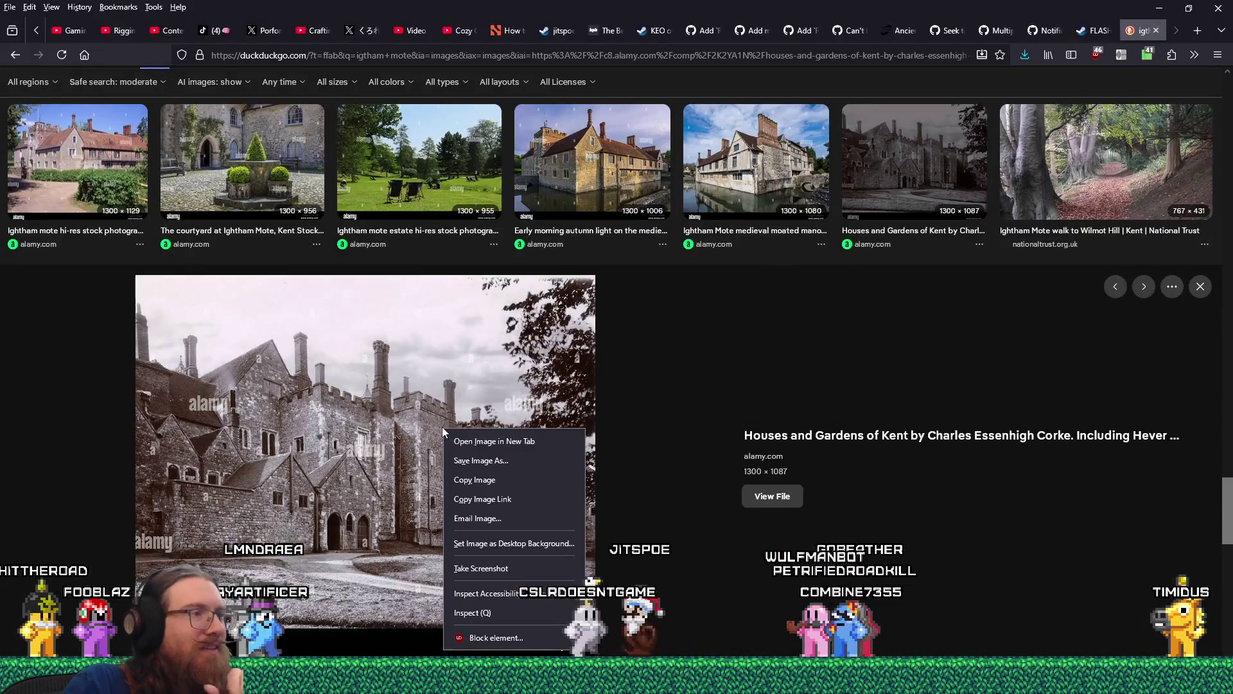
left_click(744, 507)
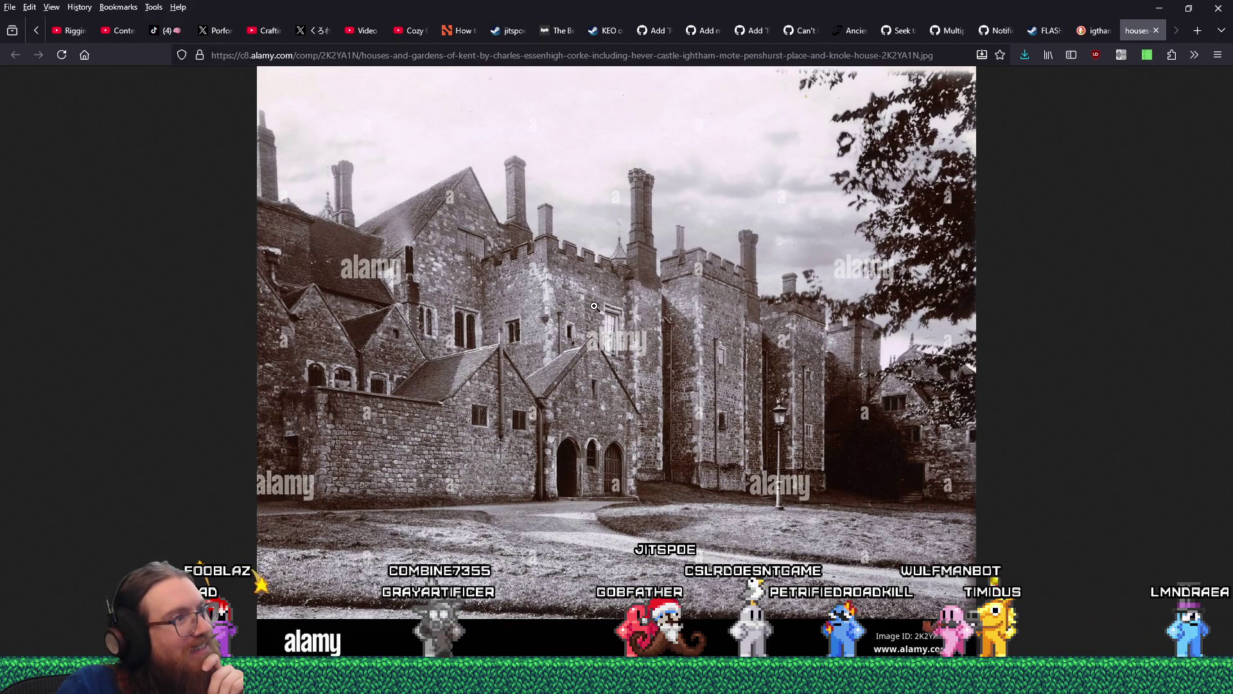
- Save a copy of the full-size castle photo to disk
right_click(592, 306)
left_click(595, 325)
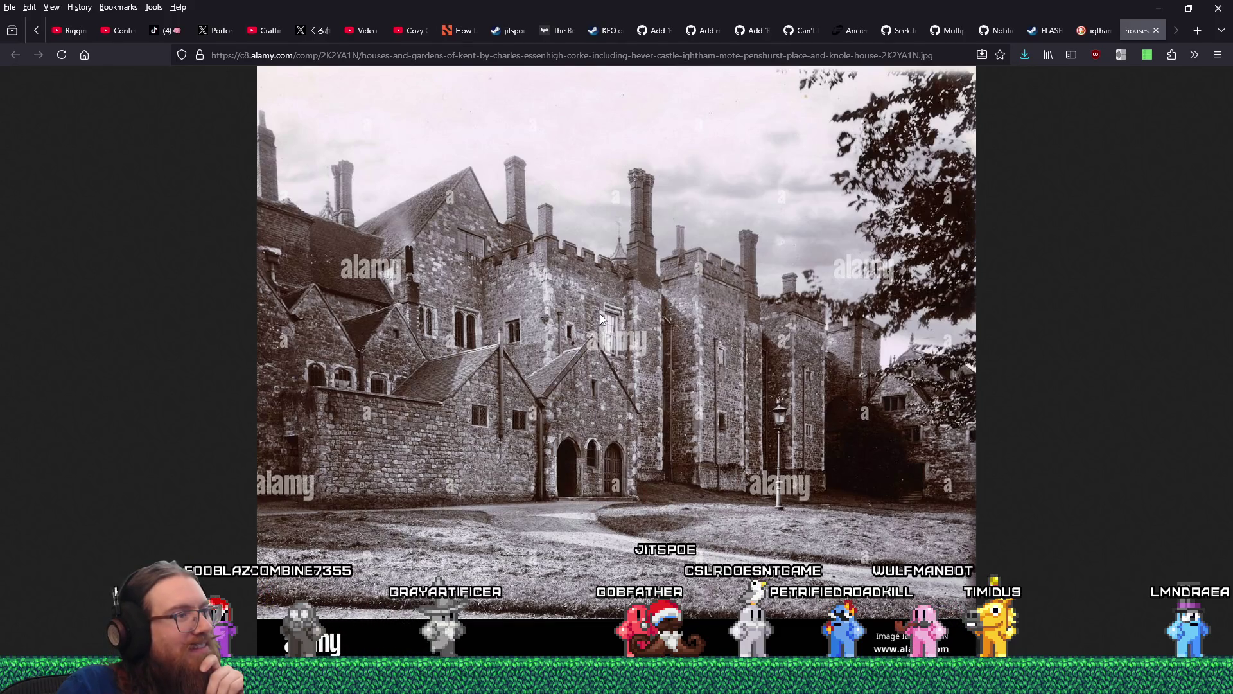
left_click(580, 449)
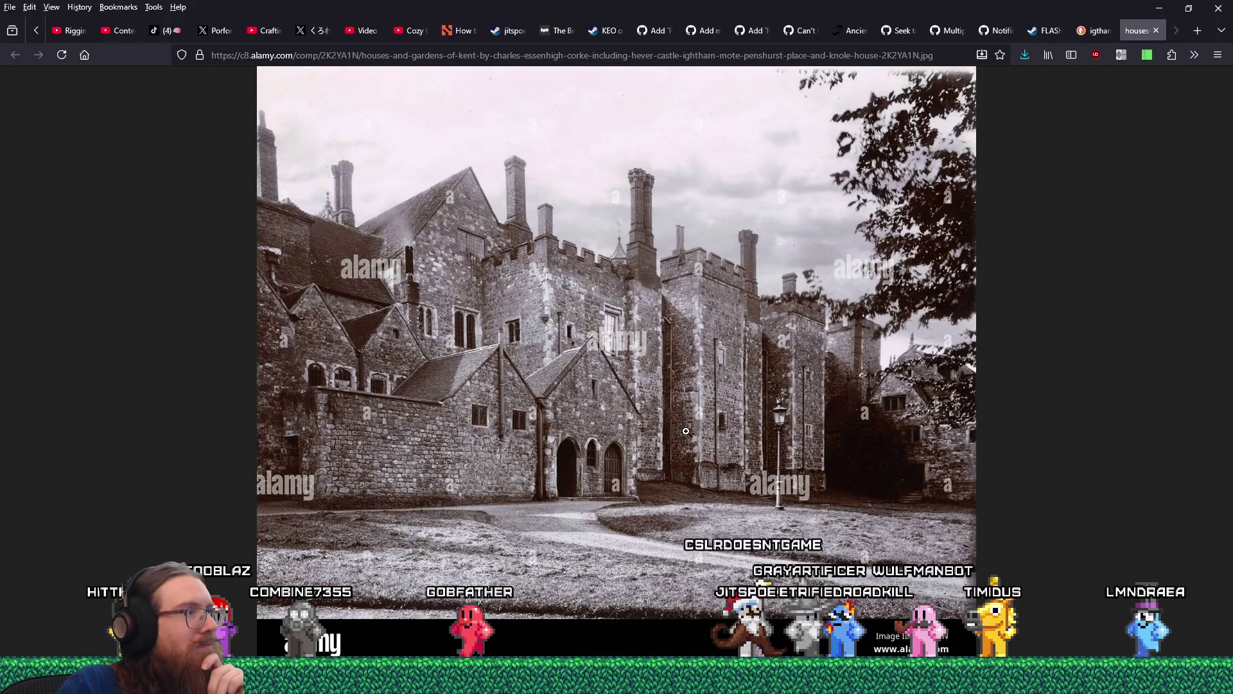
- Find the Ightham Mote moated manor photo in the results and open it full-size
left_click(1159, 28)
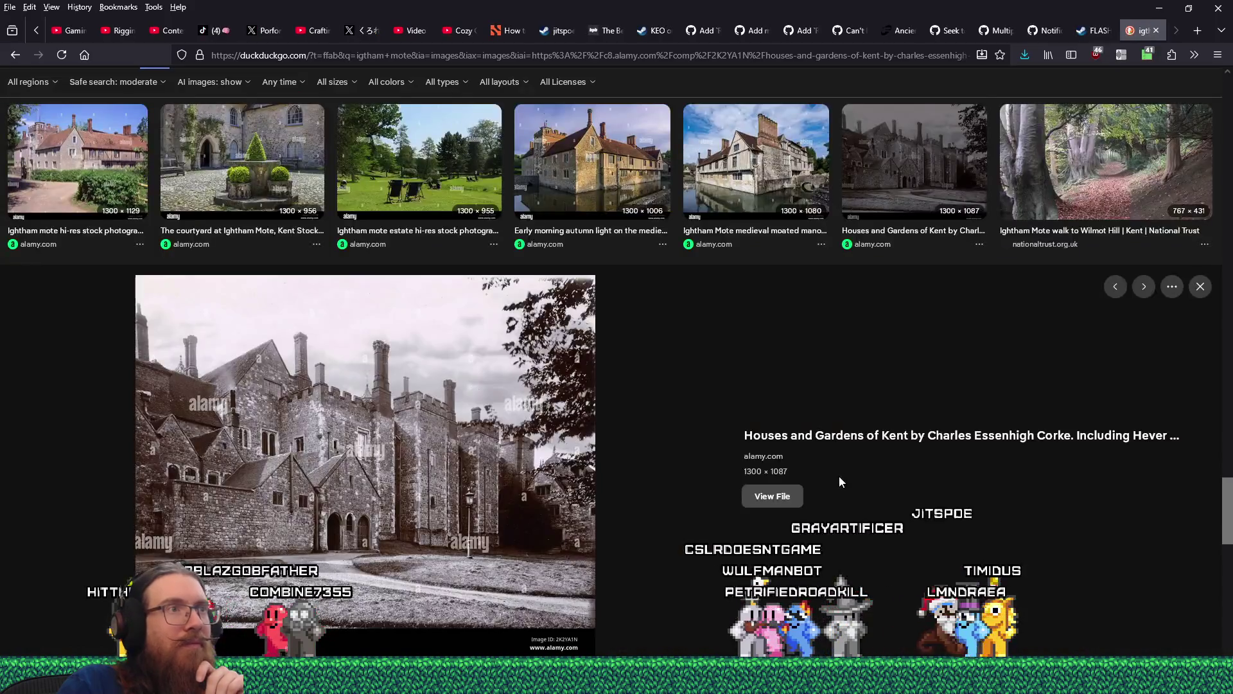
scroll(838, 475, "down", 3)
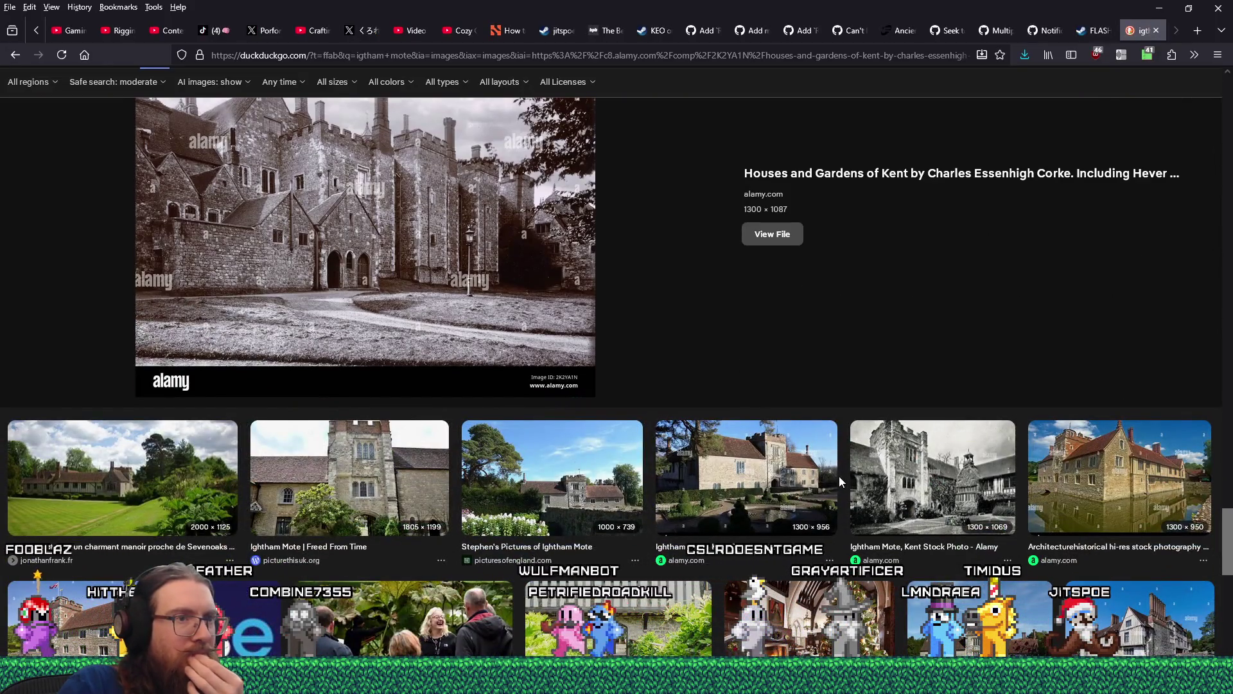
scroll(839, 476, "down", 3)
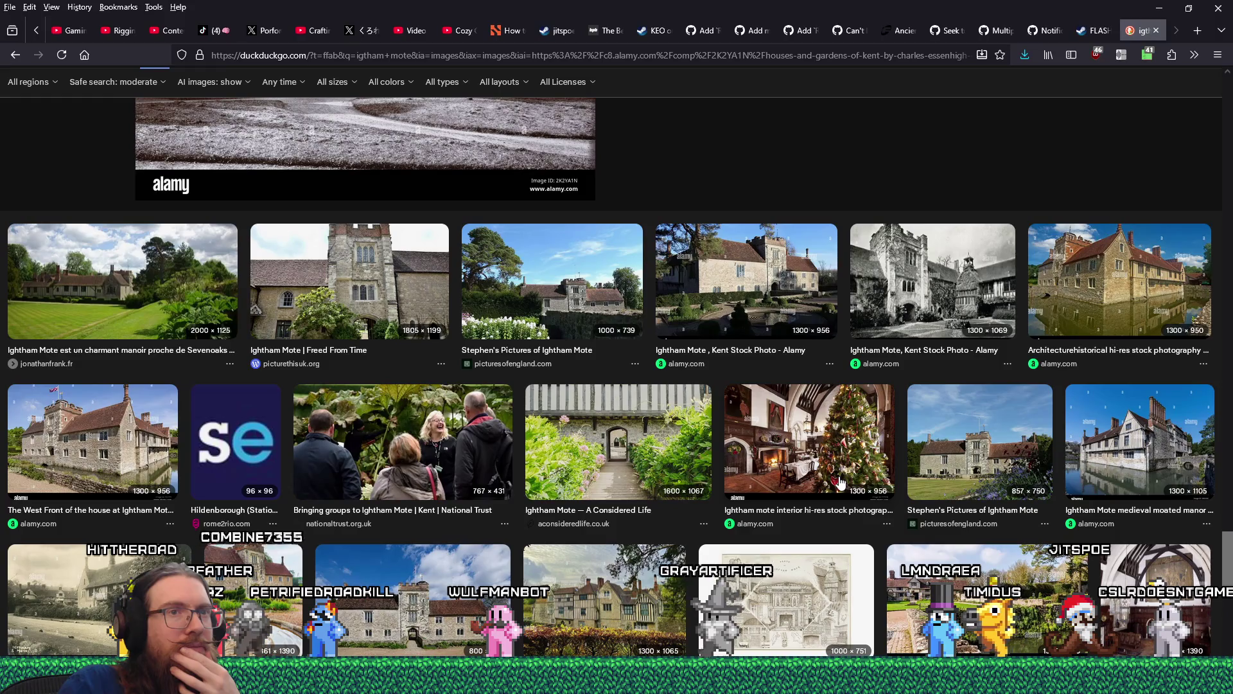
scroll(839, 482, "down", 3)
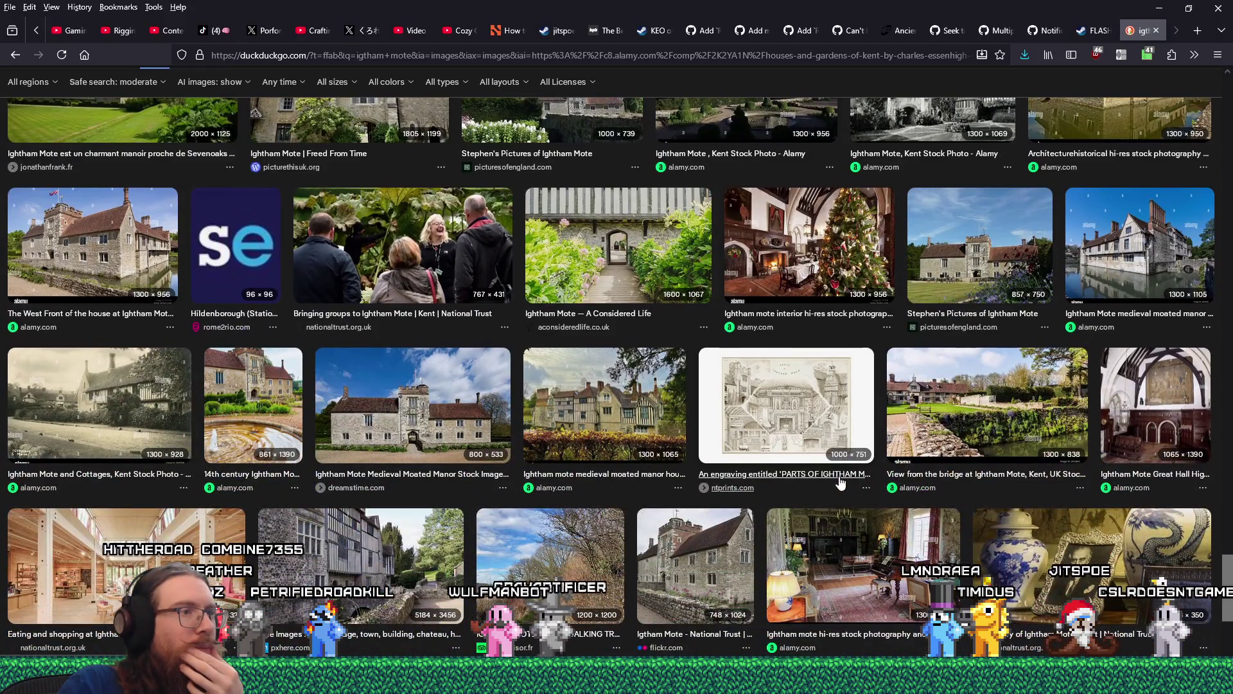
left_click(634, 406)
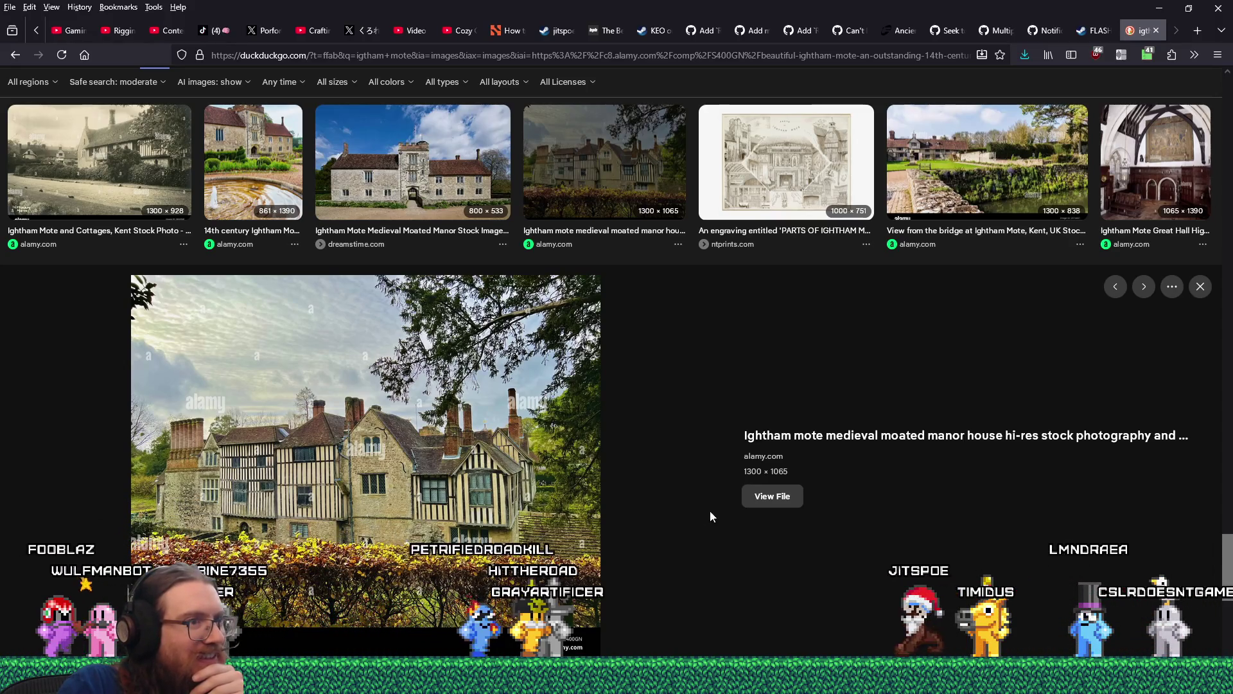
left_click(750, 495)
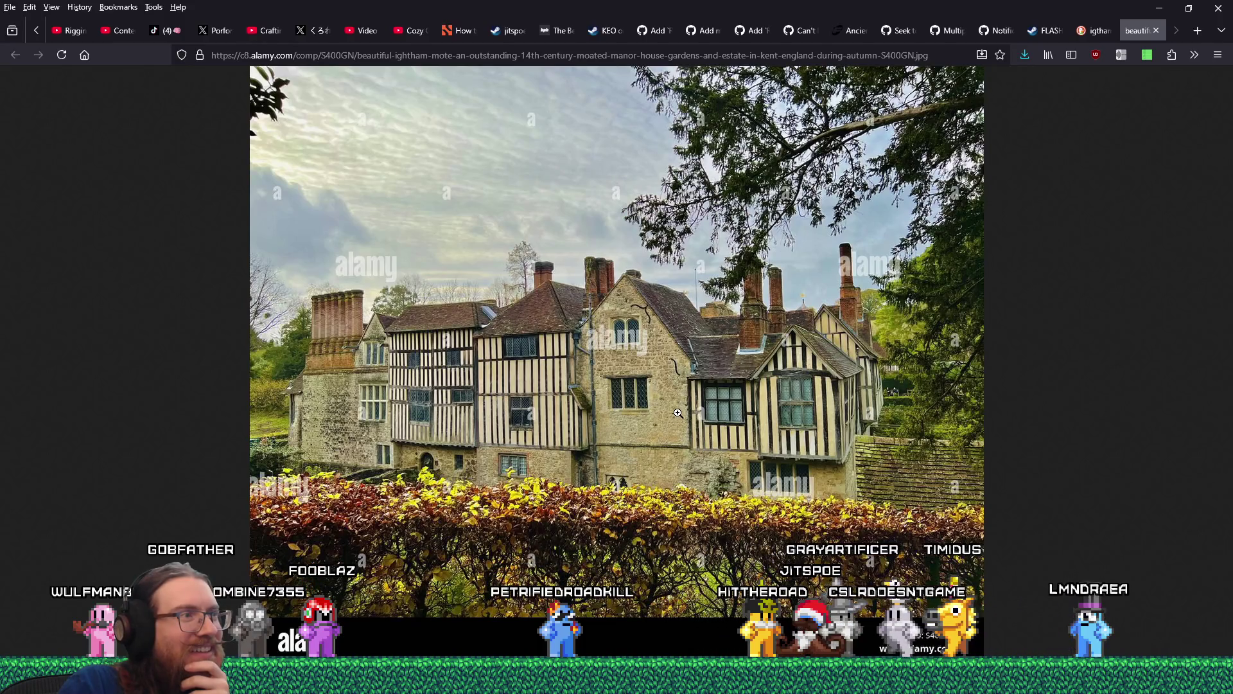
- Save the manor photo into the london folder and go back to the results
right_click(697, 422)
left_click(700, 430)
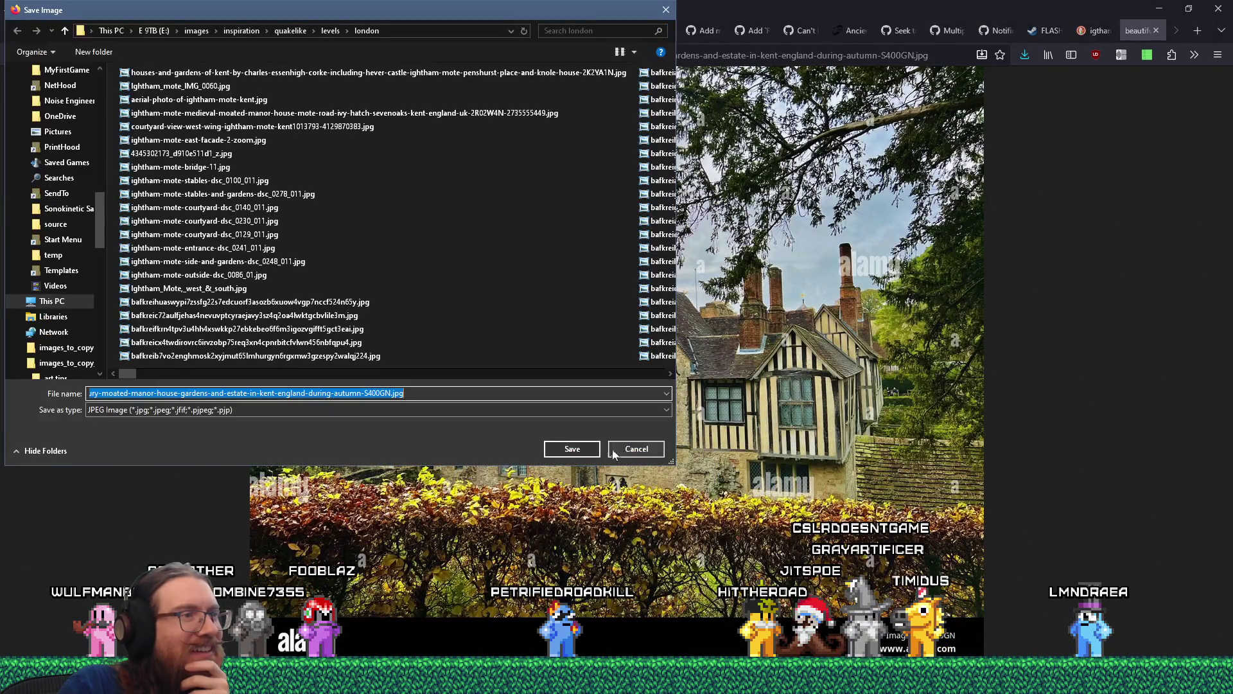
left_click(568, 445)
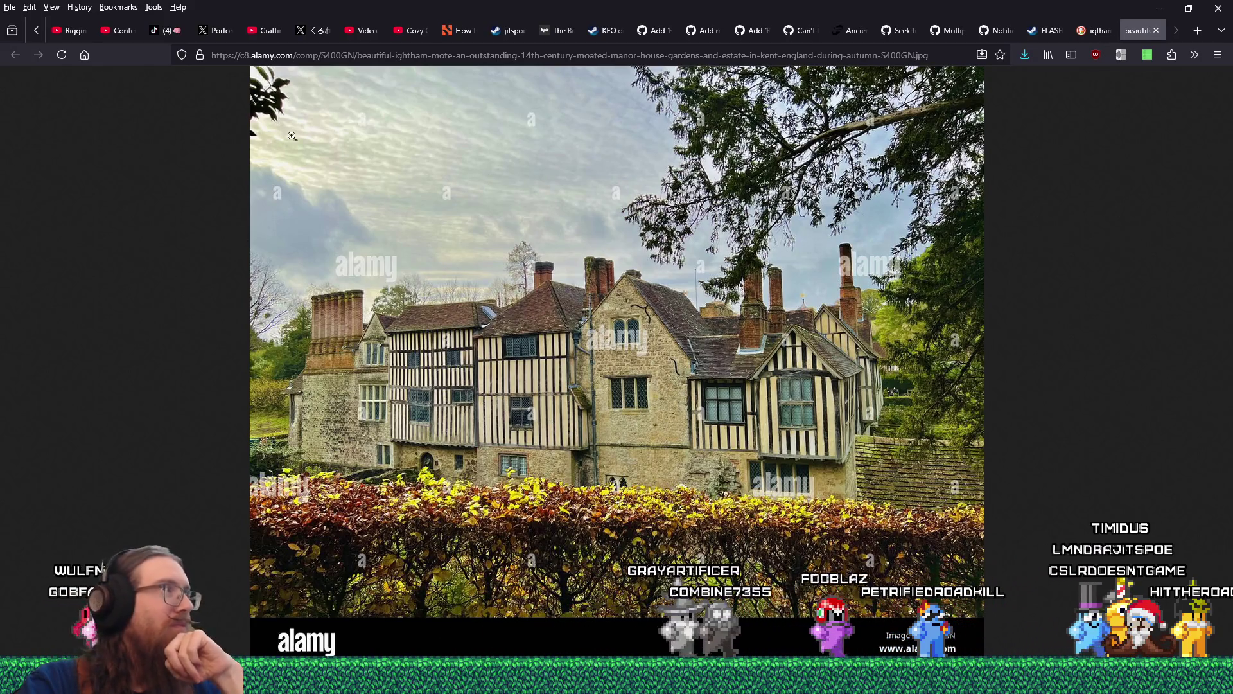
left_click(1095, 30)
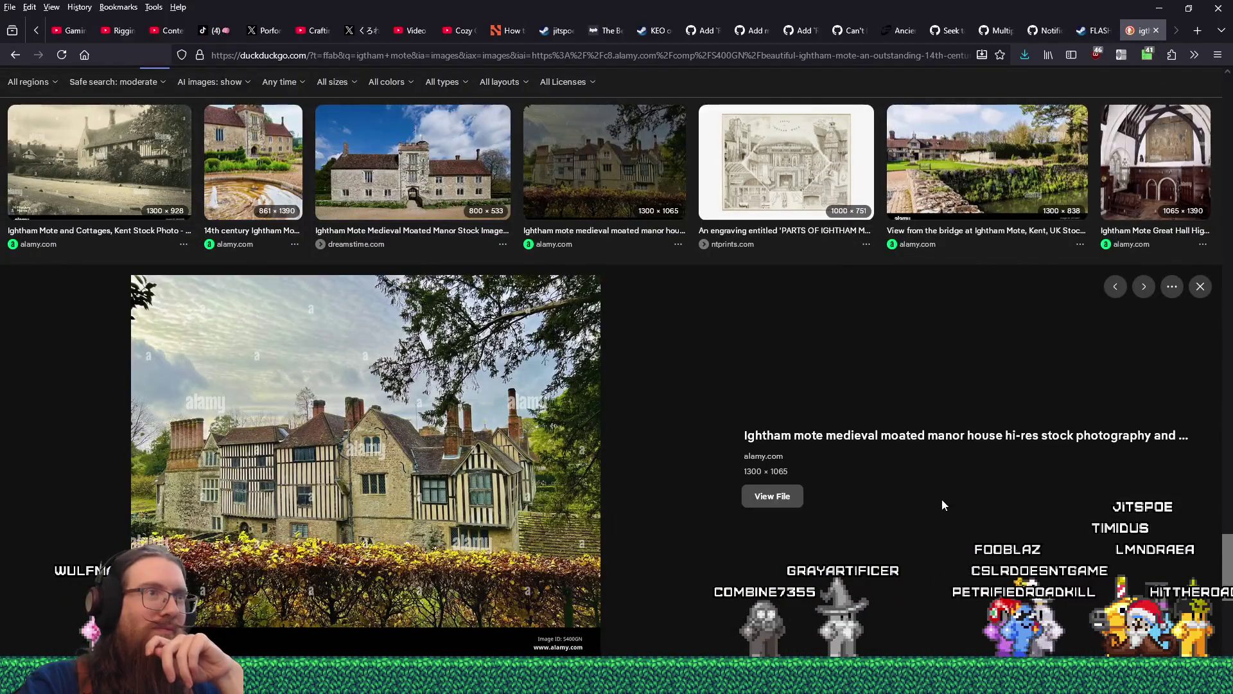
- Save the full-size 'View from the bridge at Ightham Mote' photo and close its tab
scroll(934, 483, "down", 3)
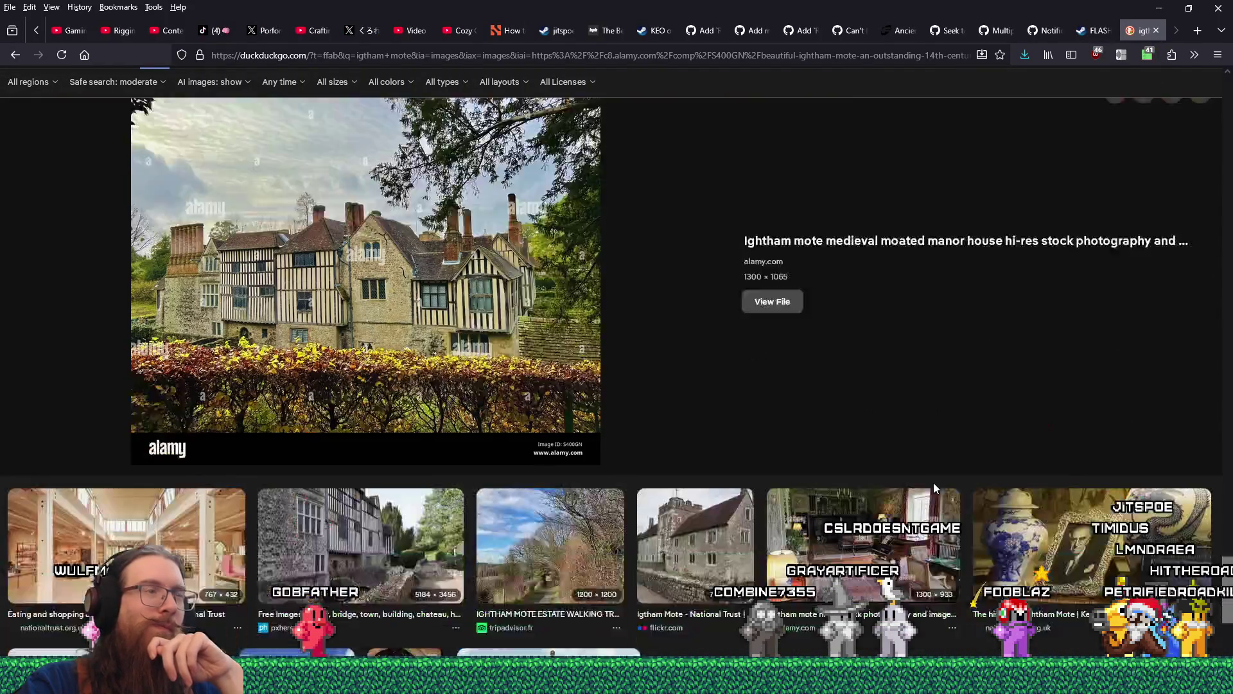
scroll(949, 305, "up", 5)
left_click(949, 305)
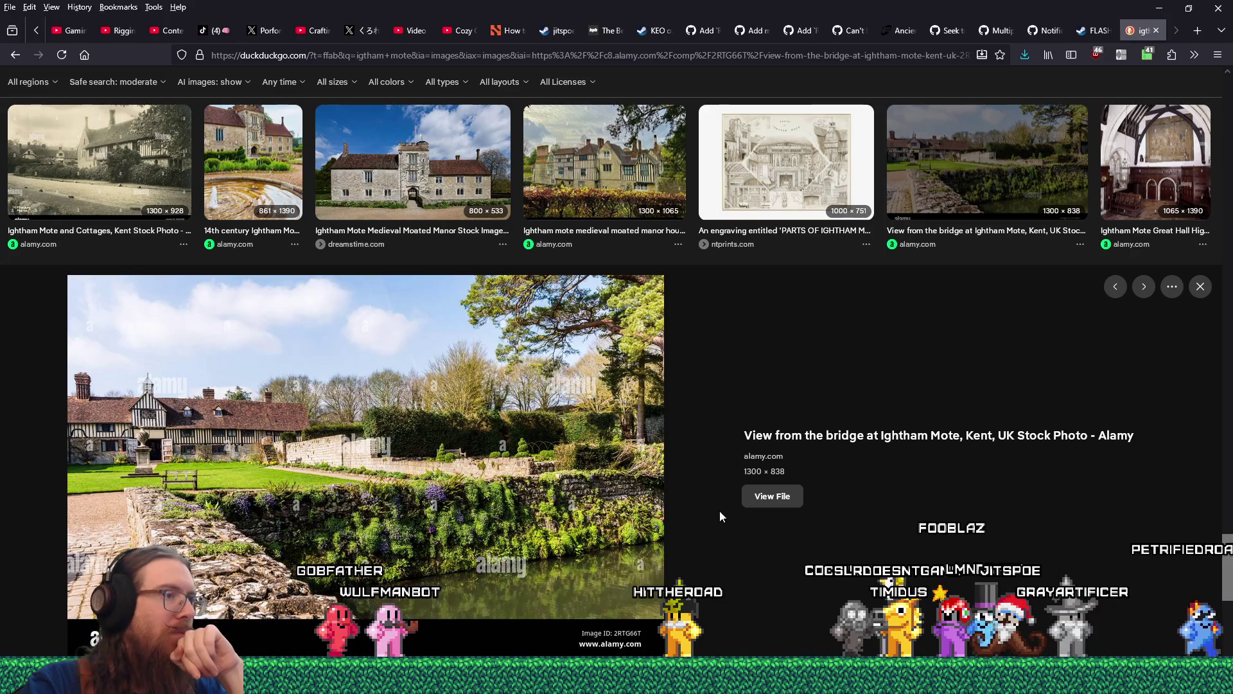
left_click(757, 499)
right_click(689, 400)
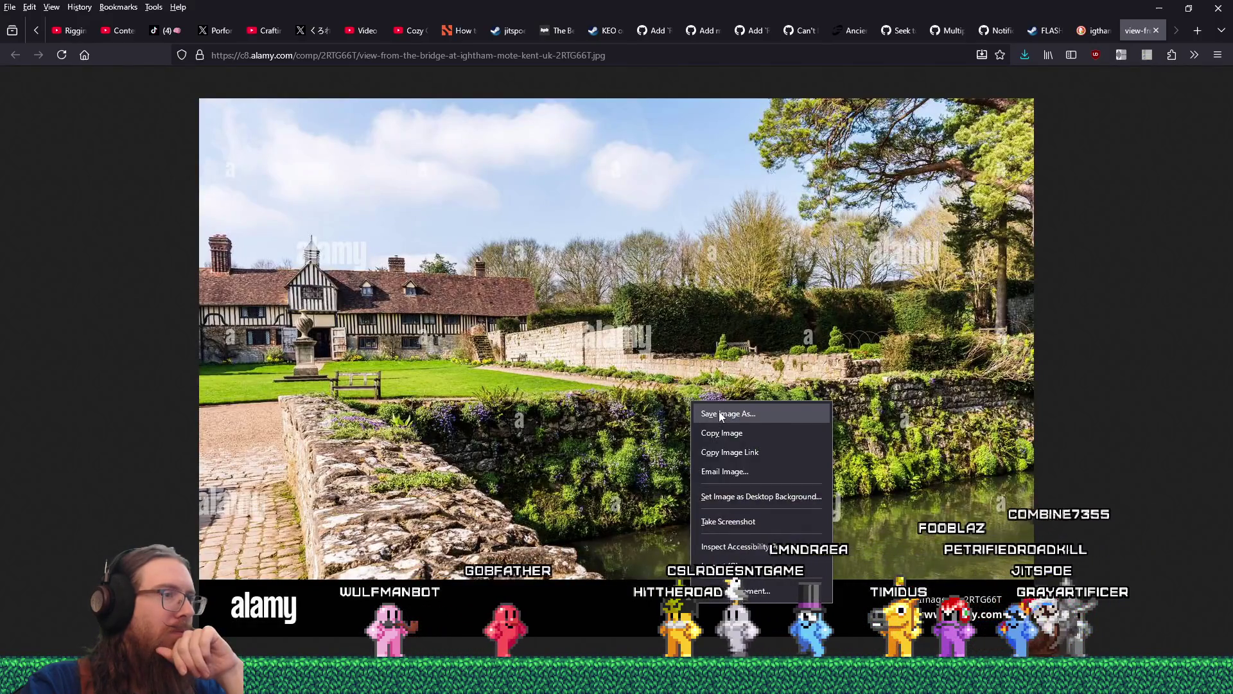
left_click(719, 411)
left_click(583, 450)
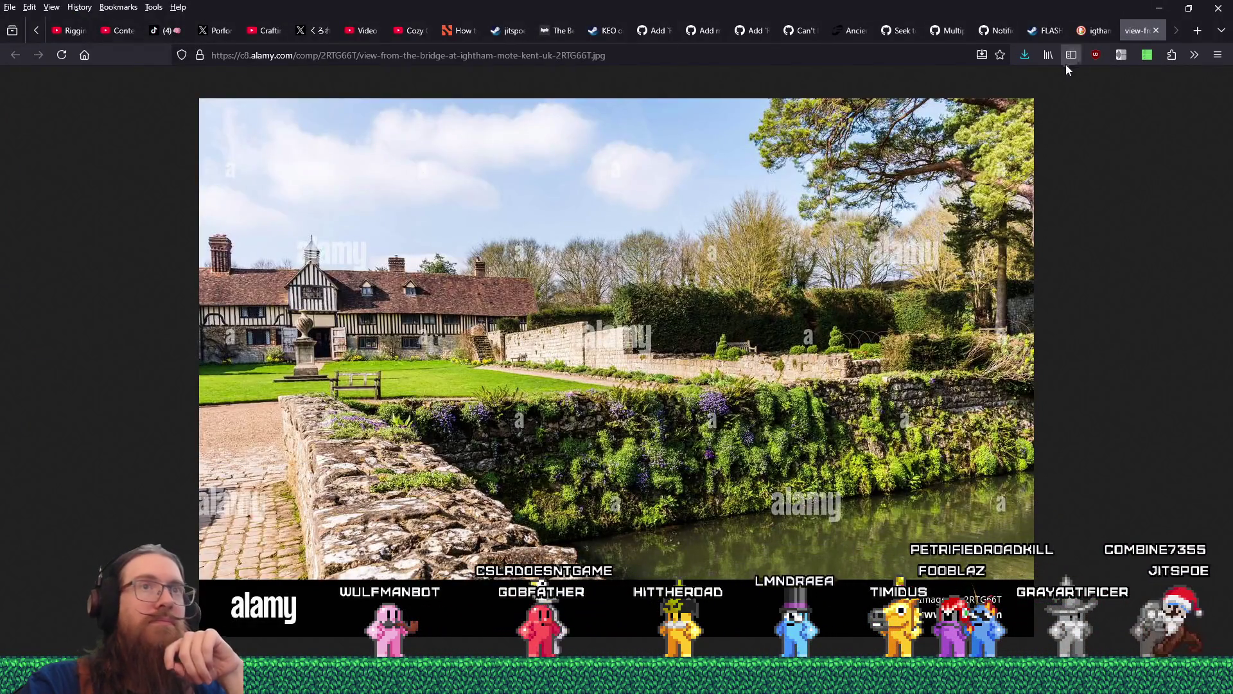
left_click(1156, 31)
- Scroll further down and preview the Ightham Mote lakeside photo
scroll(867, 437, "down", 5)
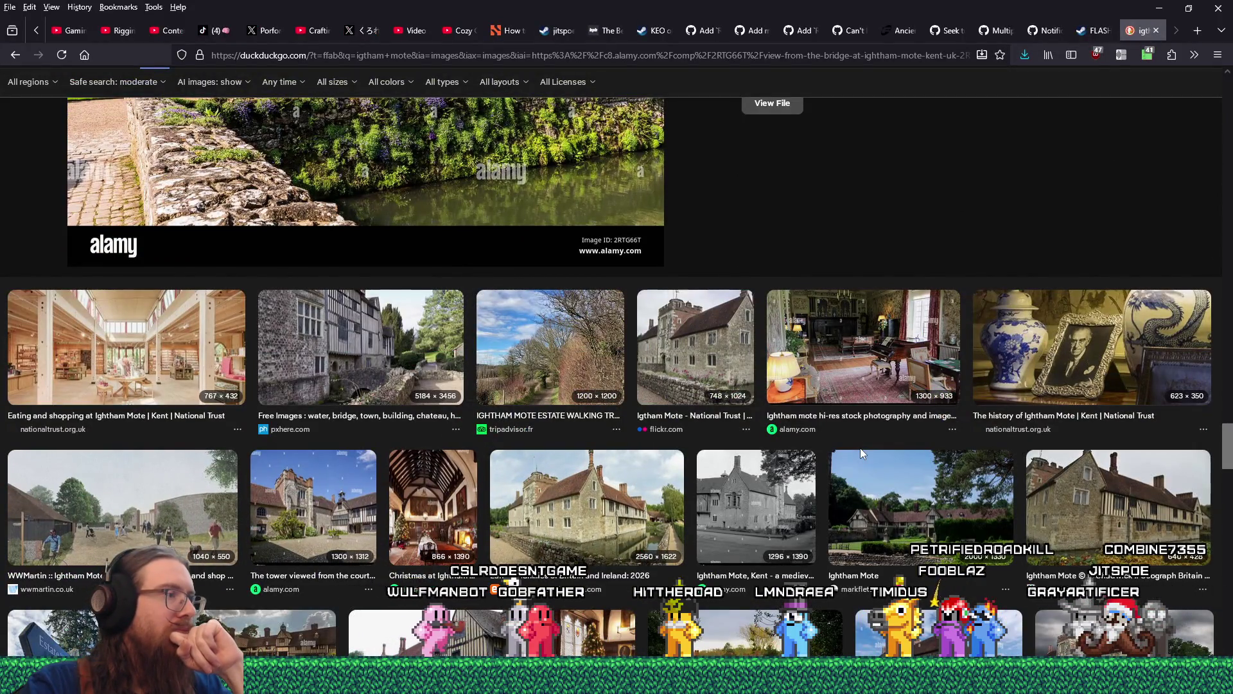
scroll(860, 449, "down", 4)
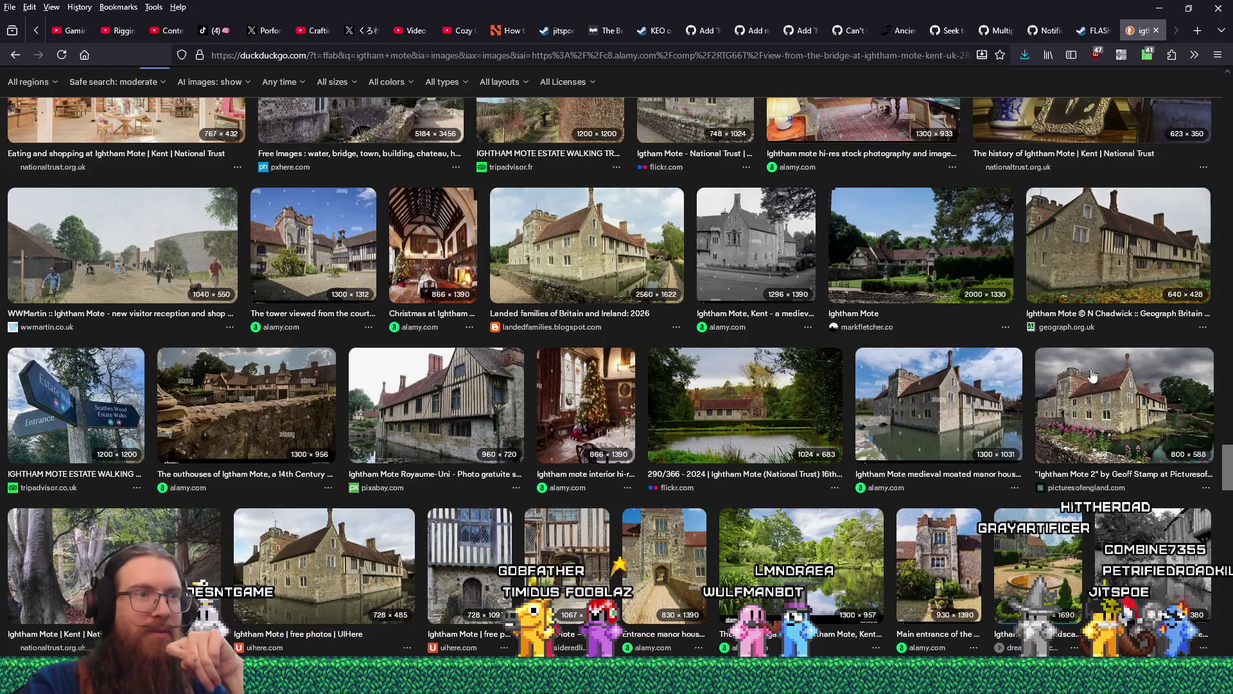
scroll(856, 492, "down", 3)
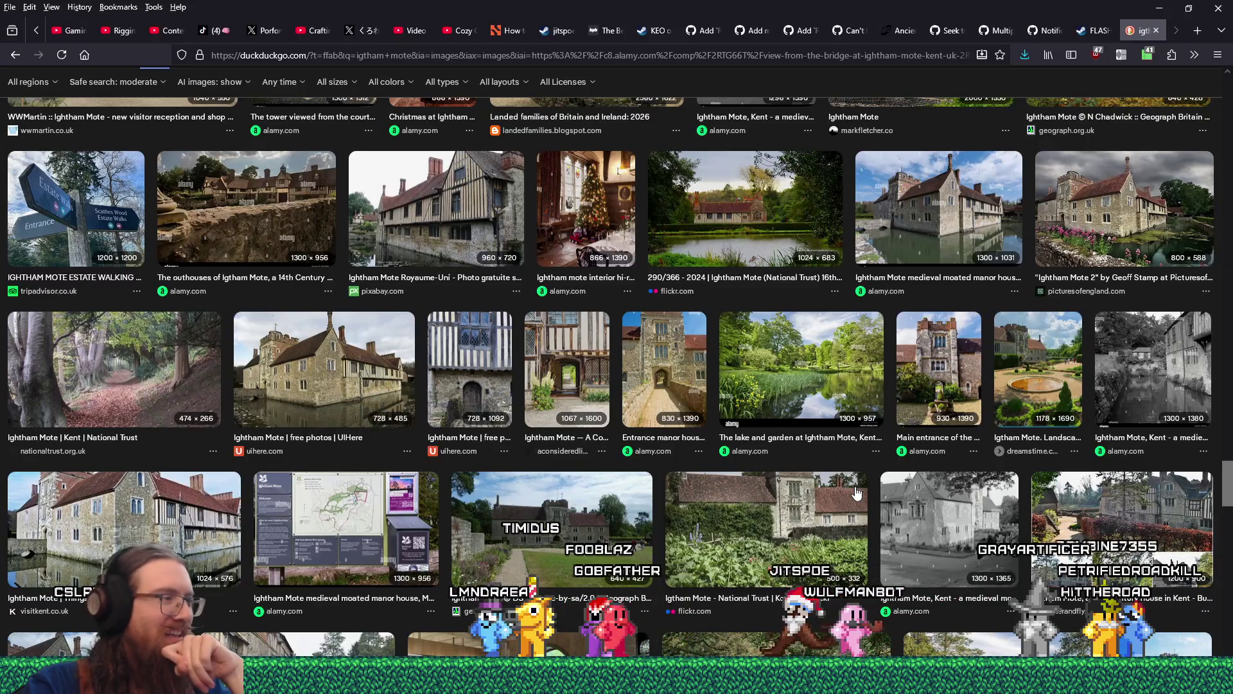
scroll(856, 491, "down", 4)
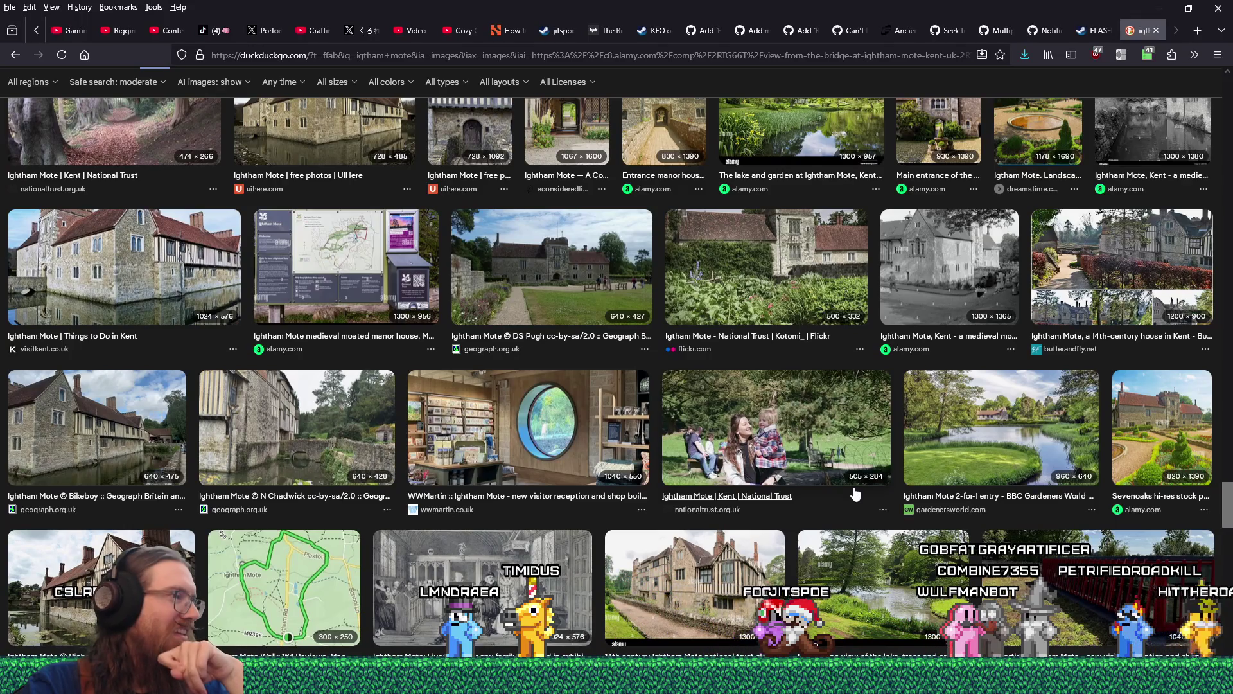
scroll(856, 493, "down", 3)
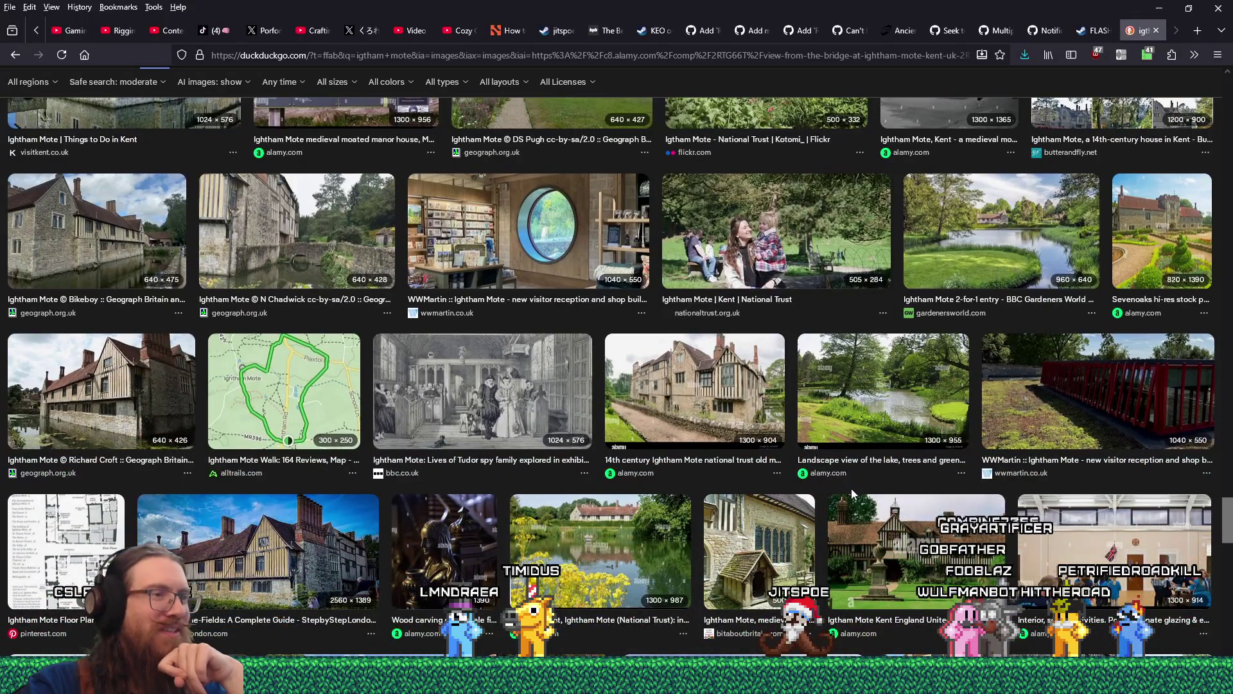
left_click(641, 533)
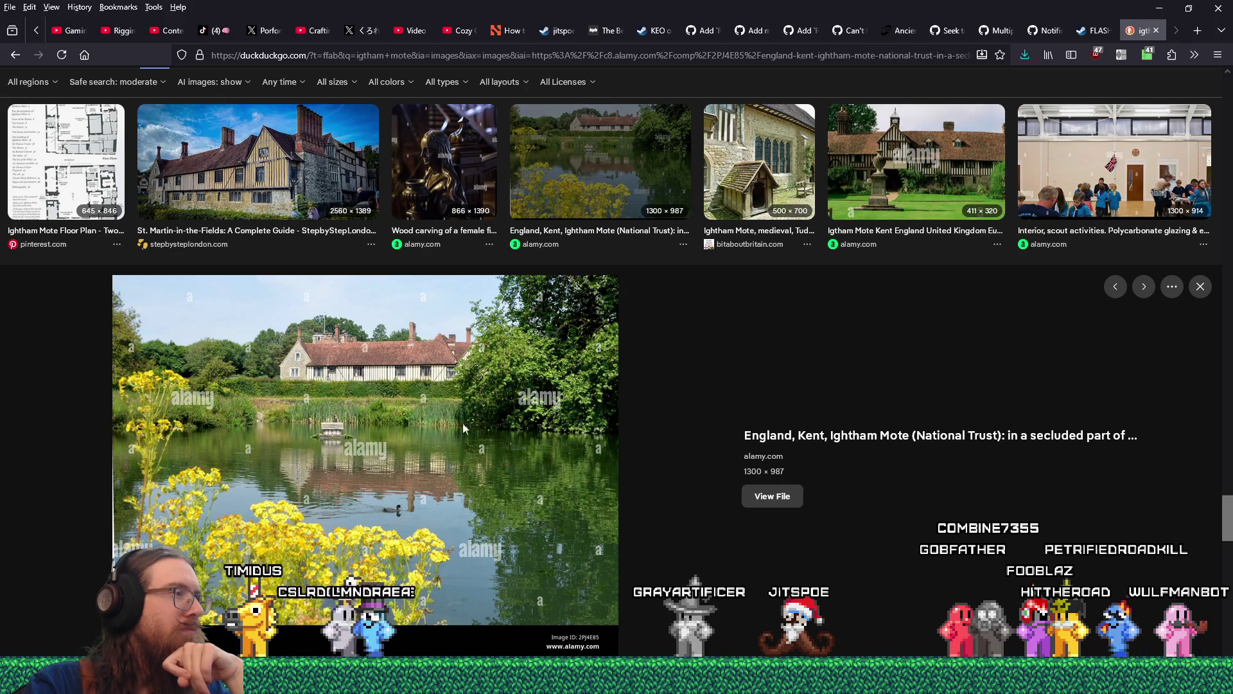
- View the lakeside photo at full resolution, then close it
left_click(764, 496)
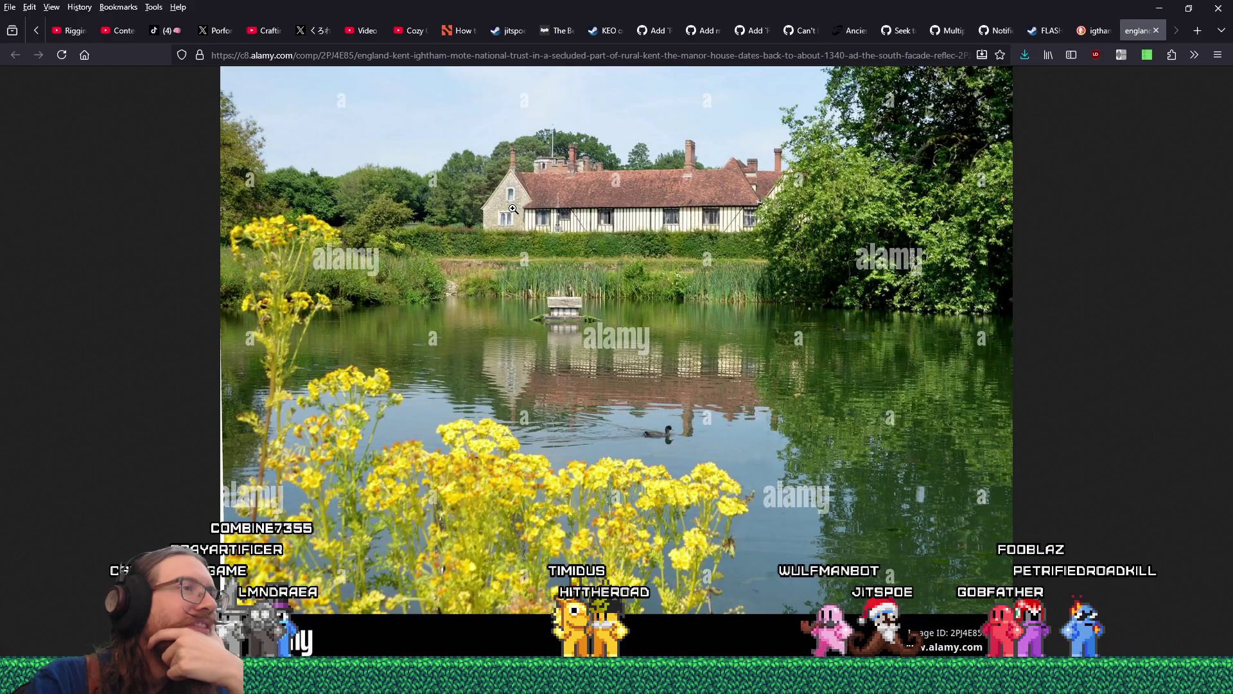
left_click(510, 185)
left_click(505, 187)
left_click(498, 191)
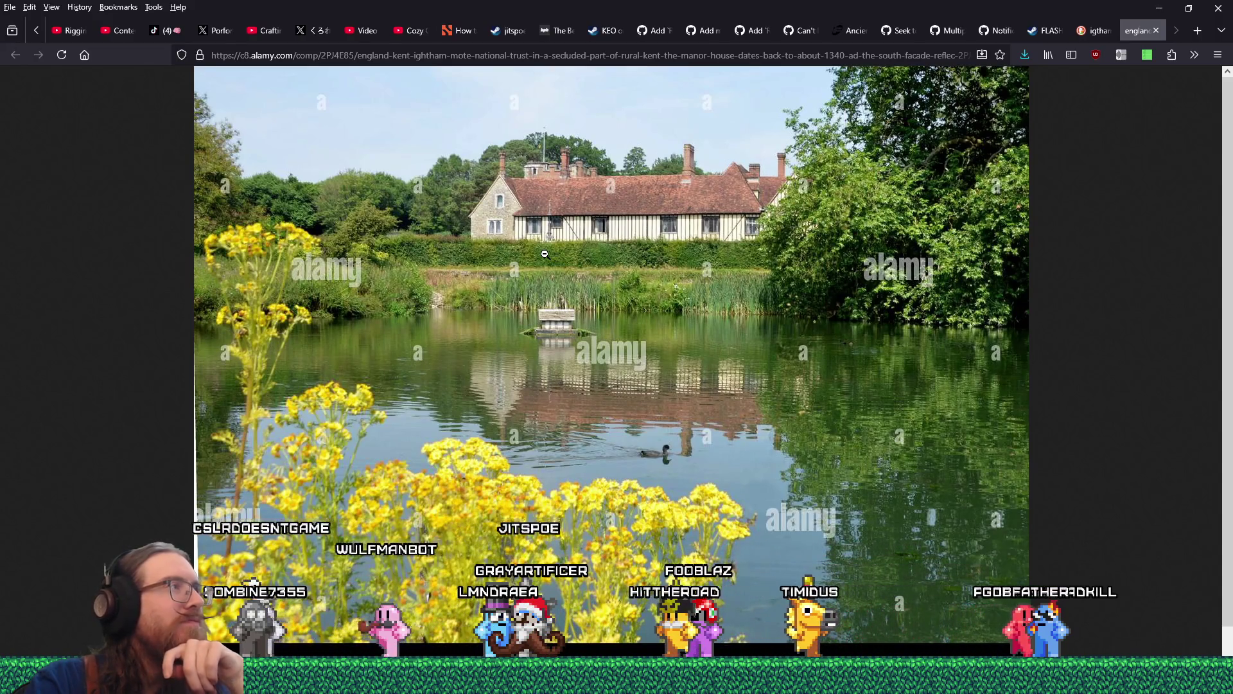
left_click(1156, 30)
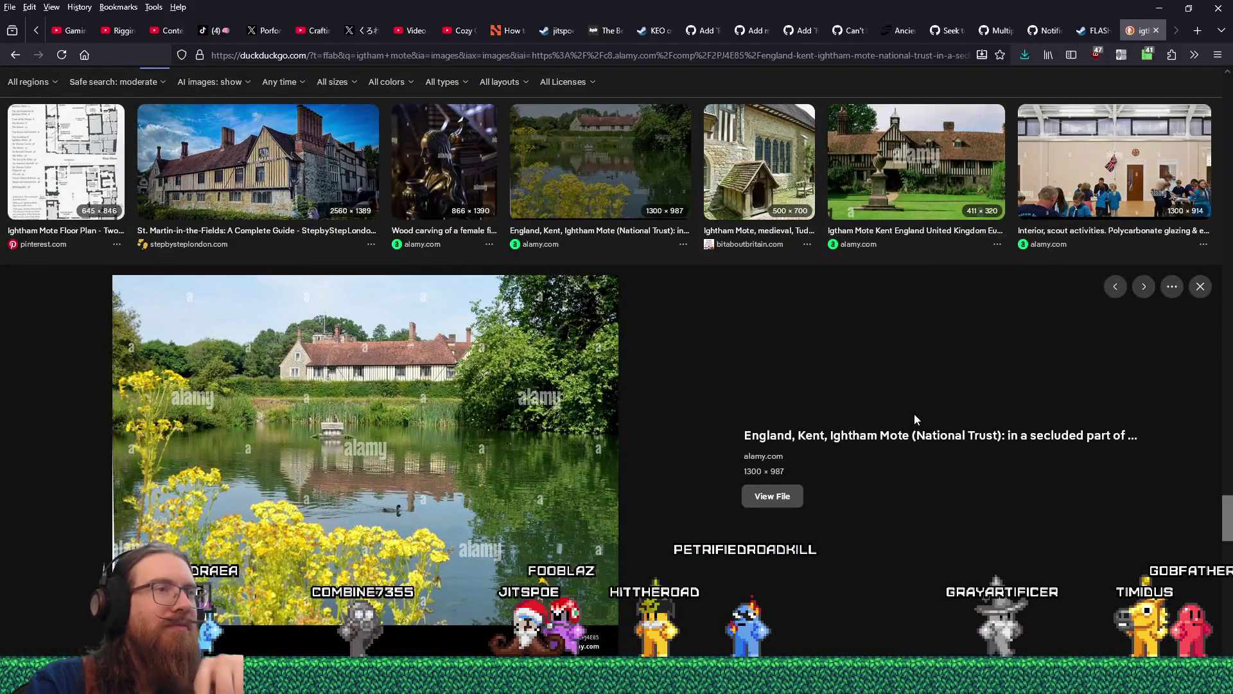
- Save the stone-wall photo with the small gabled porch from its preview
left_click(735, 225)
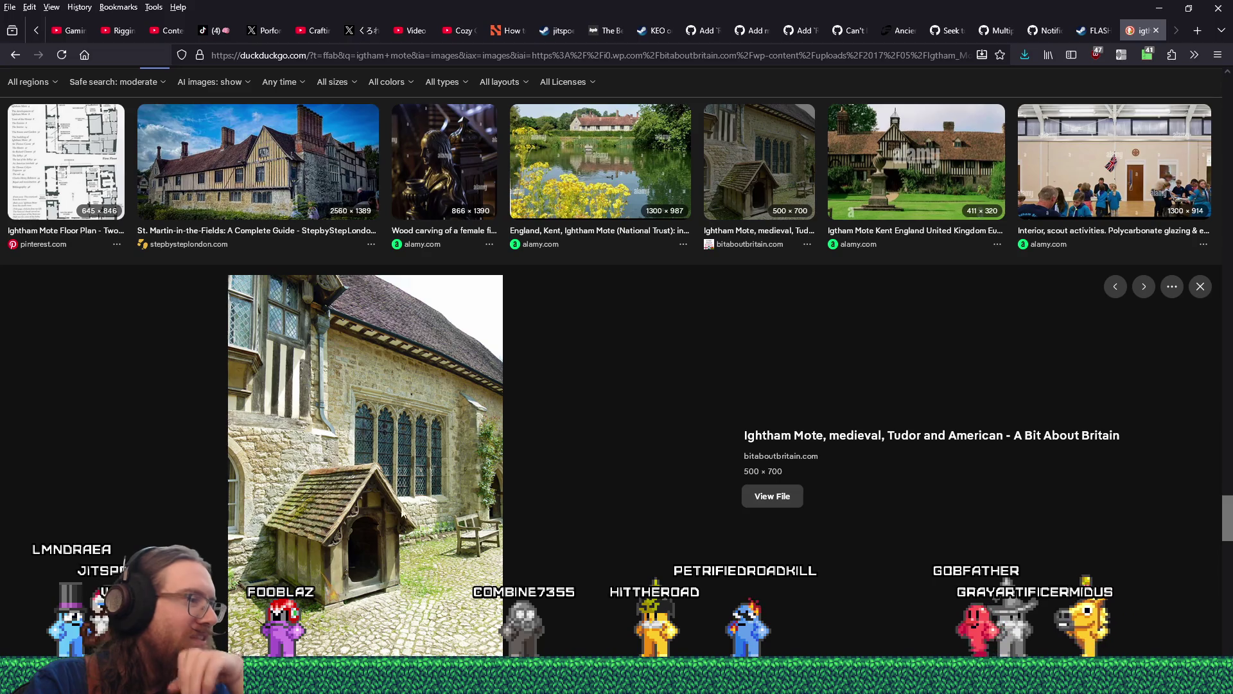
right_click(415, 503)
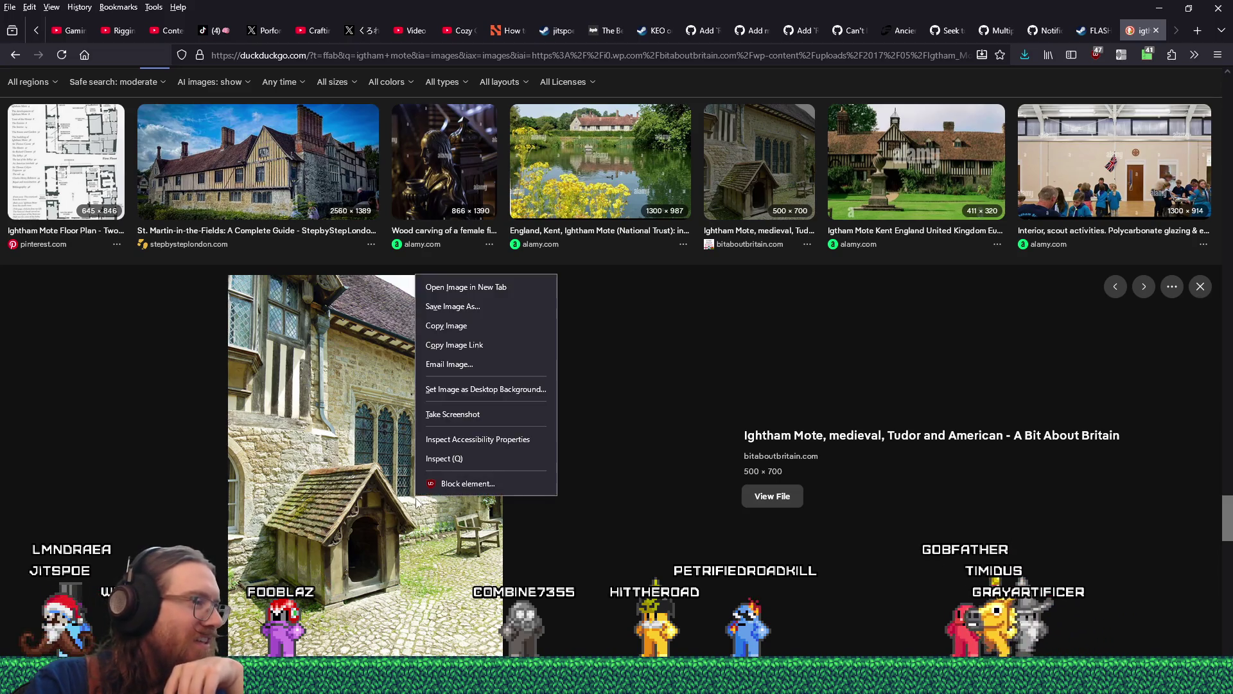
left_click(484, 309)
key("Return")
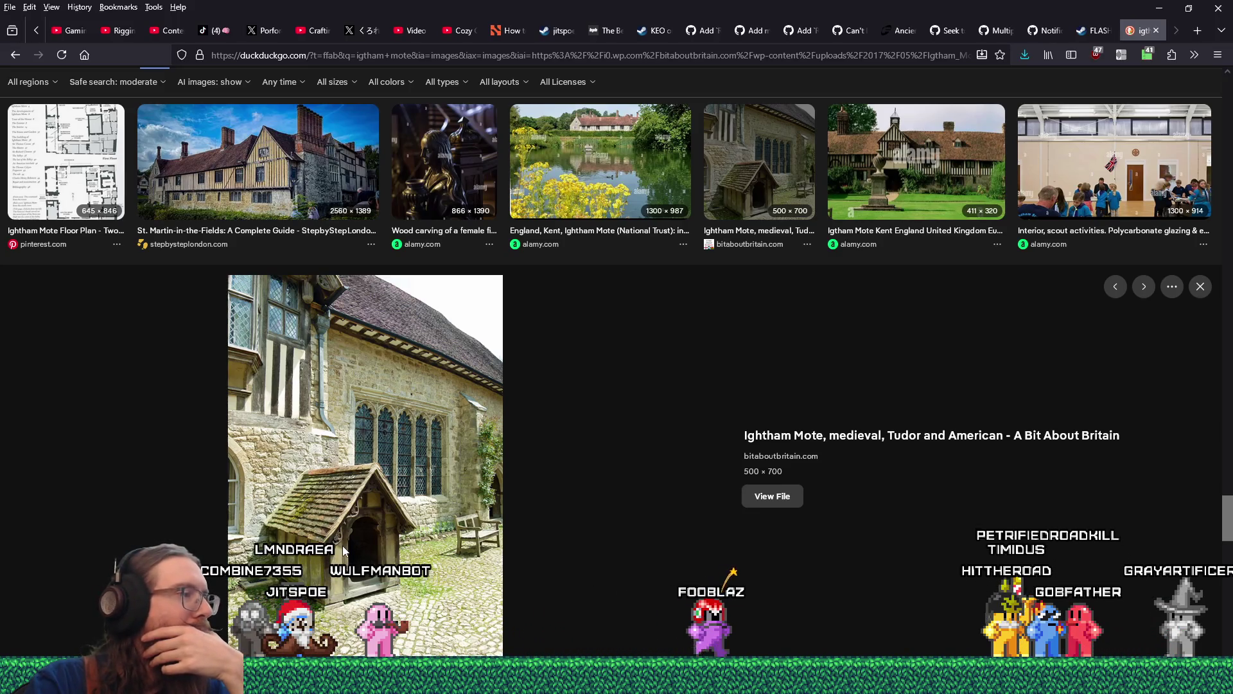
- Glance at the black-and-white interior photo preview, then close it
key("Escape")
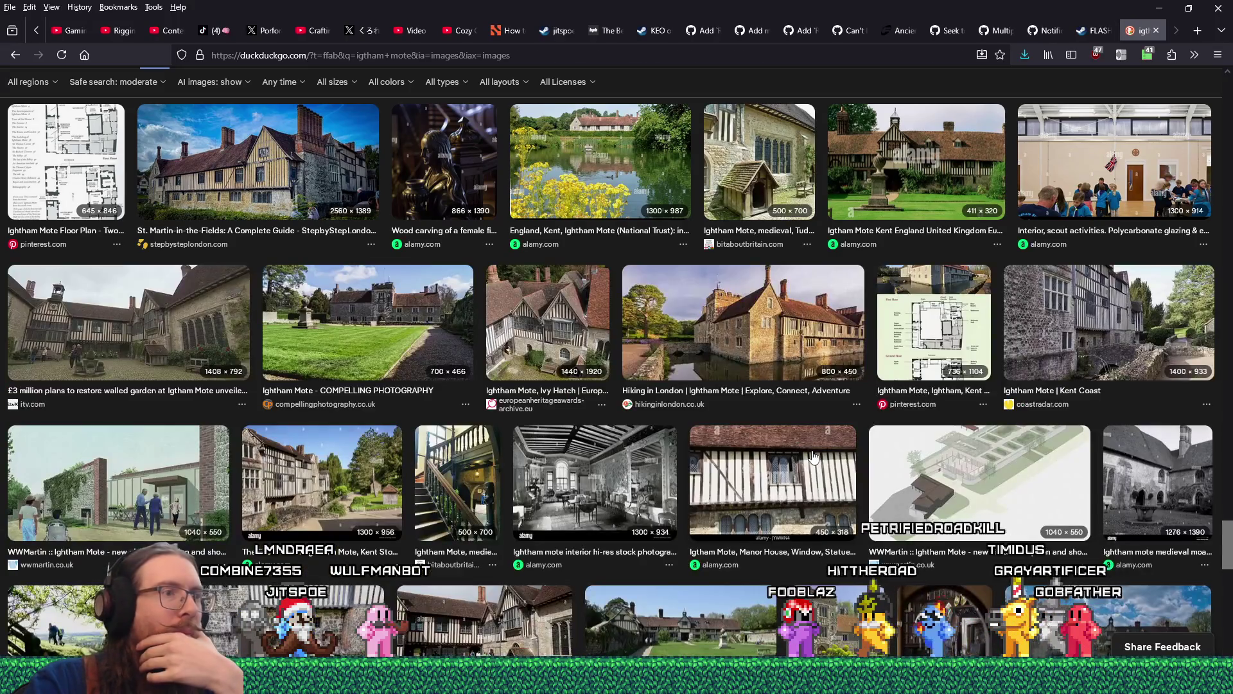
scroll(811, 457, "down", 3)
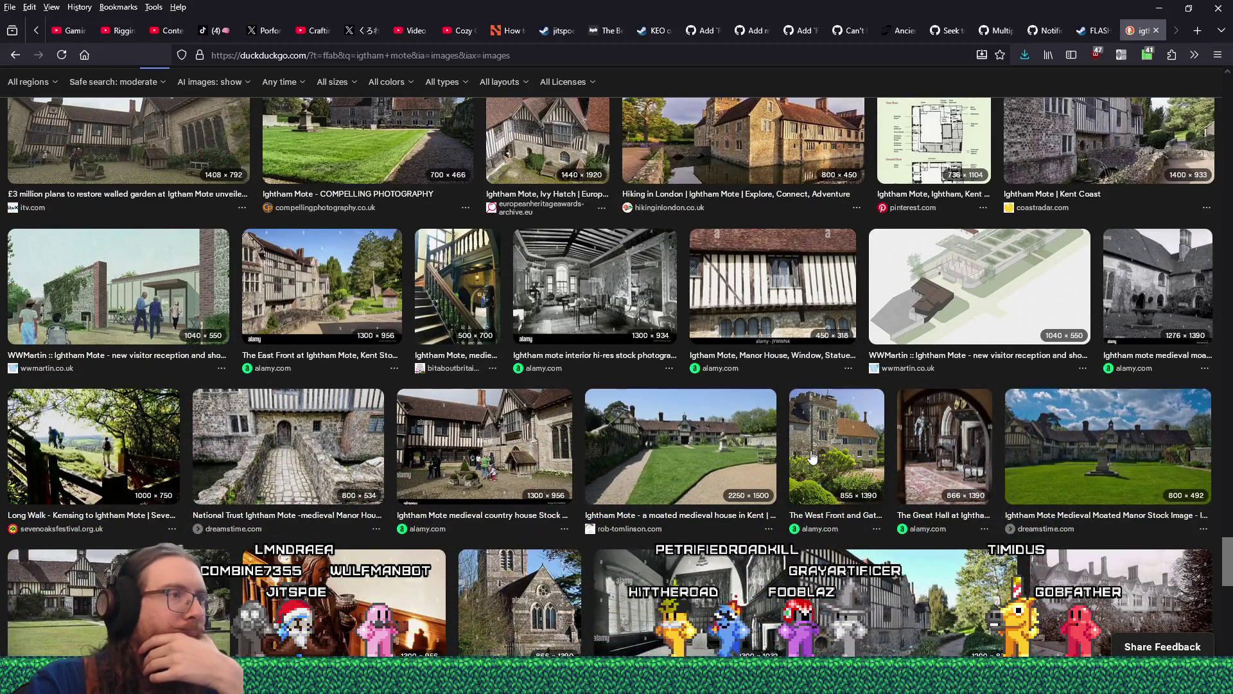
left_click(599, 291)
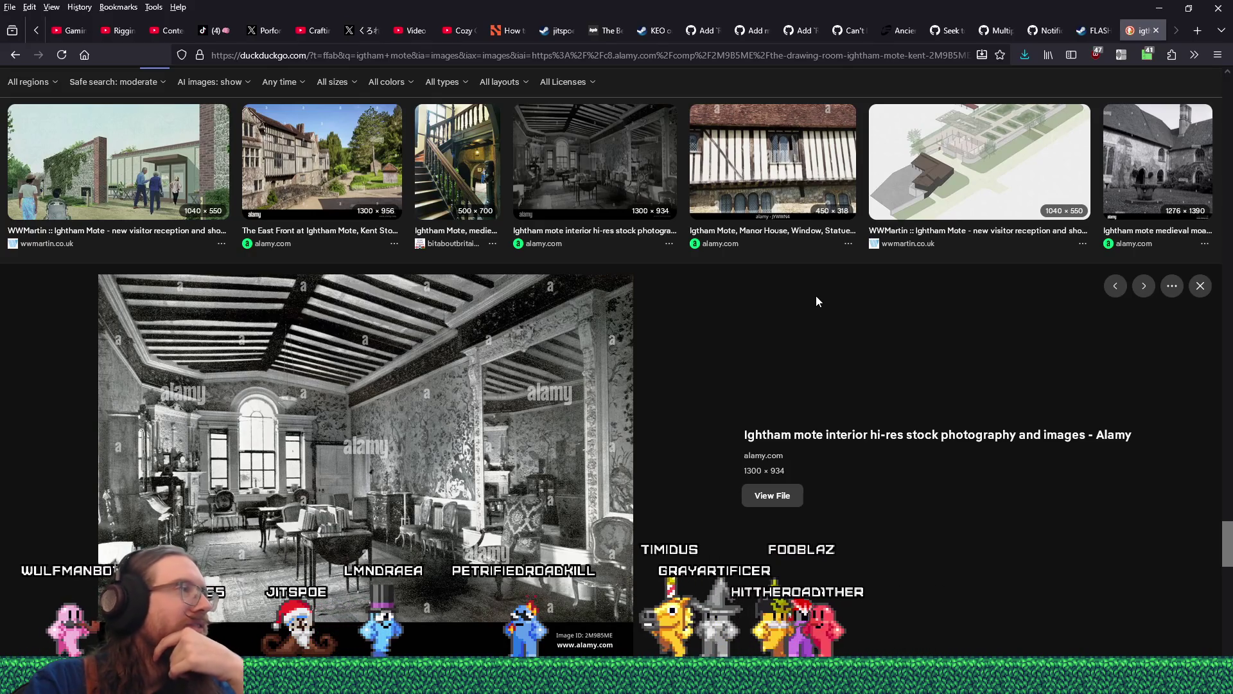
left_click(1201, 286)
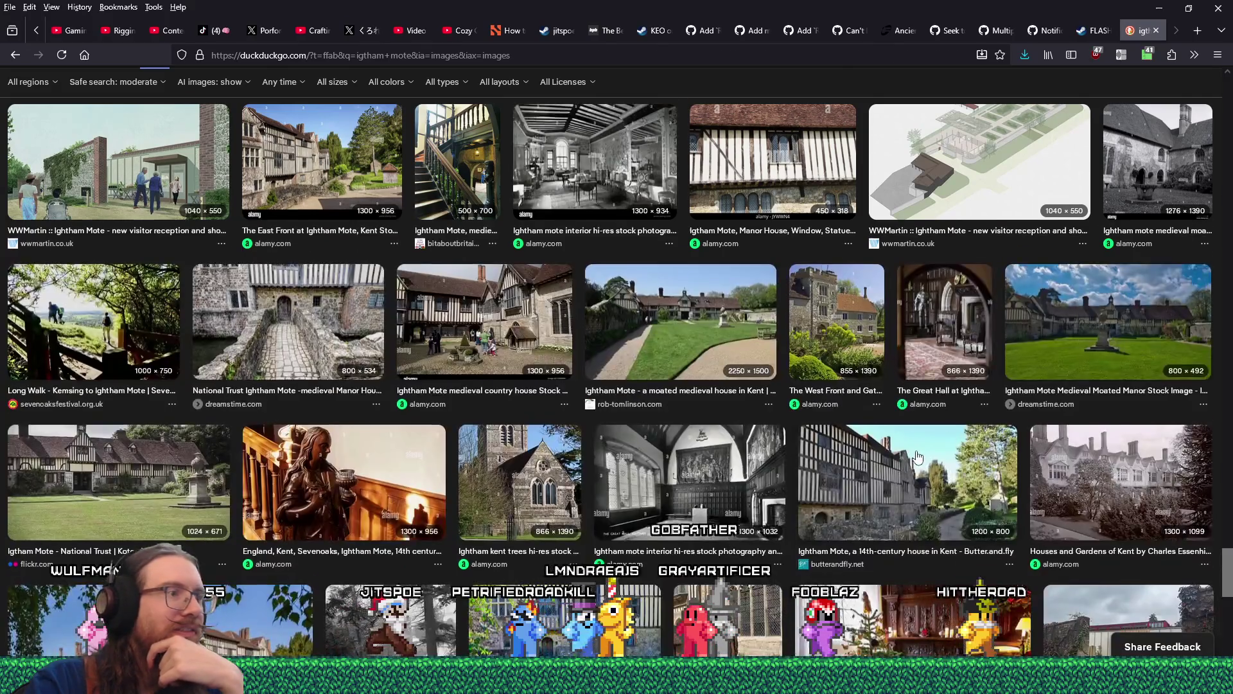
- Open the 1625 × 1055 jigidi moat-side manor photo full-size in a new tab
scroll(918, 456, "down", 4)
scroll(915, 455, "down", 1)
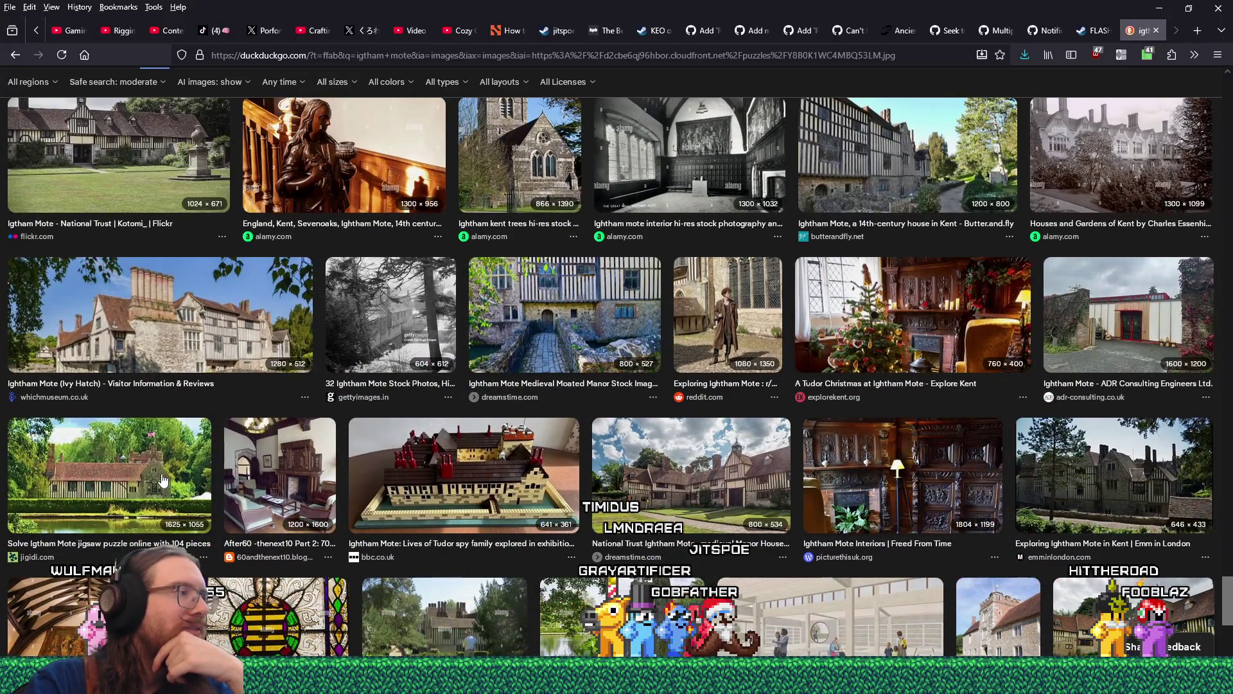
left_click(109, 475)
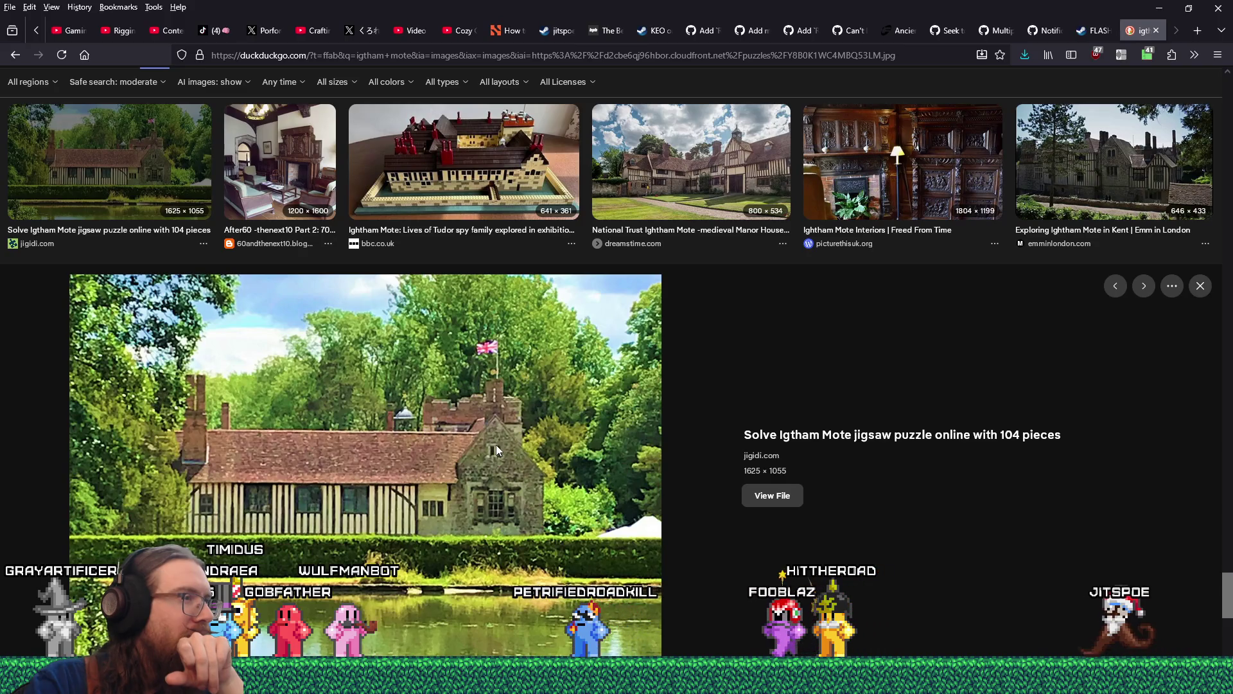
left_click(773, 498)
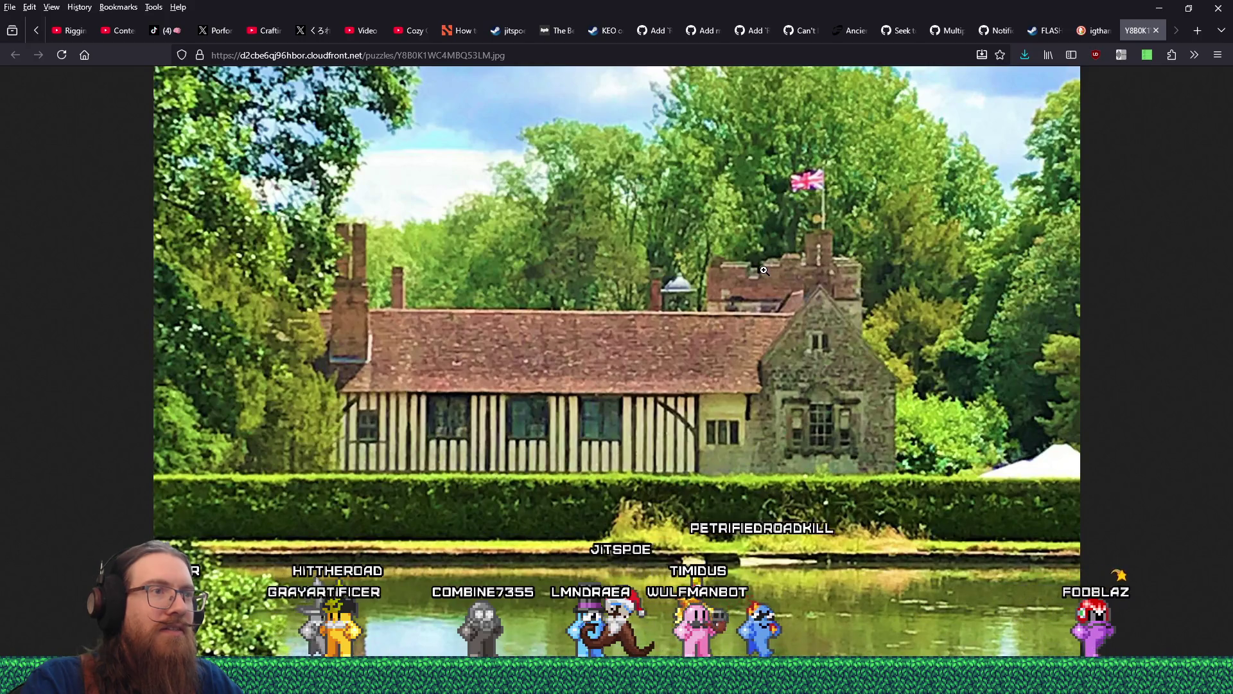
key("alt+Tab")
key("alt+Tab")
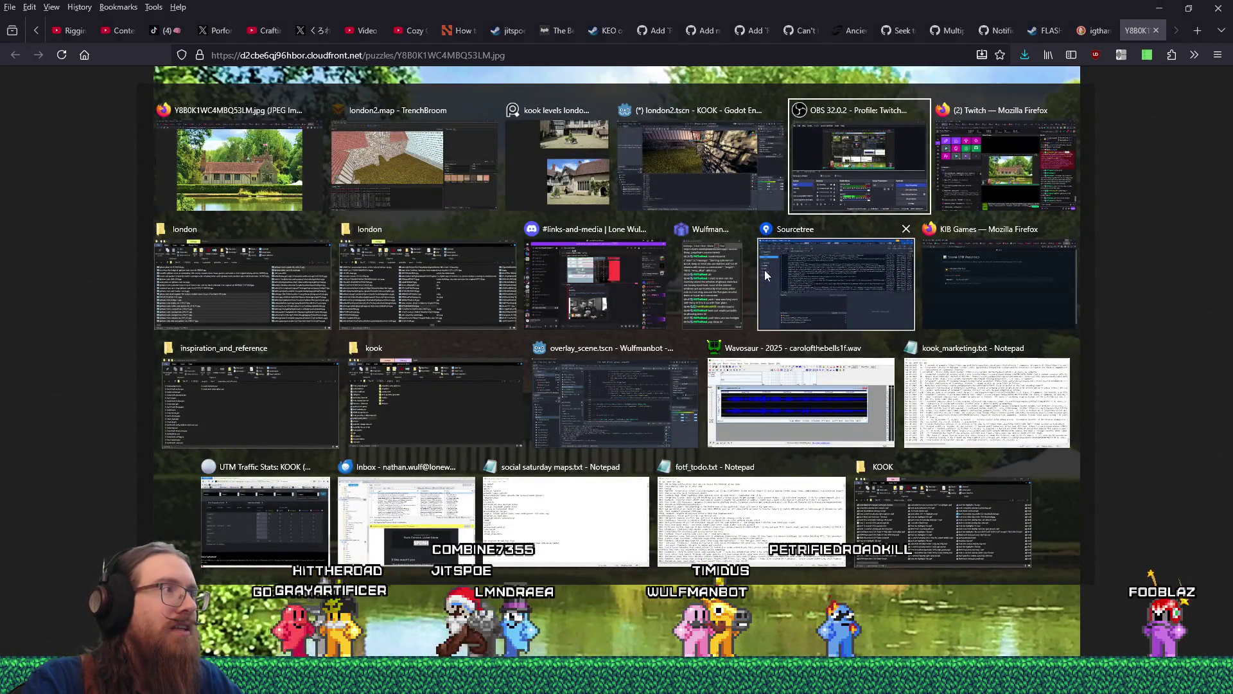
- Compare the level's stone house in TrenchBroom against the moat-side manor photo
left_click(414, 164)
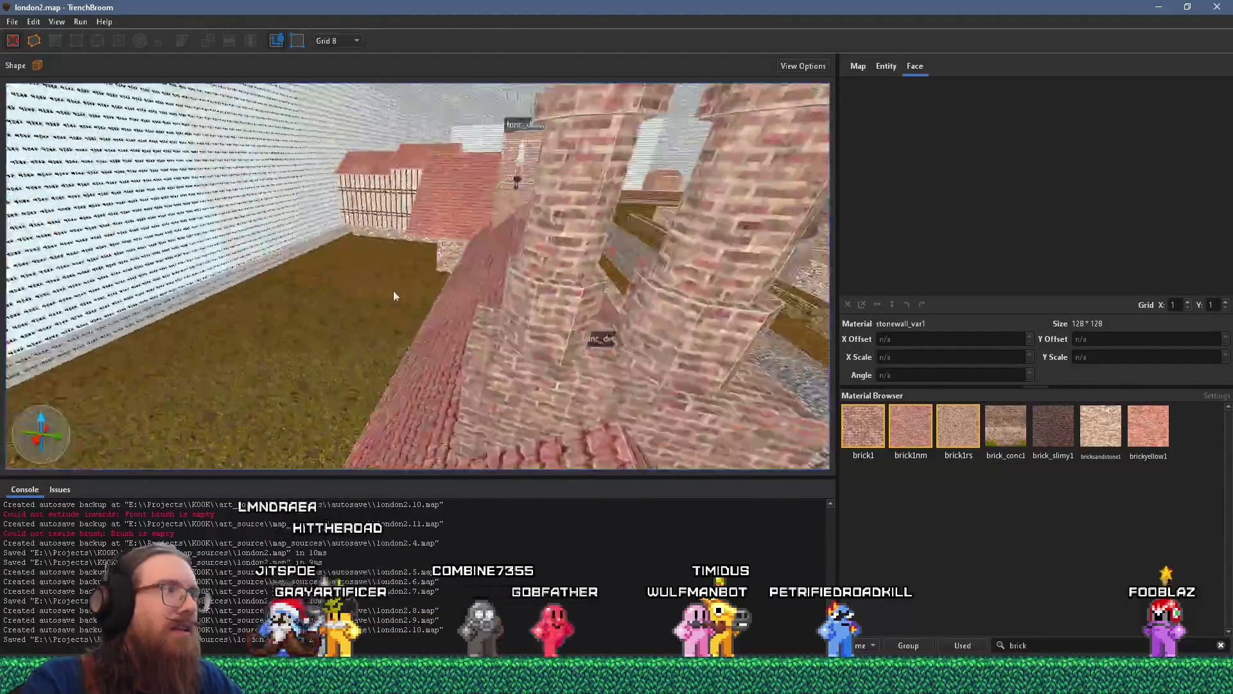
mouse_move(395, 296)
left_mouse_down()
mouse_move(218, 384)
mouse_move(488, 289)
left_mouse_up()
key("alt+Tab")
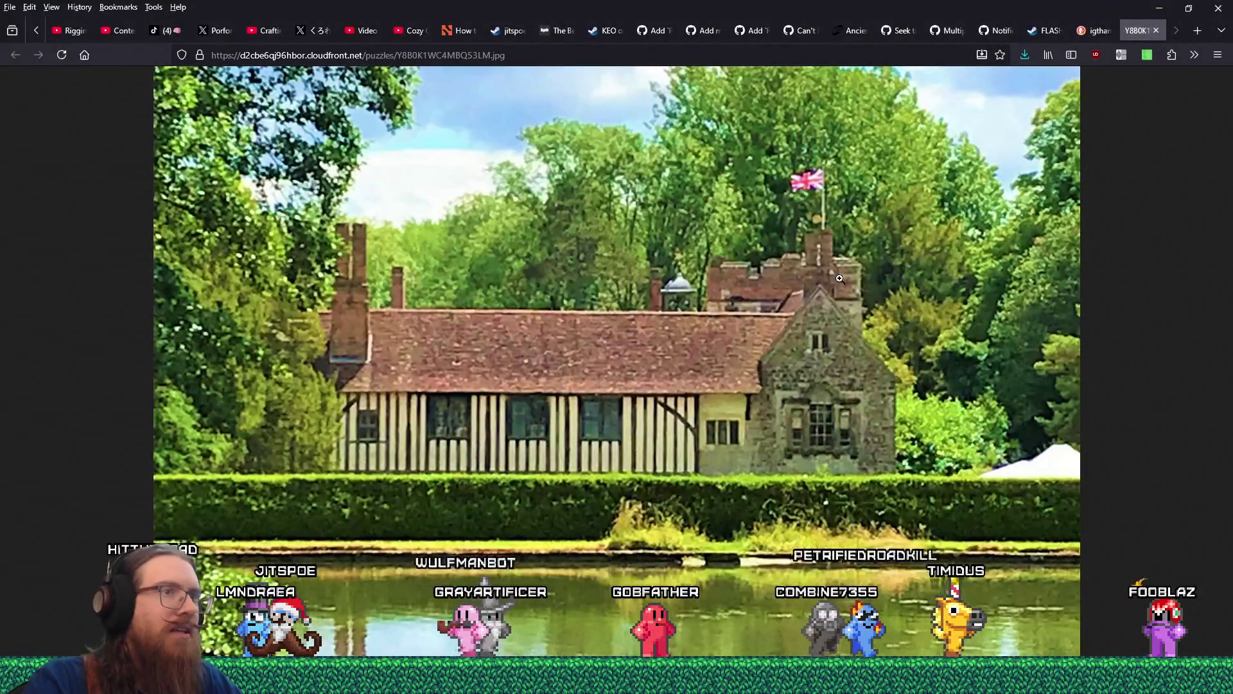
key("alt+Tab")
key("alt+Tab")
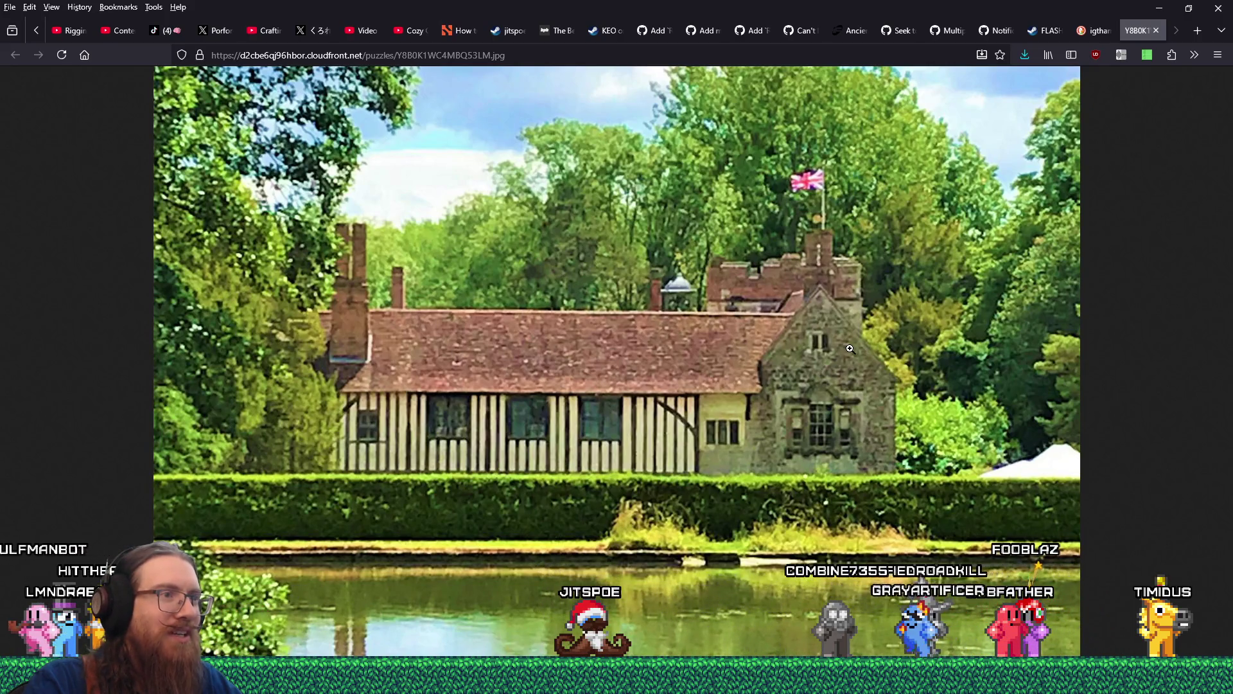
key("alt+Tab")
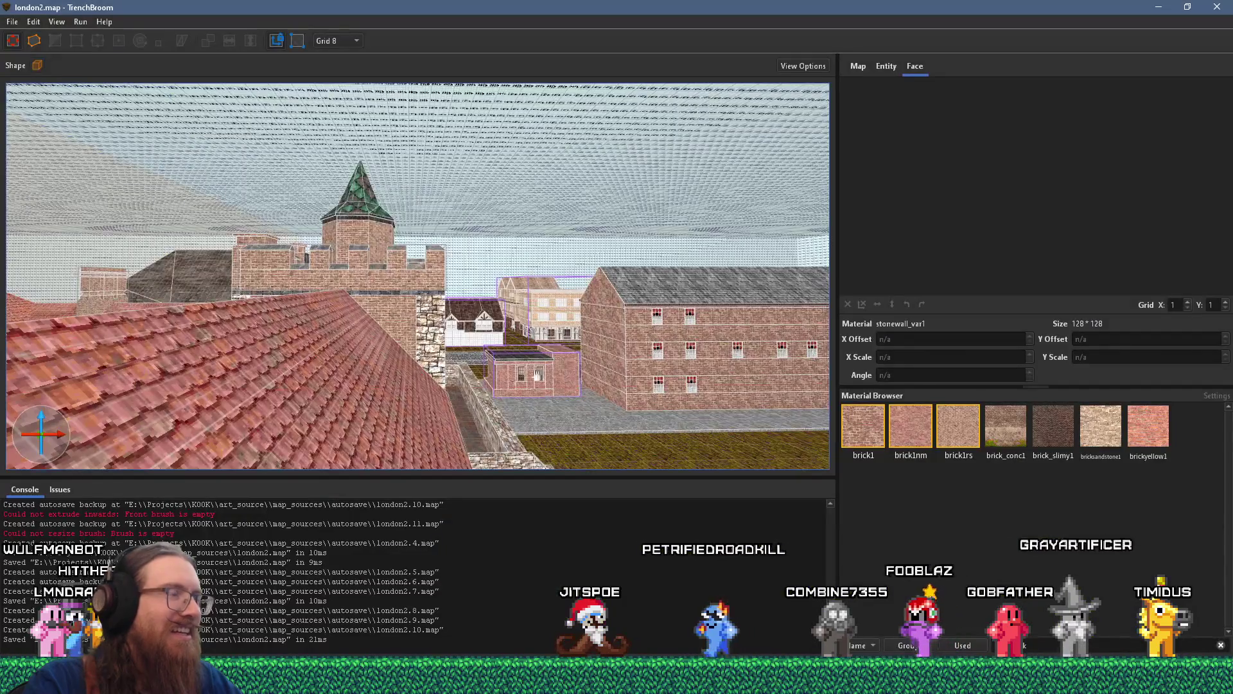
scroll(419, 366, "up", 5)
scroll(419, 366, "down", 10)
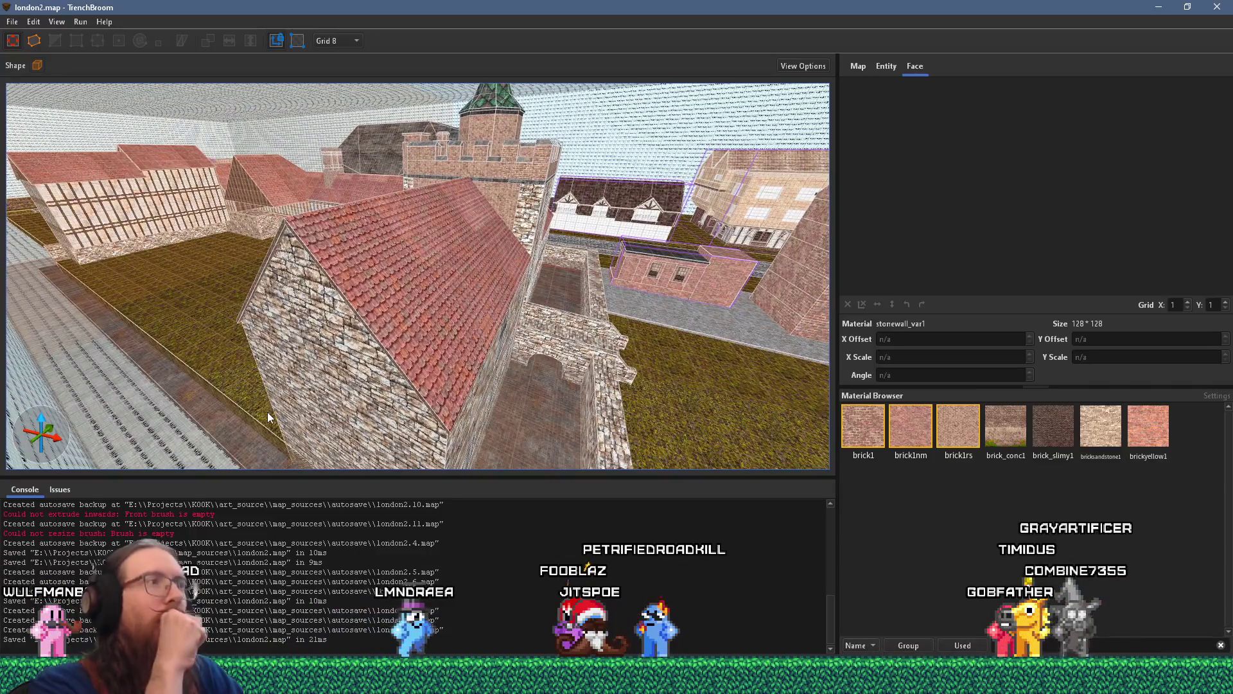
key("alt+Tab")
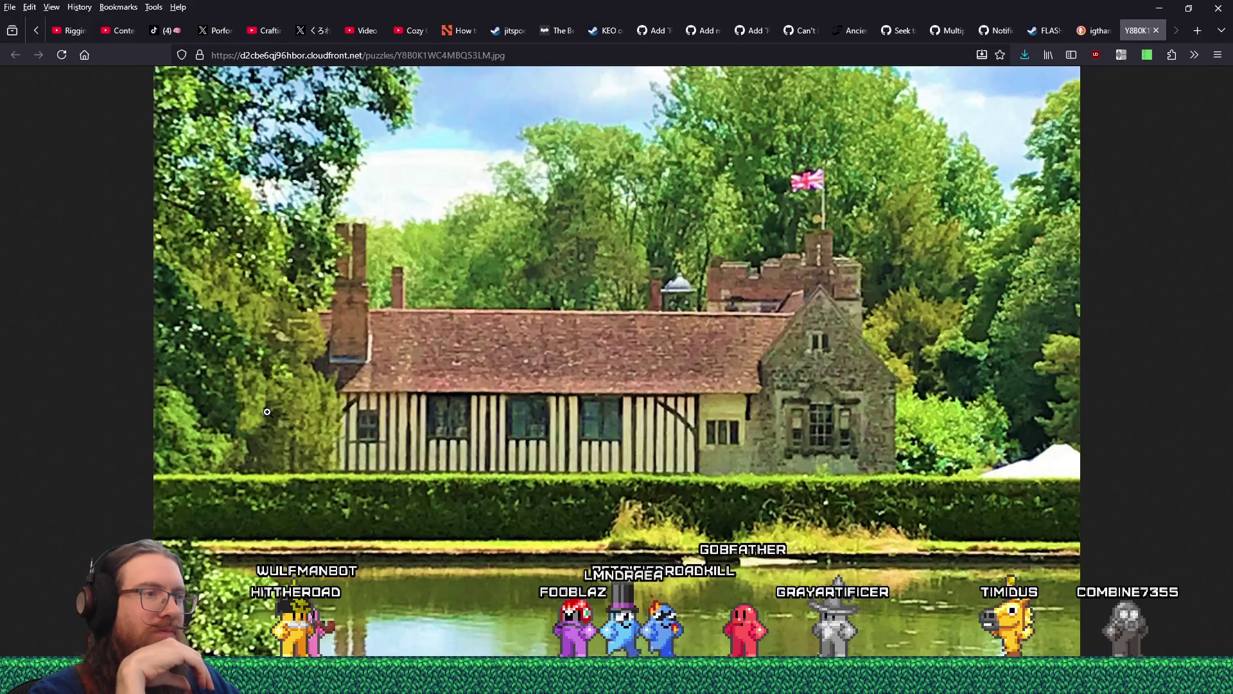
key("alt+Tab")
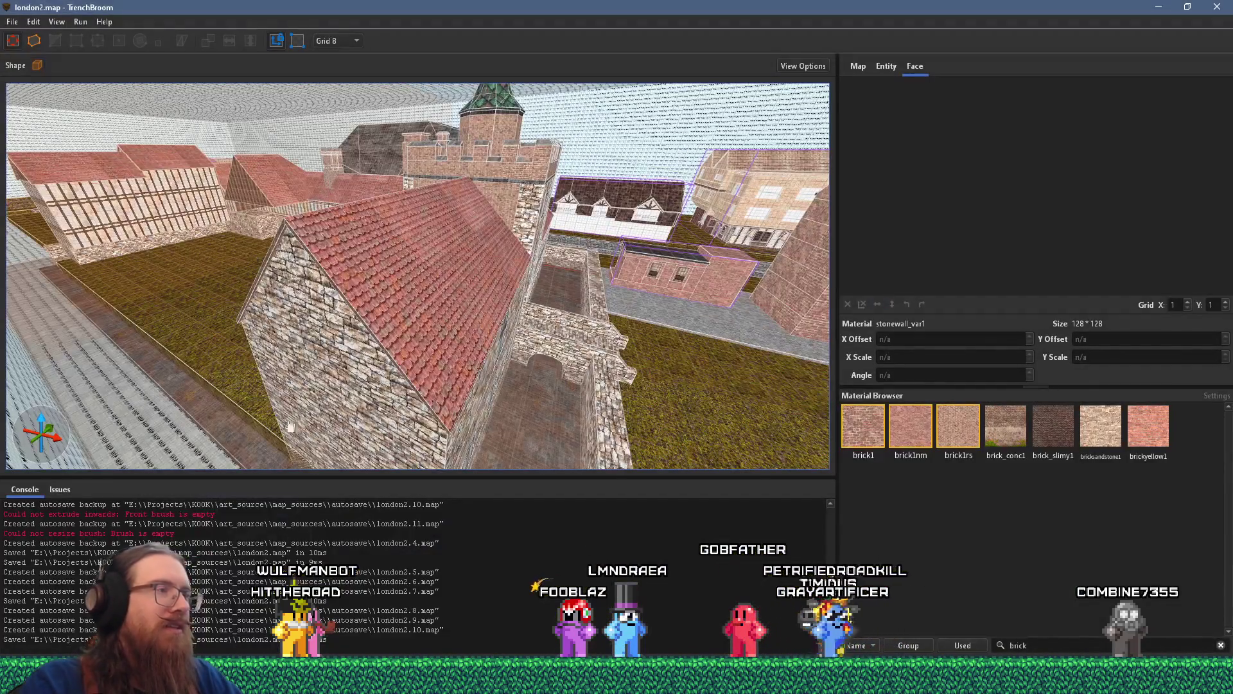
key("w")
key("w")
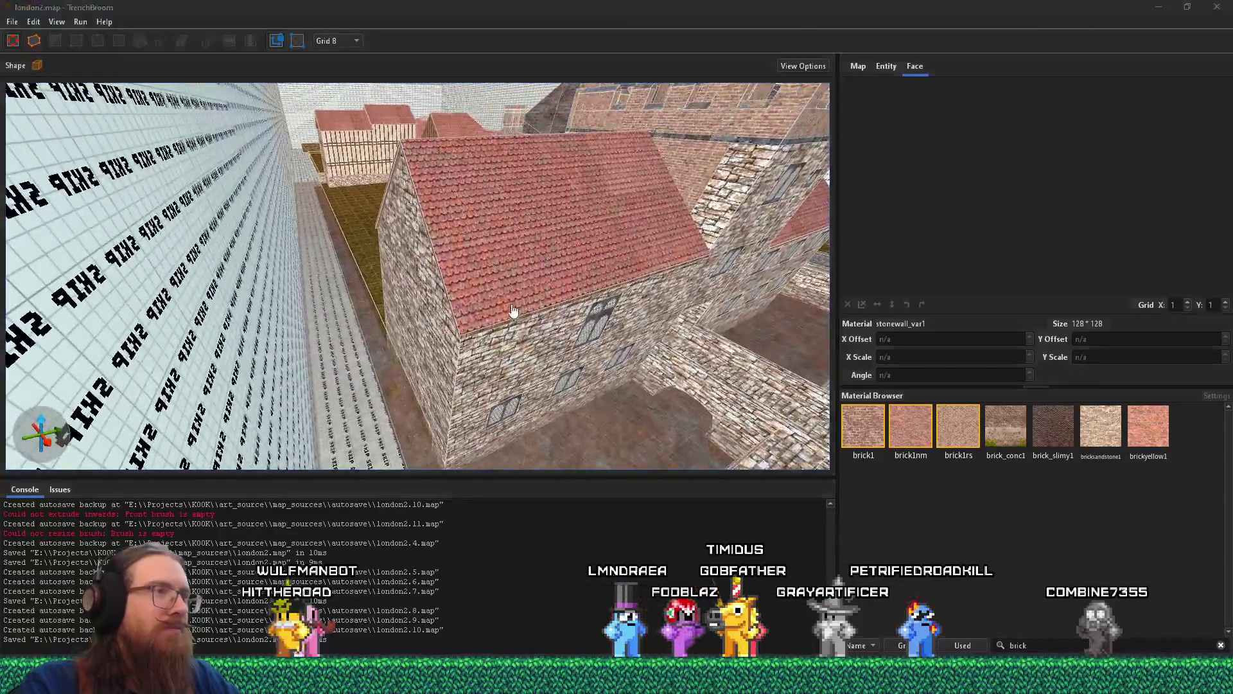
- Save the moat-side manor photo as a reference image and return to the level
key("alt+Tab")
right_click(531, 302)
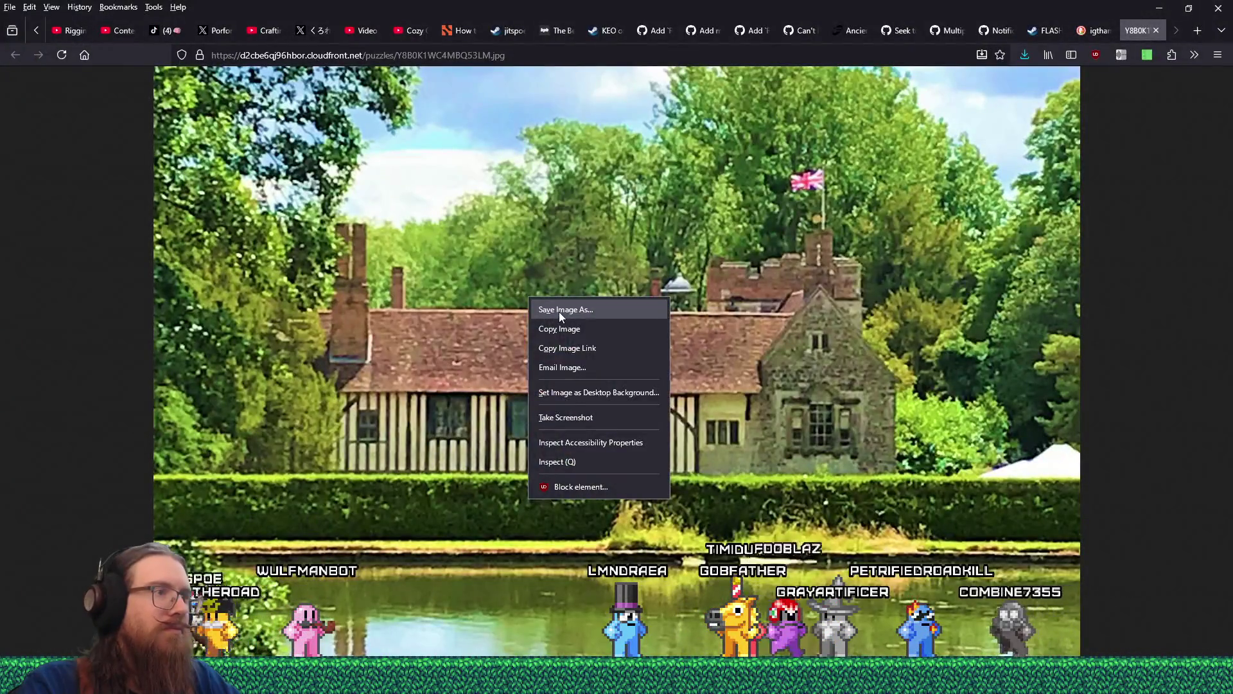
left_click(559, 311)
key("Return")
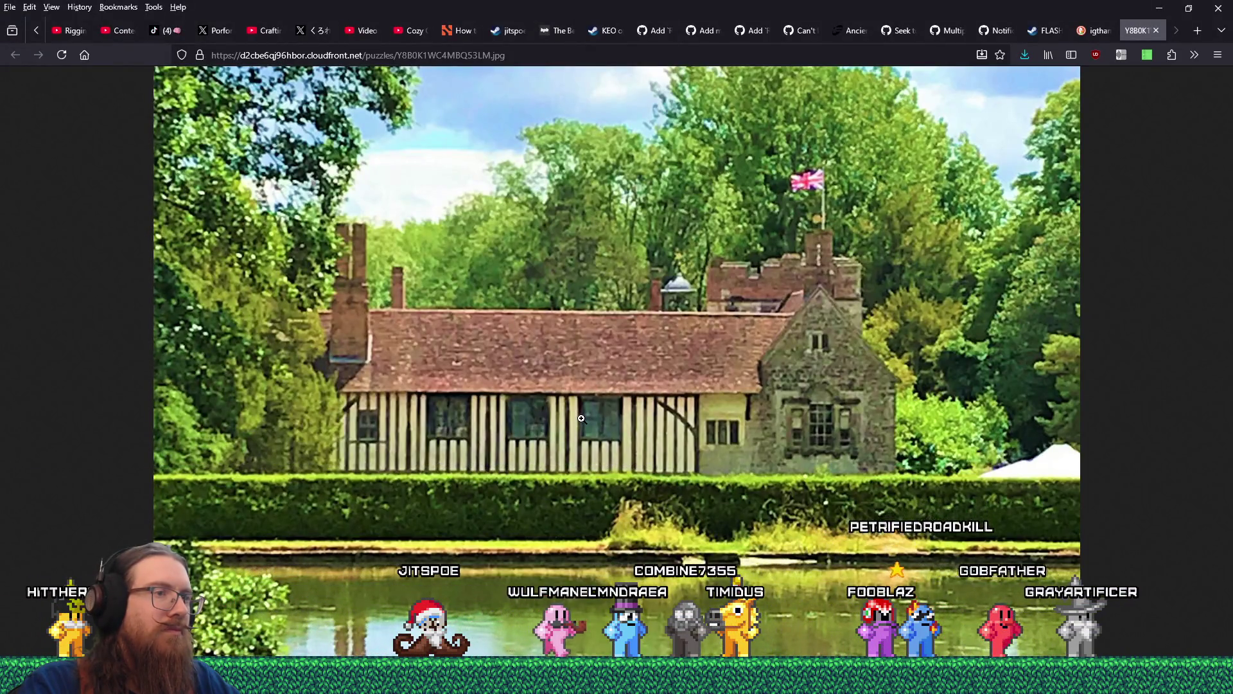
key("alt+Tab")
- Stretch the courtyard grass brush toward the wall and try resizing the tall skip wall
key("w")
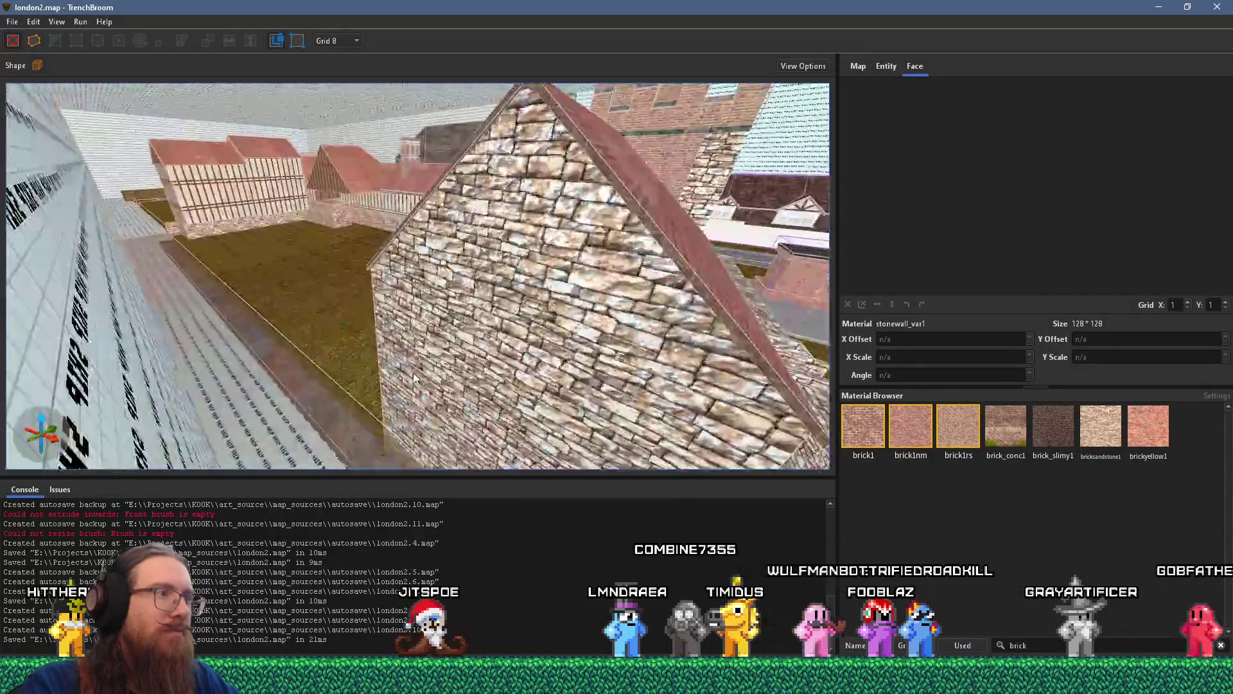
mouse_move(415, 379)
left_mouse_down()
mouse_move(384, 295)
mouse_move(431, 344)
mouse_move(448, 303)
left_mouse_up()
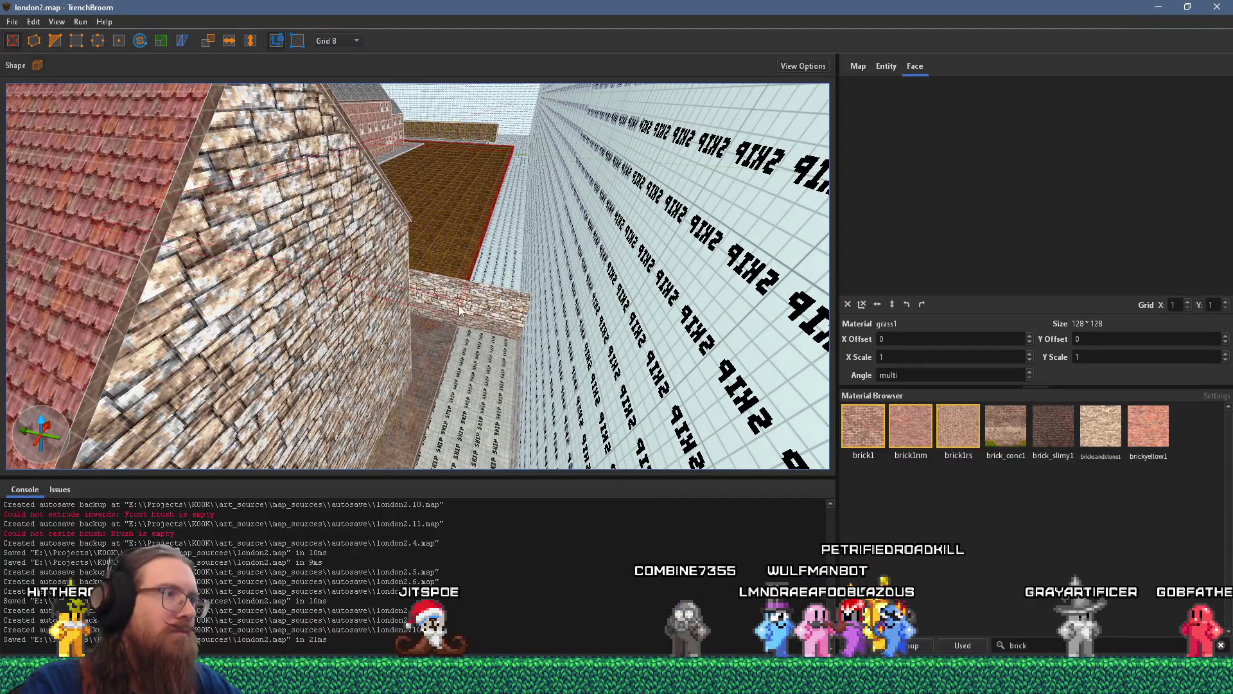
left_click(465, 245)
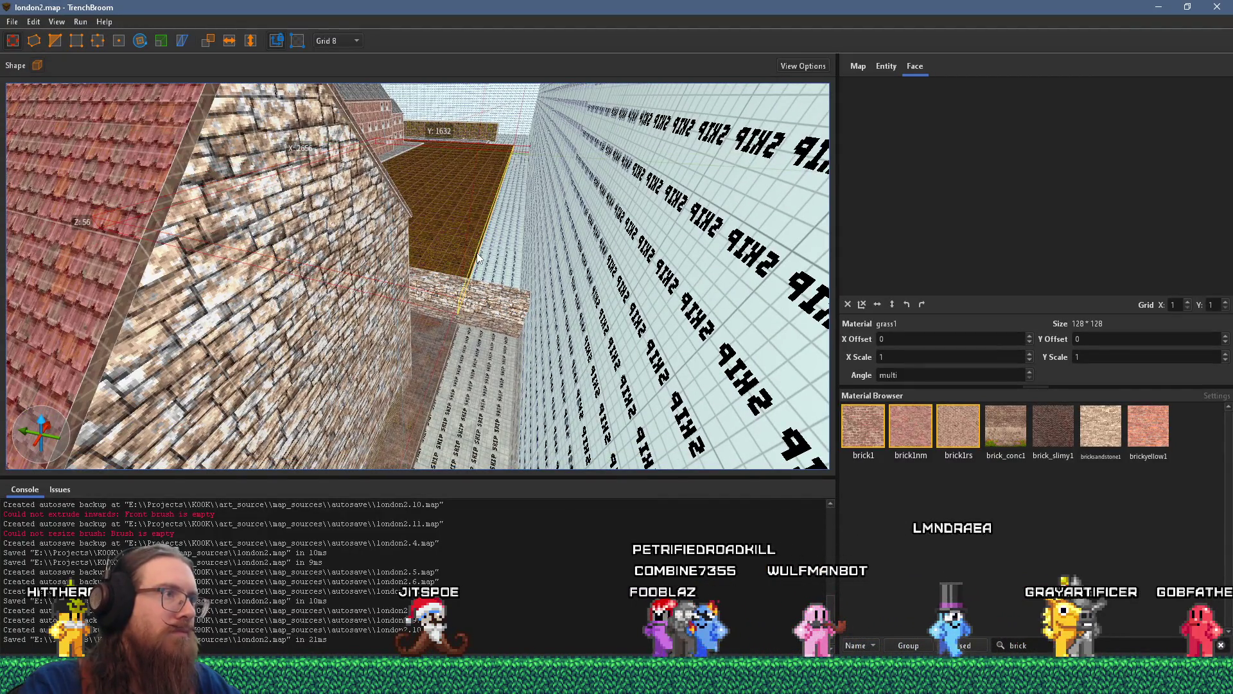
left_click_drag(477, 257, 562, 262)
left_click(519, 317)
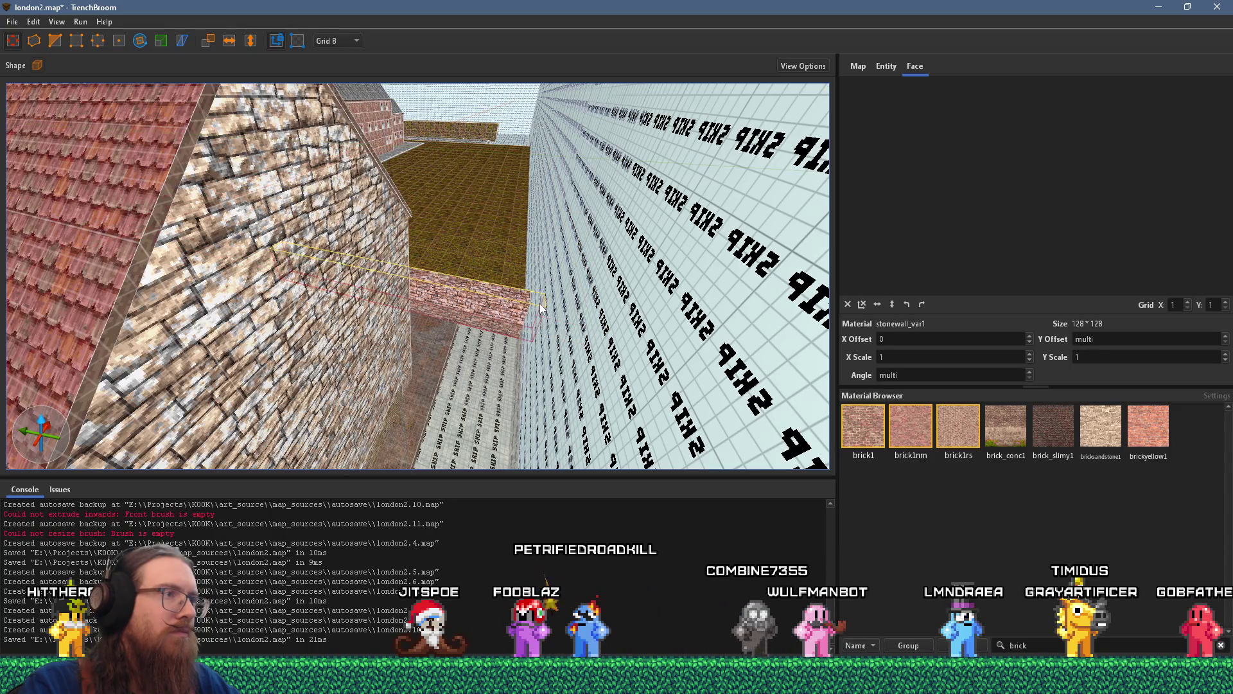
left_click(608, 320)
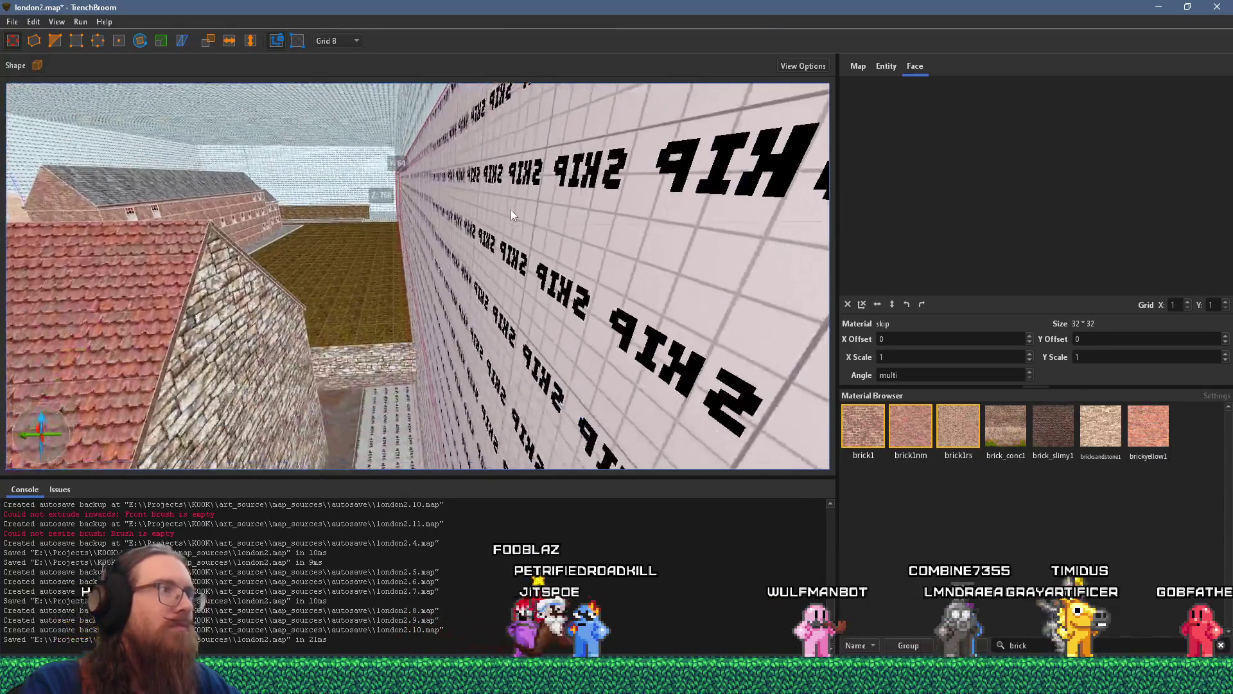
mouse_move(510, 209)
left_mouse_down()
mouse_move(590, 194)
mouse_move(634, 249)
mouse_move(465, 284)
mouse_move(452, 190)
left_mouse_up()
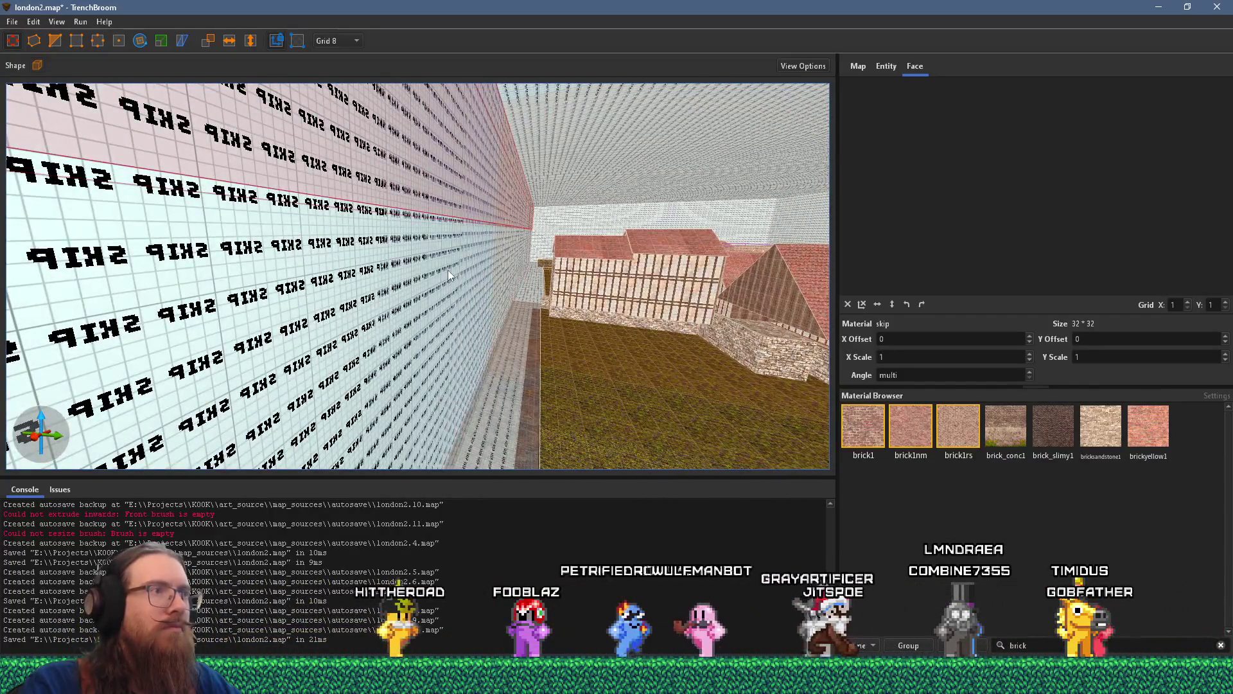
left_click_drag(449, 270, 251, 288)
mouse_move(329, 312)
left_mouse_down()
mouse_move(300, 299)
mouse_move(758, 361)
left_mouse_up()
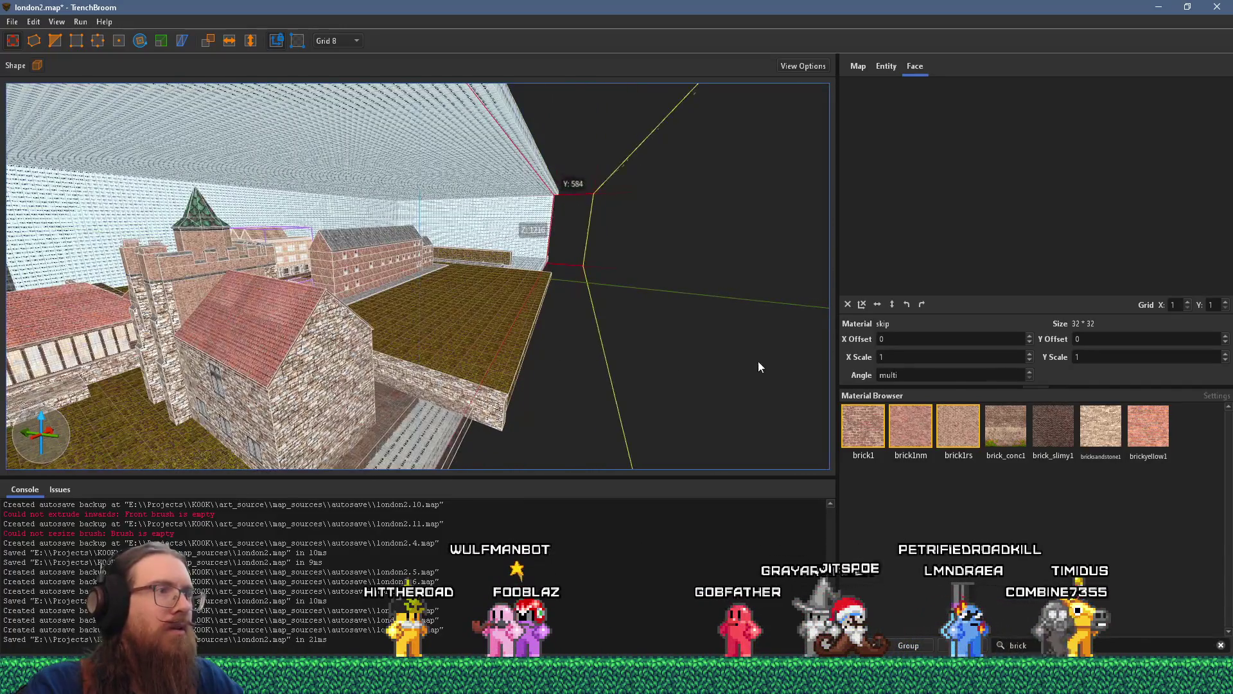
mouse_move(433, 333)
left_mouse_down()
mouse_move(600, 310)
mouse_move(800, 320)
mouse_move(645, 284)
left_mouse_up()
- Drag the back brush's left face out until it meets the left wall
left_click(542, 221)
left_click(576, 141, "ctrl")
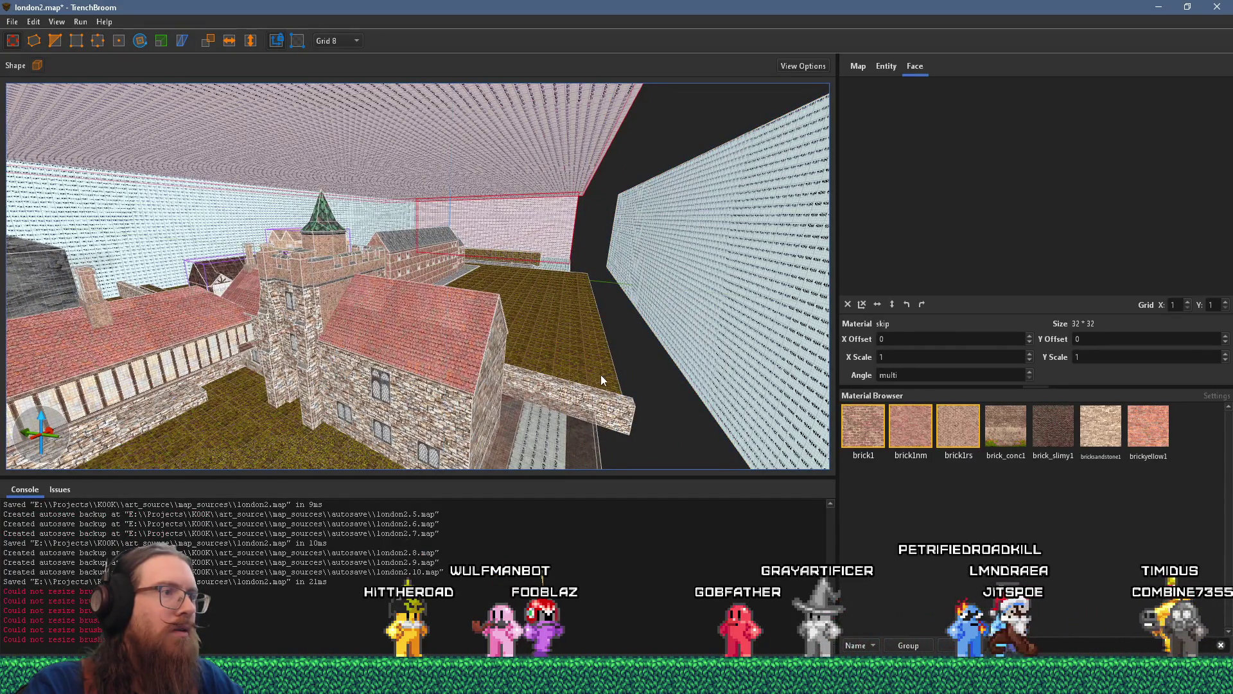
mouse_move(602, 380)
left_mouse_down()
mouse_move(311, 347)
mouse_move(372, 264)
left_mouse_up()
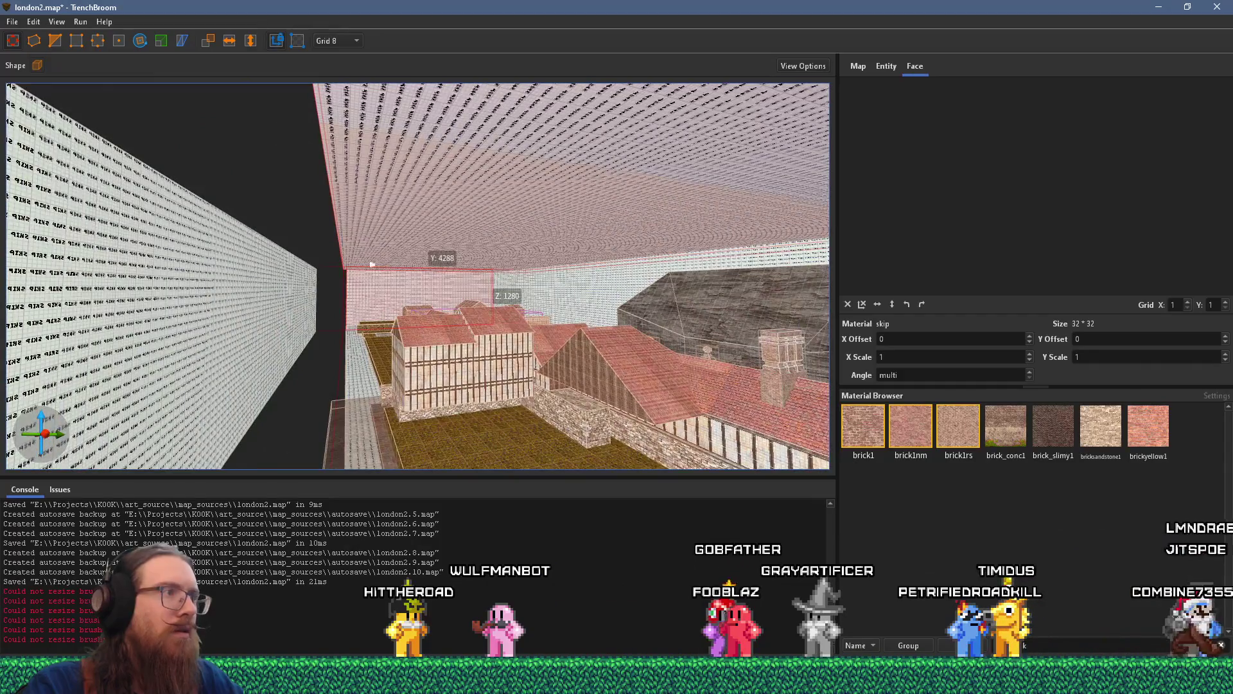
left_click(360, 211, "ctrl")
left_click(364, 213, "ctrl")
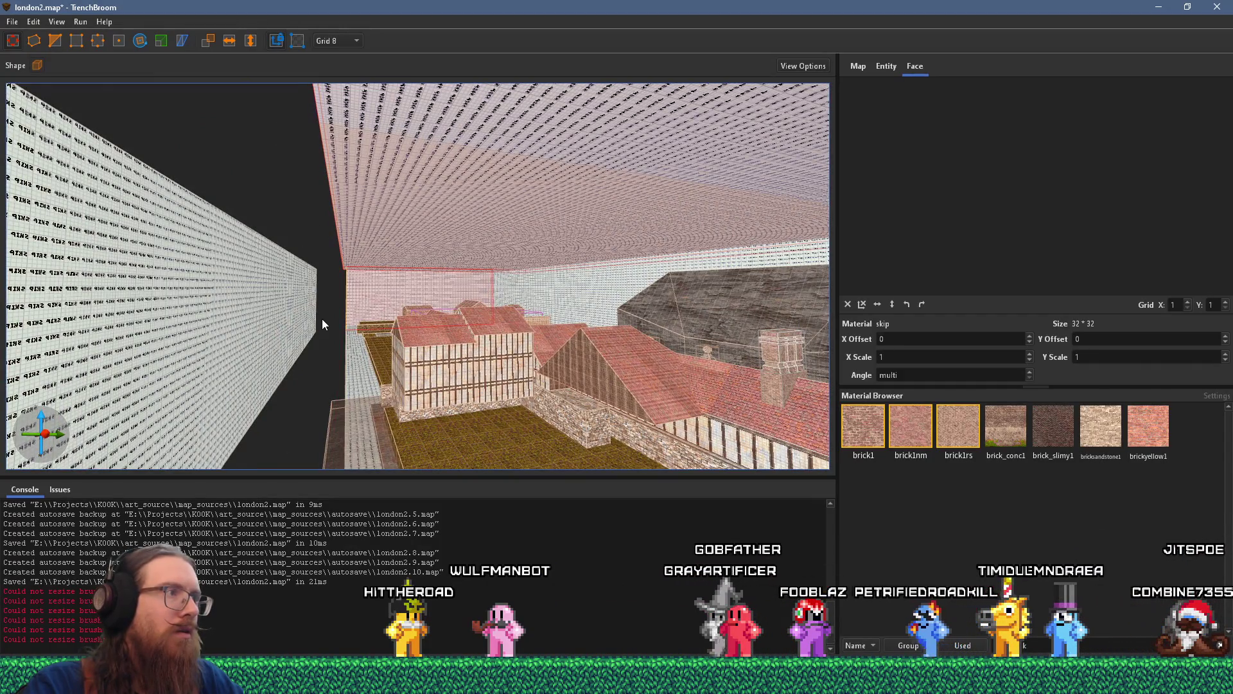
mouse_move(322, 319)
left_mouse_down()
mouse_move(284, 325)
mouse_move(206, 209)
mouse_move(160, 215)
mouse_move(228, 287)
left_mouse_up()
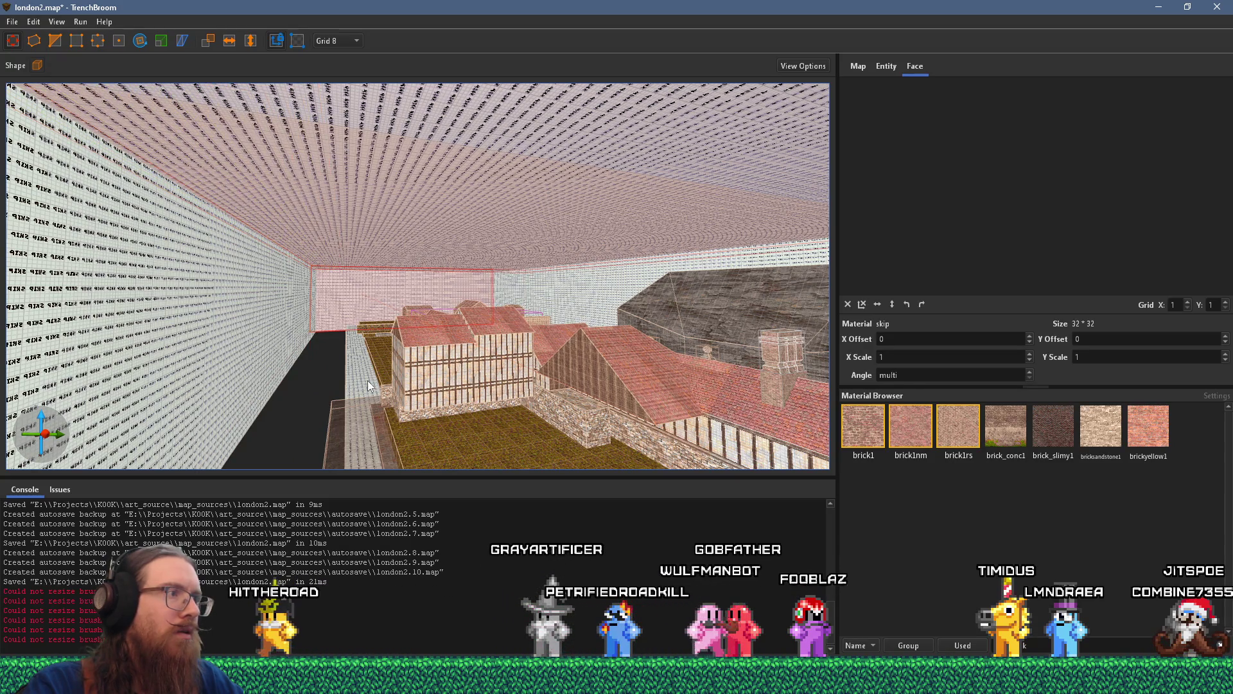
mouse_move(183, 373)
left_mouse_down()
mouse_move(337, 388)
mouse_move(411, 347)
mouse_move(422, 312)
mouse_move(499, 400)
mouse_move(467, 368)
mouse_move(411, 350)
mouse_move(431, 349)
left_mouse_up()
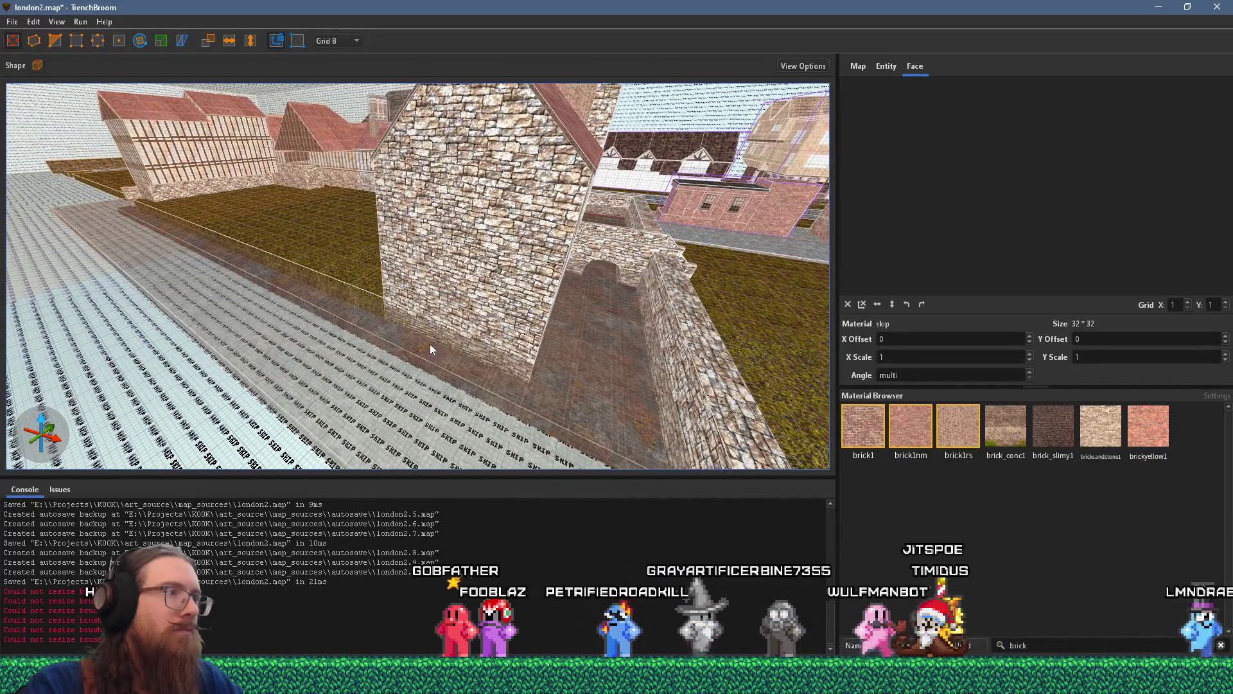
- Select the courtyard floor brush, filter materials by 'stone', and try dry_stone_wall
key("ctrl+z")
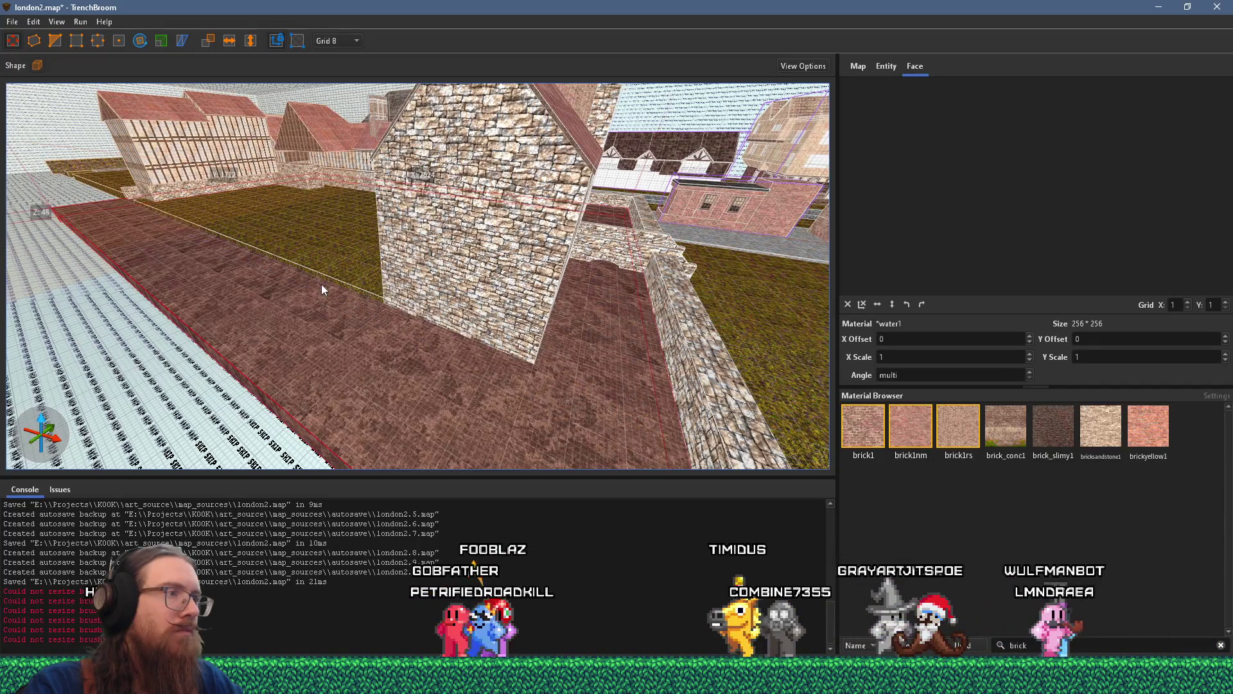
key("w")
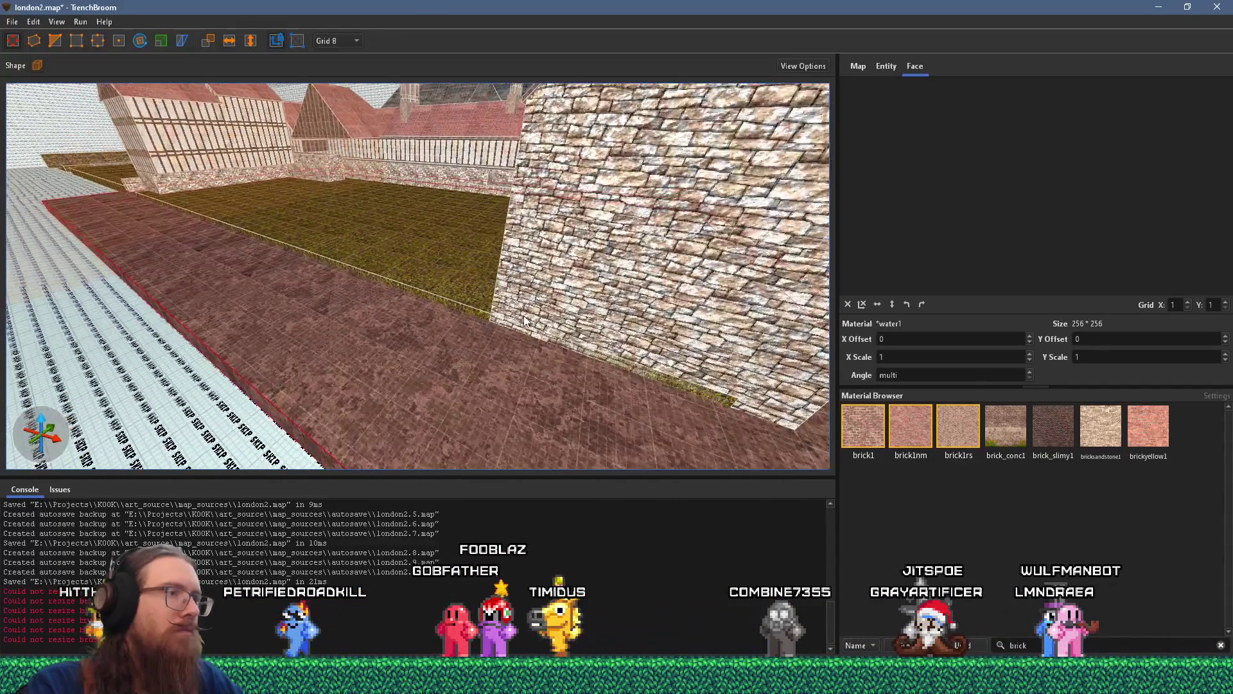
left_click(399, 283)
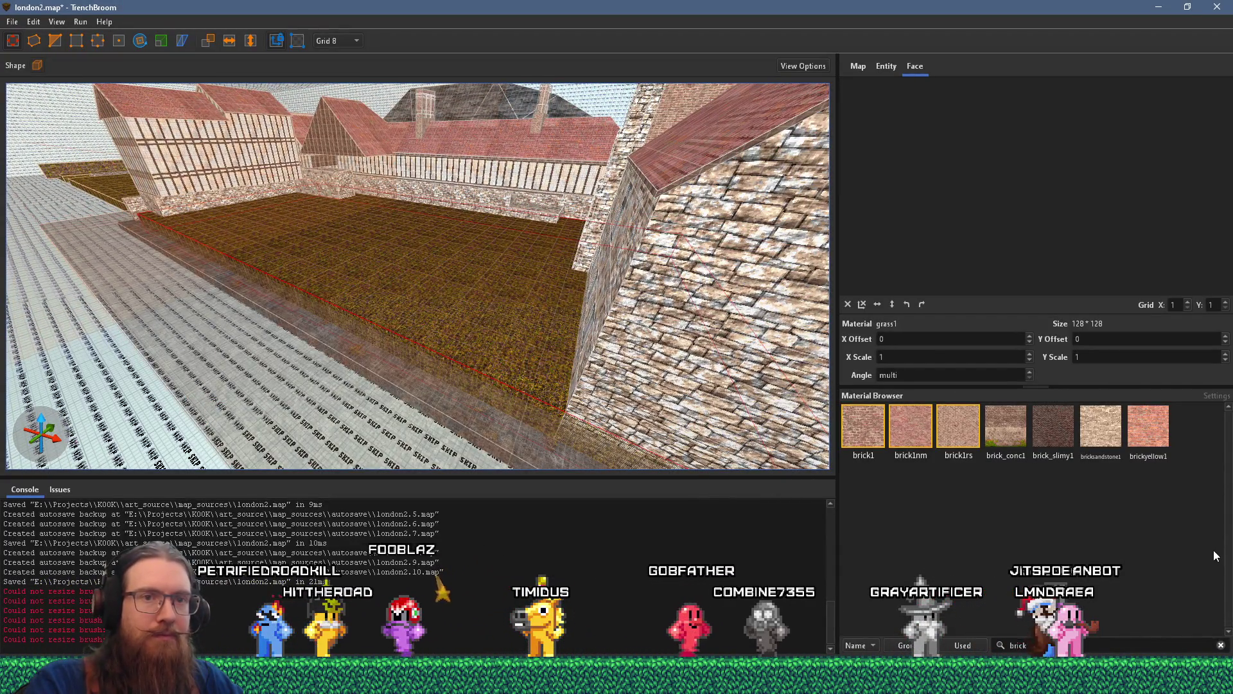
left_click(1041, 644)
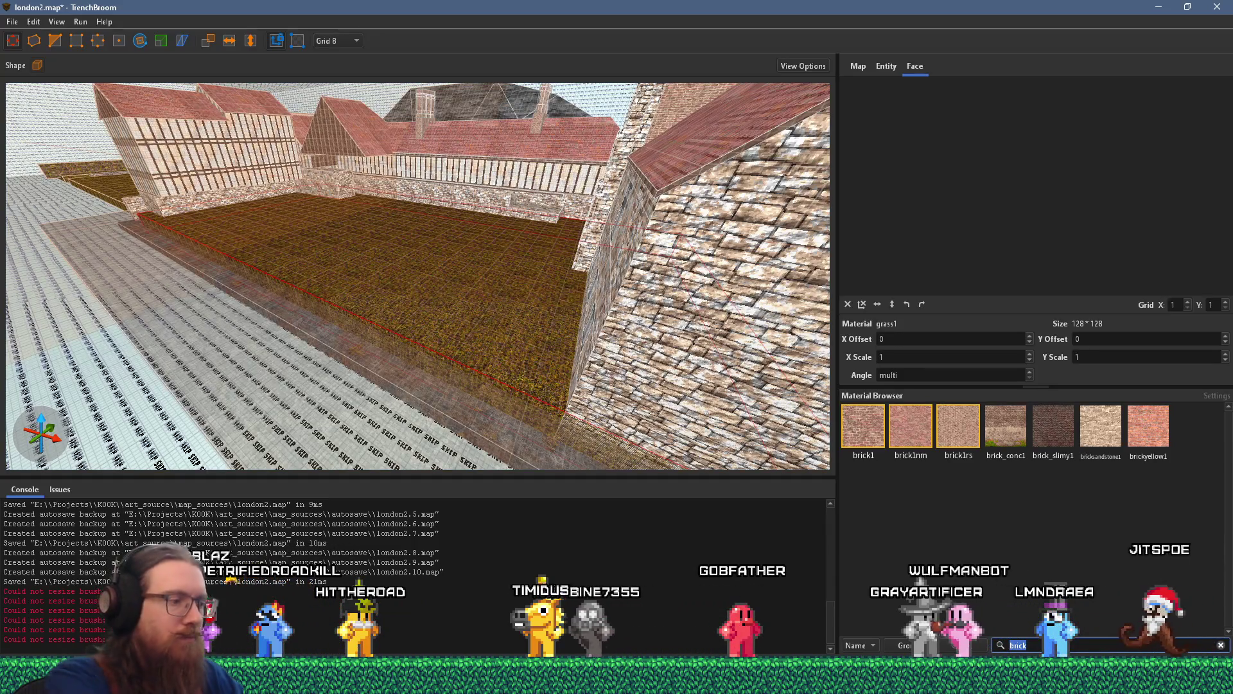
type("stone")
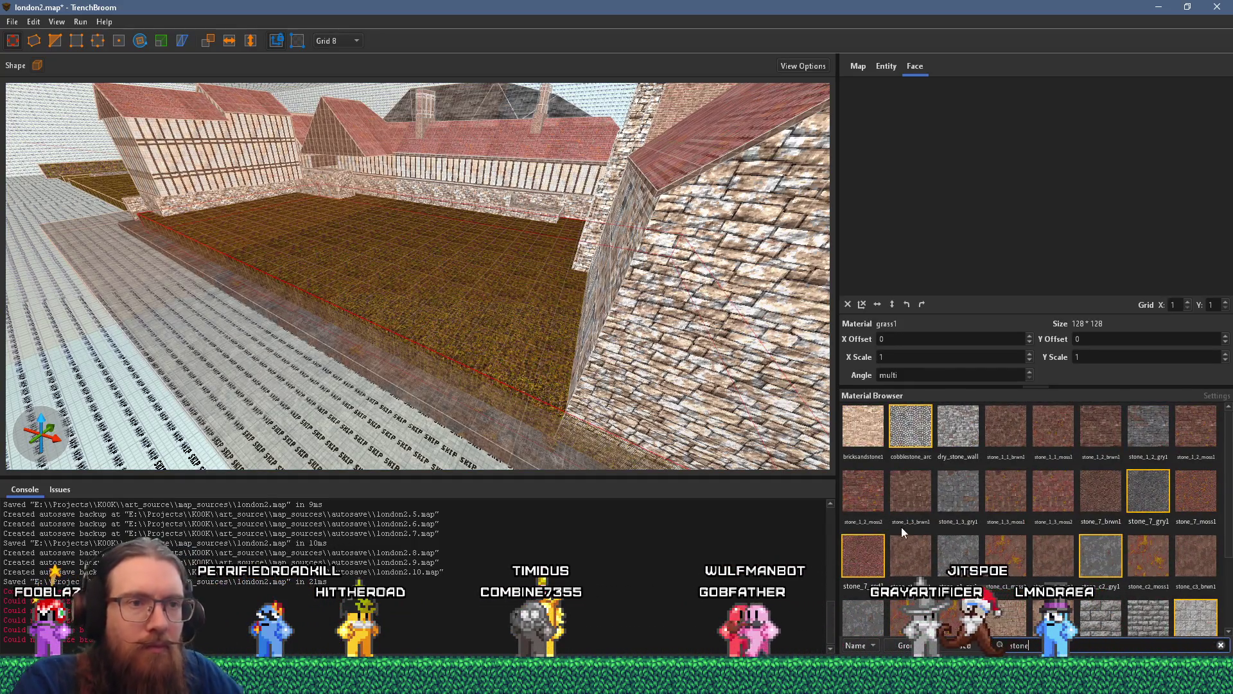
left_click(958, 430)
- Try stone_7_red1, then settle on cobblestone_arc for the floor and orbit the castle
scroll(301, 345, "up", 10)
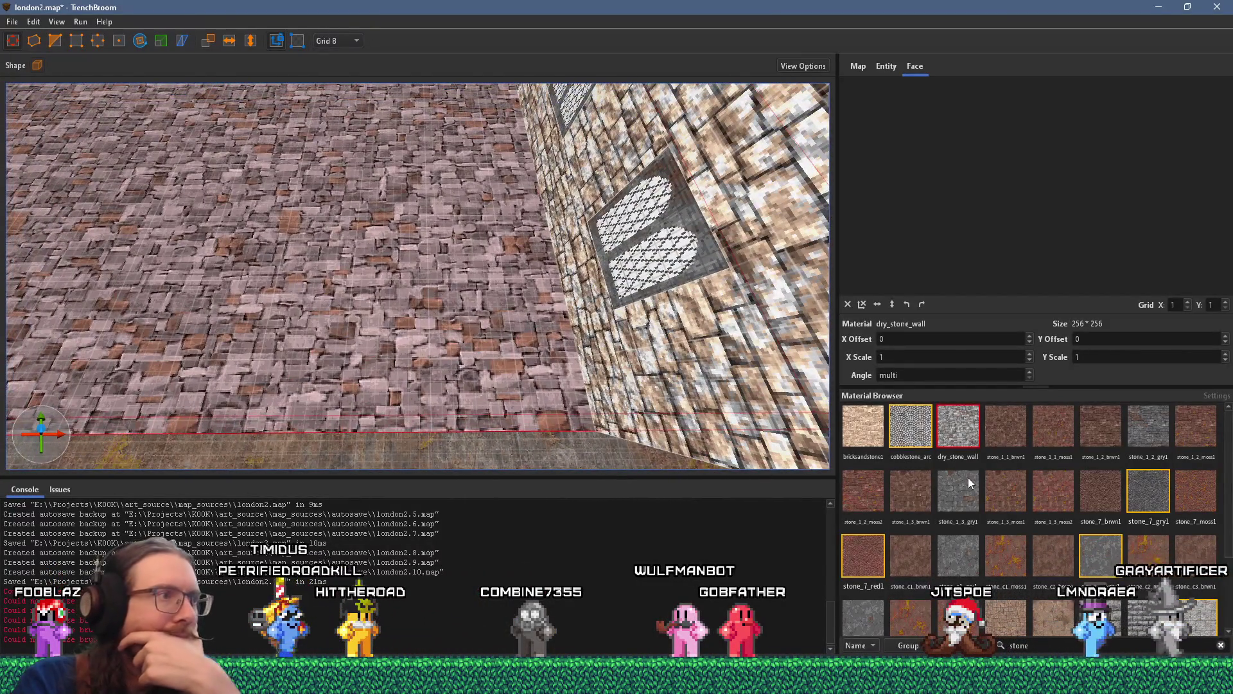
scroll(926, 544, "down", 1)
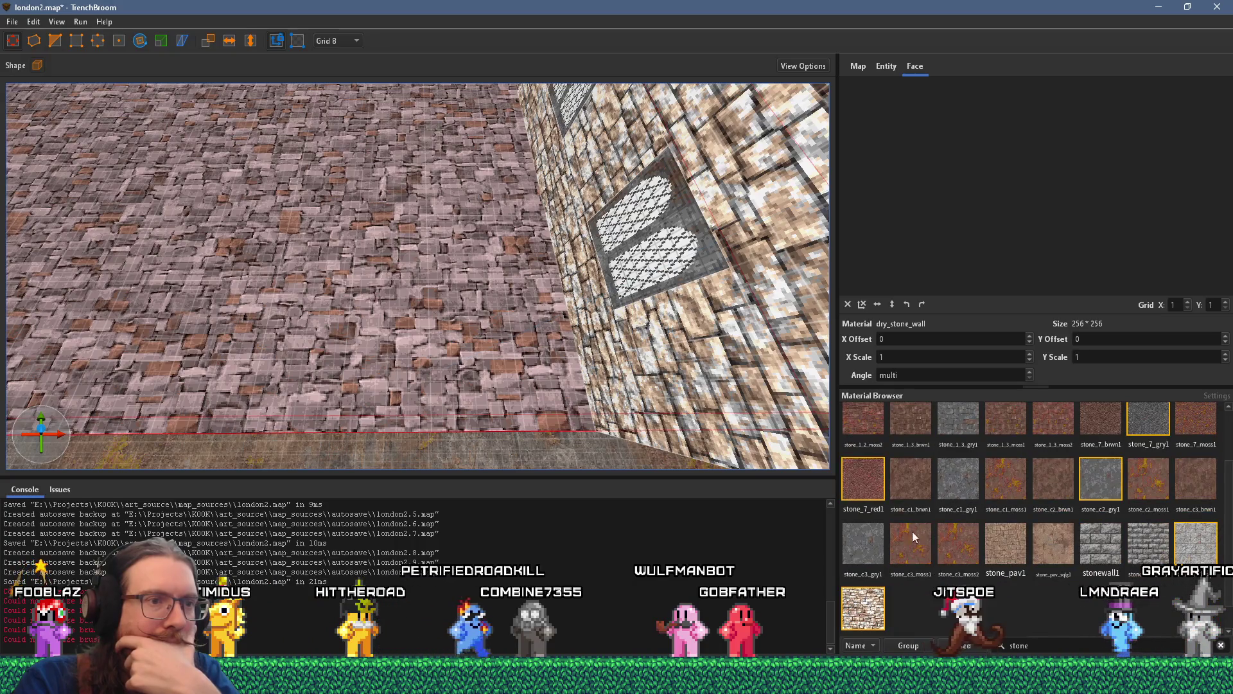
left_click(879, 489)
scroll(1136, 537, "up", 1)
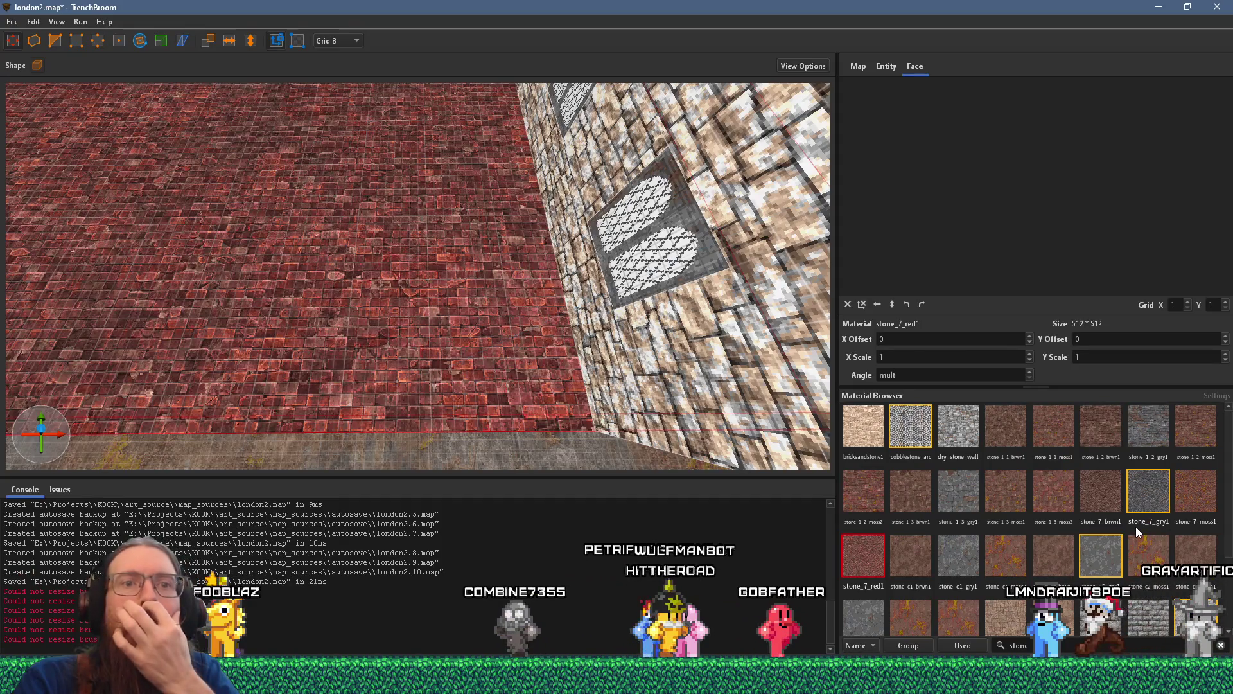
left_click(912, 429)
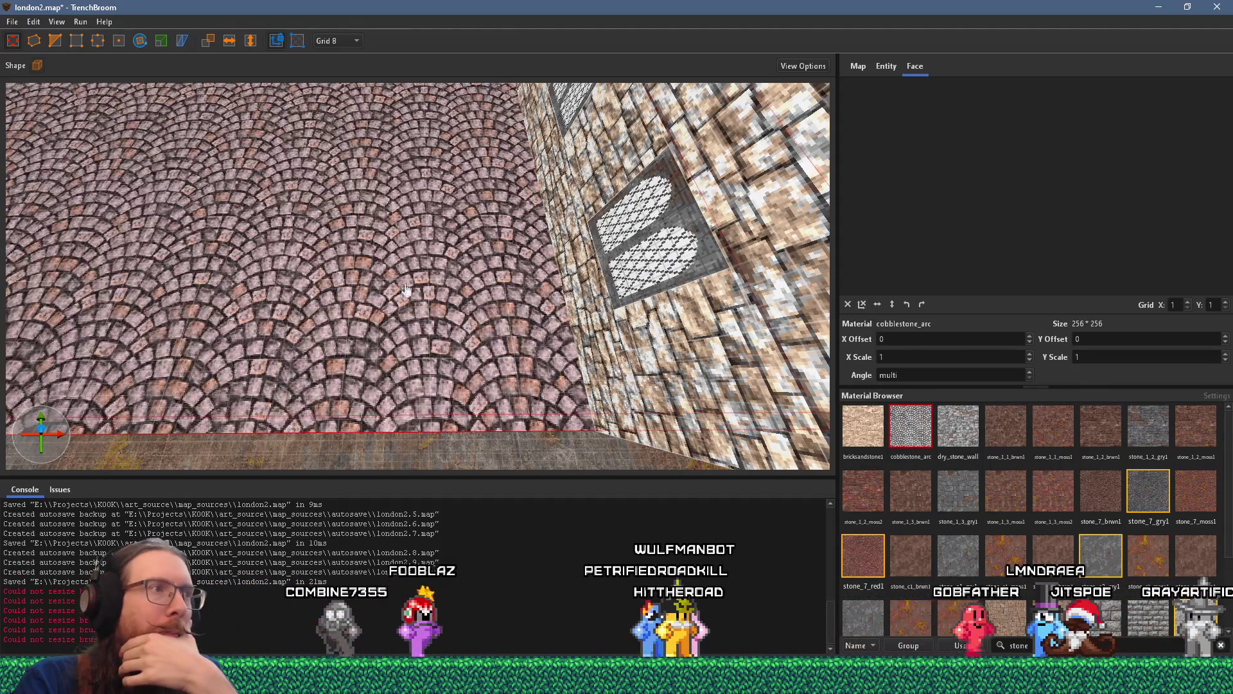
scroll(520, 270, "down", 5)
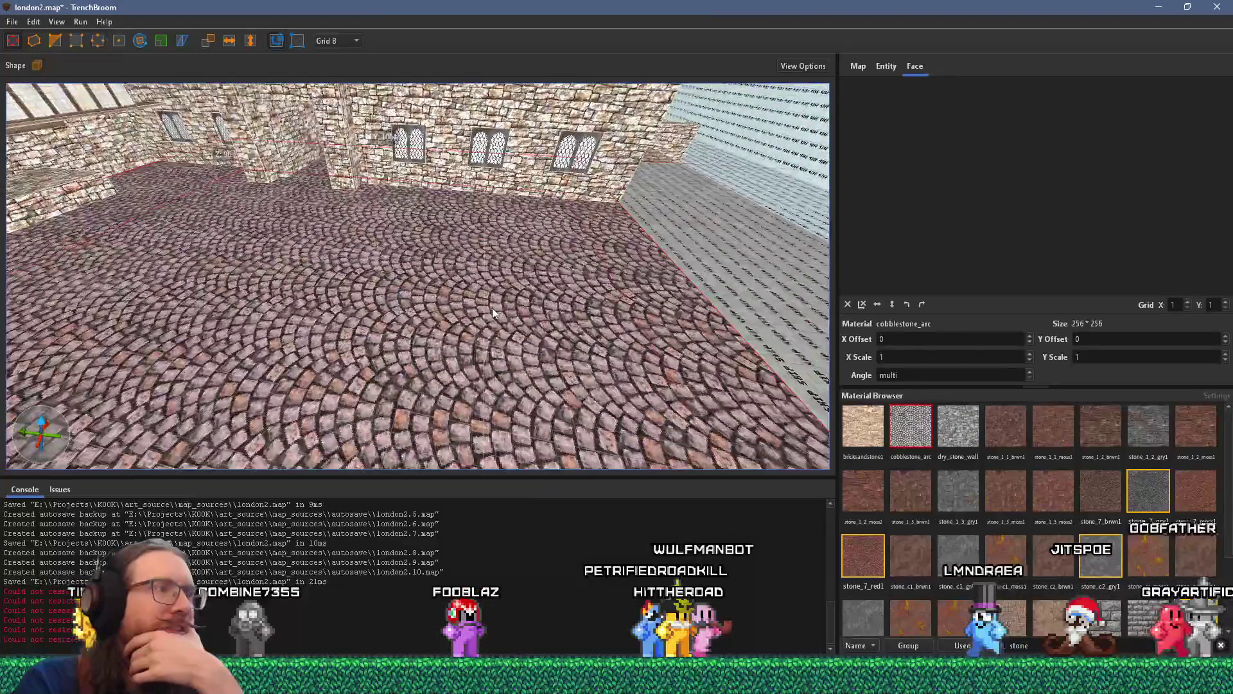
scroll(361, 309, "down", 5)
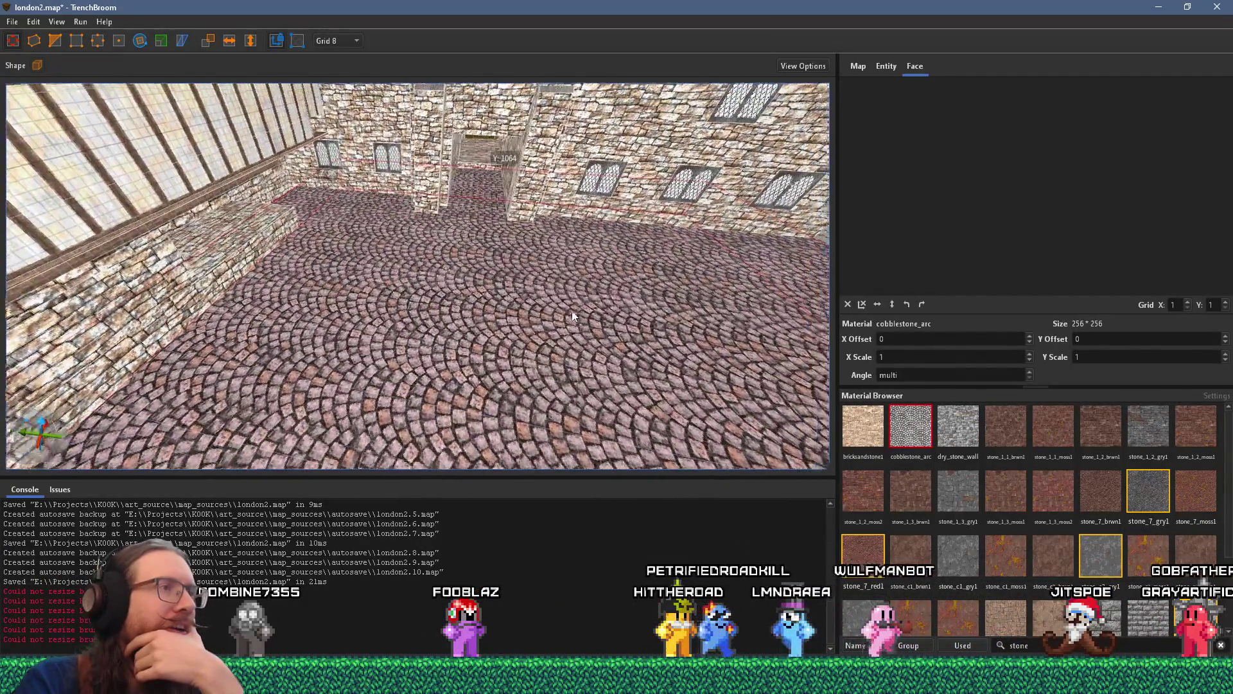
scroll(481, 298, "up", 8)
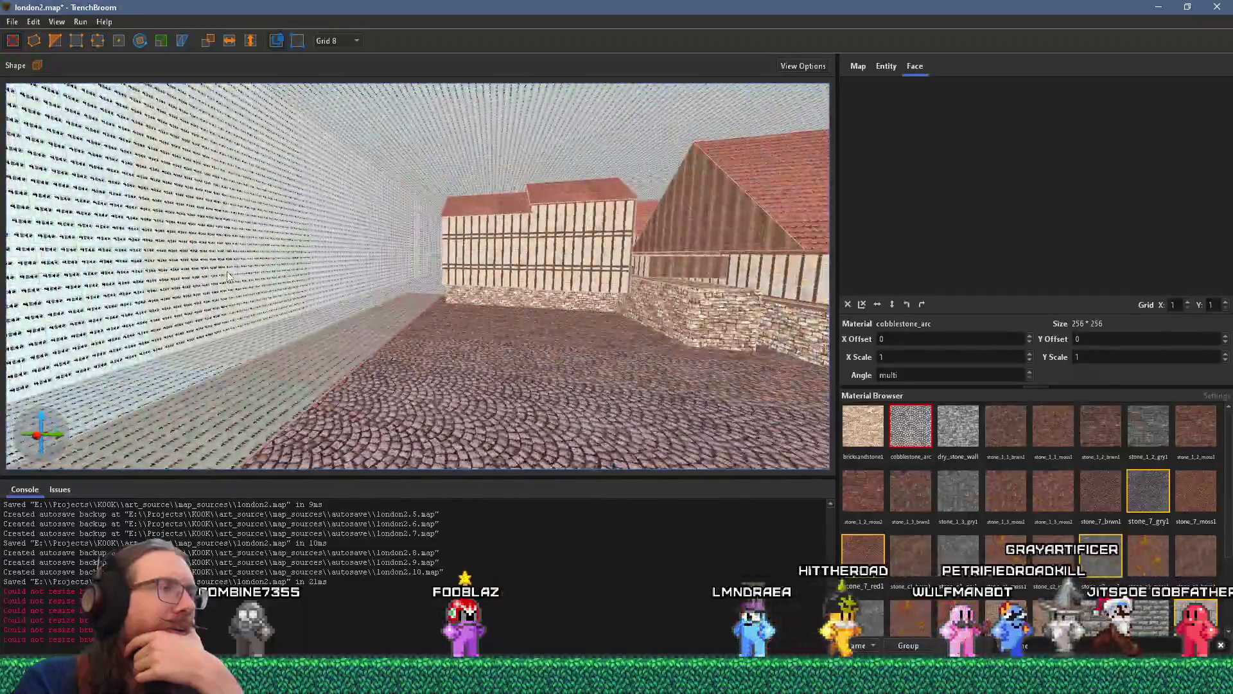
mouse_move(228, 276)
left_mouse_down()
mouse_move(130, 284)
mouse_move(39, 239)
left_mouse_up()
scroll(426, 261, "up", 3)
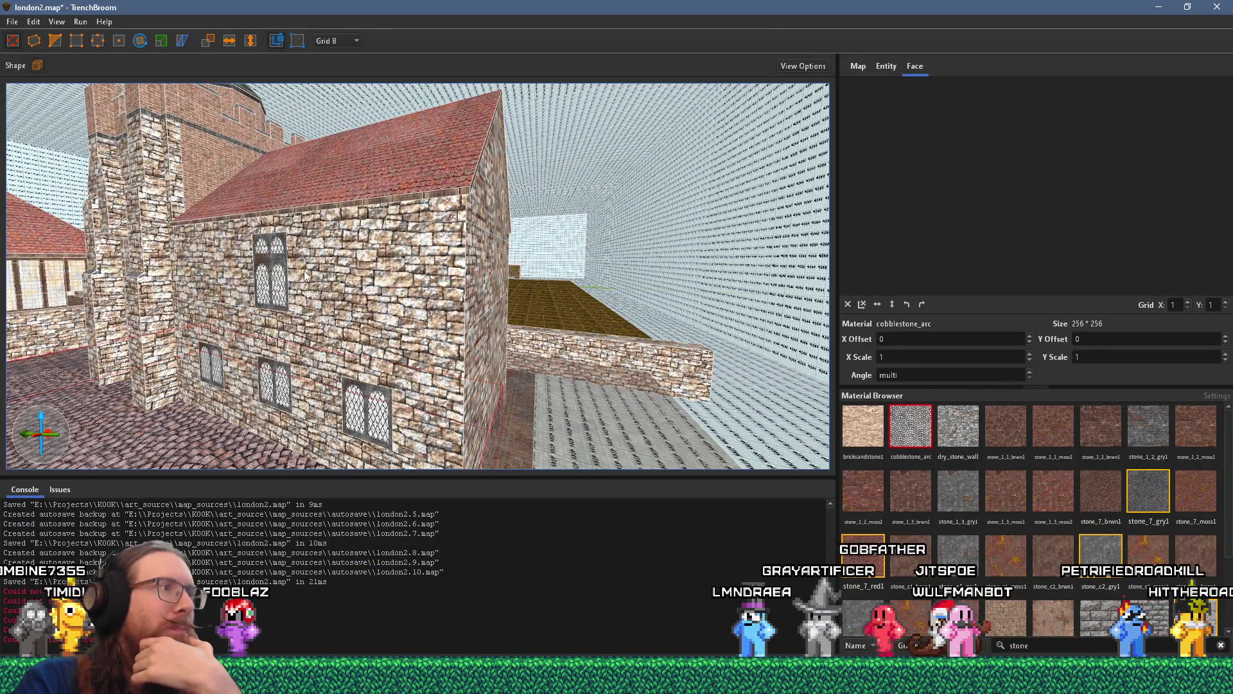
mouse_move(306, 275)
left_mouse_down()
mouse_move(651, 250)
mouse_move(472, 271)
mouse_move(567, 283)
mouse_move(525, 284)
mouse_move(729, 363)
mouse_move(466, 264)
mouse_move(725, 312)
mouse_move(501, 276)
mouse_move(610, 329)
mouse_move(500, 402)
mouse_move(552, 174)
mouse_move(478, 248)
mouse_move(372, 245)
mouse_move(328, 267)
mouse_move(188, 270)
left_mouse_up()
scroll(384, 302, "up", 10)
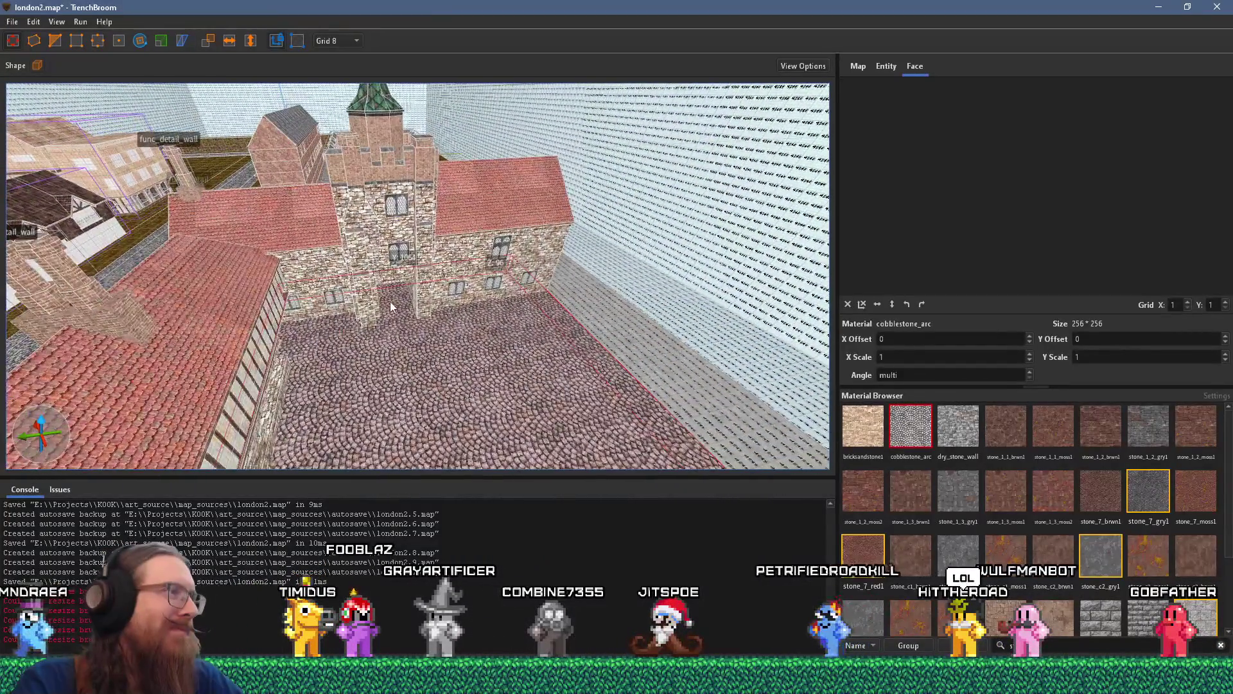
left_click_drag(520, 180, 413, 307)
mouse_move(275, 339)
left_mouse_down()
mouse_move(418, 125)
mouse_move(480, 190)
mouse_move(392, 199)
mouse_move(758, 233)
mouse_move(604, 252)
mouse_move(477, 176)
mouse_move(268, 361)
mouse_move(534, 321)
mouse_move(557, 174)
mouse_move(485, 173)
mouse_move(553, 197)
mouse_move(568, 315)
mouse_move(576, 294)
left_mouse_up()
- Show the downloaded manor photo in the london folder and select 22 reference images
key("alt+Tab")
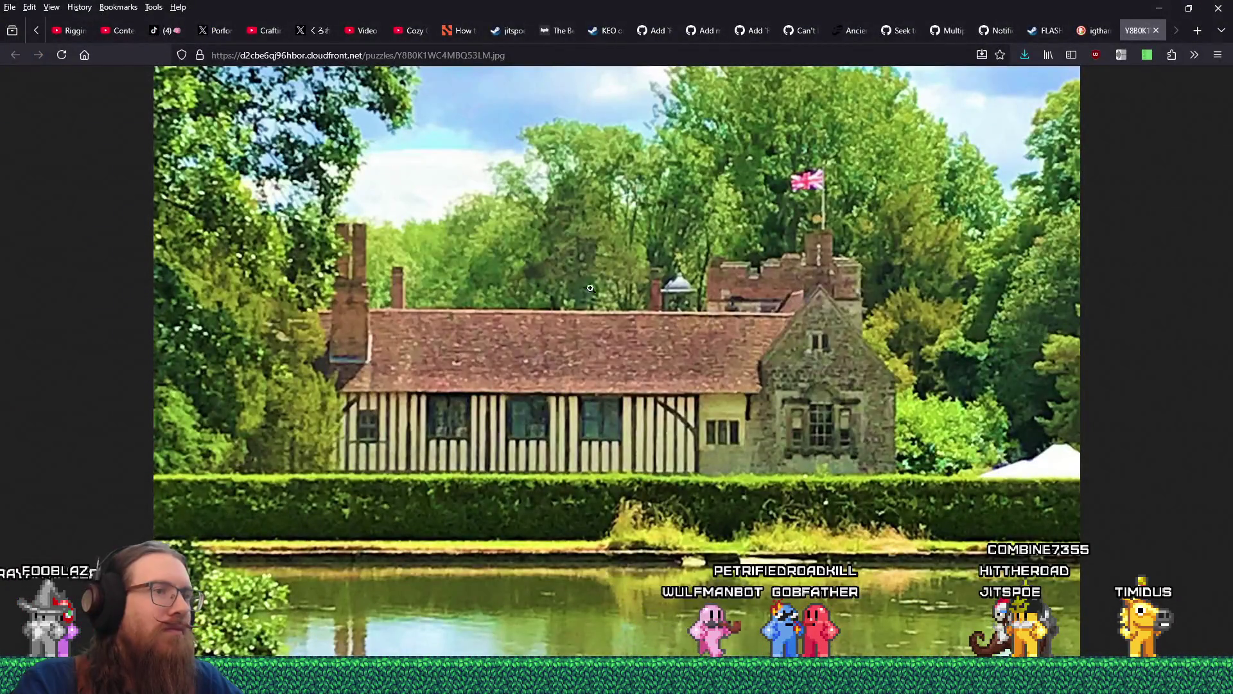
left_click(1025, 55)
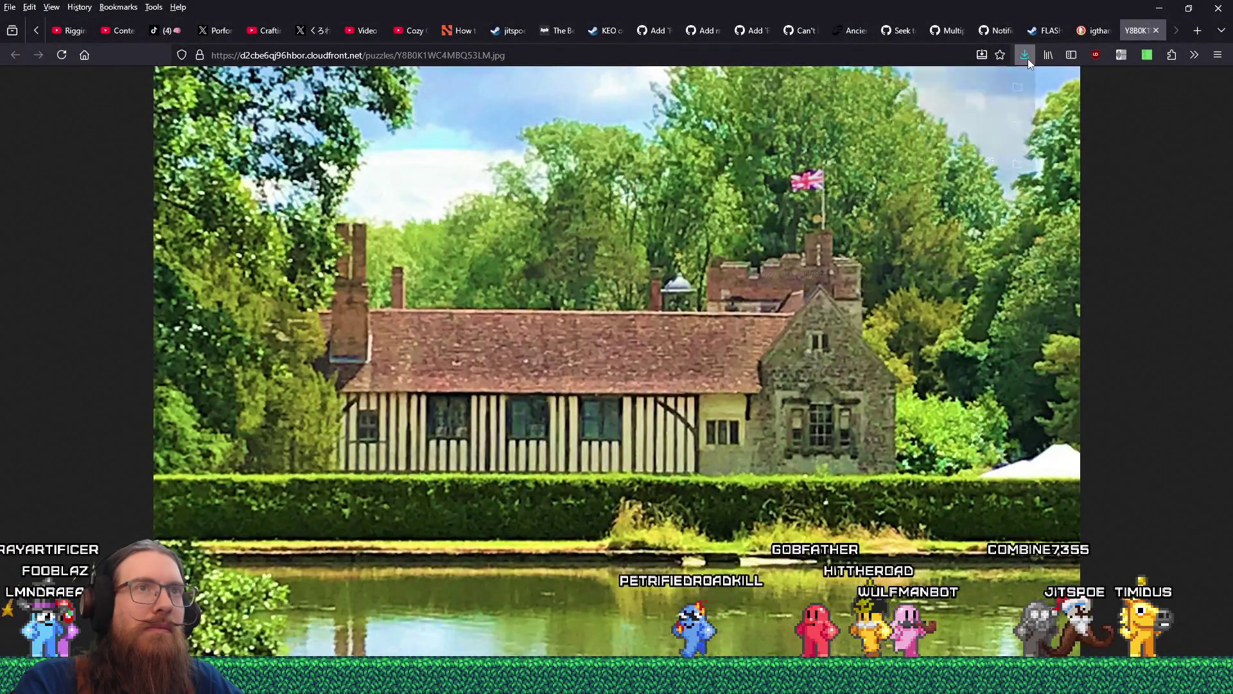
left_click(1015, 85)
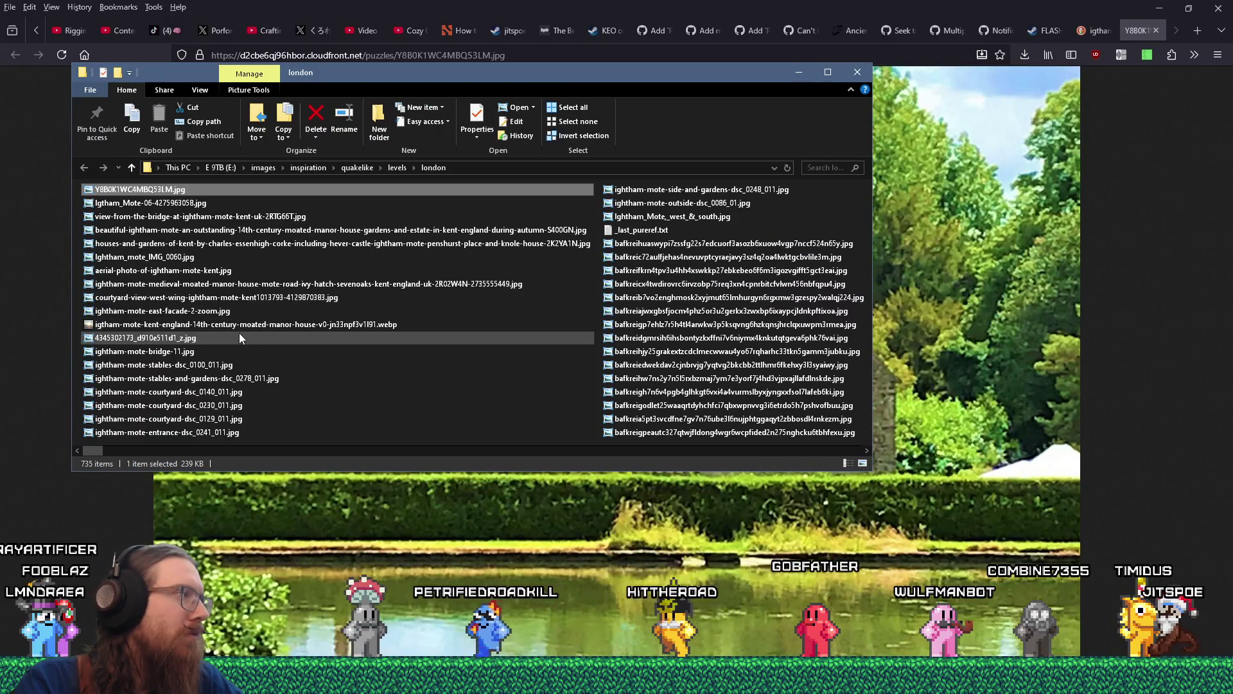
left_click(651, 220, "shift")
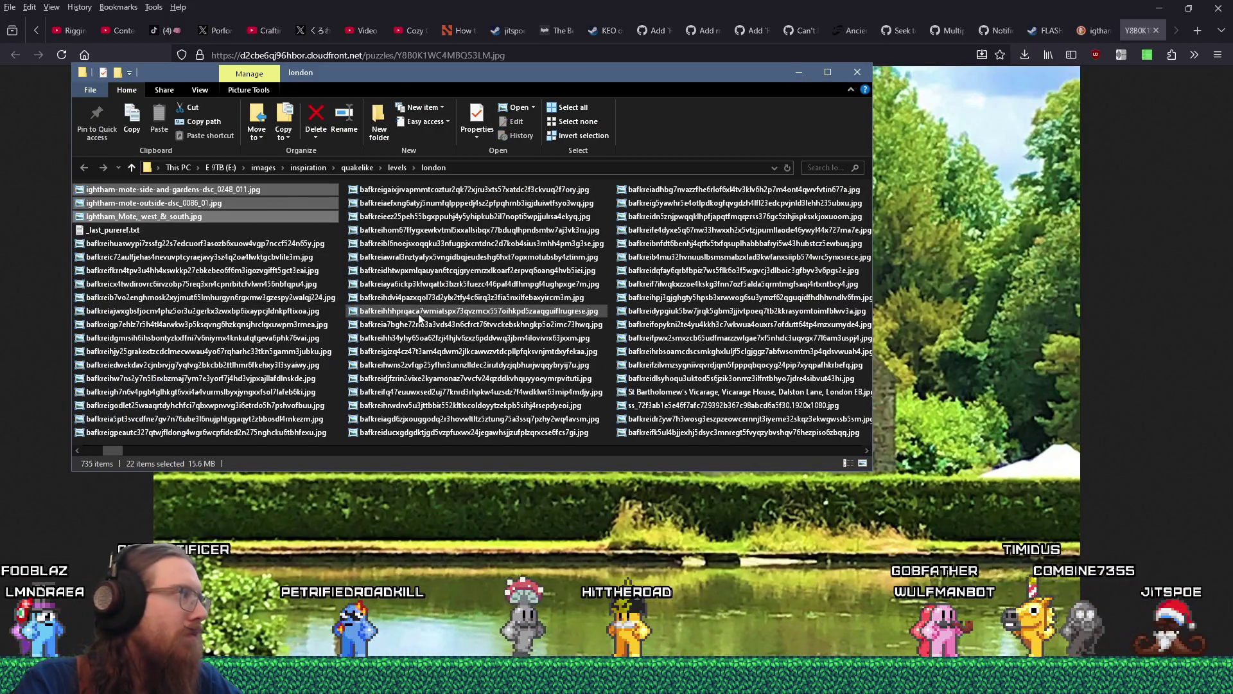
key("alt+Tab")
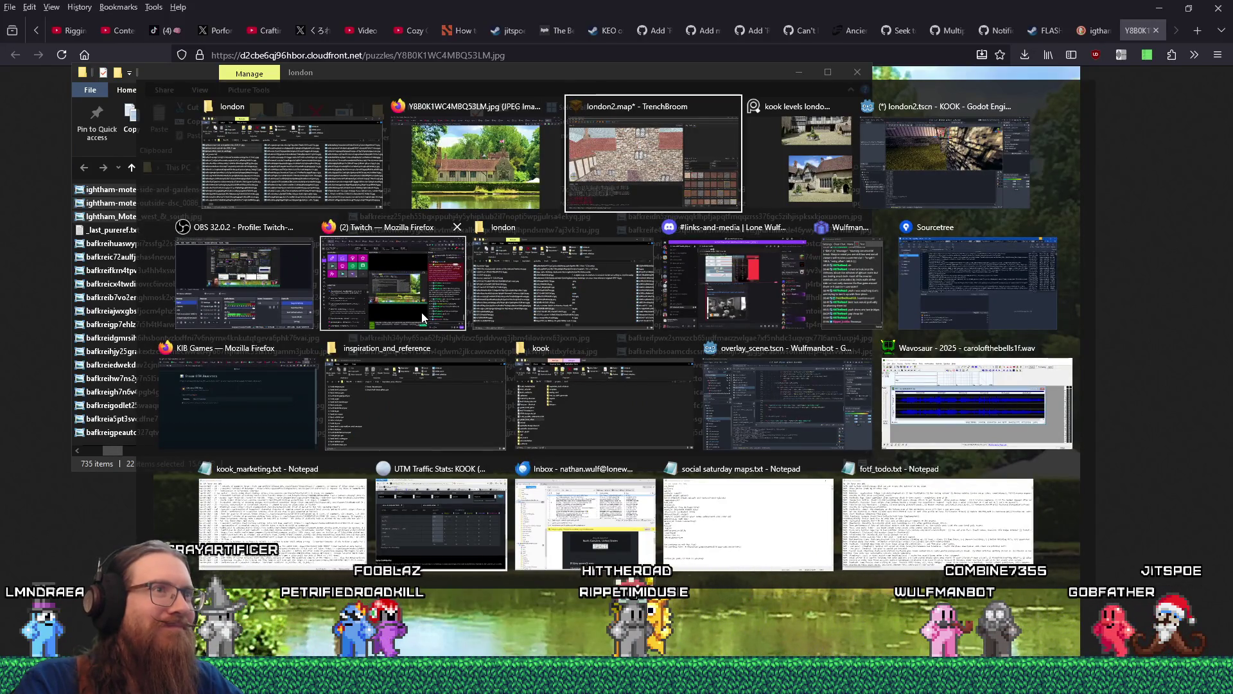
- Add the 22 Ightham Mote photos to the PureRef board and normalize their sizes
scroll(456, 318, "down", 5)
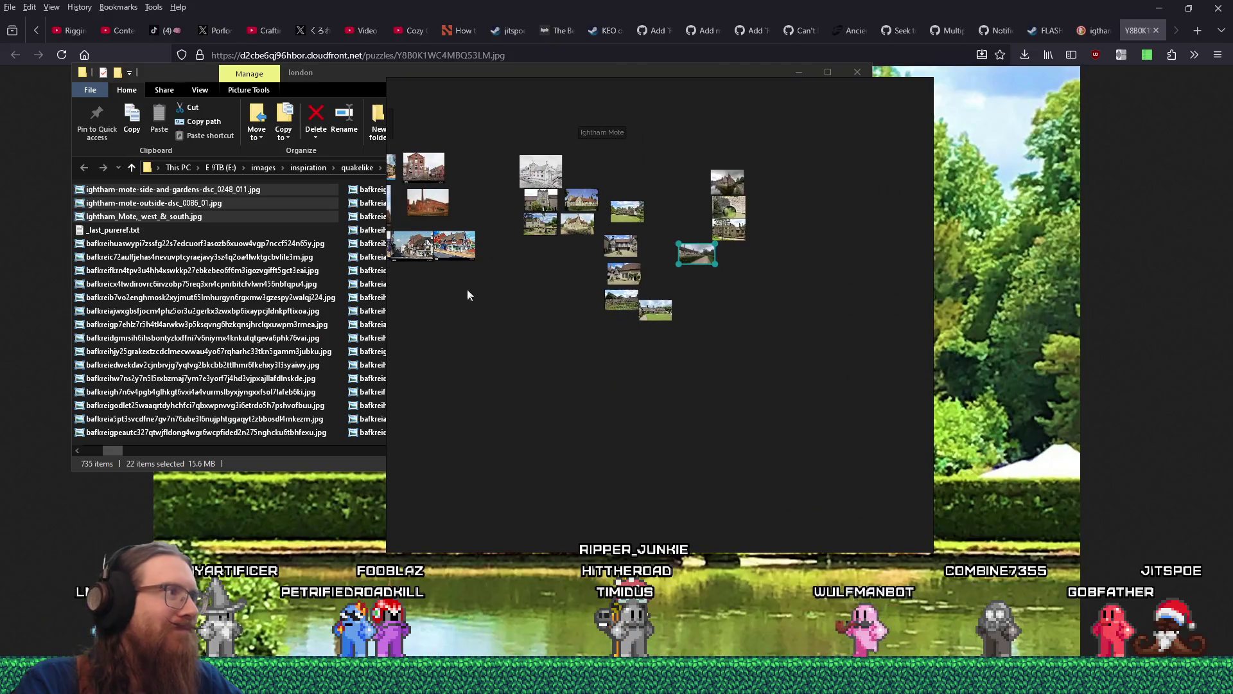
left_click_drag(596, 386, 596, 387)
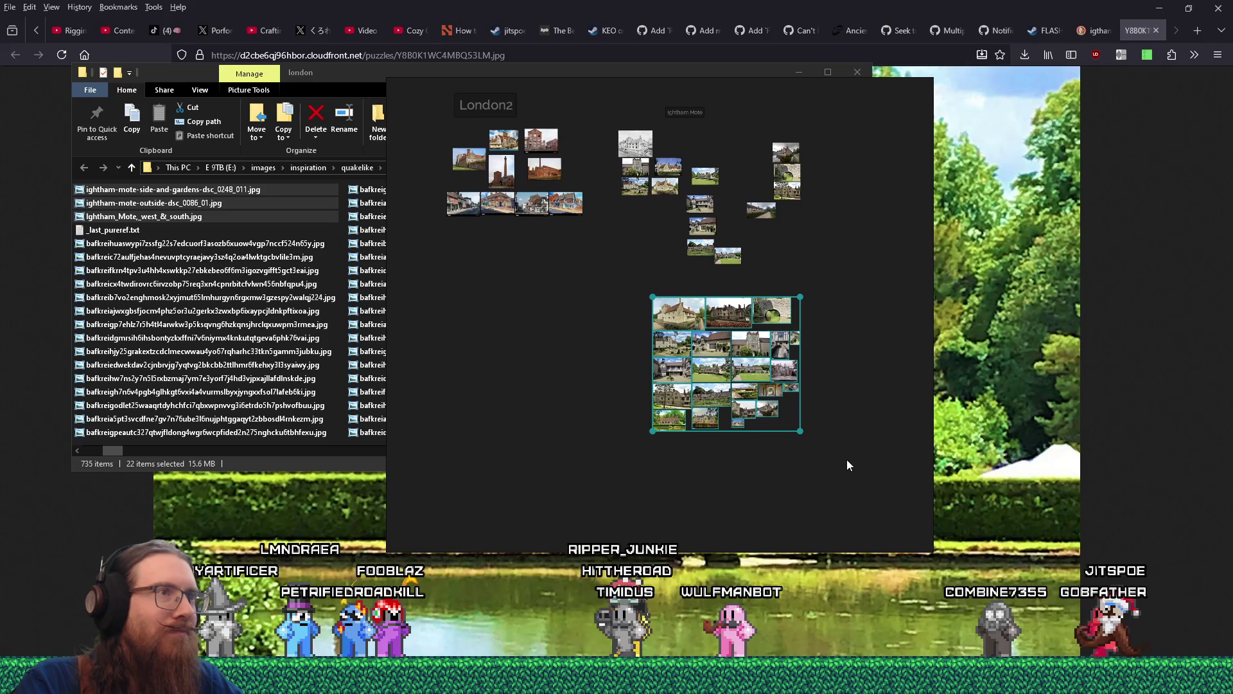
mouse_move(845, 464)
left_mouse_down()
mouse_move(476, 126)
mouse_move(453, 135)
left_mouse_up()
right_click(454, 136)
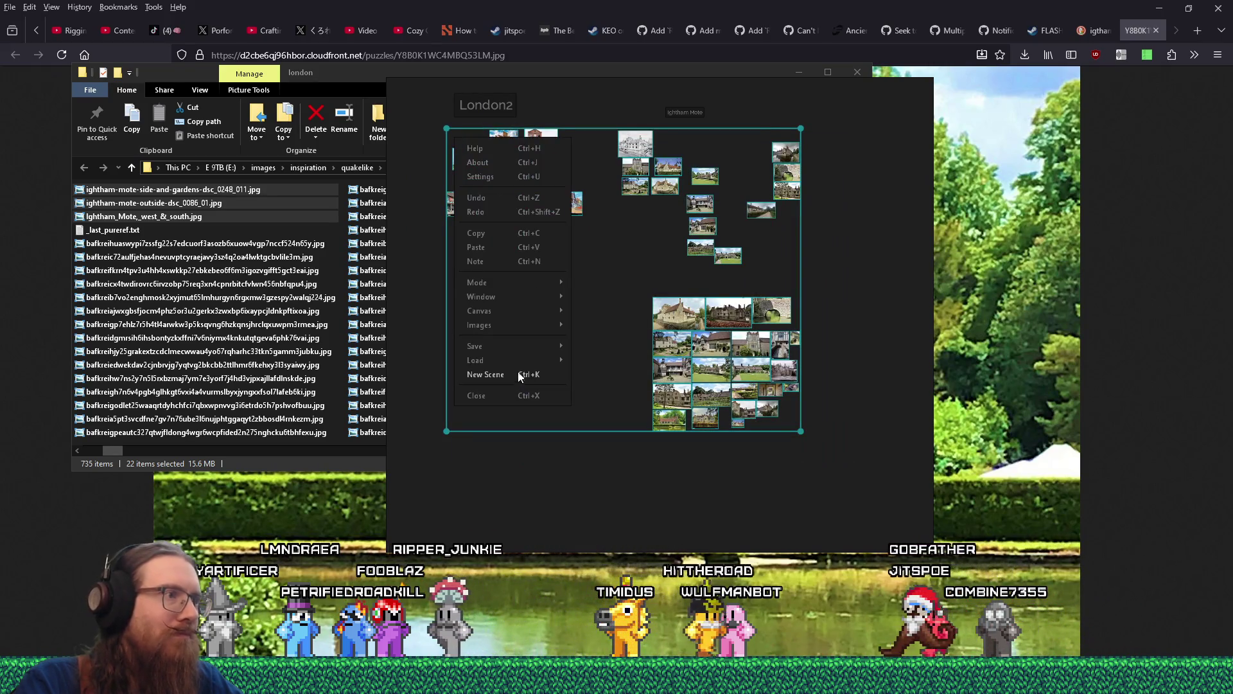
mouse_move(508, 325)
mouse_move(643, 381)
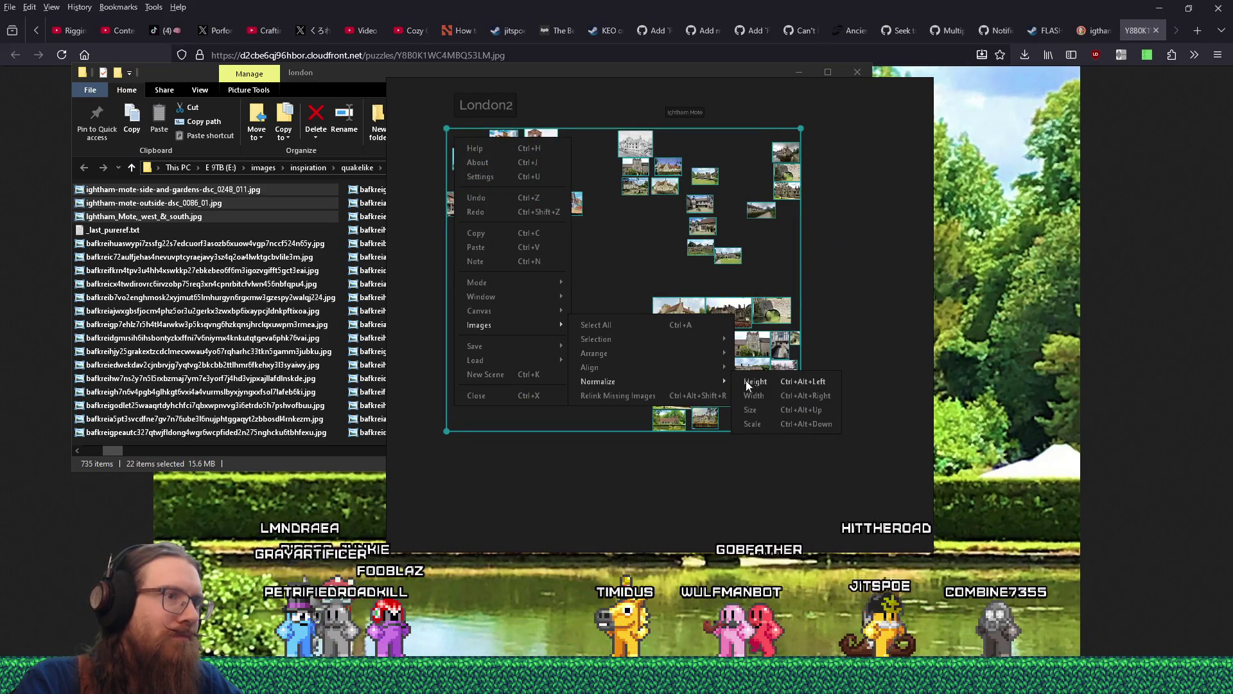
left_click(754, 396)
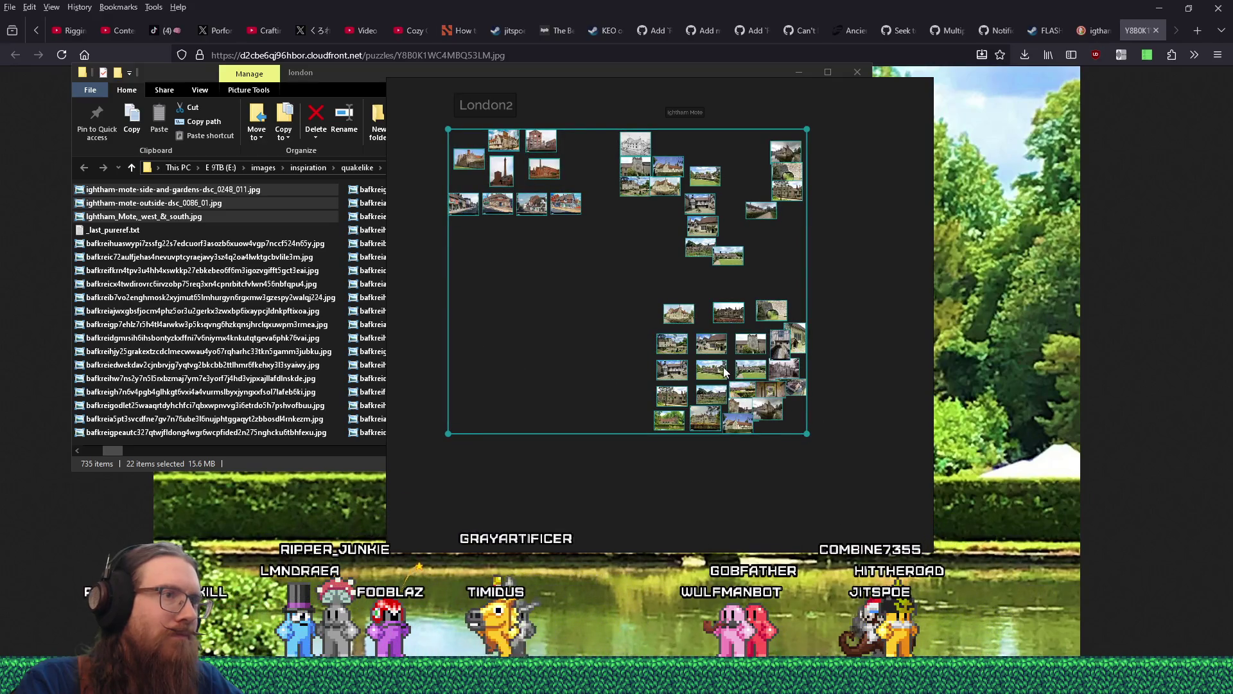
left_click(641, 288)
- Move the lowest Ightham Mote photo to the right
scroll(730, 396, "up", 5)
scroll(730, 396, "up", 2)
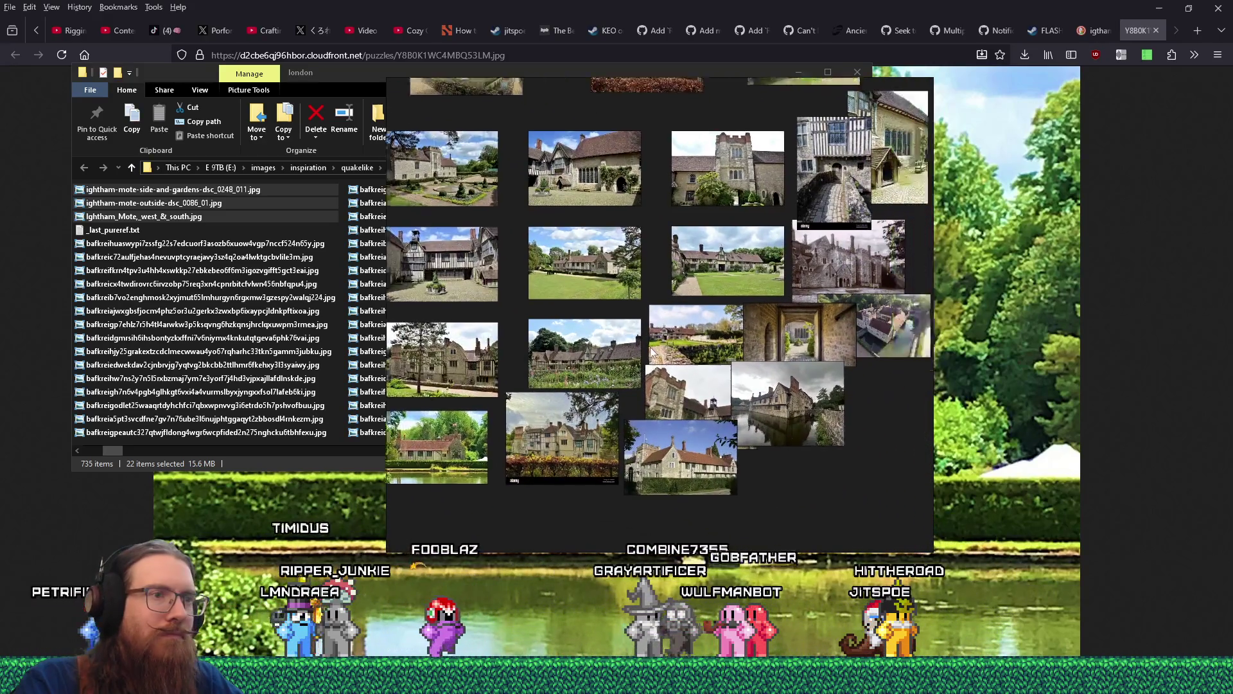
mouse_move(574, 428)
left_mouse_down()
mouse_move(684, 443)
mouse_move(560, 450)
left_mouse_up()
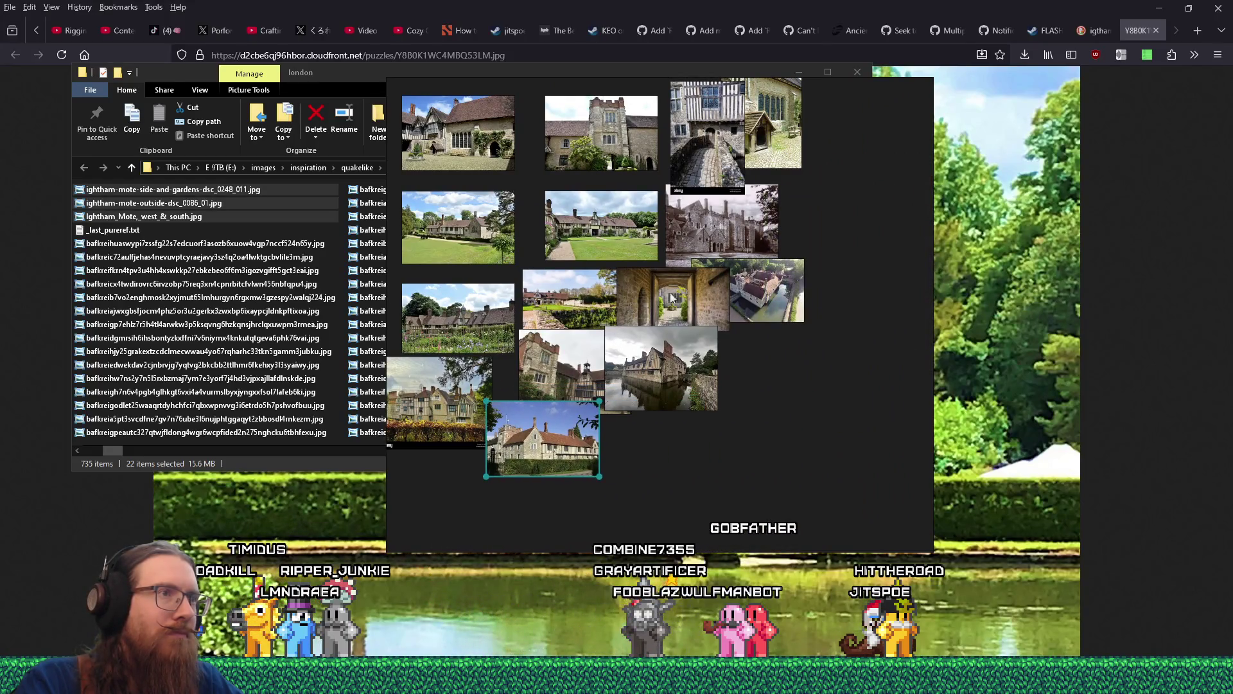
- Pan and zoom around the London2 board, briefly enlarging the Middleport Pottery photo
scroll(751, 417, "down", 8)
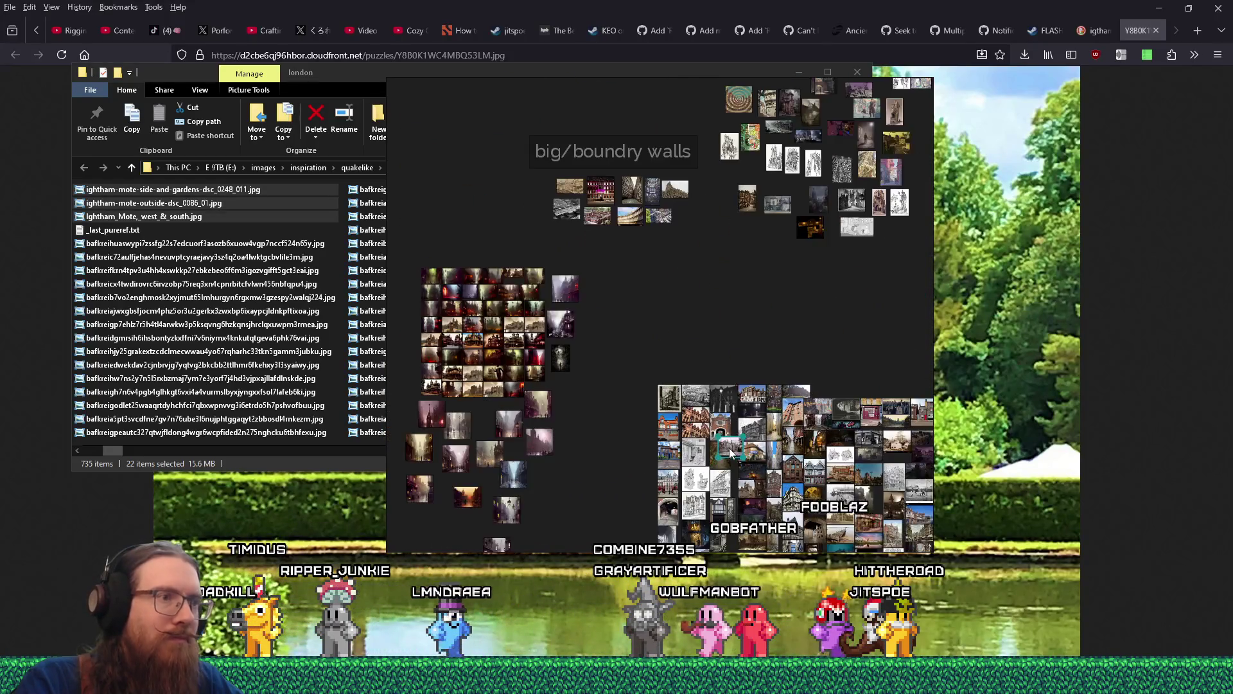
scroll(701, 376, "down", 8)
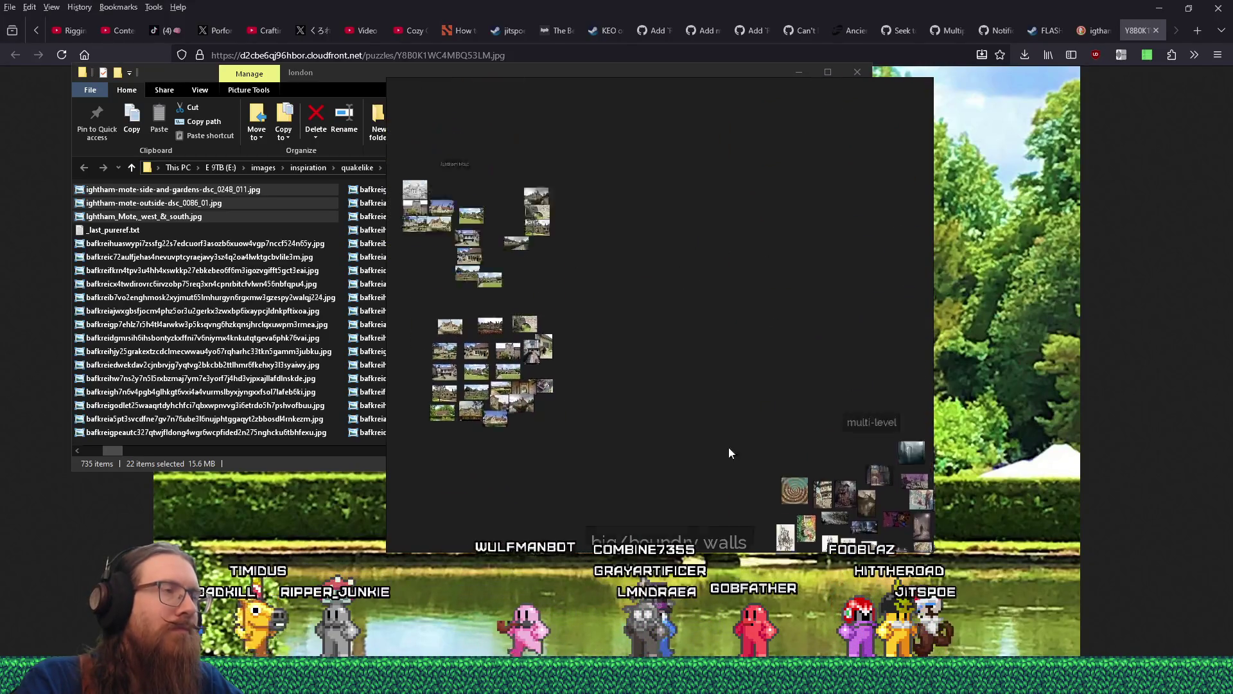
scroll(608, 475, "up", 8)
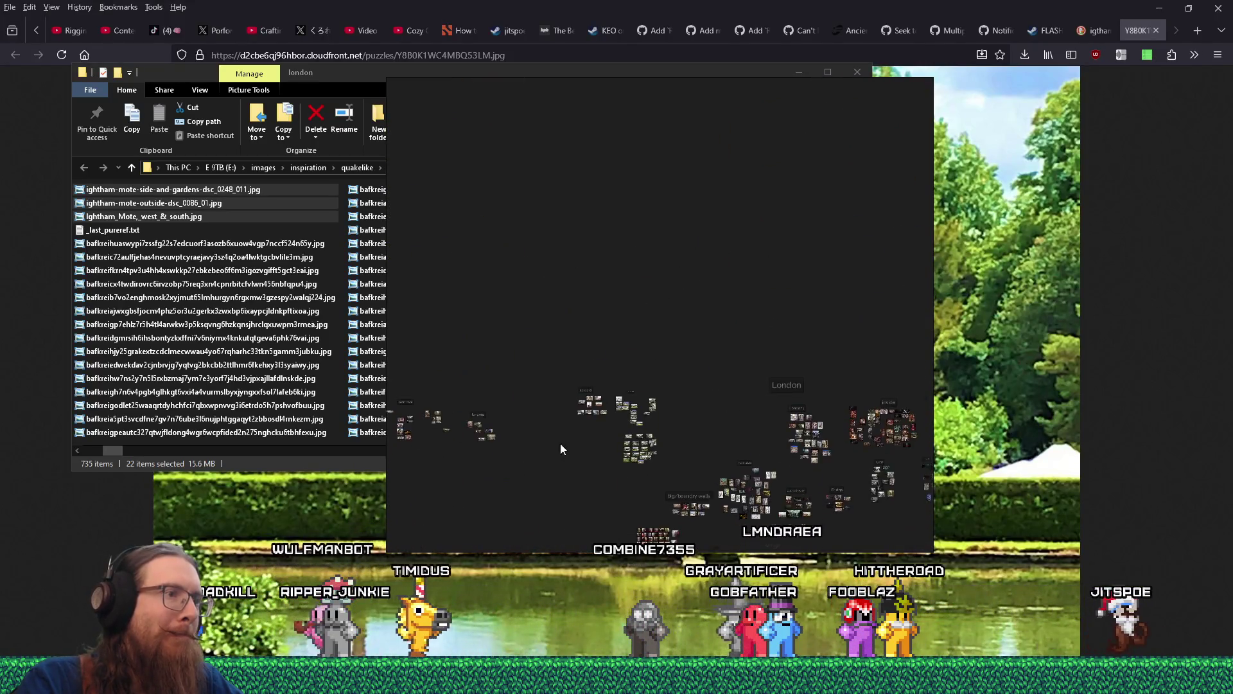
scroll(623, 437, "up", 5)
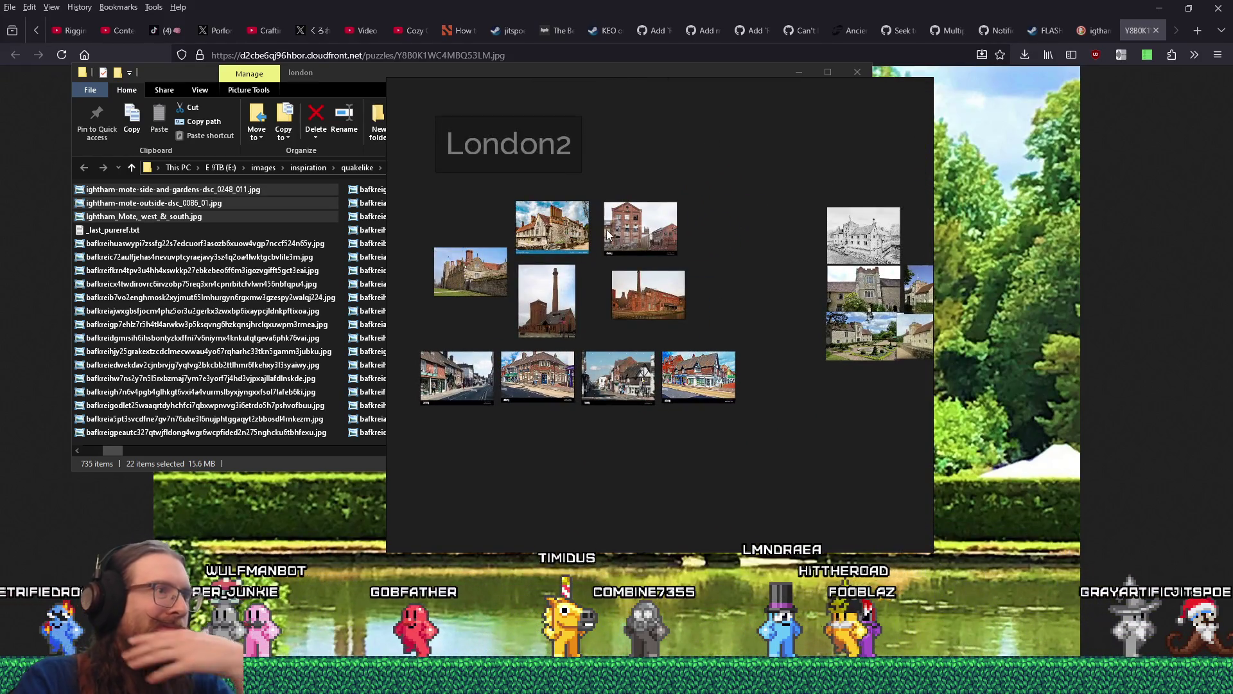
scroll(593, 275, "up", 2)
left_click_drag(626, 293, 645, 296)
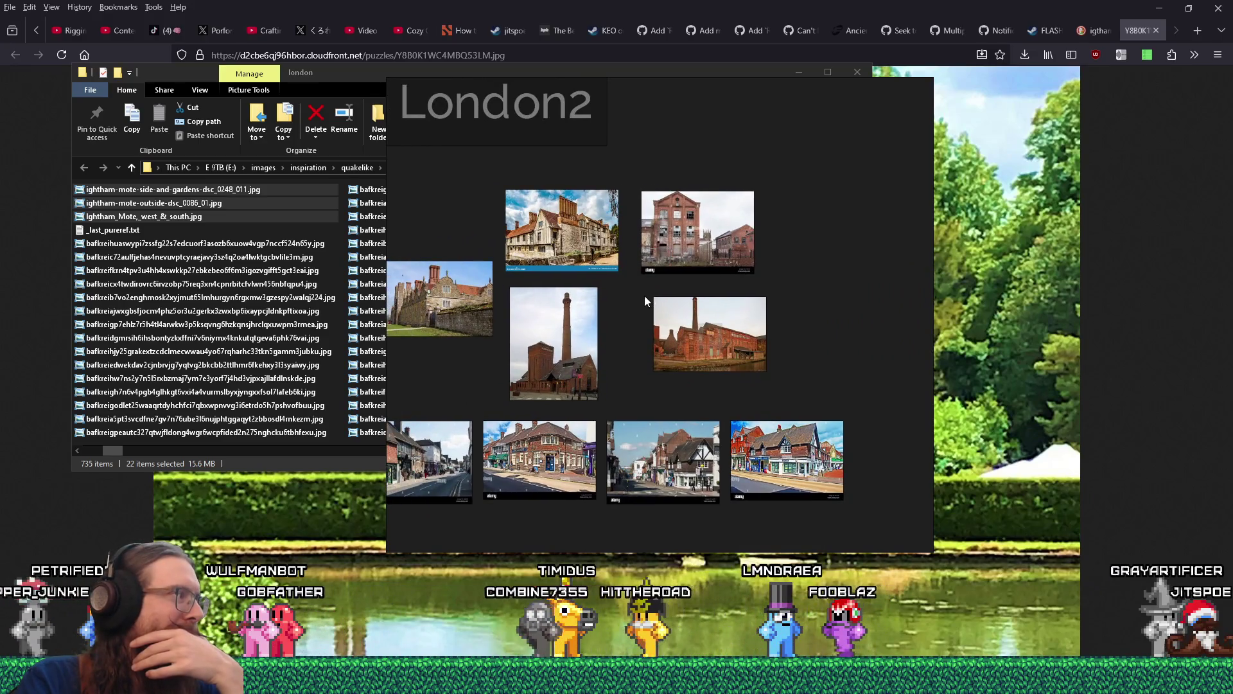
scroll(645, 296, "up", 4)
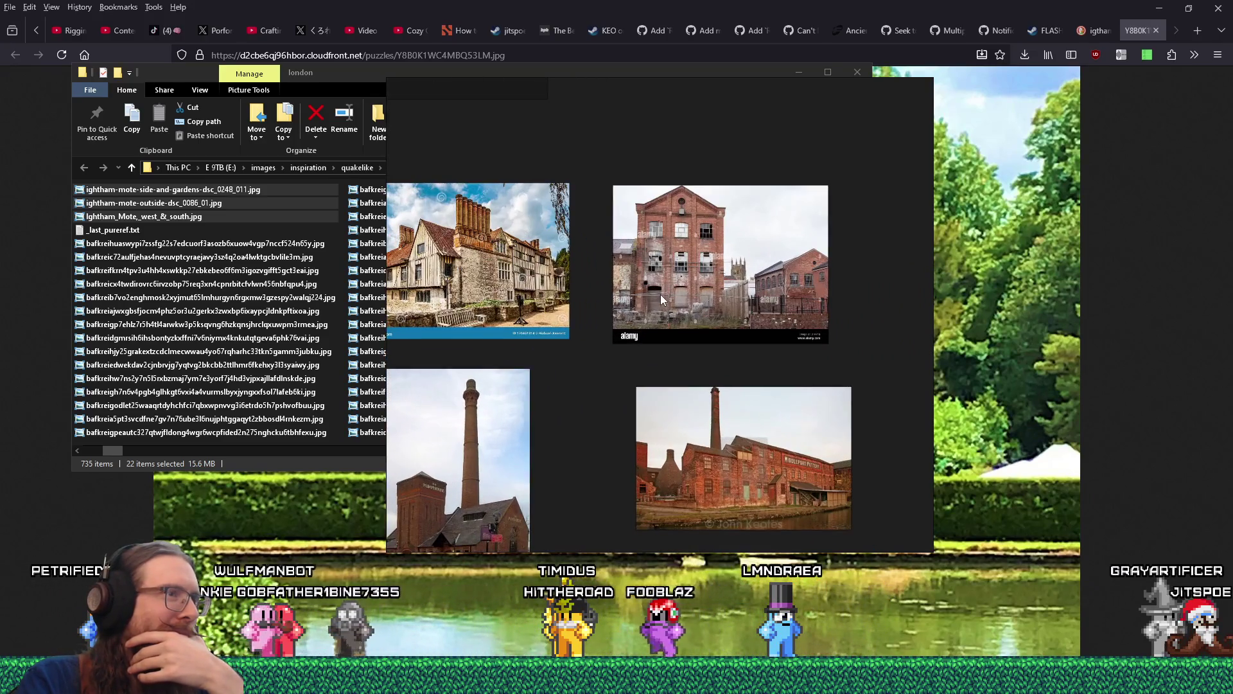
mouse_move(568, 314)
left_mouse_down()
mouse_move(546, 193)
mouse_move(534, 187)
mouse_move(653, 190)
mouse_move(454, 213)
left_mouse_up()
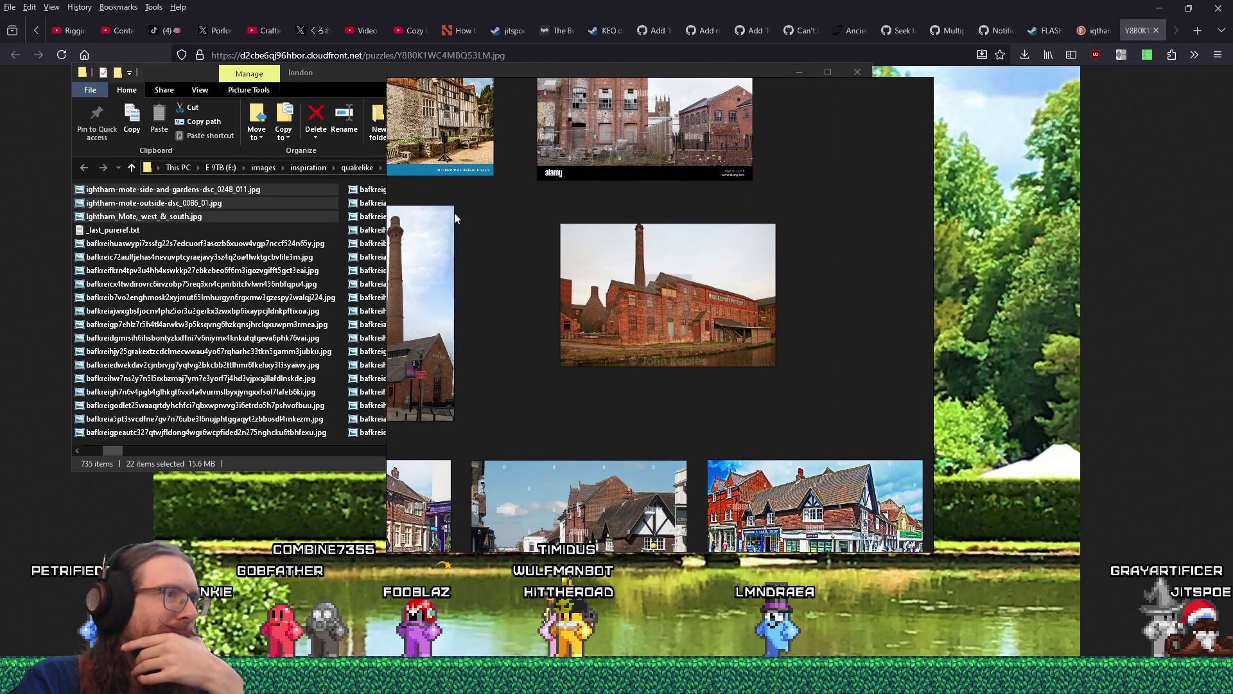
double_click(679, 293)
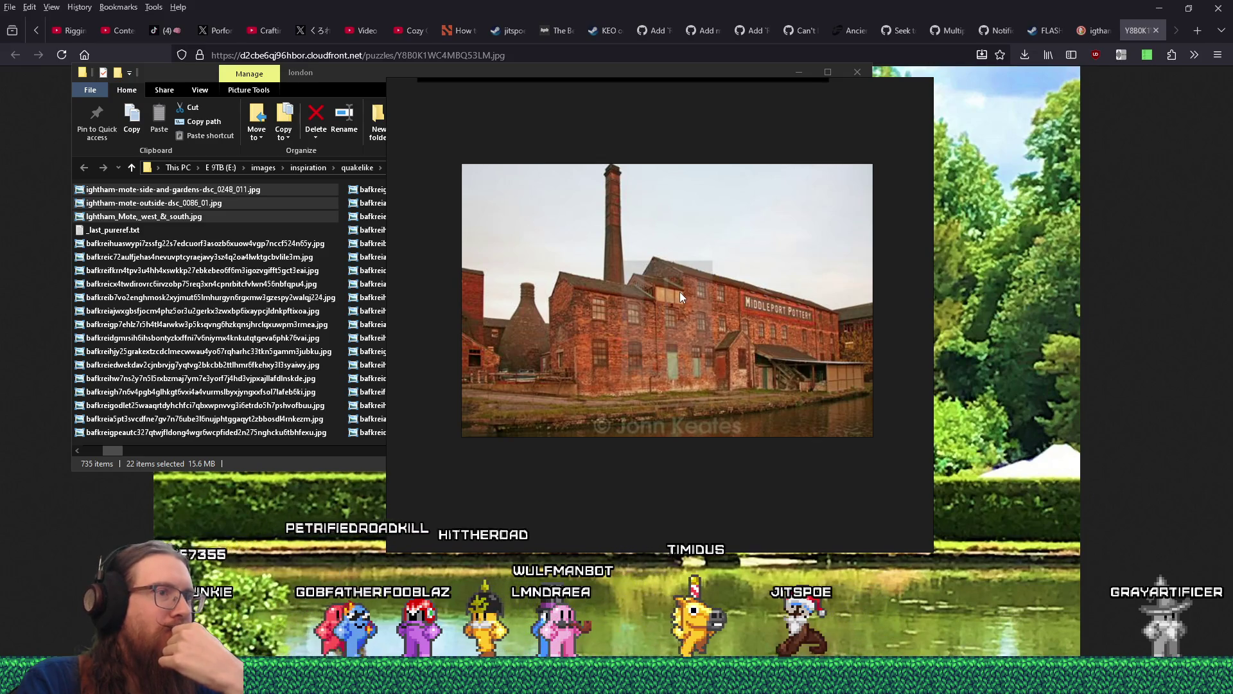
double_click(679, 292)
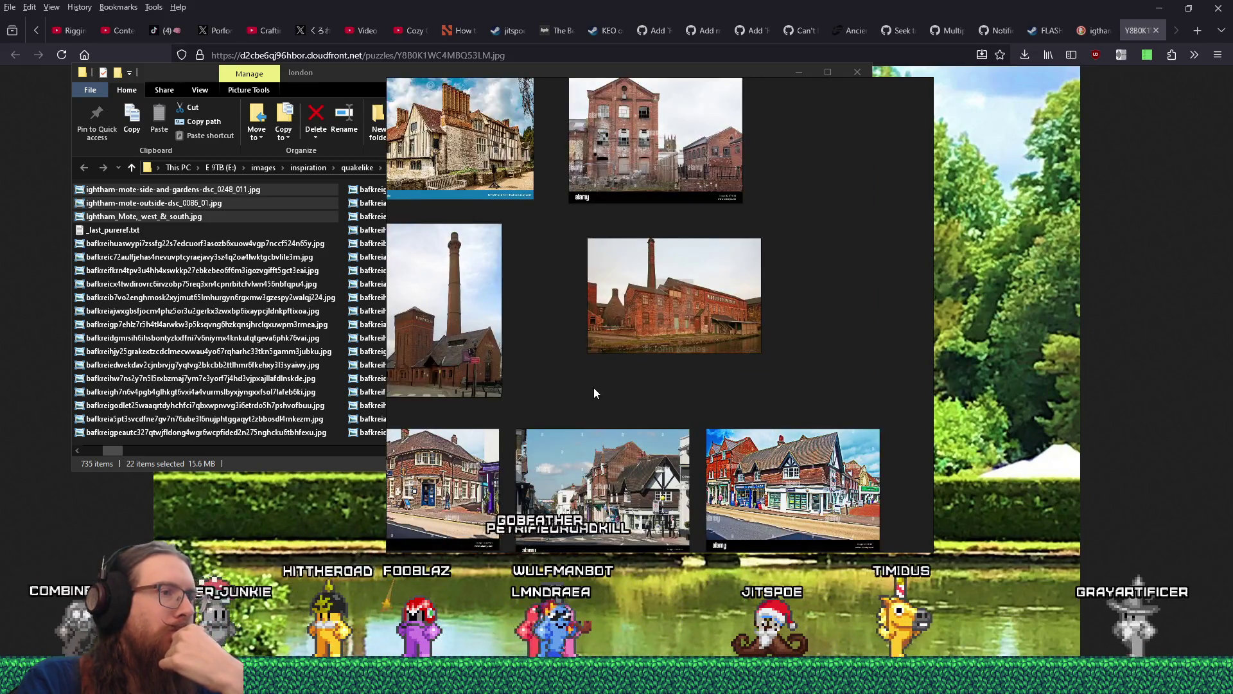
mouse_move(593, 388)
left_mouse_down()
mouse_move(636, 314)
mouse_move(713, 361)
mouse_move(811, 342)
left_mouse_up()
- Open _last_pureref.txt from Explorer in Notepad
right_click(521, 292)
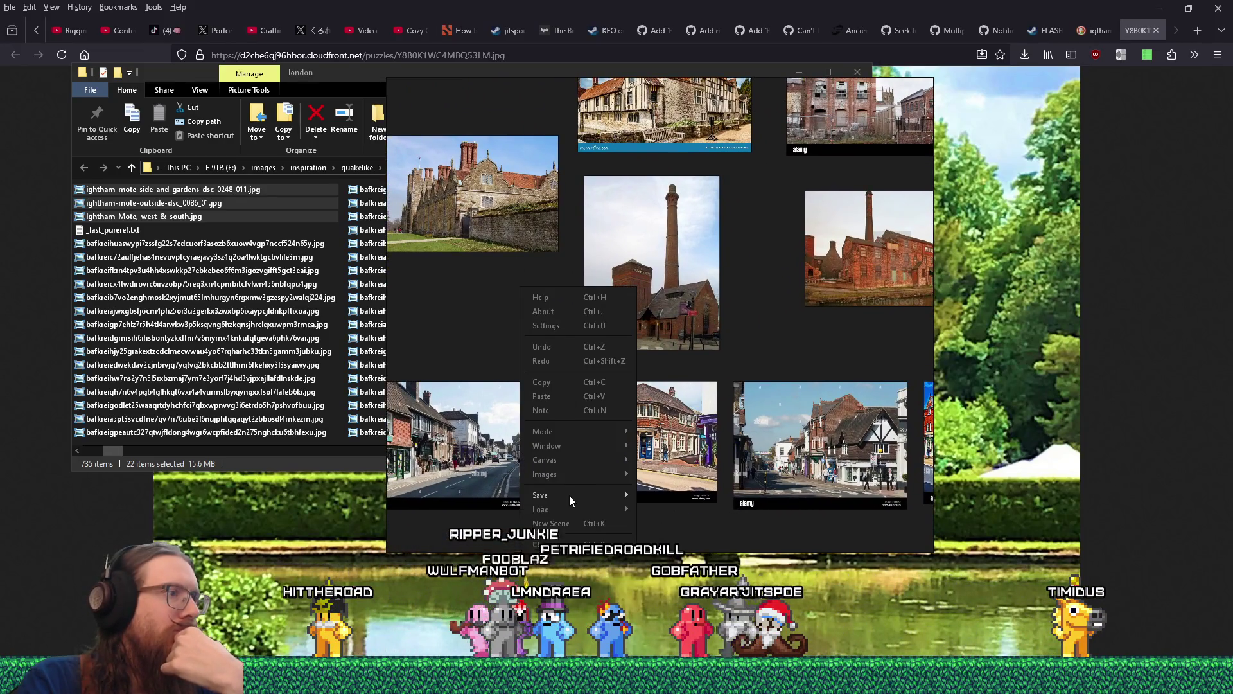
key("Escape")
left_click(117, 231)
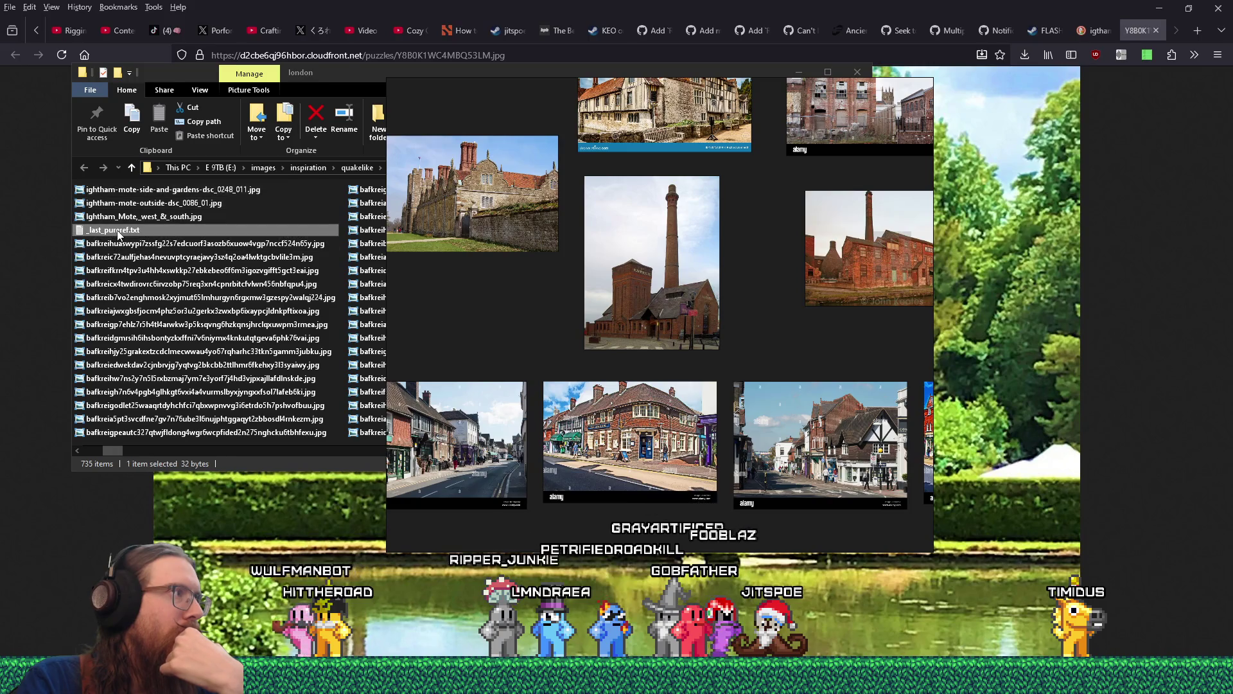
double_click(117, 231)
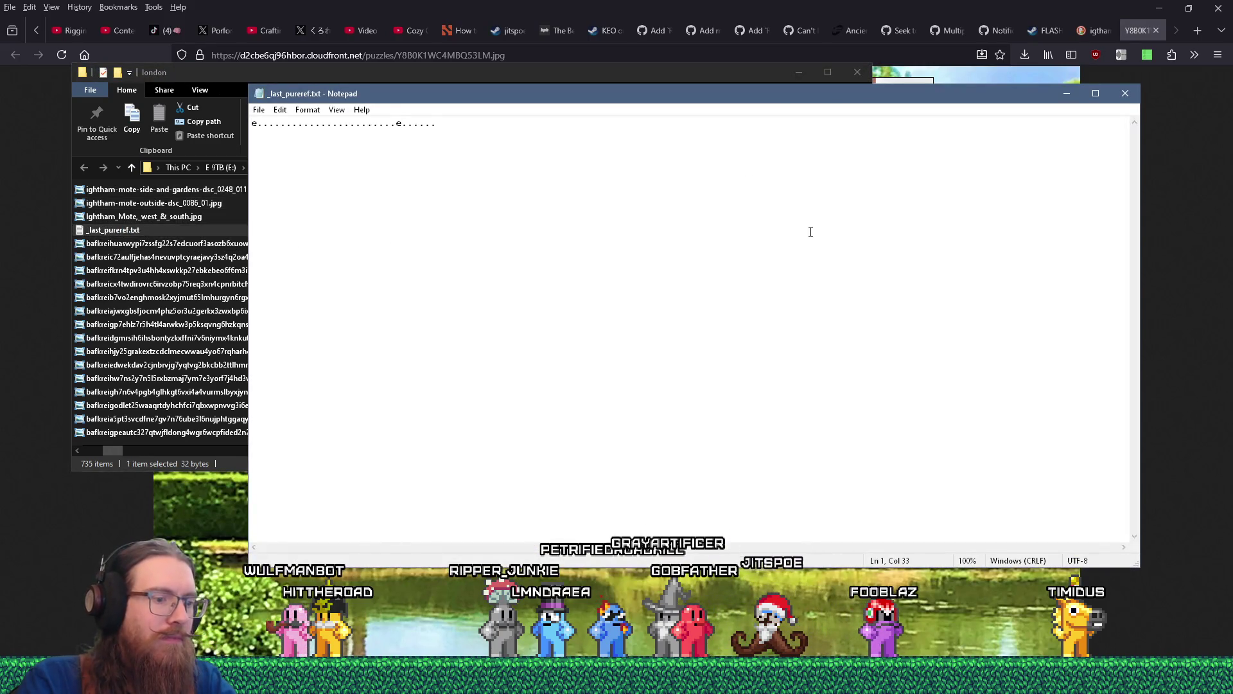
- Close _last_pureref.txt without saving, then close the london folder window
key("alt+F4")
key("n")
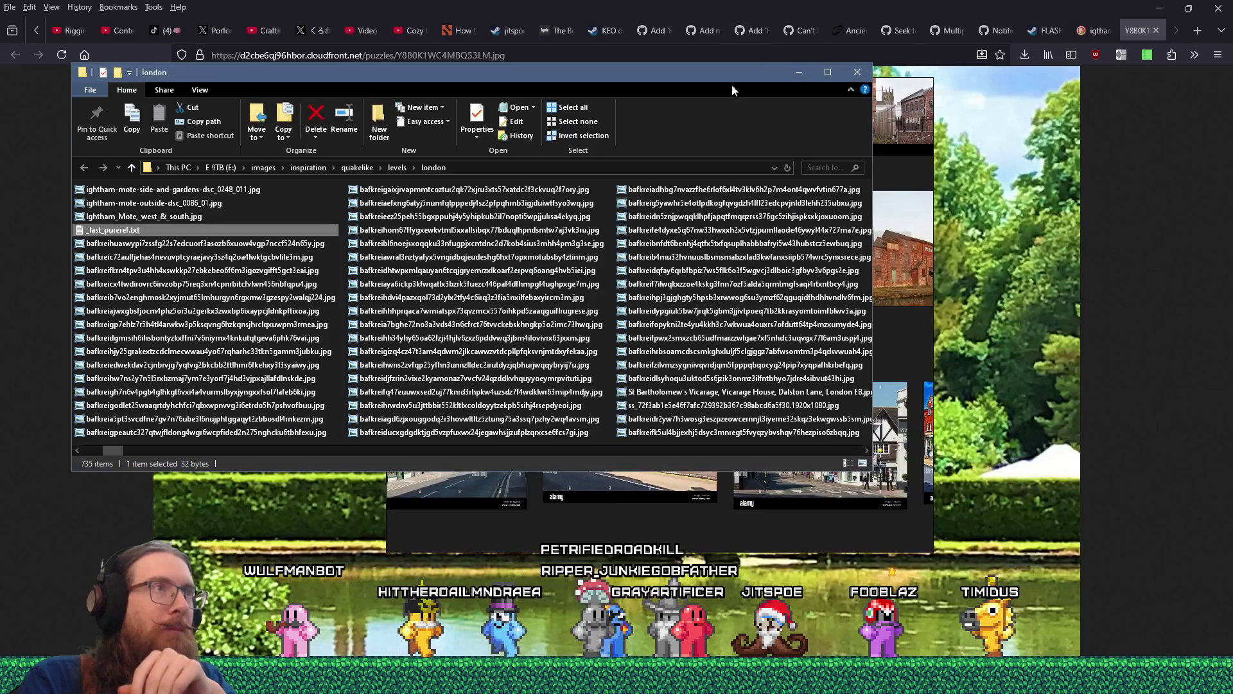
key("alt+F4")
- Alt+Tab past TrenchBroom to bring the PureRef 'kook levels london' board forward
key("alt+Tab")
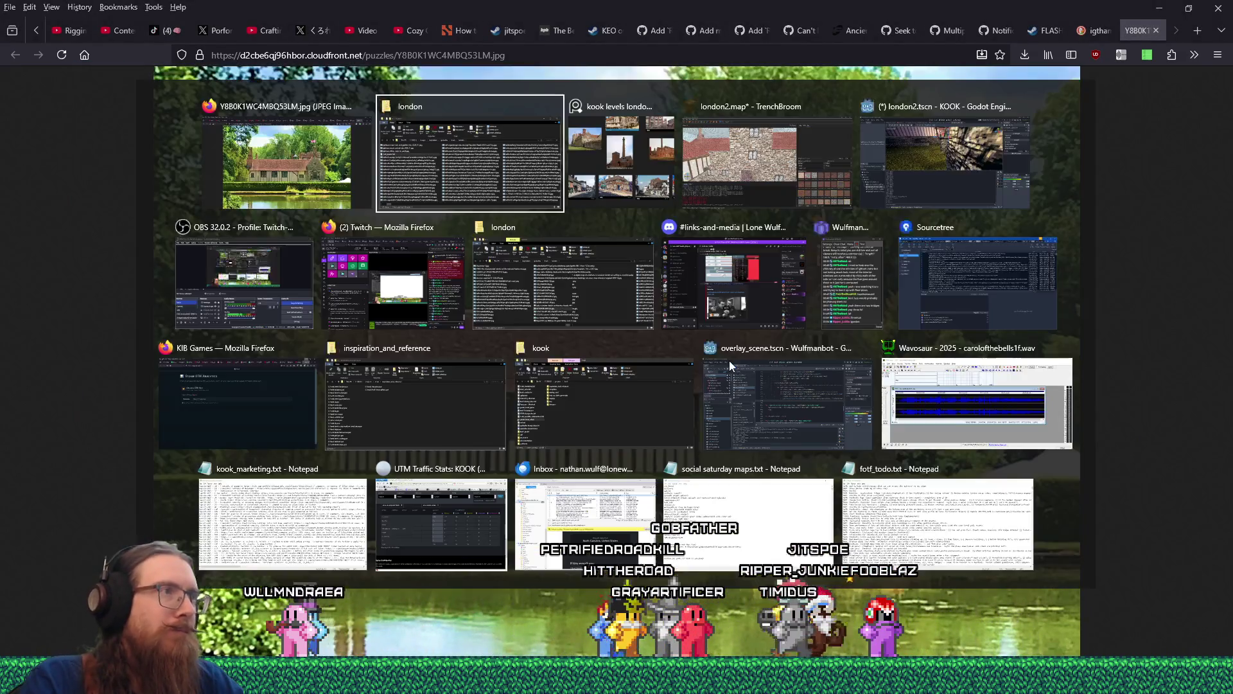
key("Tab")
key("Tab")
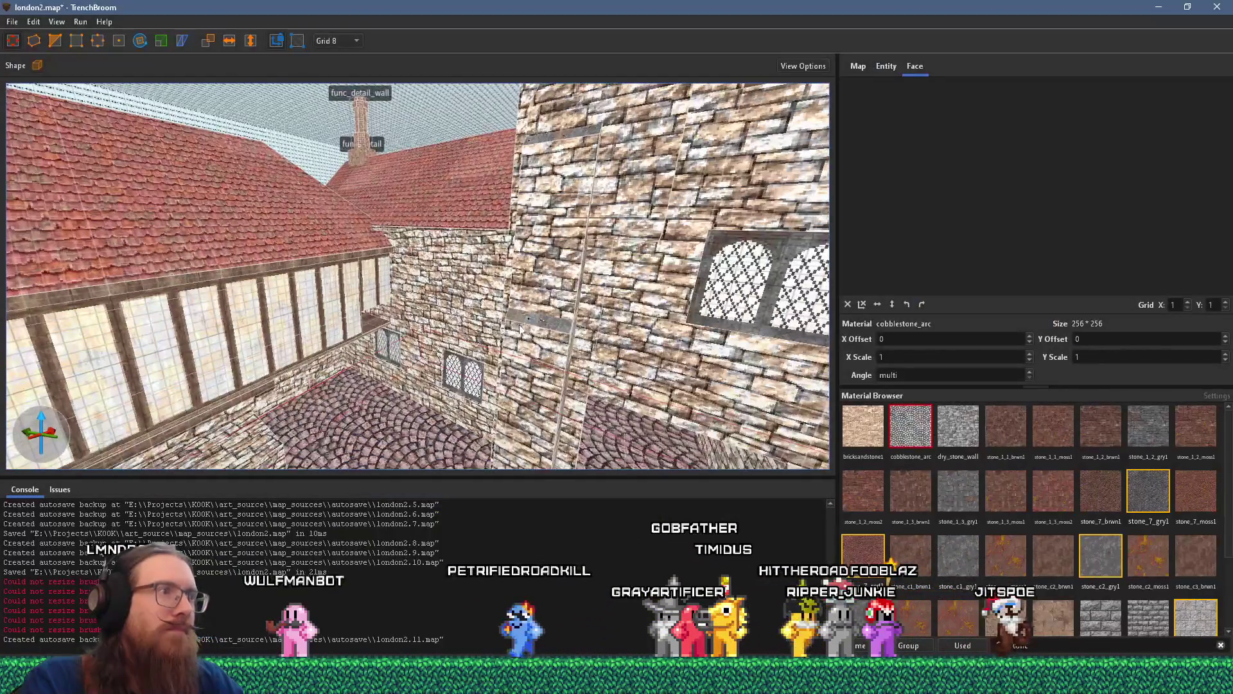
key("alt+Tab")
key("Tab")
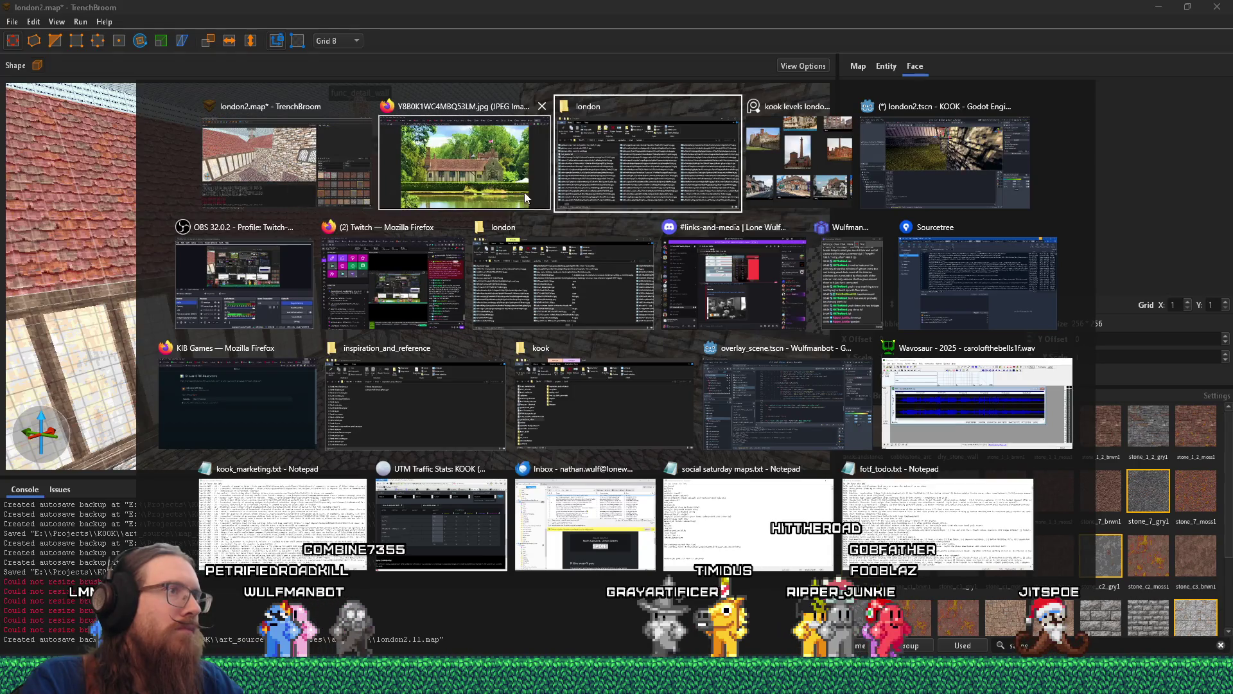
key("Tab")
key("Tab")
- Pan the reference board to the manor-house photos and move one manor photo lower
key("shift+Tab")
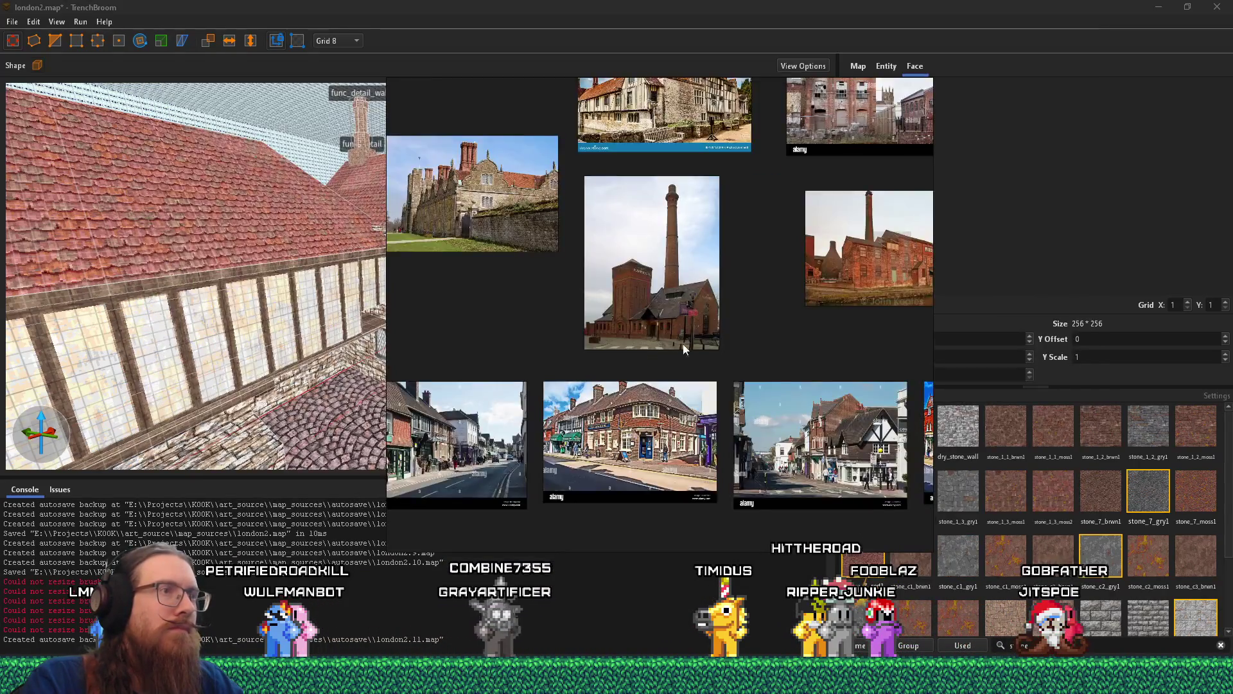
scroll(685, 349, "down", 5)
left_click_drag(750, 345, 616, 334)
scroll(659, 269, "up", 5)
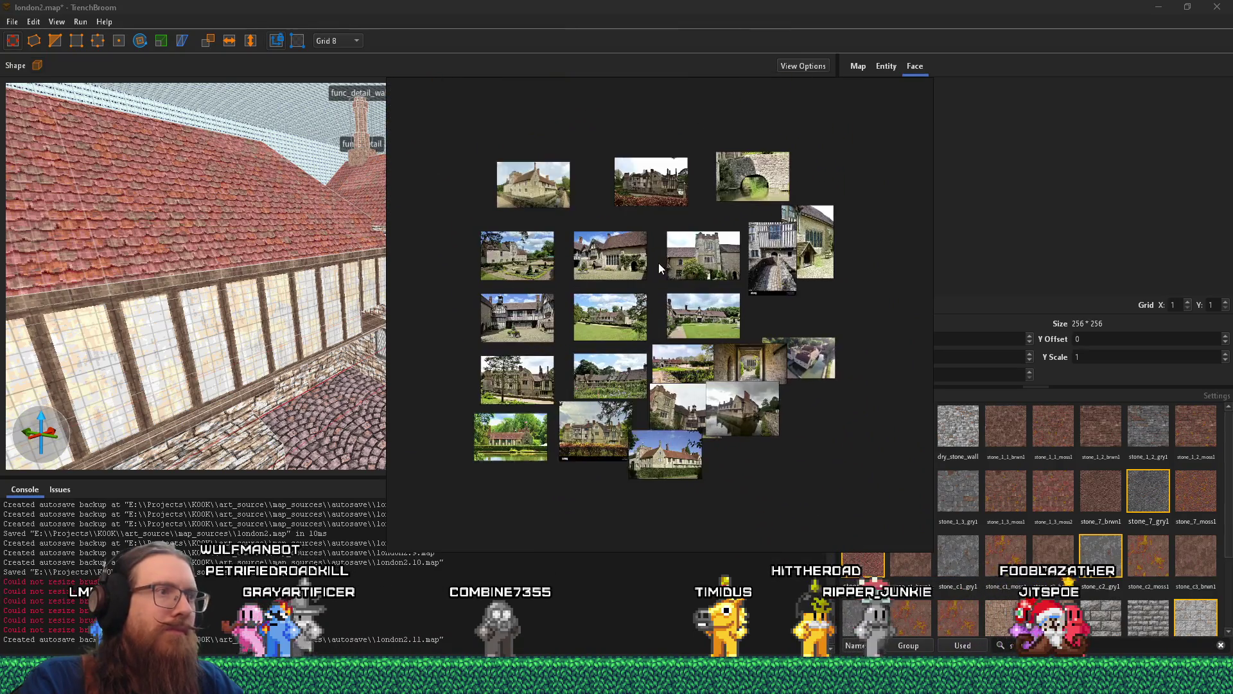
scroll(659, 268, "up", 5)
scroll(626, 385, "down", 3)
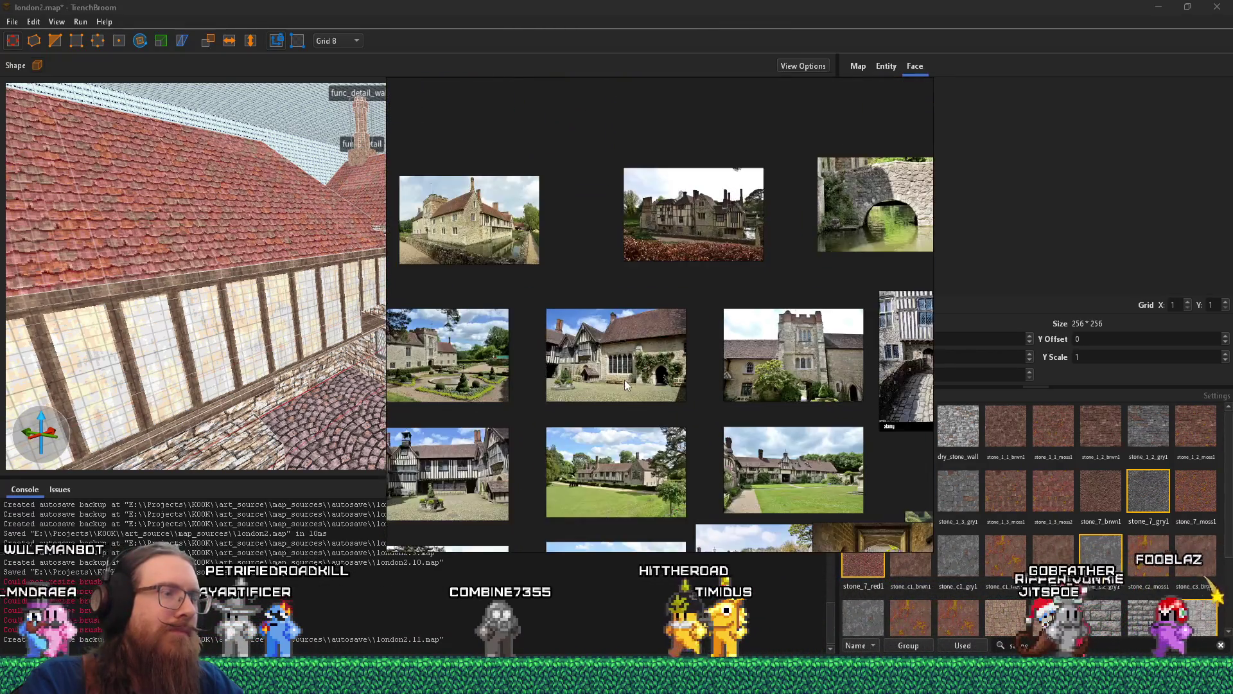
left_click_drag(626, 385, 653, 452)
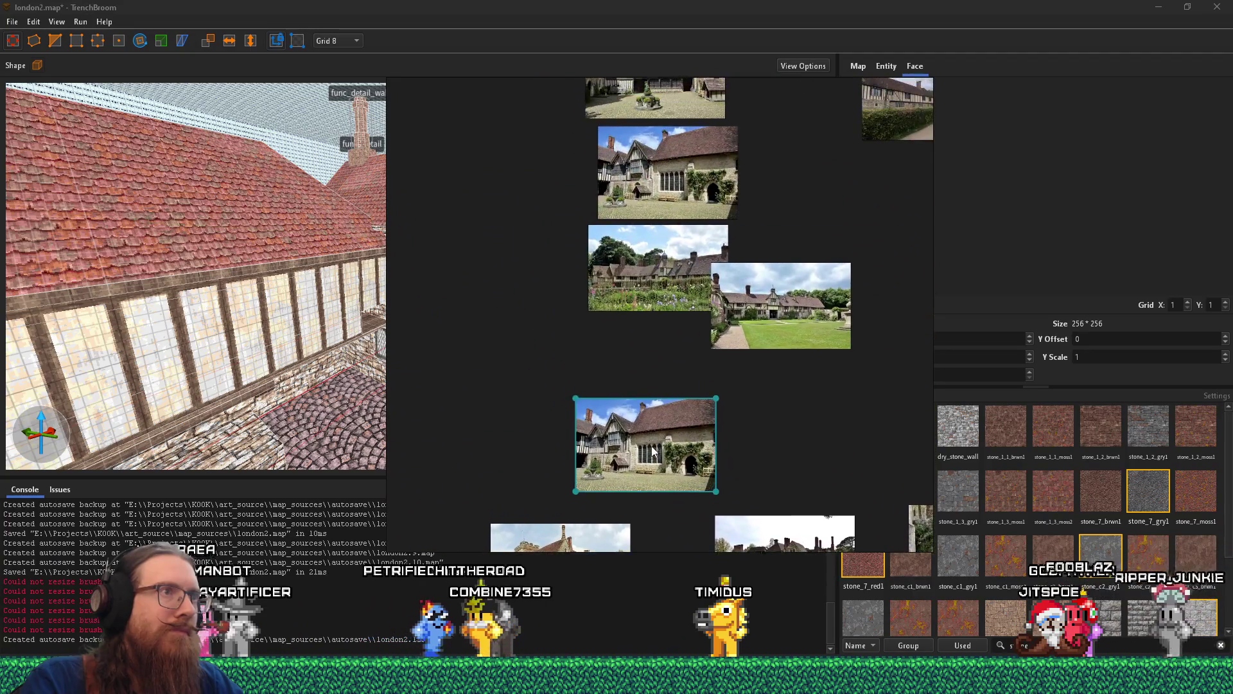
- Select the moat photo and move it up and to the right on the board
scroll(653, 452, "down", 4)
scroll(641, 404, "up", 3)
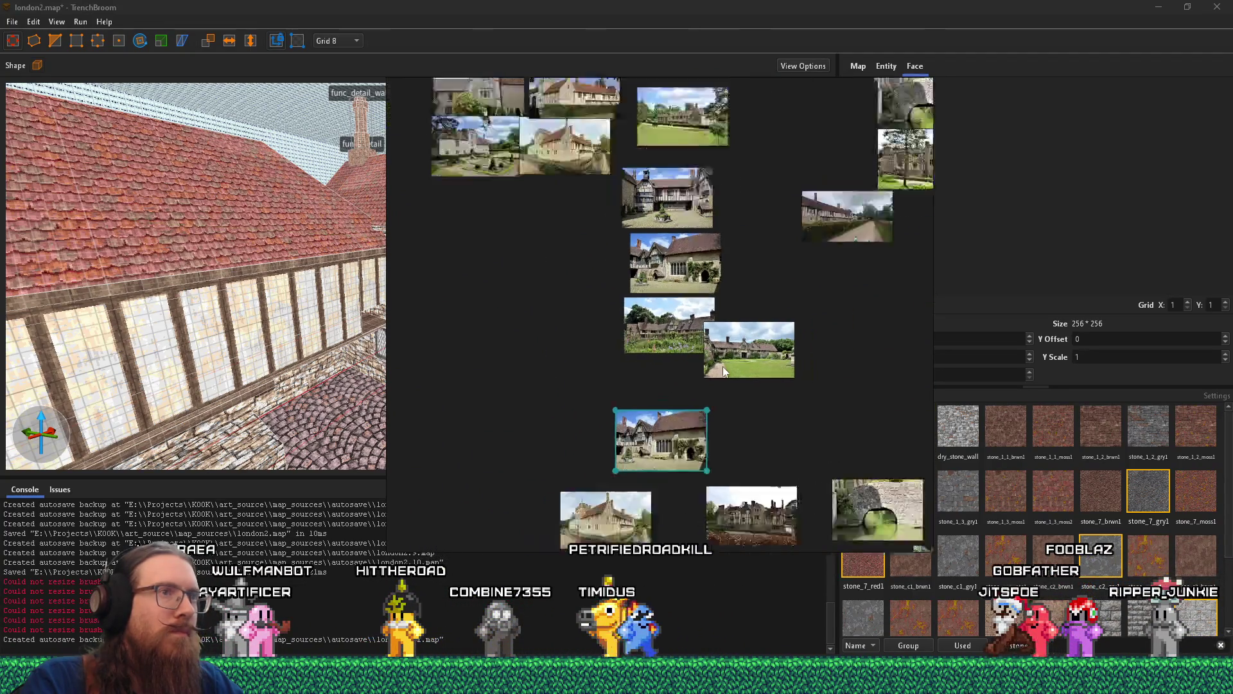
scroll(722, 371, "down", 3)
scroll(793, 138, "up", 2)
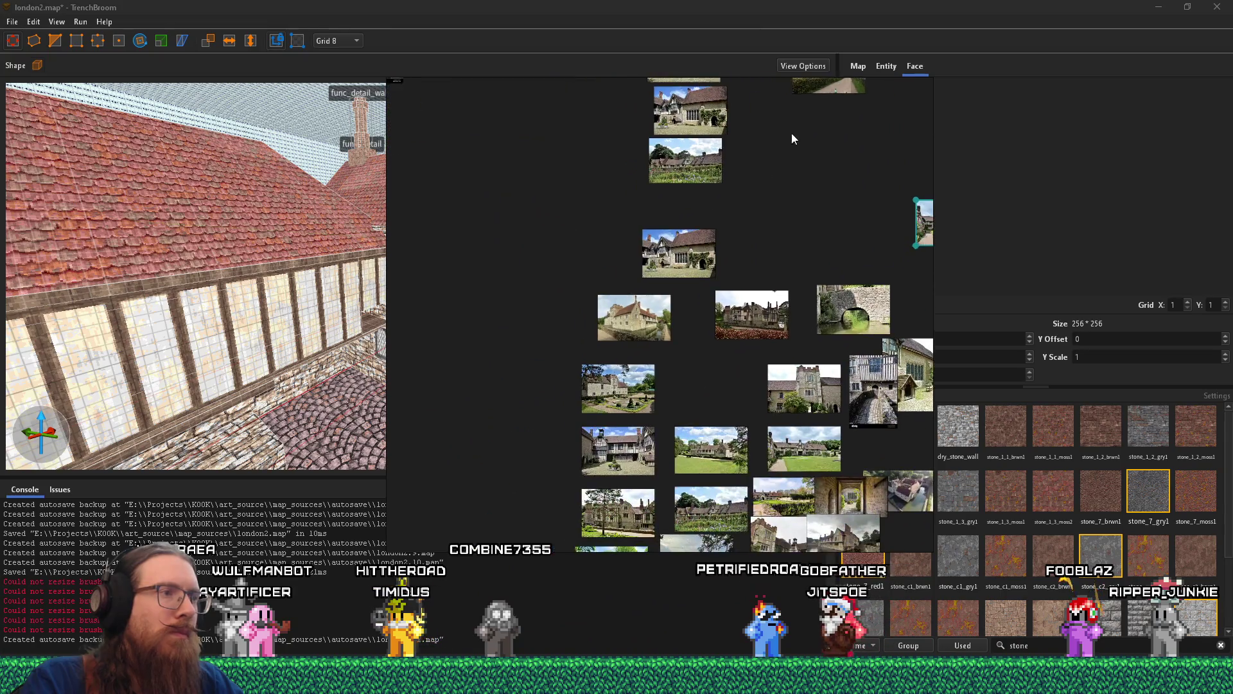
scroll(662, 328, "up", 3)
scroll(670, 321, "down", 3)
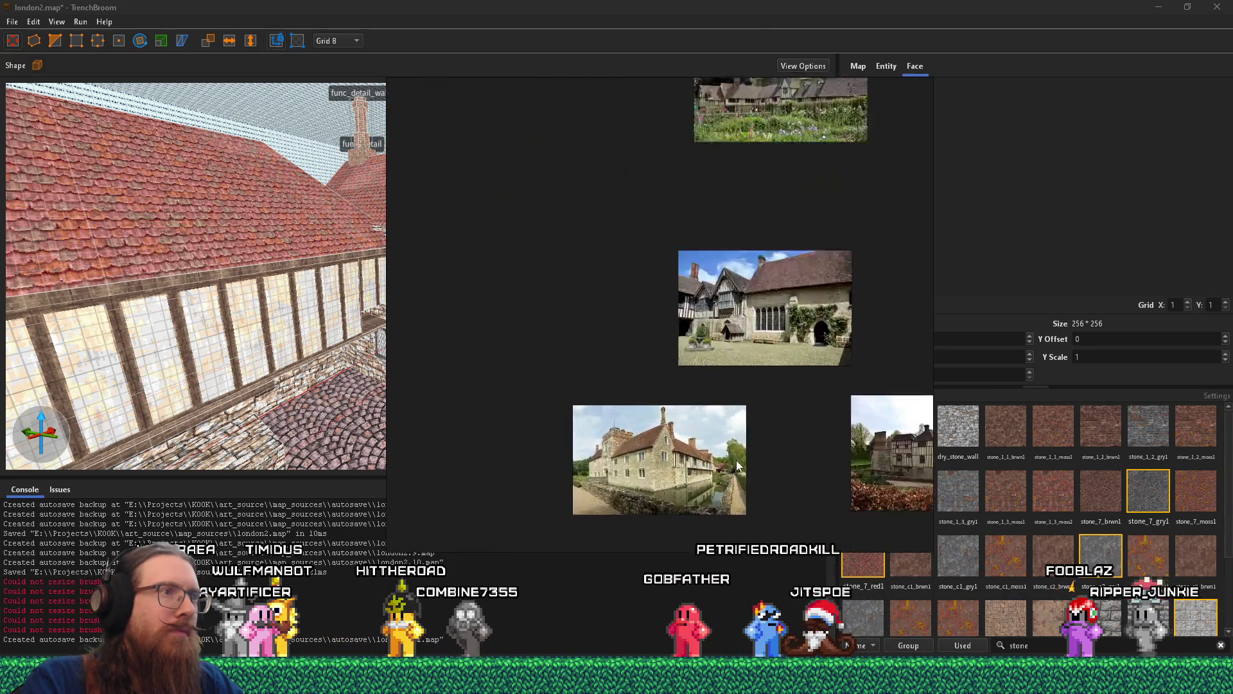
left_click(636, 321)
scroll(639, 428, "up", 3)
left_click_drag(639, 428, 793, 291)
scroll(728, 334, "up", 3)
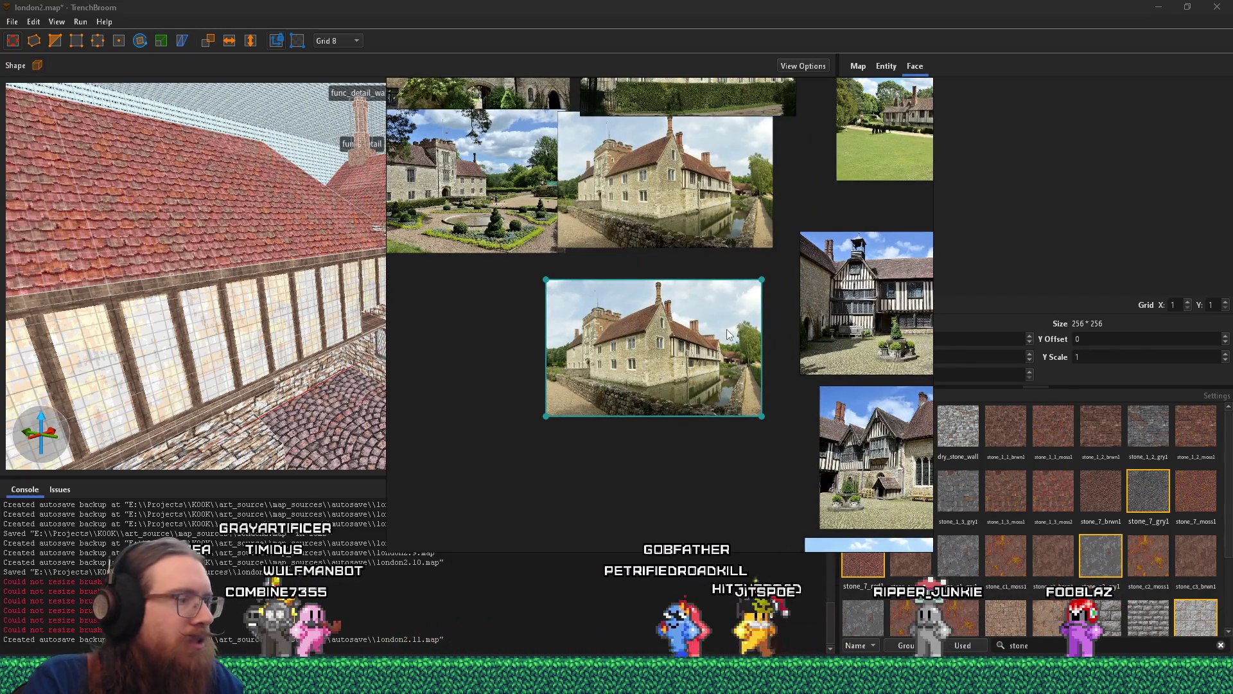
- Show the courtyard photo's source file in its folder with Ctrl+Shift+O
key("super+e")
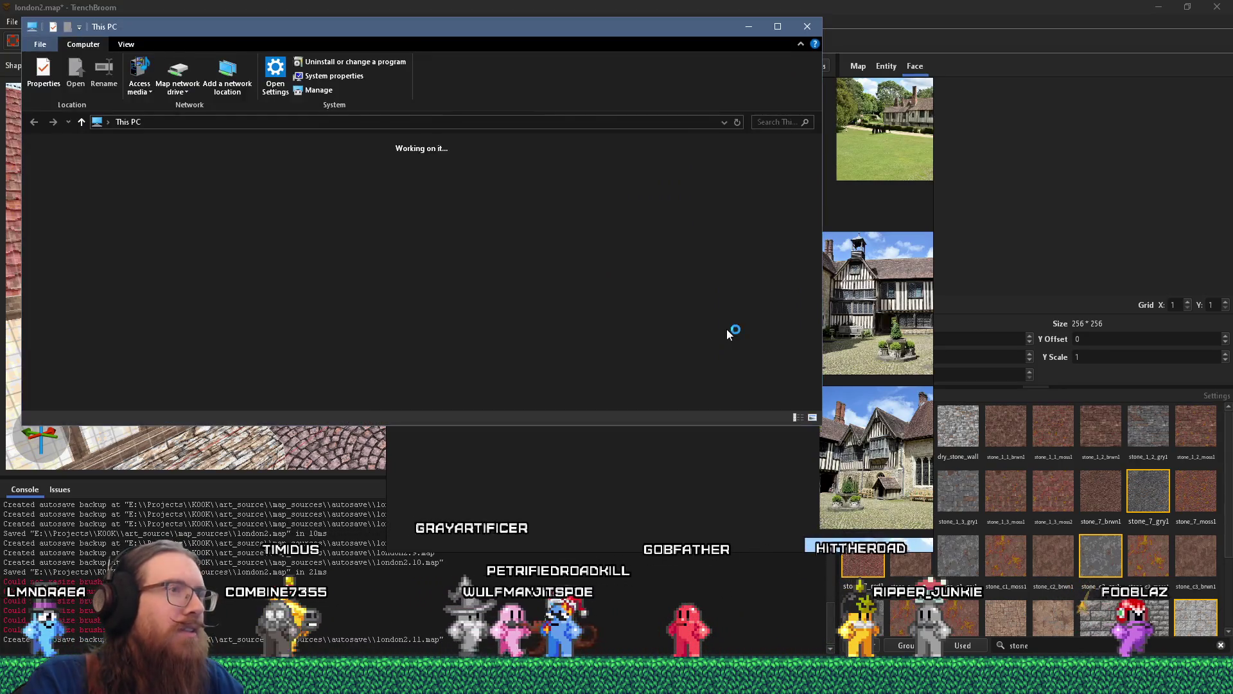
left_click(806, 26)
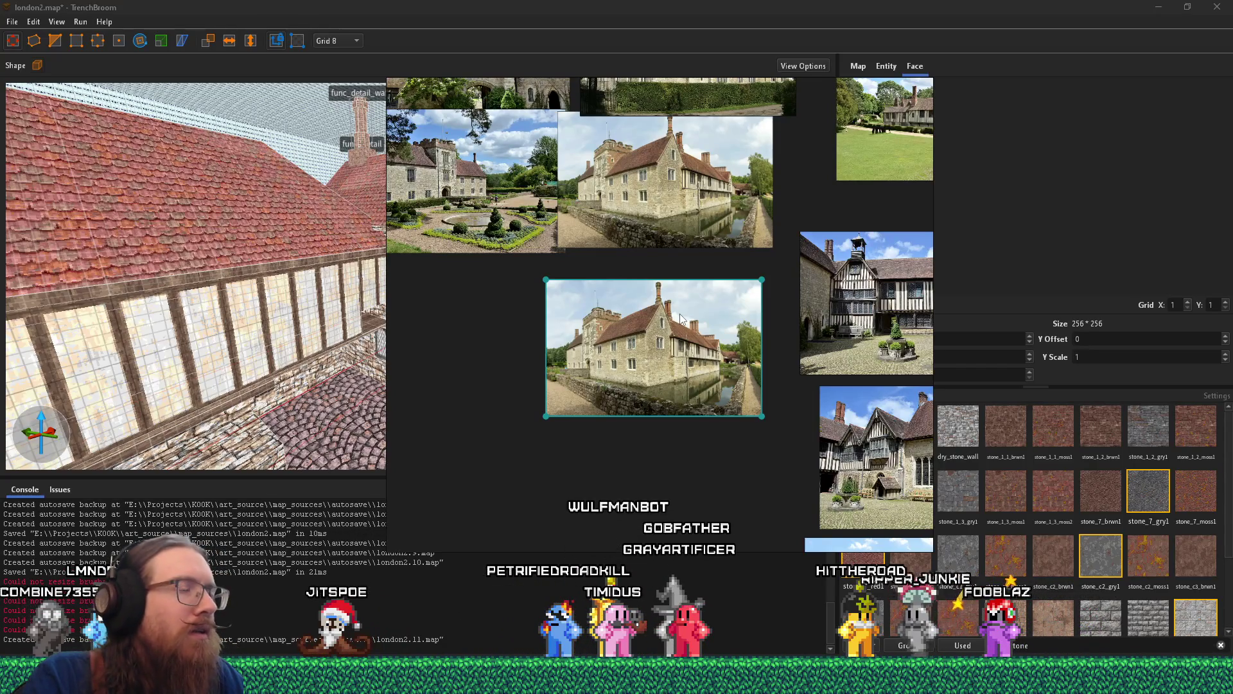
key("super+e")
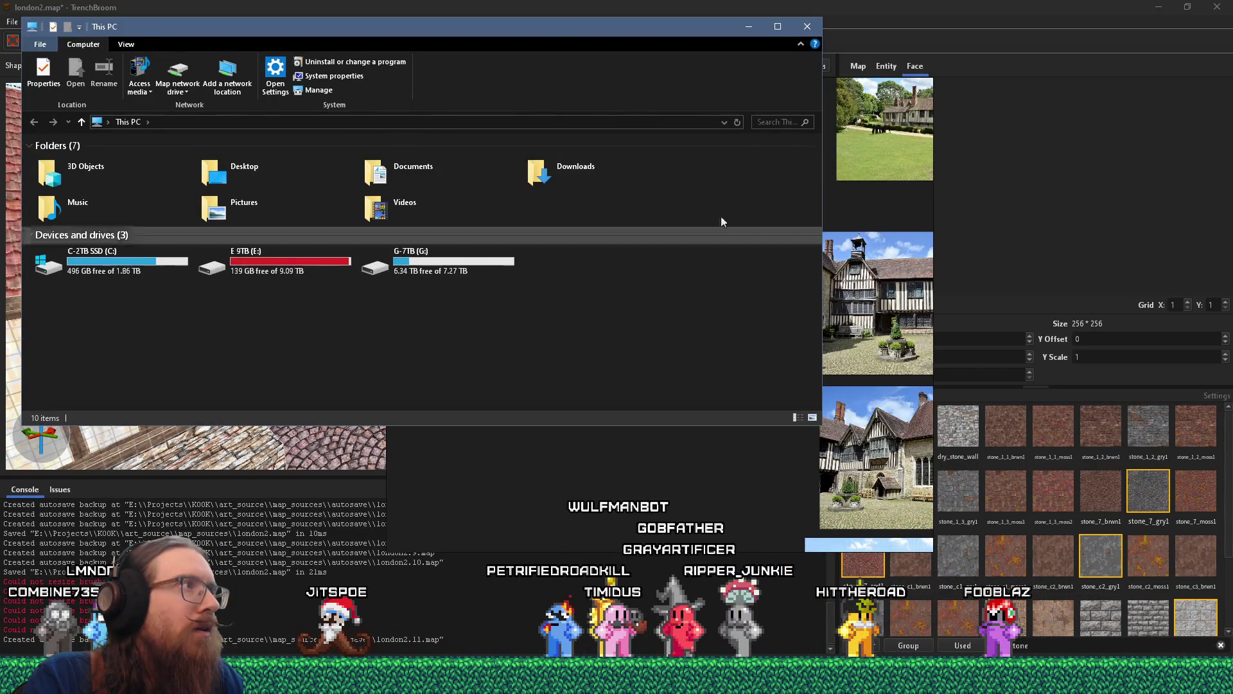
left_click(807, 26)
scroll(674, 278, "up", 2)
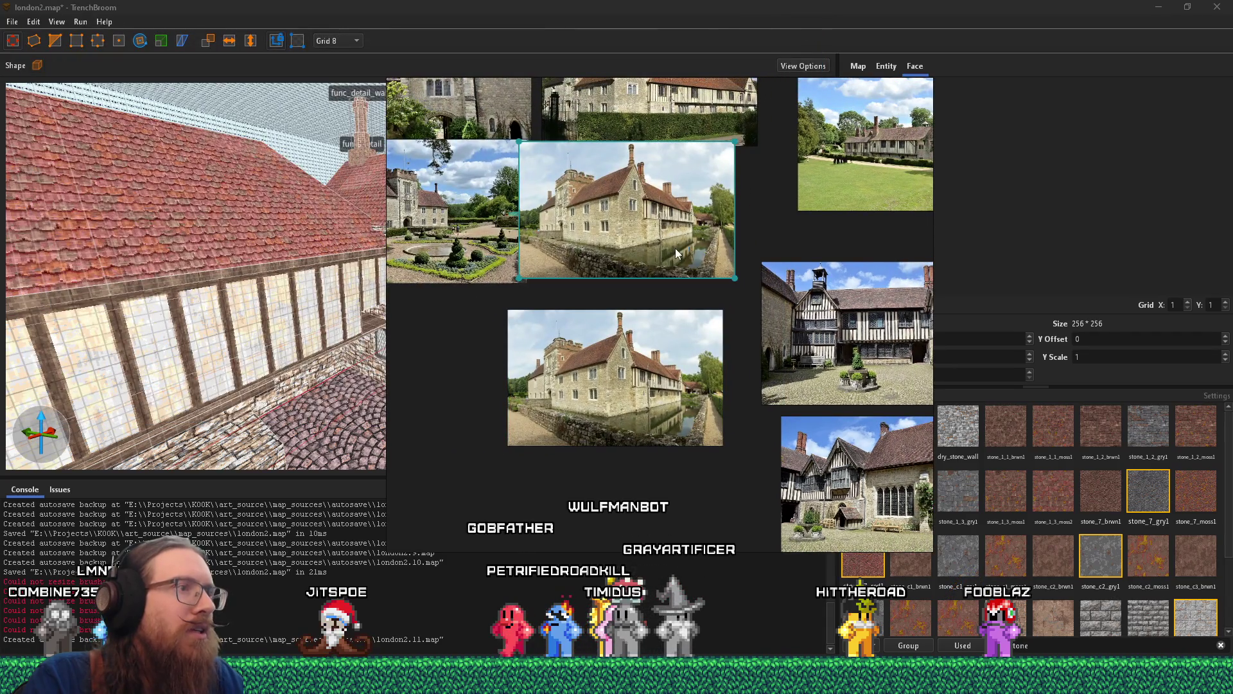
key("super+e")
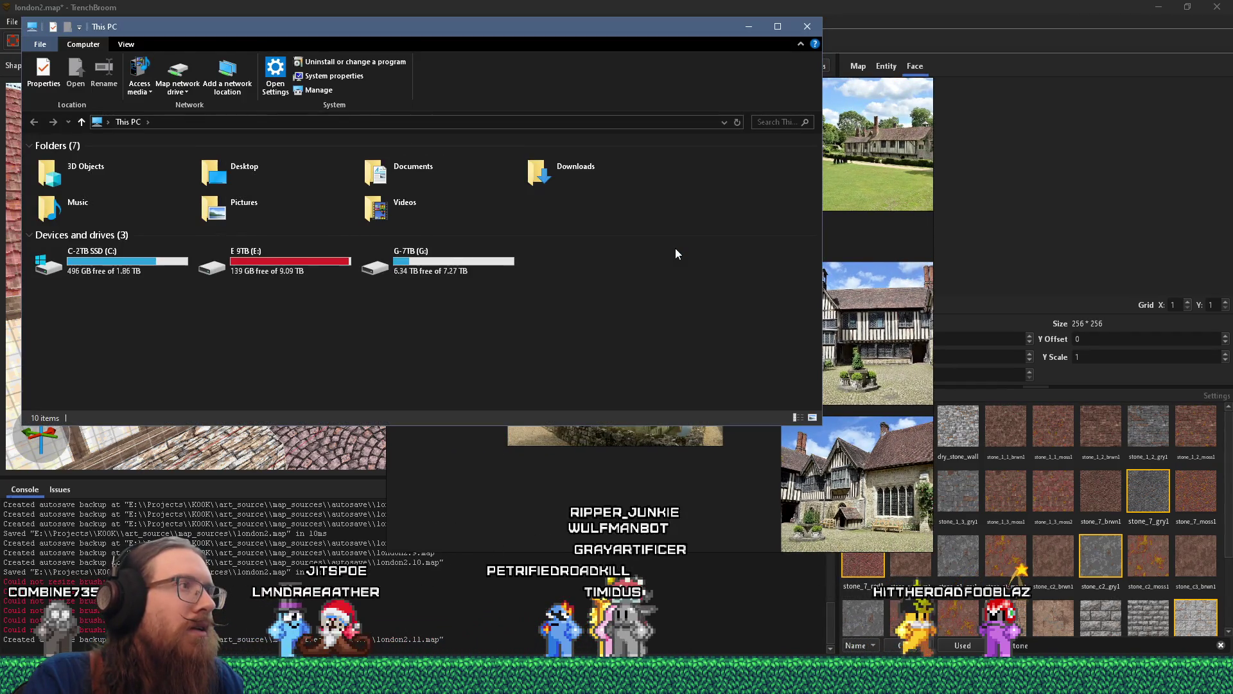
left_click(810, 26)
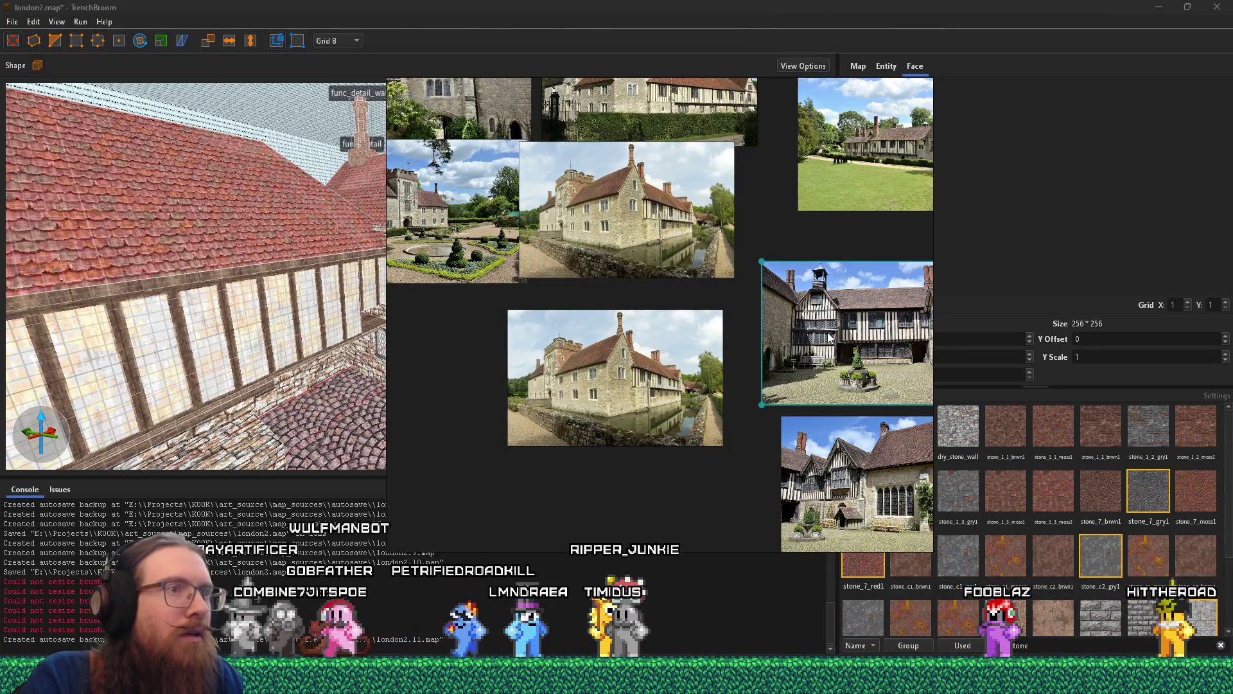
key("ctrl+shift+o")
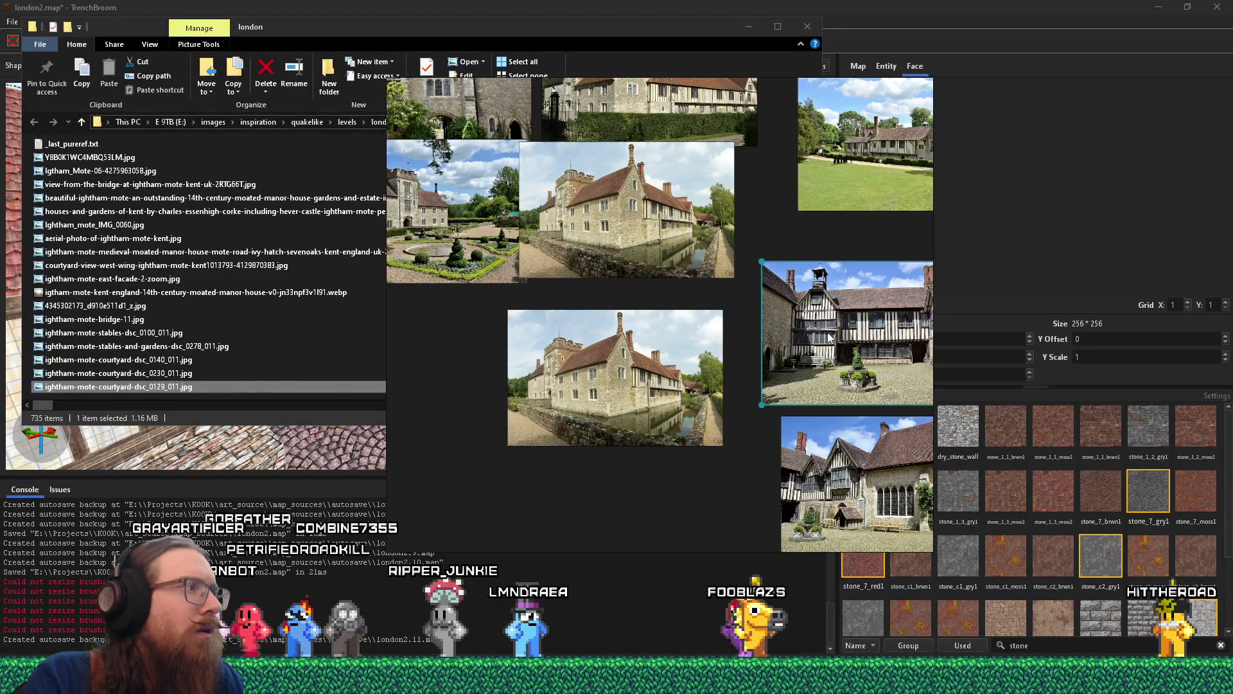
- Select the middle, then the lower moat photo, and pan to bring other photos into view
scroll(661, 357, "up", 3)
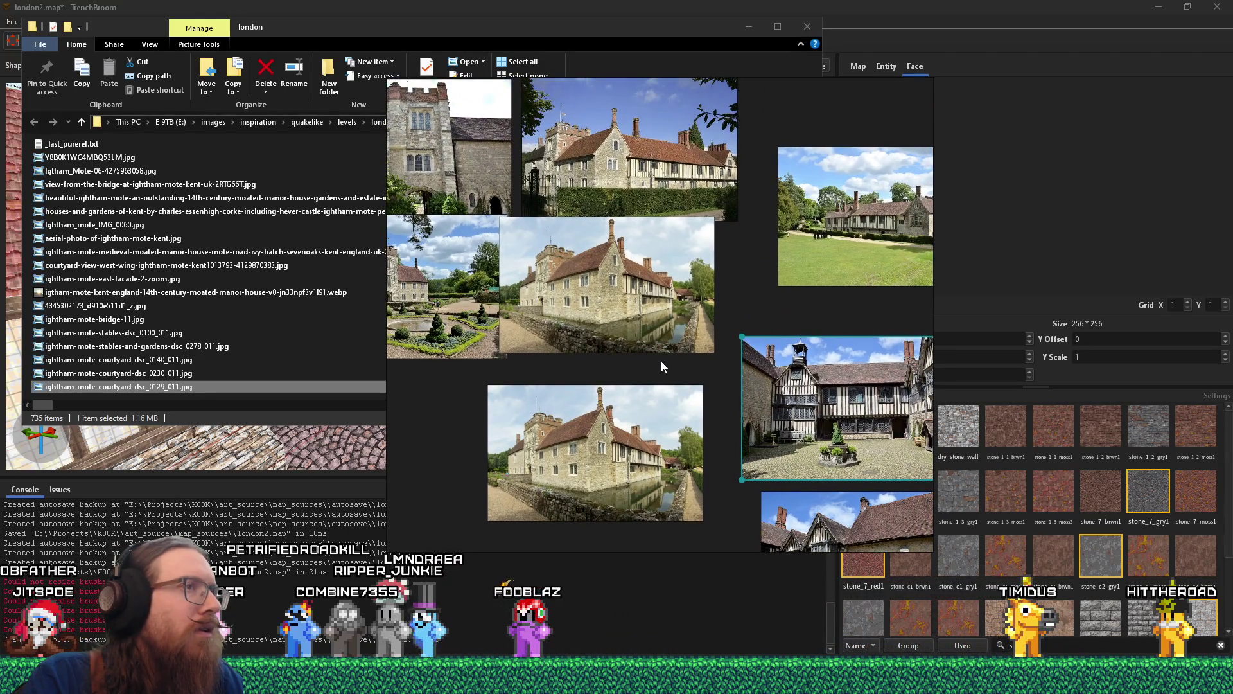
left_click(665, 320)
right_click(665, 318)
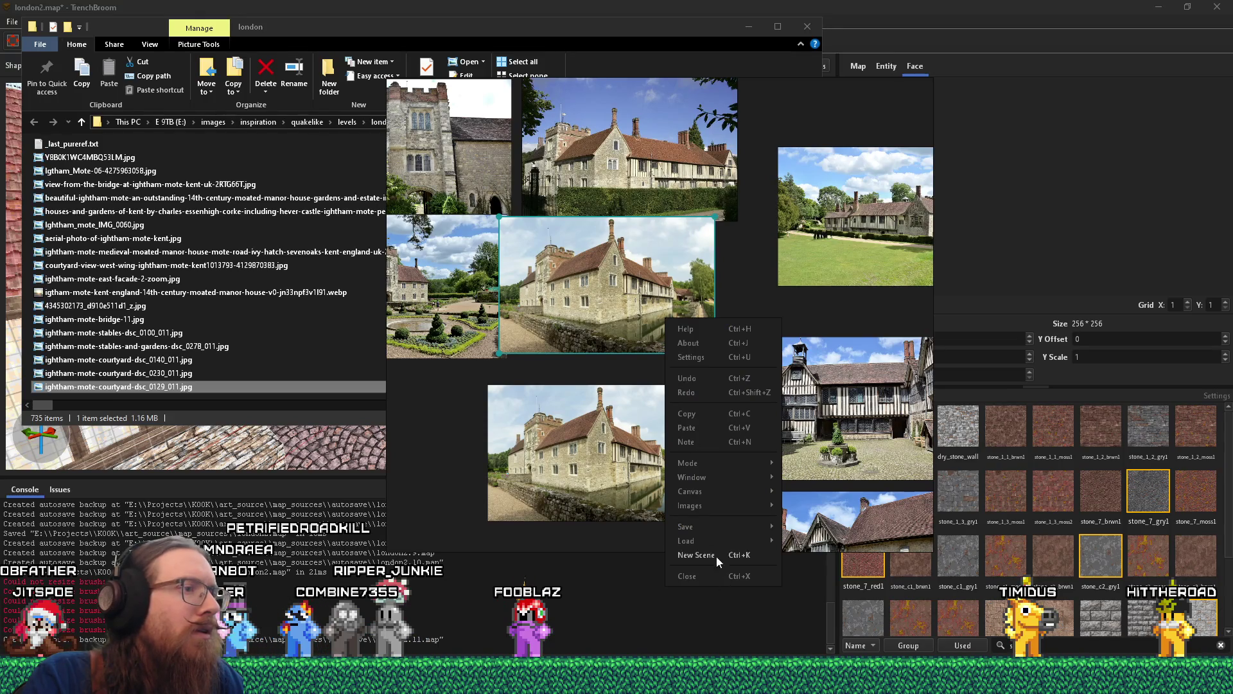
left_click(546, 431)
scroll(637, 406, "down", 3)
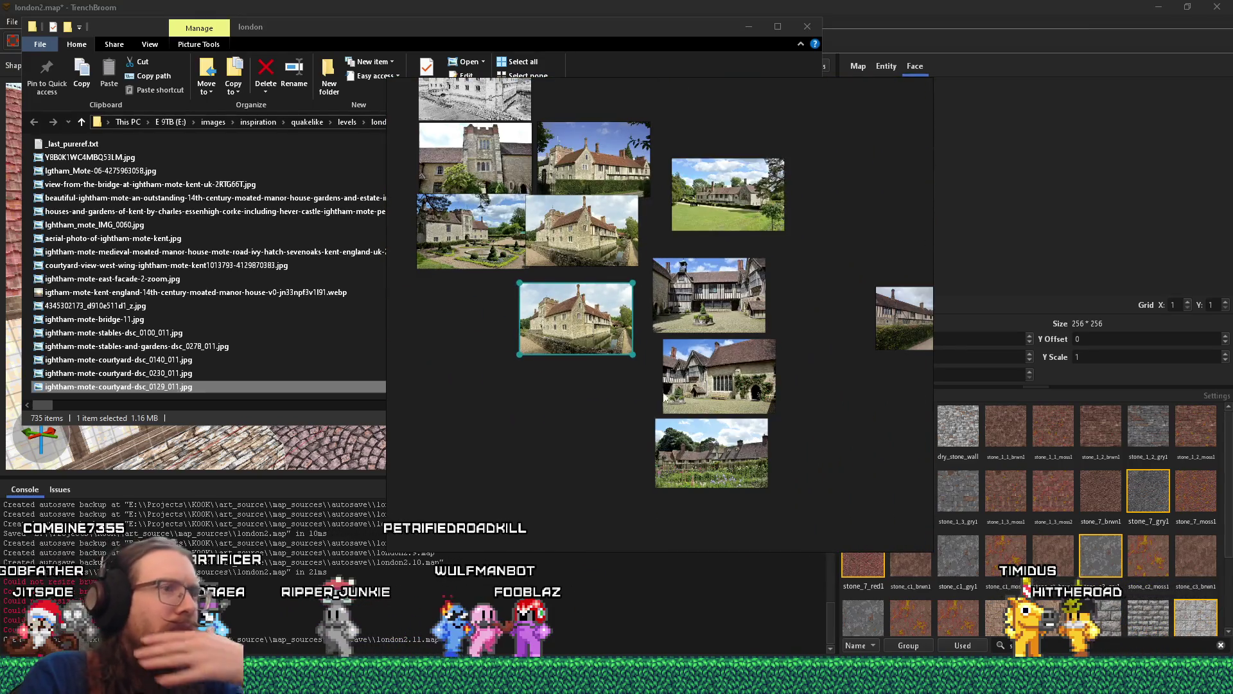
left_click_drag(672, 170, 648, 294)
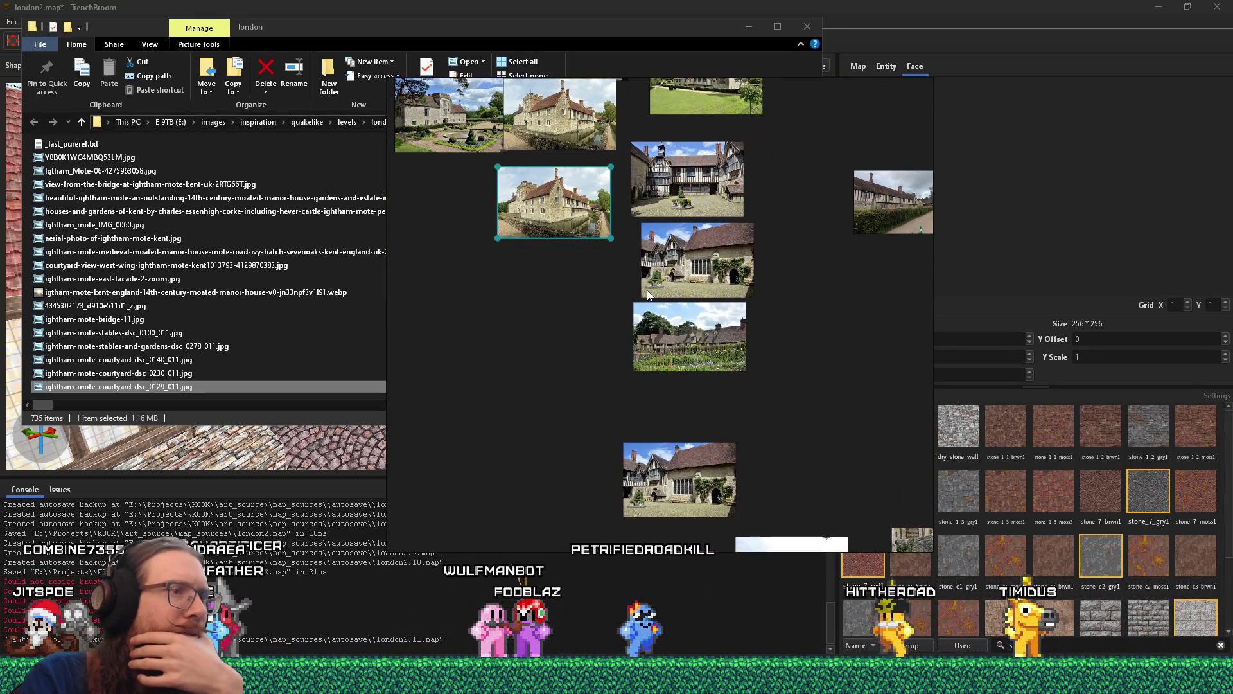
- Dismiss the london folder window, reselect the lower moat photo, zoom, and bring up the Run dialog
left_click(837, 525)
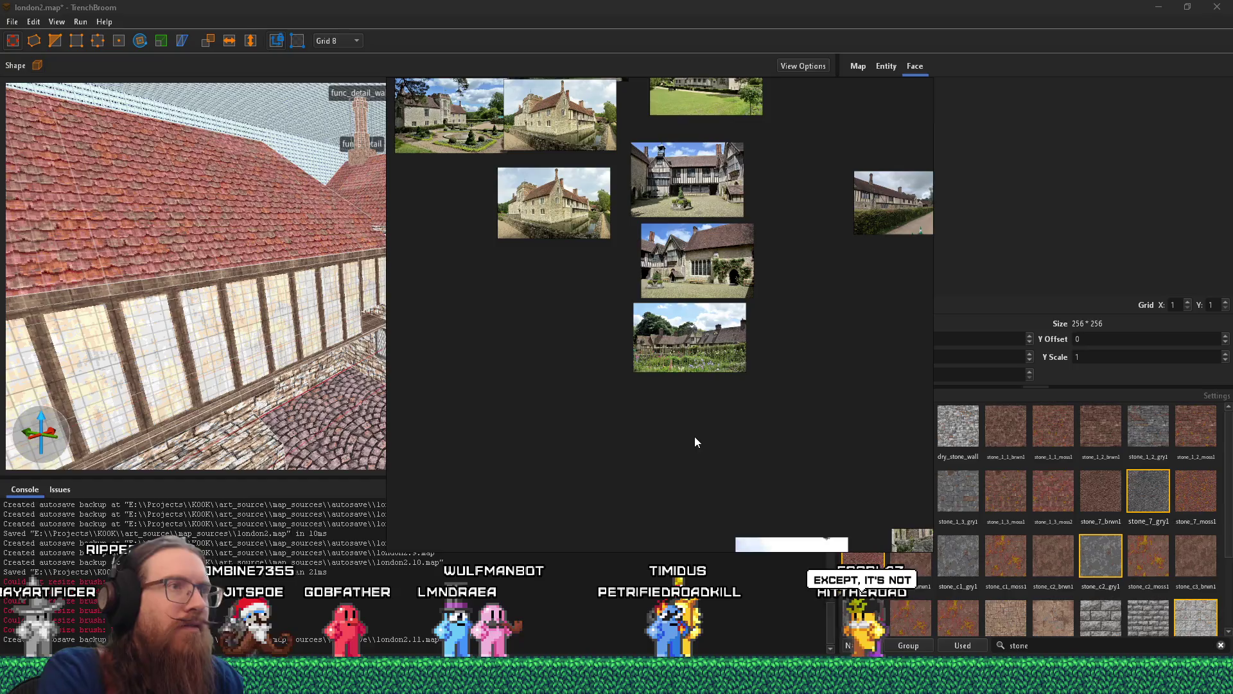
scroll(657, 252, "down", 2)
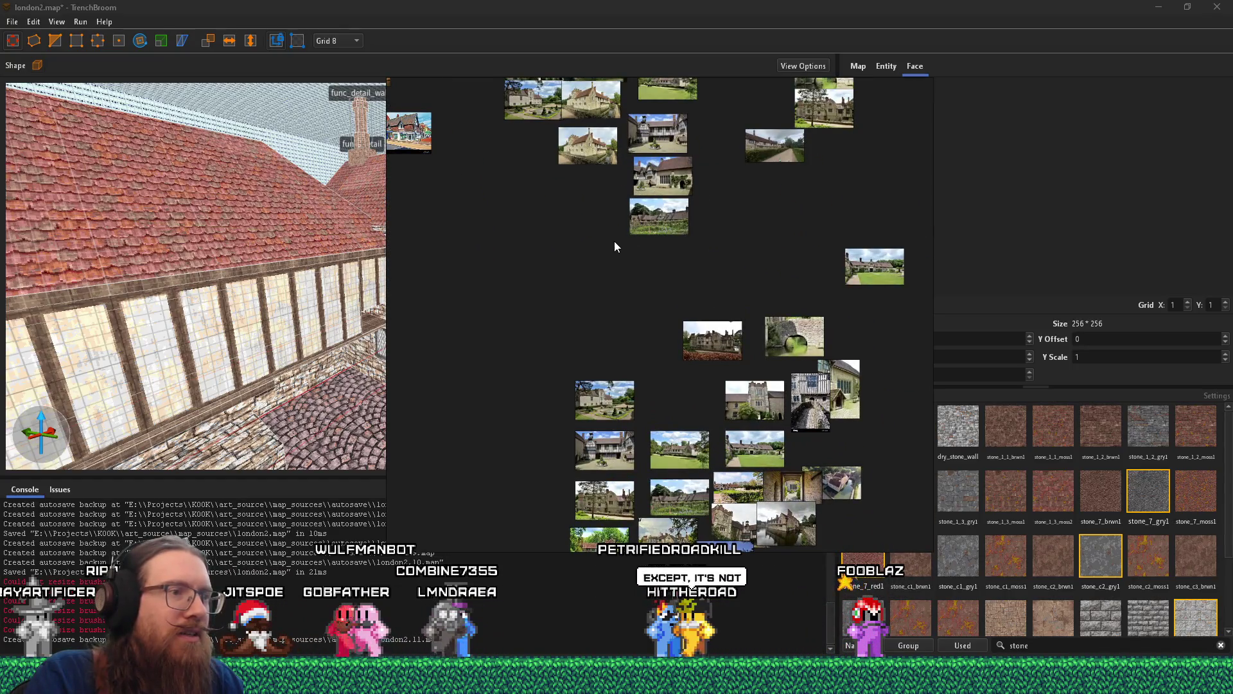
scroll(614, 257, "up", 5)
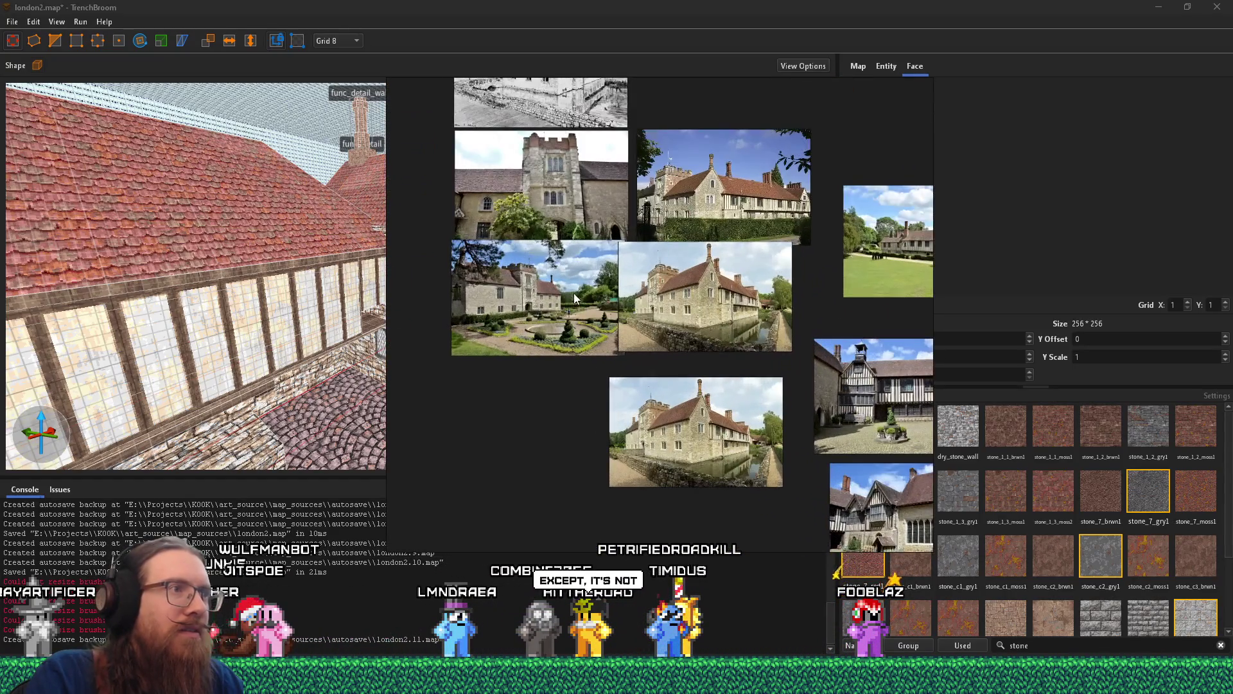
left_click(676, 403)
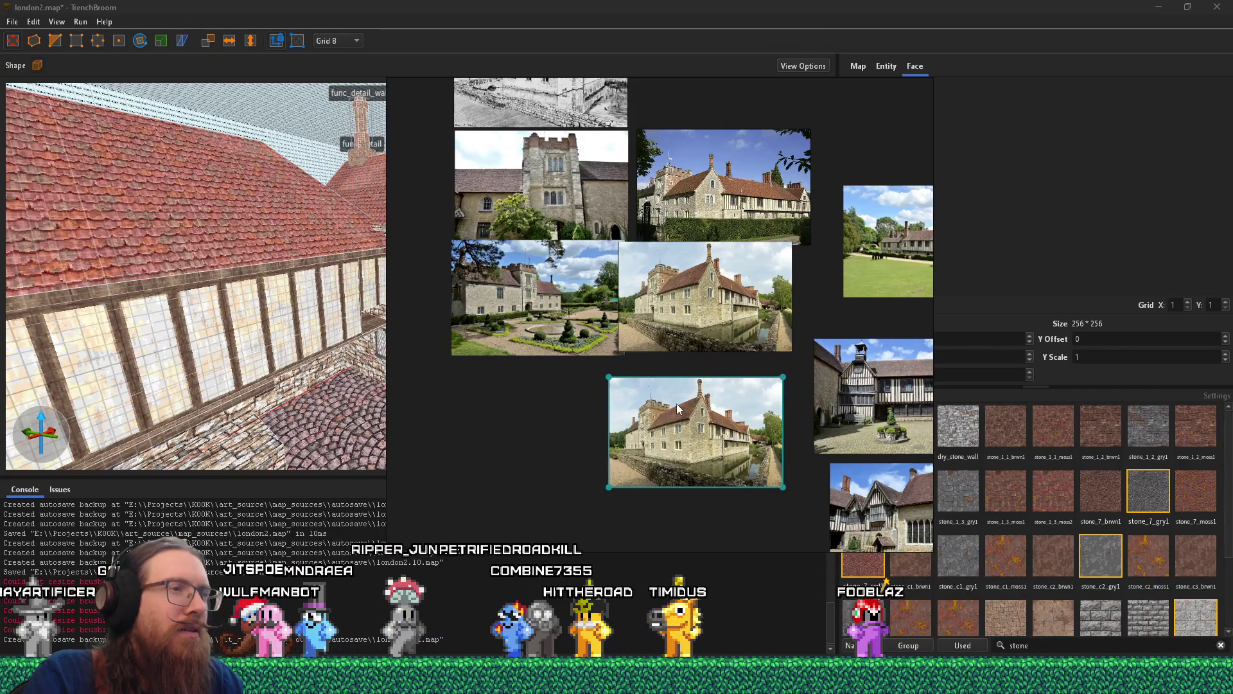
key("super+e")
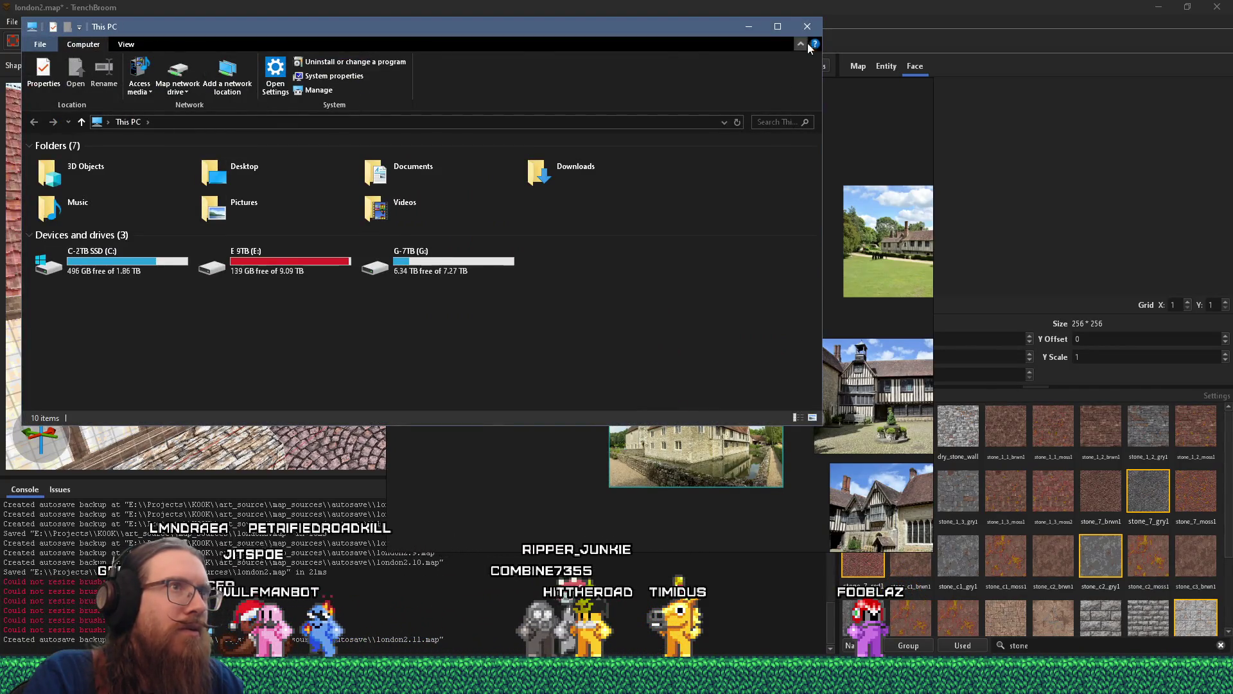
left_click(807, 26)
scroll(718, 292, "up", 2)
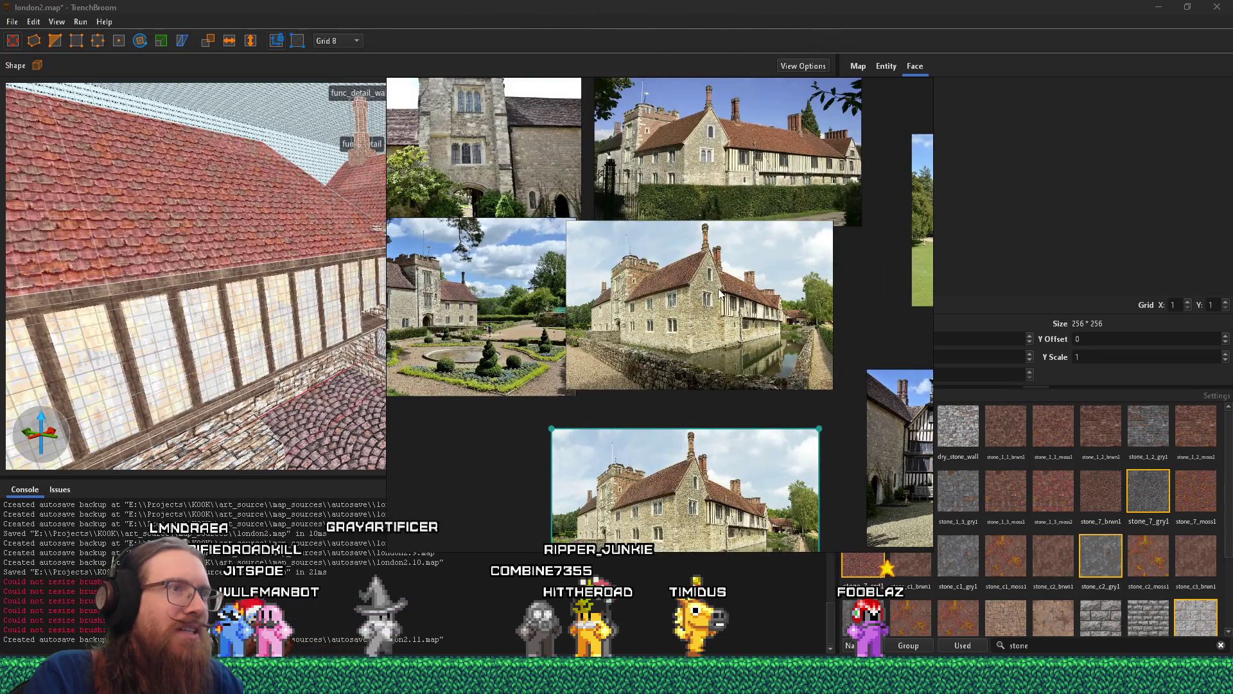
scroll(663, 309, "down", 4)
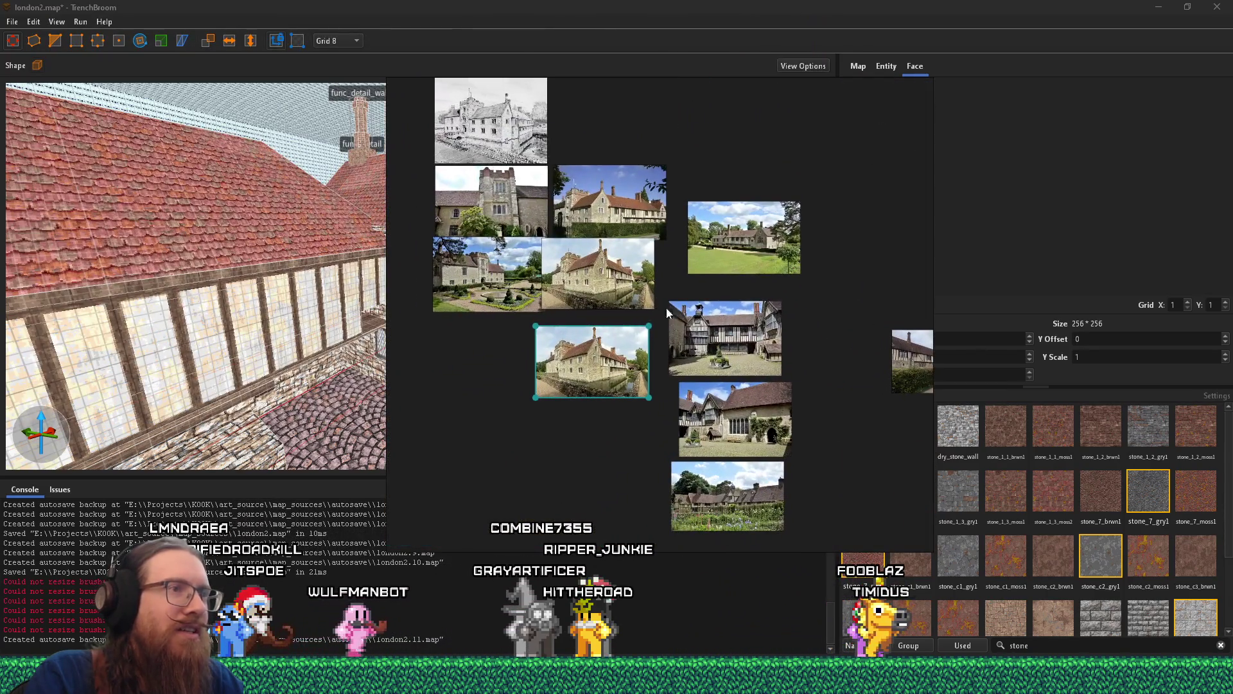
key("super+r")
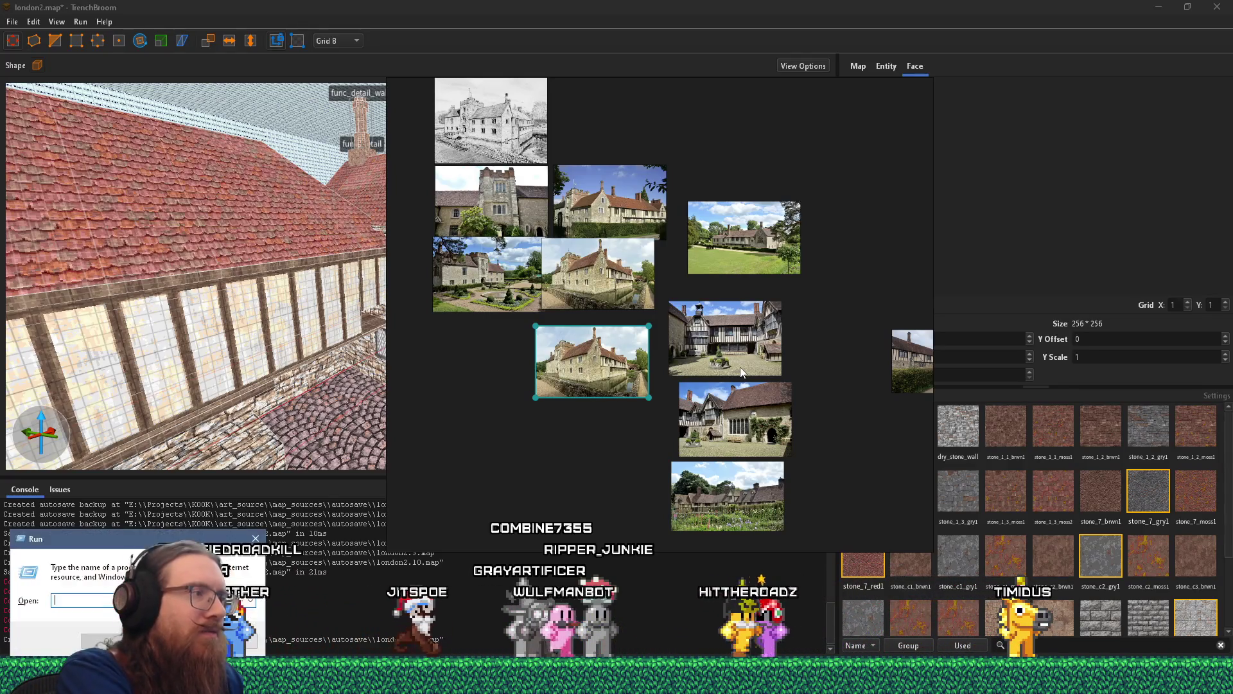
- Open e:\projects\kook\inspiration_and_reference from the Run prompt and move the window right
type("e:\\projeccts")
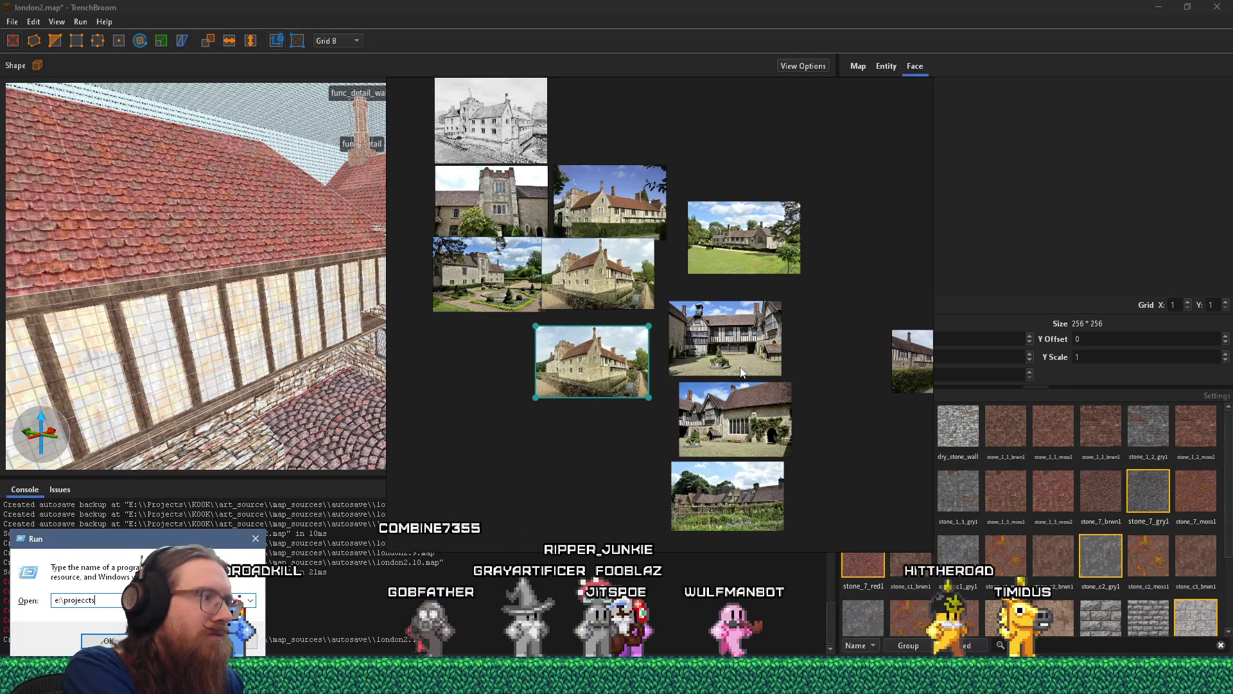
key("BackSpace")
type("ts\\kook\\ins")
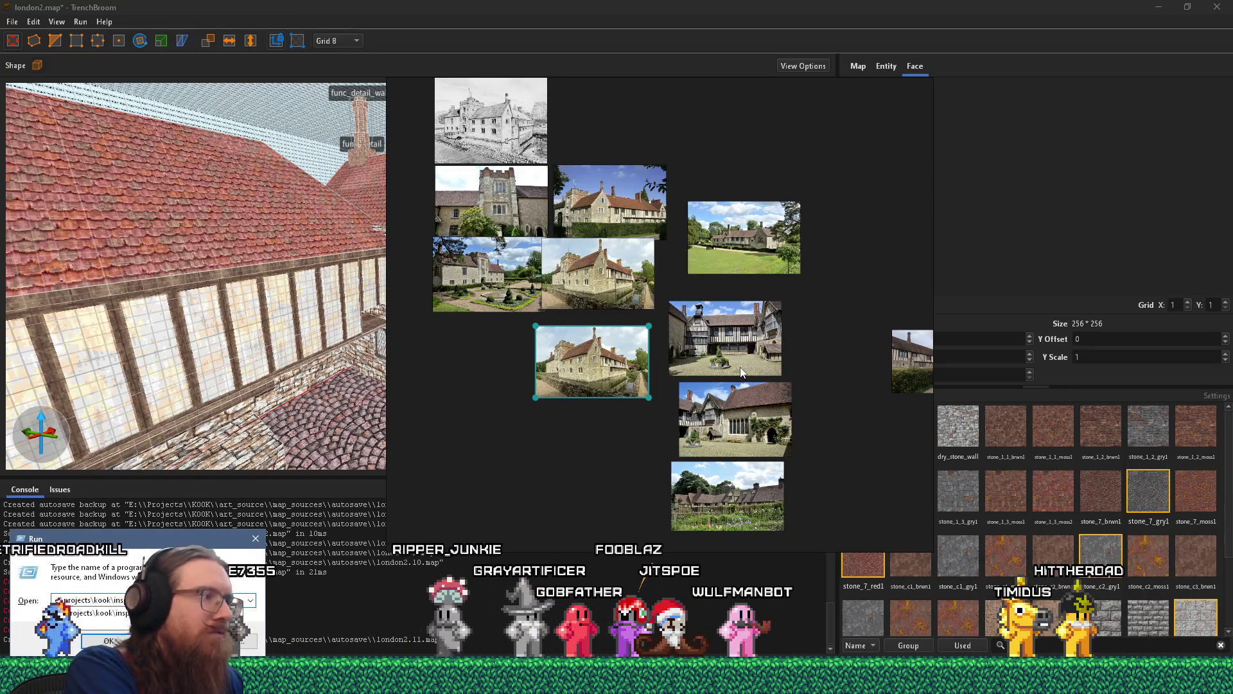
key("Return")
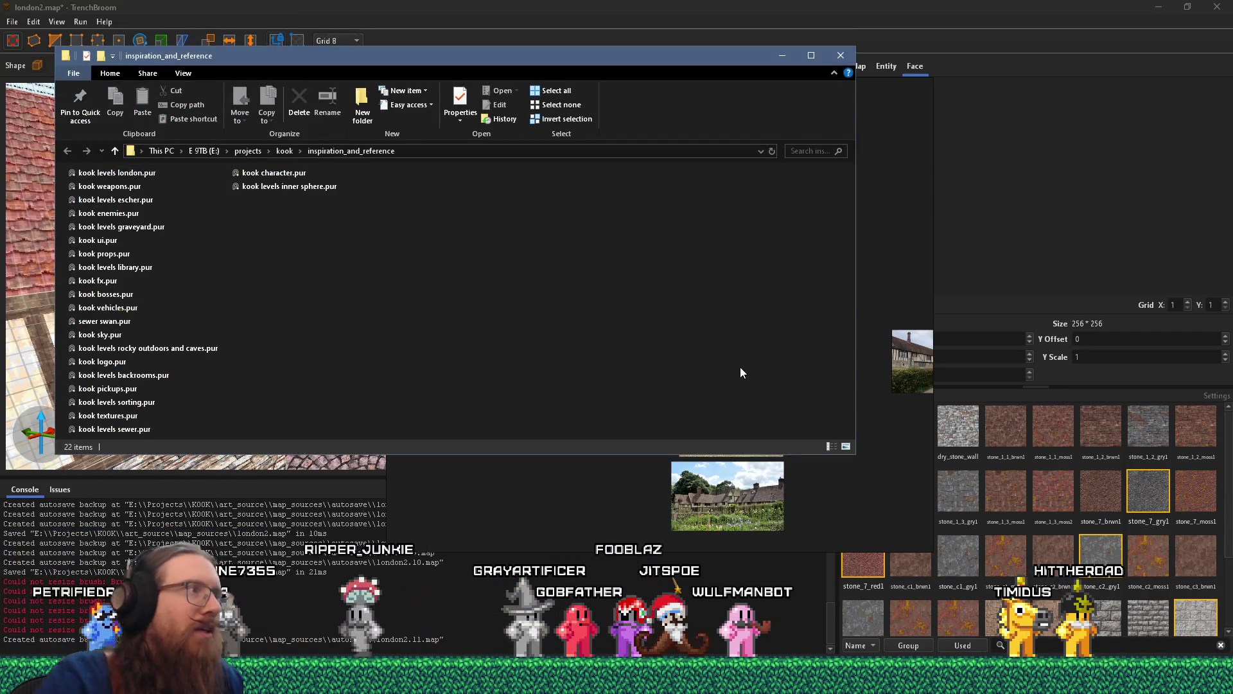
left_click_drag(416, 57, 545, 62)
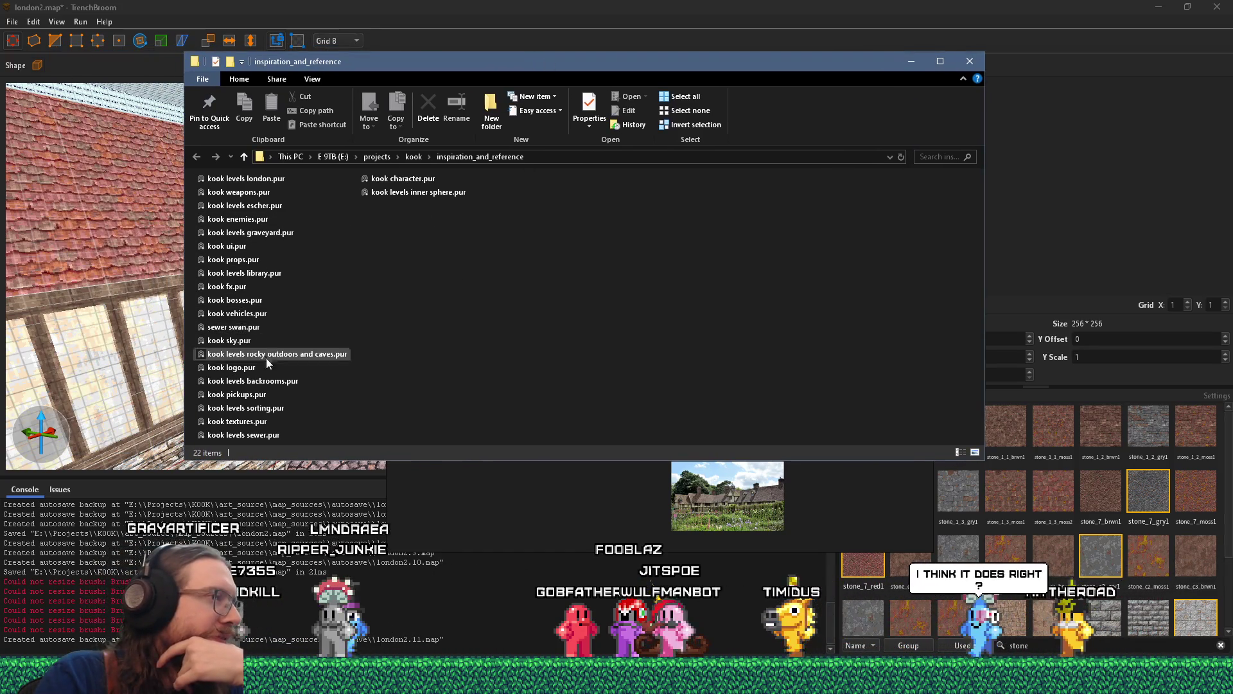
- Look through the .pur board files, ending on kook levels london.pur
left_click(270, 179)
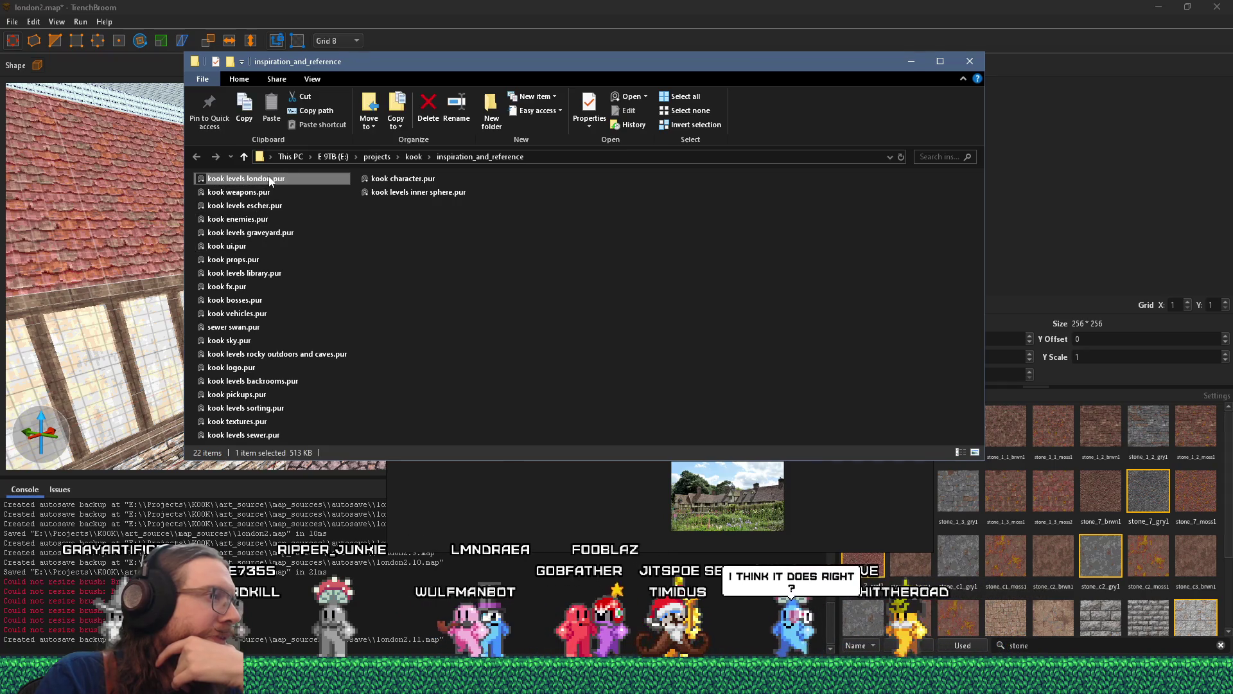
left_click(255, 196)
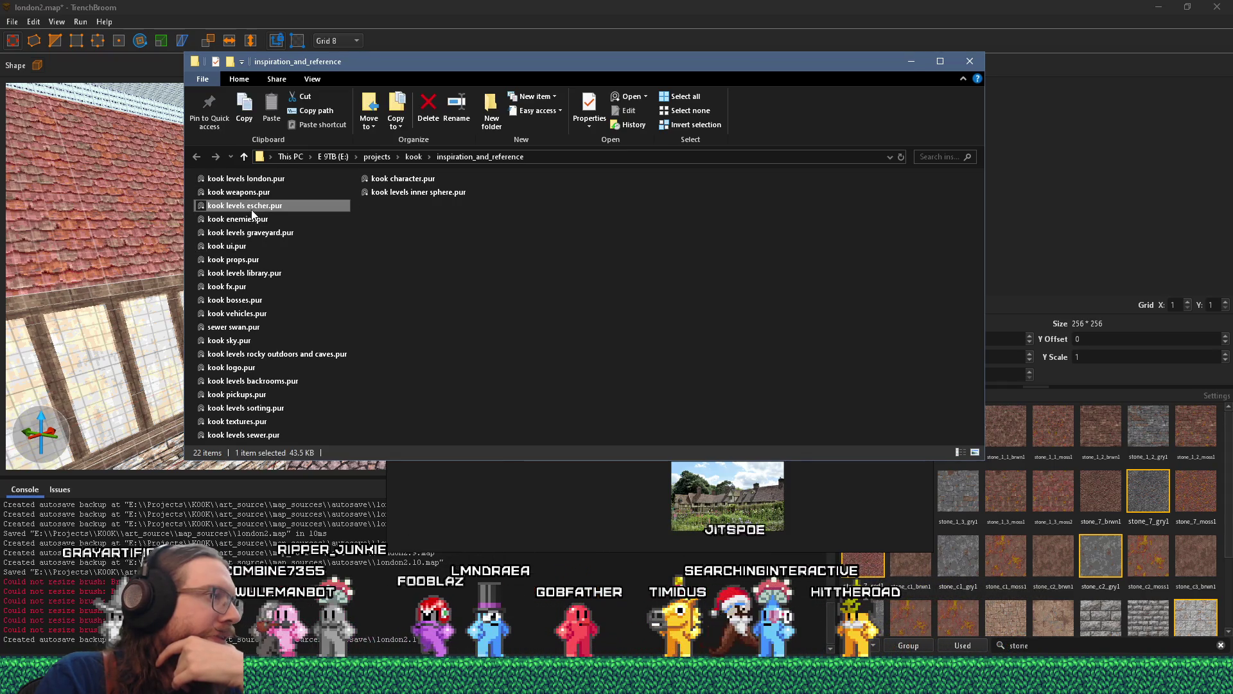
left_click(253, 234)
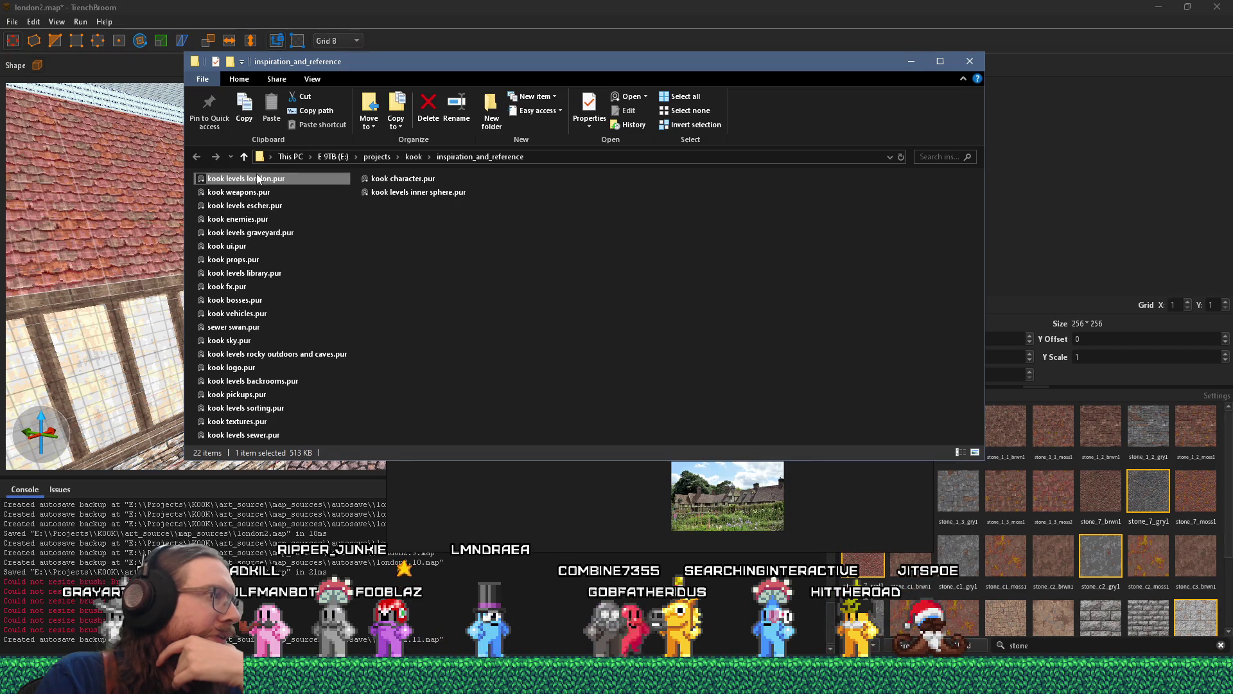
left_click(251, 193)
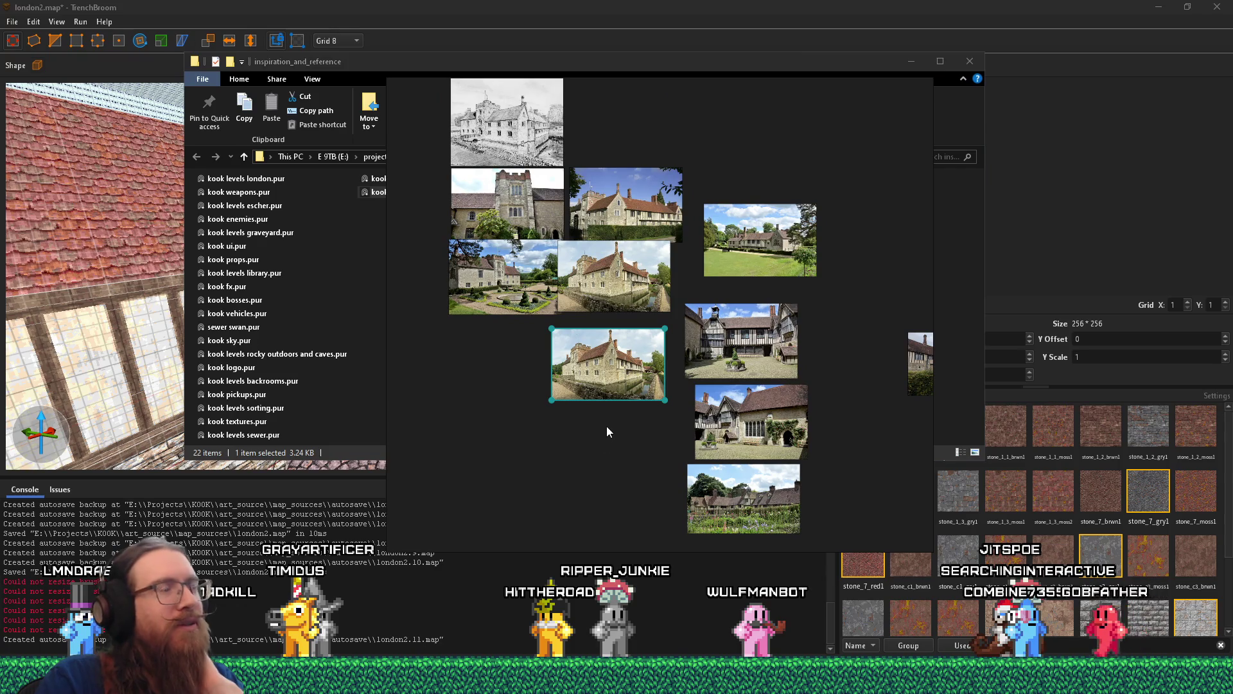
scroll(603, 341, "up", 2)
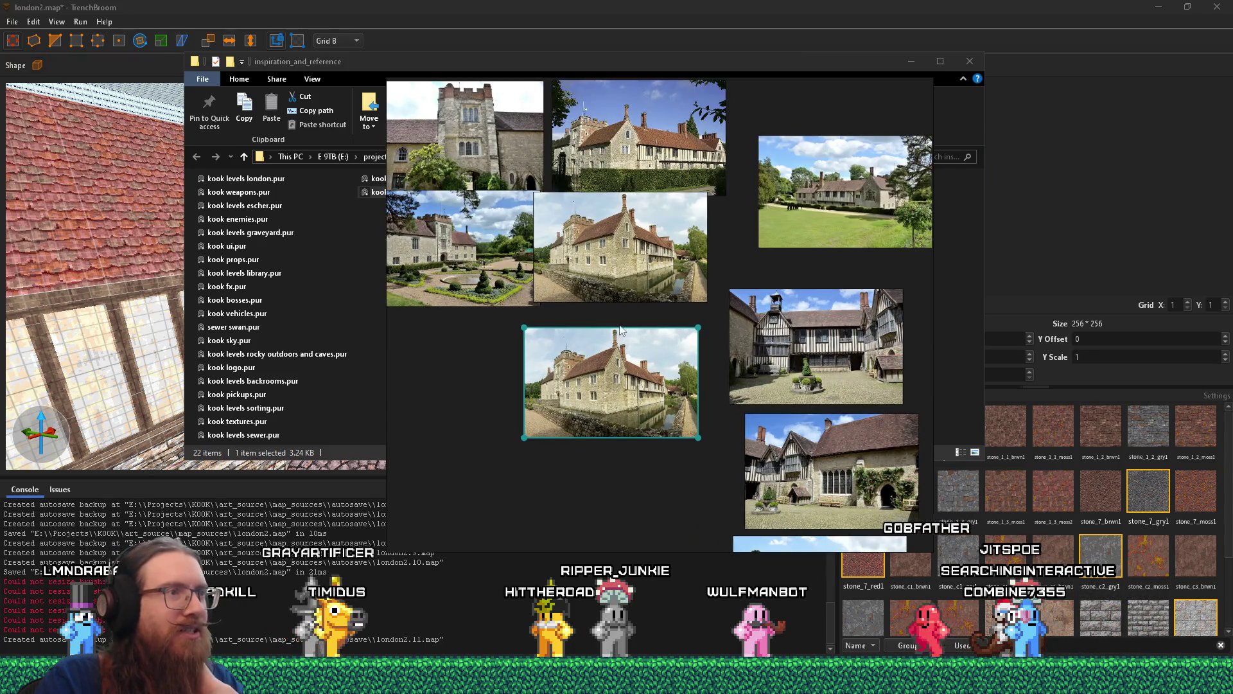
left_click_drag(618, 328, 577, 319)
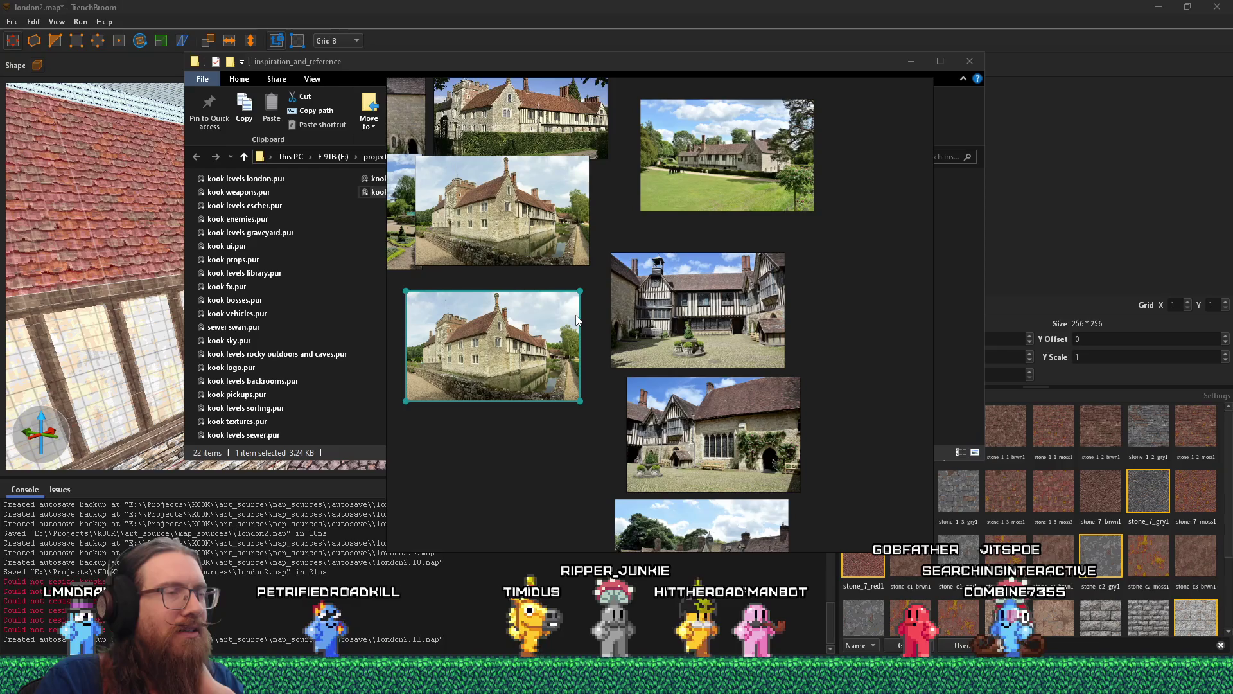
scroll(576, 320, "down", 3)
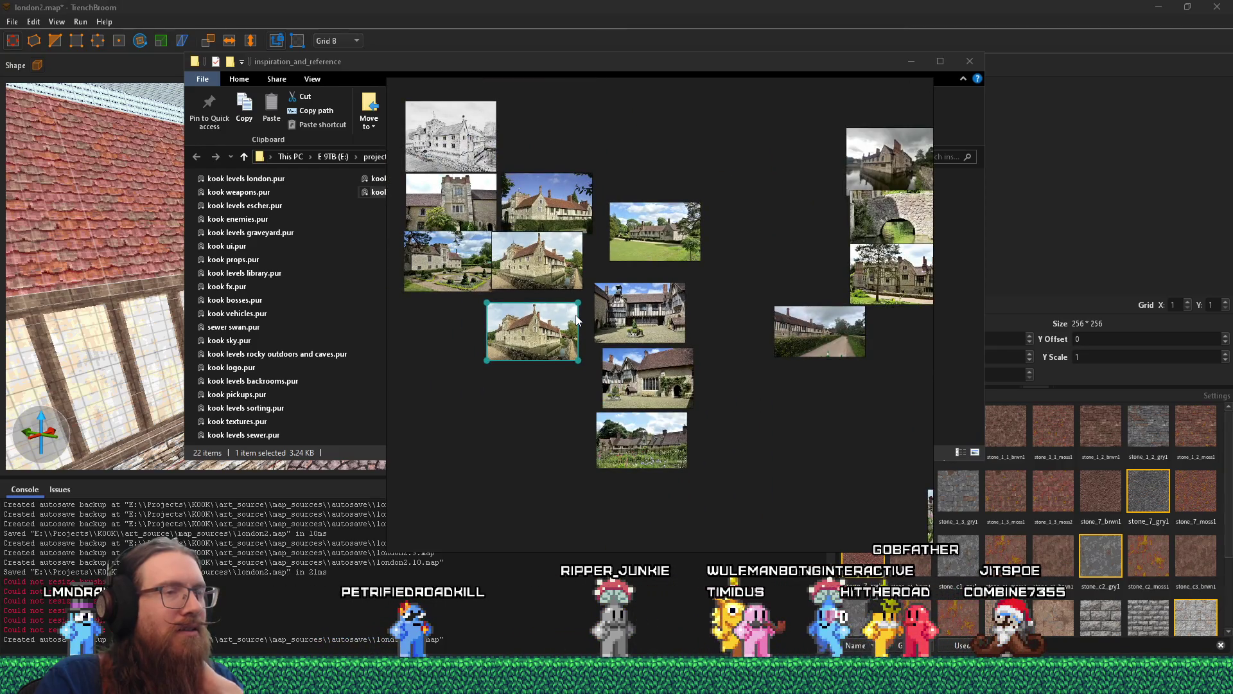
mouse_move(592, 337)
left_mouse_down()
mouse_move(645, 333)
mouse_move(665, 409)
left_mouse_up()
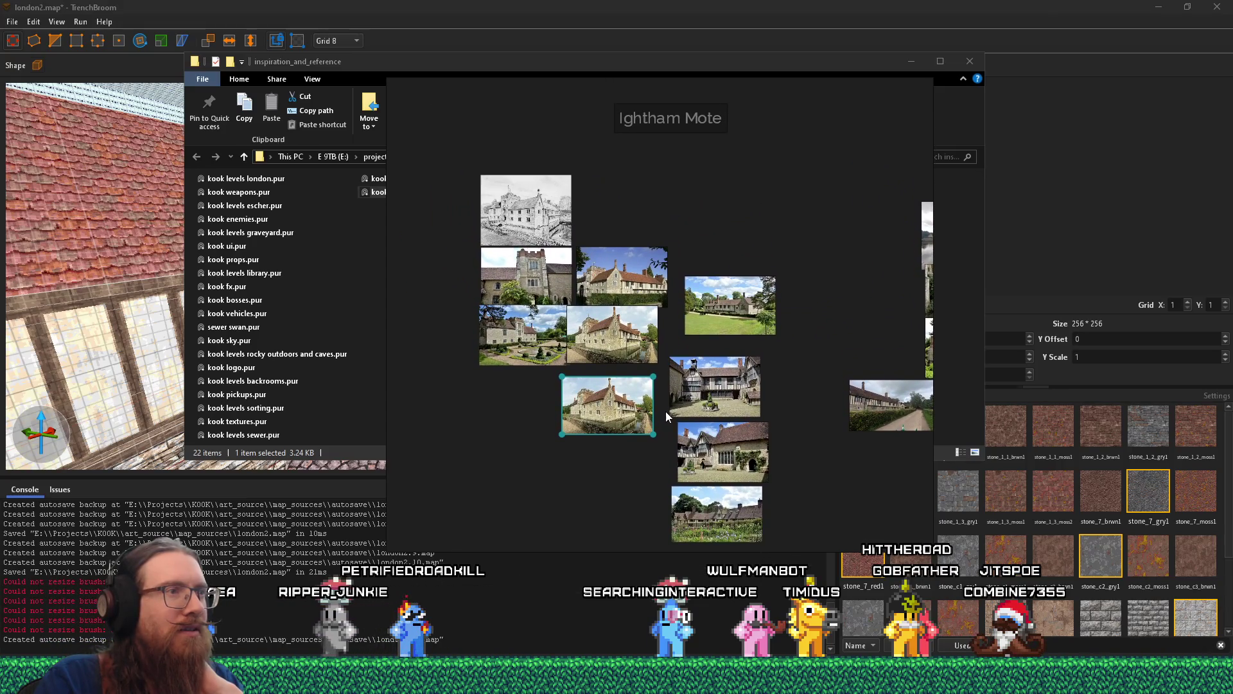
scroll(586, 396, "up", 3)
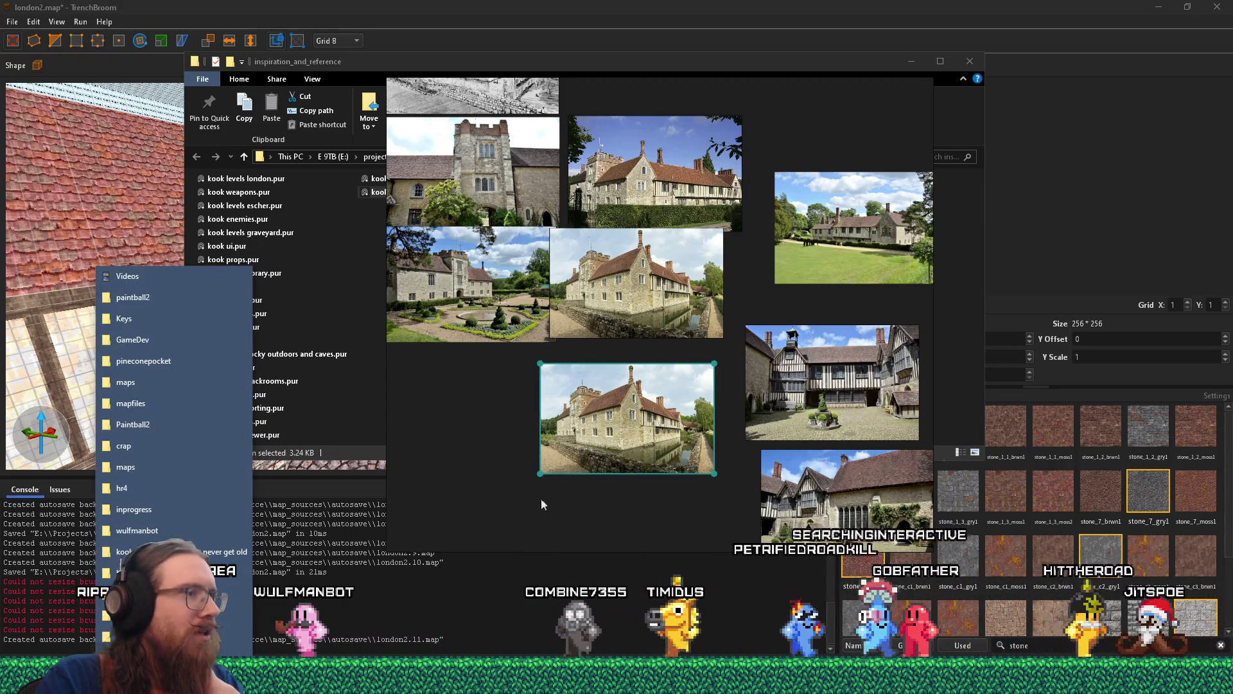
- Test-drop a courtyard photo on the board, delete it, then open Y8B0K1WC4MBQ53LM.jpg in Photo Viewer
left_click(831, 379)
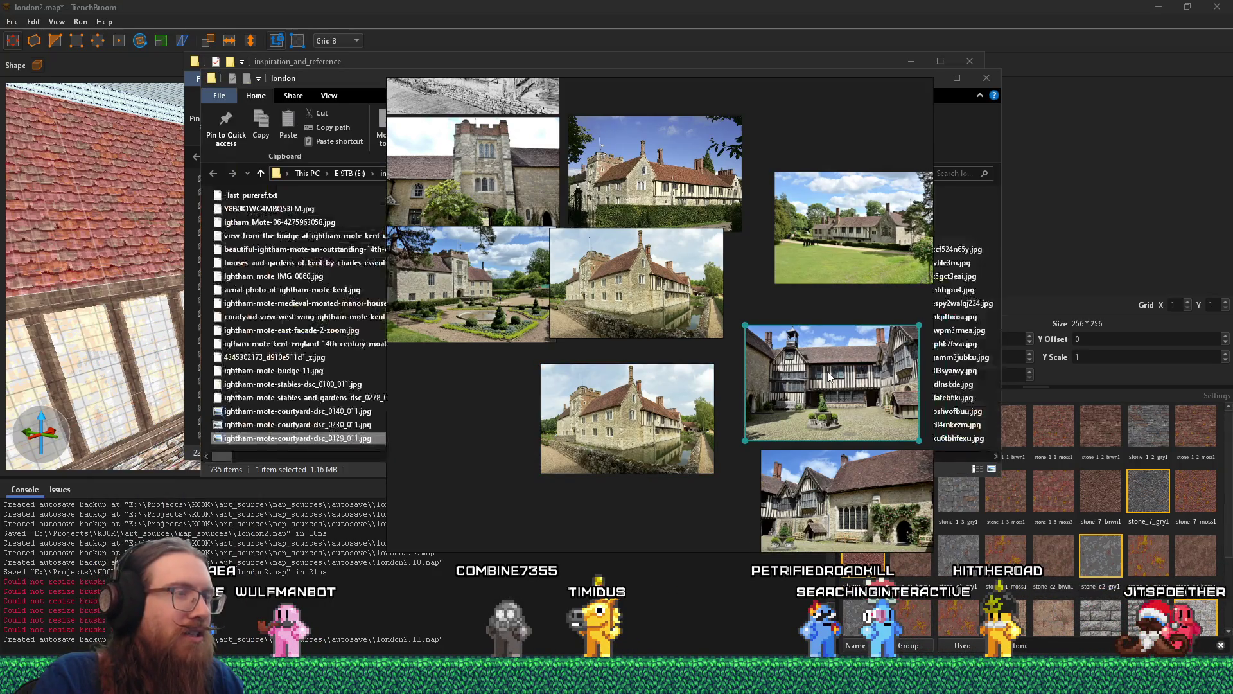
left_click(329, 437)
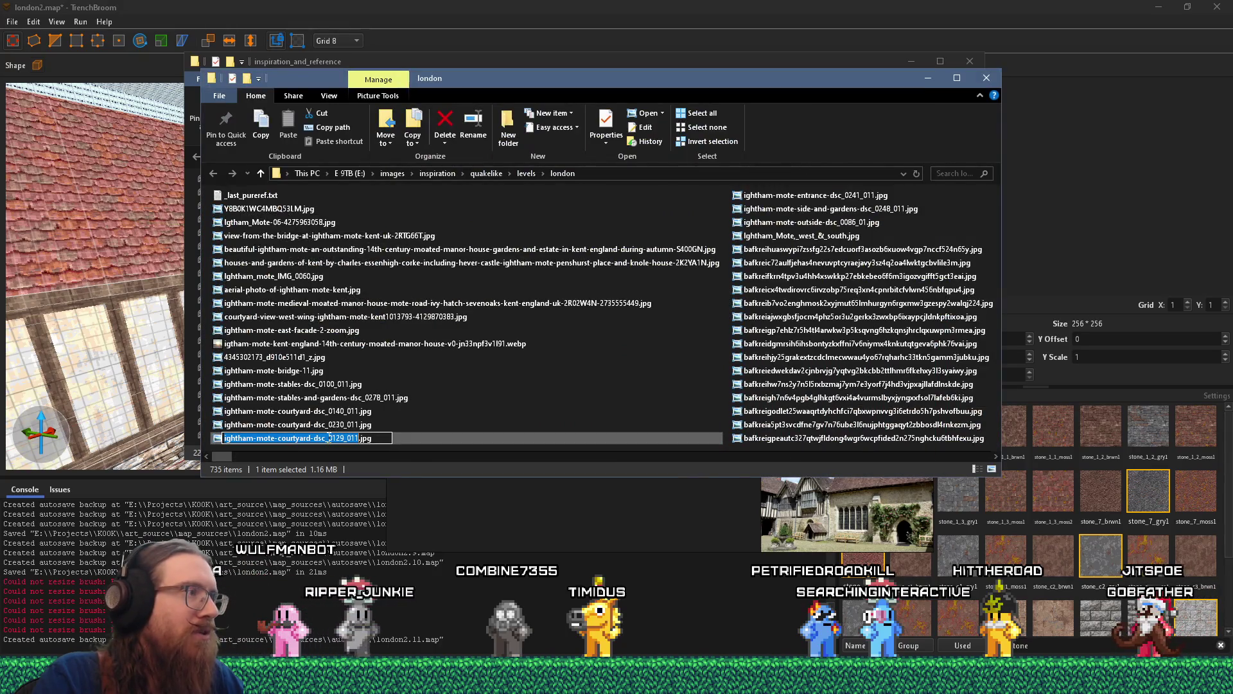
left_click_drag(604, 88, 1155, 96)
mouse_move(1002, 351)
left_mouse_down()
mouse_move(951, 353)
mouse_move(562, 512)
left_mouse_up()
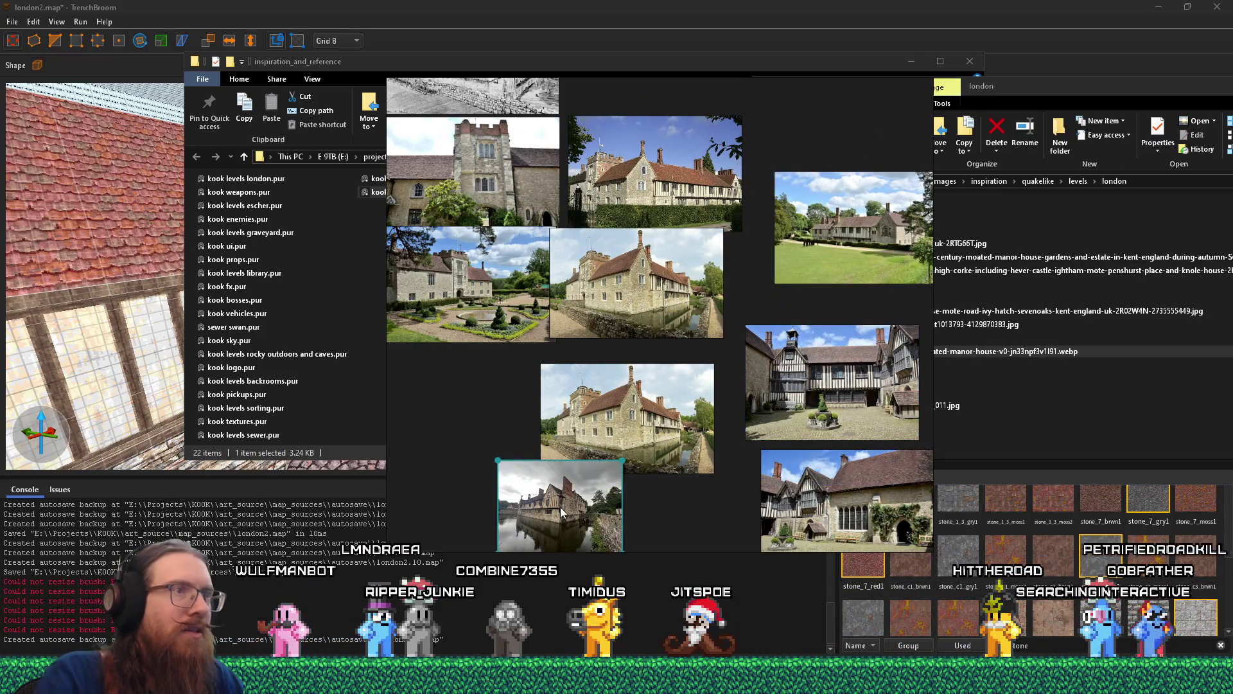
key("Delete")
left_click(1108, 411)
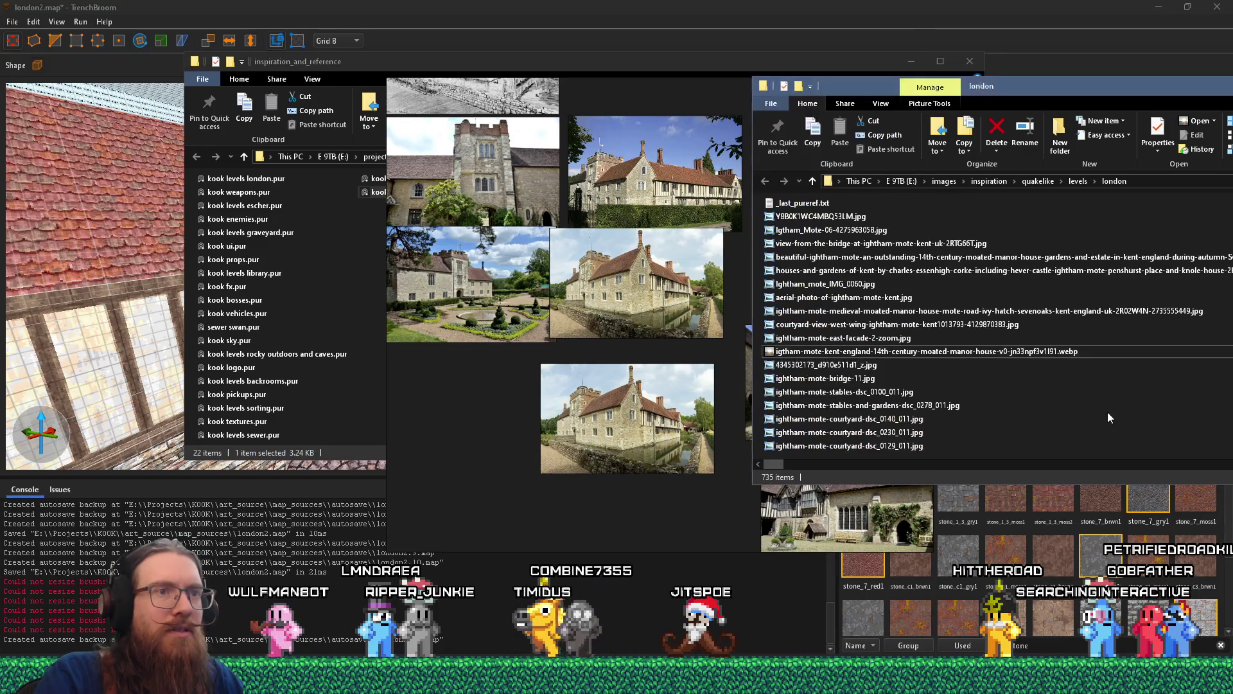
double_click(828, 216)
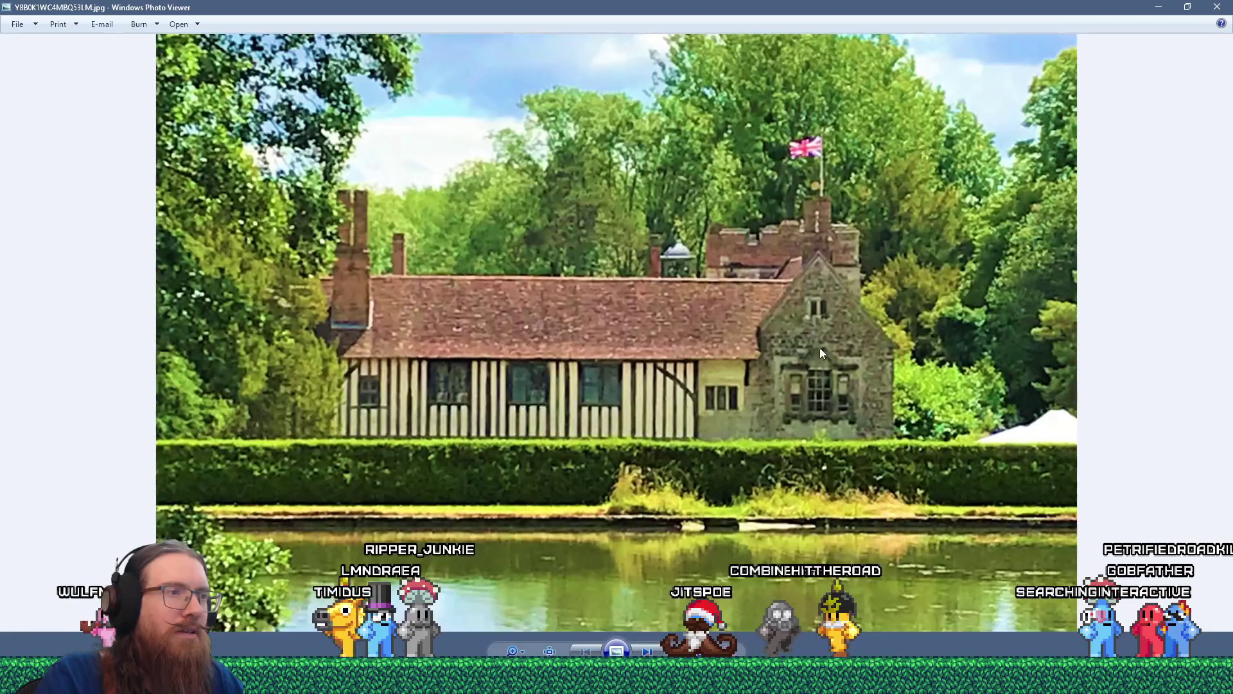
- Step through the reference photos until Ightham_Mote,_west_&_south.jpg is displayed
left_click(648, 649)
left_click(648, 648)
left_click(649, 649)
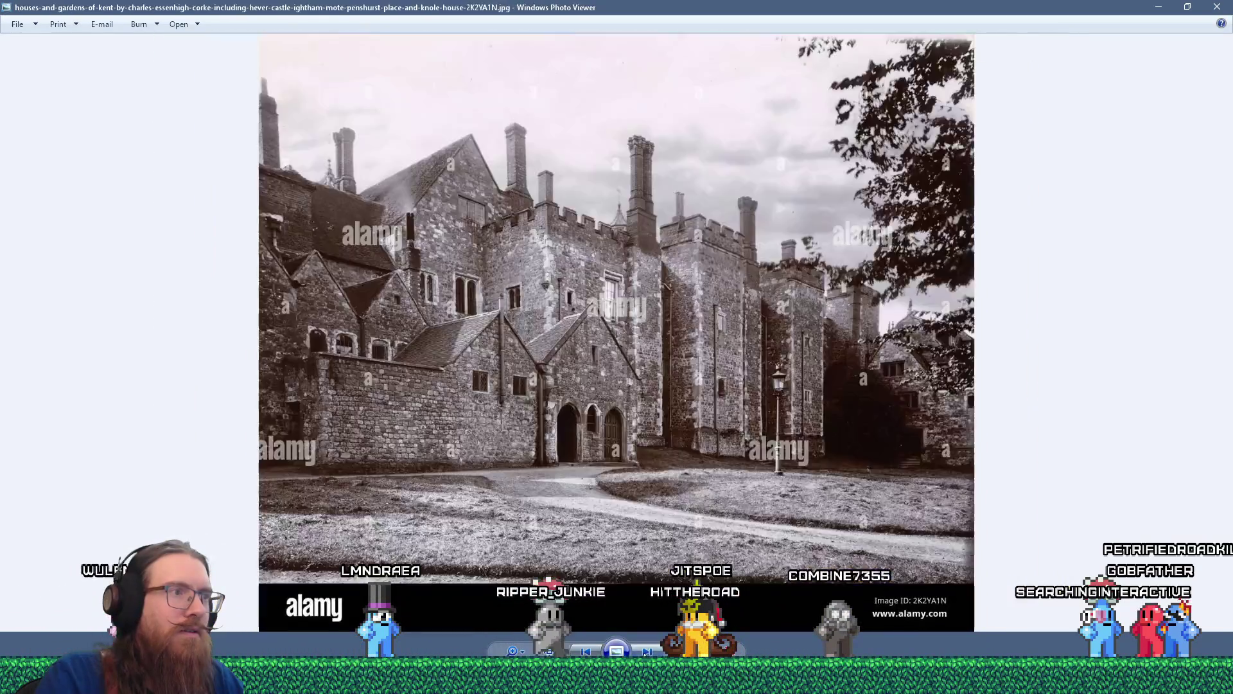
left_click(649, 649)
left_click(647, 651)
left_click(647, 650)
left_click(647, 651)
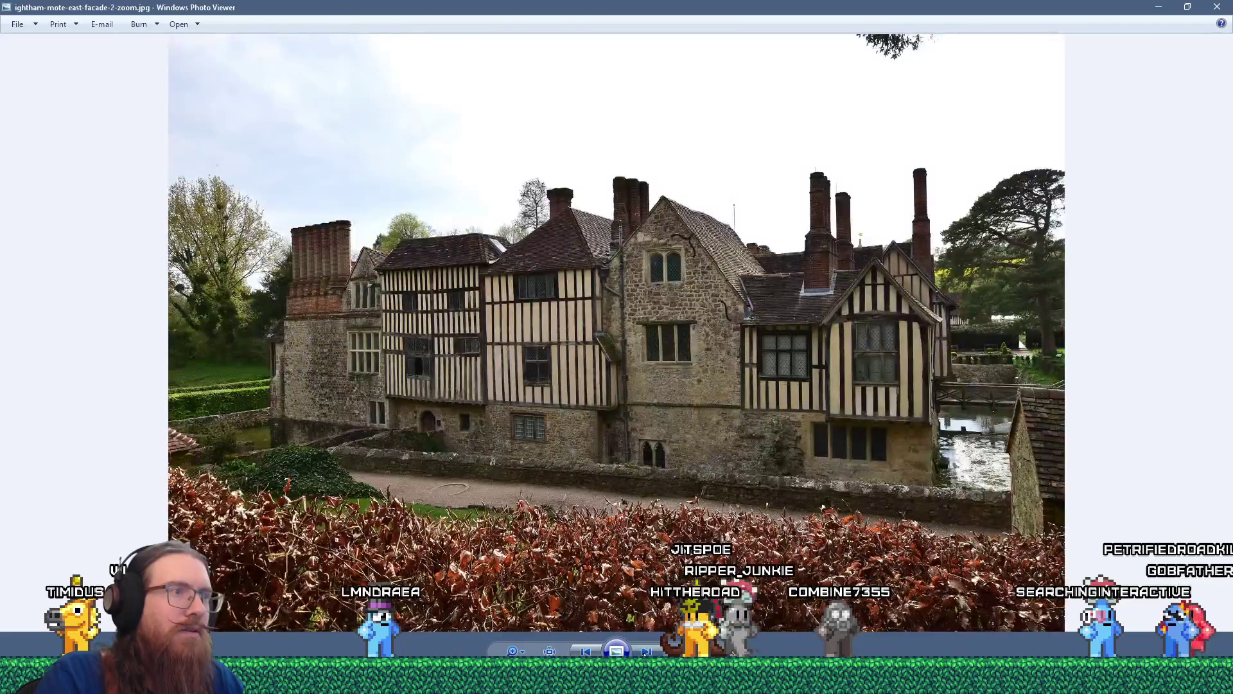
left_click(647, 651)
left_click(647, 651)
left_click(647, 650)
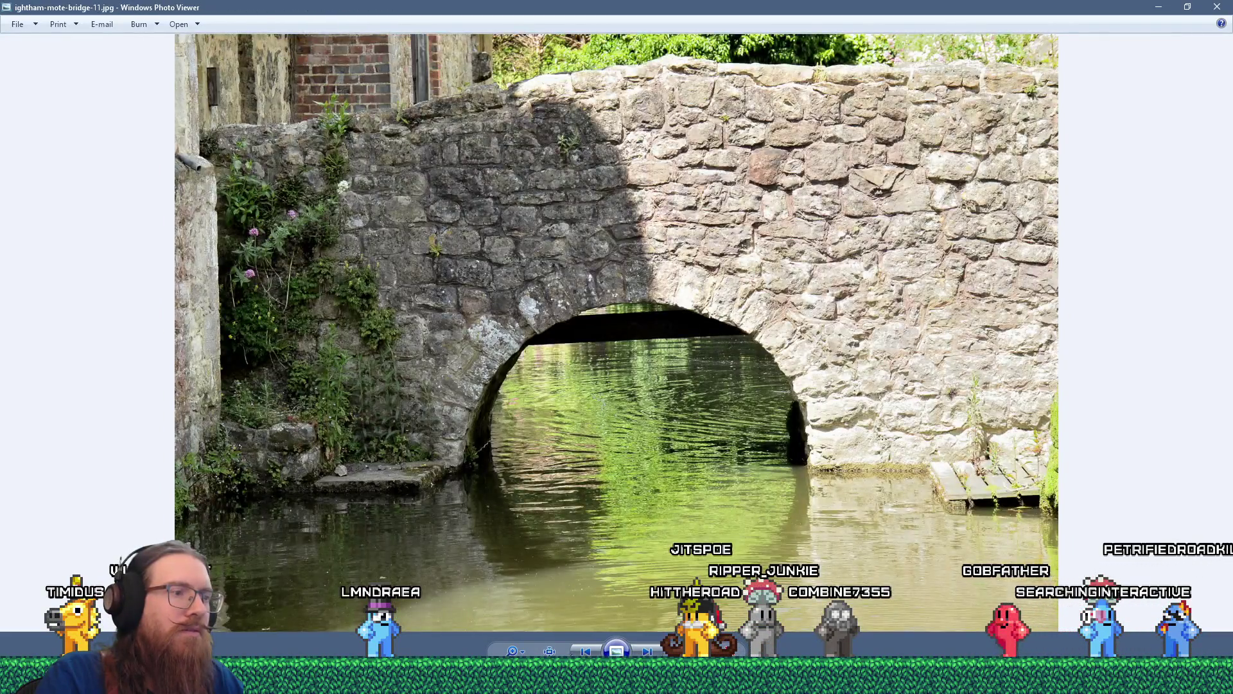
left_click(647, 650)
left_click(643, 651)
left_click(643, 652)
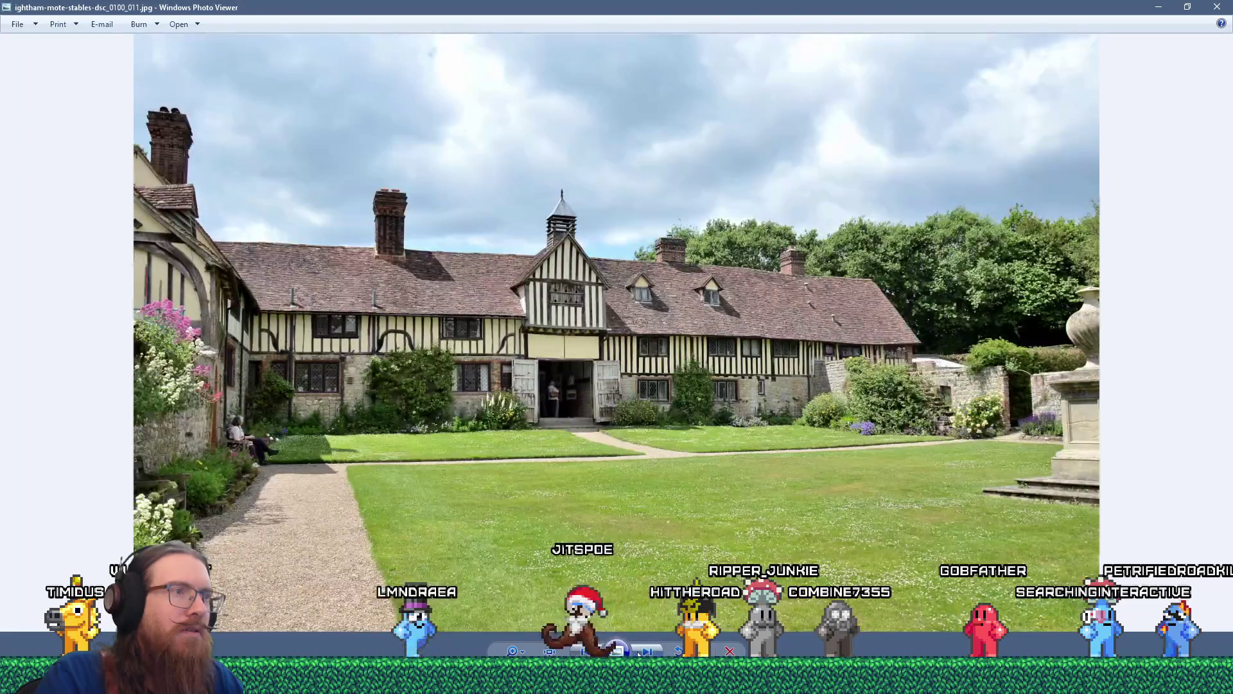
left_click(642, 651)
left_click(642, 651)
left_click(643, 651)
left_click(642, 651)
left_click(642, 651)
left_click(643, 651)
left_click(640, 652)
left_click(640, 652)
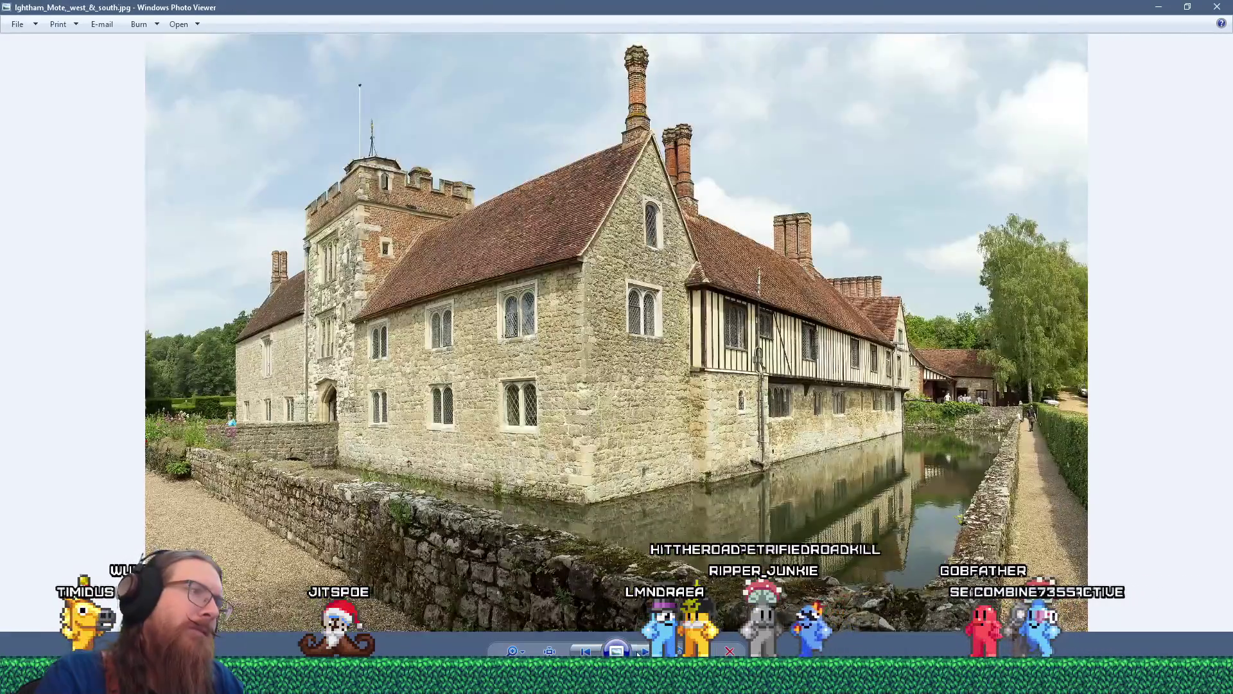
left_click(640, 652)
left_click(642, 652)
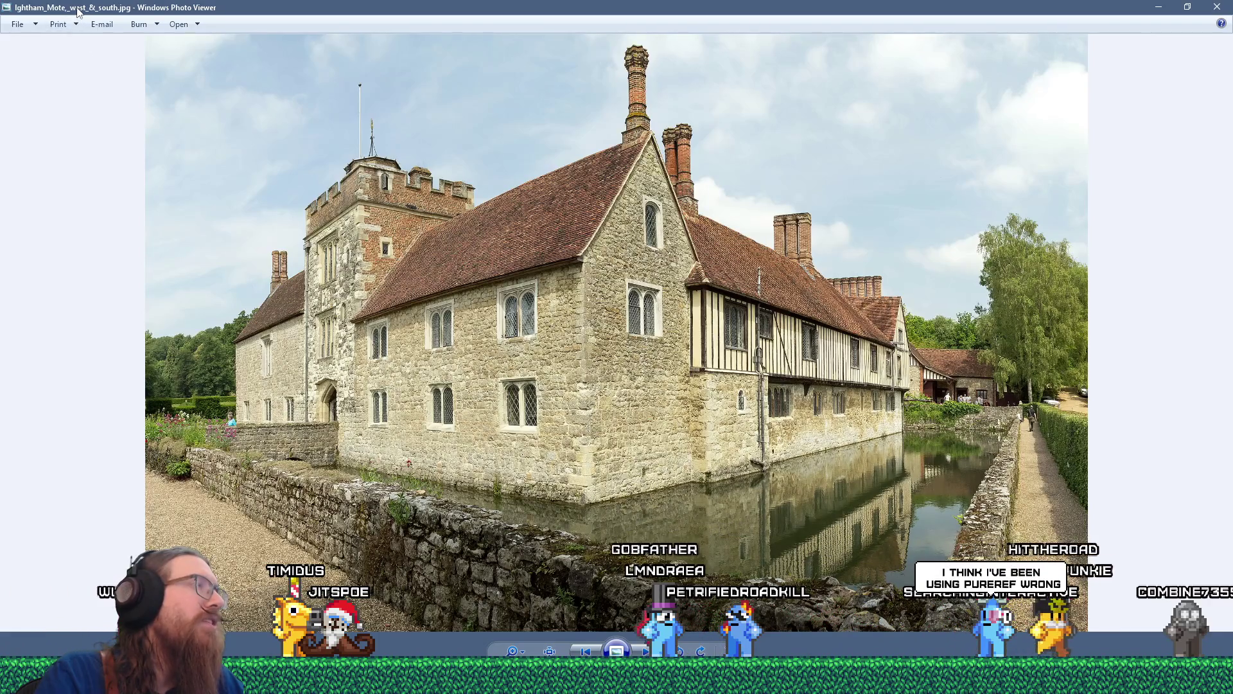
- Return to the west and south photo and bring up its context menu
left_click(399, 235)
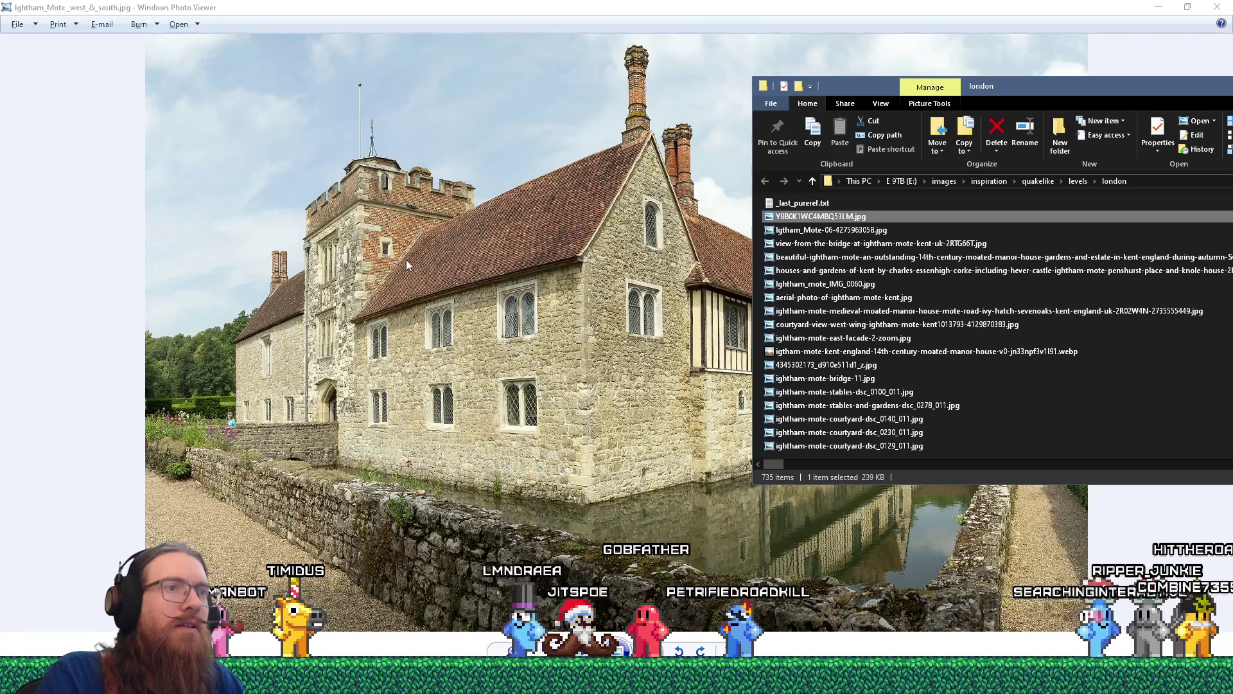
left_click(406, 264)
right_click(535, 339)
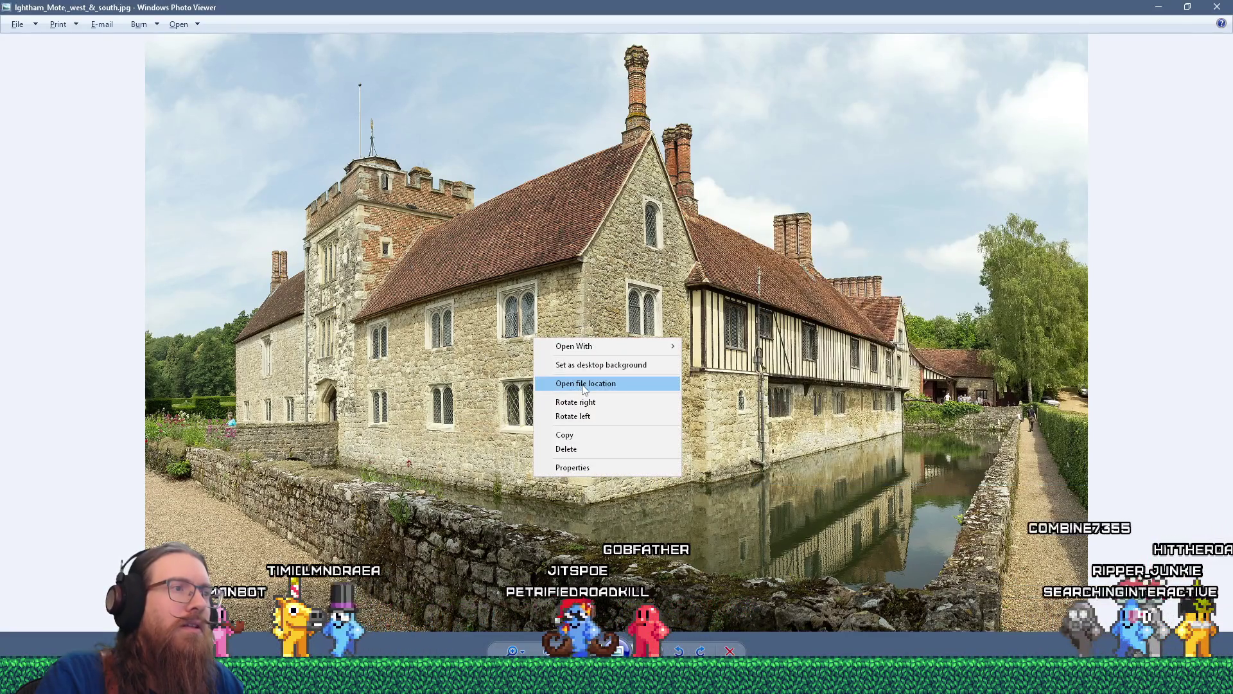
- Open the photo's file location, then delete the duplicate moat photos from the PureRef board
left_click(585, 384)
mouse_move(221, 217)
left_mouse_down()
mouse_move(296, 226)
mouse_move(514, 456)
left_mouse_up()
key("alt+Tab")
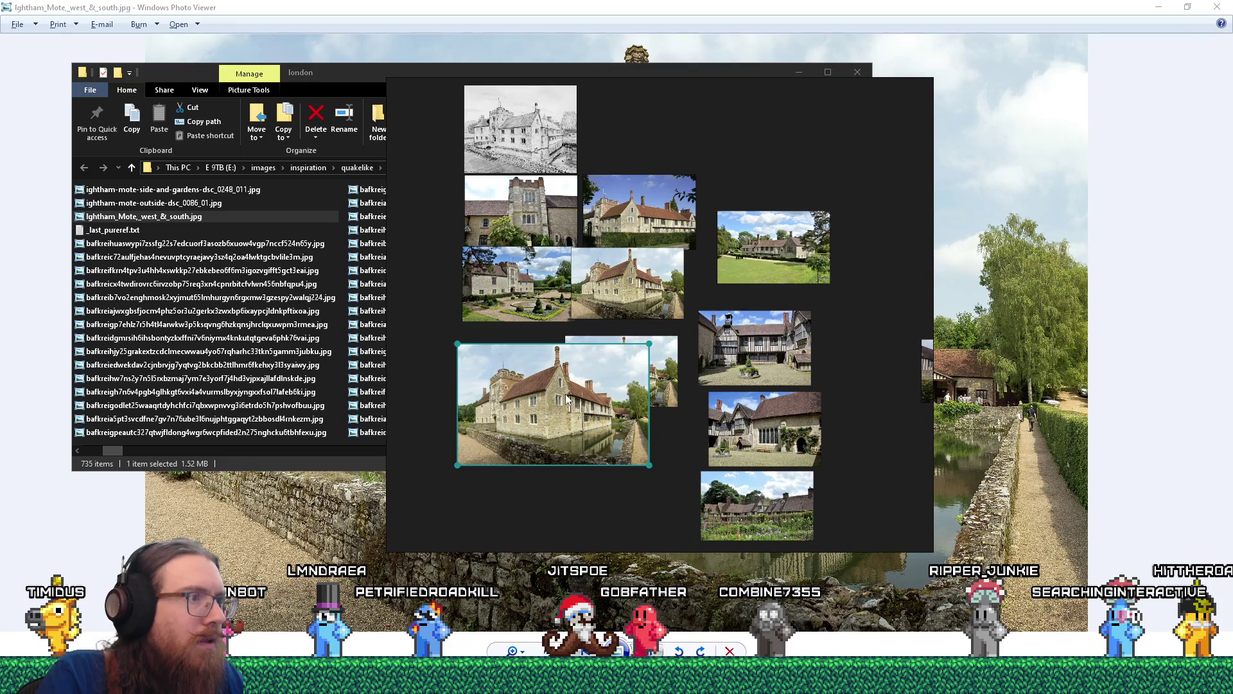
key("super+e")
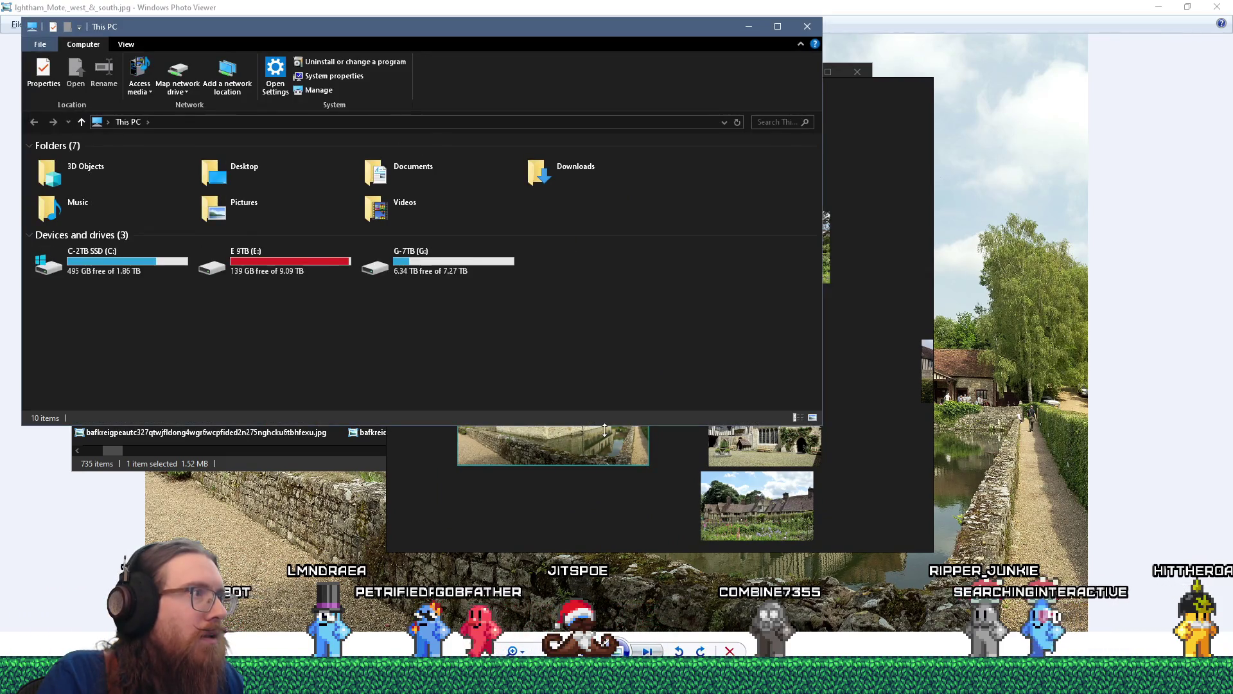
left_click(811, 27)
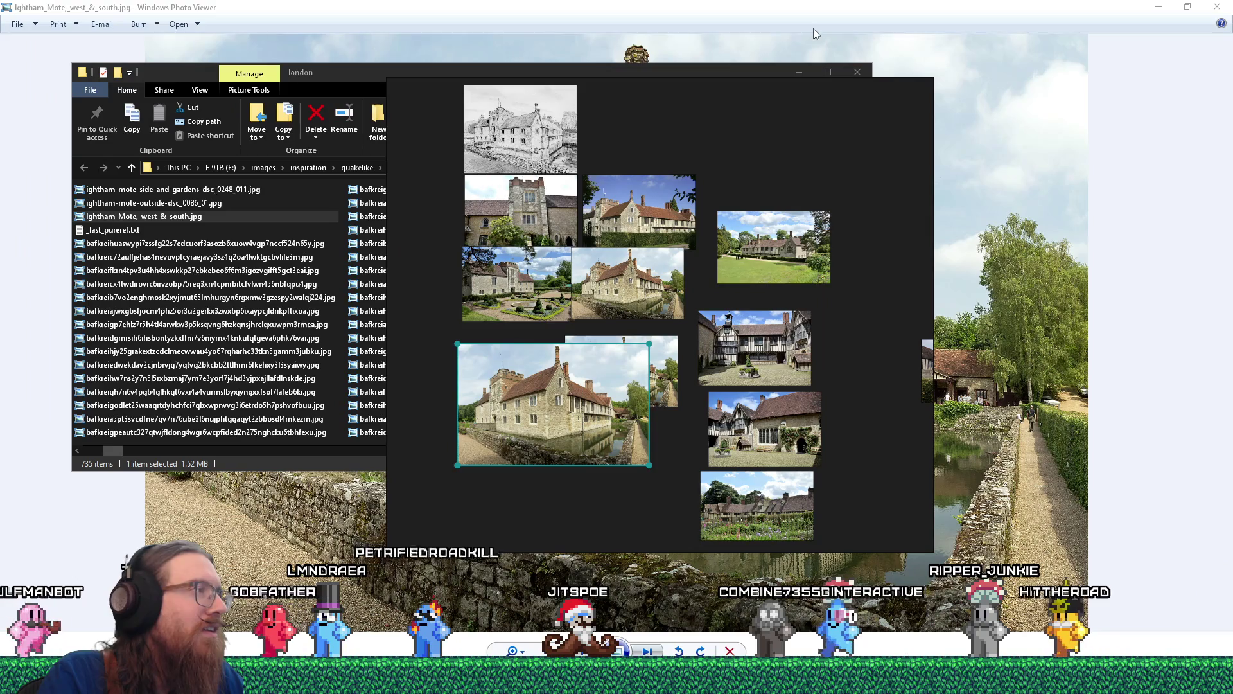
left_click_drag(641, 505, 626, 302)
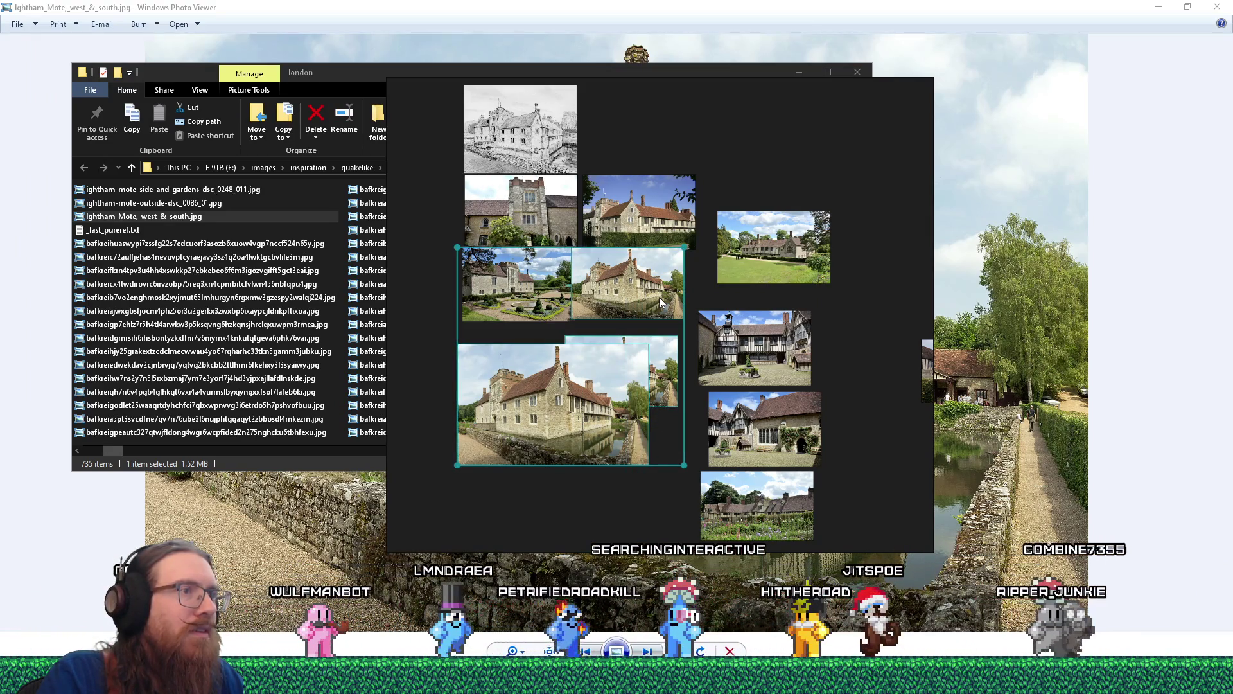
key("Delete")
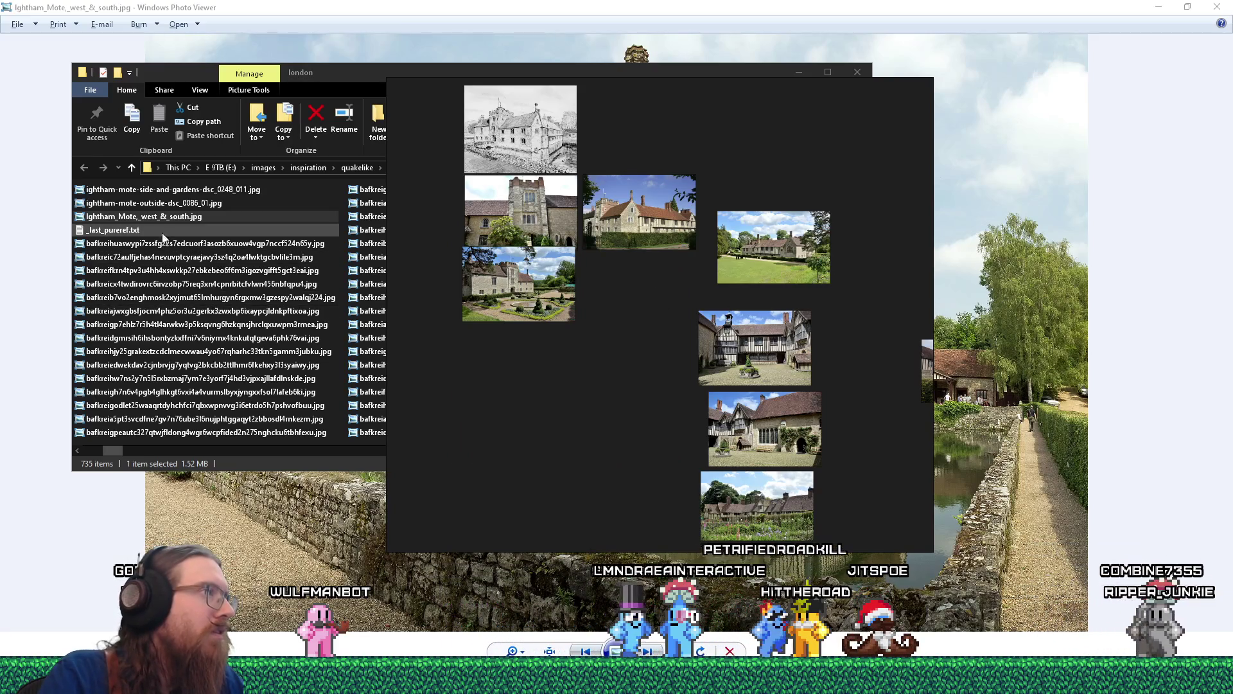
- Rename the file to Ightham_Mote_west_south.jpg and drag it onto the reference board
left_click(166, 223)
left_click(165, 222)
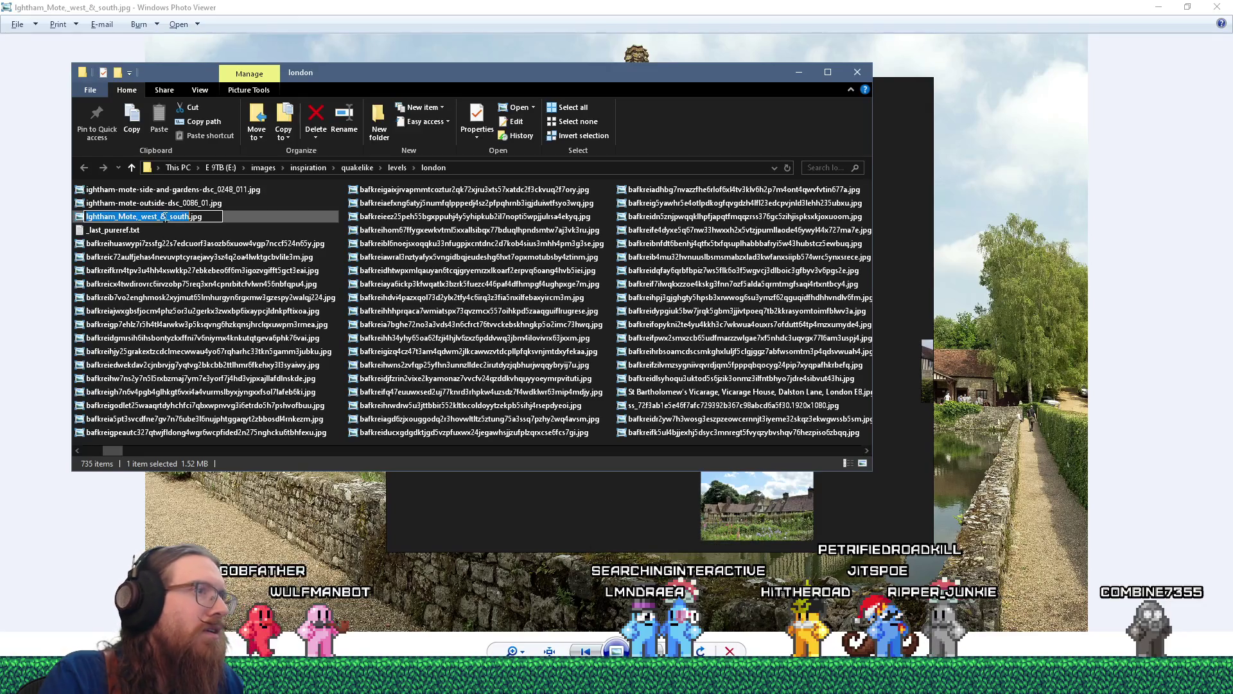
key("BackSpace")
key("BackSpace")
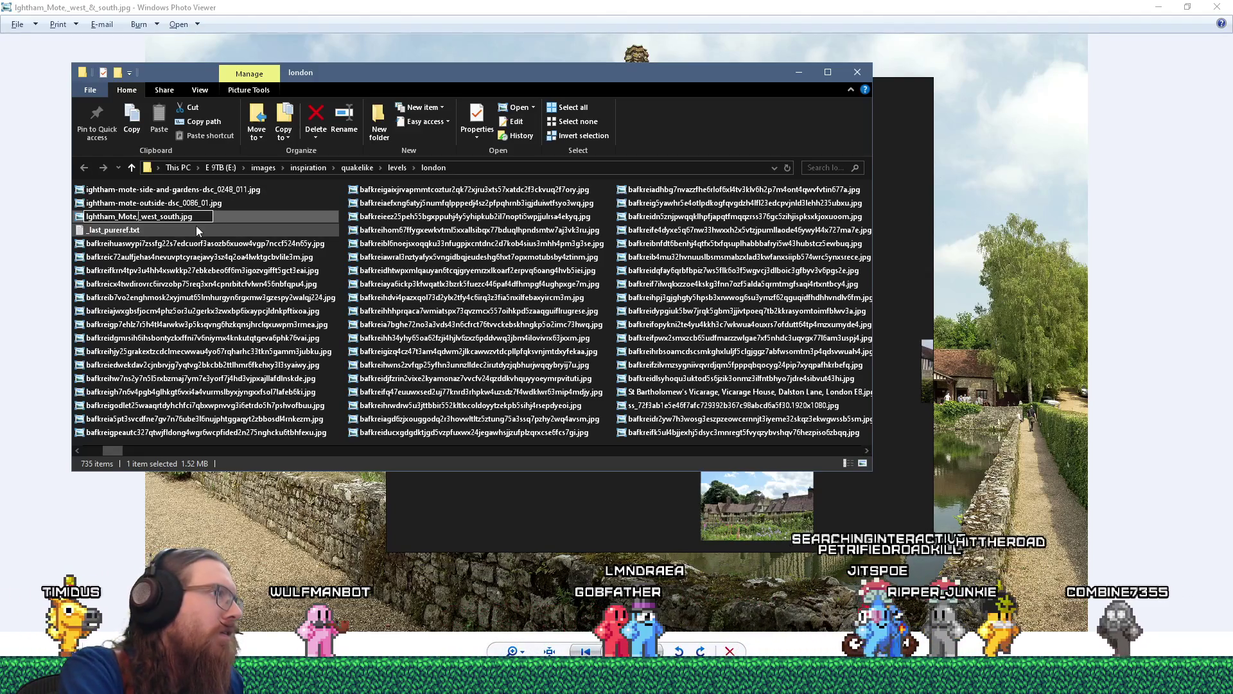
key("BackSpace")
key("Return")
mouse_move(163, 231)
left_mouse_down()
mouse_move(507, 478)
mouse_move(557, 495)
left_mouse_up()
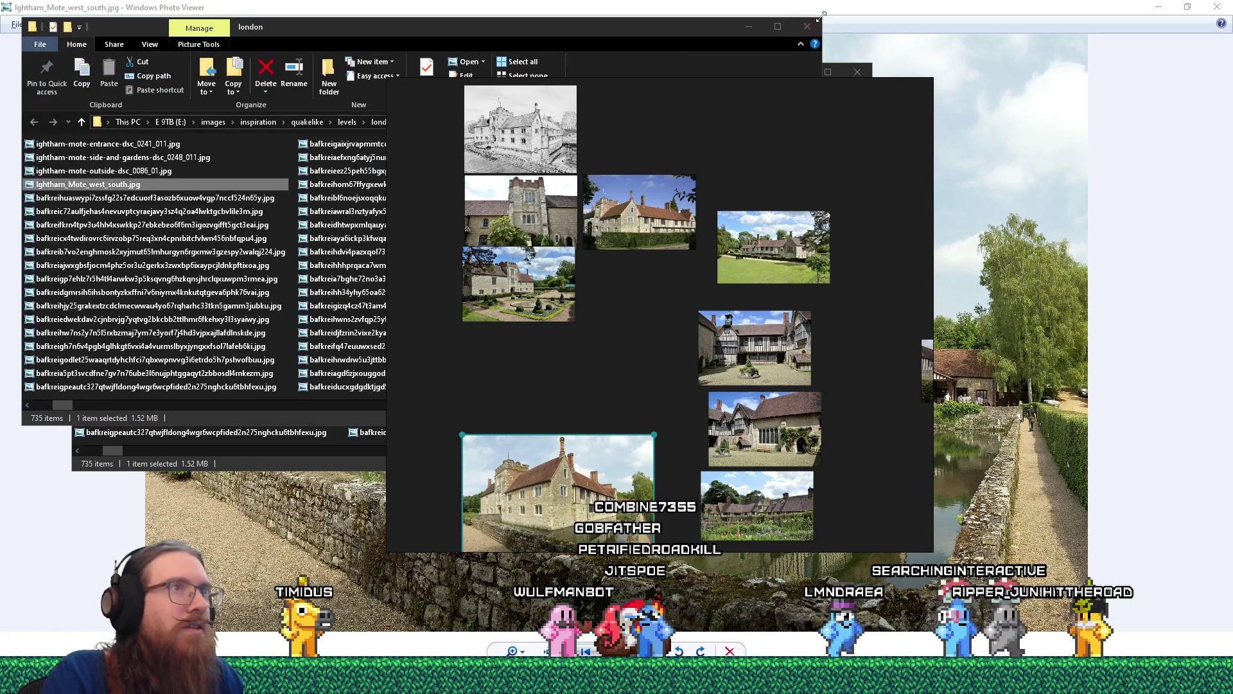
- Scale down the new moat photo and place it beside the courtyard photos
left_click_drag(615, 341, 619, 199)
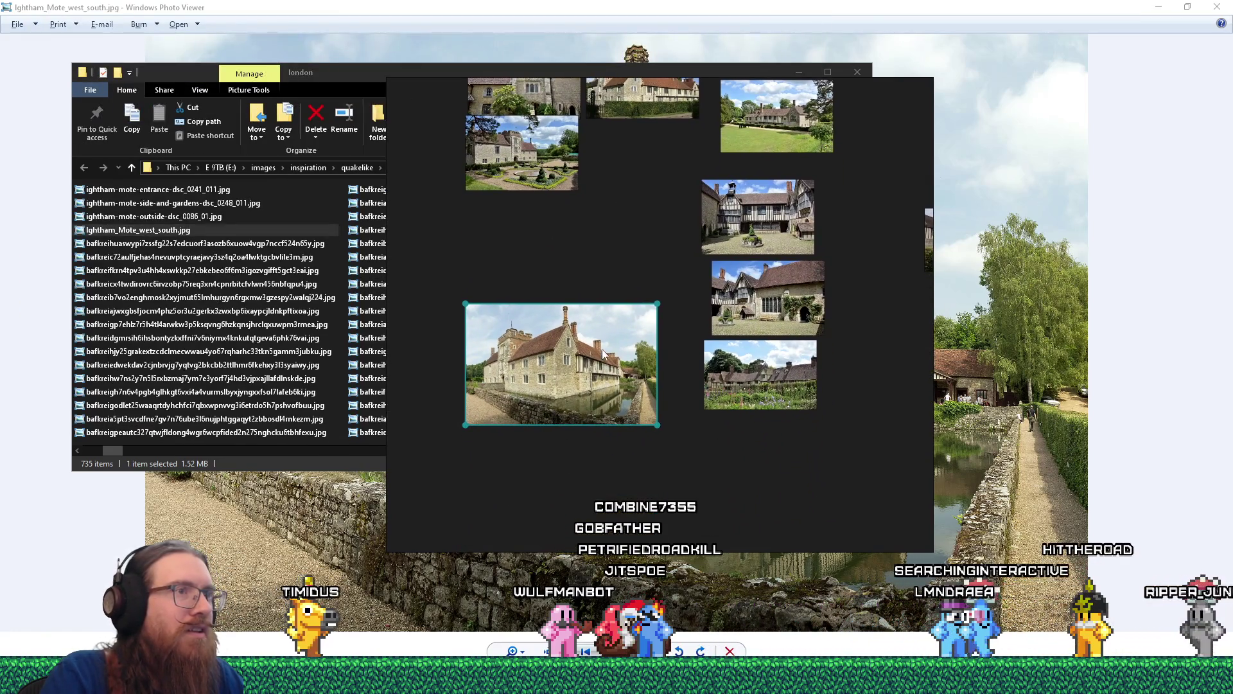
left_click_drag(465, 429, 585, 376)
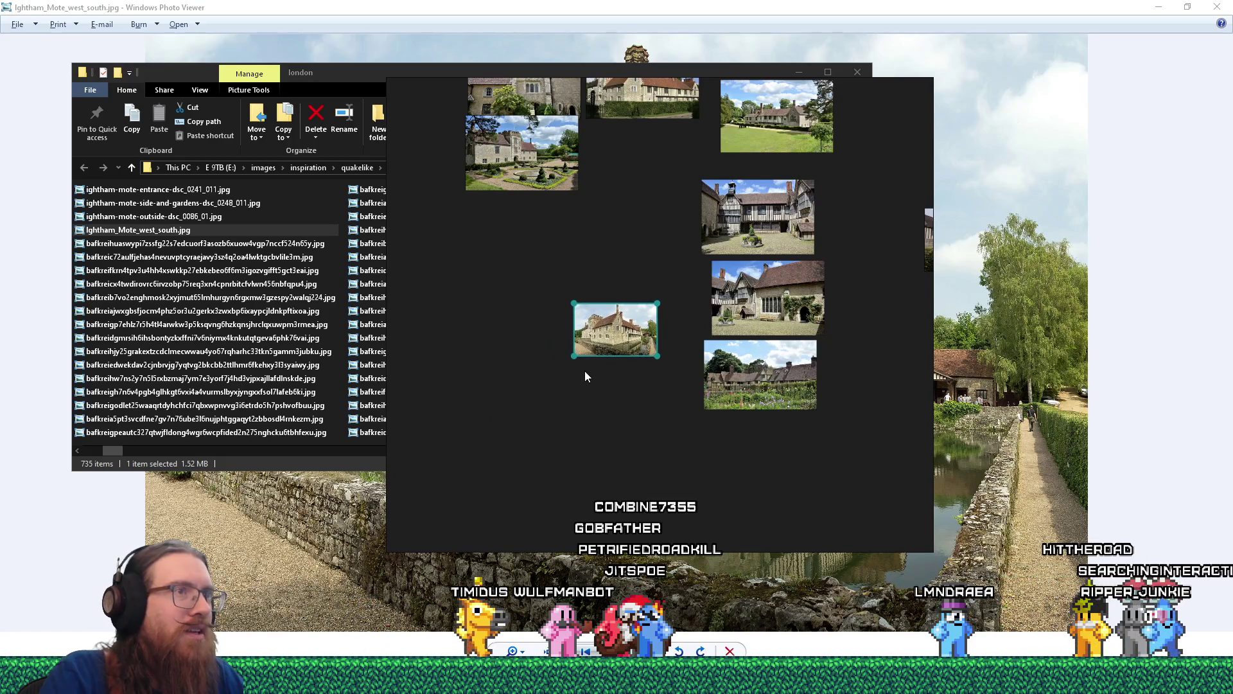
mouse_move(607, 328)
left_mouse_down()
mouse_move(641, 184)
mouse_move(614, 204)
left_mouse_up()
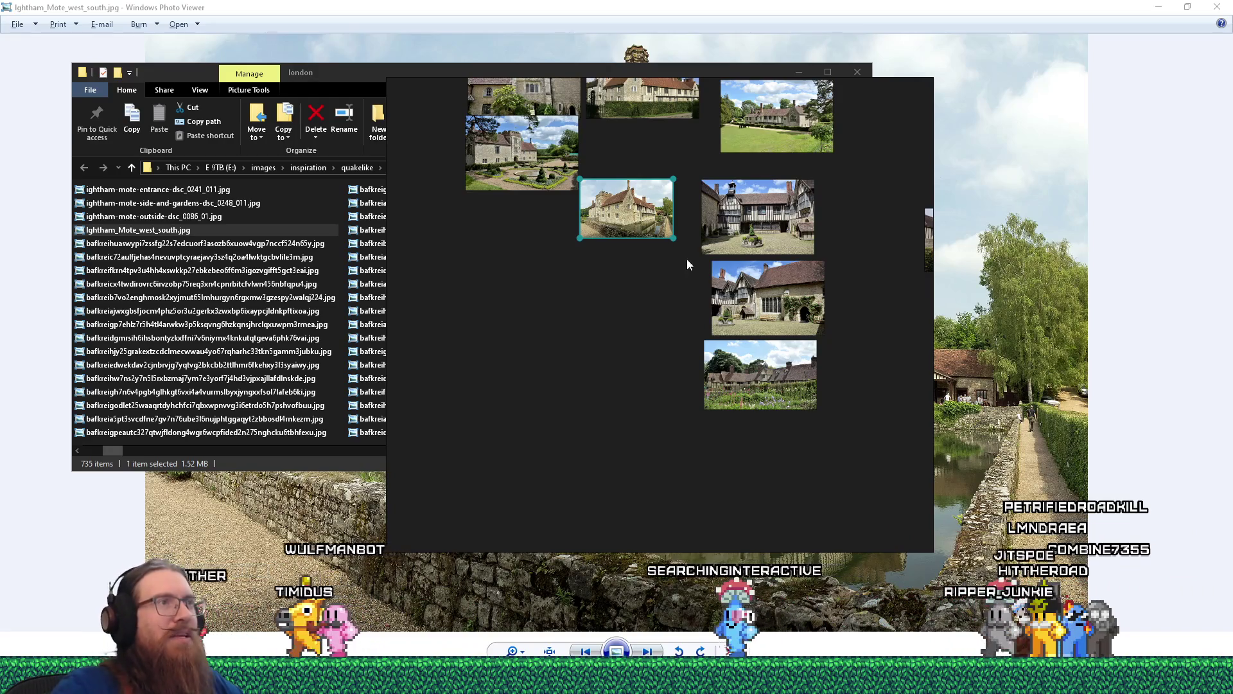
scroll(623, 375, "up", 3)
left_click_drag(591, 395, 606, 318)
left_click_drag(724, 323, 716, 284)
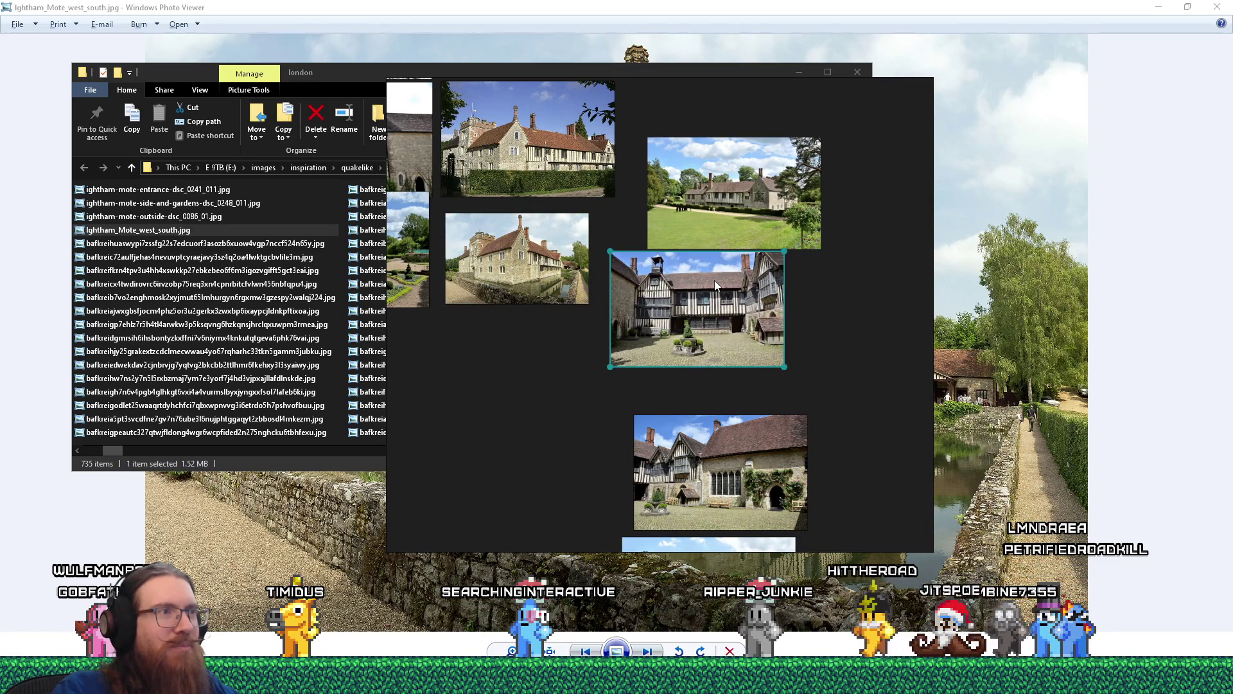
- Nudge the lawn photo up and line the courtyard photo up with it
scroll(716, 296, "down", 3)
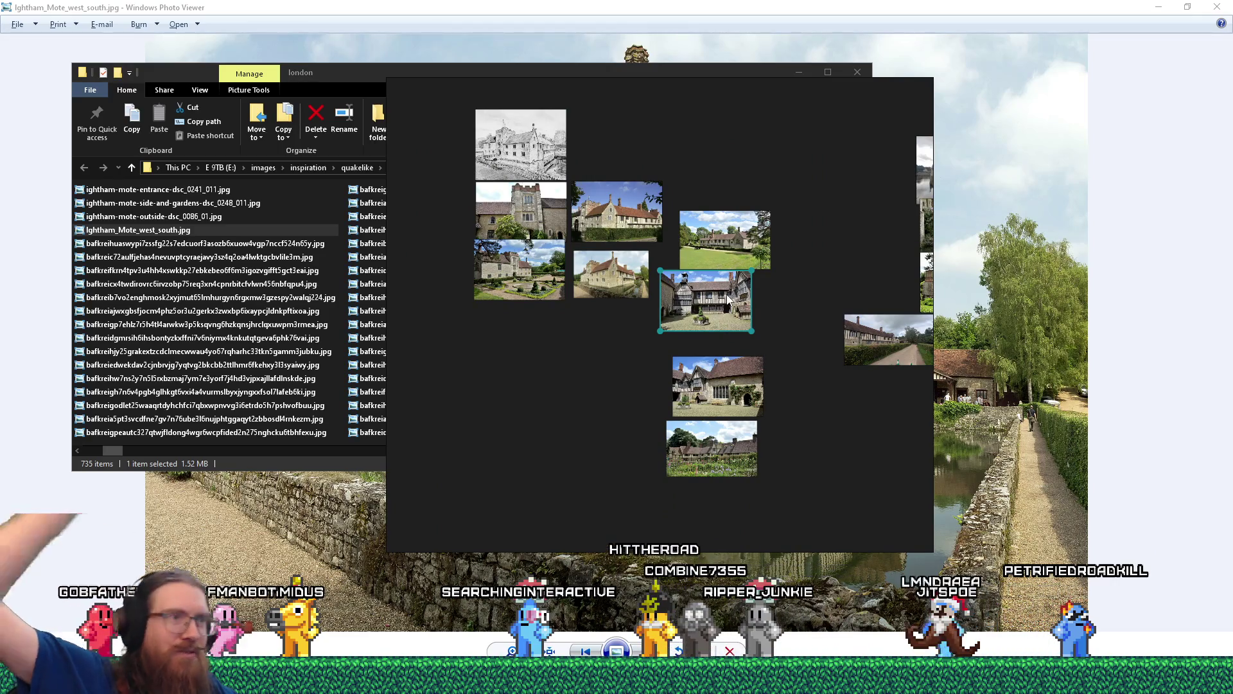
left_click_drag(729, 298, 657, 371)
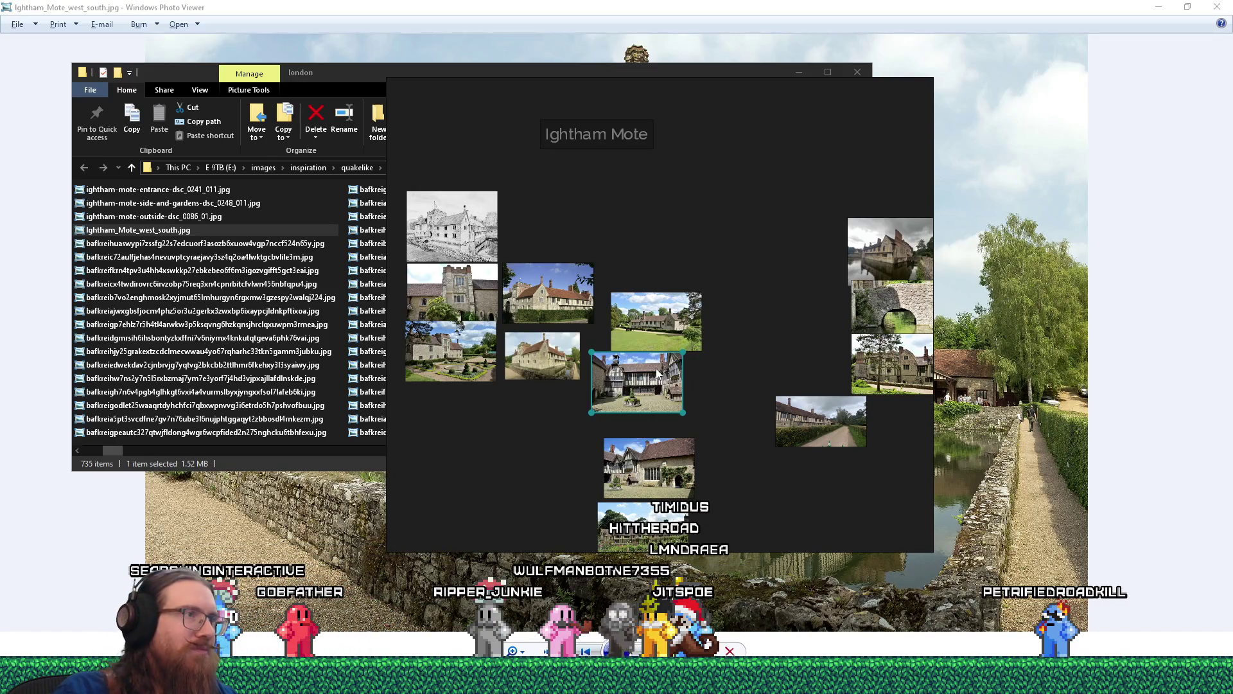
left_click_drag(659, 307, 660, 284)
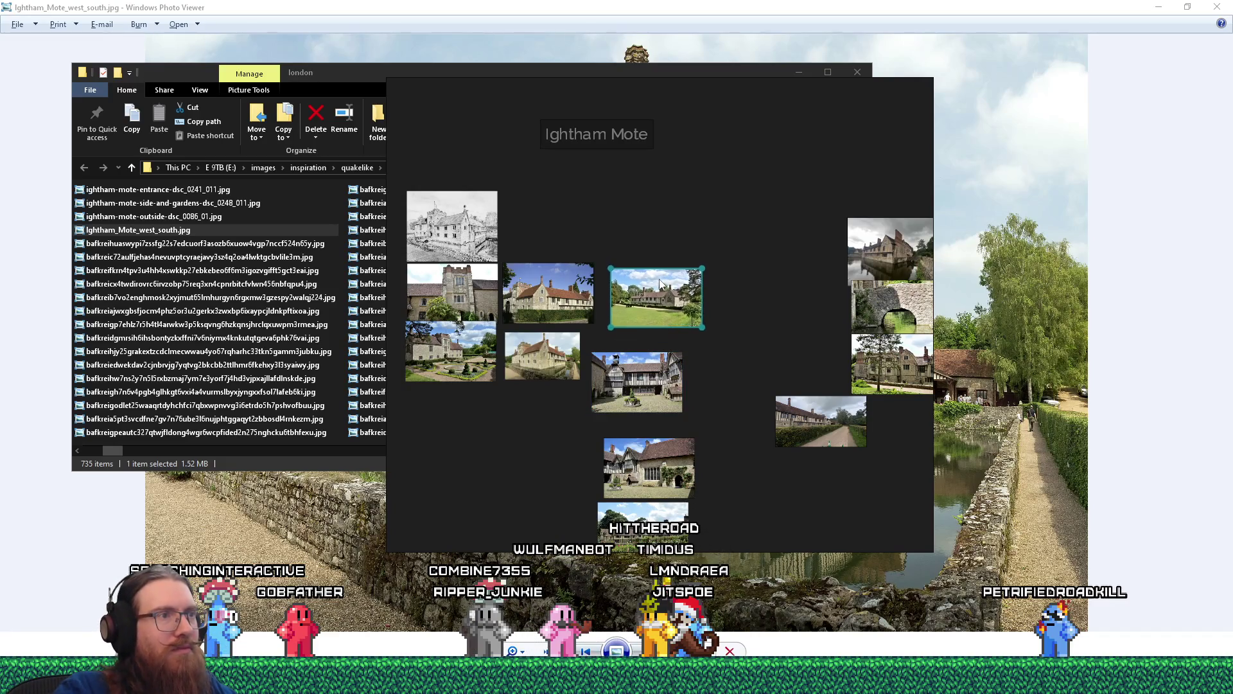
left_click_drag(639, 369, 647, 351)
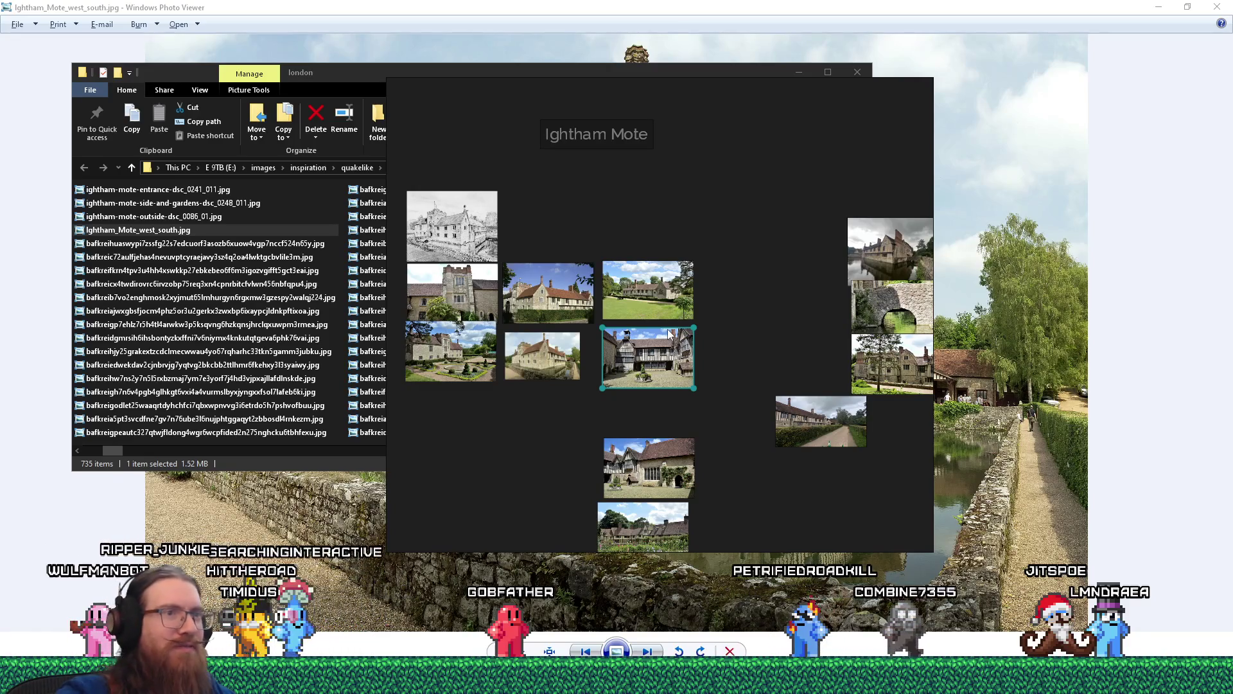
scroll(673, 401, "down", 5)
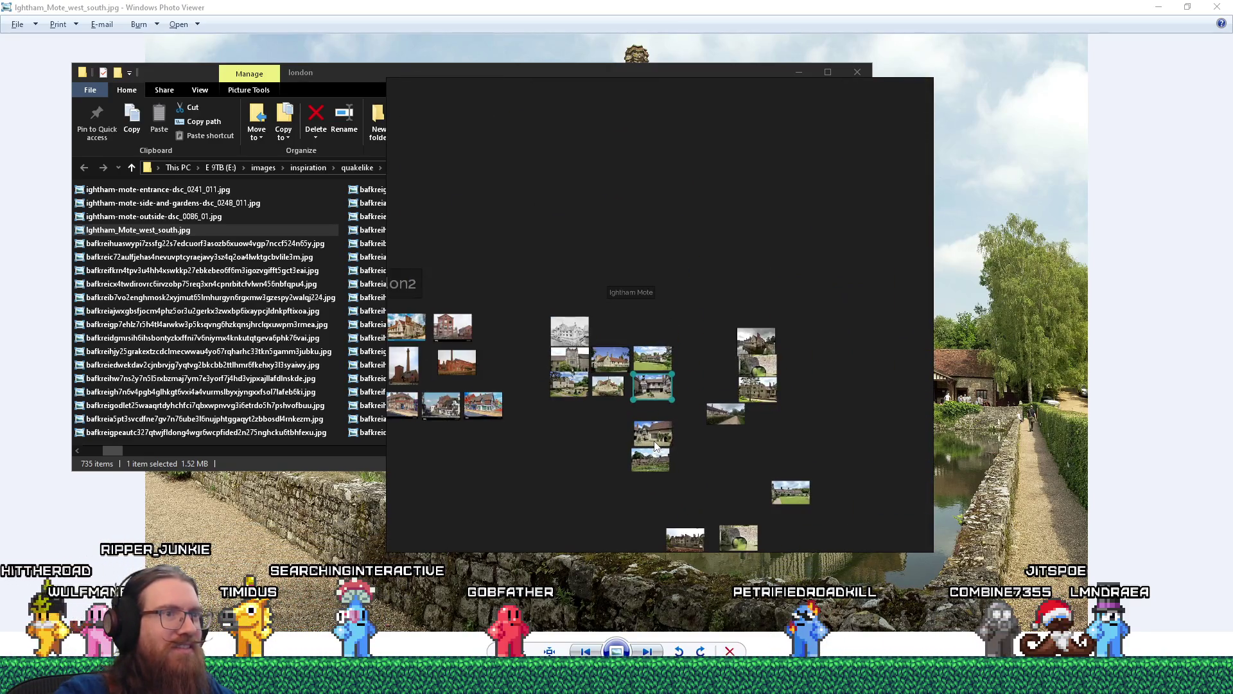
- Zoom around the Ightham Mote reference board and select the tower photo
scroll(654, 436, "up", 5)
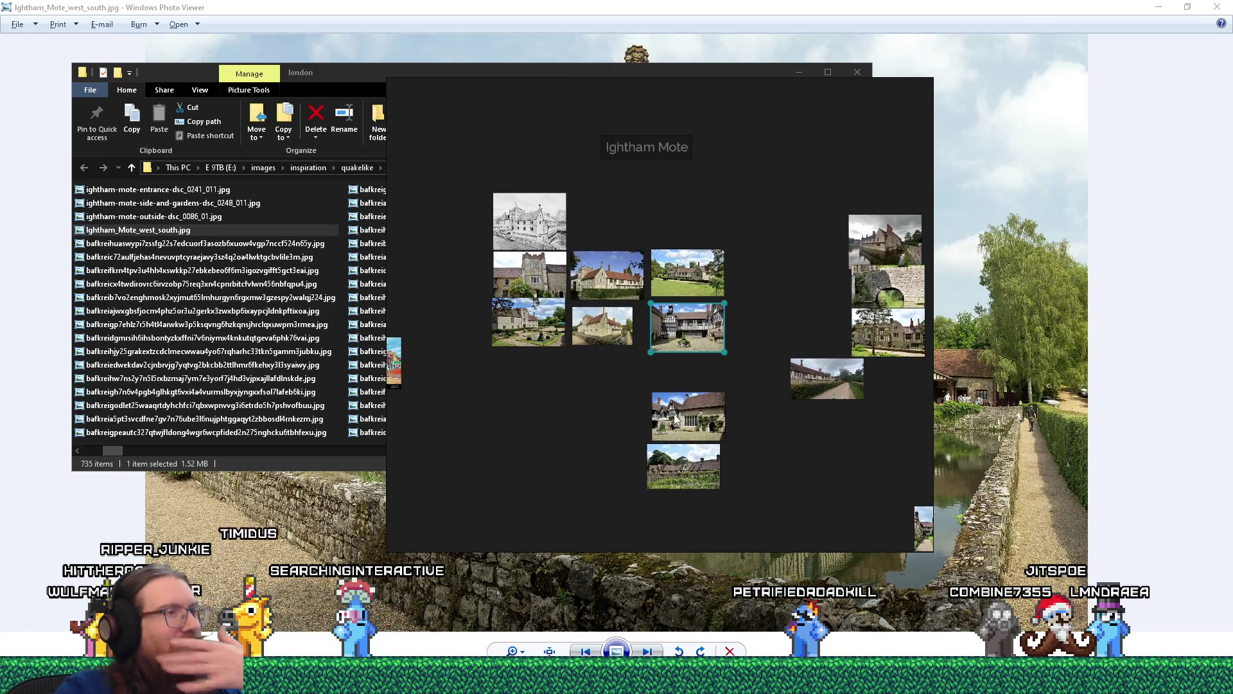
scroll(584, 392, "up", 5)
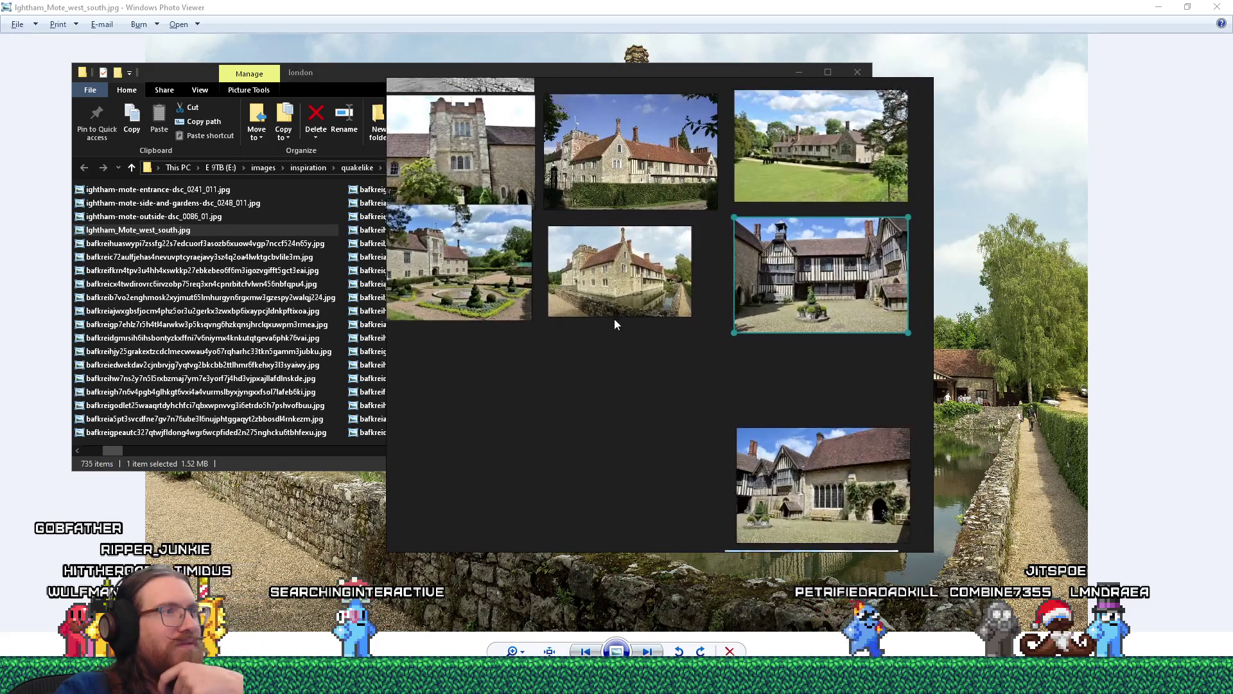
scroll(771, 398, "up", 3)
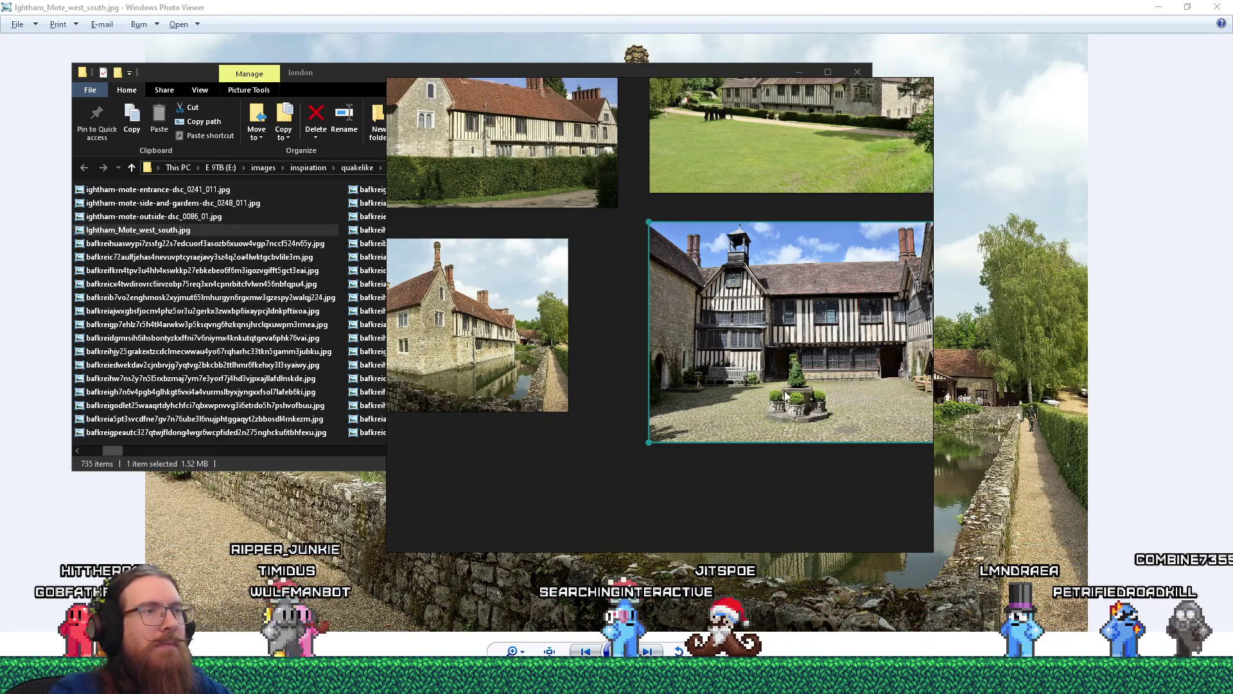
scroll(784, 390, "up", 3)
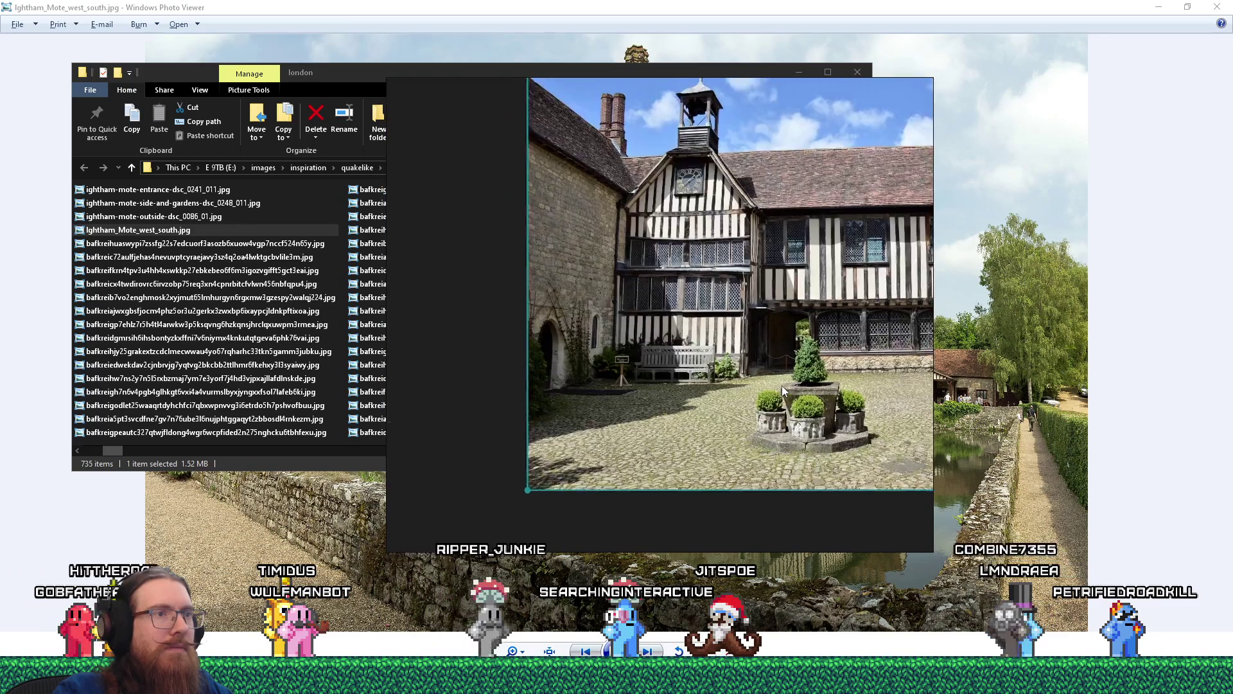
scroll(711, 451, "up", 2)
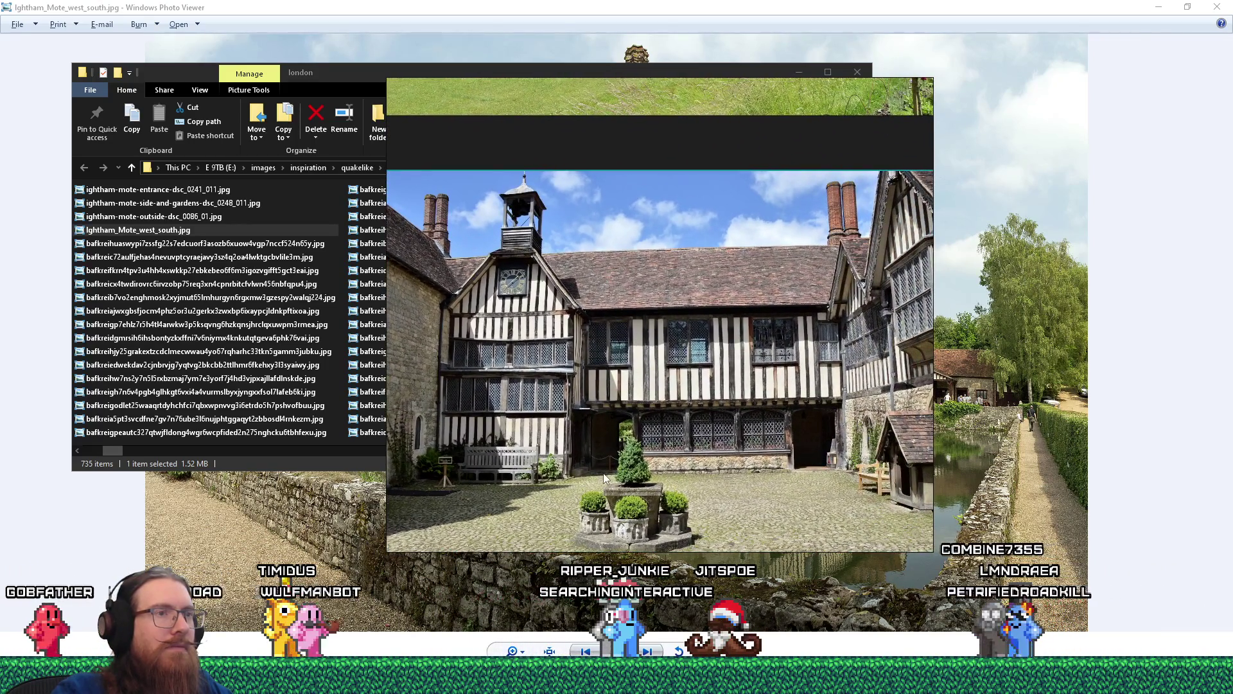
scroll(604, 455, "down", 3)
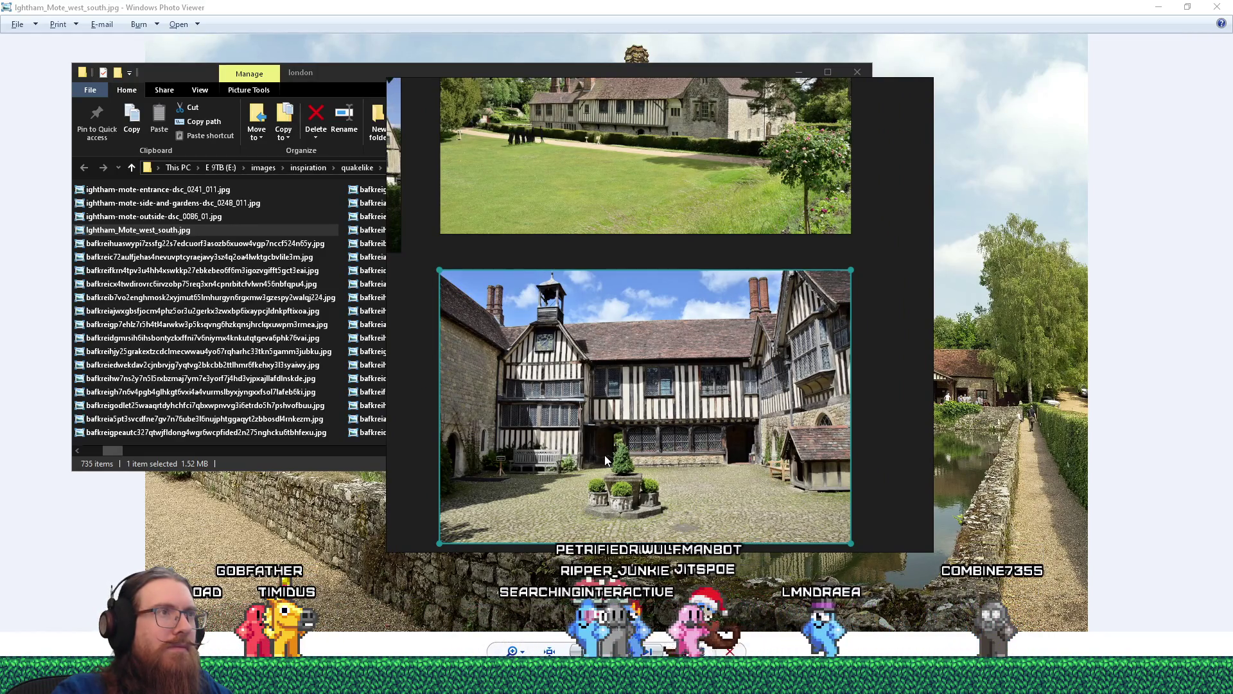
scroll(626, 344, "down", 5)
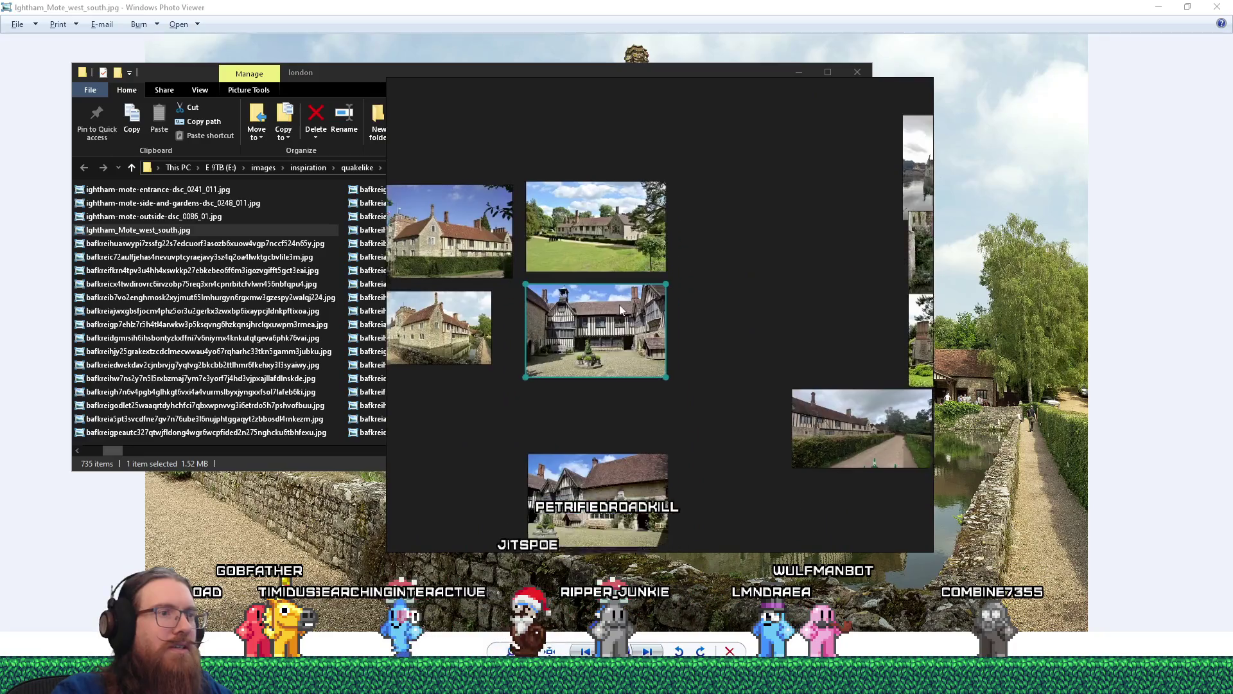
scroll(626, 343, "down", 5)
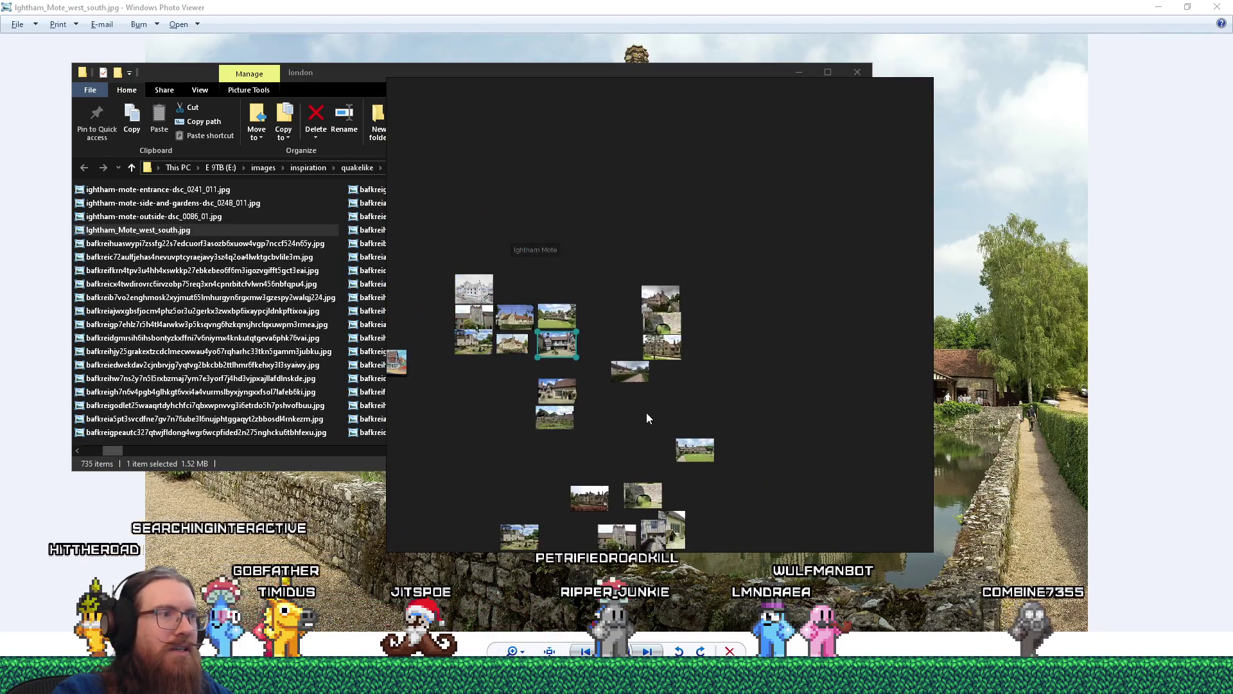
scroll(639, 361, "up", 5)
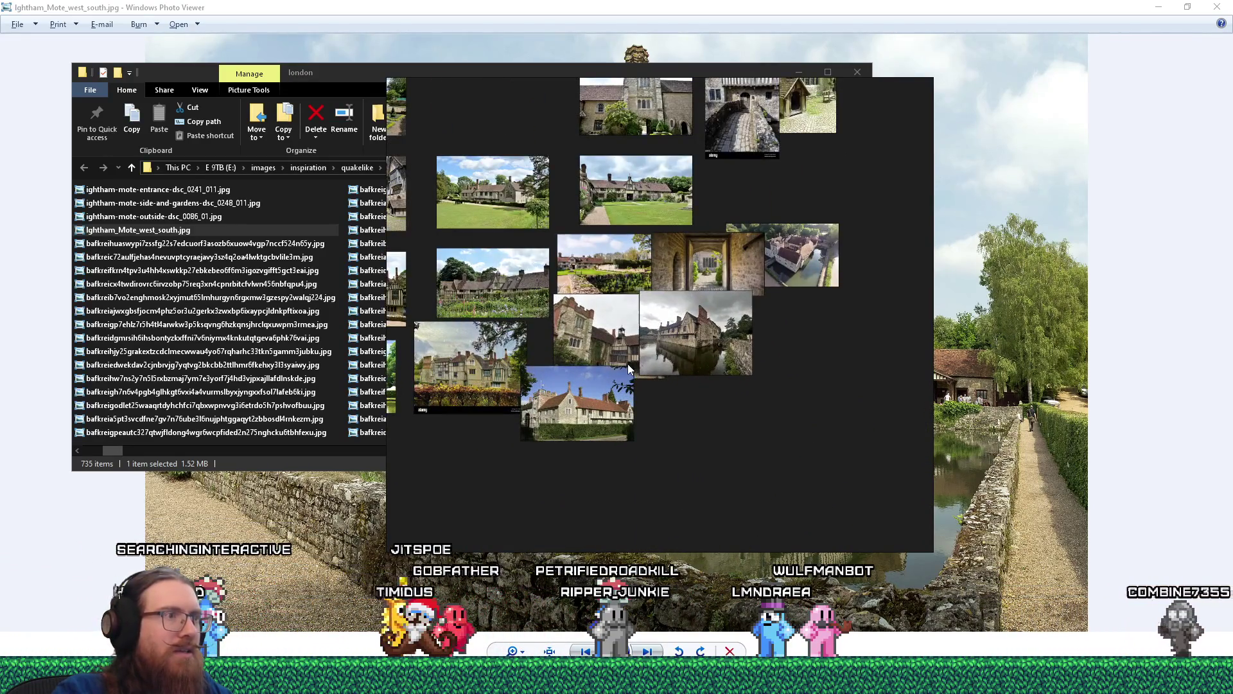
scroll(733, 380, "up", 2)
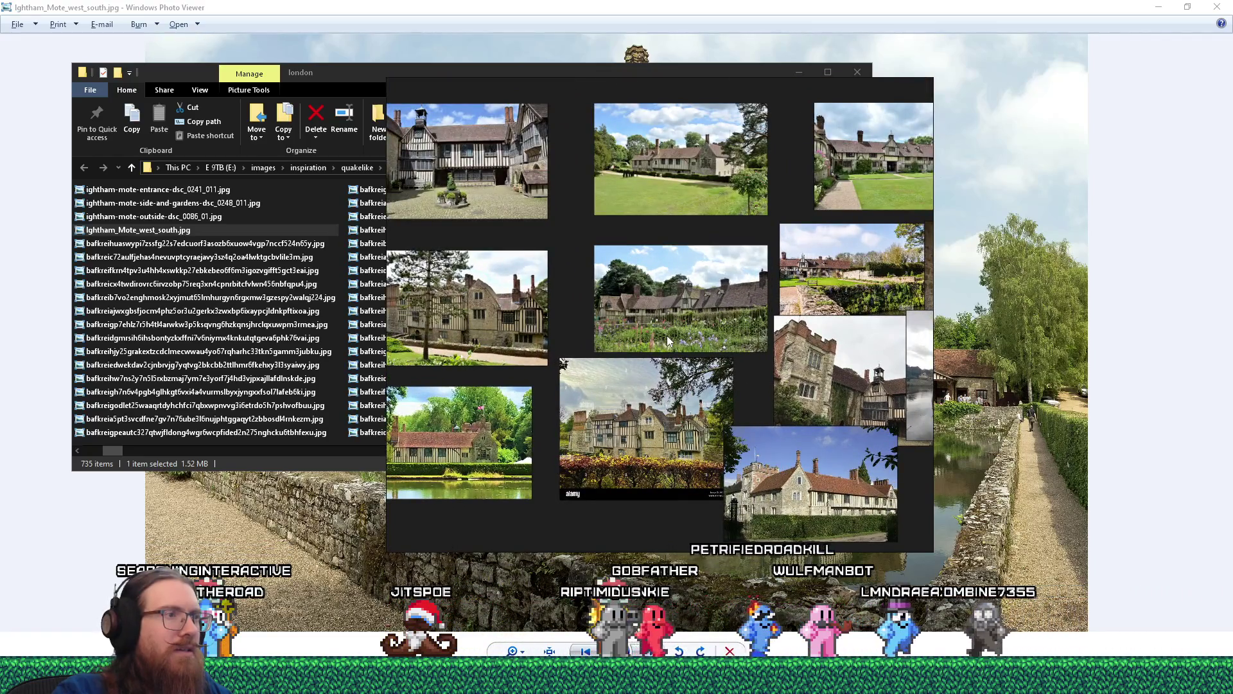
scroll(667, 335, "up", 2)
scroll(604, 355, "up", 2)
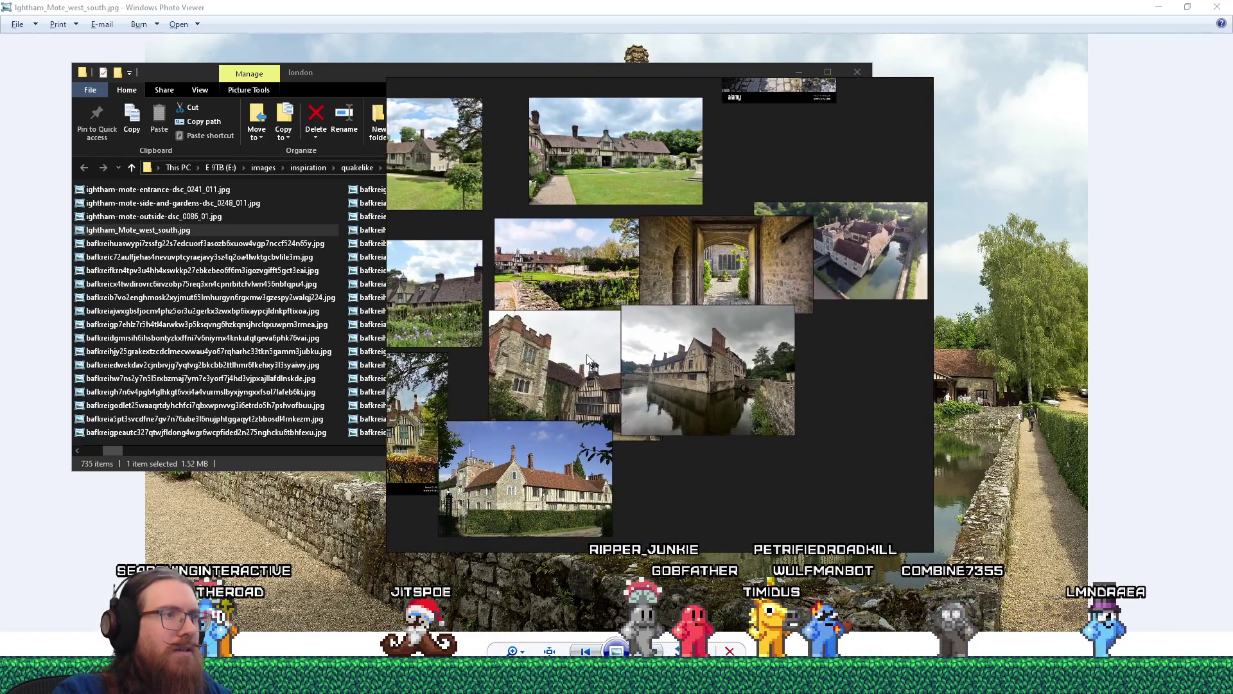
left_click(603, 357)
scroll(626, 349, "down", 4)
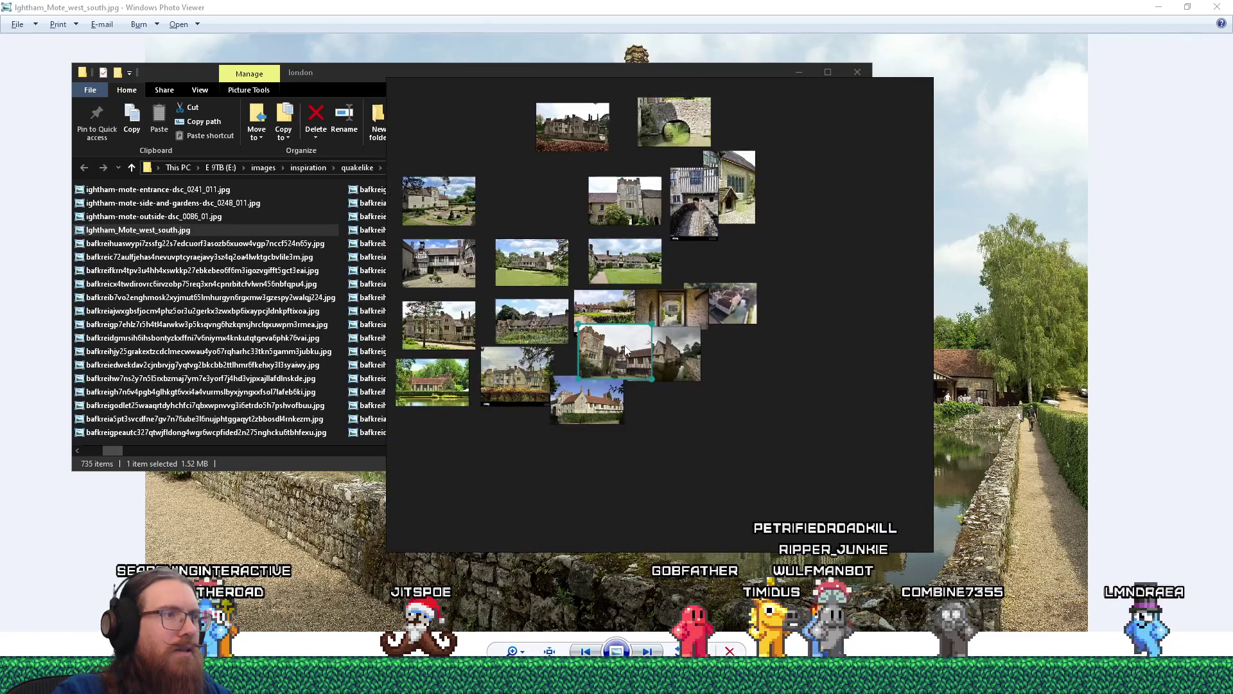
scroll(625, 351, "down", 3)
scroll(602, 290, "up", 2)
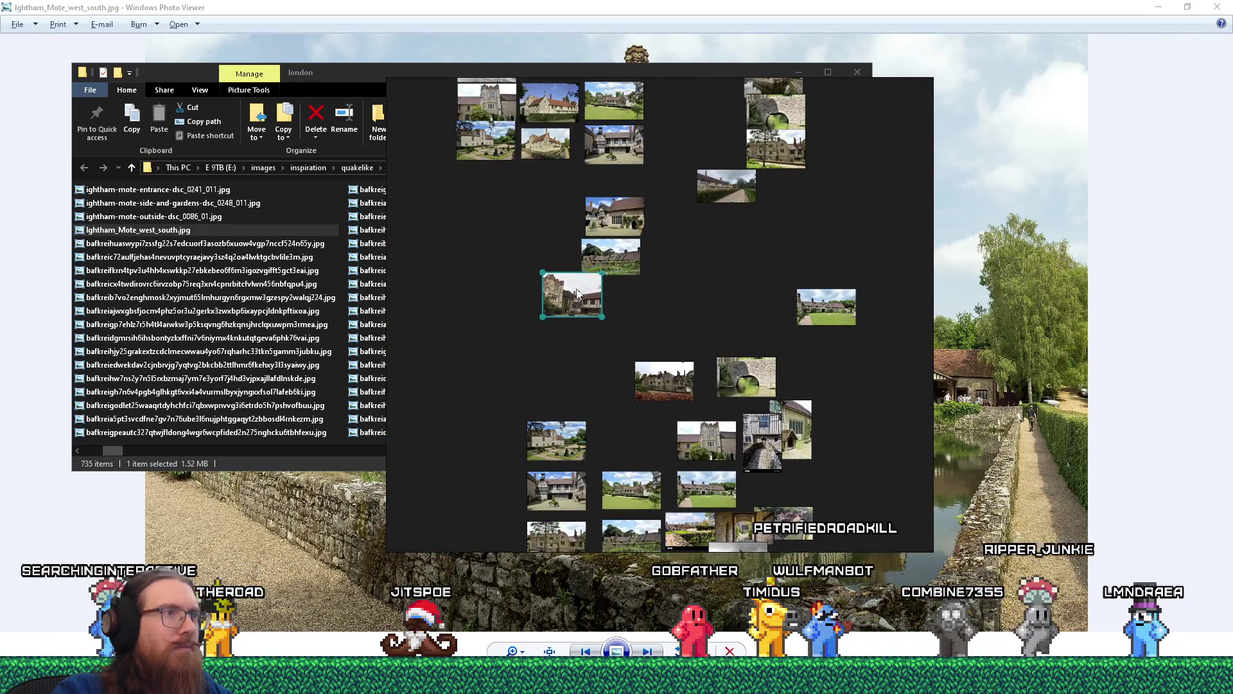
scroll(579, 296, "up", 2)
- Move the courtyard photo up beside the other photos
left_click_drag(699, 495, 616, 325)
left_click(617, 325)
mouse_move(642, 434)
left_mouse_down()
mouse_move(628, 454)
mouse_move(676, 297)
left_mouse_up()
scroll(615, 380, "down", 2)
mouse_move(615, 380)
left_mouse_down()
mouse_move(744, 382)
mouse_move(697, 303)
mouse_move(668, 379)
mouse_move(627, 372)
left_mouse_up()
scroll(744, 383, "down", 1)
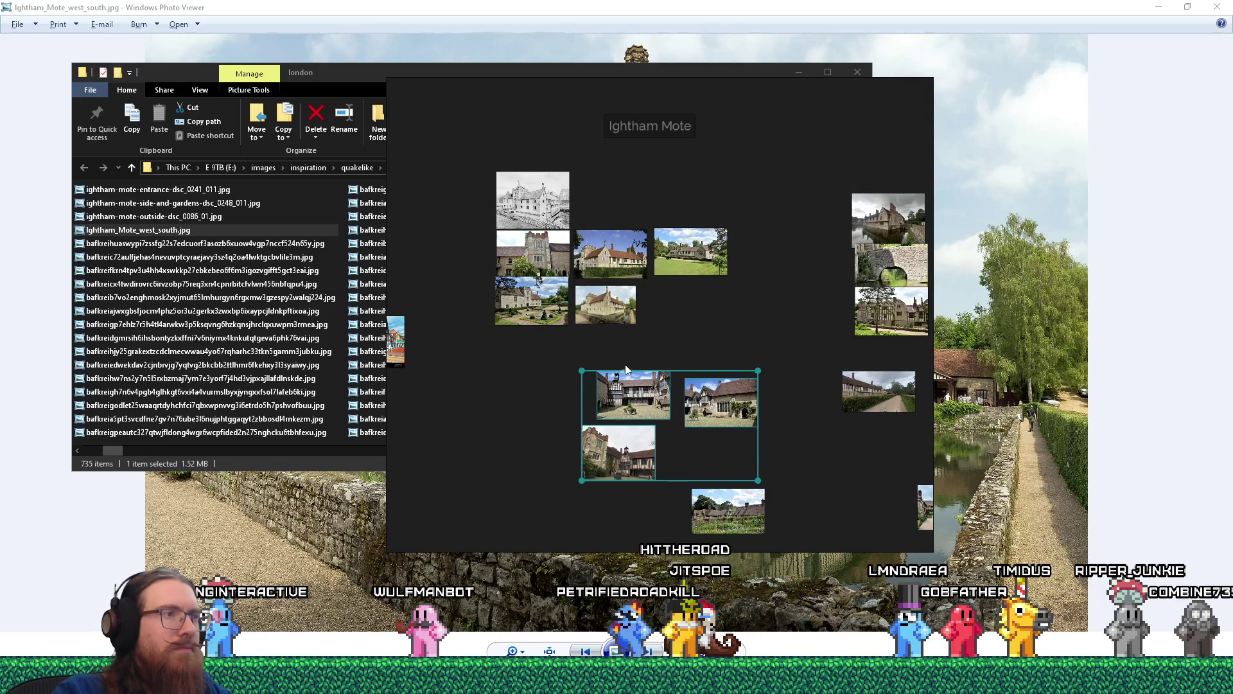
scroll(619, 355, "up", 1)
- Move the tower photo down below the cluster and nudge the garden photo up-right
left_click_drag(521, 235, 653, 359)
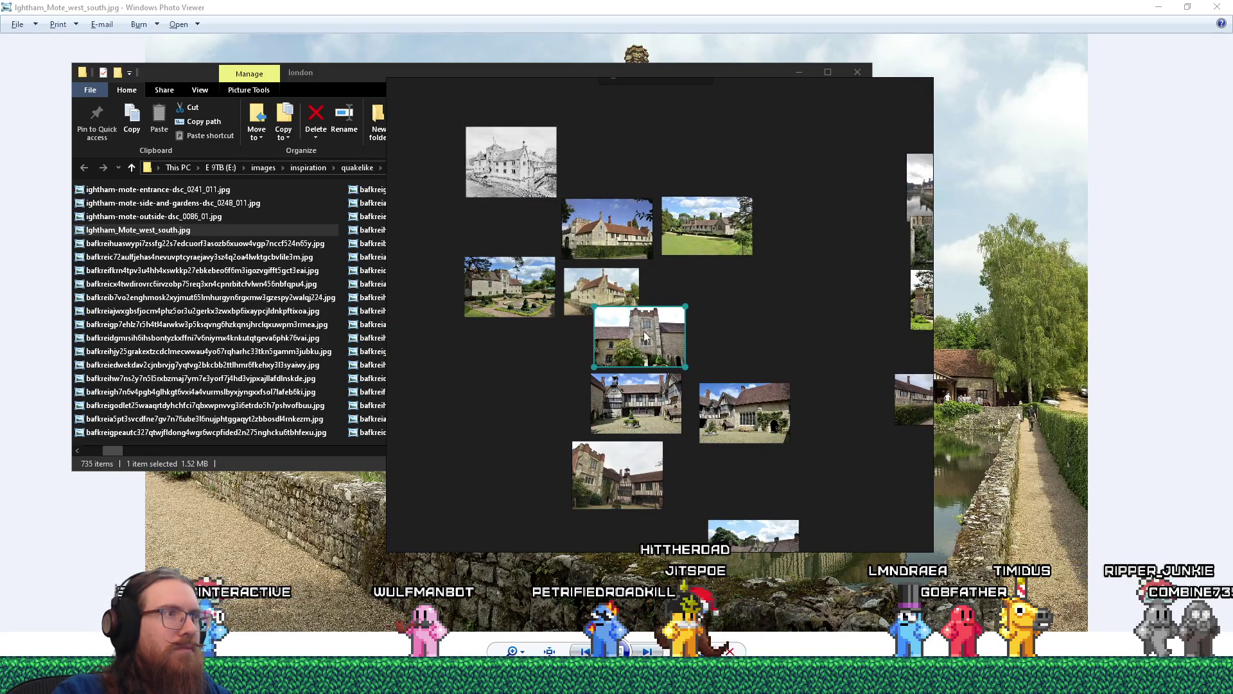
scroll(737, 302, "up", 2)
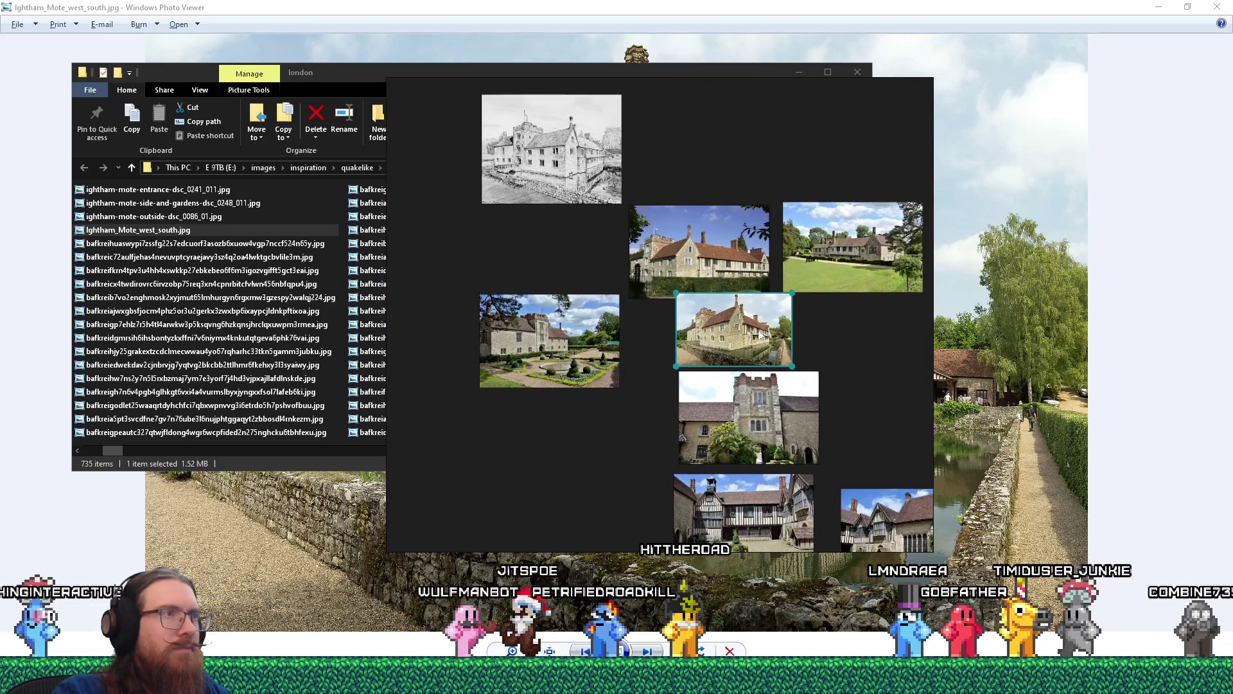
mouse_move(562, 347)
left_mouse_down()
mouse_move(555, 319)
mouse_move(567, 342)
left_mouse_up()
- Enlarge the garden photo to fill the view, then return to the full board
double_click(568, 342)
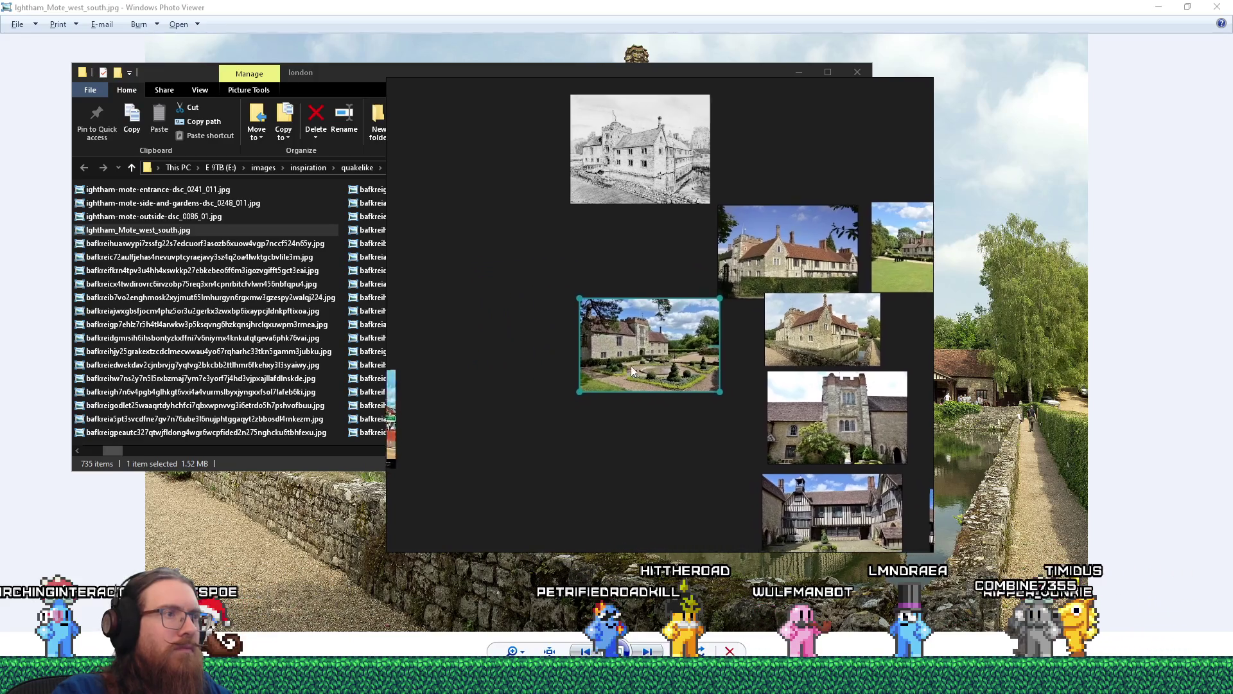
double_click(552, 345)
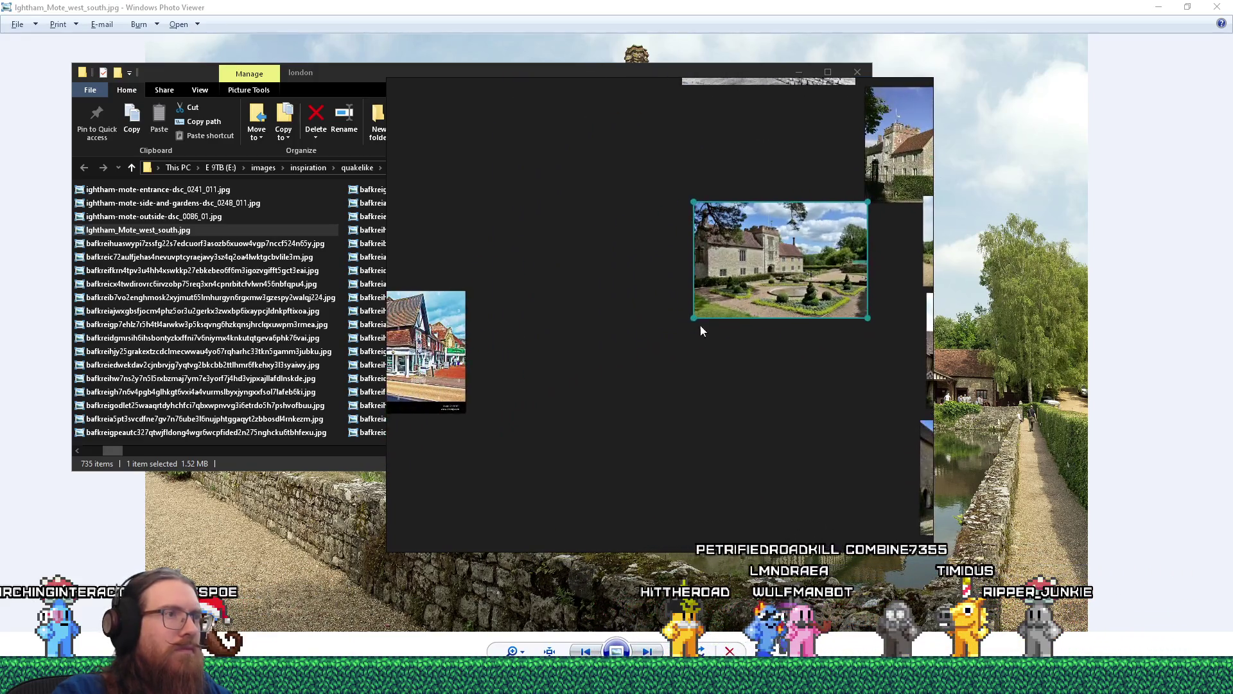
scroll(575, 360, "down", 3)
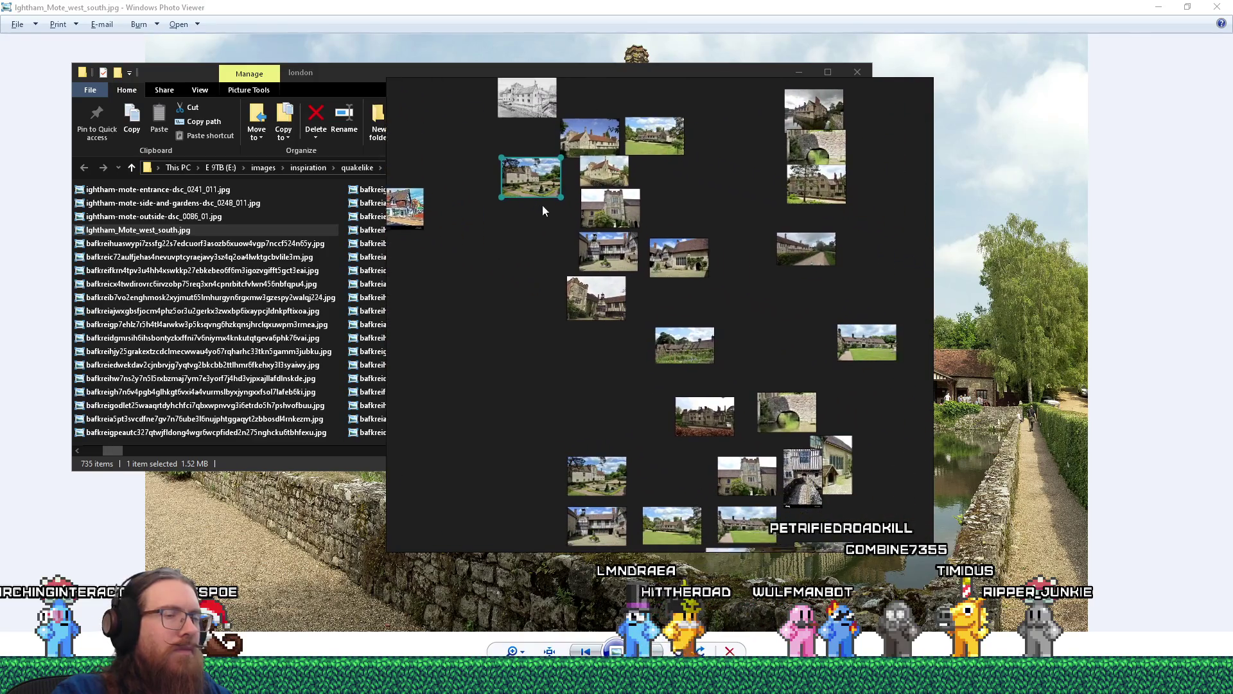
scroll(669, 439, "up", 3)
scroll(669, 440, "down", 3)
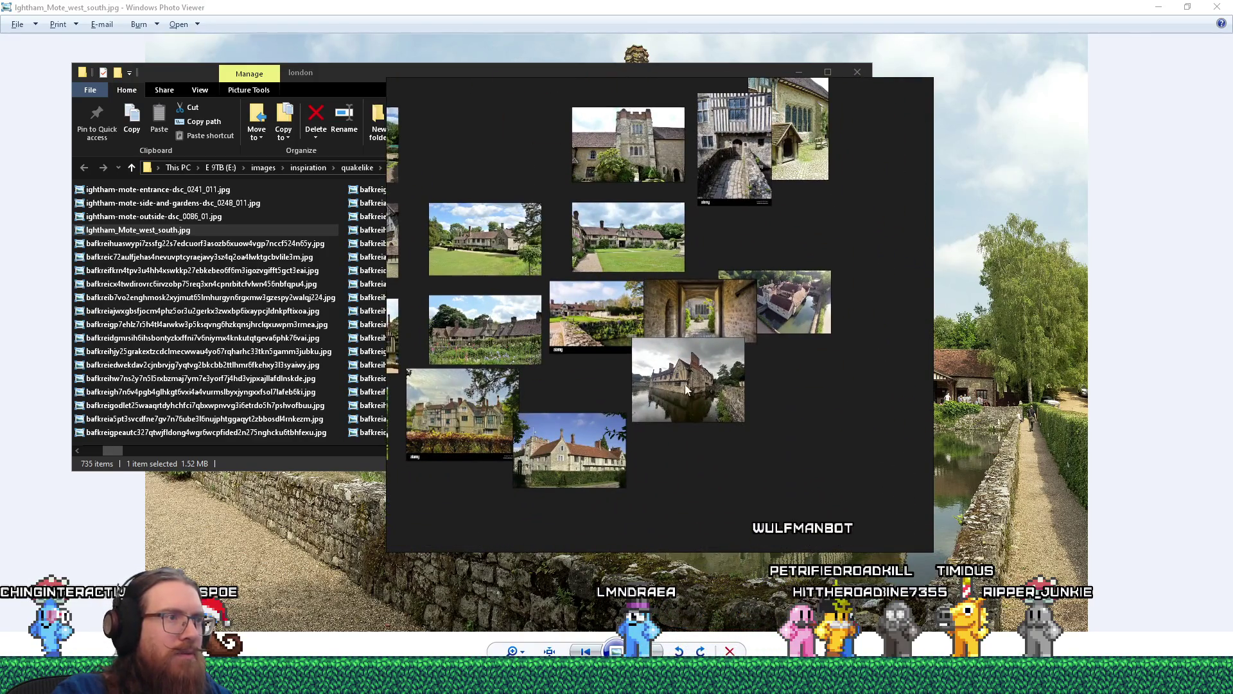
scroll(746, 356, "up", 3)
scroll(747, 355, "up", 2)
- Drag the lake-view manor photo onto the board, delete its duplicate, and close the photo viewer
key("alt+Tab")
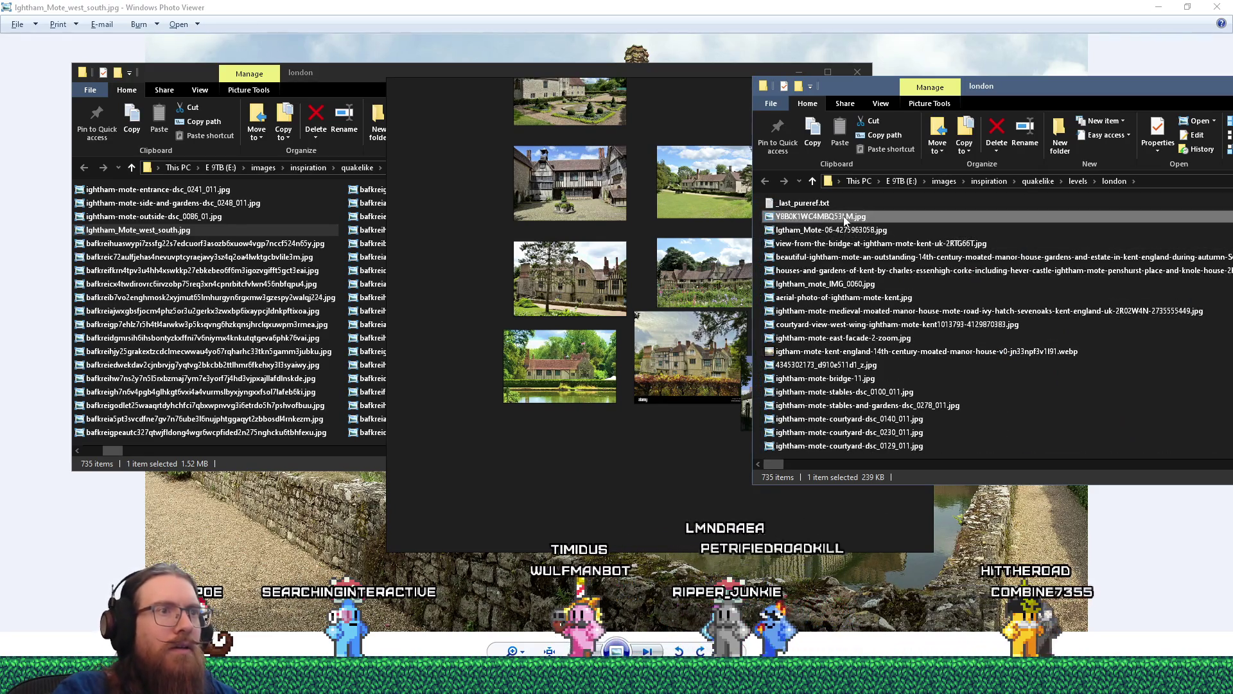
double_click(843, 217)
key("alt+F4")
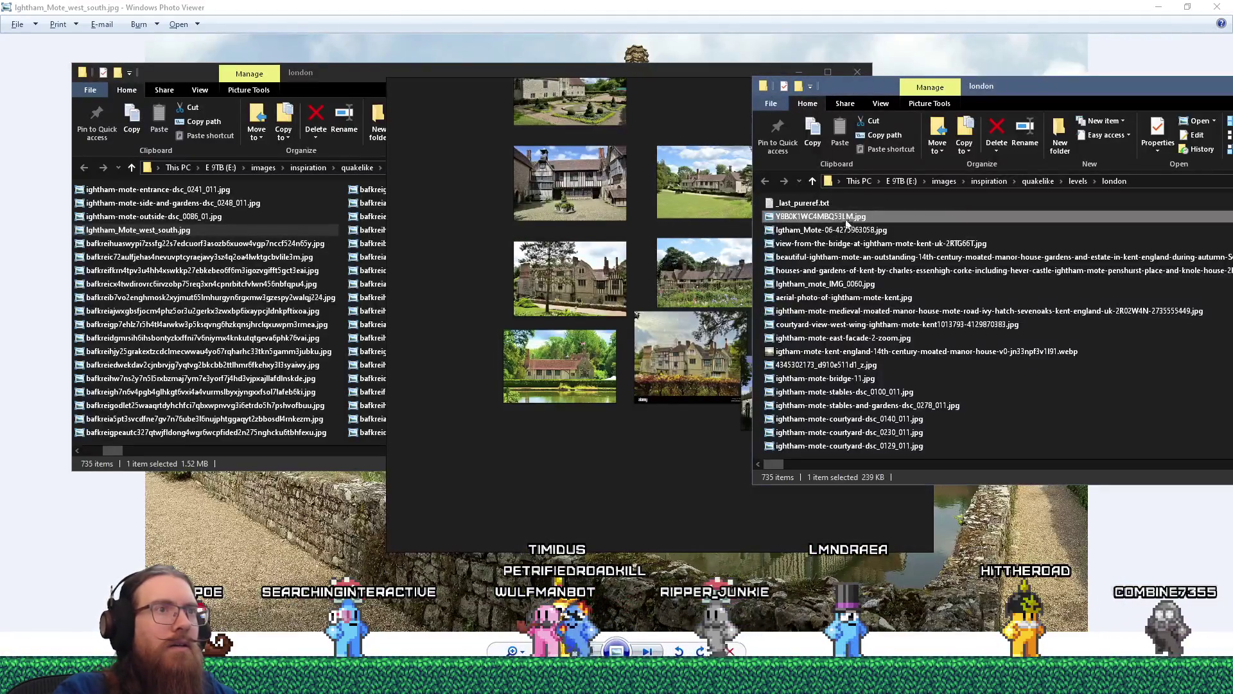
left_click_drag(843, 215, 588, 409)
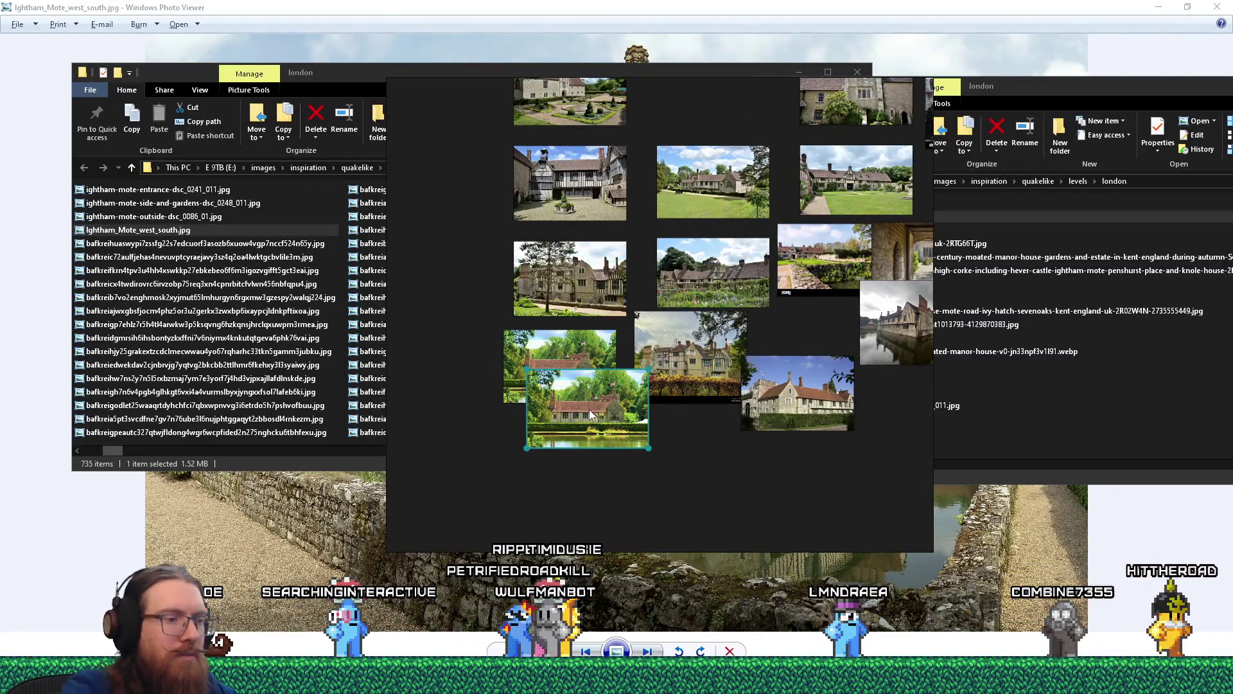
key("Delete")
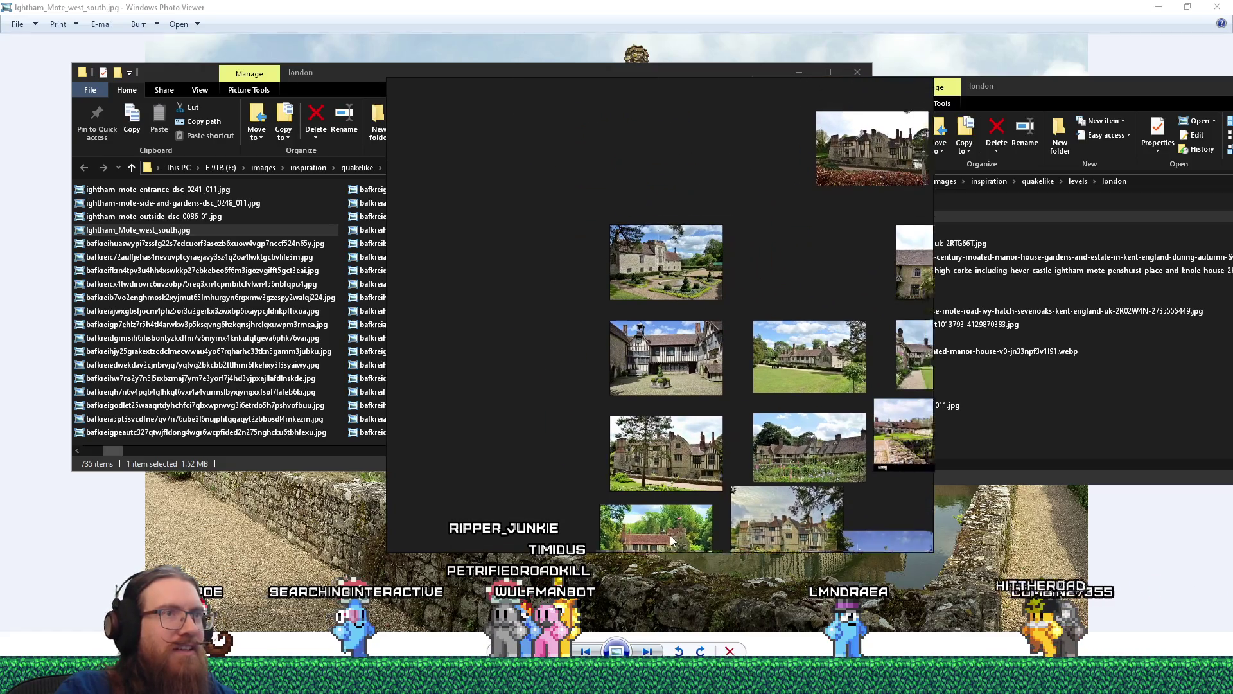
key("alt+Tab")
key("alt+F4")
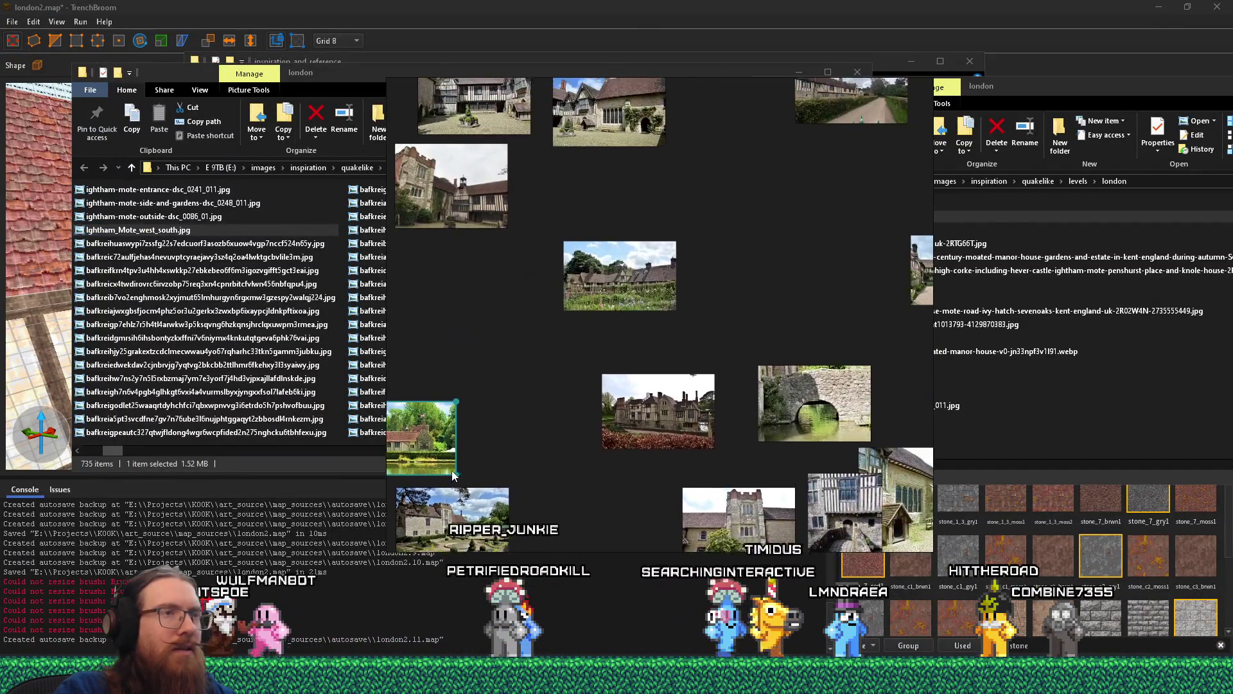
- Select the green lake photo and shift the manor photo slightly up-left
left_click(623, 531)
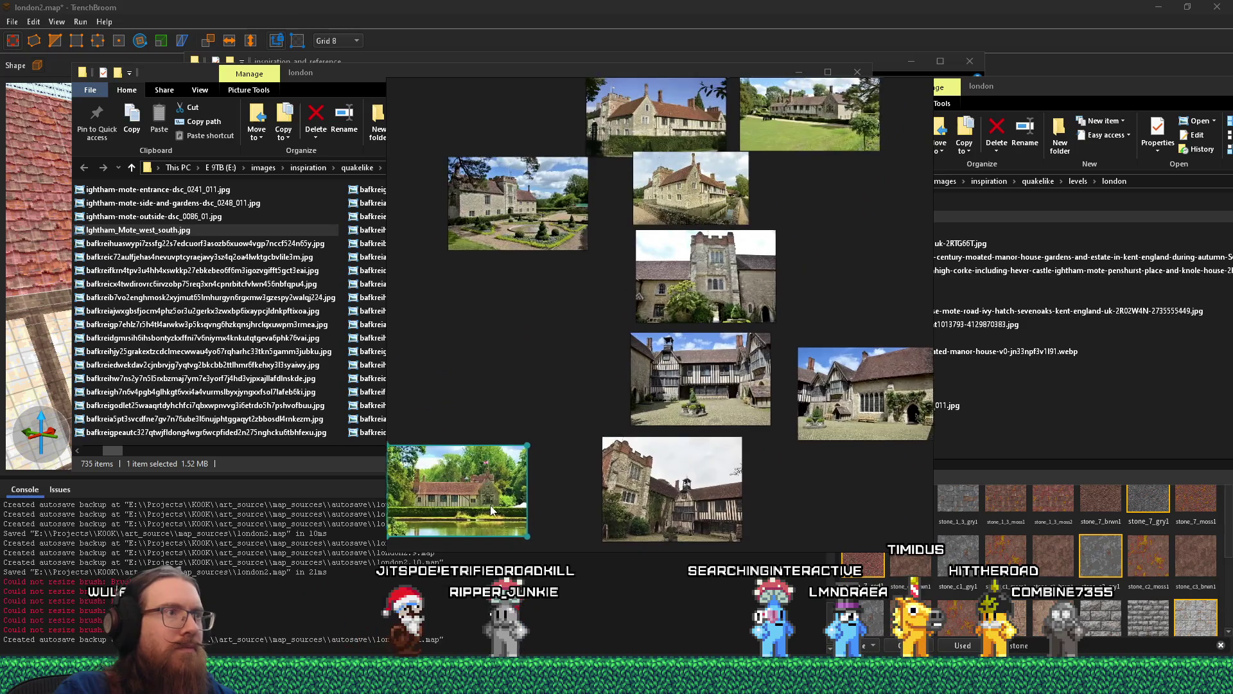
key("alt+Tab")
key("alt+Tab")
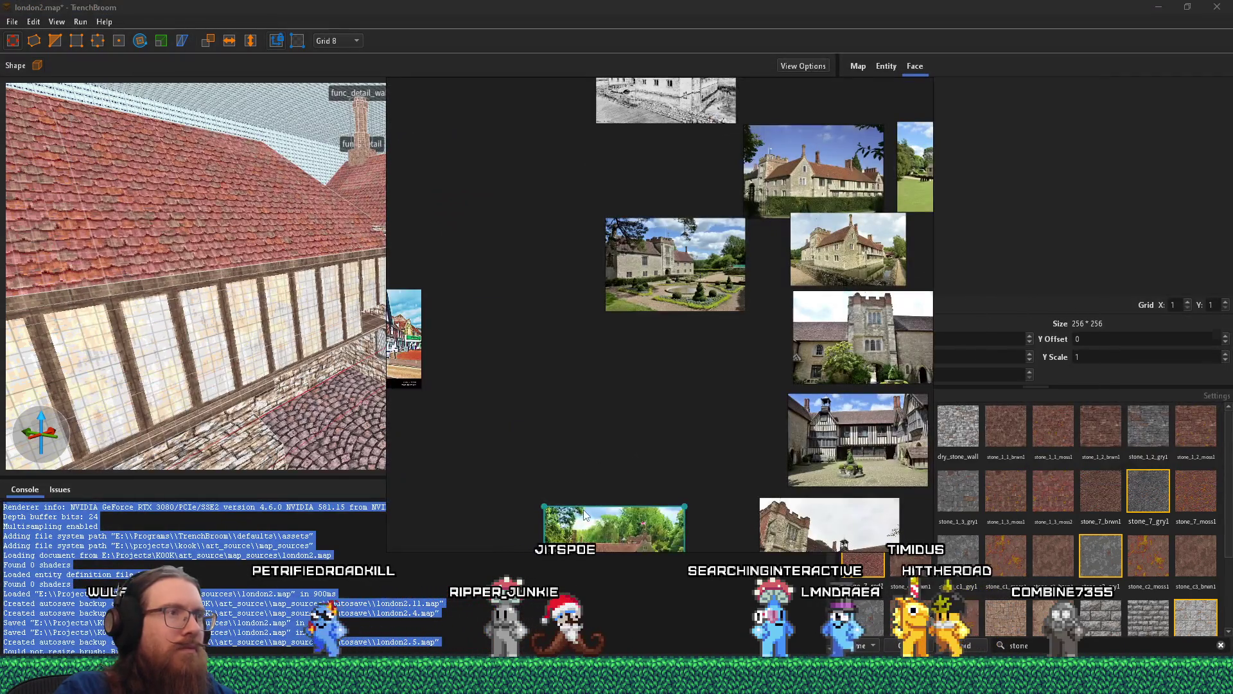
scroll(558, 260, "up", 2)
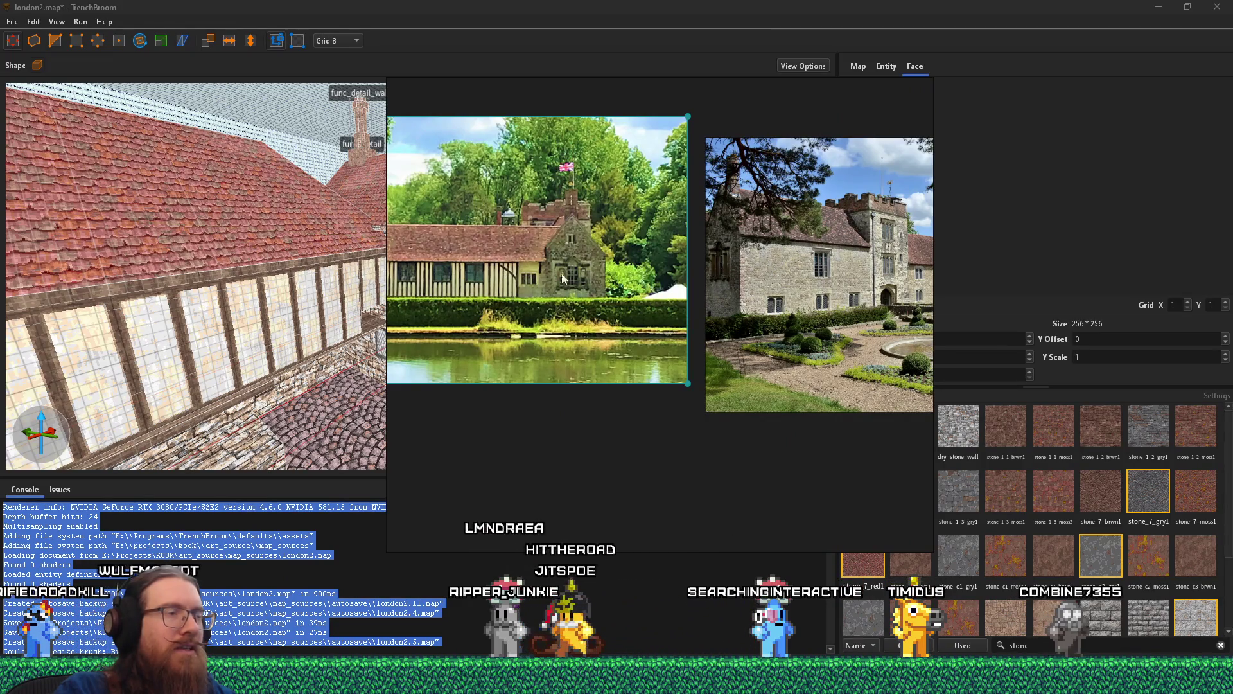
scroll(546, 277, "up", 2)
scroll(626, 292, "up", 3)
left_click_drag(732, 325, 722, 317)
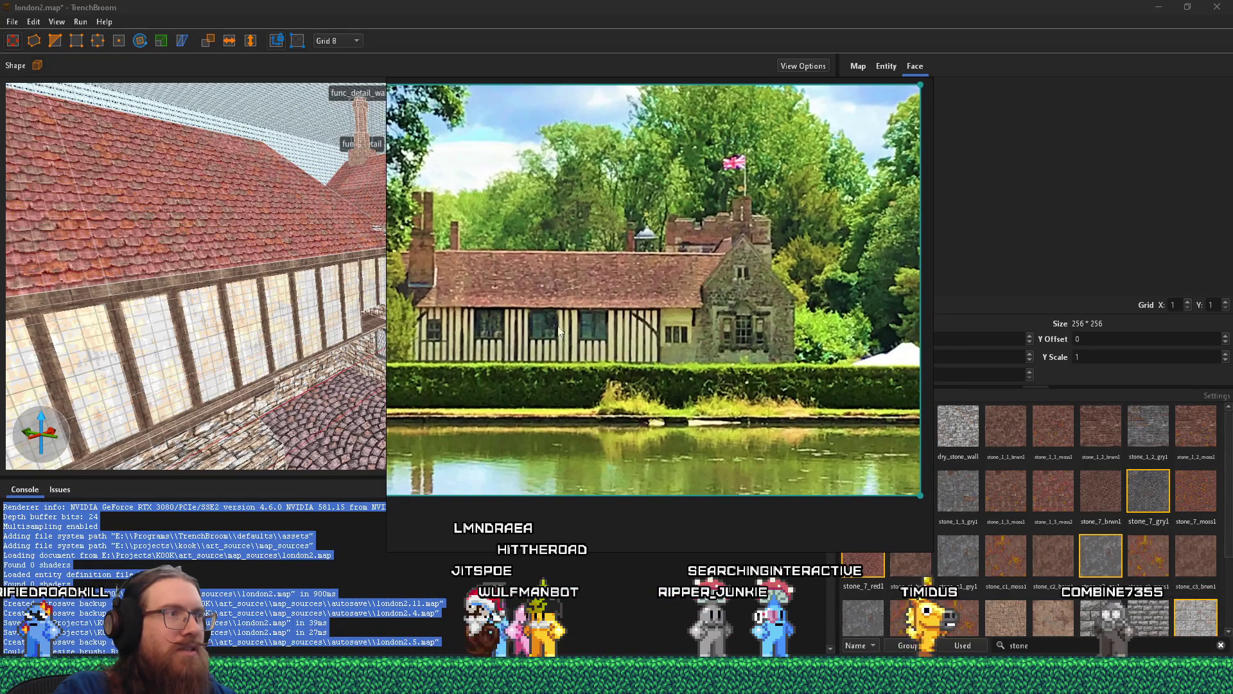
scroll(583, 339, "down", 3)
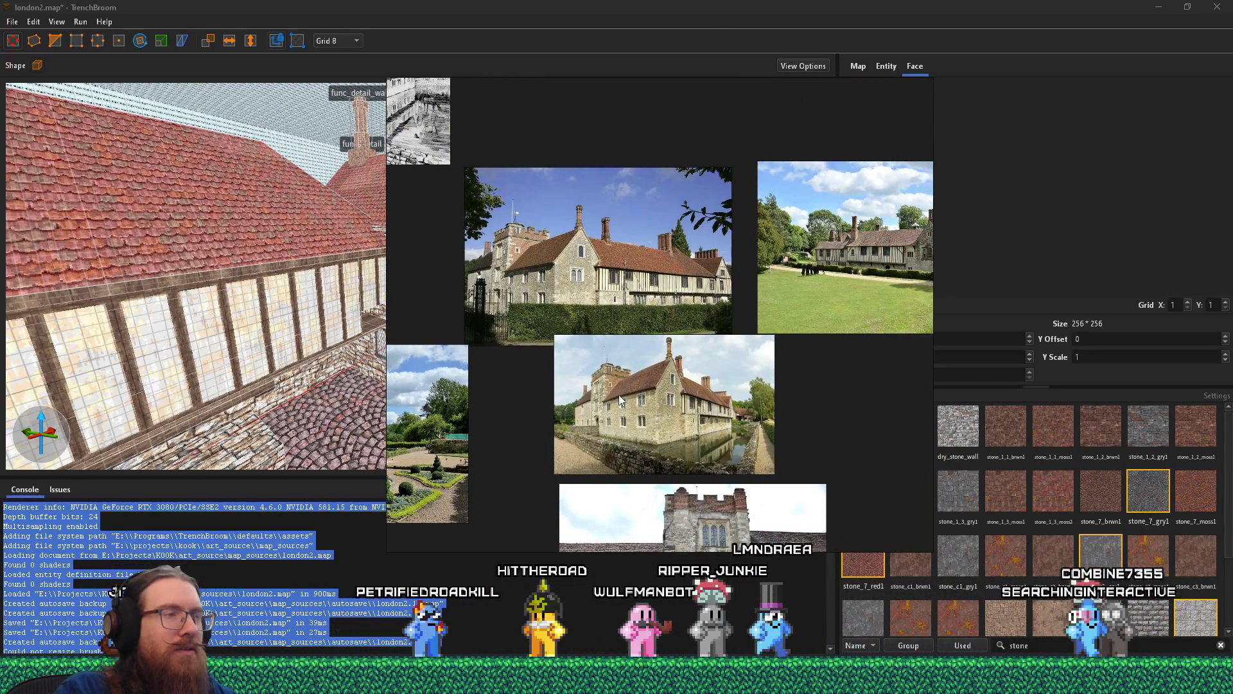
scroll(620, 392, "down", 2)
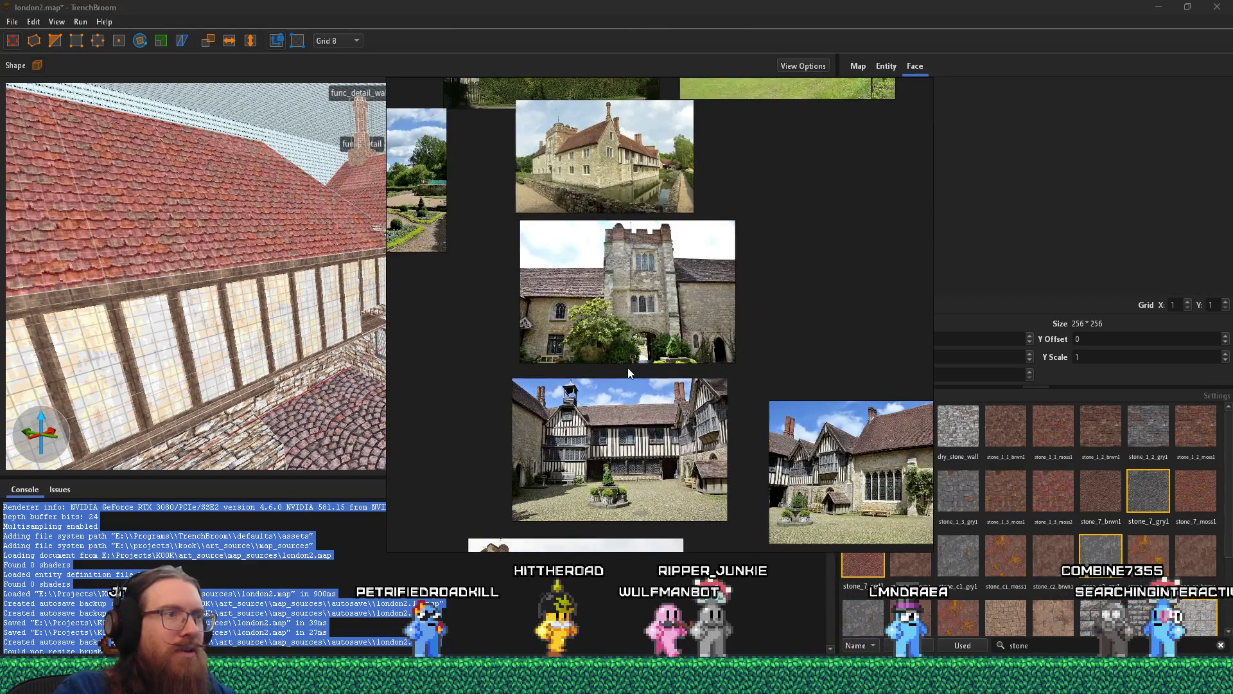
- Pan and zoom the board onto the stone tower and half-timbered courtyard photos
mouse_move(627, 342)
left_mouse_down()
mouse_move(720, 386)
mouse_move(812, 395)
mouse_move(694, 391)
mouse_move(774, 402)
mouse_move(735, 402)
mouse_move(630, 384)
mouse_move(641, 373)
mouse_move(500, 298)
left_mouse_up()
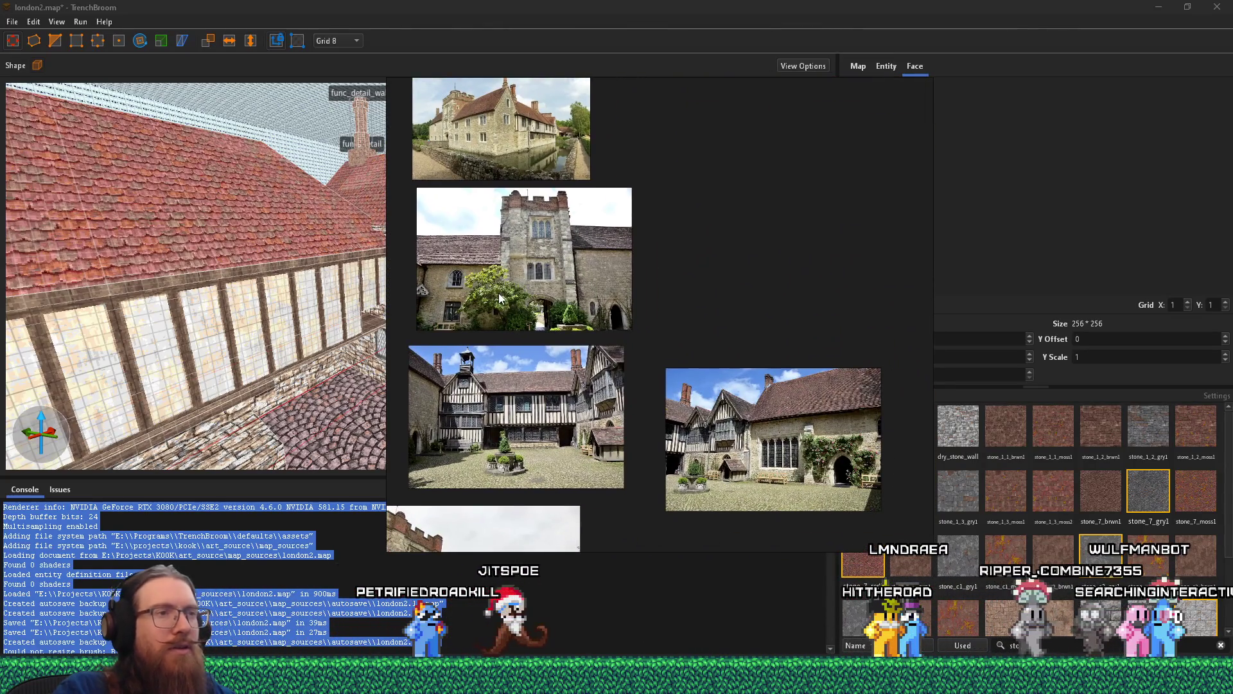
type("stone")
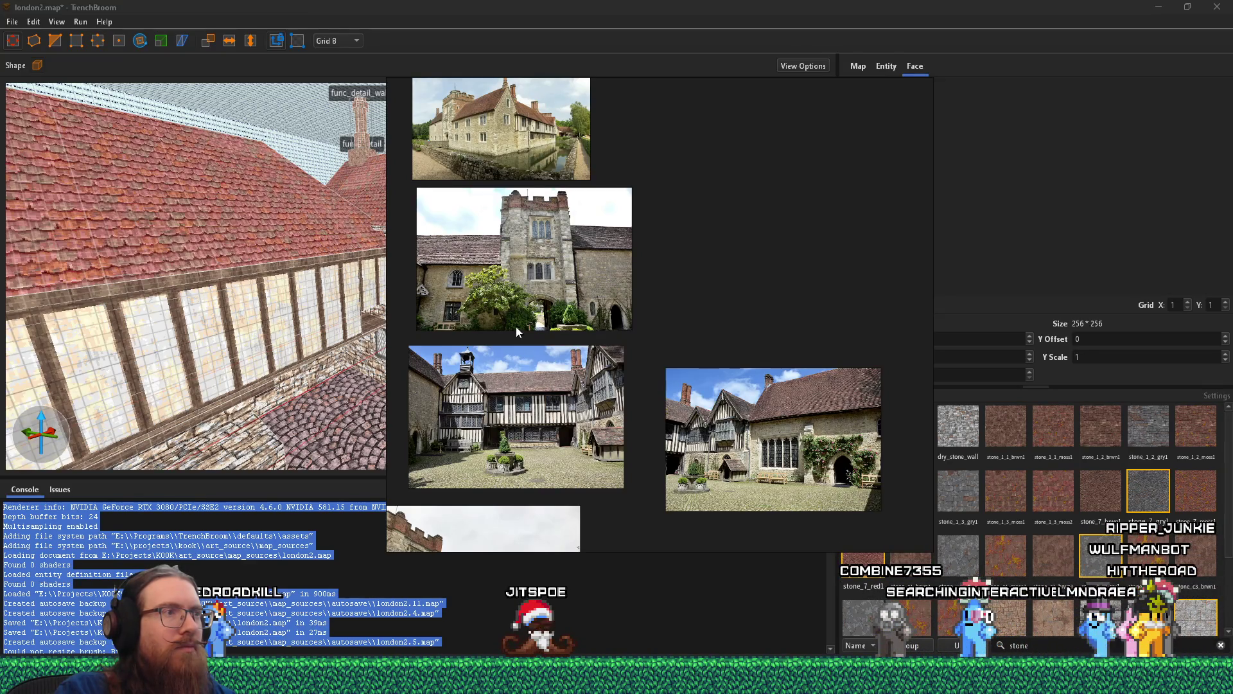
left_click_drag(515, 321, 619, 320)
scroll(659, 229, "up", 2)
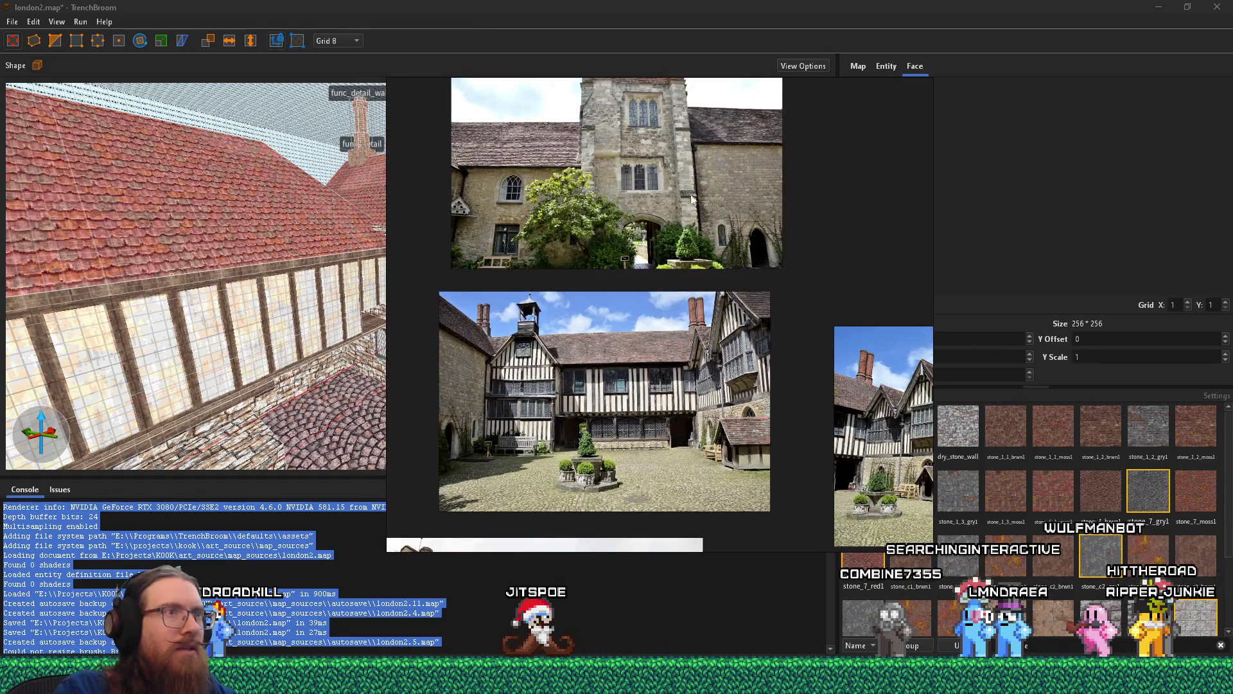
scroll(719, 304, "down", 4)
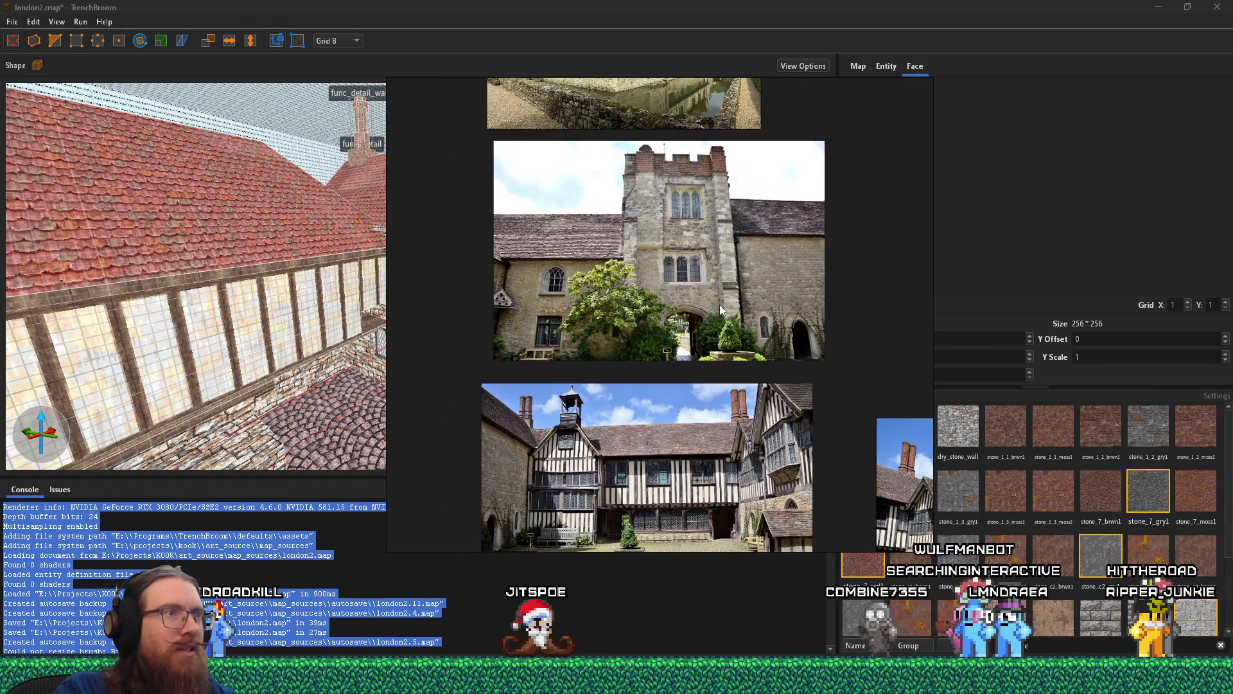
scroll(719, 310, "up", 3)
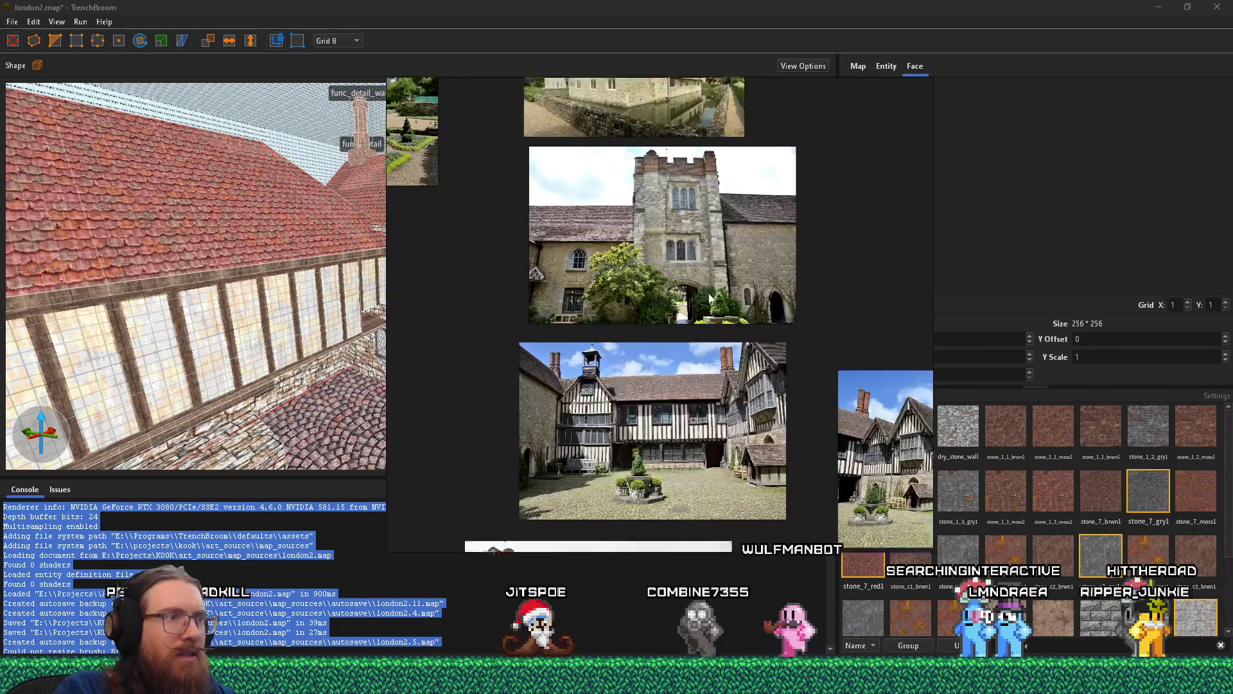
left_click_drag(610, 373, 790, 463)
scroll(680, 353, "up", 2)
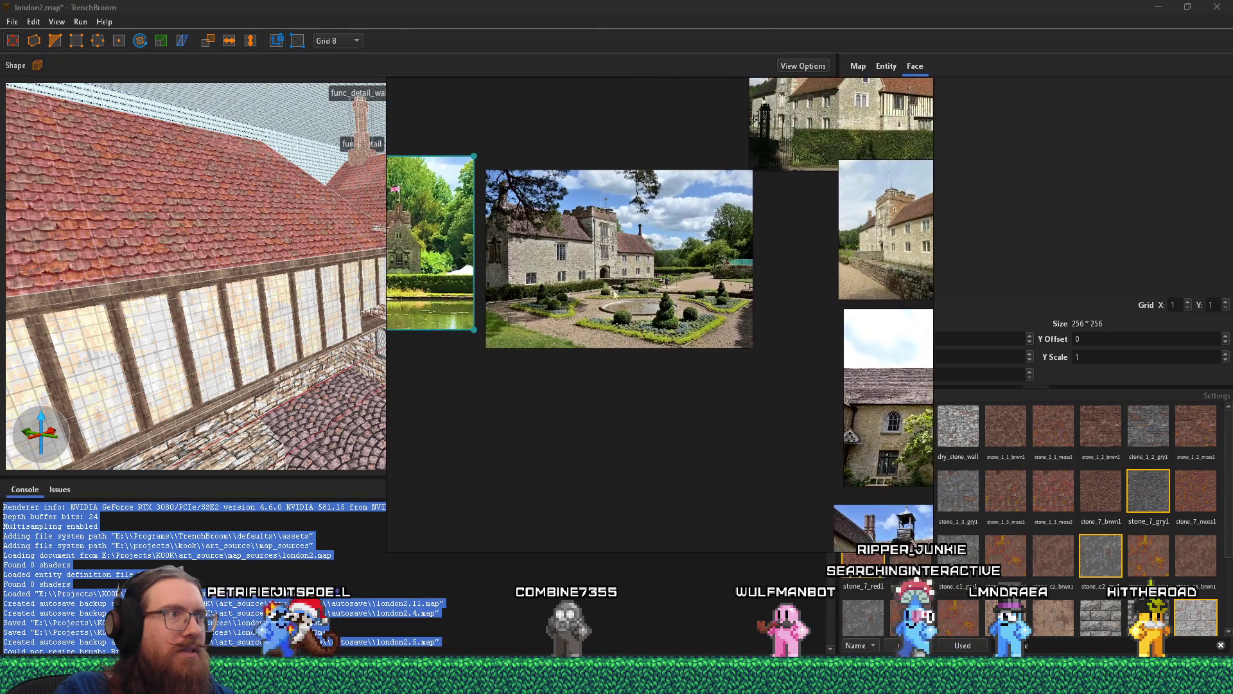
scroll(595, 264, "down", 3)
scroll(583, 322, "up", 3)
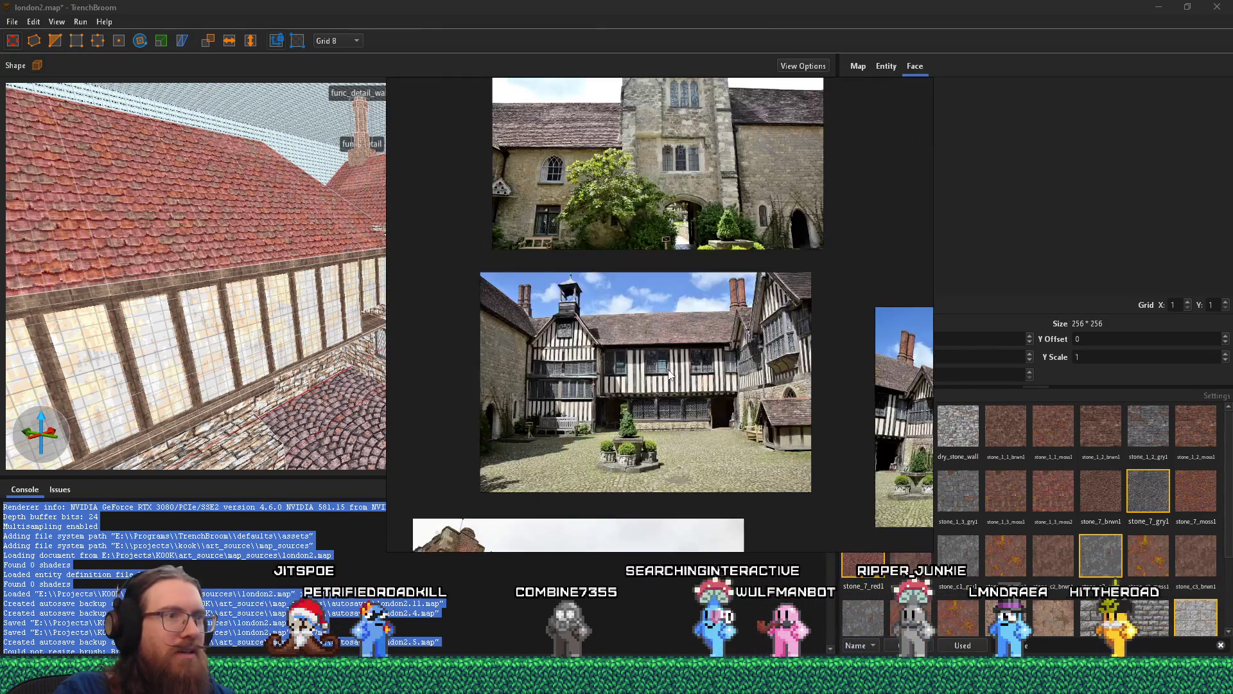
scroll(668, 382, "up", 2)
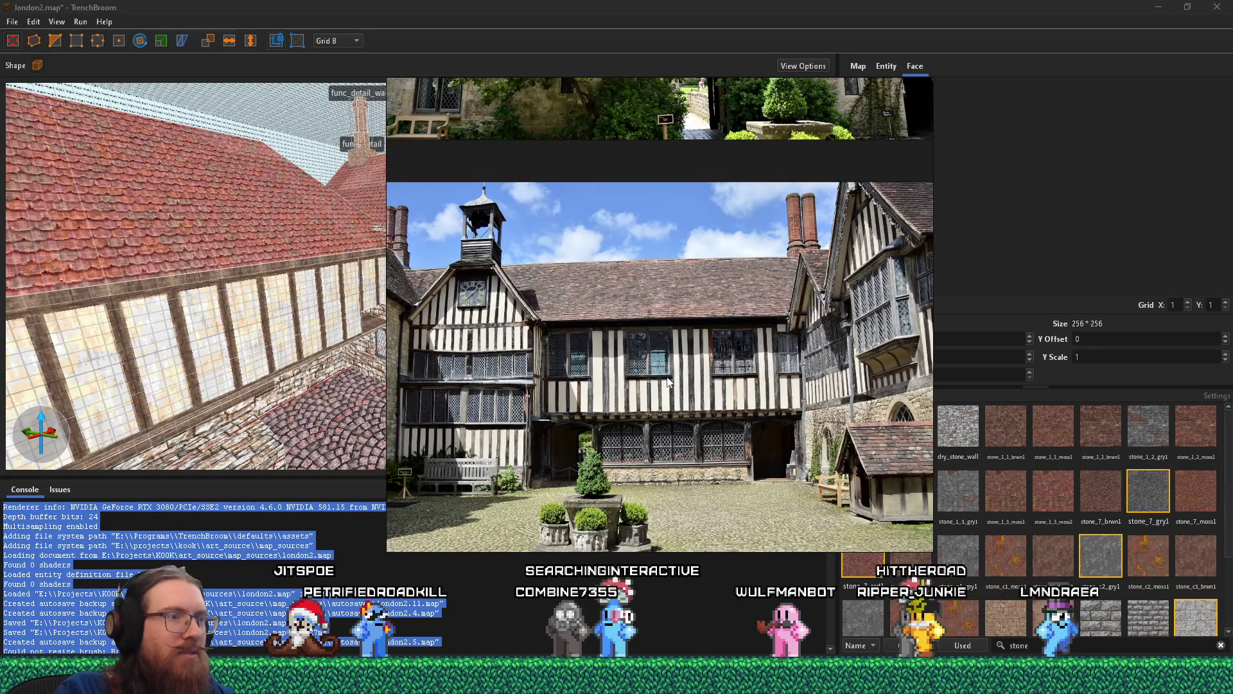
scroll(668, 382, "down", 2)
scroll(636, 398, "down", 2)
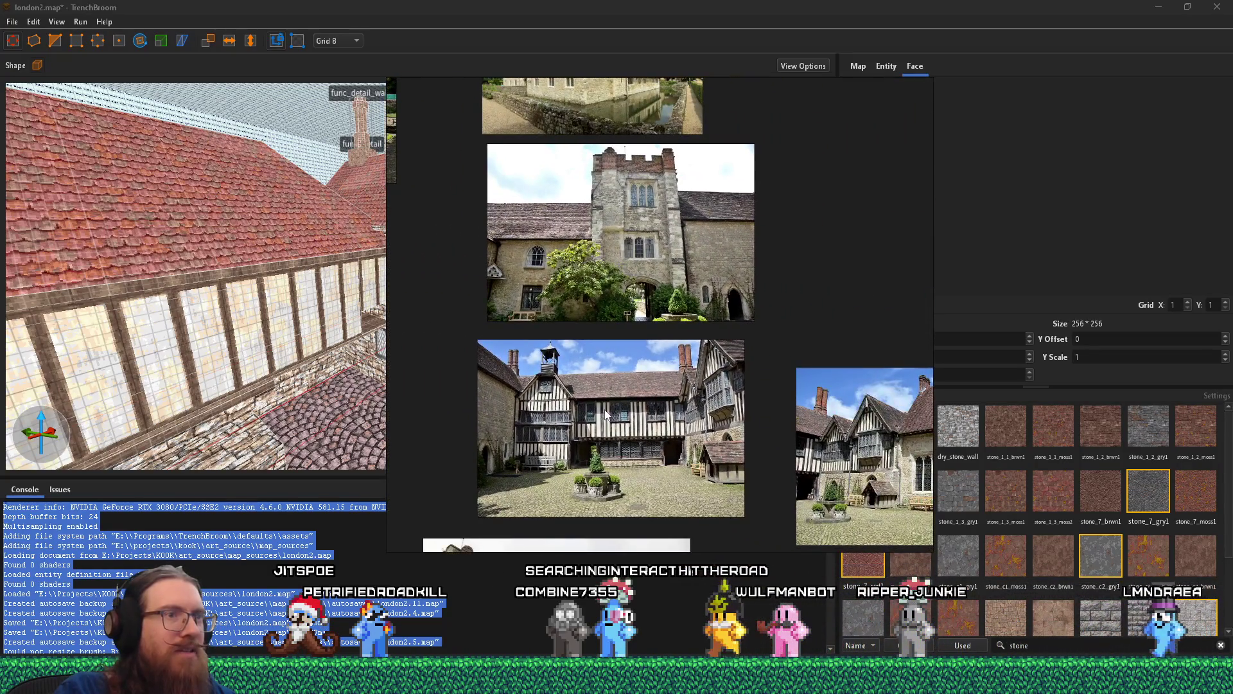
key("alt+Tab")
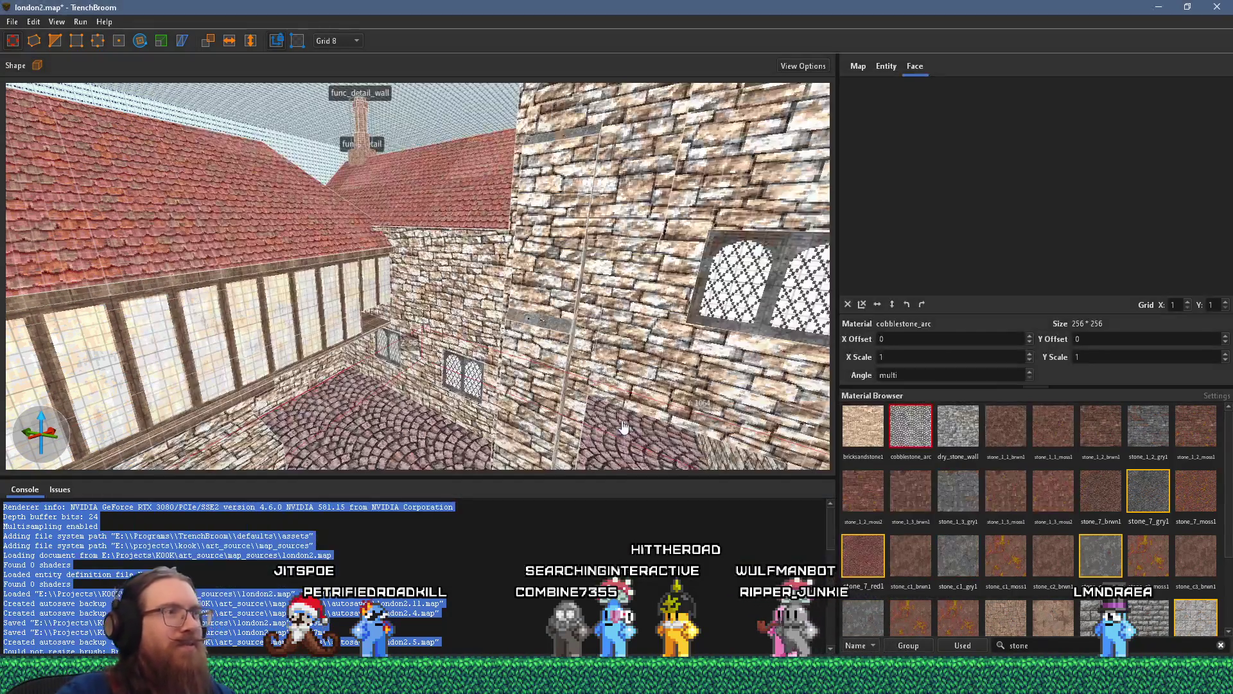
- Look along the courtyard wall in the 3D view and zoom into the courtyard reference photo
mouse_move(621, 420)
left_mouse_down()
mouse_move(457, 310)
mouse_move(597, 294)
mouse_move(260, 302)
mouse_move(240, 383)
mouse_move(242, 500)
mouse_move(476, 349)
mouse_move(395, 382)
mouse_move(317, 336)
mouse_move(450, 315)
left_mouse_up()
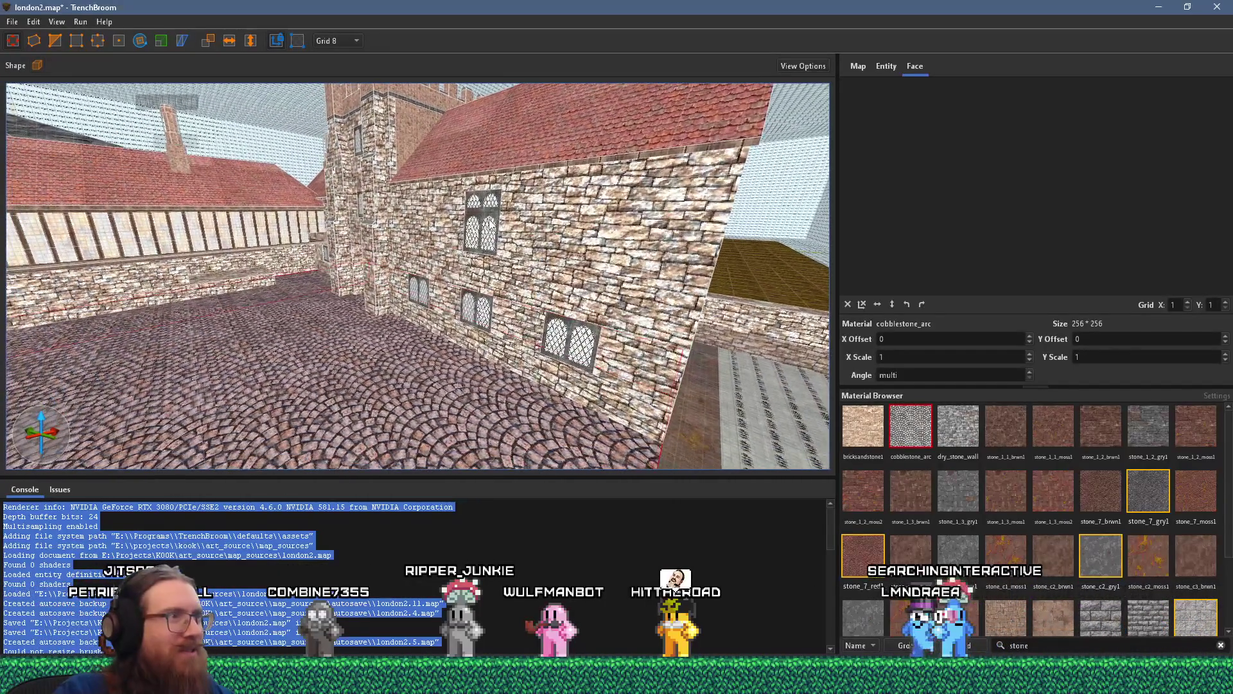
key("alt+Tab")
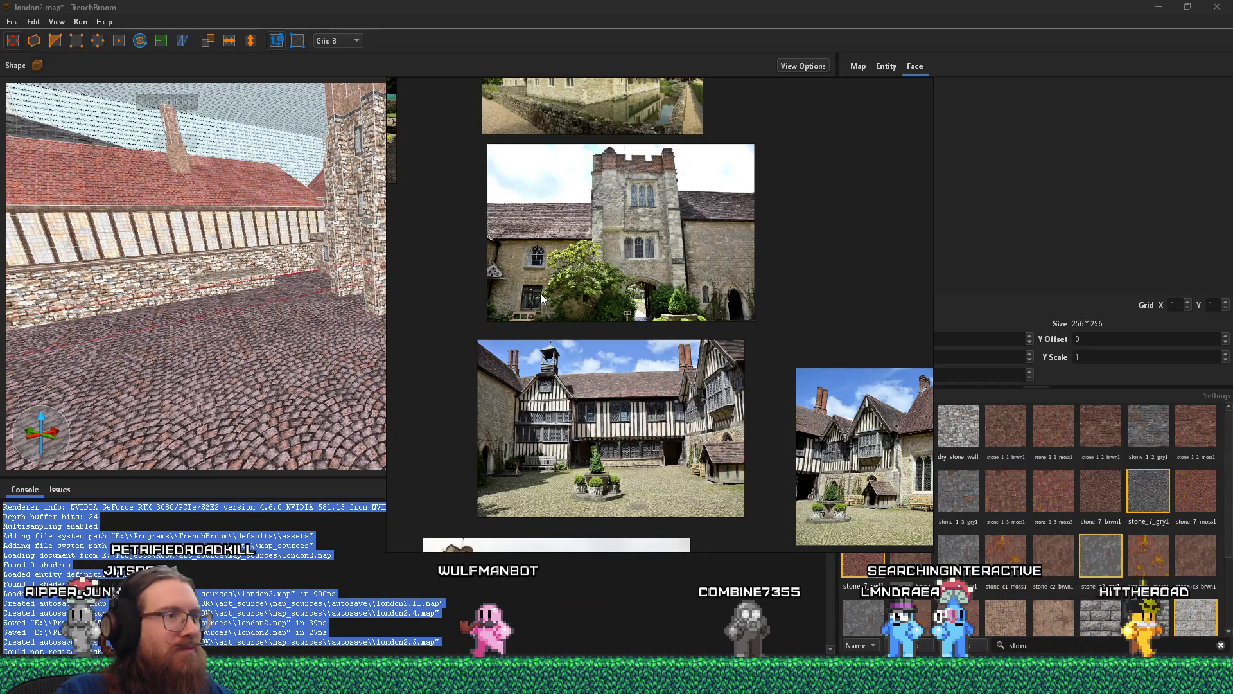
scroll(589, 368, "up", 5)
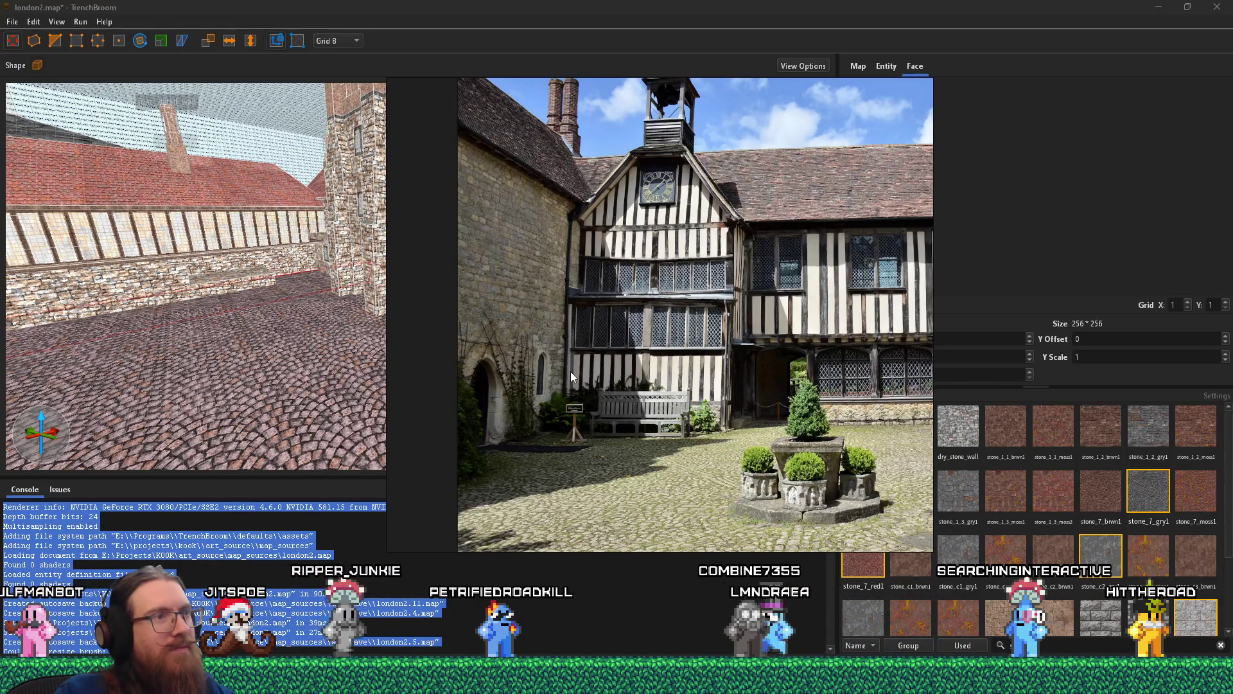
key("alt+Tab")
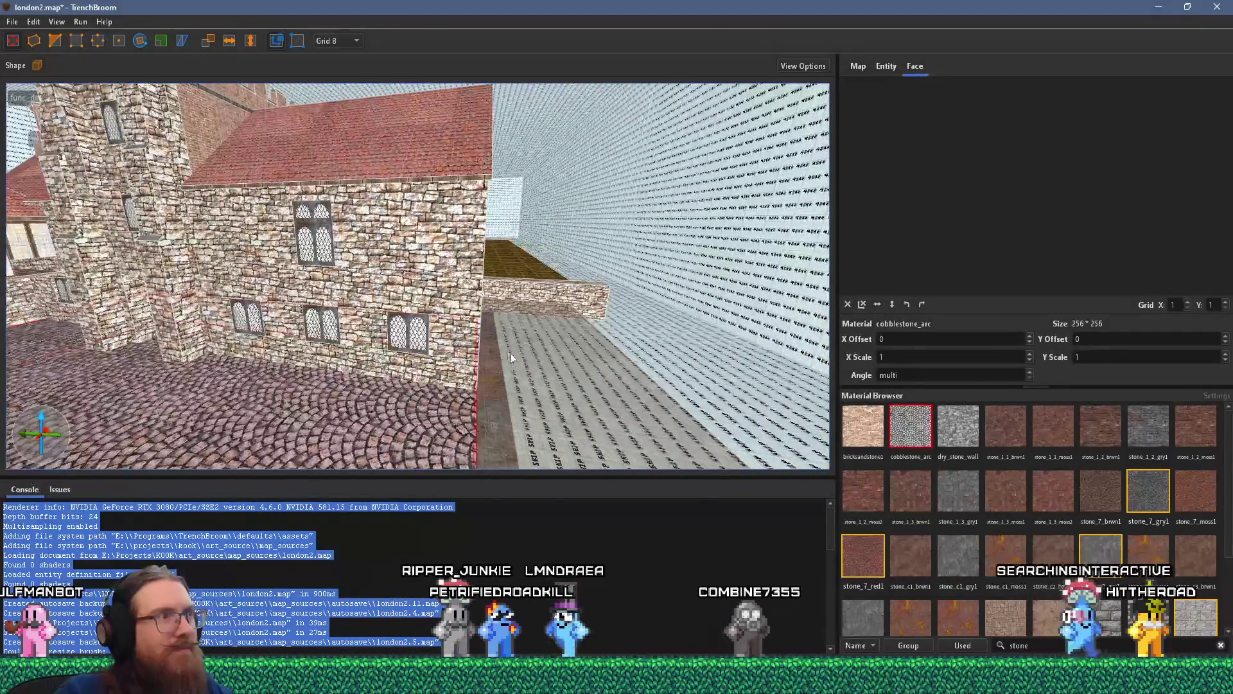
- Turn the camera toward the tower and red-roofed building, comparing against the panned reference collage
mouse_move(390, 437)
left_mouse_down()
mouse_move(576, 332)
mouse_move(460, 300)
mouse_move(582, 269)
mouse_move(329, 313)
mouse_move(486, 316)
mouse_move(114, 203)
mouse_move(284, 275)
mouse_move(205, 133)
mouse_move(440, 341)
left_mouse_up()
key("alt+Tab")
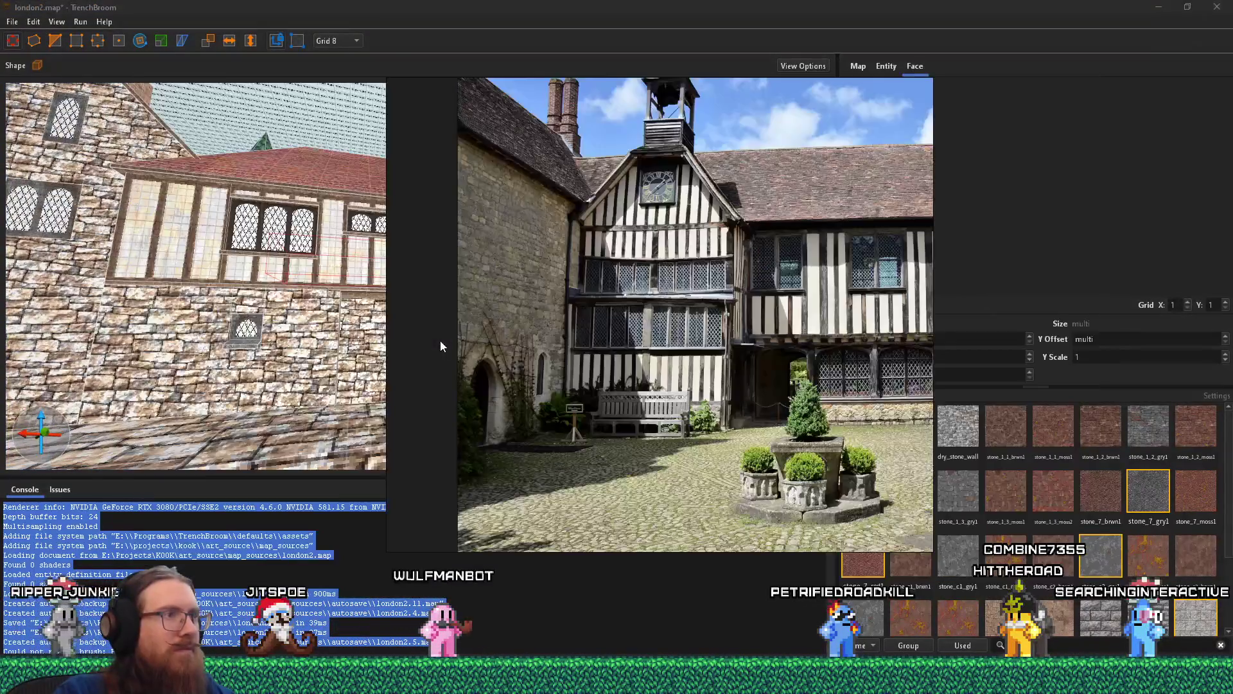
scroll(673, 346, "down", 3)
mouse_move(673, 345)
left_mouse_down()
mouse_move(463, 318)
mouse_move(571, 312)
mouse_move(469, 328)
mouse_move(343, 325)
left_mouse_up()
scroll(572, 312, "up", 2)
key("alt+Tab")
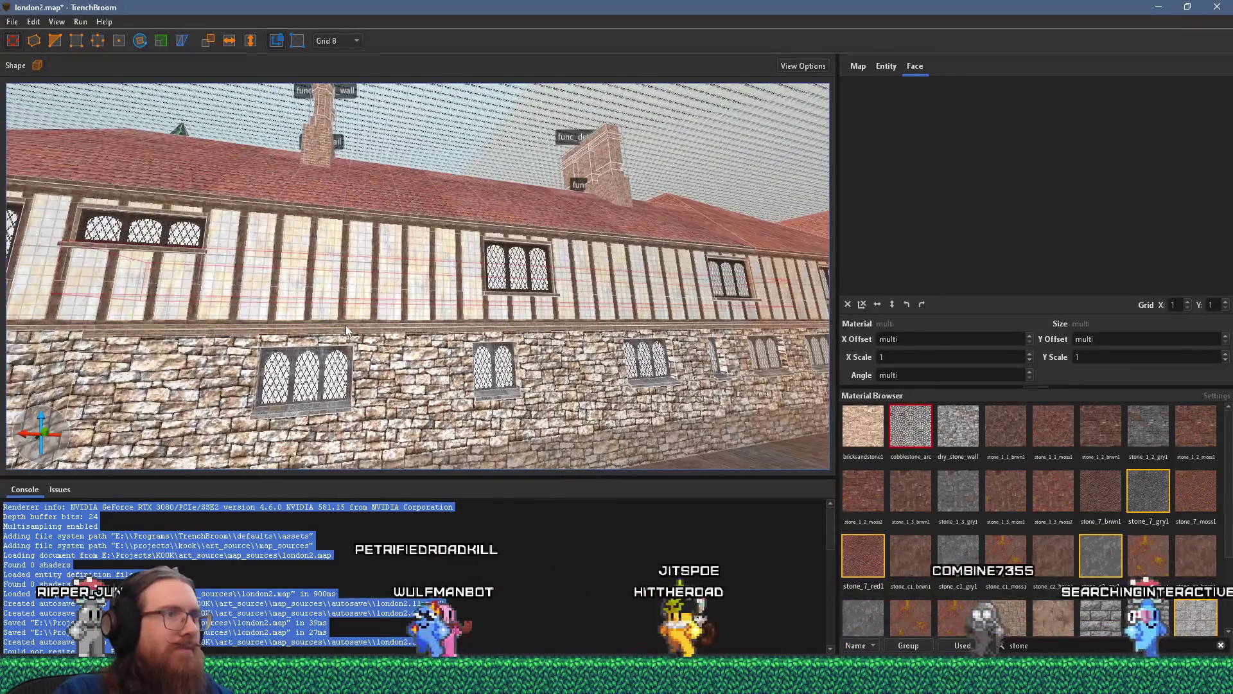
- Select the plaster band, timber-and-plaster wall, window frame and roof of the long courtyard building
left_click(382, 307)
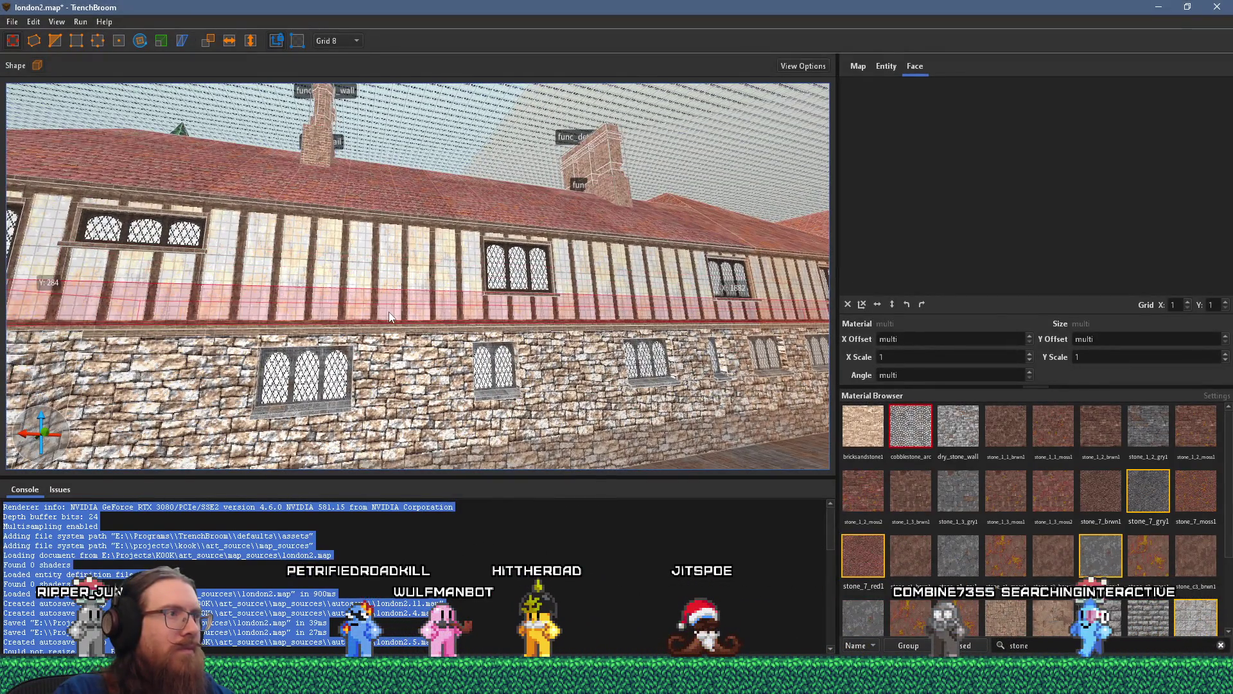
left_click(403, 326, "ctrl")
left_click_drag(391, 321, 495, 385)
key("Escape")
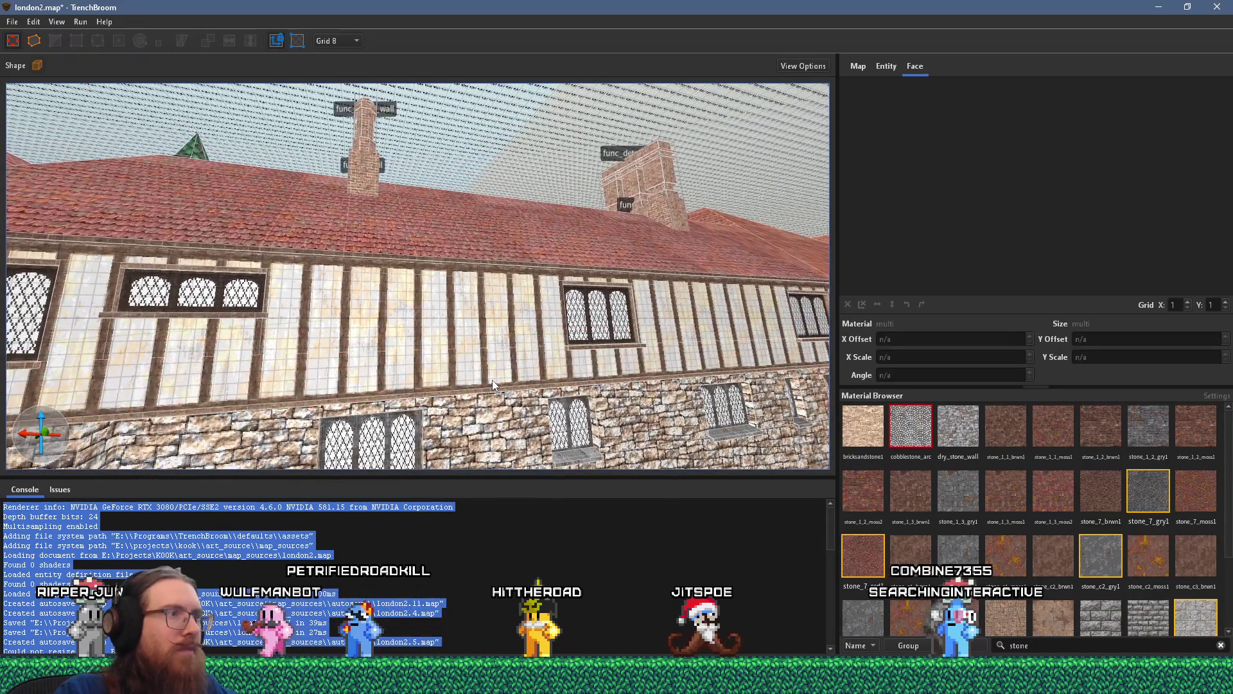
left_click(486, 377)
left_click(634, 339, "ctrl")
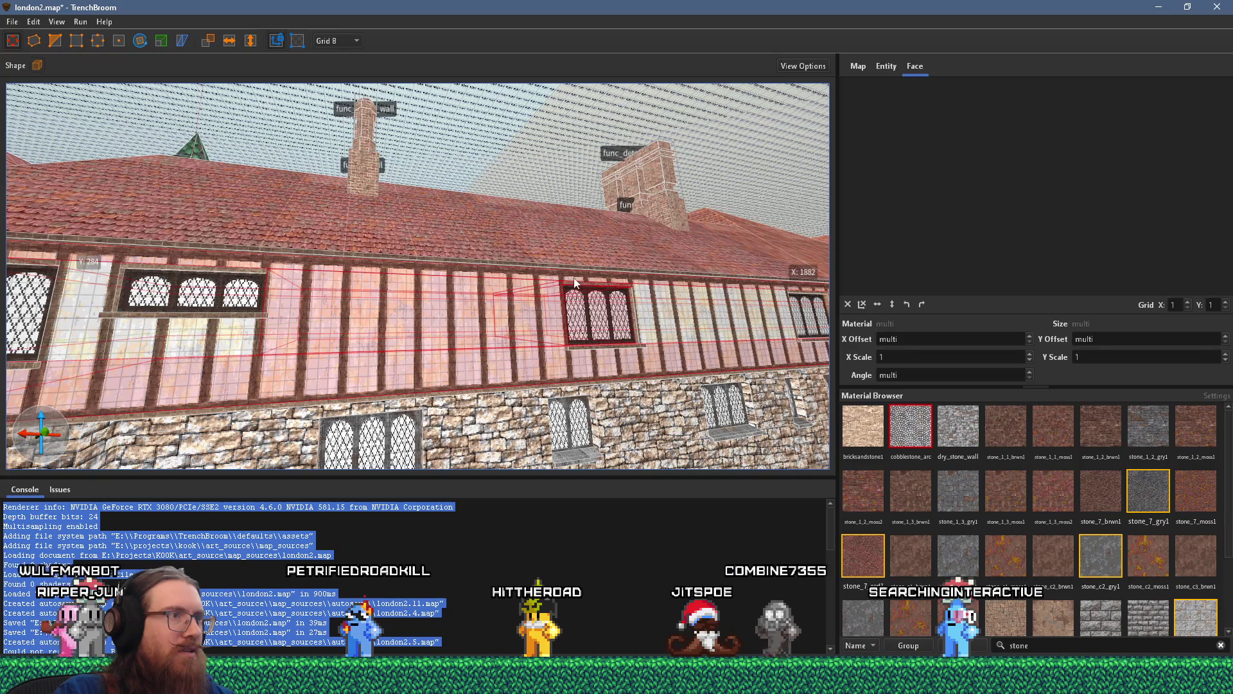
left_click(438, 259, "ctrl")
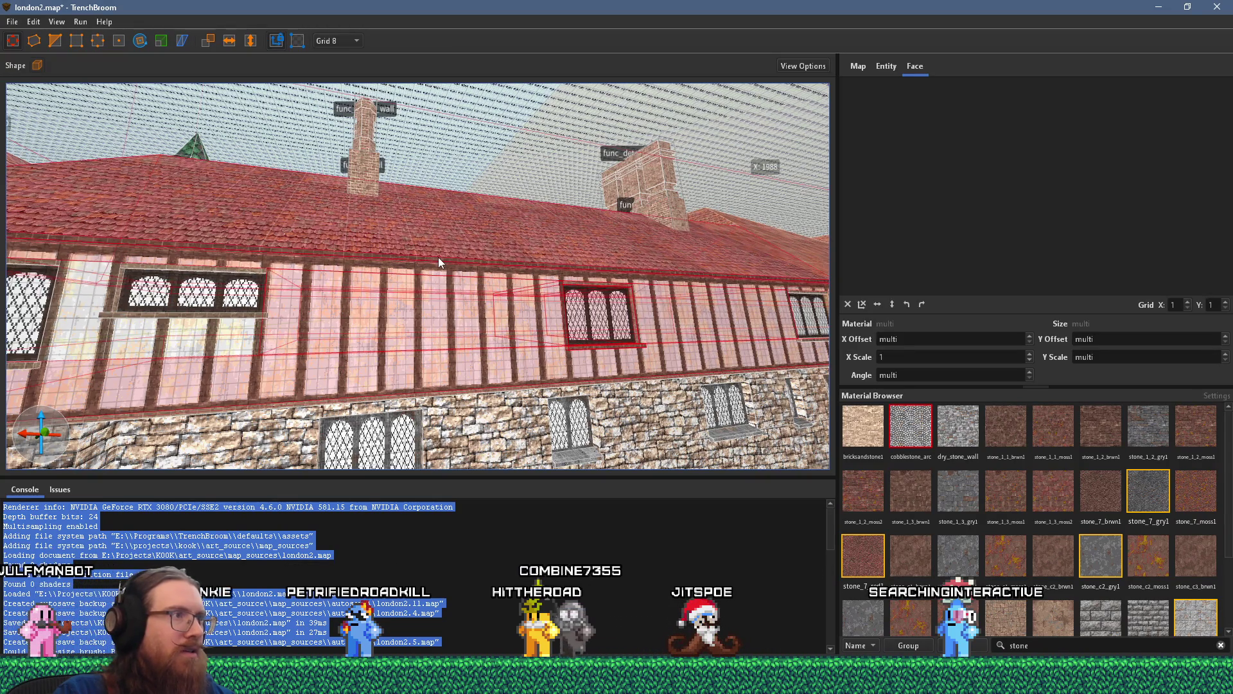
mouse_move(444, 258)
left_mouse_down()
mouse_move(332, 337)
mouse_move(339, 305)
mouse_move(136, 310)
mouse_move(118, 288)
left_mouse_up()
key("alt+Tab")
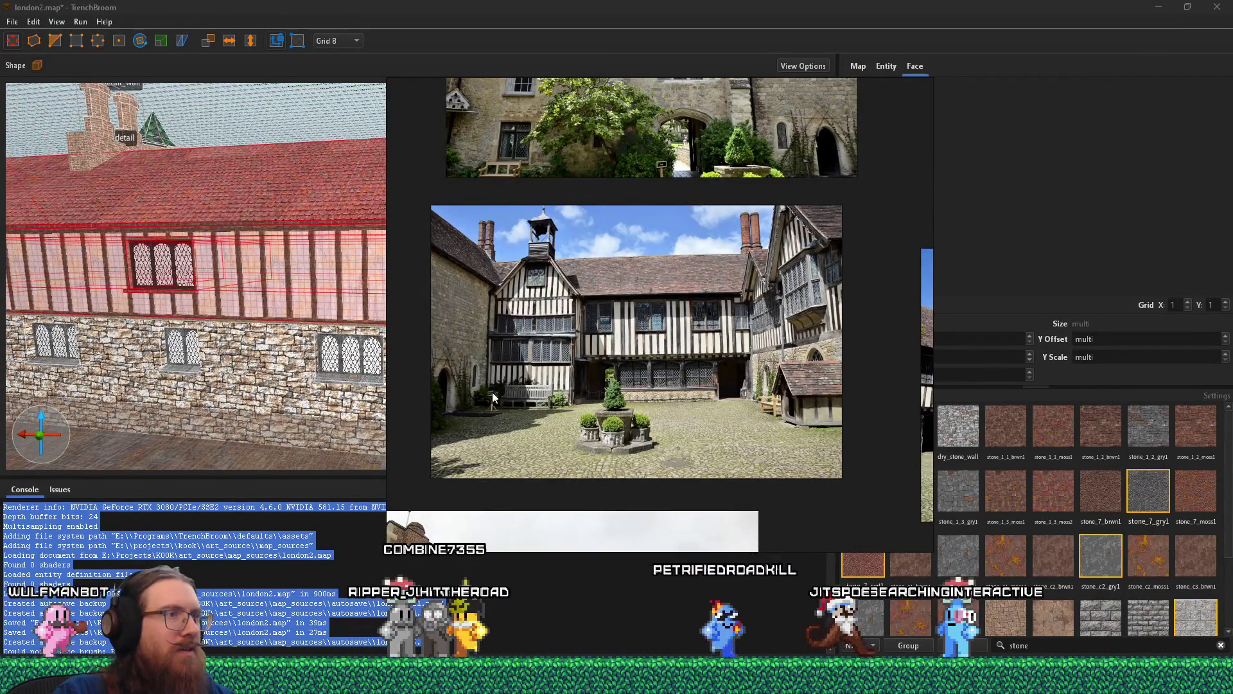
- Enlarge the courtyard photo and zoom onto its leaded lattice windows and timber beams
left_click(596, 389)
scroll(596, 385, "up", 5)
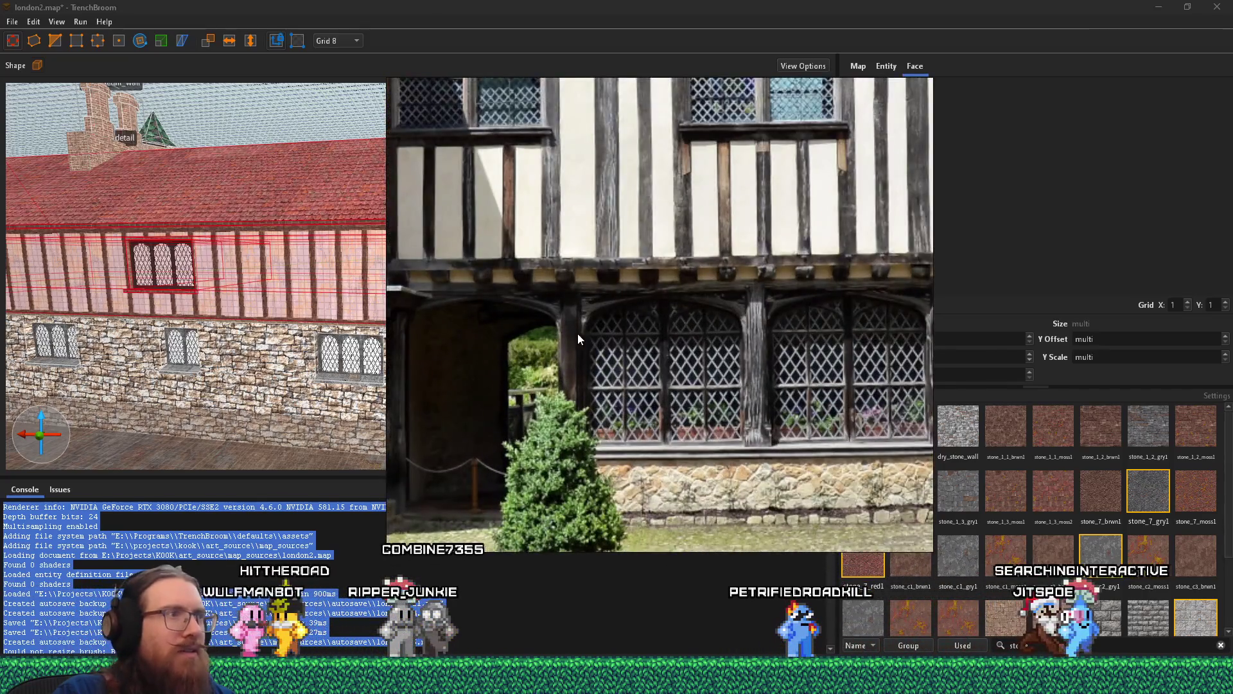
scroll(618, 326, "up", 4)
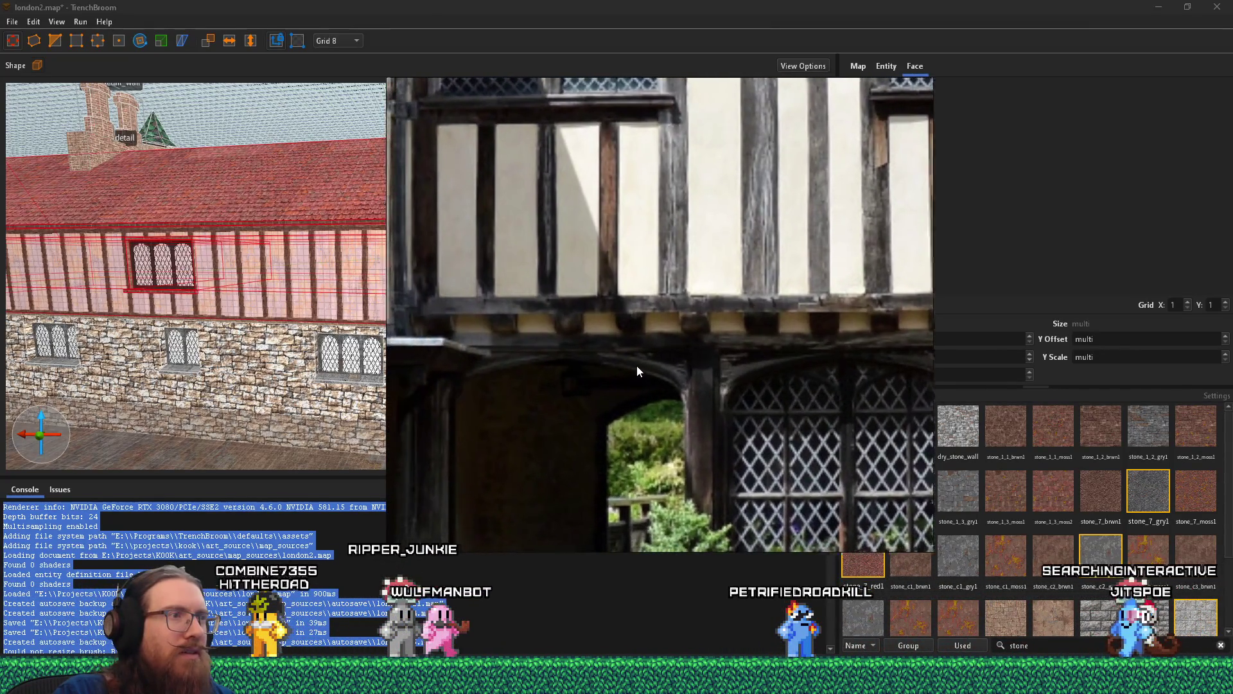
left_click_drag(645, 365, 484, 352)
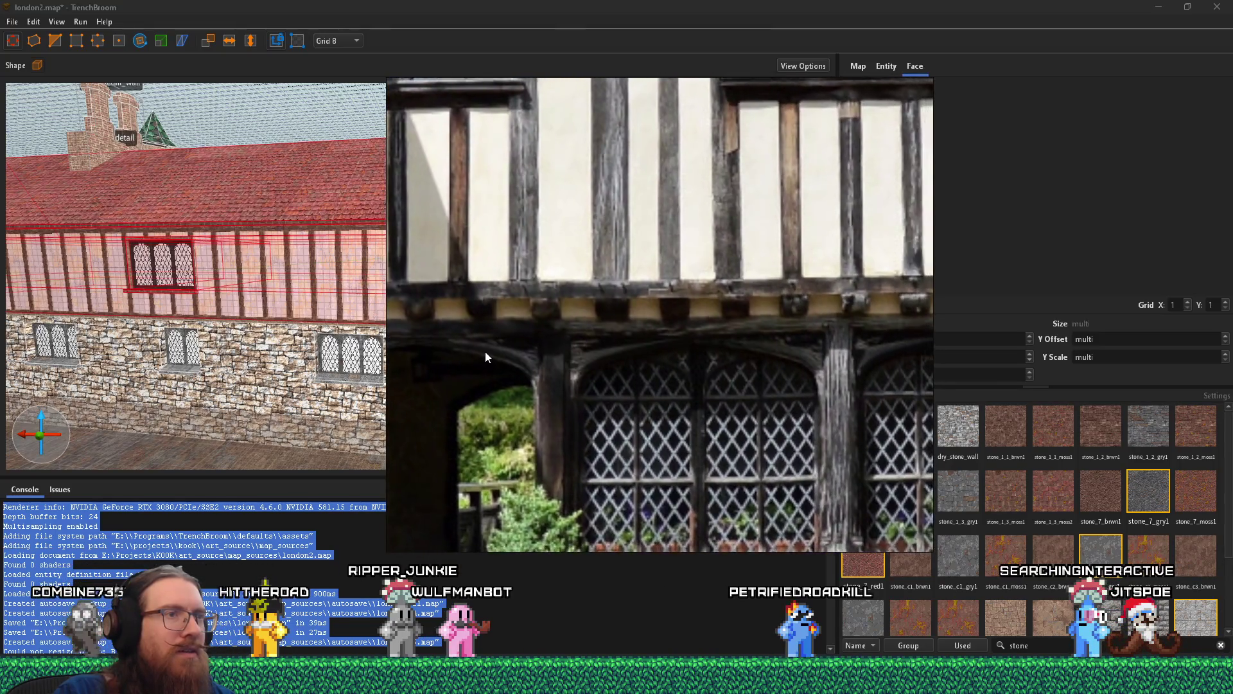
scroll(687, 341, "down", 9)
scroll(610, 352, "up", 2)
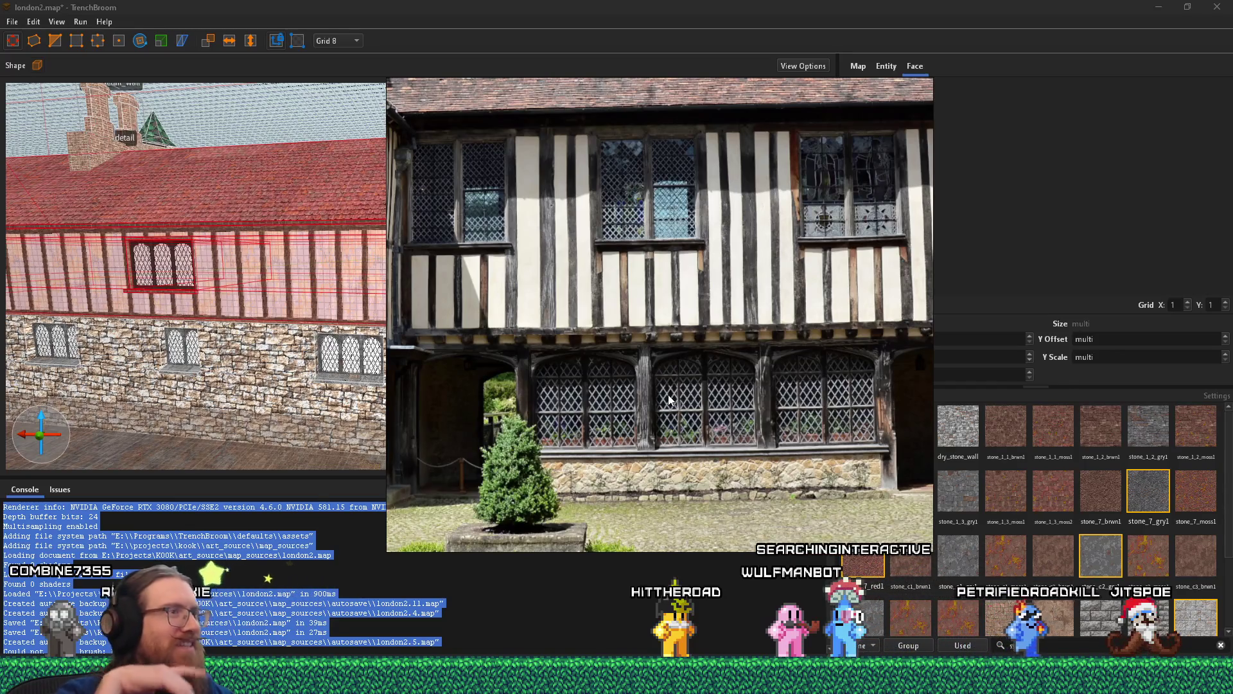
scroll(665, 397, "up", 3)
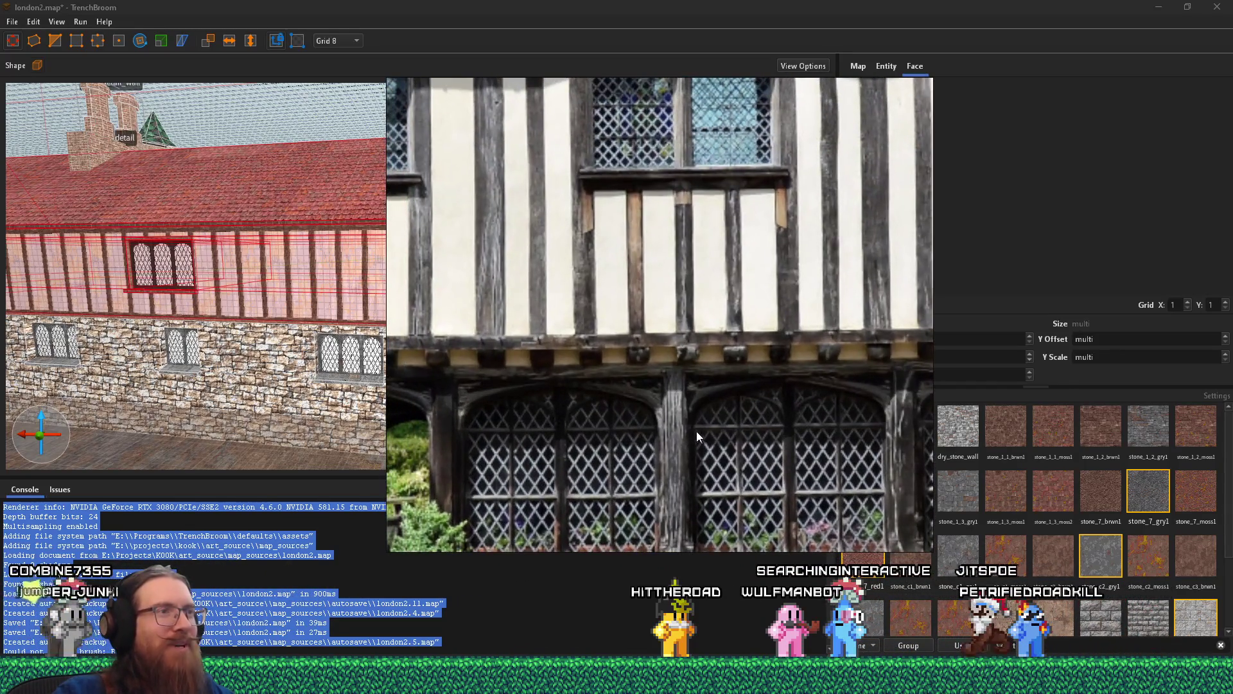
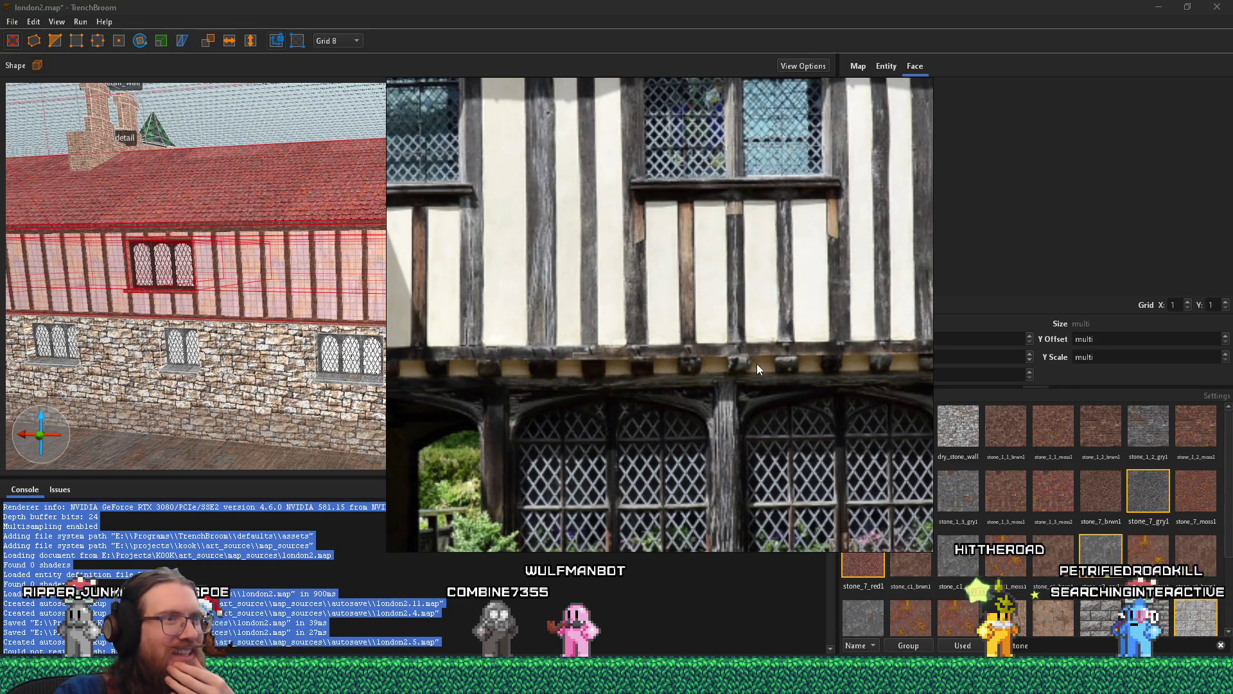
- Zoom into the timber-framed building photo and pan to the building's right side
left_click(518, 372)
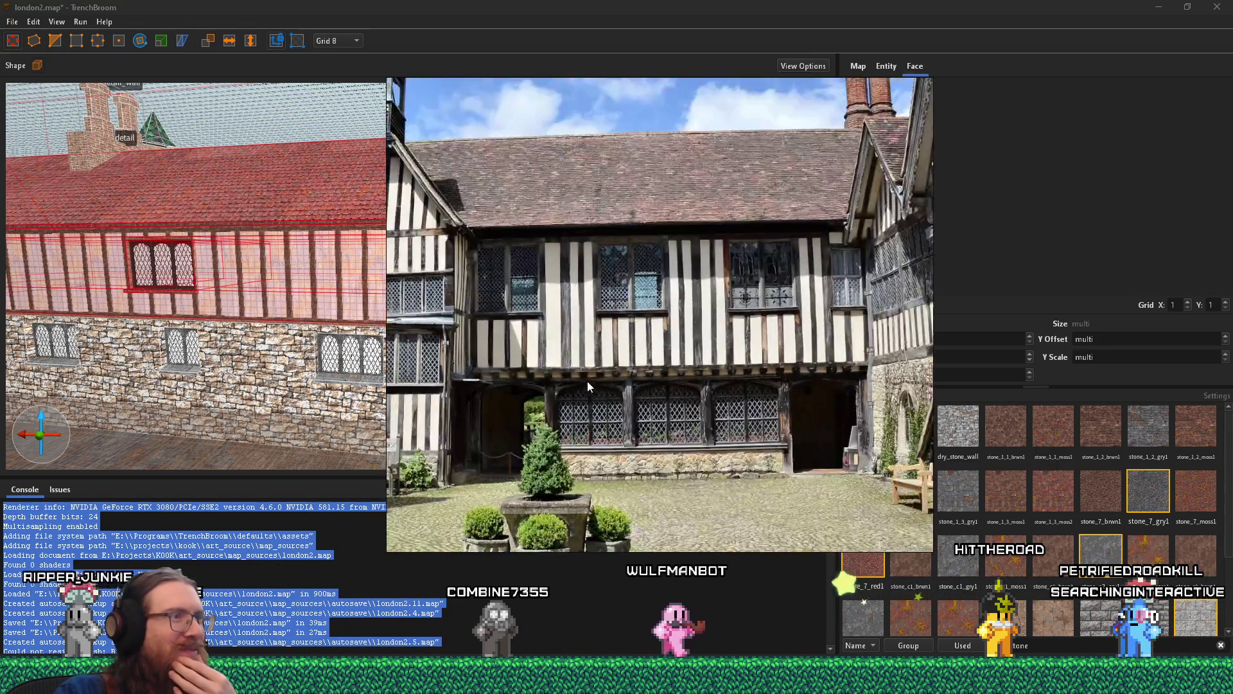
left_click(640, 396)
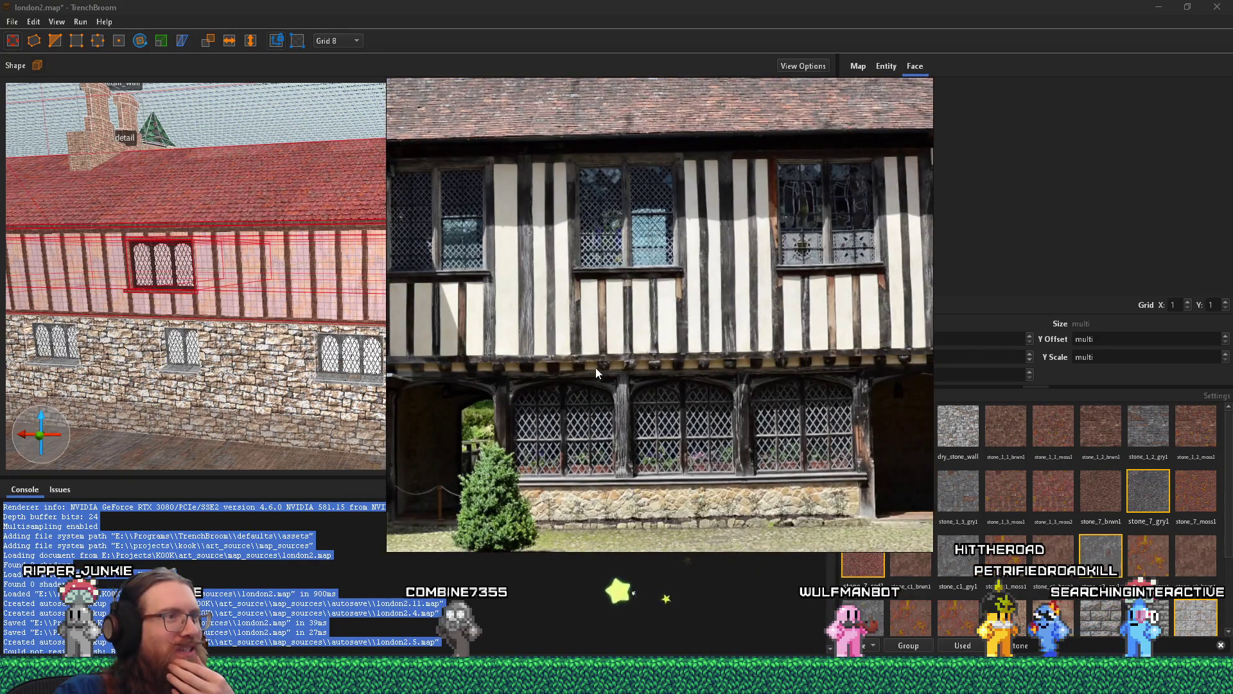
scroll(582, 368, "up", 5)
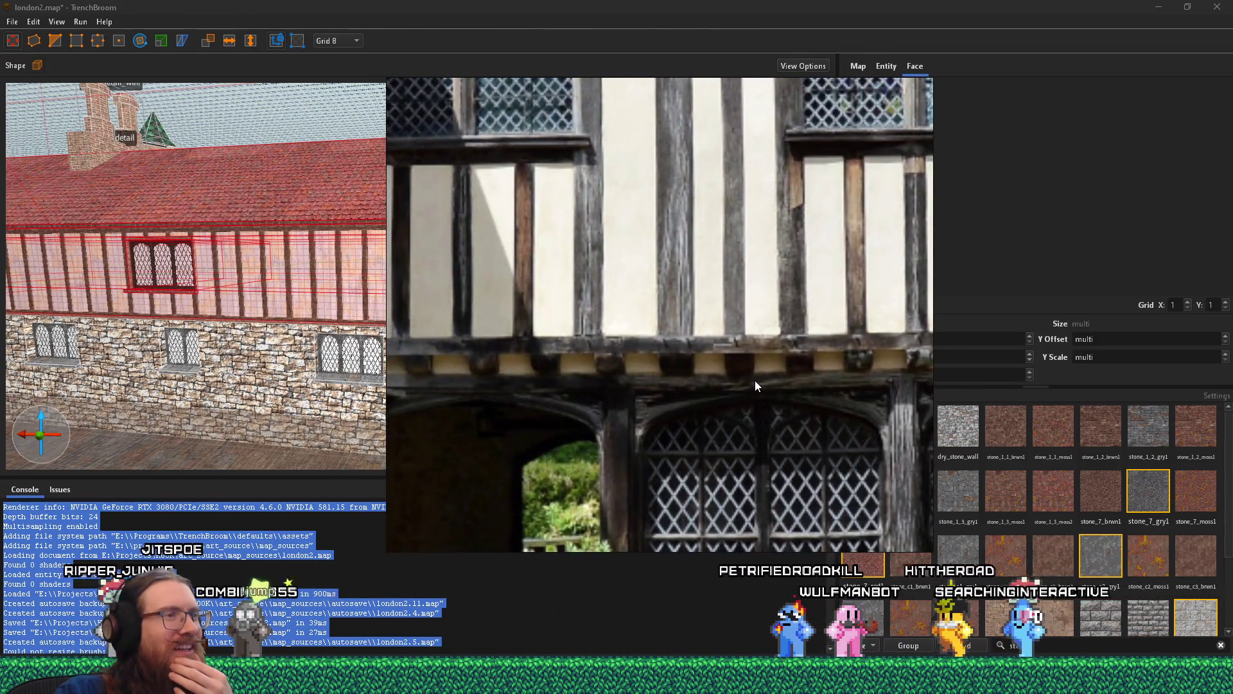
scroll(754, 380, "down", 2)
left_click_drag(753, 380, 600, 406)
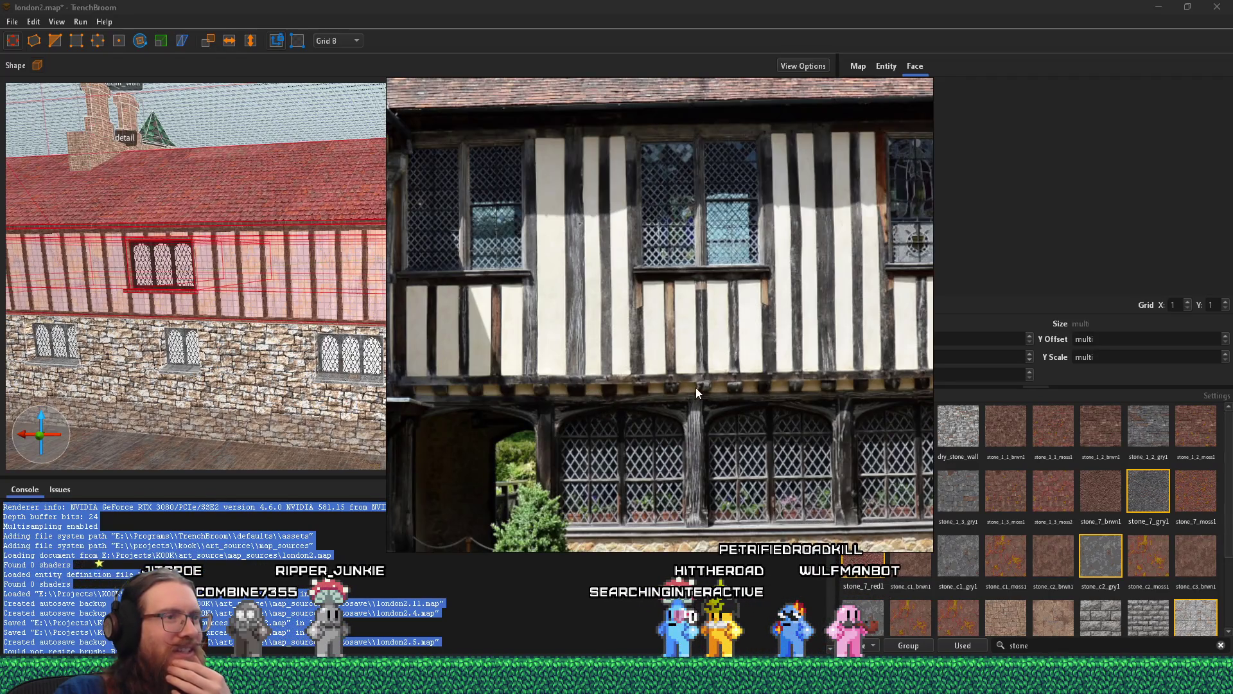
scroll(697, 392, "up", 2)
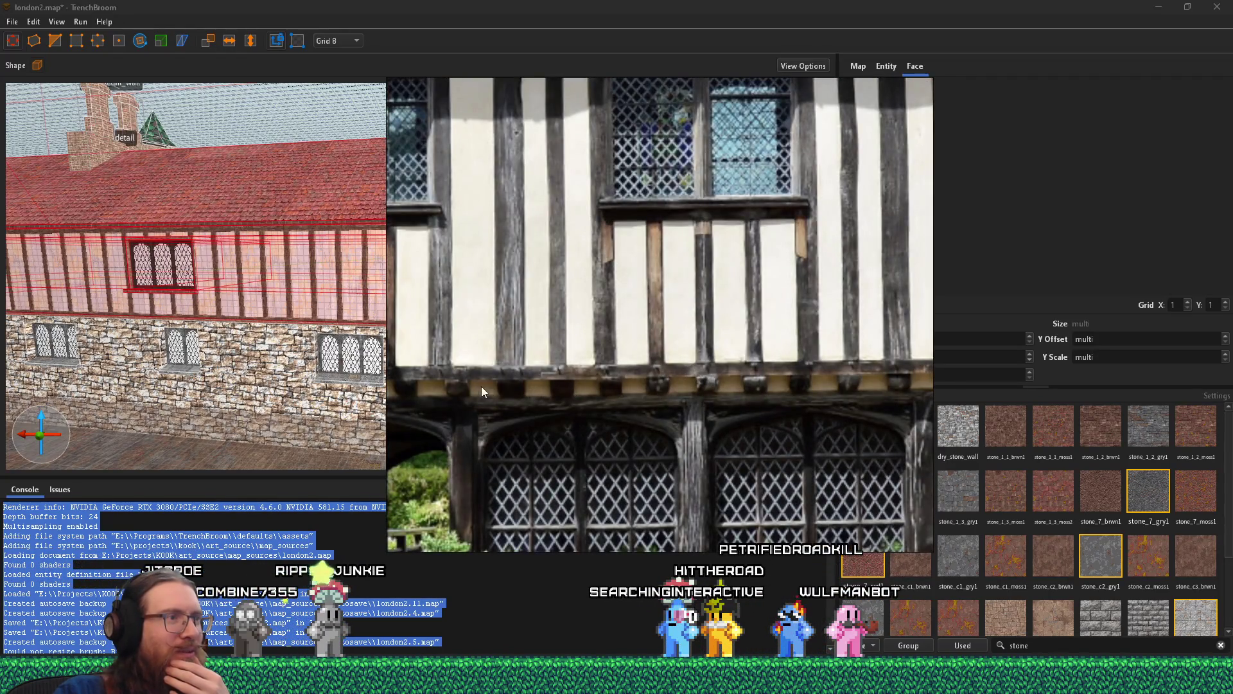
scroll(645, 380, "down", 3)
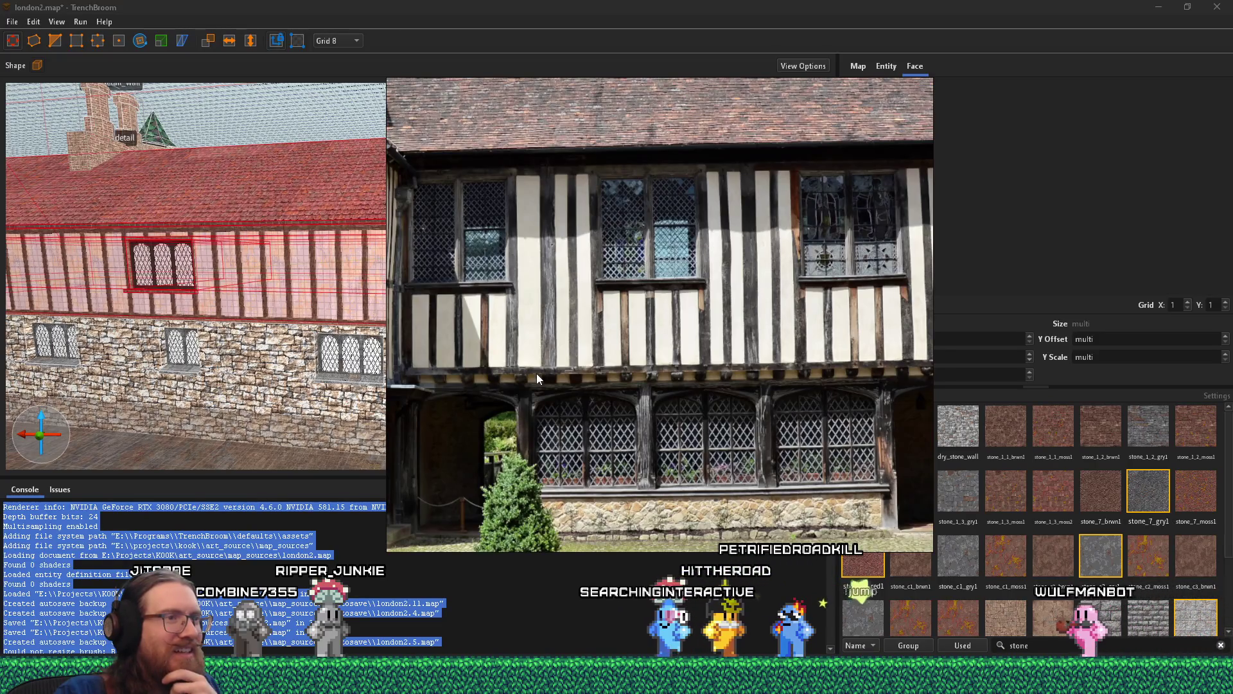
scroll(668, 462, "up", 3)
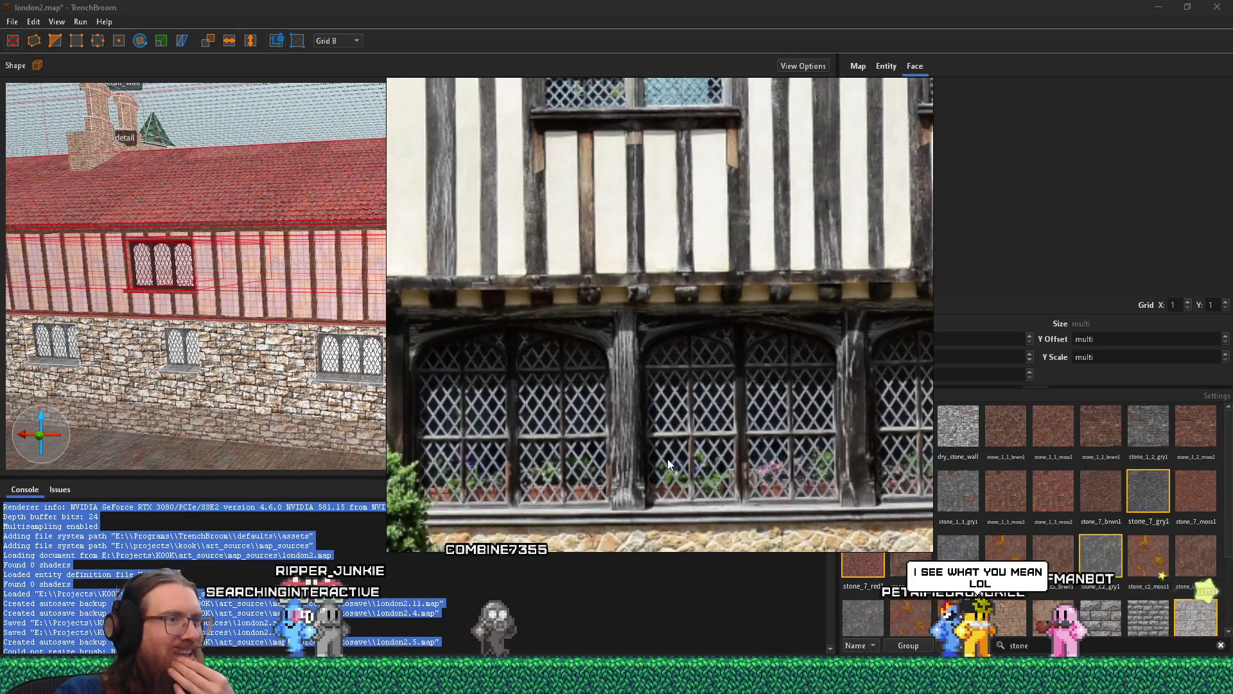
scroll(666, 453, "down", 3)
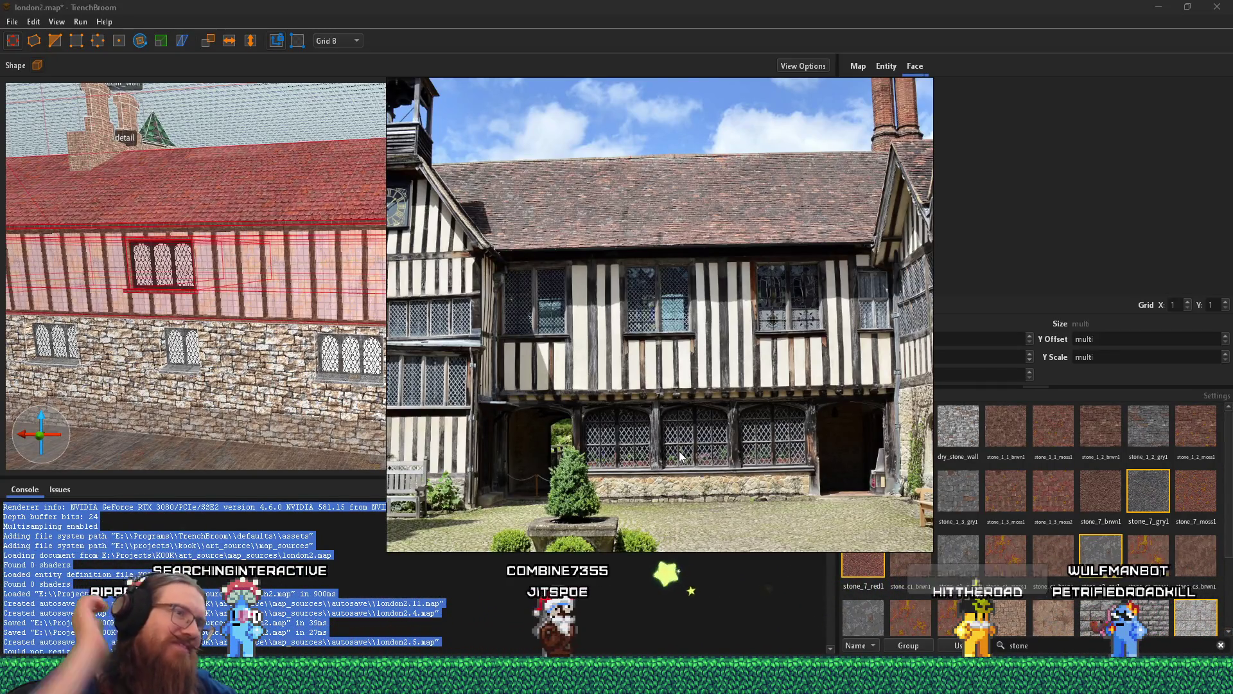
- Type 'stone' and zoom in and out on the timber-framing photo
type("stone")
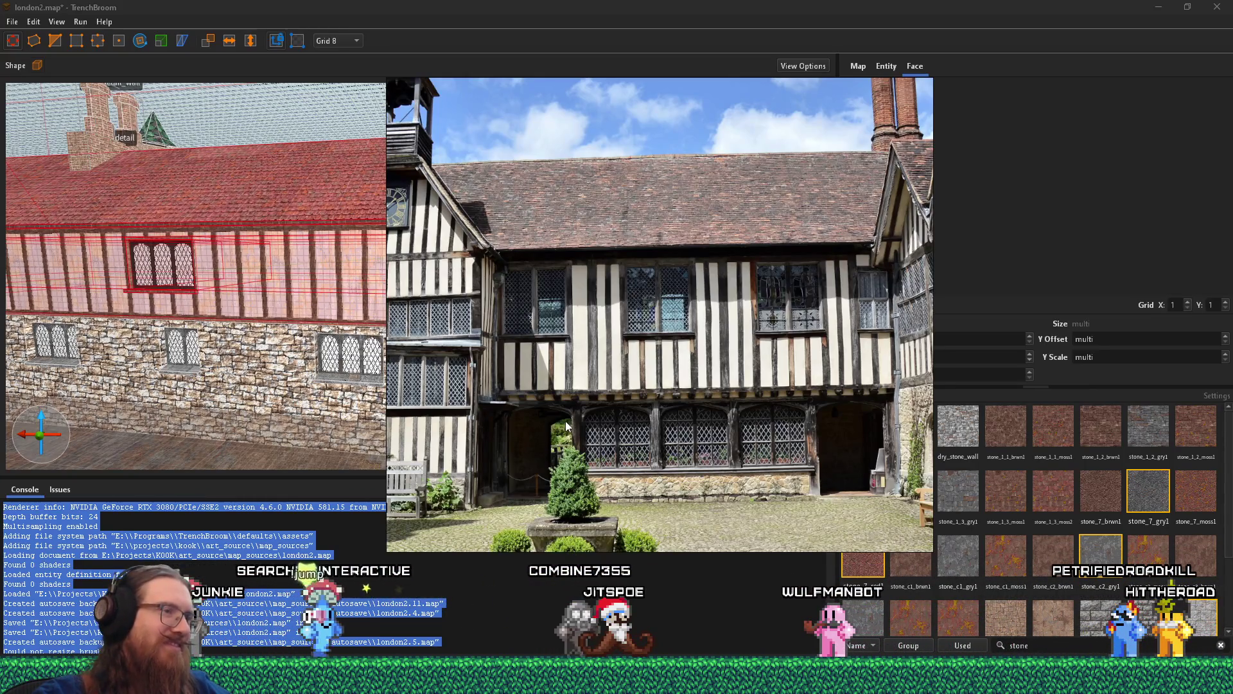
scroll(573, 418, "up", 3)
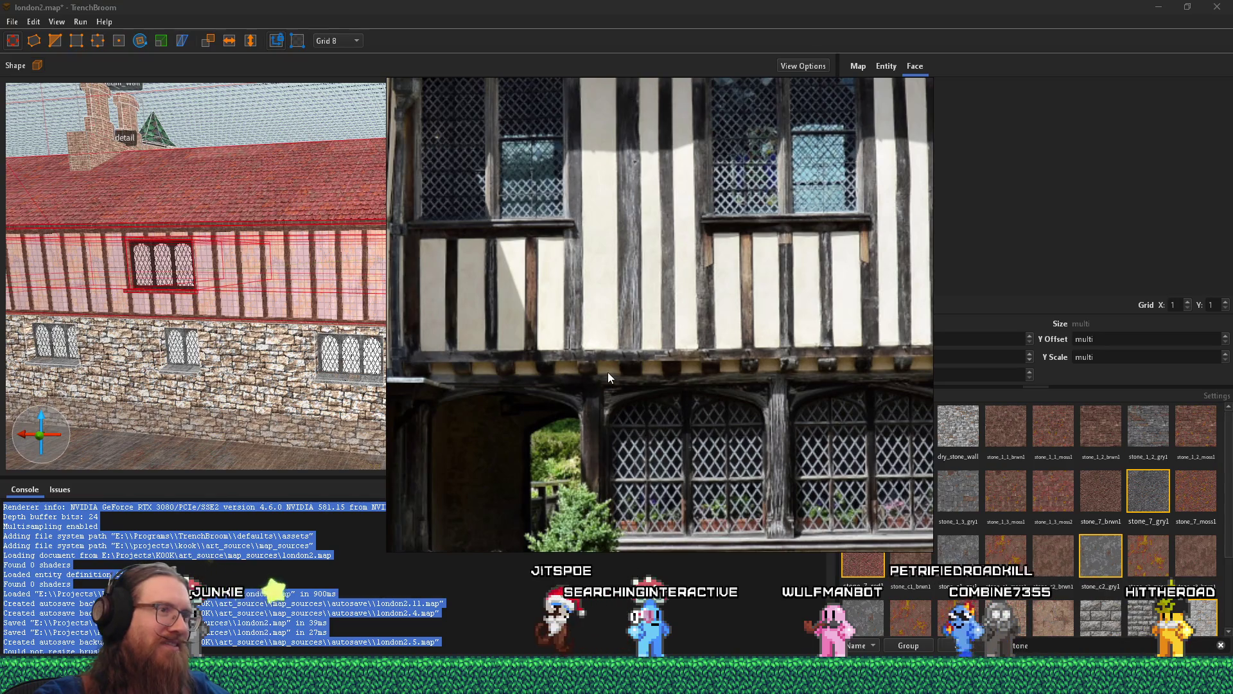
scroll(696, 368, "down", 4)
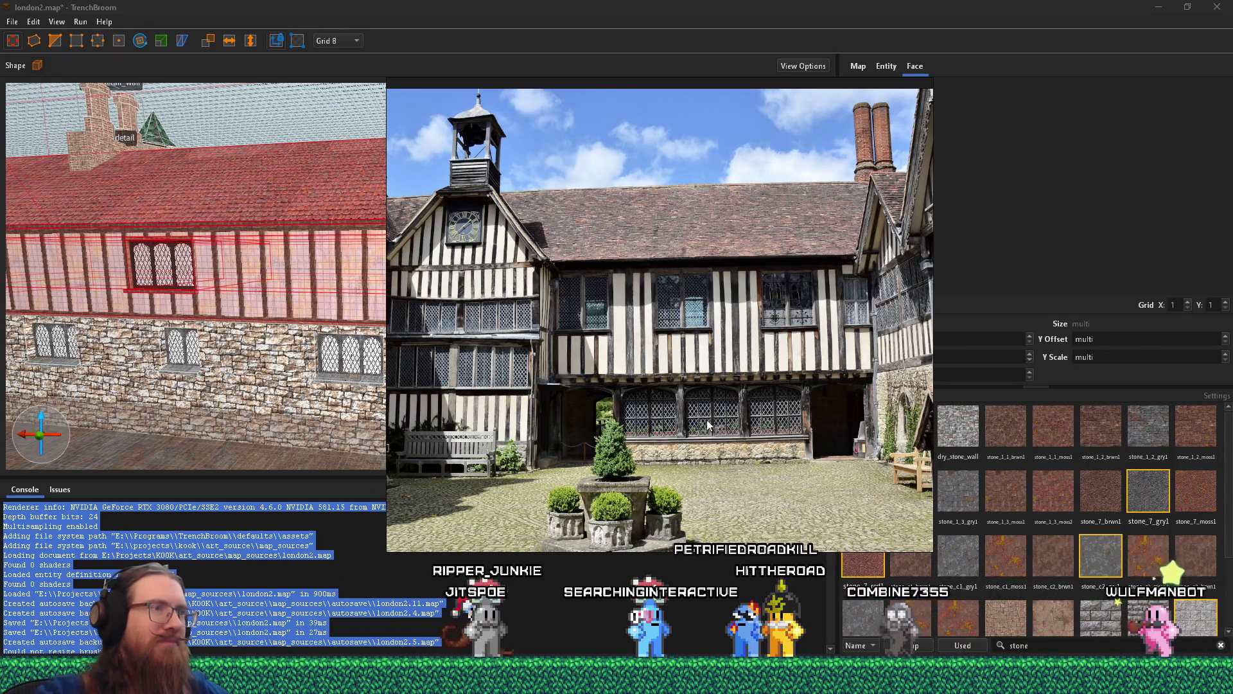
scroll(688, 353, "up", 2)
- Switch to the clock-gabled facade photo and zoom in on the clock and facade
key("Right")
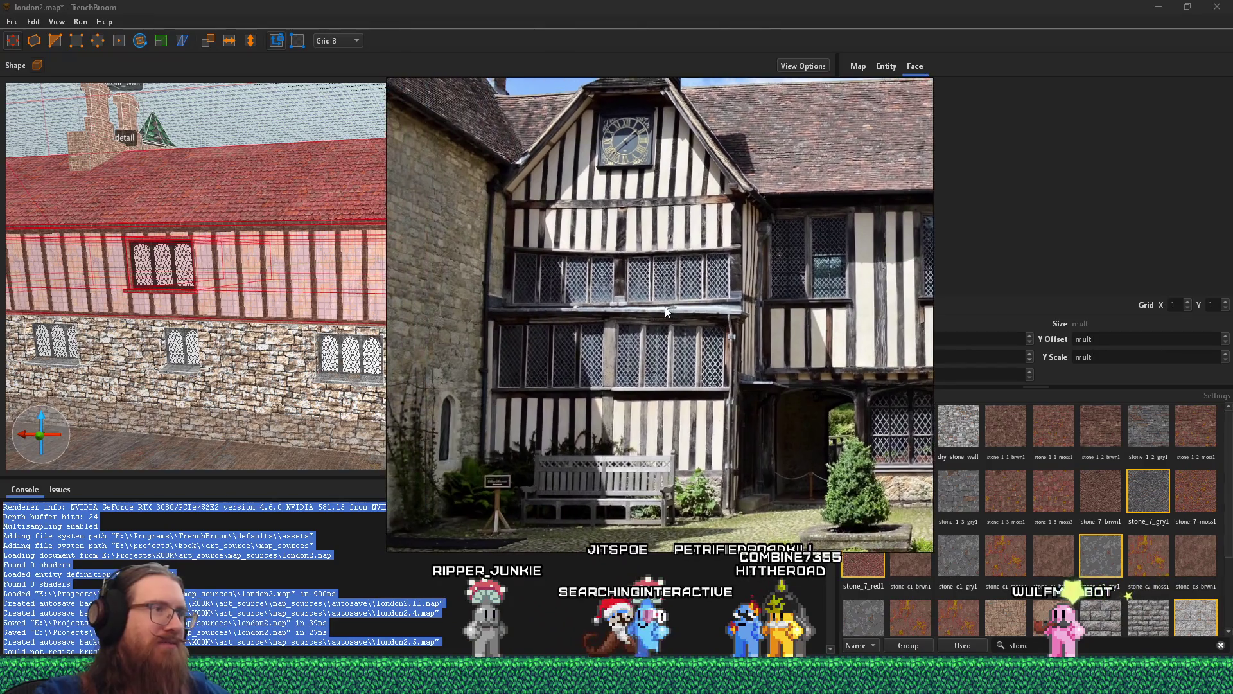
scroll(666, 311, "up", 3)
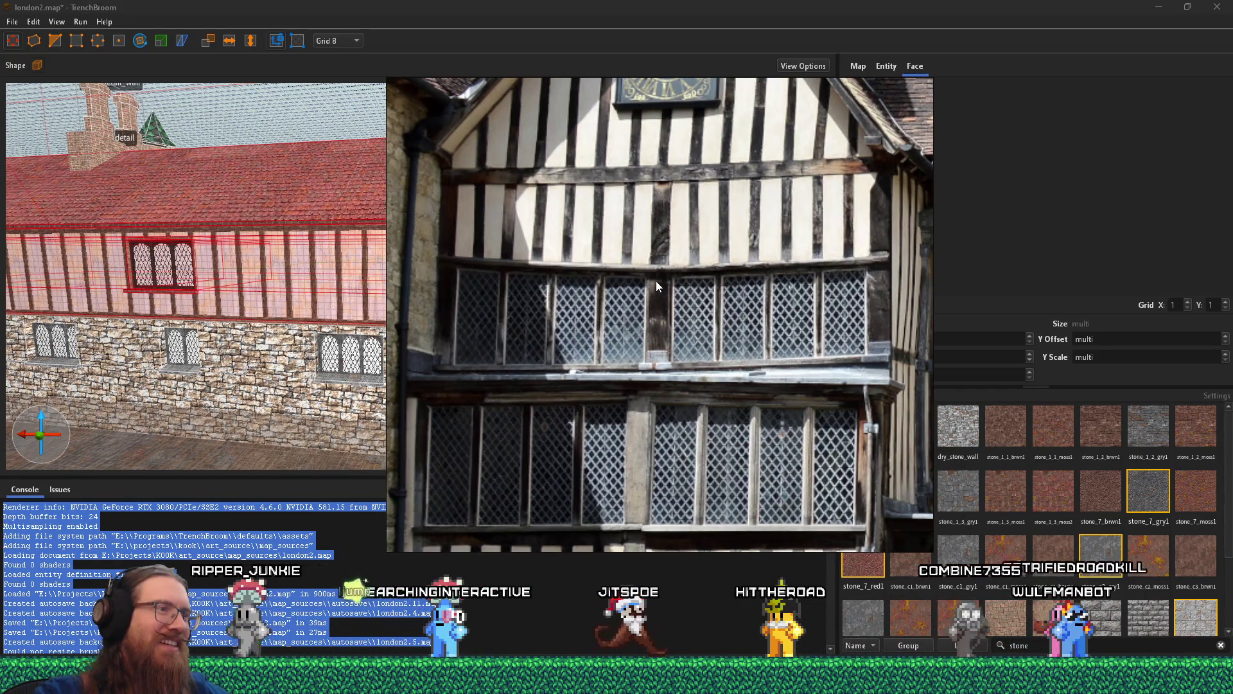
scroll(656, 280, "up", 2)
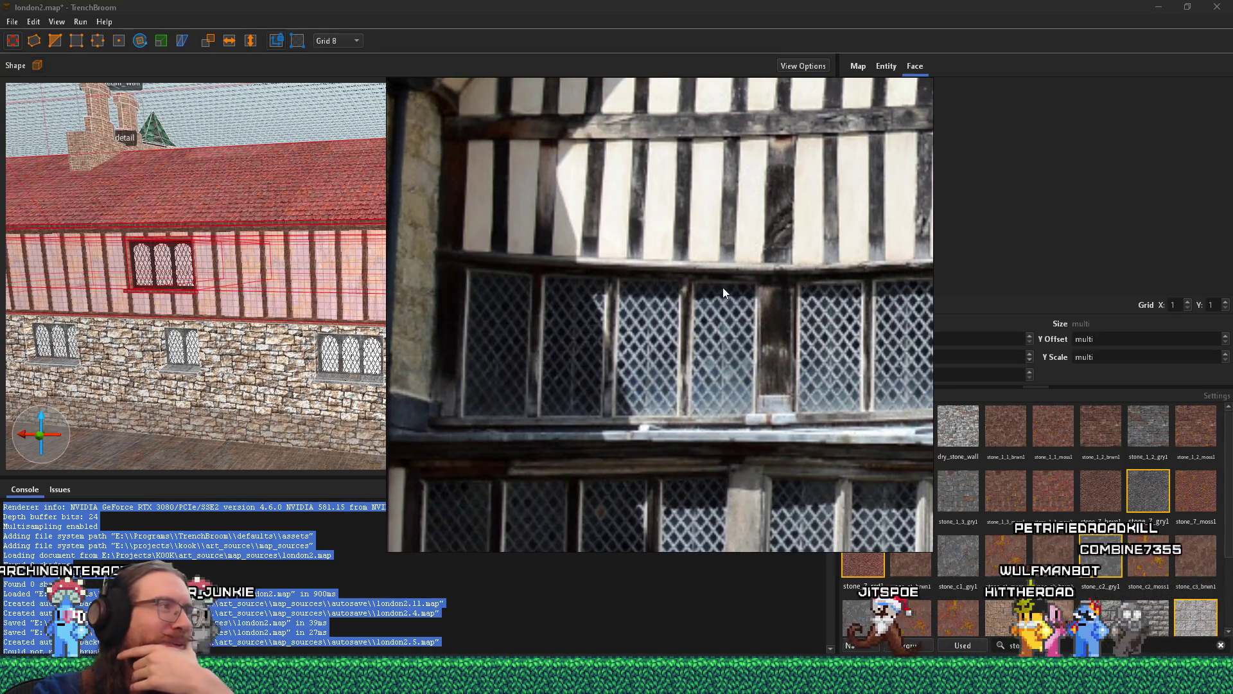
scroll(723, 305, "down", 2)
mouse_move(746, 326)
left_mouse_down()
mouse_move(577, 319)
mouse_move(600, 310)
left_mouse_up()
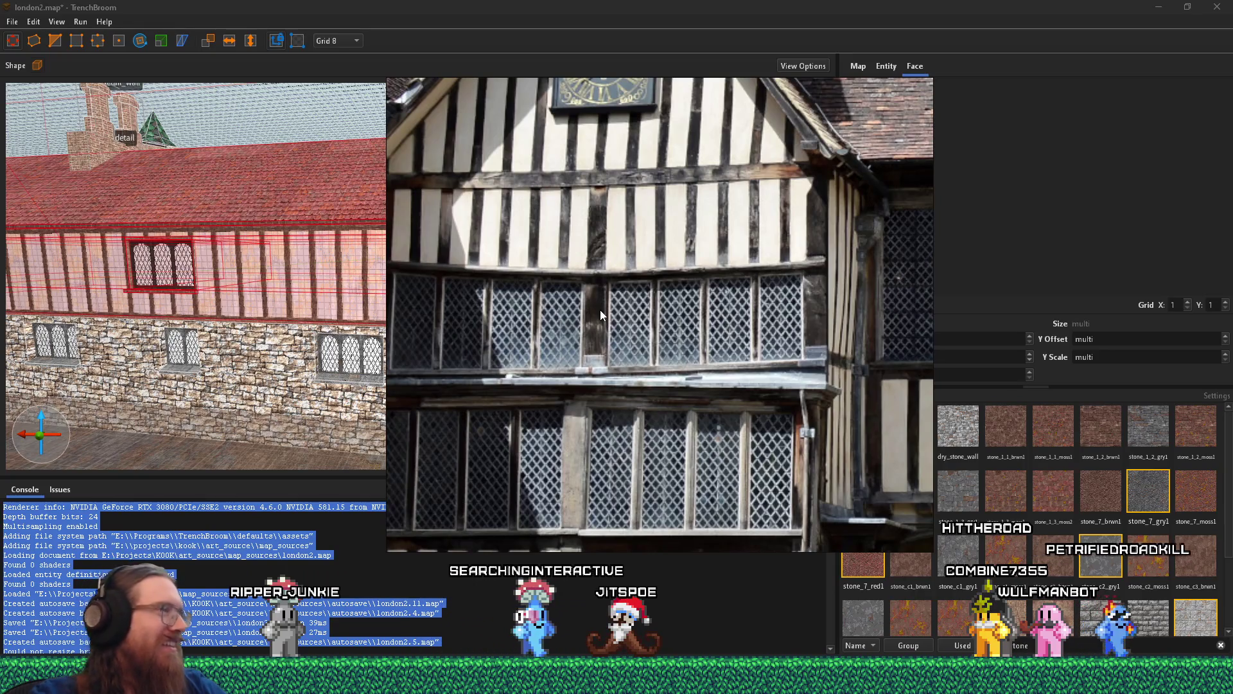
scroll(569, 295, "down", 3)
- Pan from the clock gable down to the leaded windows, then zoom out and close the viewer
left_click_drag(610, 277, 654, 320)
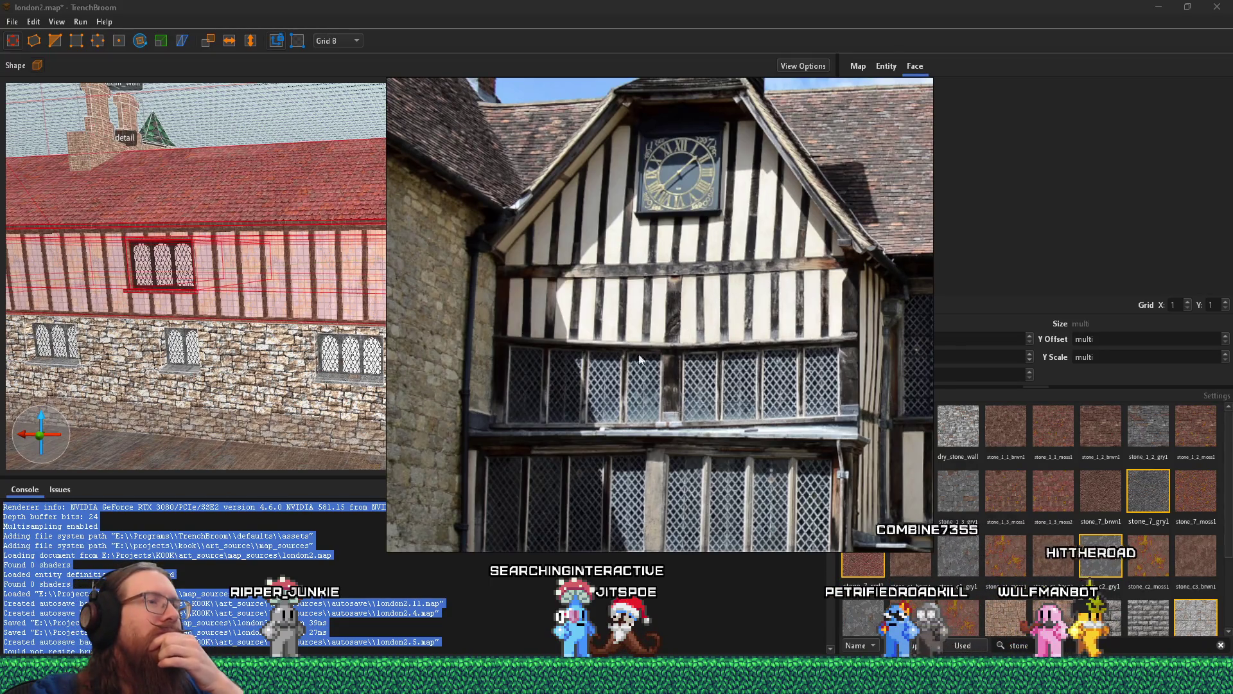
mouse_move(607, 359)
left_mouse_down()
mouse_move(630, 283)
mouse_move(610, 191)
mouse_move(621, 179)
mouse_move(633, 280)
left_mouse_up()
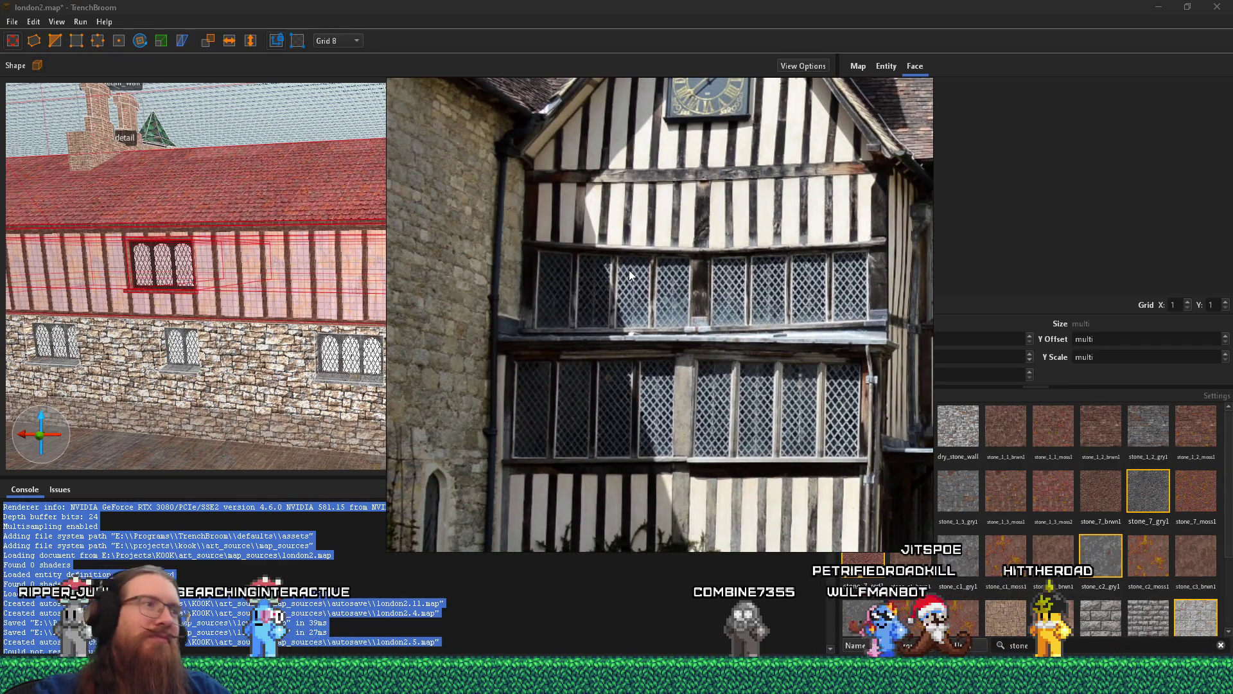
scroll(552, 258, "up", 2)
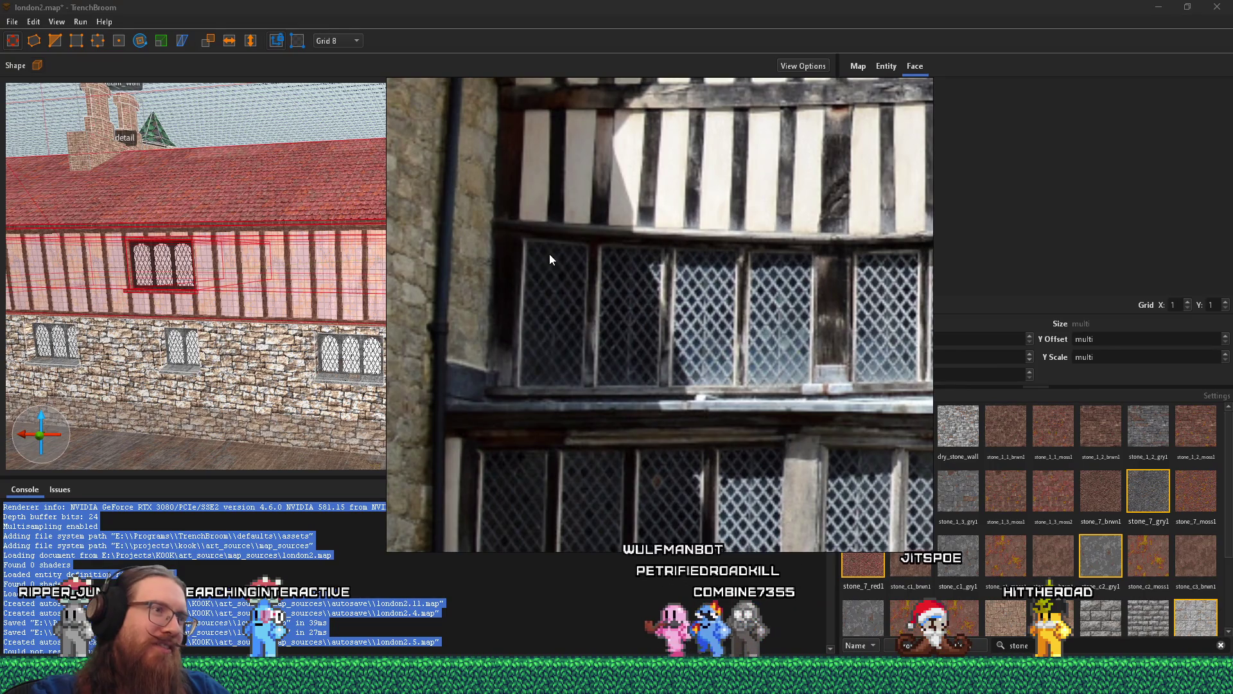
scroll(572, 265, "down", 3)
mouse_move(587, 294)
left_mouse_down()
mouse_move(512, 252)
mouse_move(595, 304)
left_mouse_up()
scroll(699, 348, "down", 2)
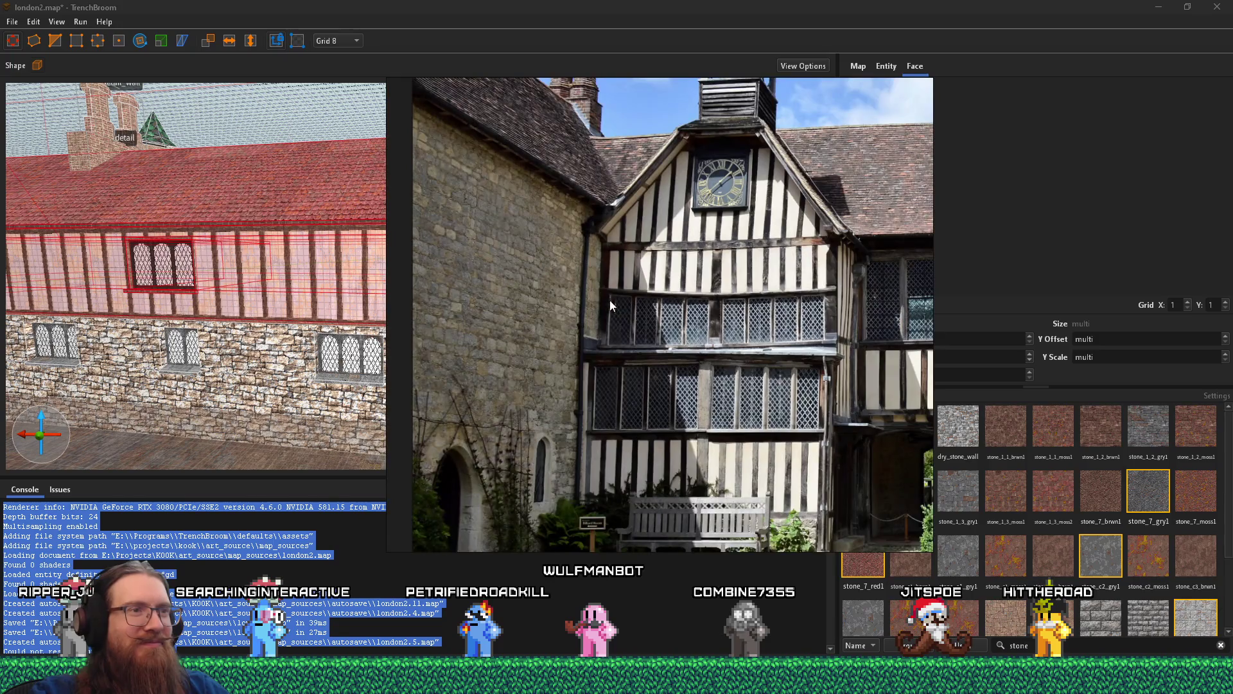
scroll(604, 301, "down", 5)
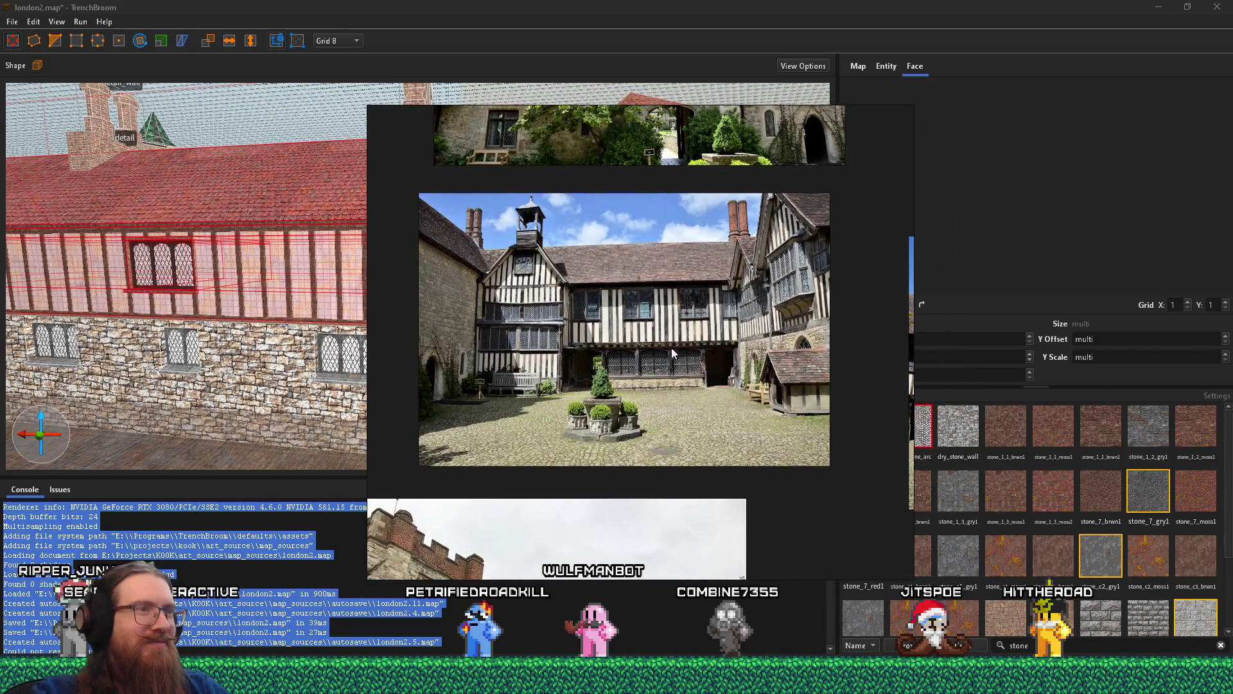
key("Escape")
- Change the grid size from 8 to 32 and orbit over the red roofs before returning to the photos
mouse_move(723, 346)
left_mouse_down()
mouse_move(454, 325)
mouse_move(475, 264)
mouse_move(534, 198)
mouse_move(278, 256)
left_mouse_up()
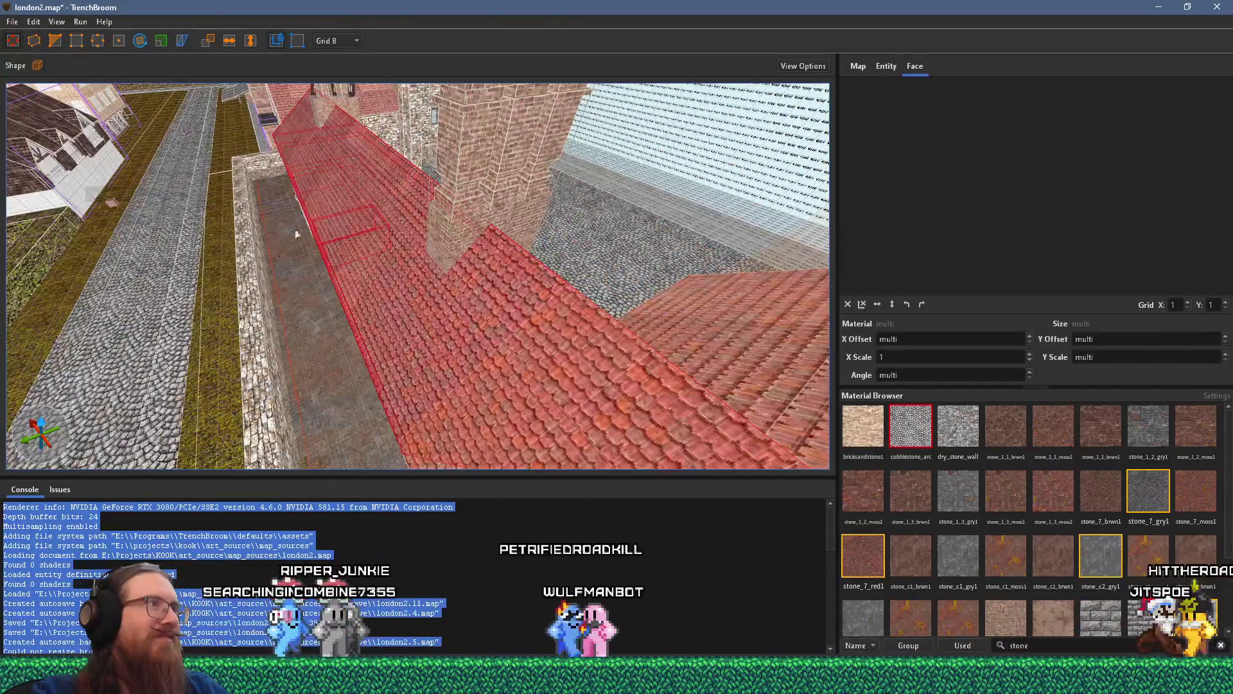
left_click(337, 38)
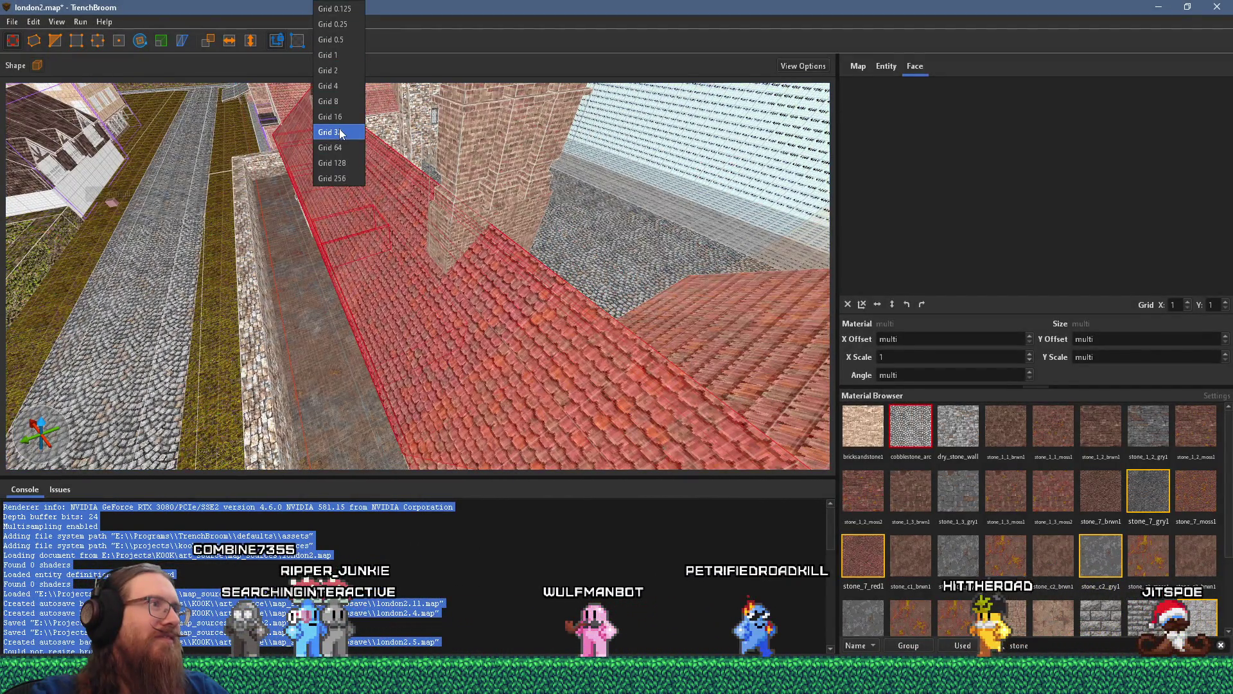
left_click(339, 132)
mouse_move(267, 291)
left_mouse_down()
mouse_move(240, 315)
mouse_move(498, 292)
mouse_move(715, 219)
mouse_move(781, 179)
mouse_move(781, 156)
mouse_move(739, 160)
mouse_move(738, 172)
left_mouse_up()
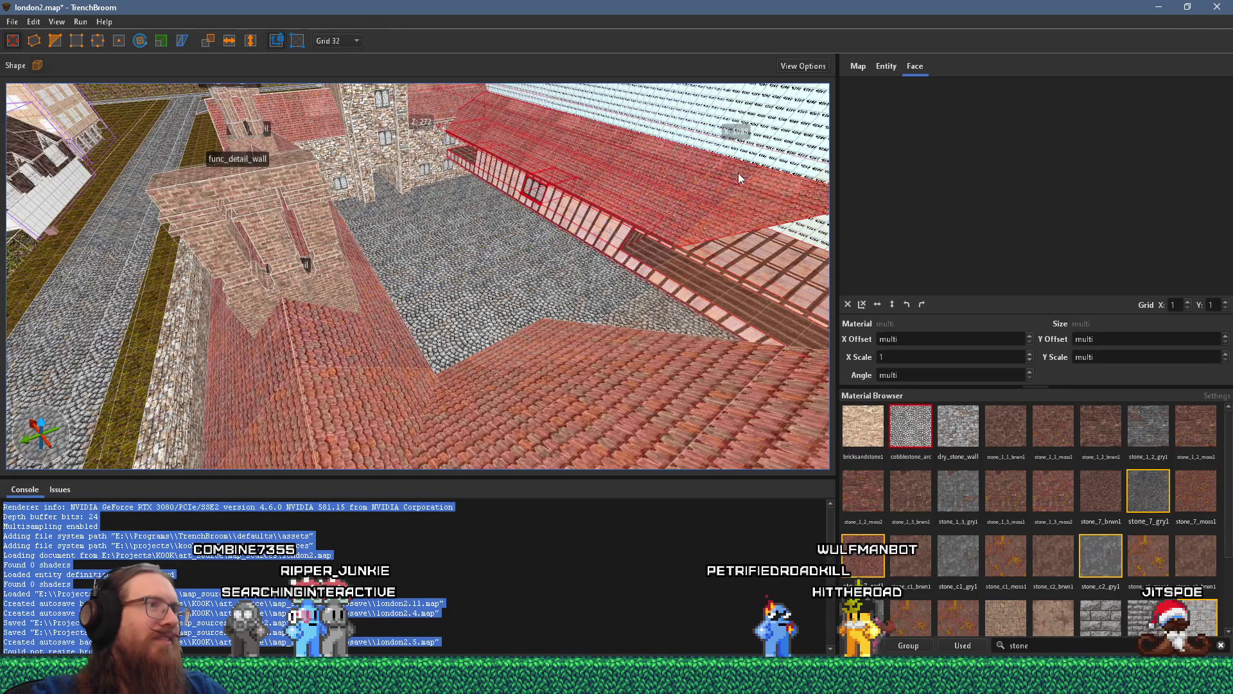
key("alt+Tab")
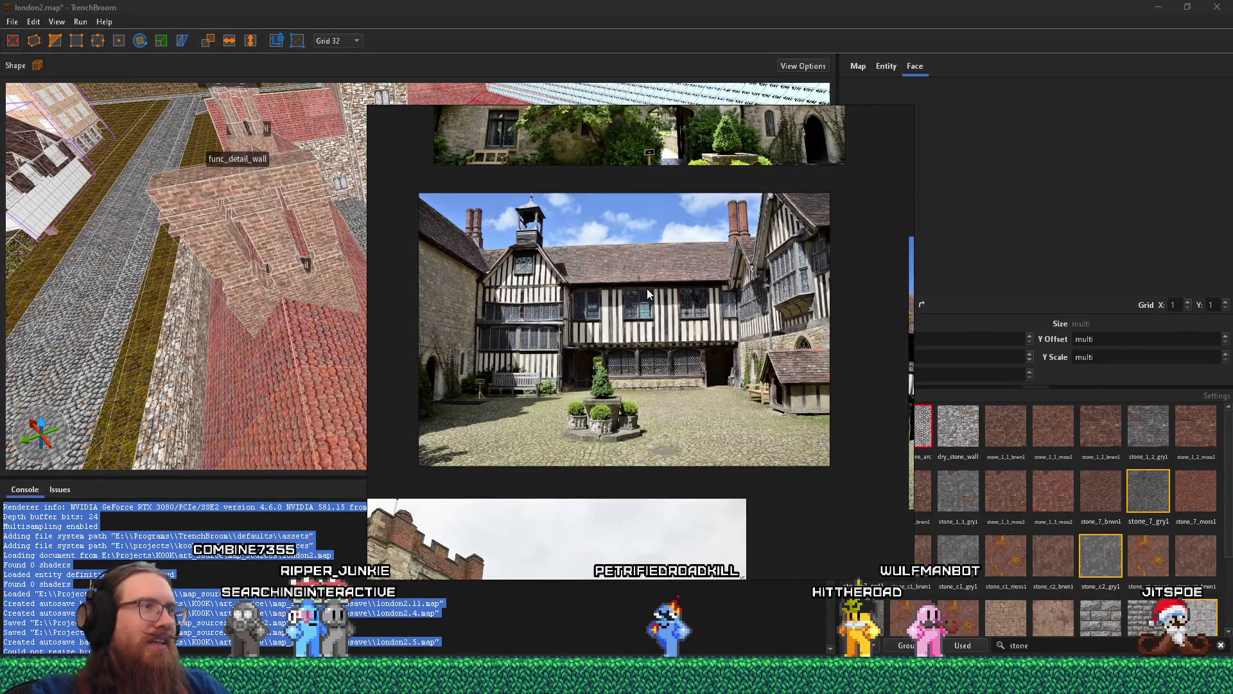
- Fit the flag-house photo to the viewer and pull the map camera back across the courtyard
scroll(537, 283, "down", 5)
key("f")
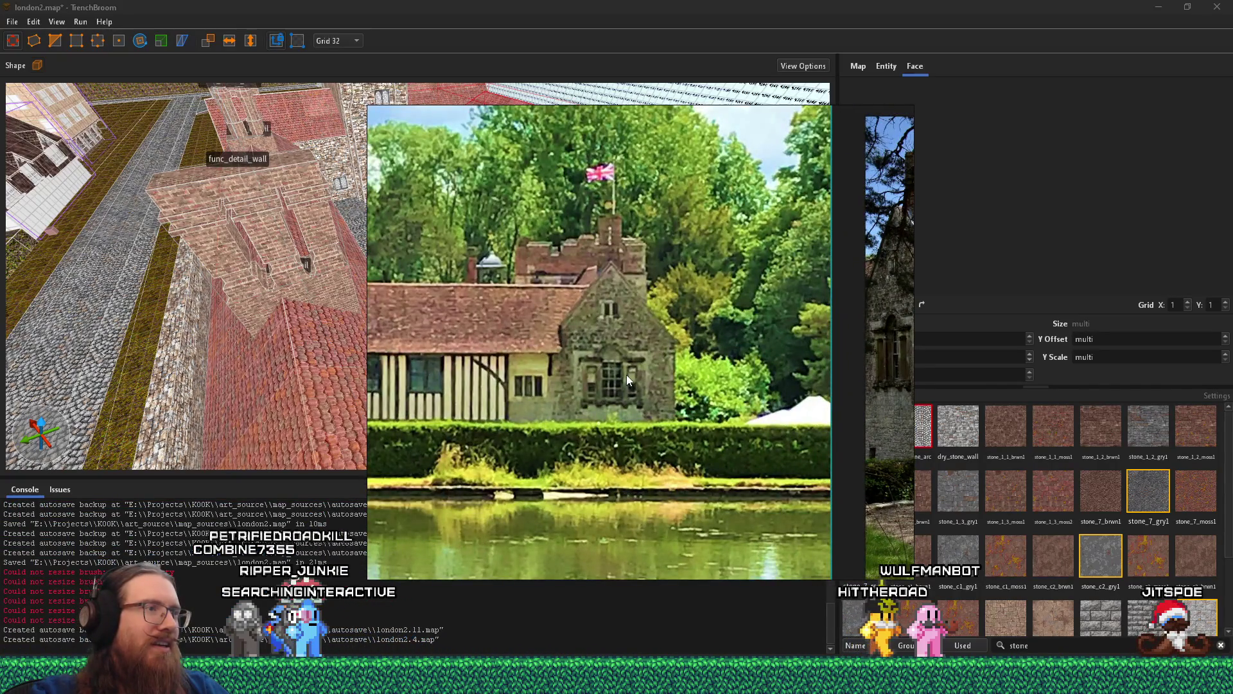
key("alt+Tab")
left_click_drag(615, 290, 280, 202)
scroll(280, 202, "up", 5)
key("alt+Tab")
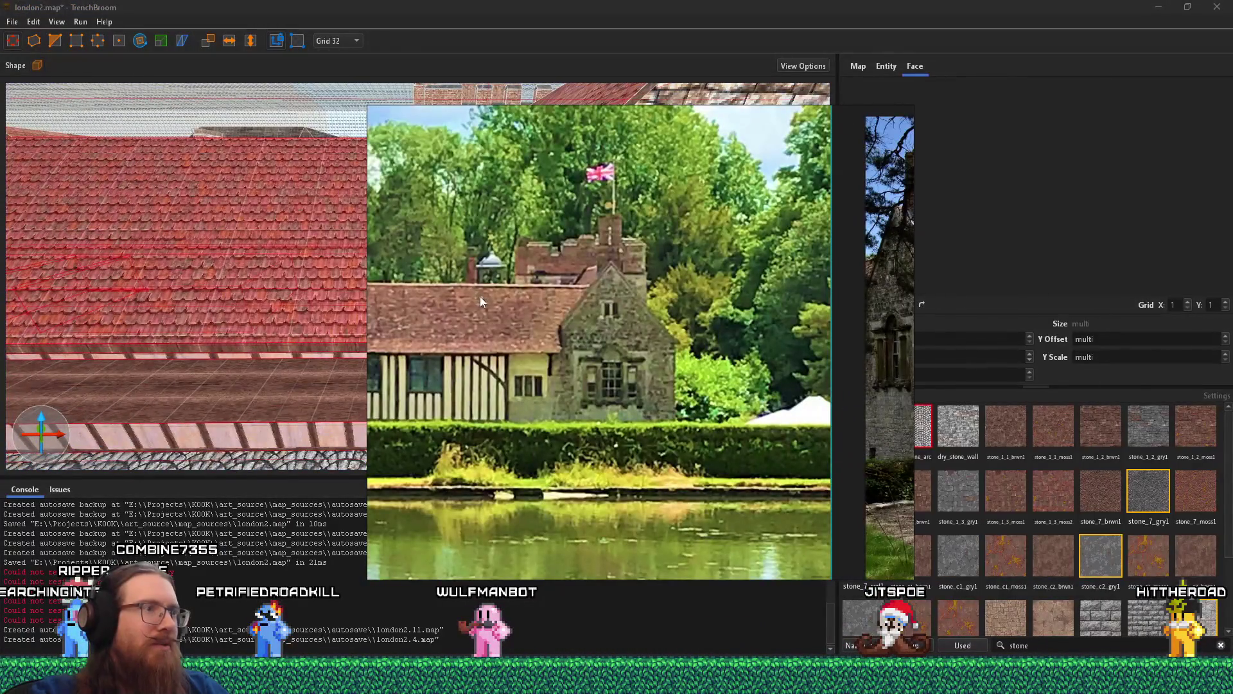
key("alt+Tab")
- Swing the camera around the stone gable and red roof, comparing it with the Tudor house photo
left_click_drag(479, 295, 495, 244)
key("alt+Tab")
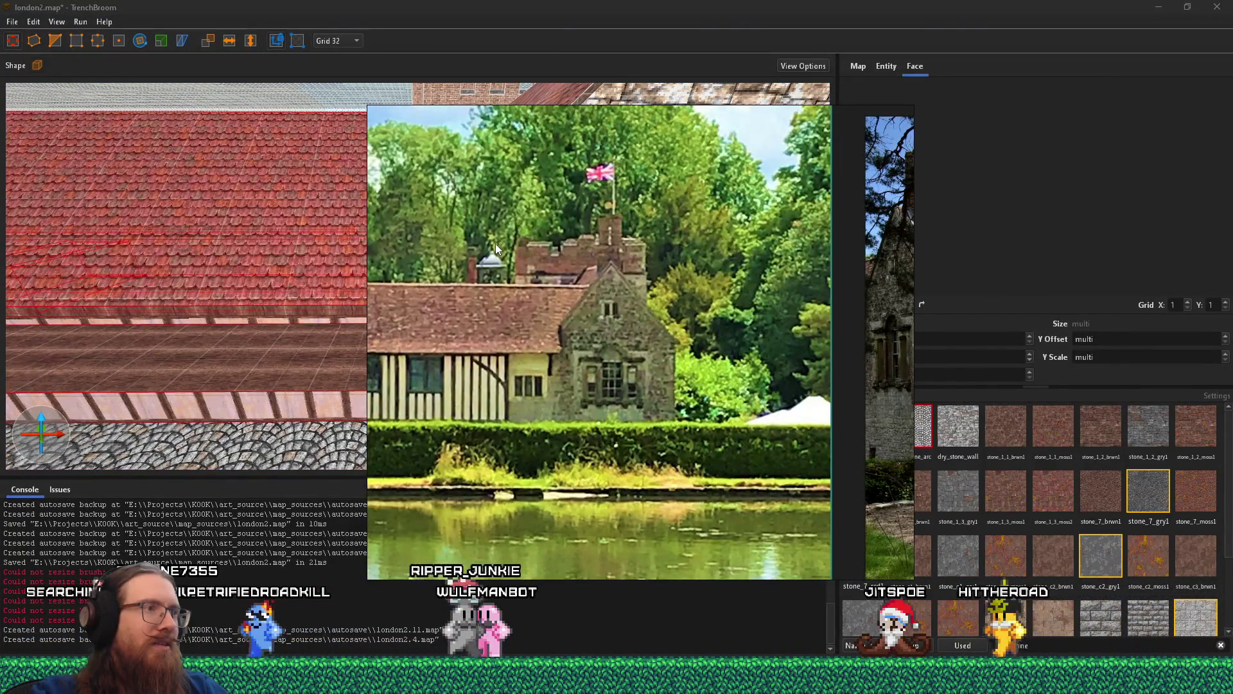
key("alt+Tab")
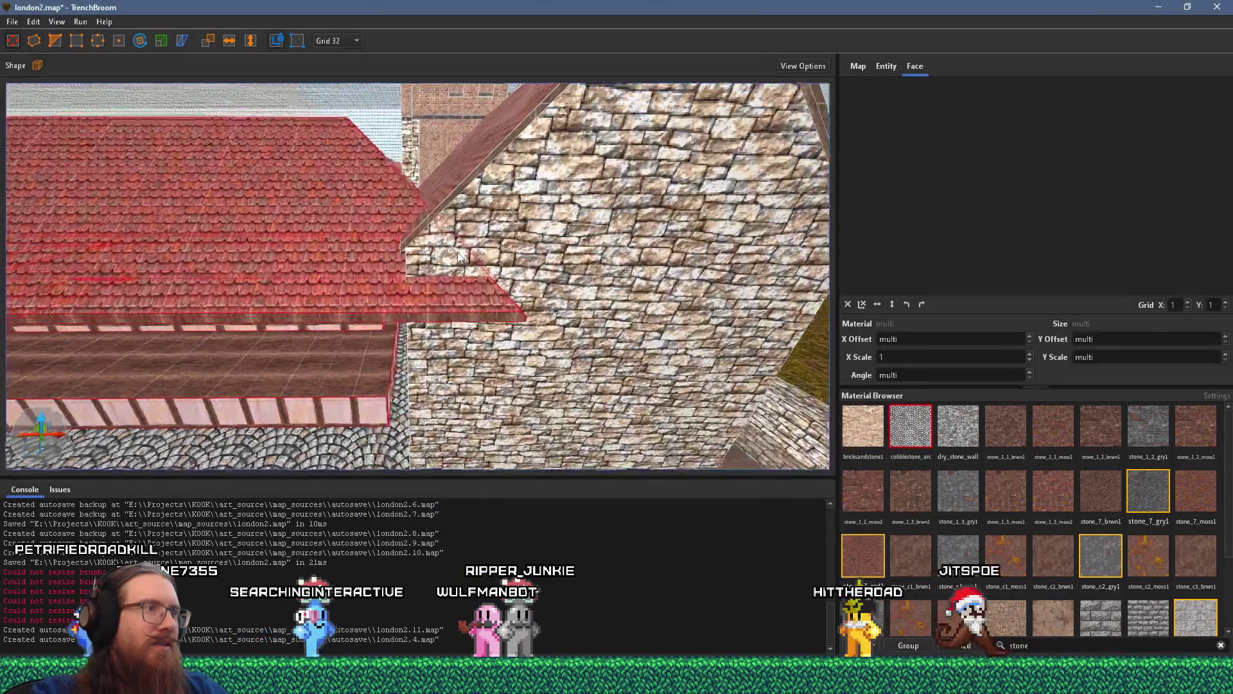
left_click_drag(496, 244, 357, 281)
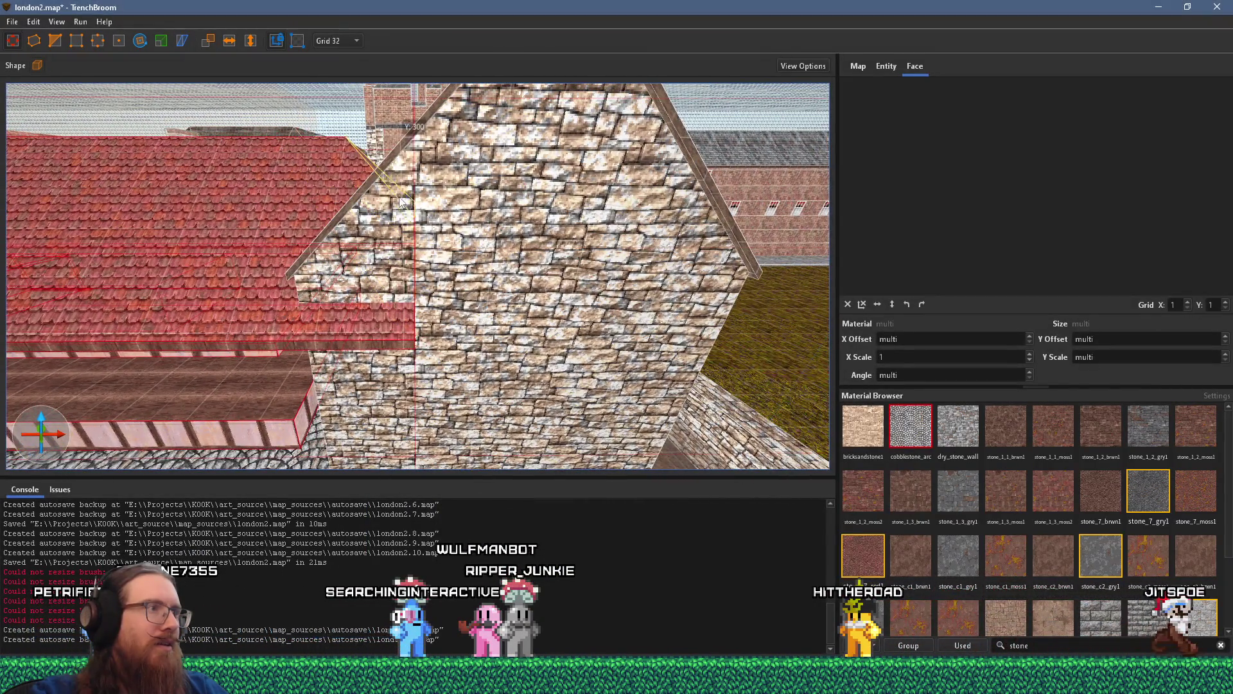
mouse_move(477, 180)
left_mouse_down()
mouse_move(557, 276)
mouse_move(446, 241)
mouse_move(443, 220)
mouse_move(596, 232)
mouse_move(622, 191)
mouse_move(638, 238)
mouse_move(693, 283)
left_mouse_up()
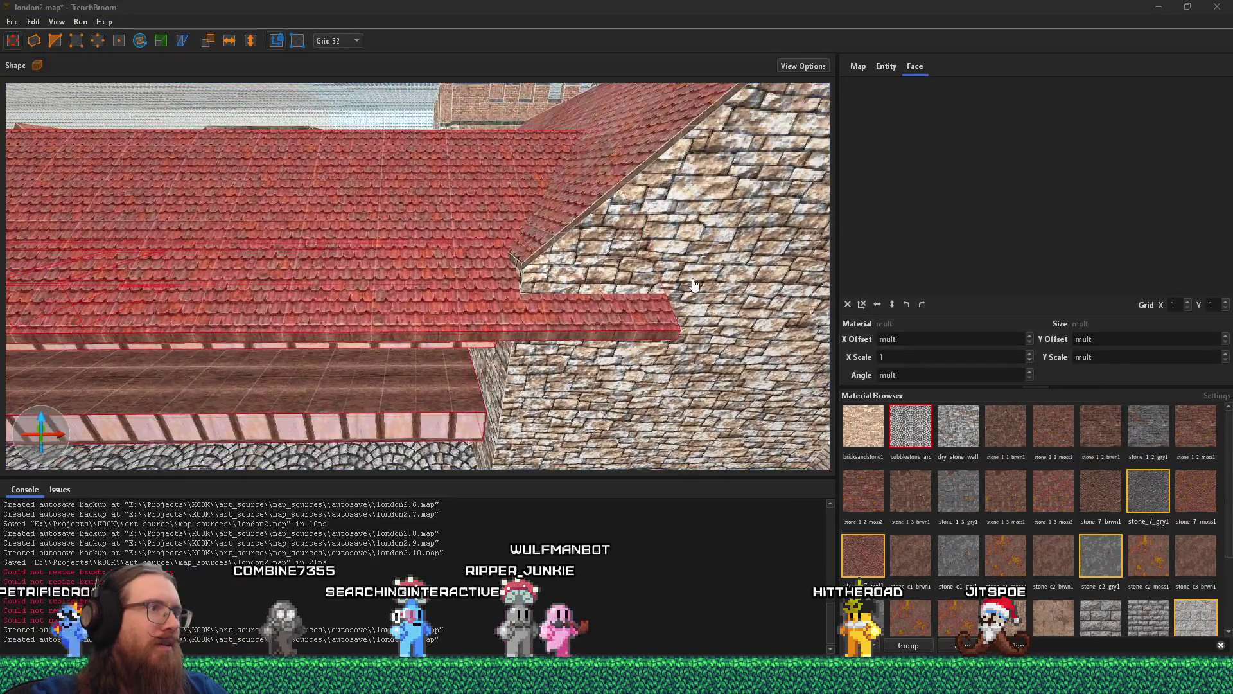
key("alt+Tab")
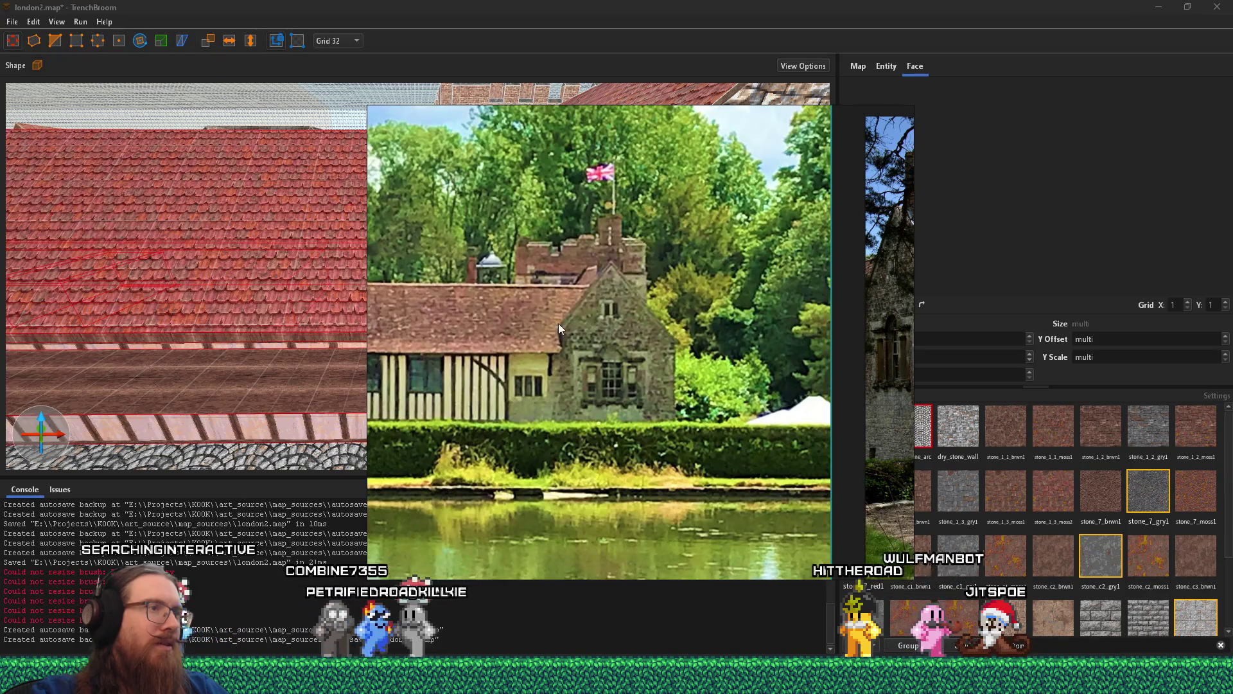
key("alt+Tab")
mouse_move(468, 229)
left_mouse_down()
mouse_move(375, 365)
mouse_move(177, 223)
mouse_move(452, 303)
left_mouse_up()
key("alt+Tab")
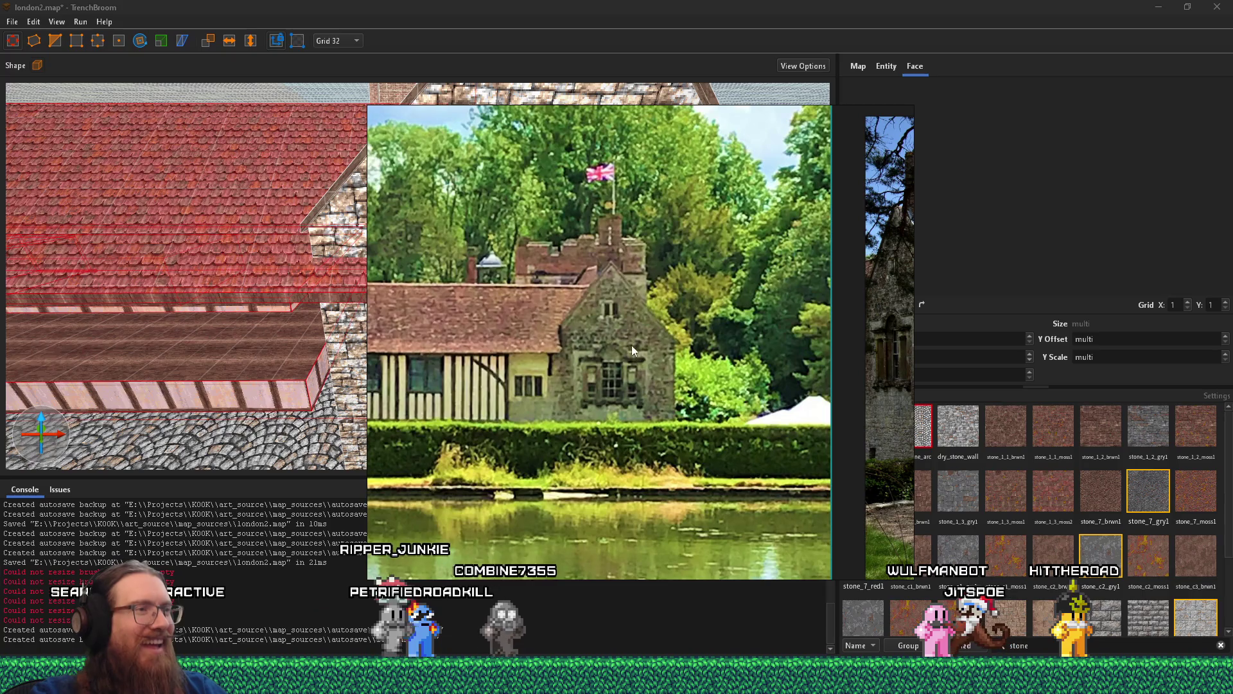
key("alt+Tab")
- Pan the reference photo to see more of the house, then move close along the stone wall and set grid 4
mouse_move(607, 334)
left_mouse_down()
mouse_move(534, 313)
mouse_move(701, 299)
mouse_move(437, 265)
left_mouse_up()
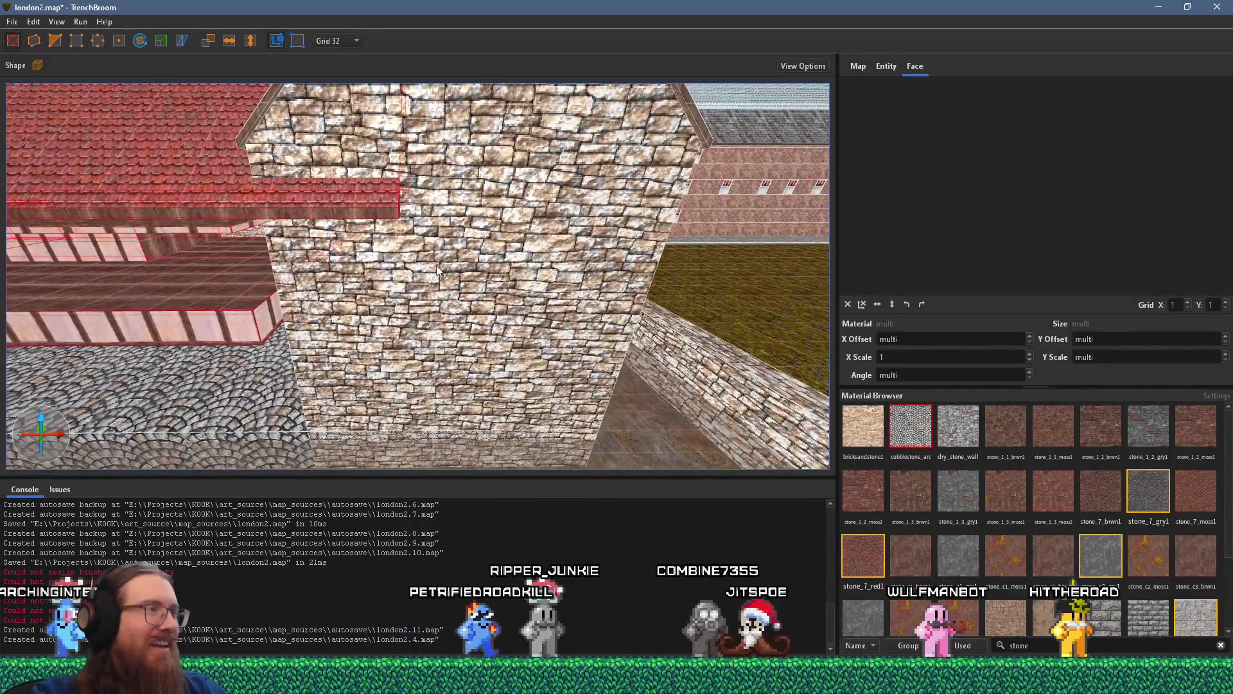
key("alt+Tab")
scroll(479, 371, "up", 1)
scroll(461, 368, "down", 1)
scroll(614, 357, "up", 1)
left_click_drag(614, 358, 675, 358)
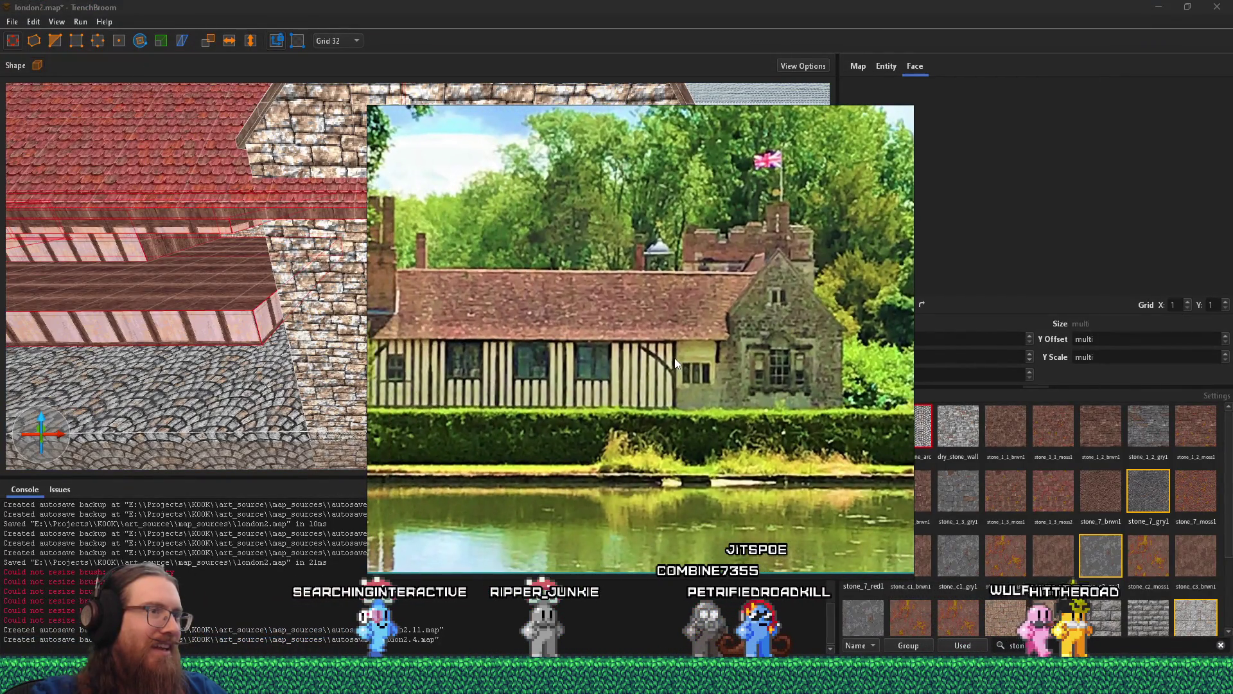
mouse_move(306, 299)
left_mouse_down()
mouse_move(329, 282)
mouse_move(233, 292)
mouse_move(354, 279)
mouse_move(355, 344)
mouse_move(375, 367)
mouse_move(360, 345)
mouse_move(404, 314)
left_mouse_up()
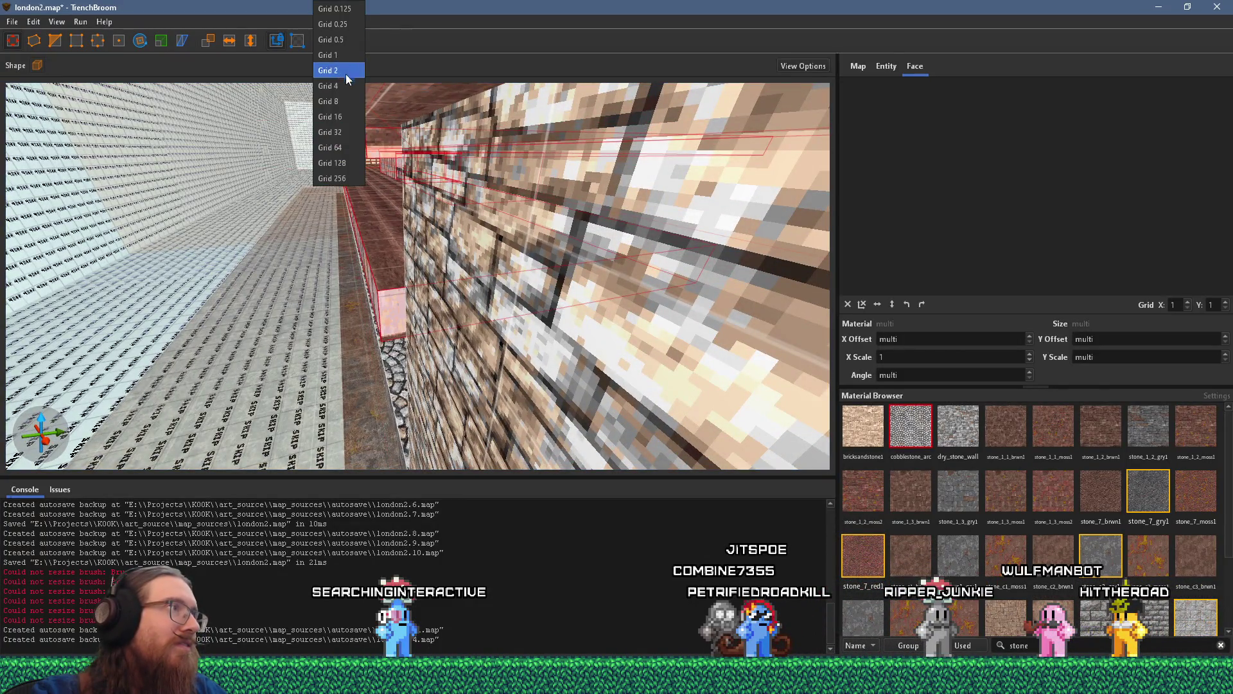
left_click(329, 85)
- Move in on the roof and stone wall, checking them against the reference photo
mouse_move(379, 276)
left_mouse_down()
mouse_move(385, 299)
mouse_move(522, 287)
mouse_move(445, 237)
mouse_move(438, 338)
mouse_move(433, 243)
mouse_move(439, 295)
mouse_move(466, 328)
mouse_move(497, 324)
mouse_move(454, 279)
mouse_move(460, 268)
mouse_move(479, 310)
mouse_move(470, 331)
mouse_move(413, 353)
mouse_move(397, 249)
mouse_move(383, 299)
mouse_move(416, 276)
mouse_move(442, 280)
mouse_move(425, 295)
mouse_move(461, 315)
mouse_move(475, 294)
mouse_move(488, 355)
mouse_move(457, 278)
mouse_move(475, 291)
left_mouse_up()
key("alt+Tab")
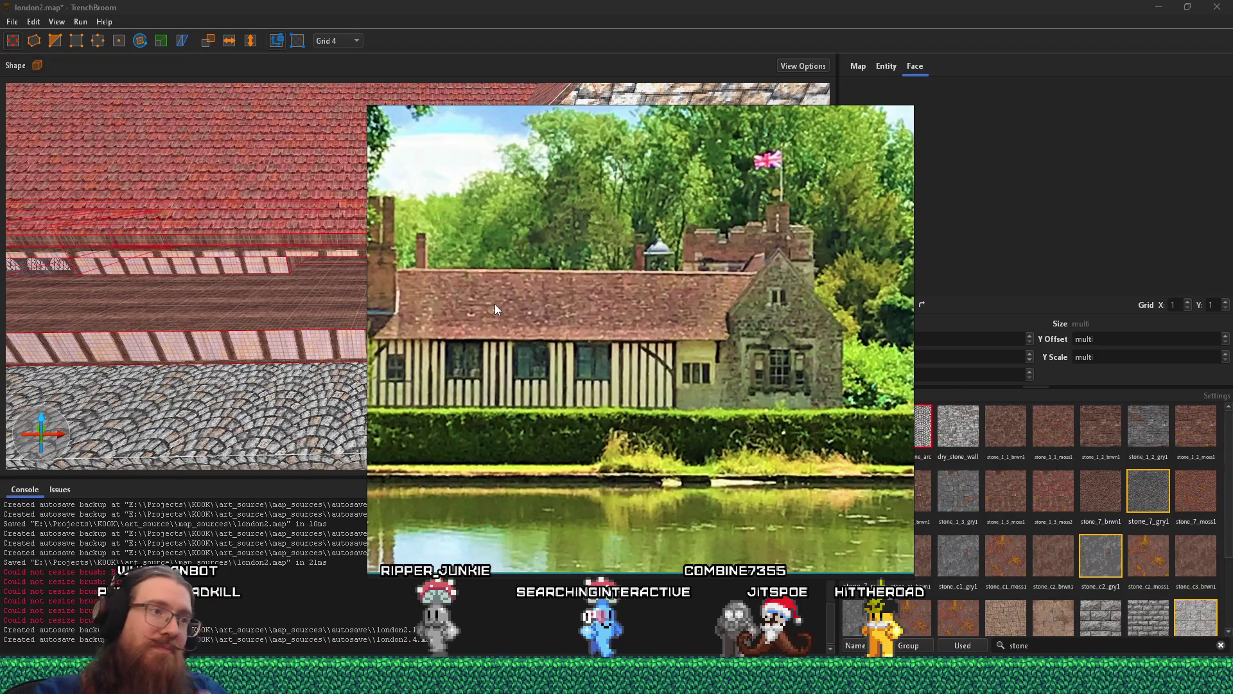
mouse_move(283, 287)
left_mouse_down()
mouse_move(261, 266)
mouse_move(327, 332)
mouse_move(272, 315)
mouse_move(307, 291)
left_mouse_up()
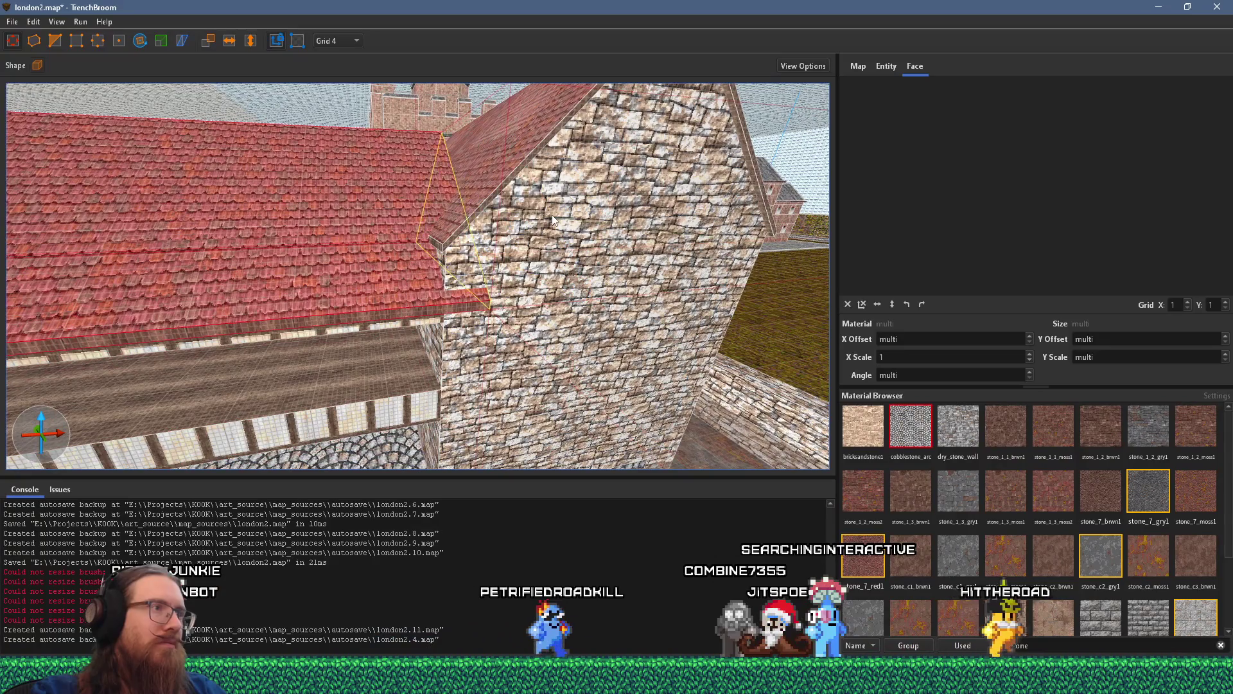
key("alt+Tab")
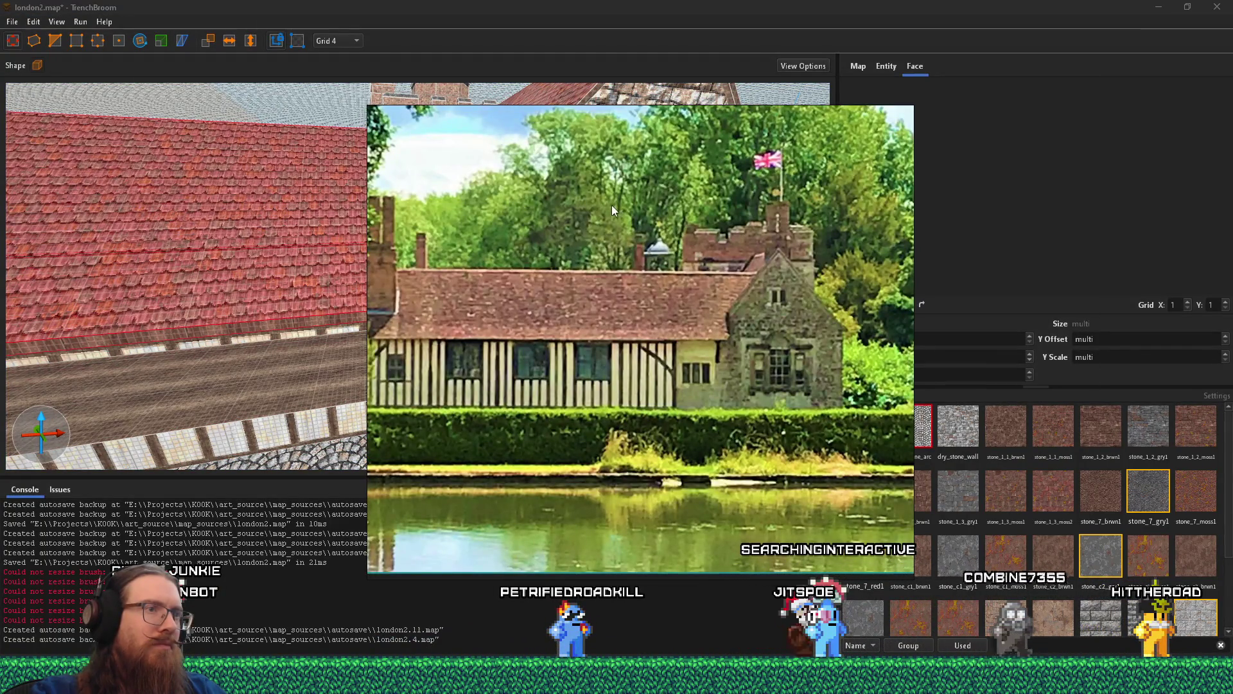
key("alt+Tab")
- Shift the triangular gable brush down and left, select the roof ledge, then clear the selection
left_click_drag(515, 254, 502, 264)
left_click(497, 306)
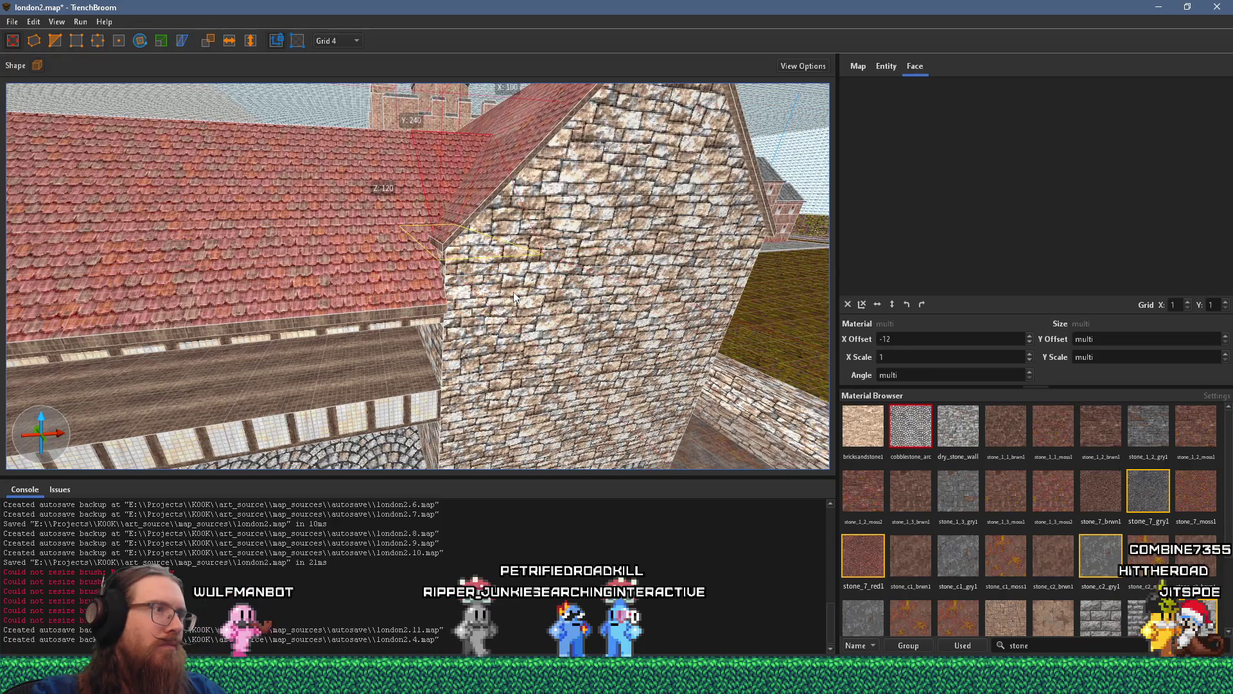
scroll(514, 291, "up", 10)
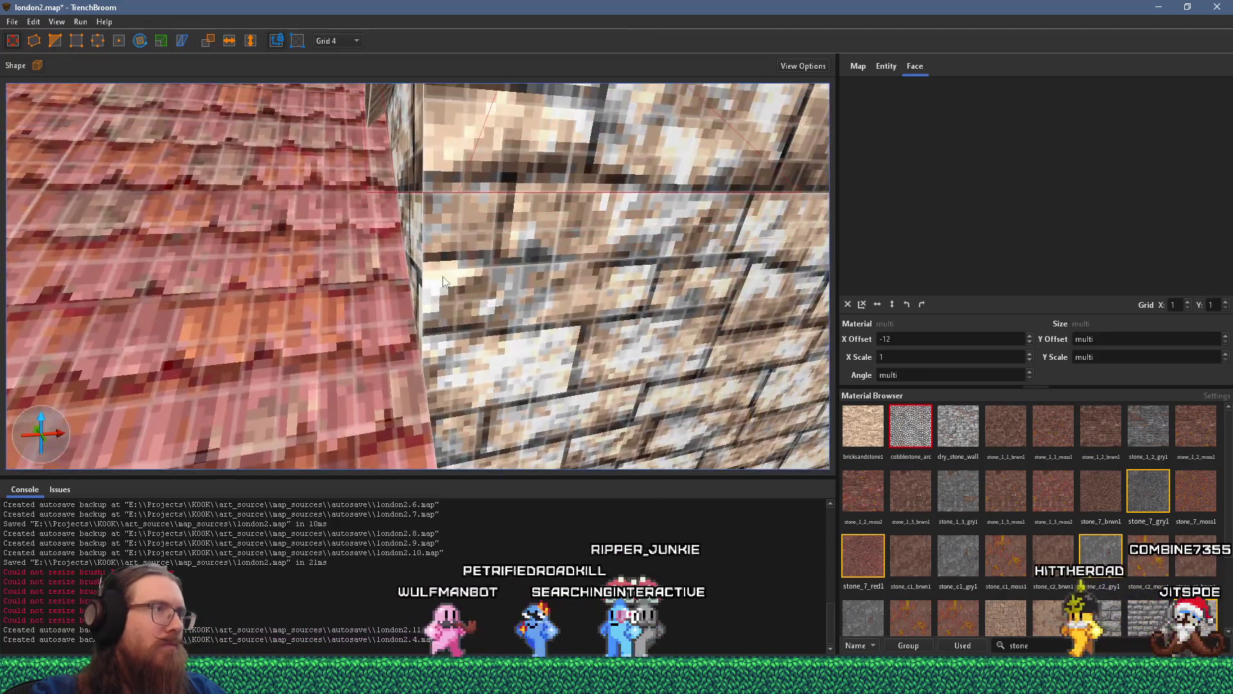
scroll(443, 281, "down", 10)
key("Escape")
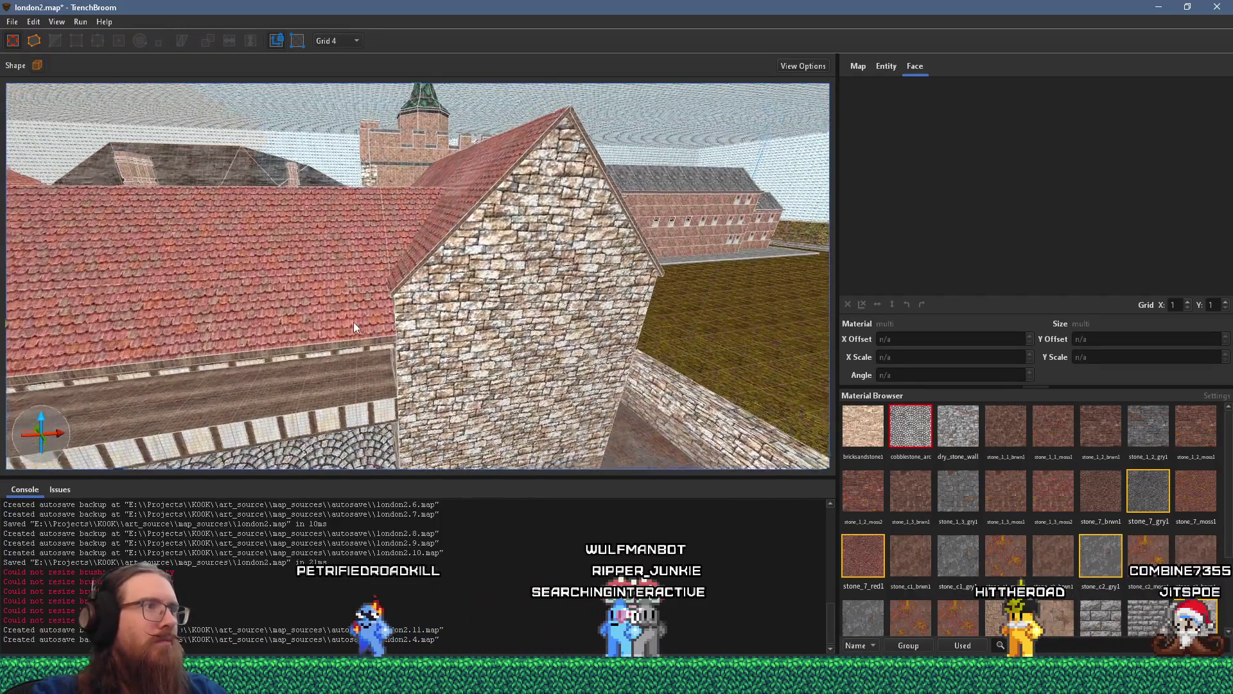
scroll(357, 318, "up", 8)
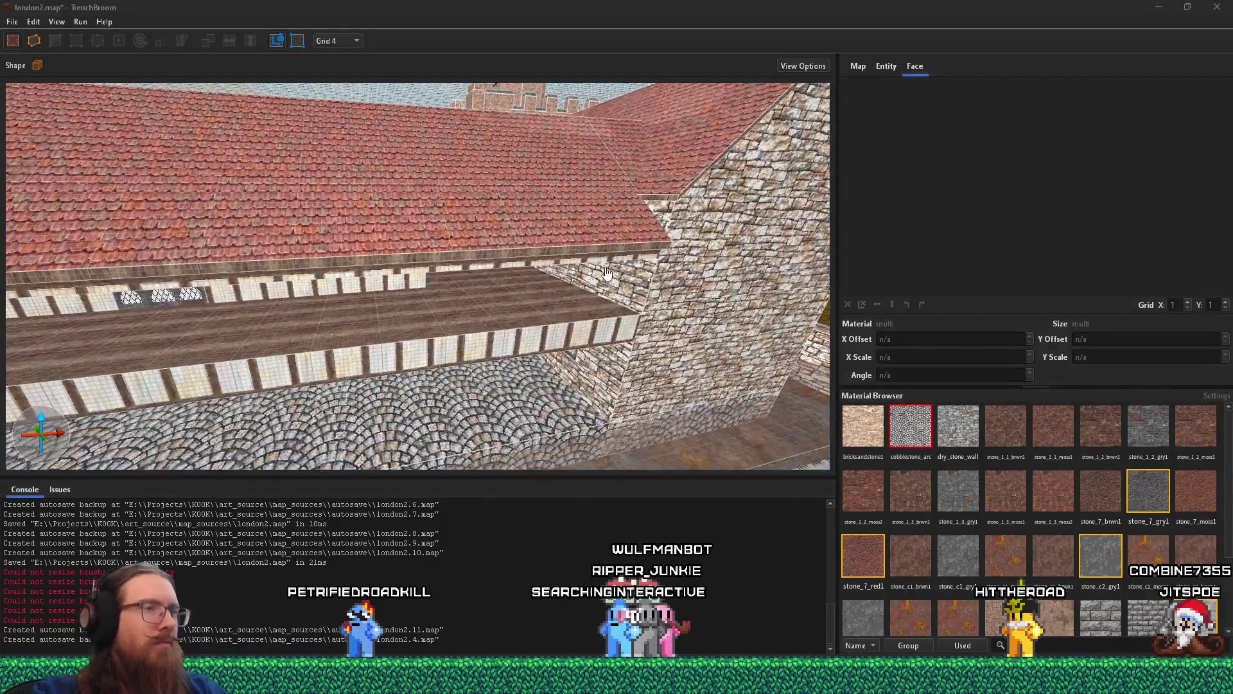
scroll(361, 303, "up", 5)
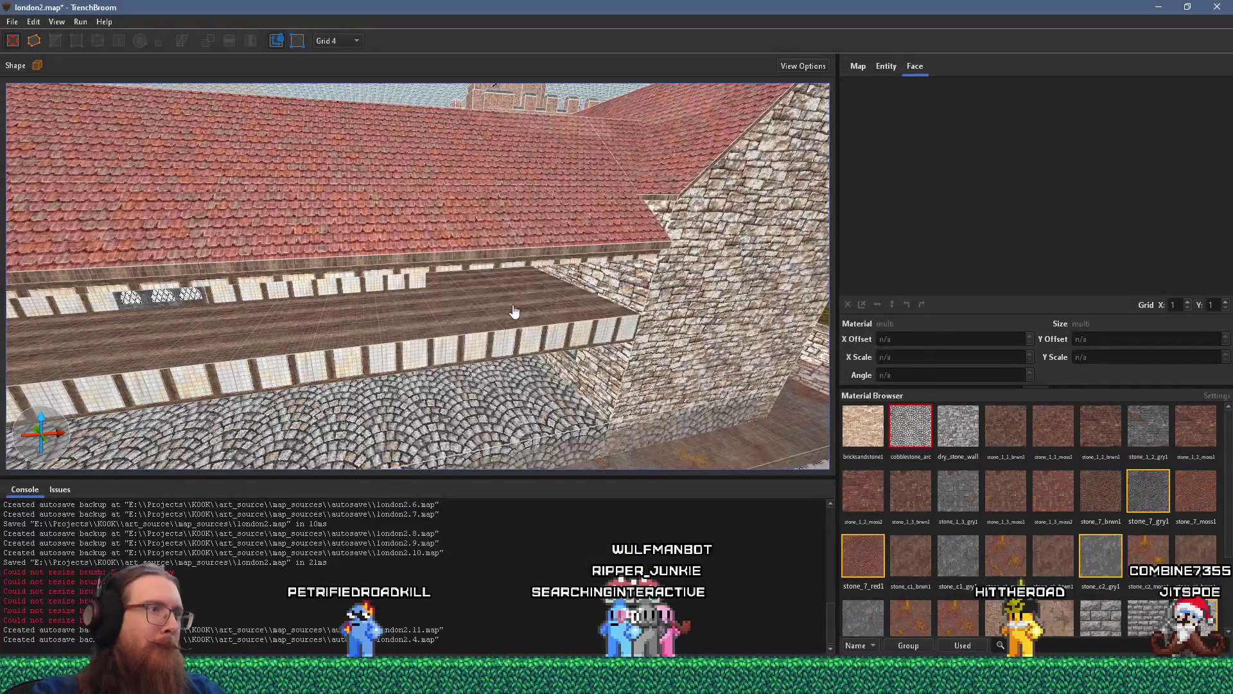
scroll(413, 284, "up", 5)
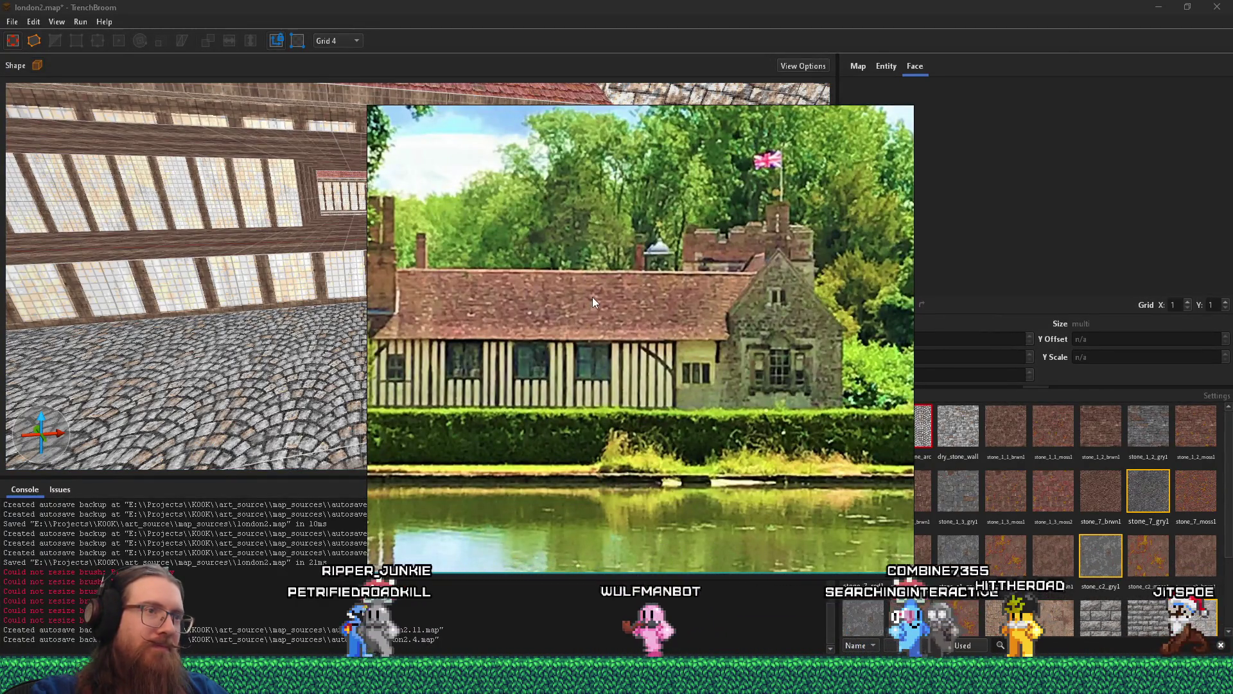
key("alt+Tab")
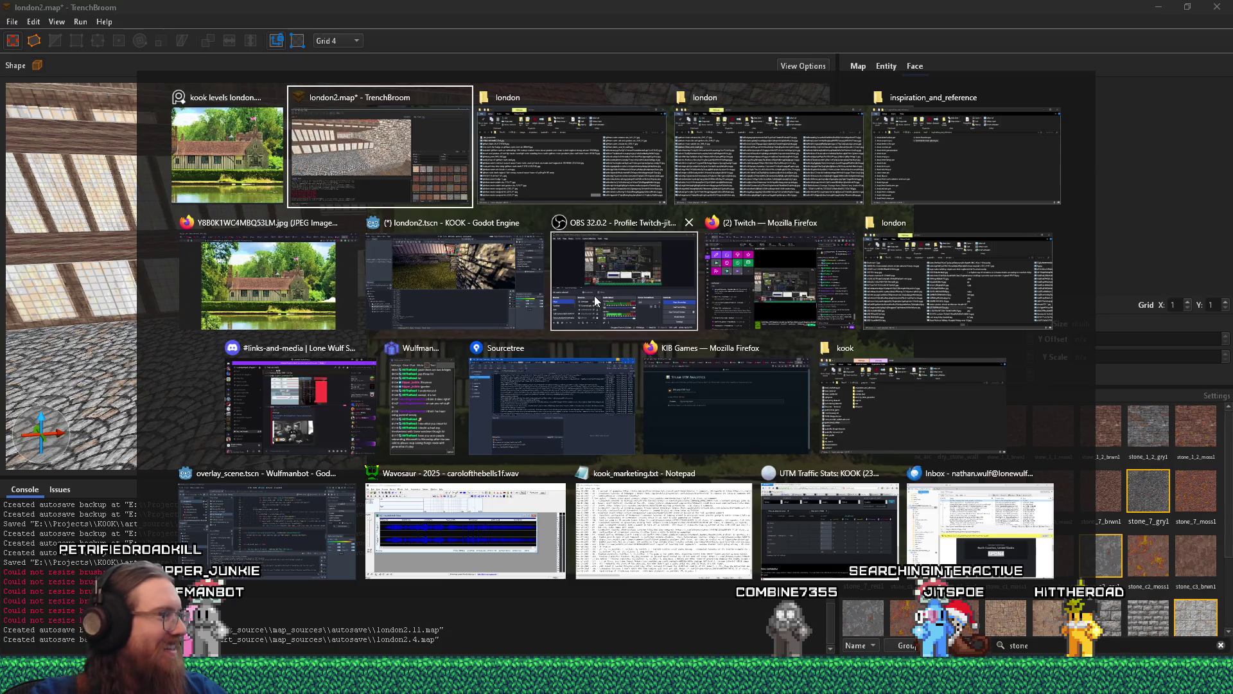
key("Return")
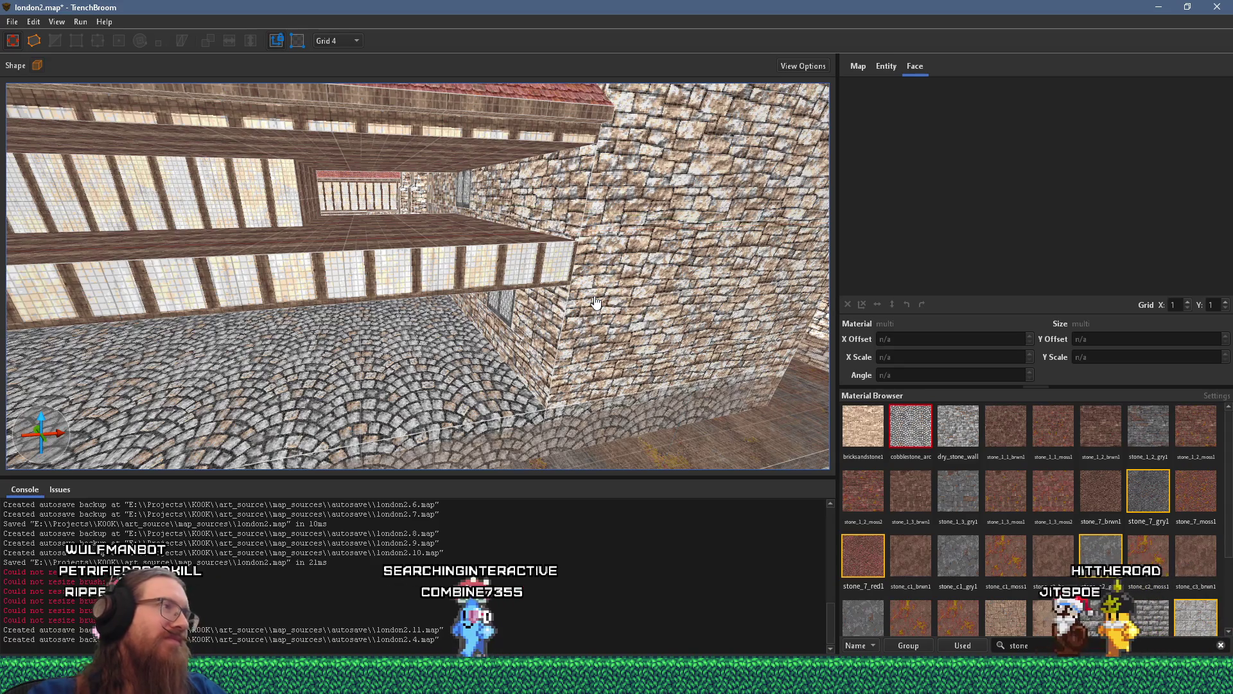
- Look down the street and select the whole wall brush behind the timbered facade
left_click_drag(596, 302, 326, 268)
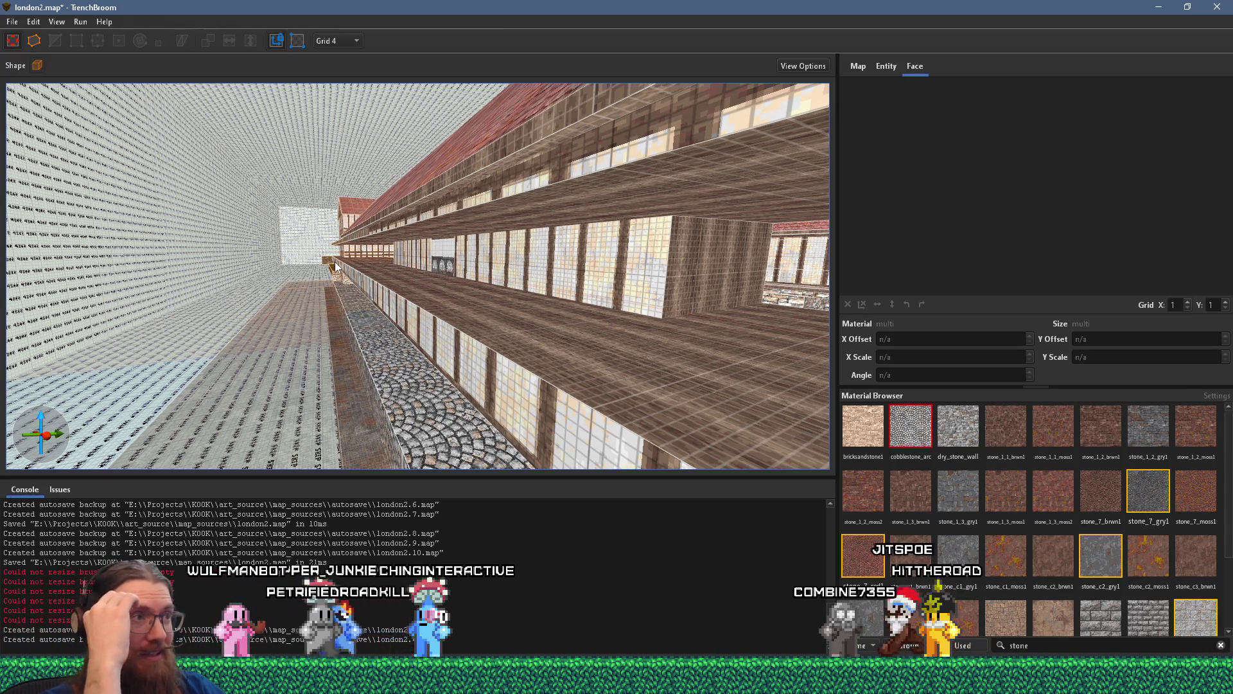
mouse_move(381, 265)
left_mouse_down()
mouse_move(363, 283)
mouse_move(308, 280)
left_mouse_up()
left_click(496, 296)
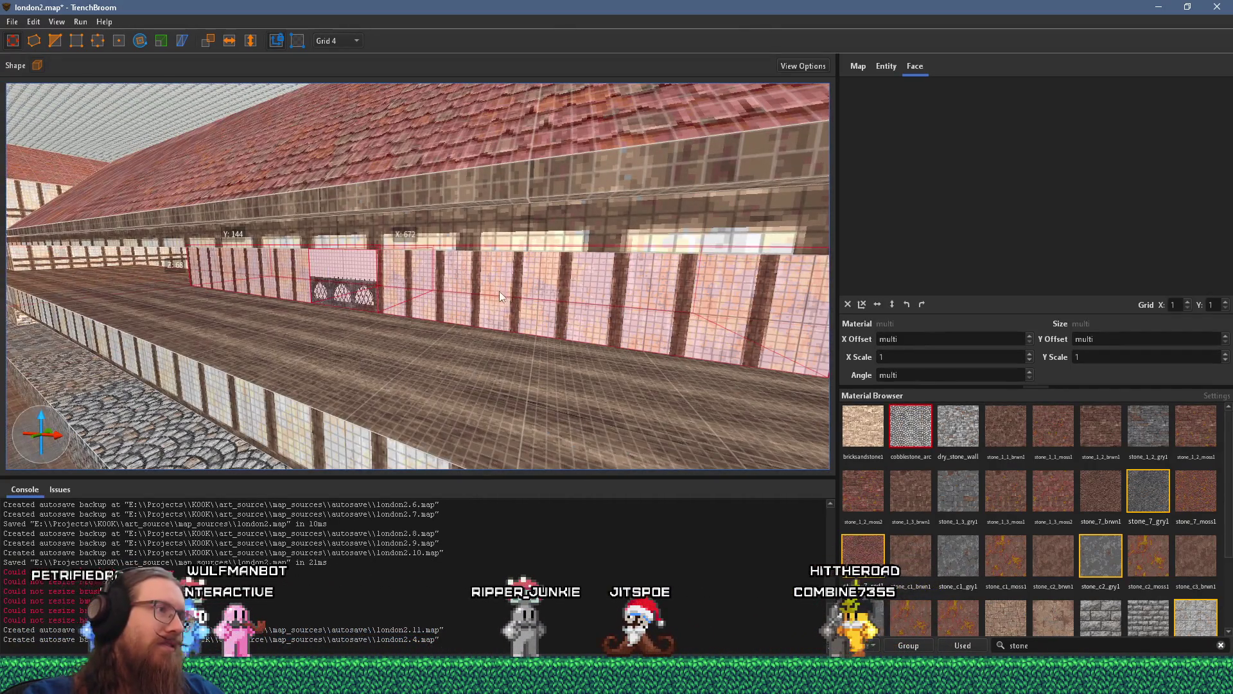
mouse_move(502, 292)
left_mouse_down()
mouse_move(460, 306)
mouse_move(282, 312)
mouse_move(432, 322)
mouse_move(326, 300)
mouse_move(325, 275)
mouse_move(315, 286)
mouse_move(349, 263)
left_mouse_up()
scroll(325, 275, "up", 5)
left_click(350, 263)
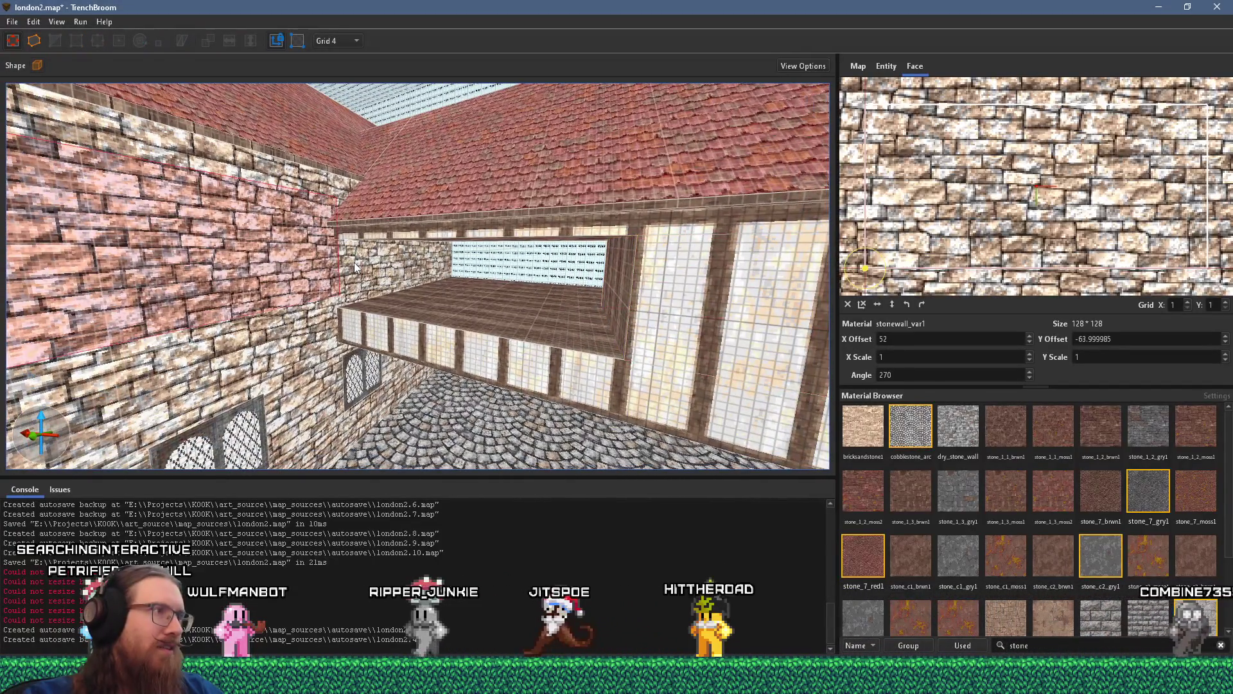
left_click(350, 263)
mouse_move(357, 266)
left_mouse_down()
mouse_move(309, 267)
mouse_move(343, 260)
mouse_move(207, 195)
mouse_move(449, 244)
left_mouse_up()
- Resize the stone wall brush beneath the roof from 480 to 64 units along Y, then inspect its corner
left_click(485, 248)
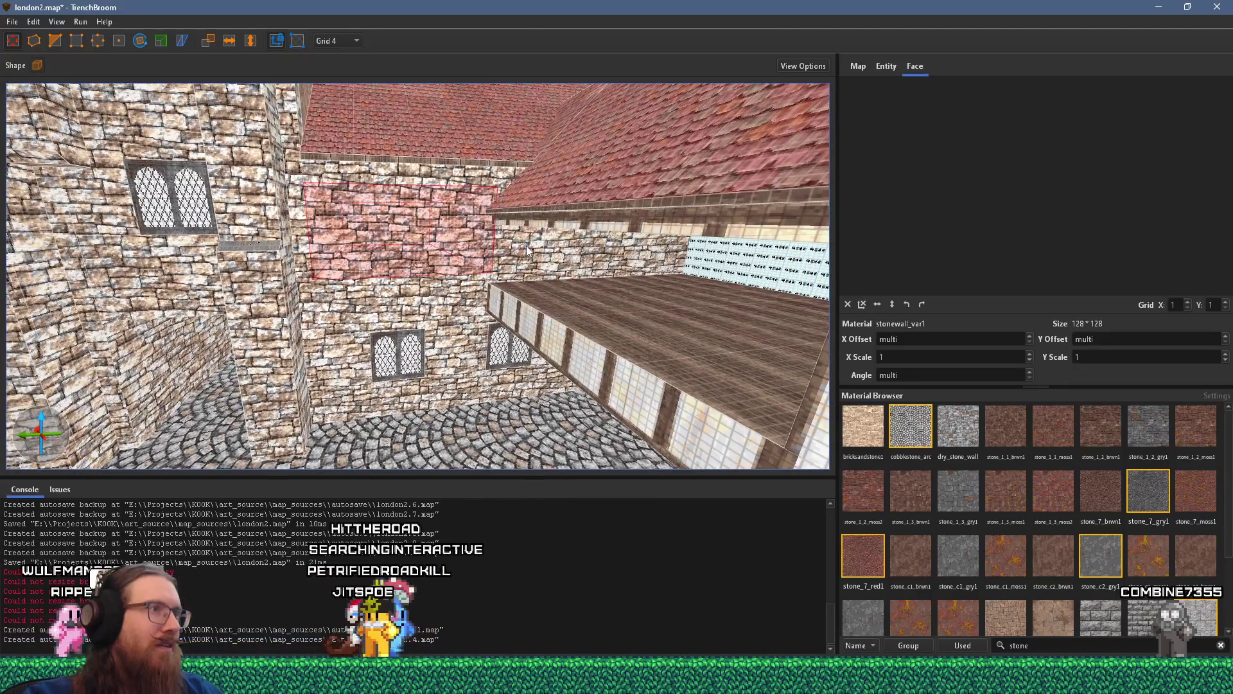
left_click_drag(524, 252, 507, 244)
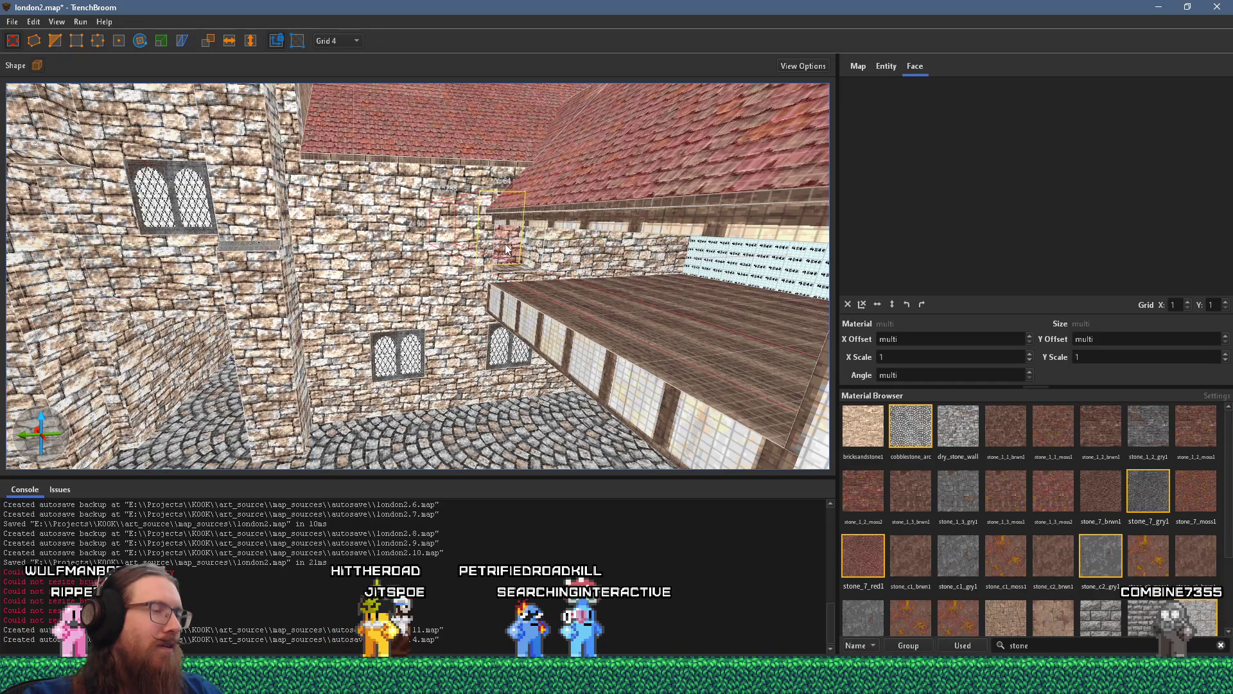
scroll(511, 249, "up", 10)
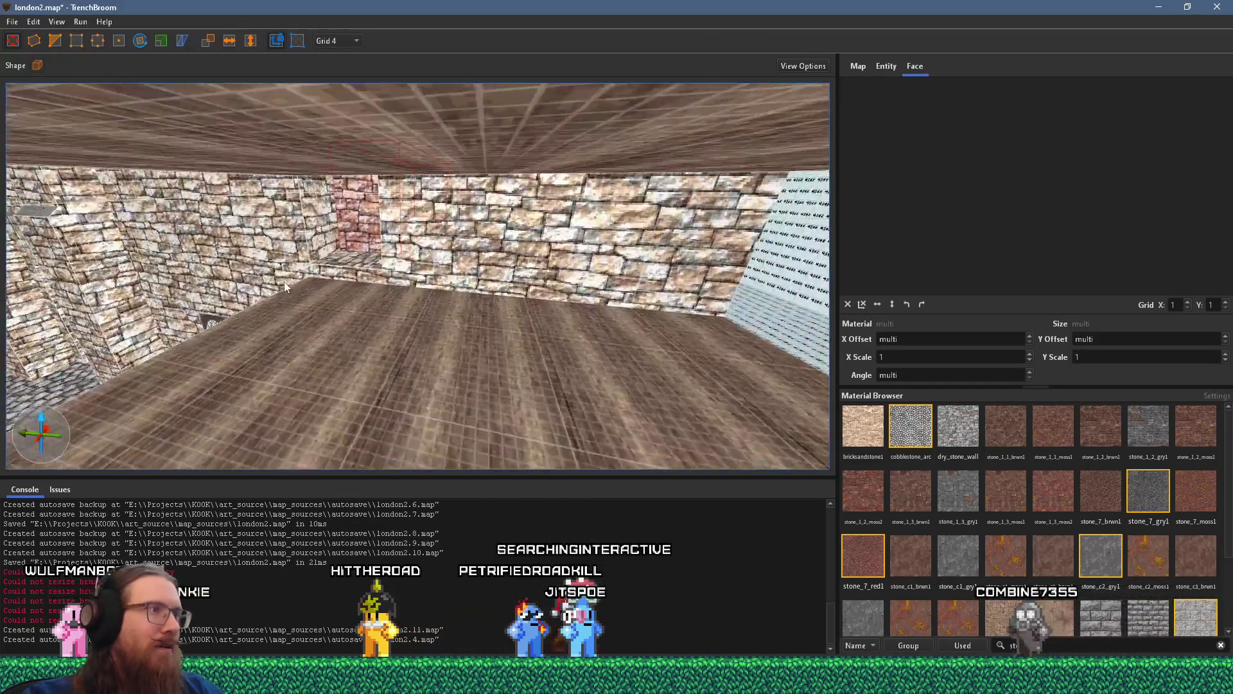
scroll(284, 281, "up", 3)
left_click(272, 237)
scroll(248, 252, "up", 10)
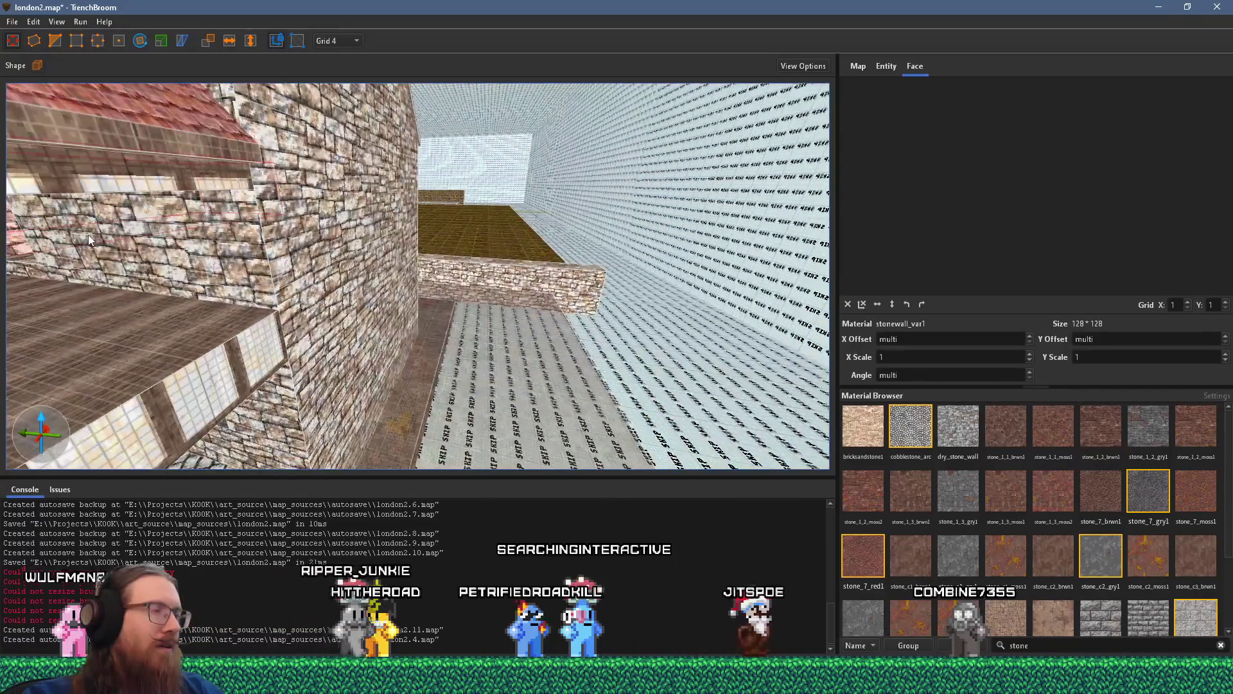
scroll(95, 230, "down", 5)
mouse_move(330, 177)
left_mouse_down()
mouse_move(359, 179)
mouse_move(100, 215)
mouse_move(439, 163)
left_mouse_up()
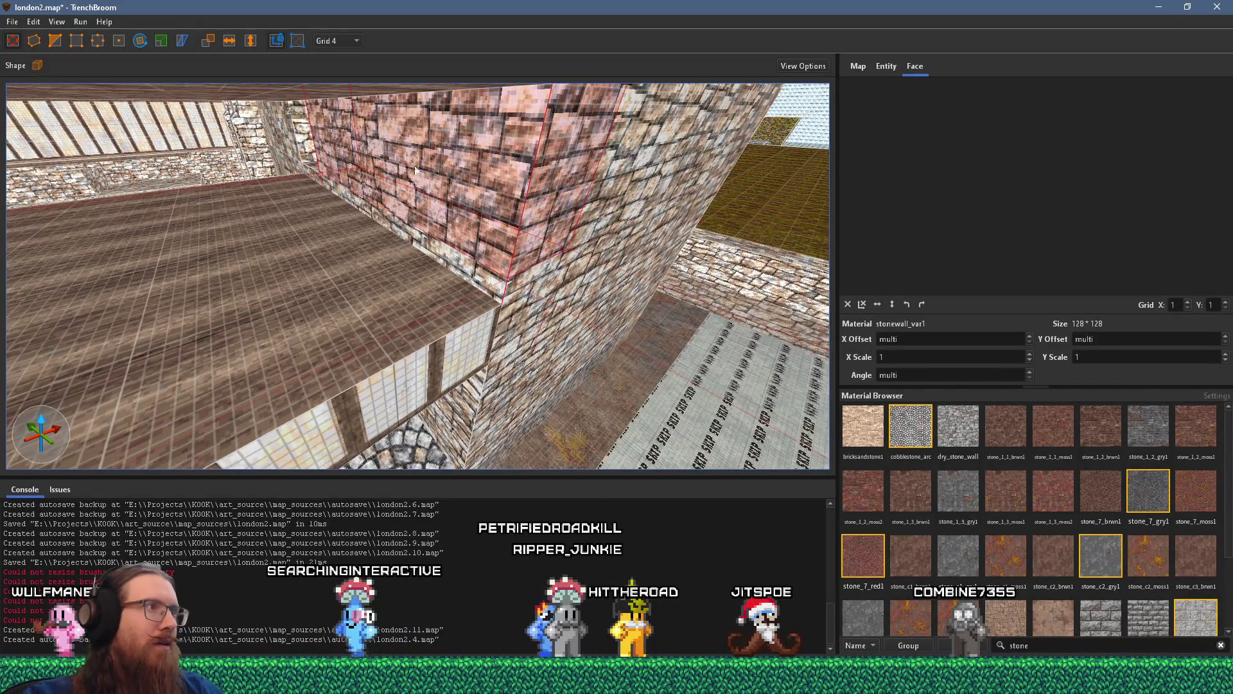
scroll(278, 181, "down", 5)
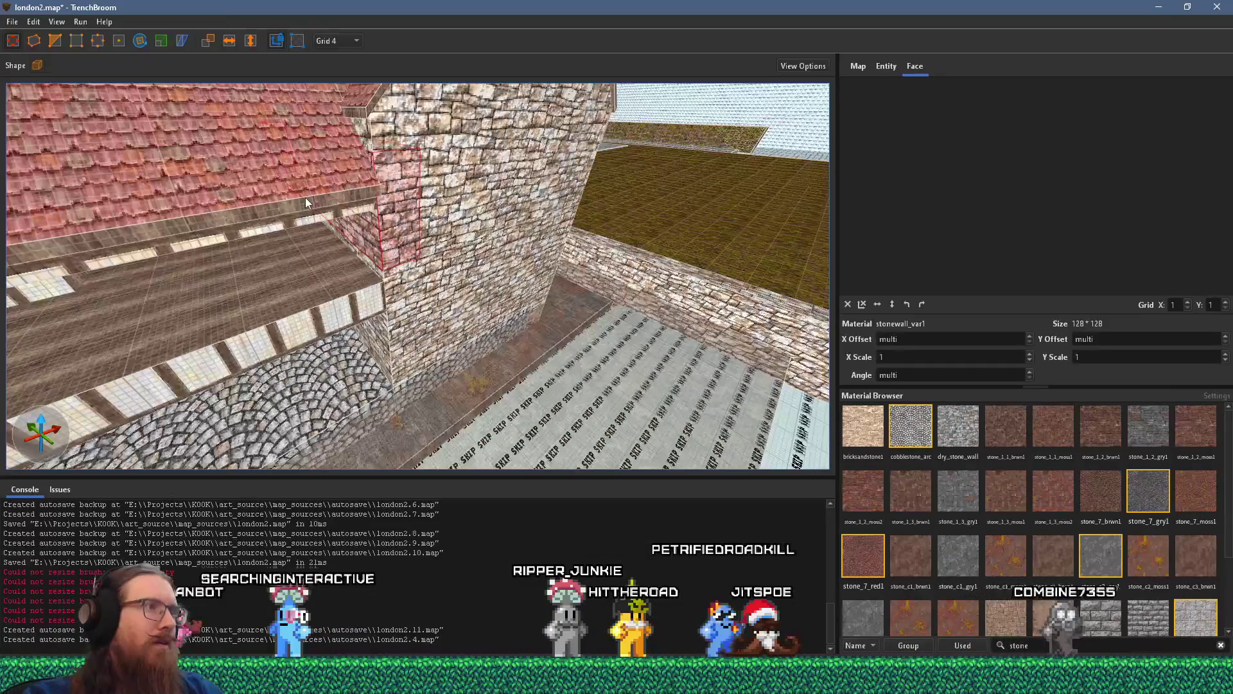
mouse_move(321, 229)
left_mouse_down()
mouse_move(318, 252)
mouse_move(499, 124)
mouse_move(379, 165)
mouse_move(668, 187)
mouse_move(489, 270)
mouse_move(483, 256)
mouse_move(516, 275)
mouse_move(488, 339)
mouse_move(580, 225)
left_mouse_up()
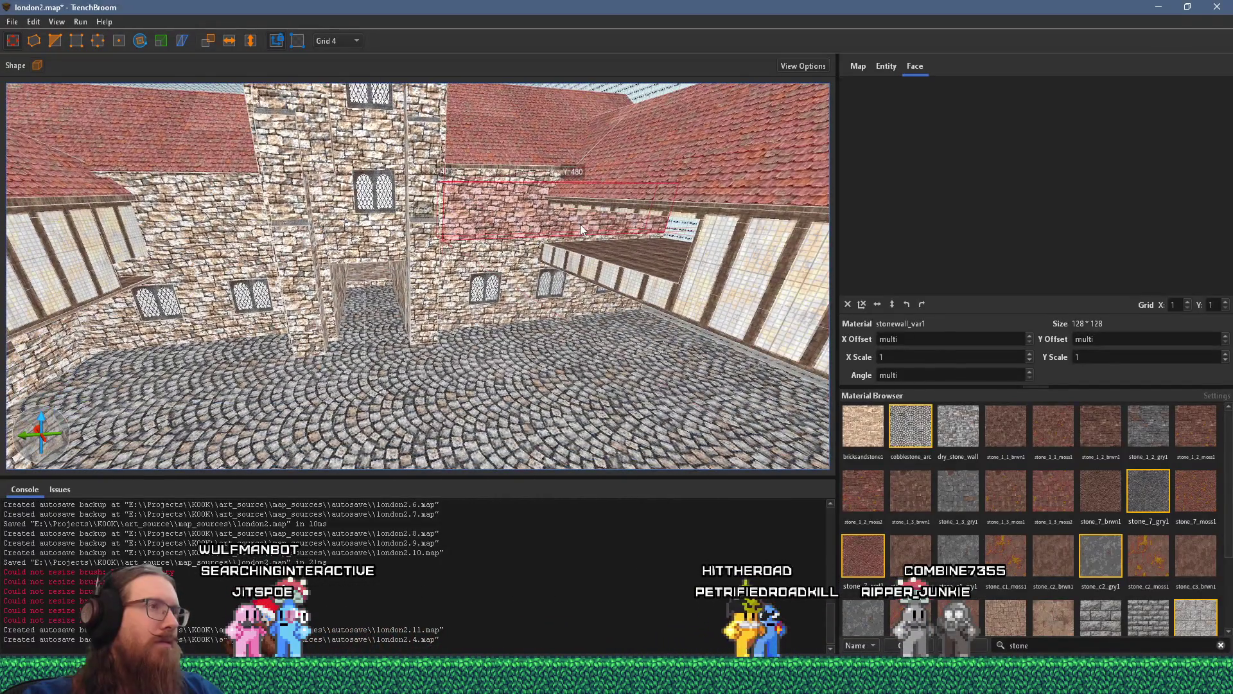
- Bring up the reference board and zoom in and out over the courtyard photos
key("alt+Tab")
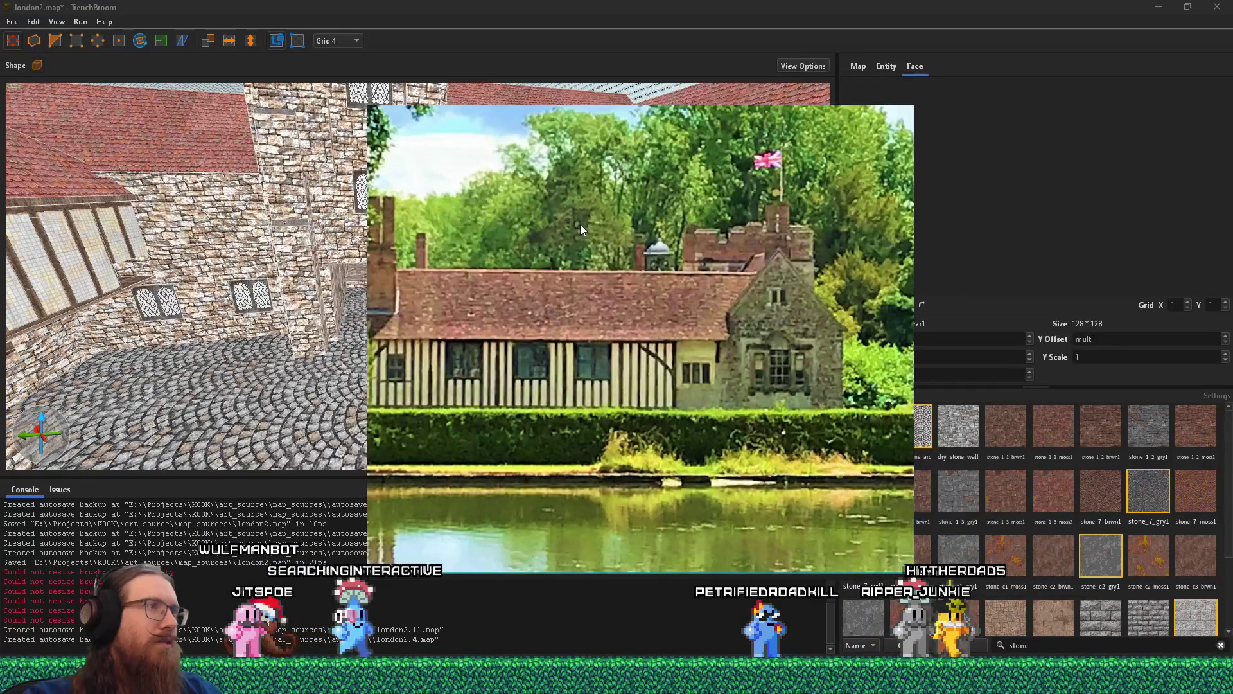
scroll(580, 225, "down", 5)
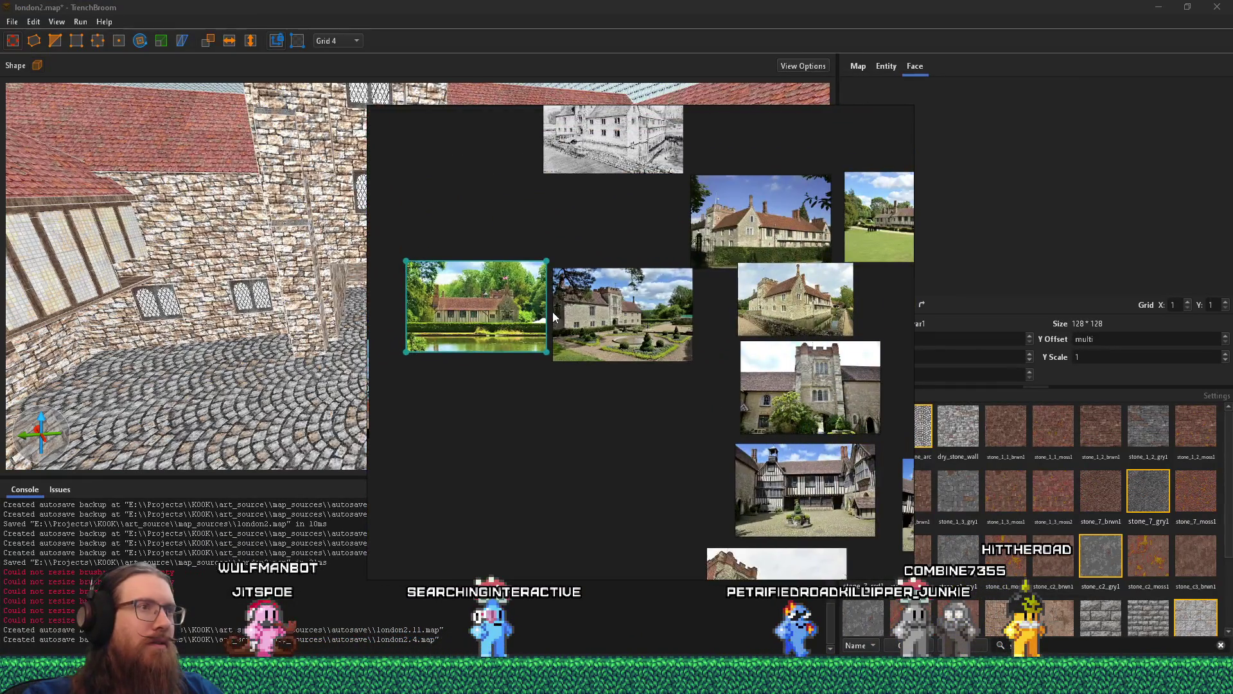
scroll(602, 329, "down", 3)
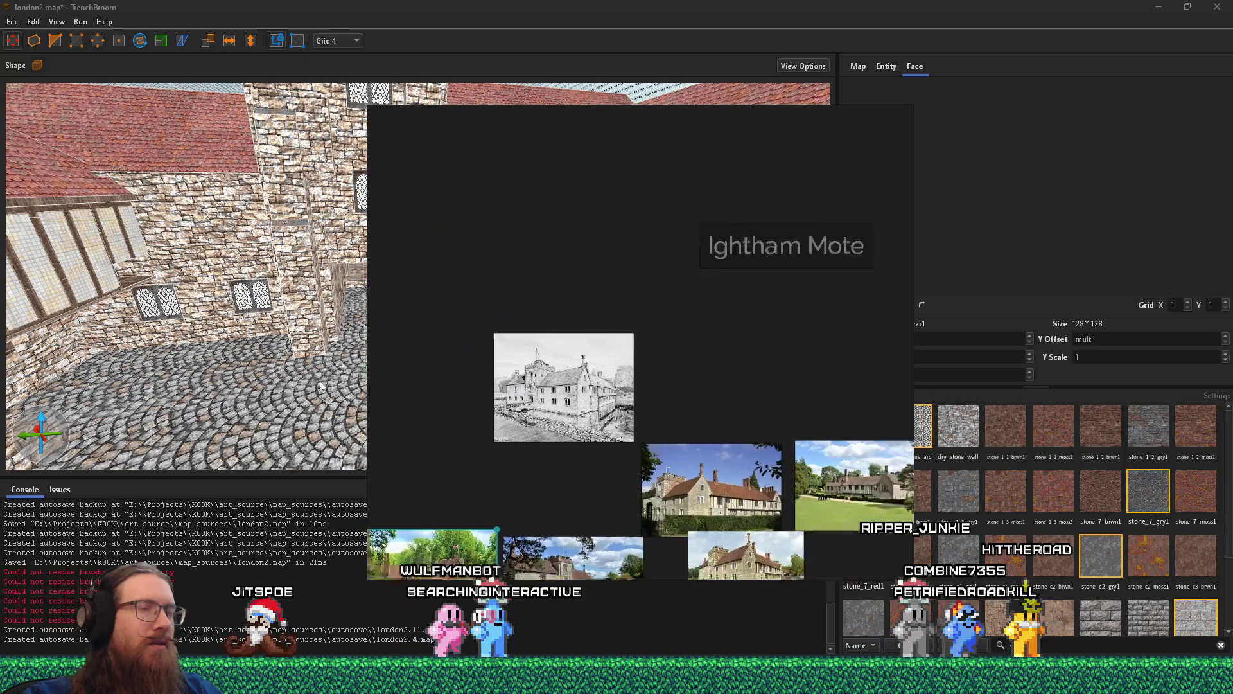
scroll(581, 302, "up", 3)
scroll(582, 302, "up", 3)
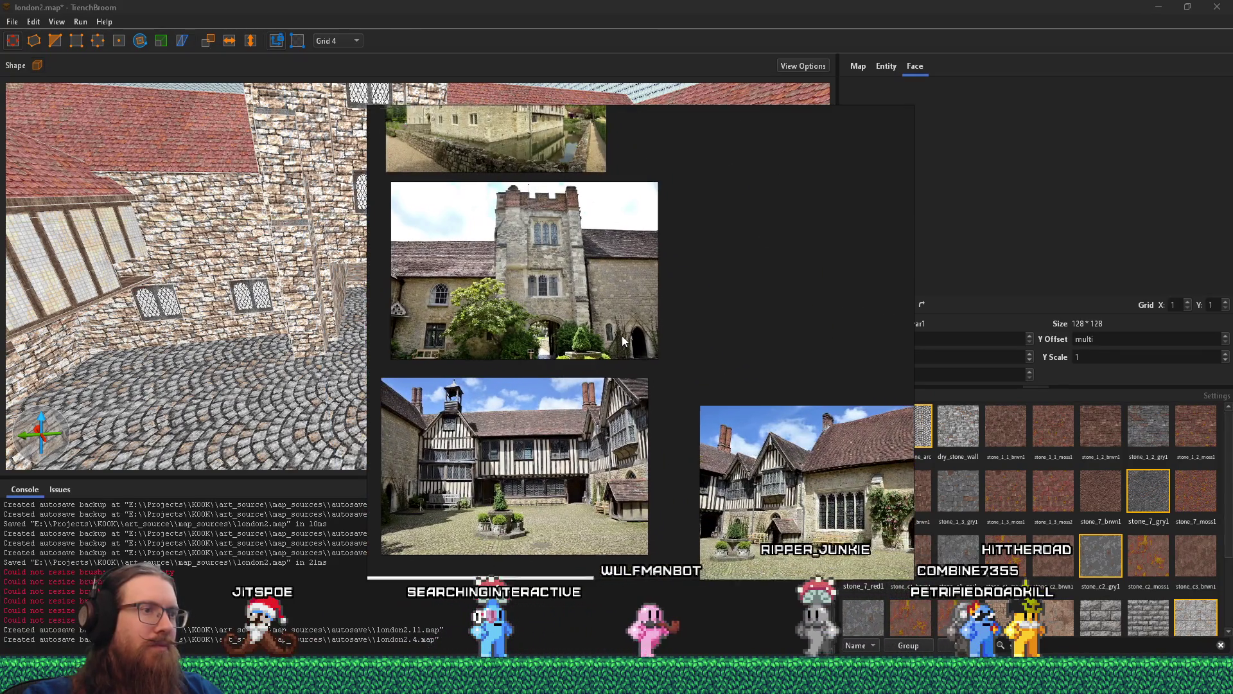
scroll(617, 326, "down", 2)
scroll(735, 274, "up", 2)
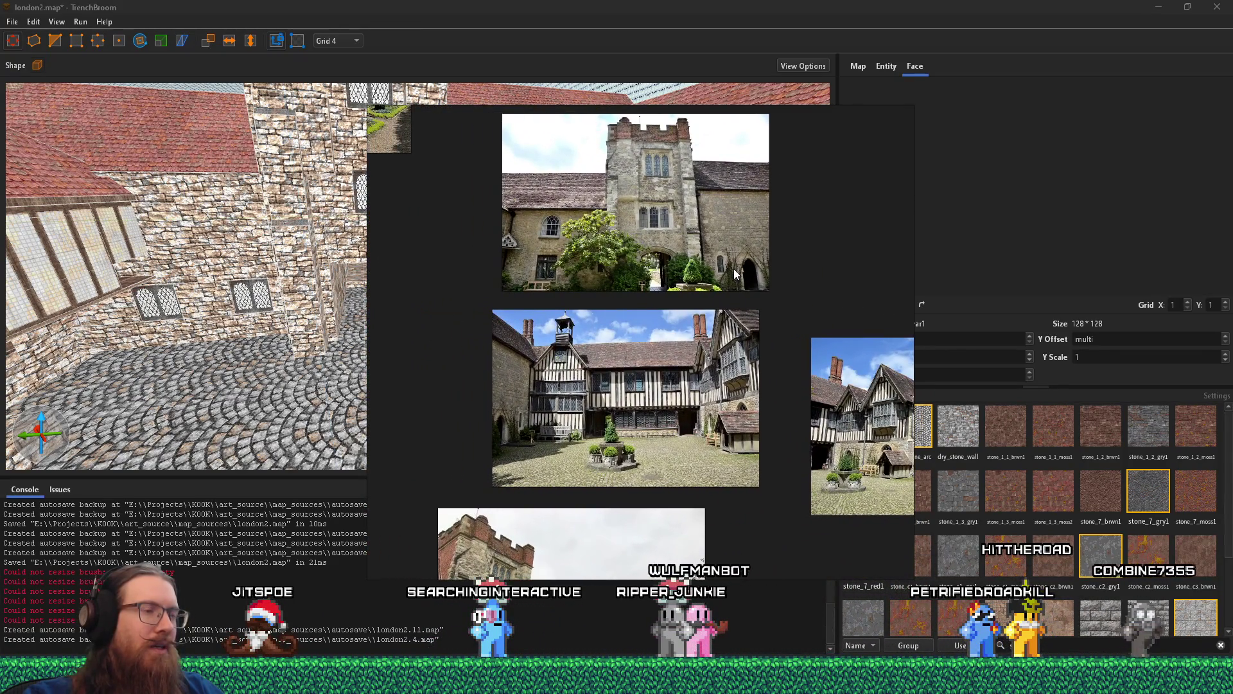
- Enlarge the Tudor courtyard photo, recentre both photos, then hide the board
mouse_move(736, 275)
left_mouse_down()
mouse_move(748, 315)
mouse_move(696, 326)
mouse_move(727, 294)
left_mouse_up()
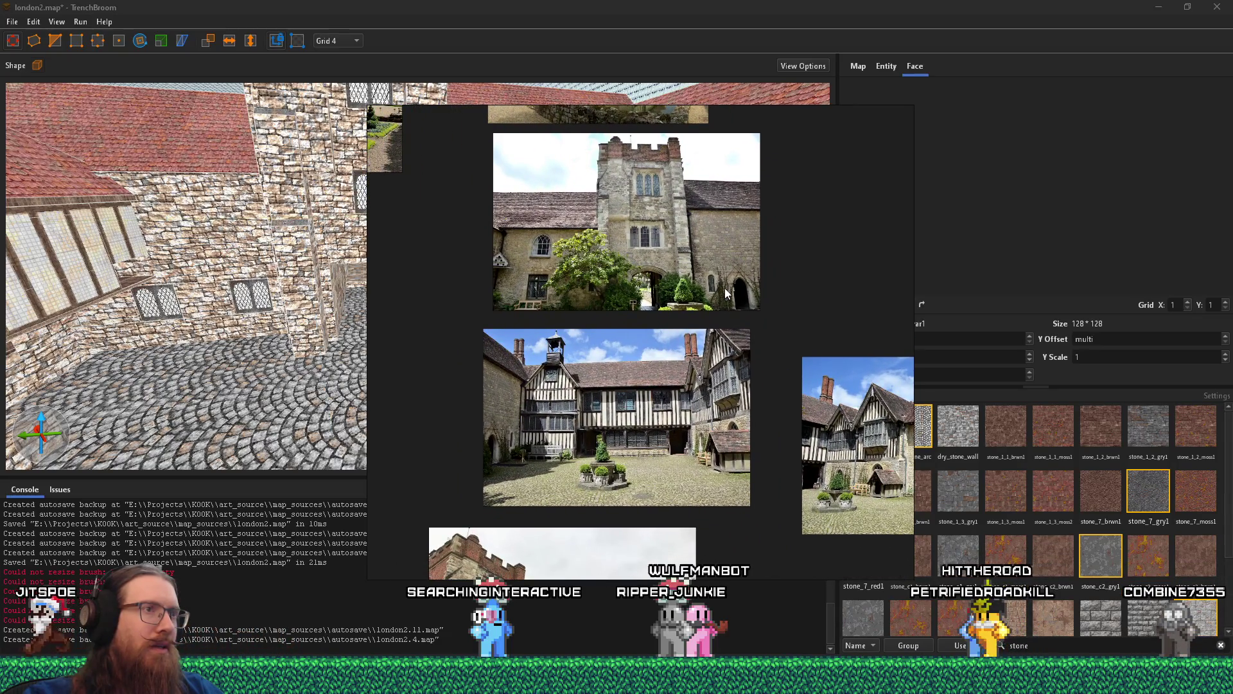
left_click_drag(726, 294, 670, 277)
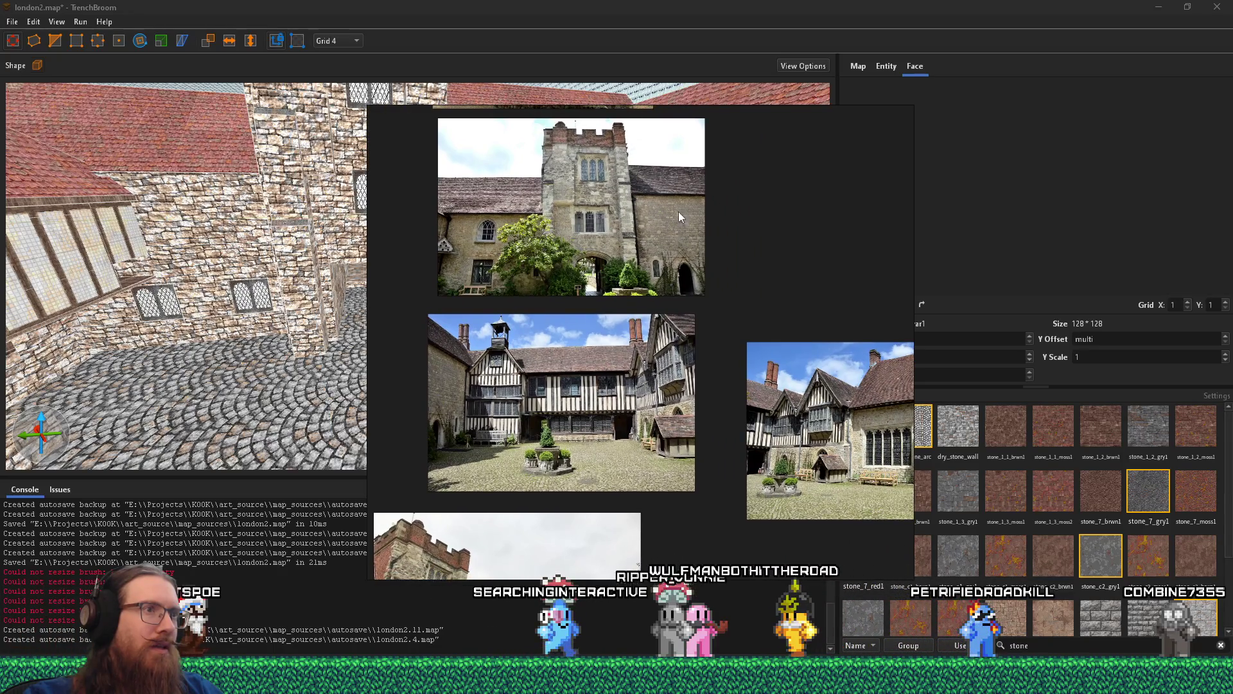
left_click_drag(681, 216, 610, 227)
scroll(559, 346, "up", 5)
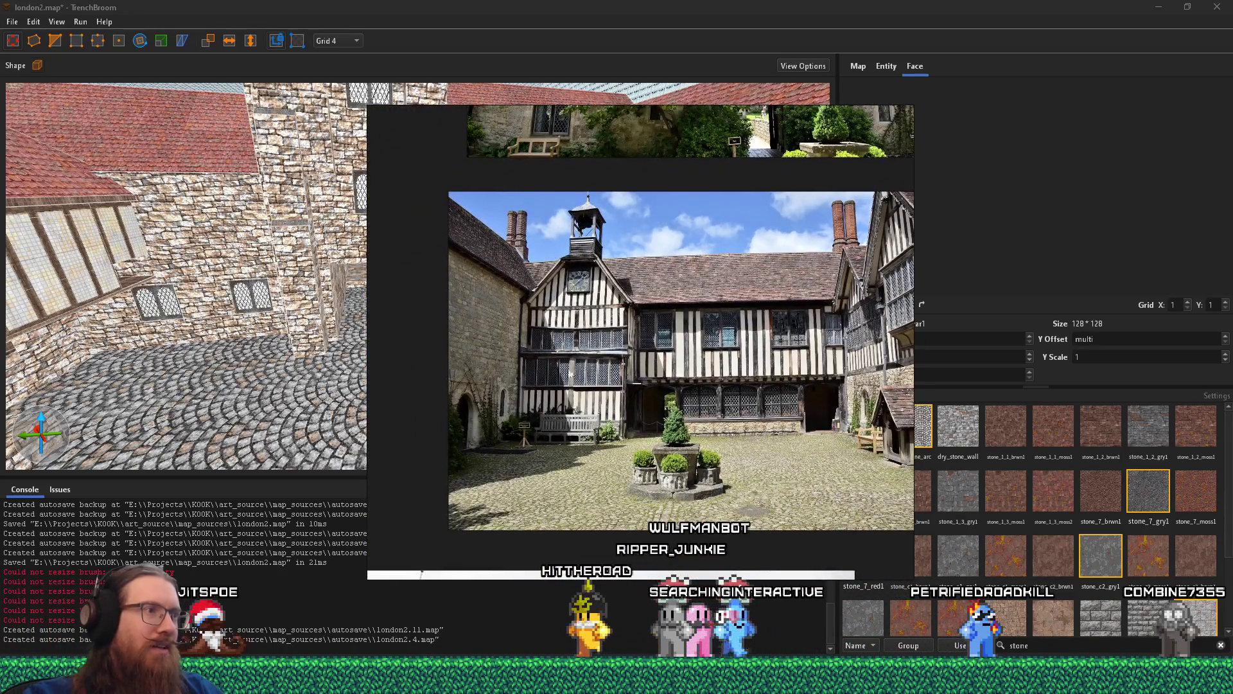
left_click_drag(476, 406, 393, 421)
scroll(530, 391, "down", 2)
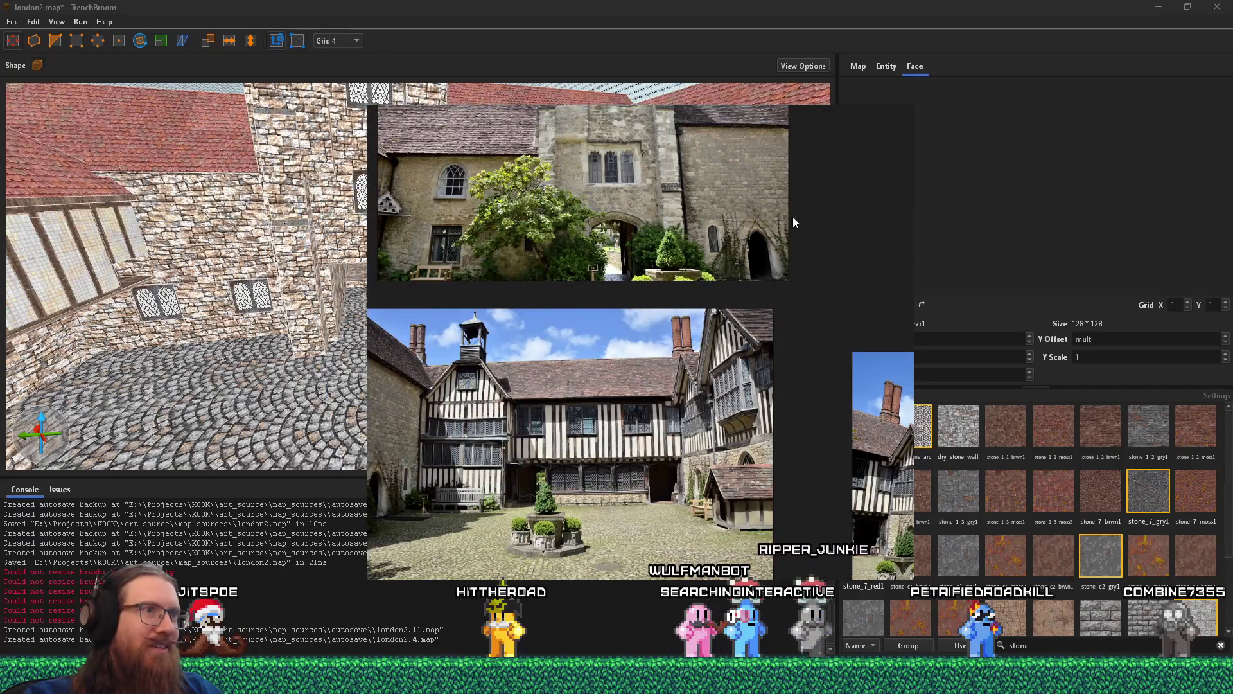
left_click_drag(416, 484, 489, 451)
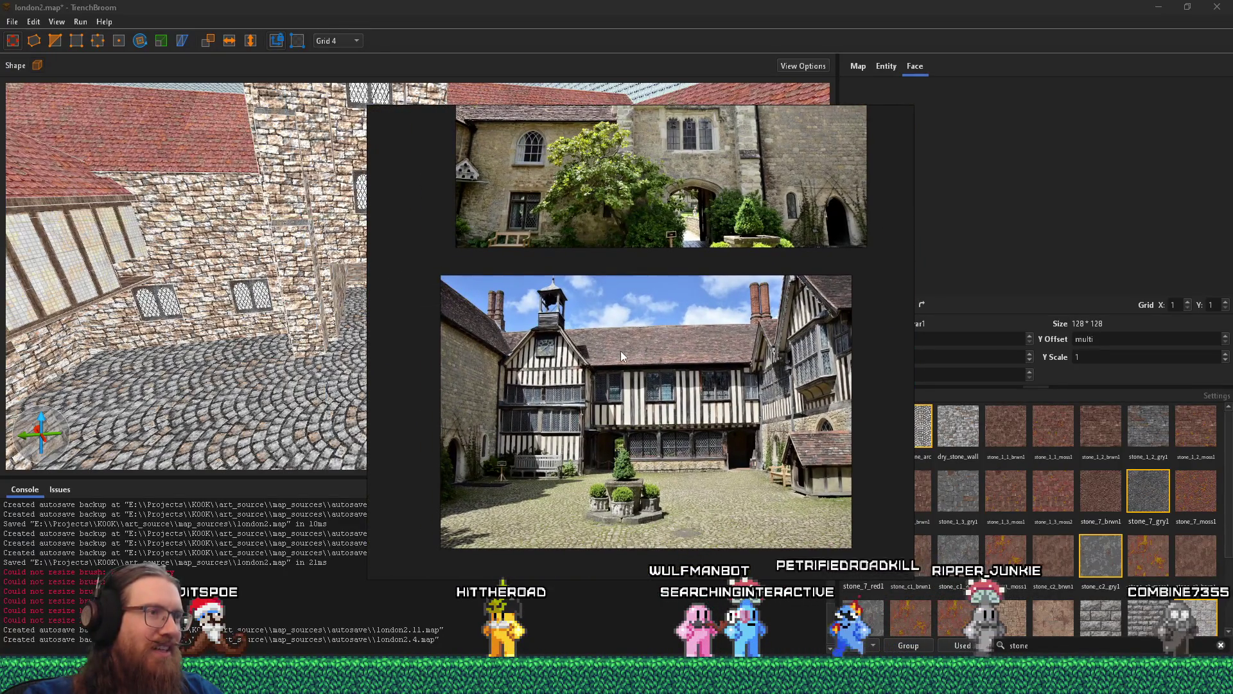
key("alt+Tab")
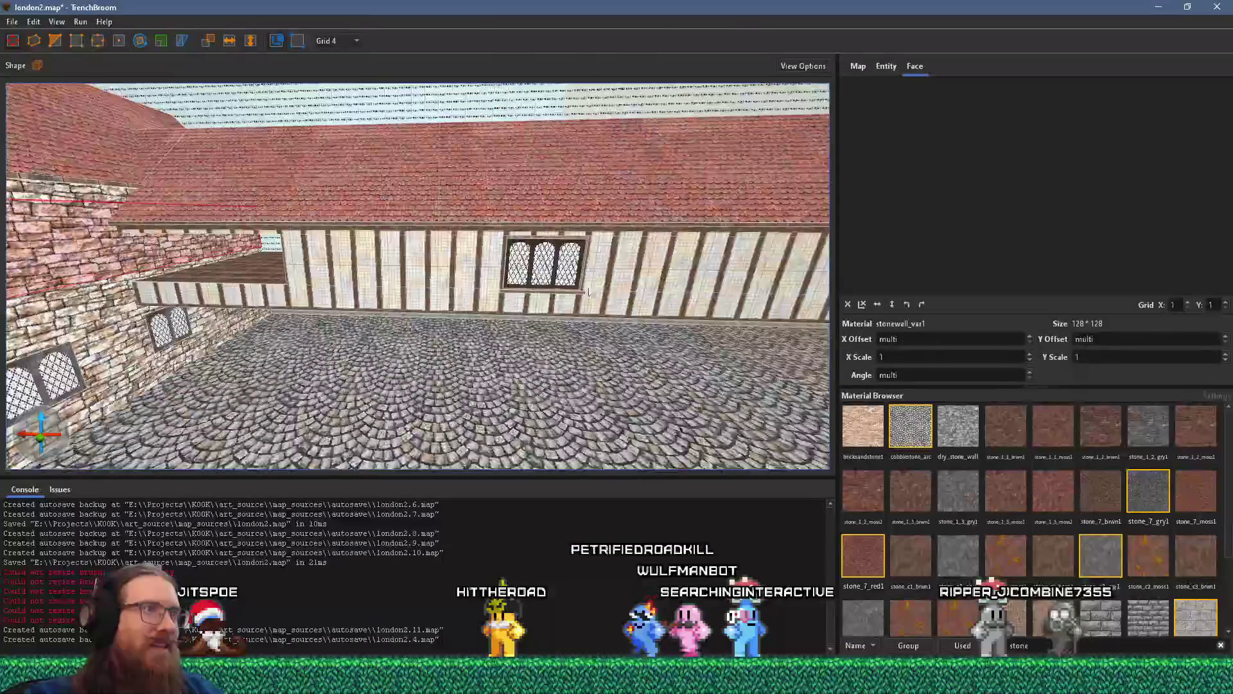
- Select the window brush at the stone building corner and push the windows back into the wall
mouse_move(438, 290)
left_mouse_down()
mouse_move(259, 347)
mouse_move(280, 340)
left_mouse_up()
left_click(323, 340)
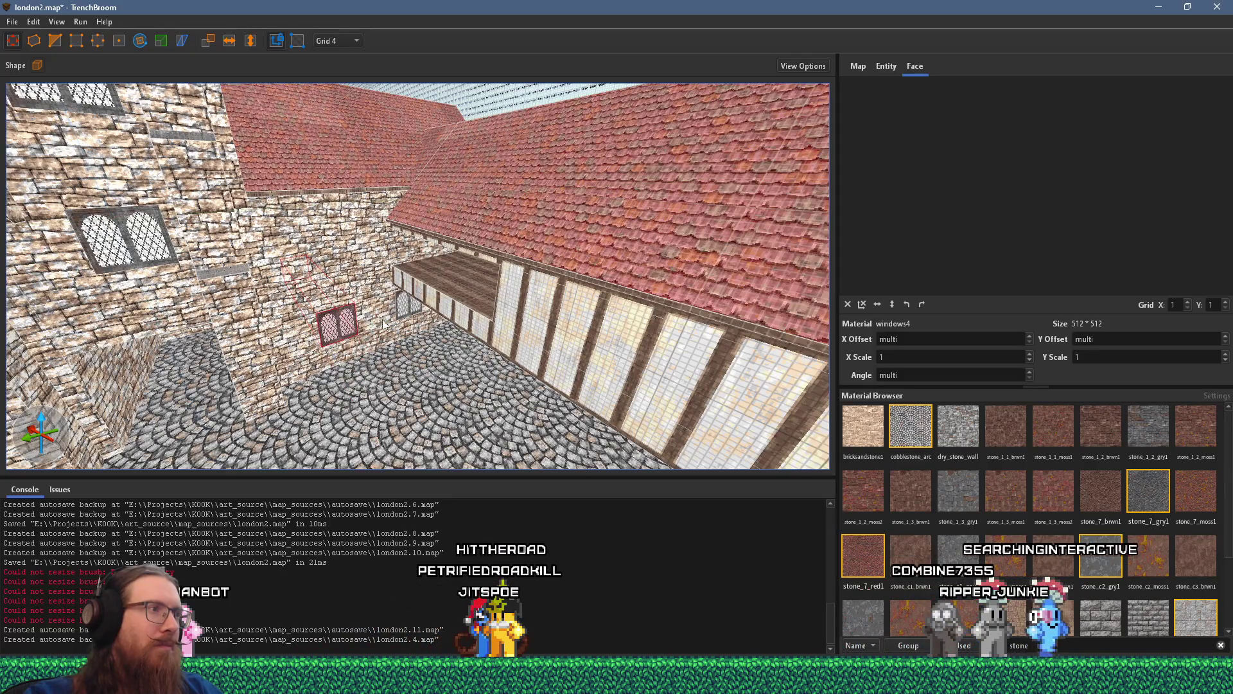
left_click(352, 311)
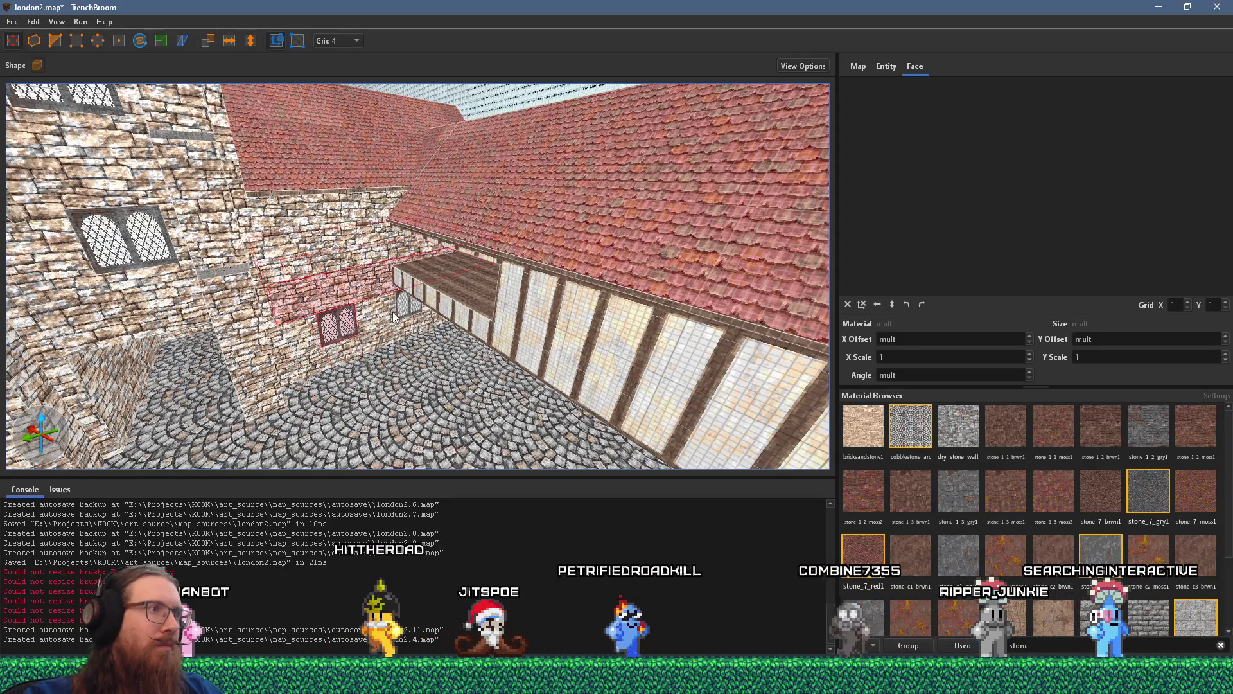
left_click(334, 333, "ctrl")
left_click(334, 332)
scroll(334, 333, "up", 5)
scroll(537, 274, "up", 2)
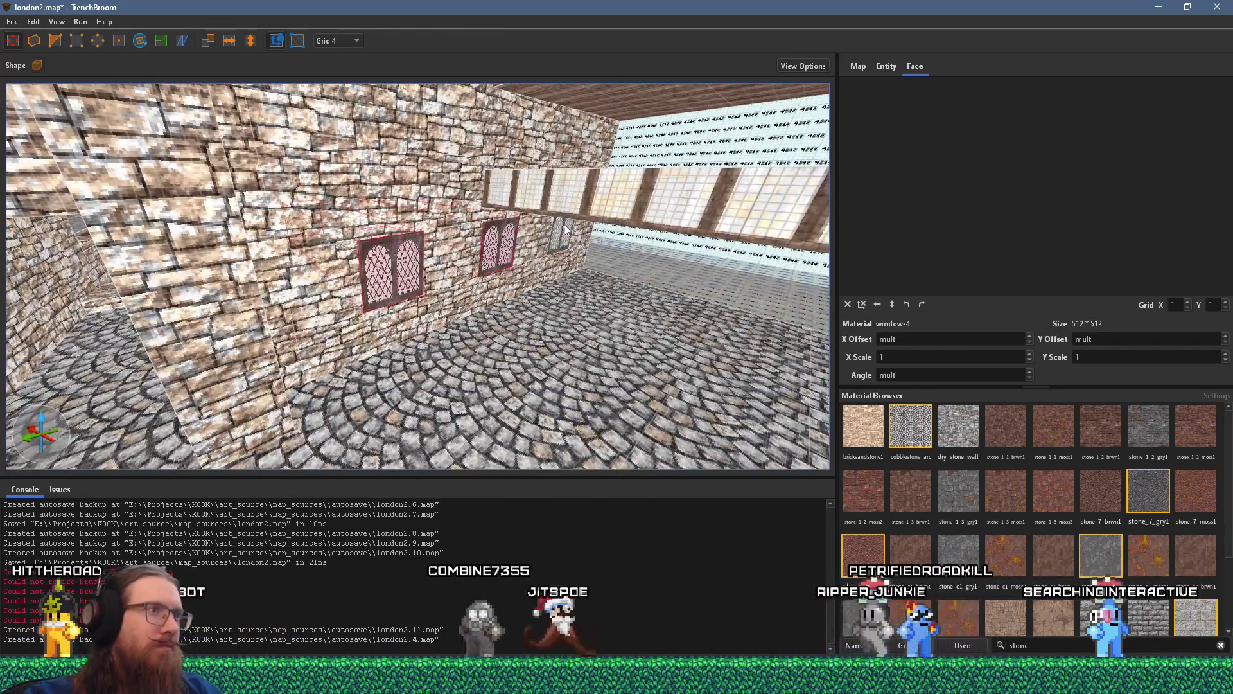
left_click_drag(564, 237, 528, 226)
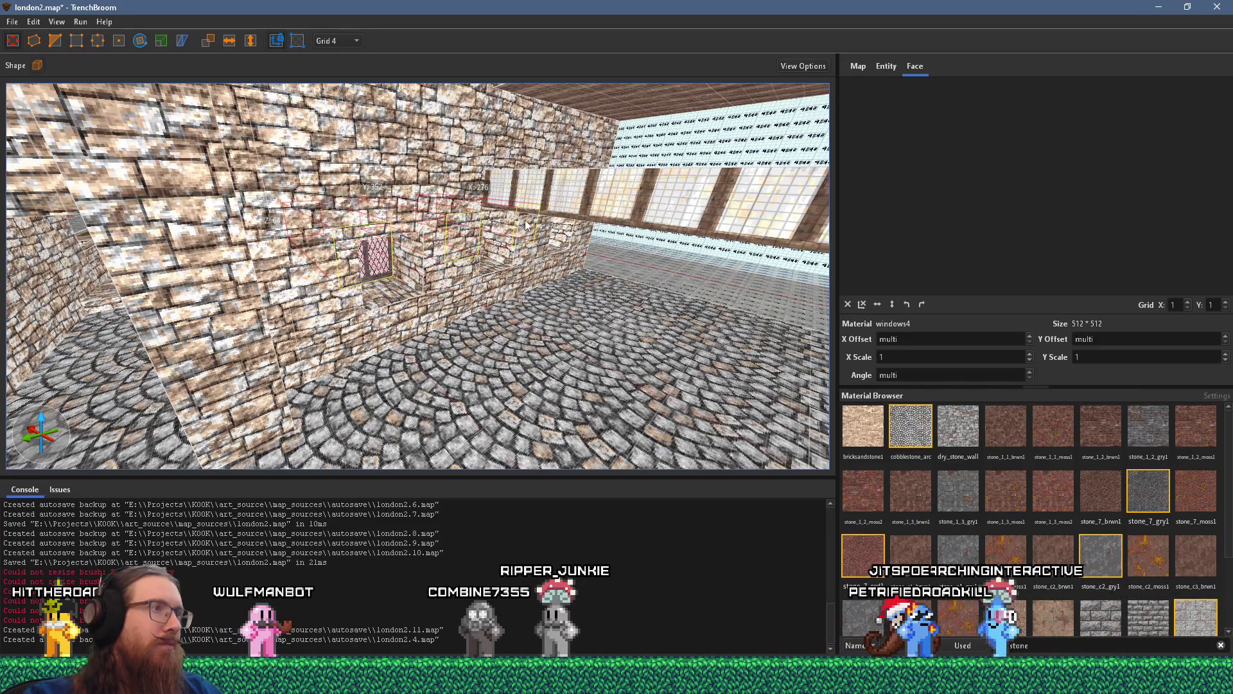
- Select the stone wall brushes around the window and fly around them to check the recess
left_click(406, 221)
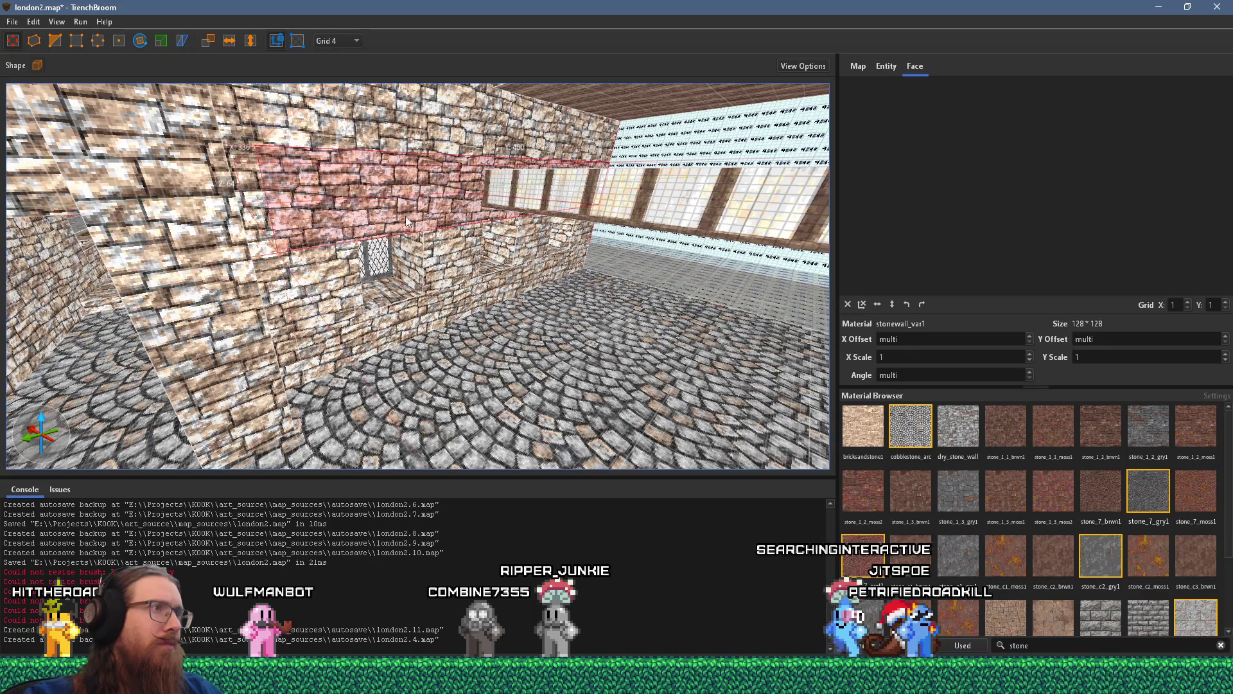
left_click(431, 269, "ctrl")
left_click(433, 270, "ctrl")
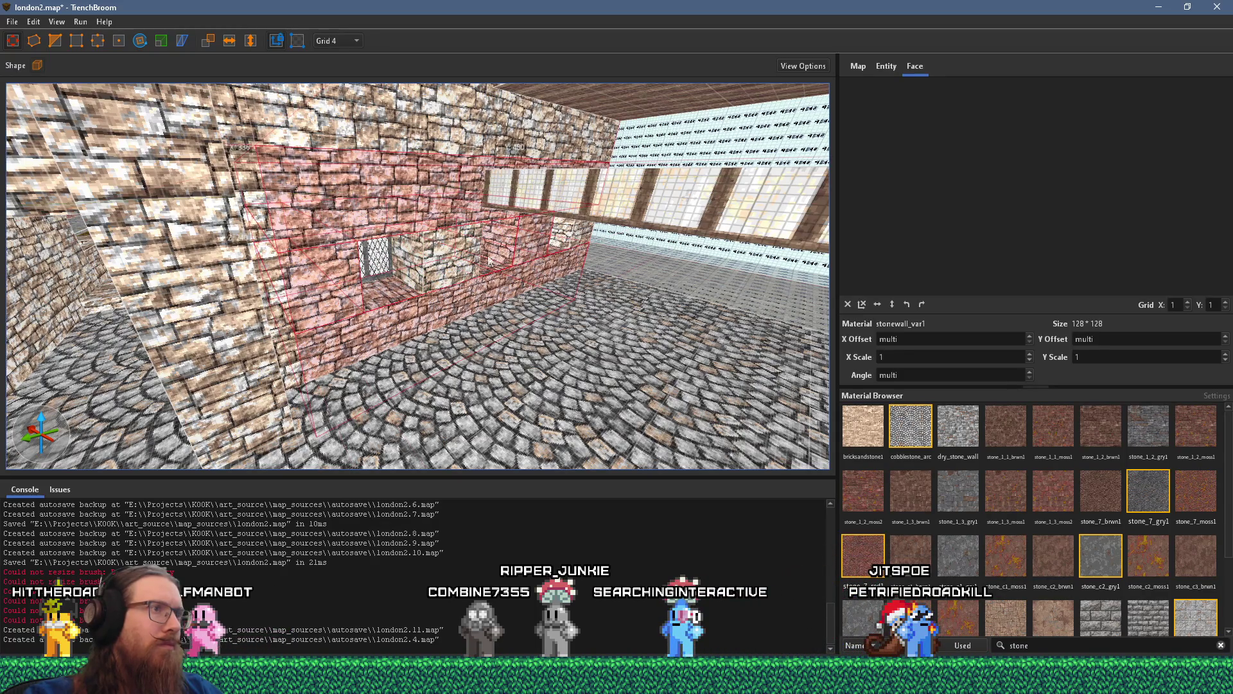
key("w")
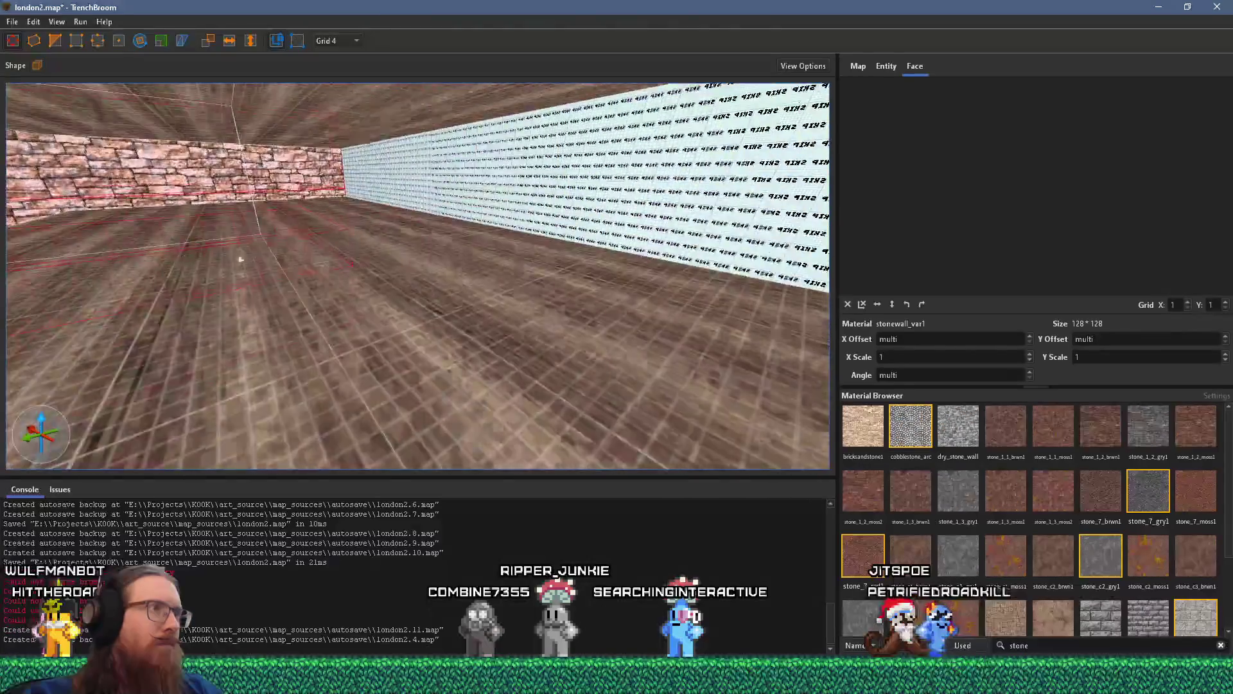
key("a")
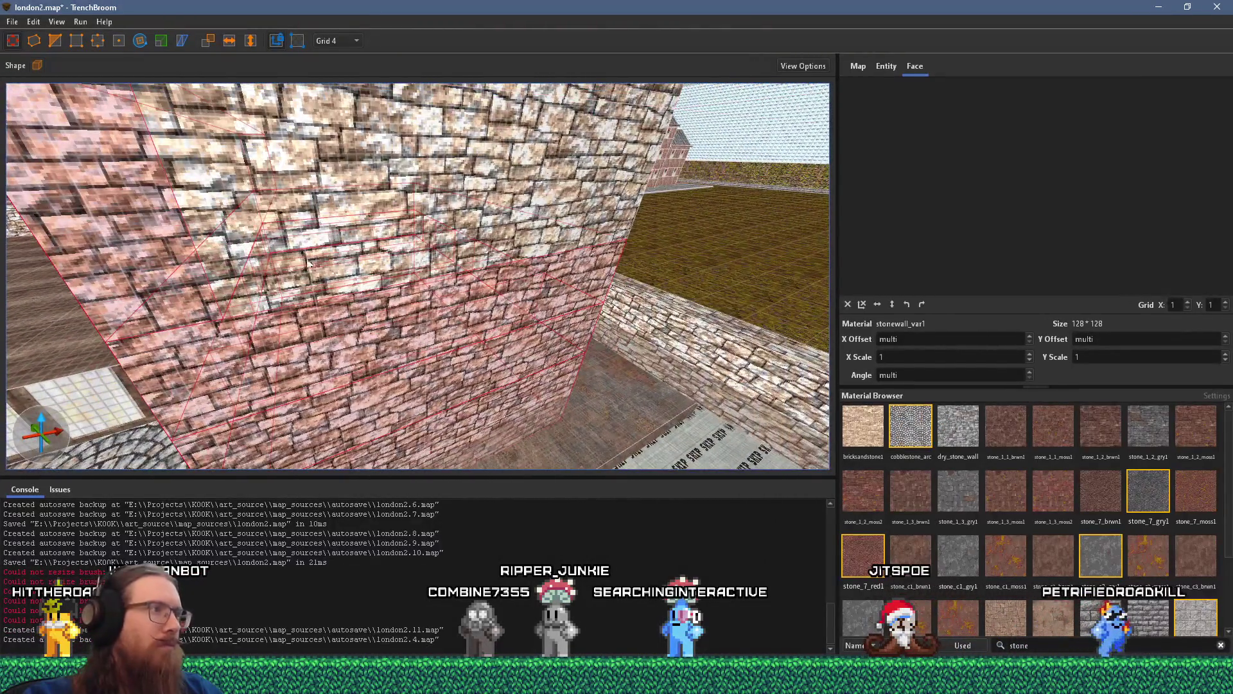
key("s")
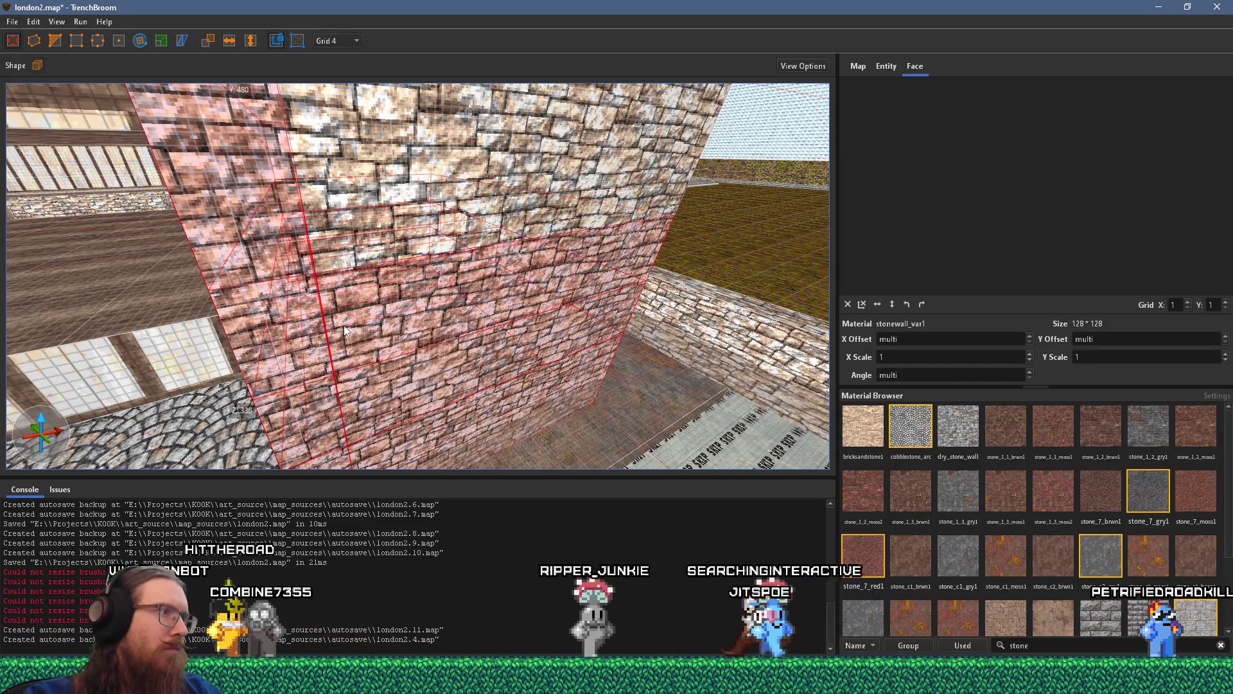
key("s")
key("a")
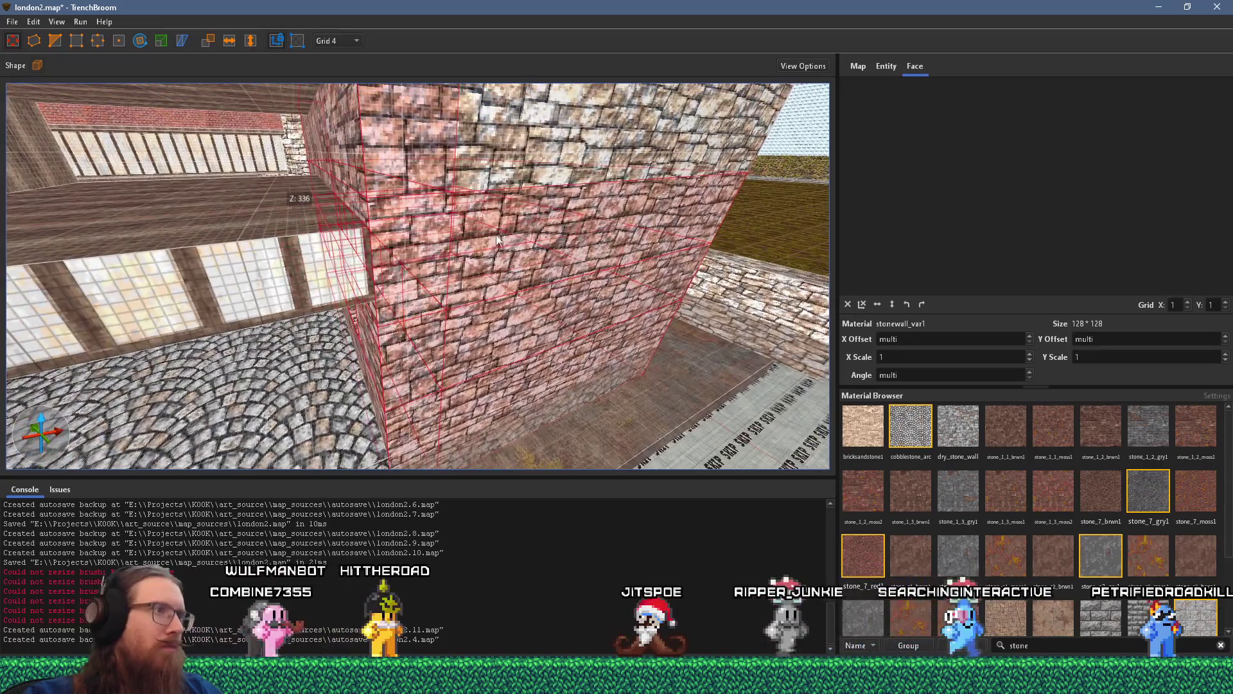
key("w")
key("s")
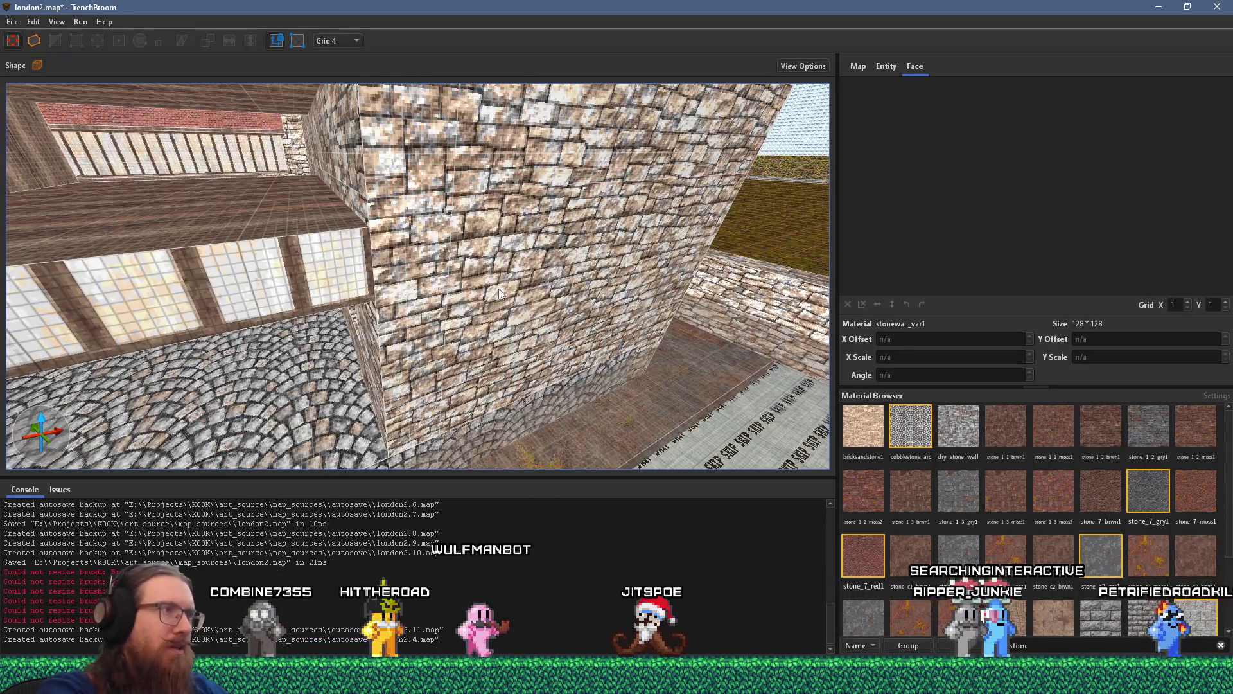
key("a")
key("s")
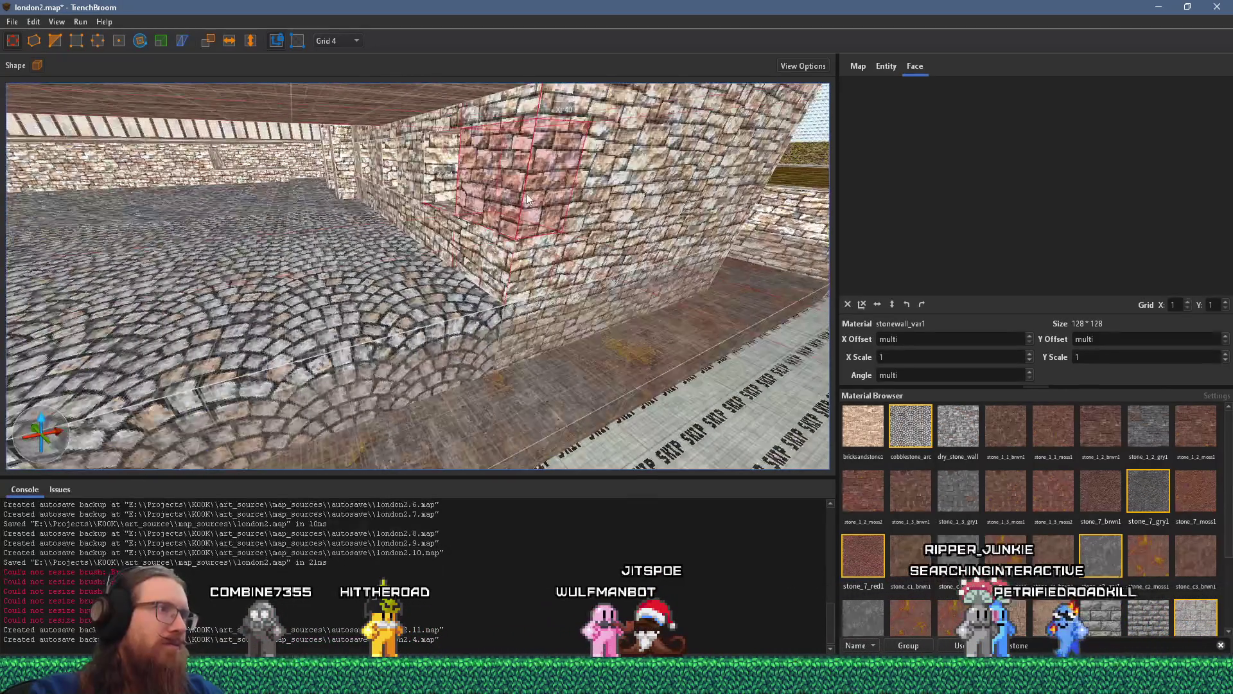
- Select the wall and window brushes from the wall corner and inspect them from the courtyard
key("Escape")
key("d")
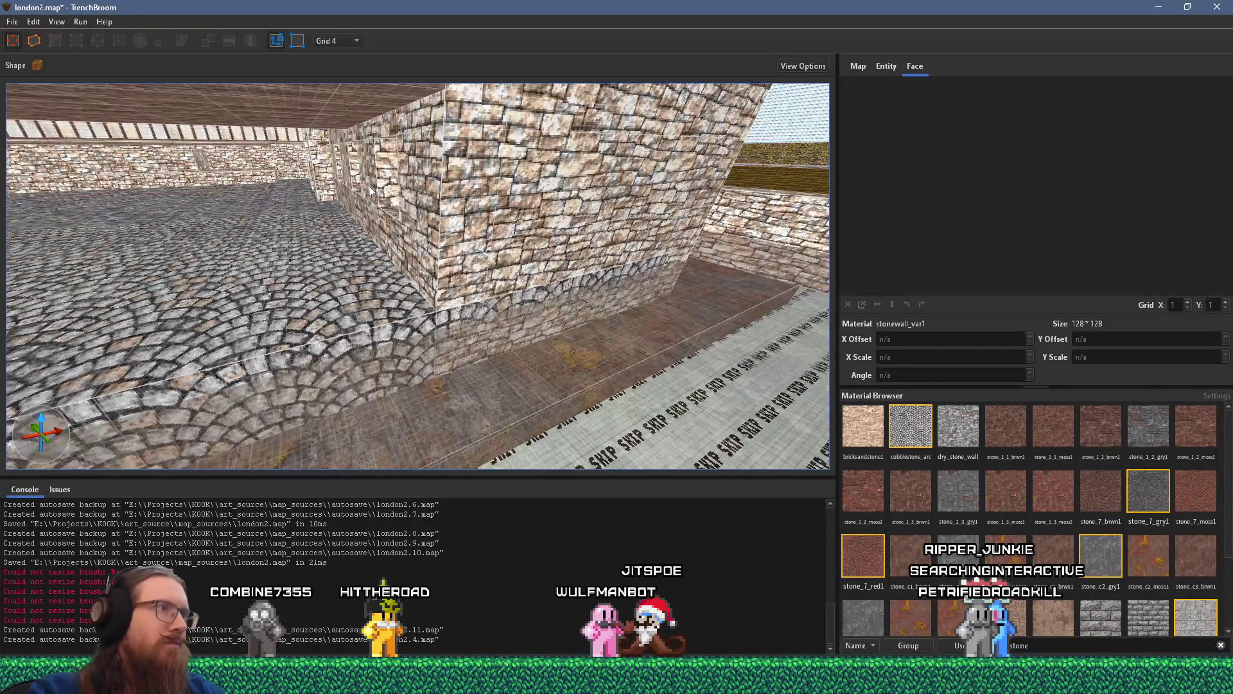
left_click(428, 202)
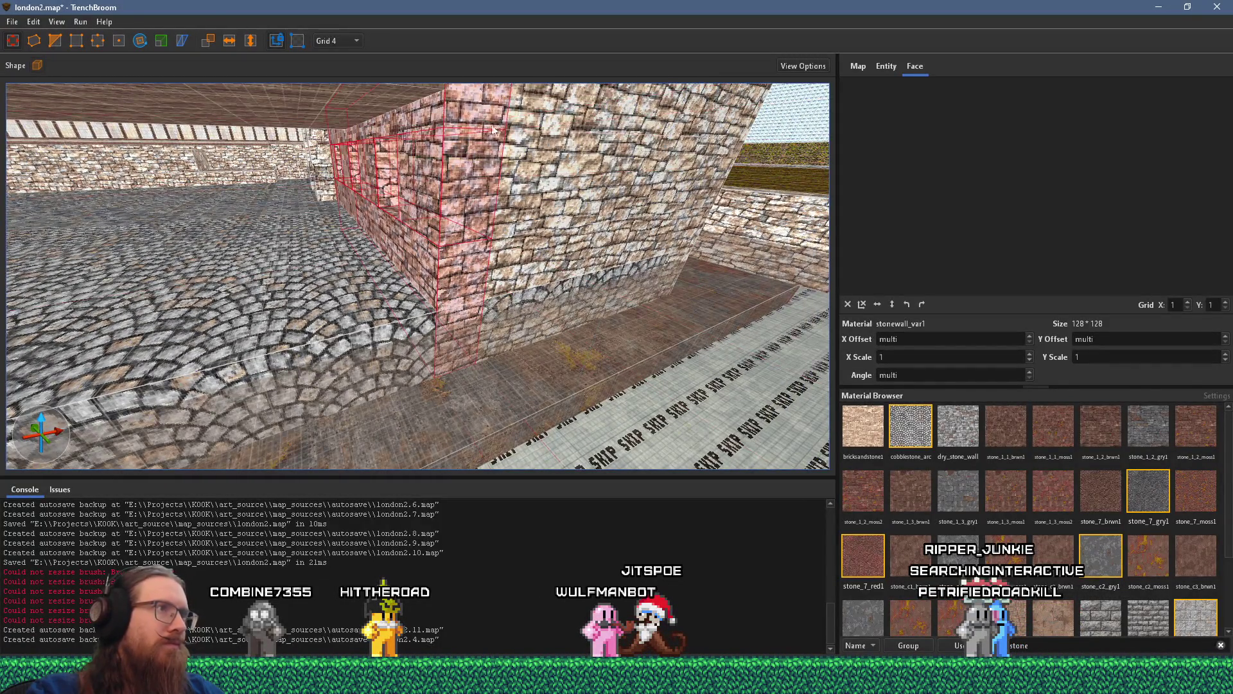
scroll(495, 120, "up", 6)
scroll(467, 294, "down", 2)
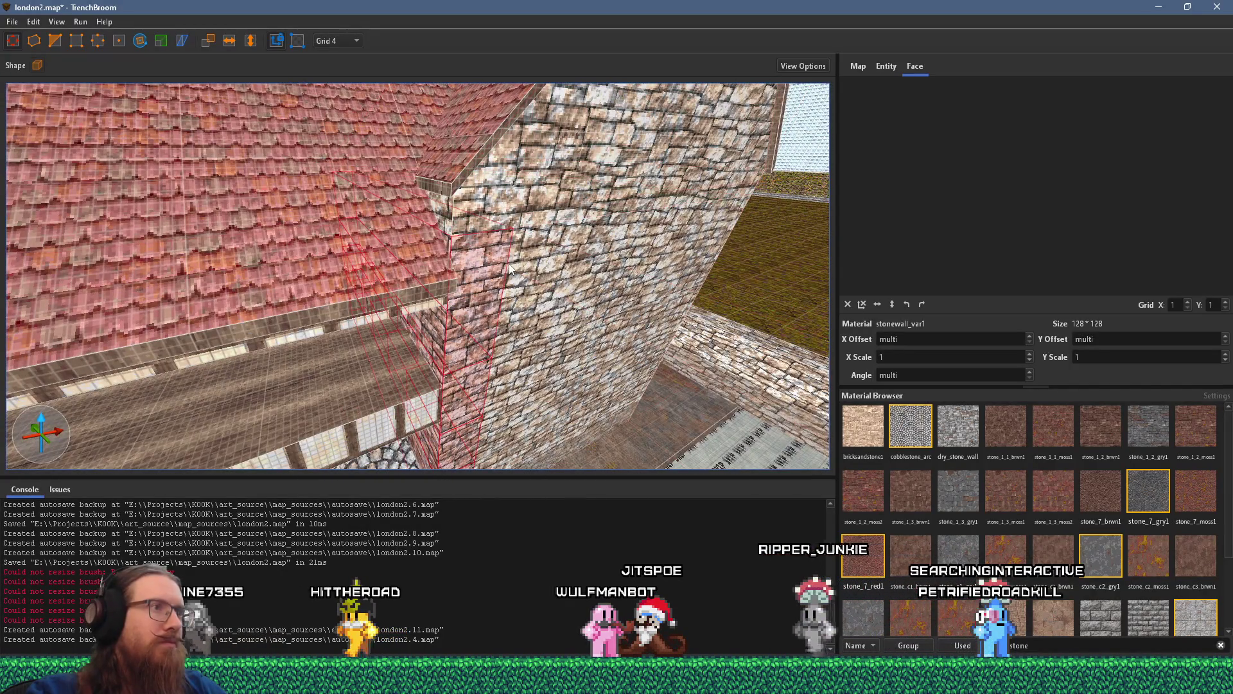
scroll(518, 266, "up", 4)
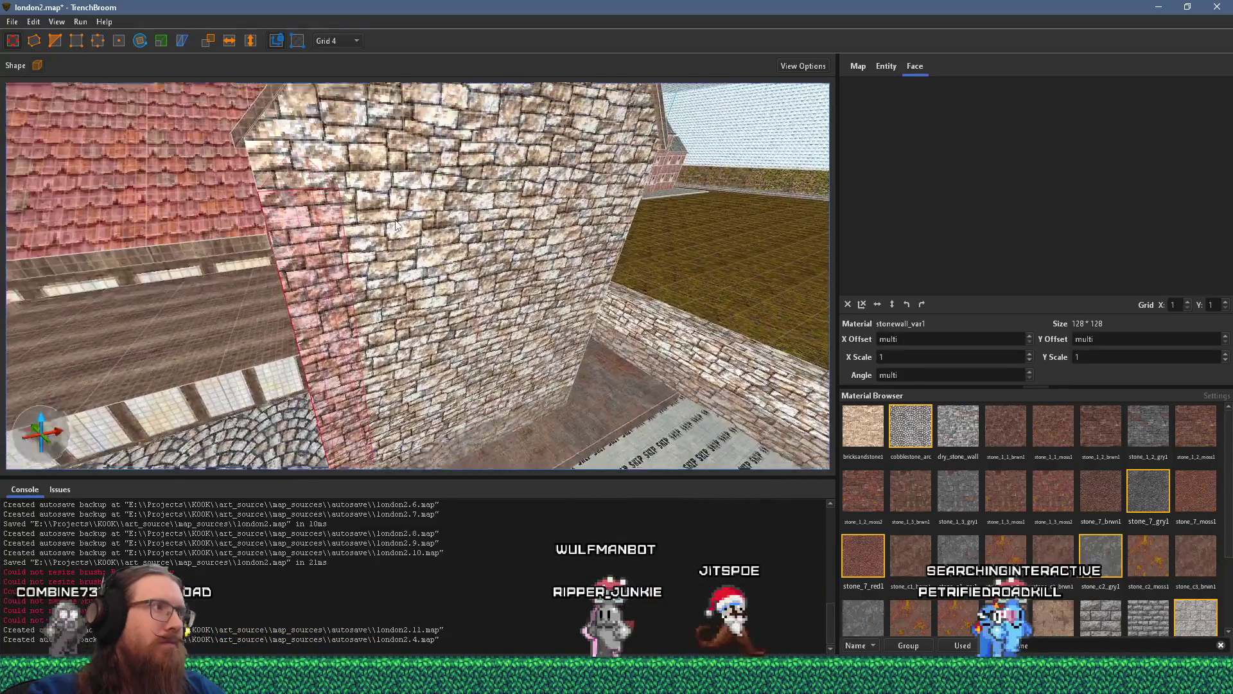
scroll(492, 200, "down", 4)
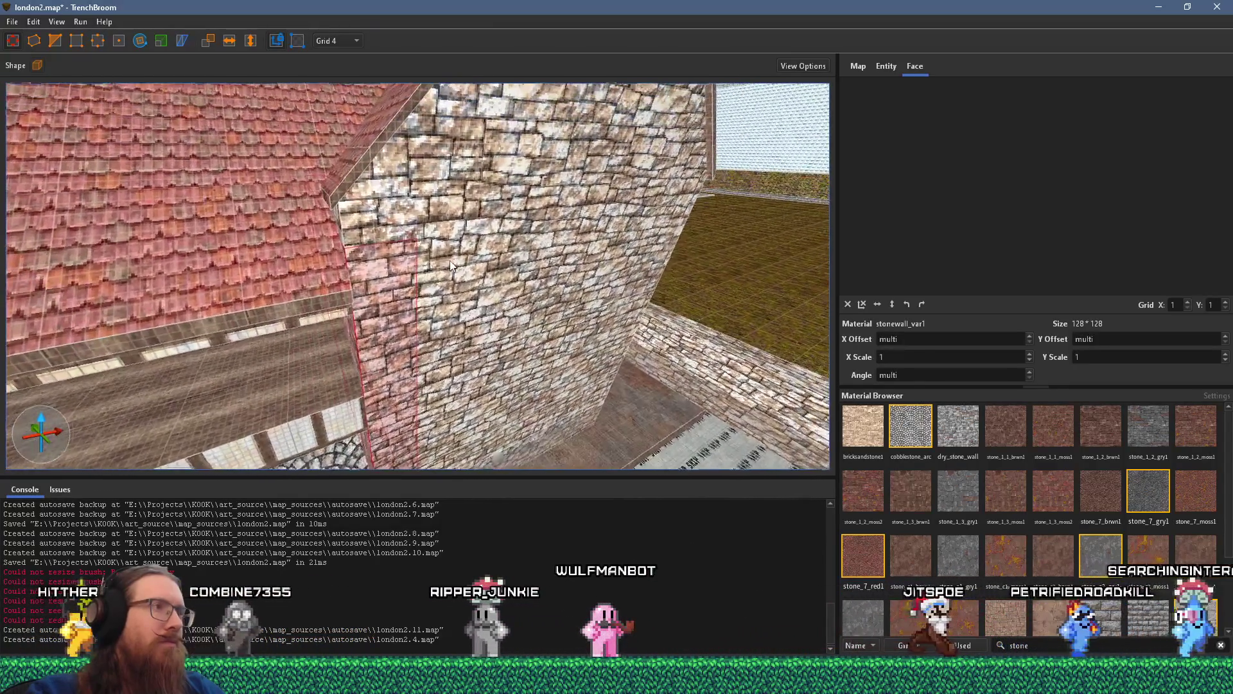
scroll(449, 266, "up", 5)
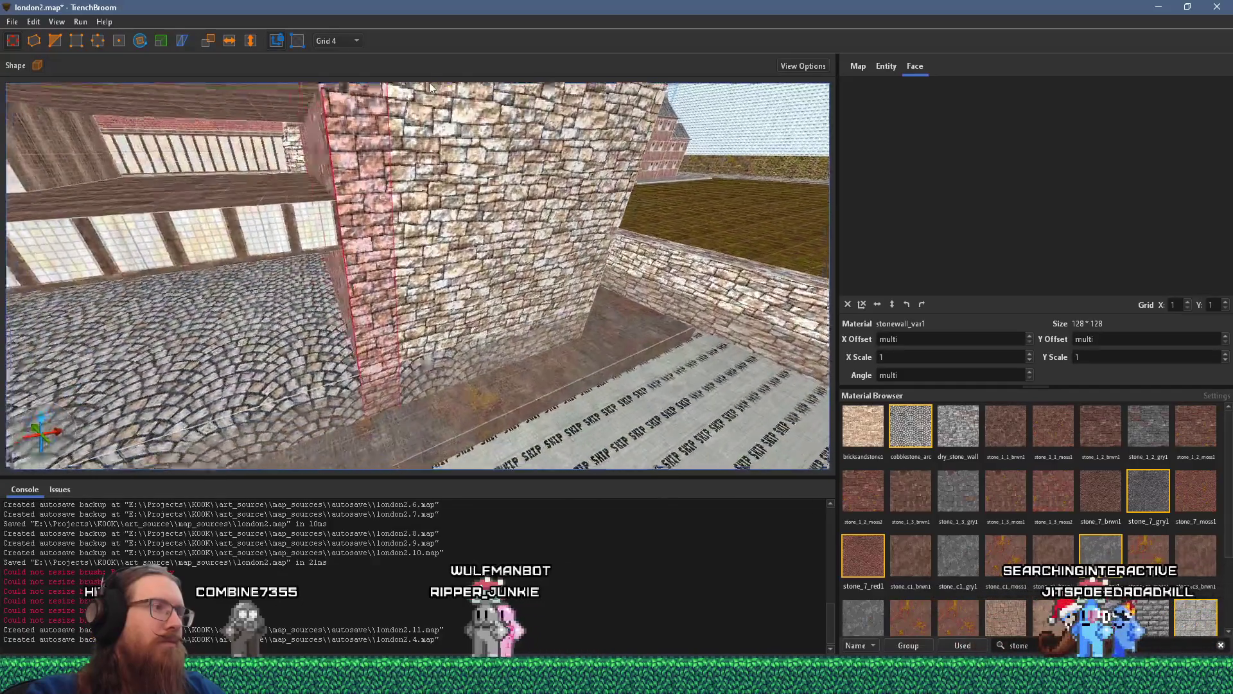
mouse_move(403, 266)
left_mouse_down()
mouse_move(718, 218)
mouse_move(435, 236)
mouse_move(357, 218)
mouse_move(465, 206)
mouse_move(491, 168)
mouse_move(316, 167)
mouse_move(507, 152)
left_mouse_up()
key("Escape")
- Glance at the reference photo board, then turn the camera toward the floor and windows
key("alt+Tab")
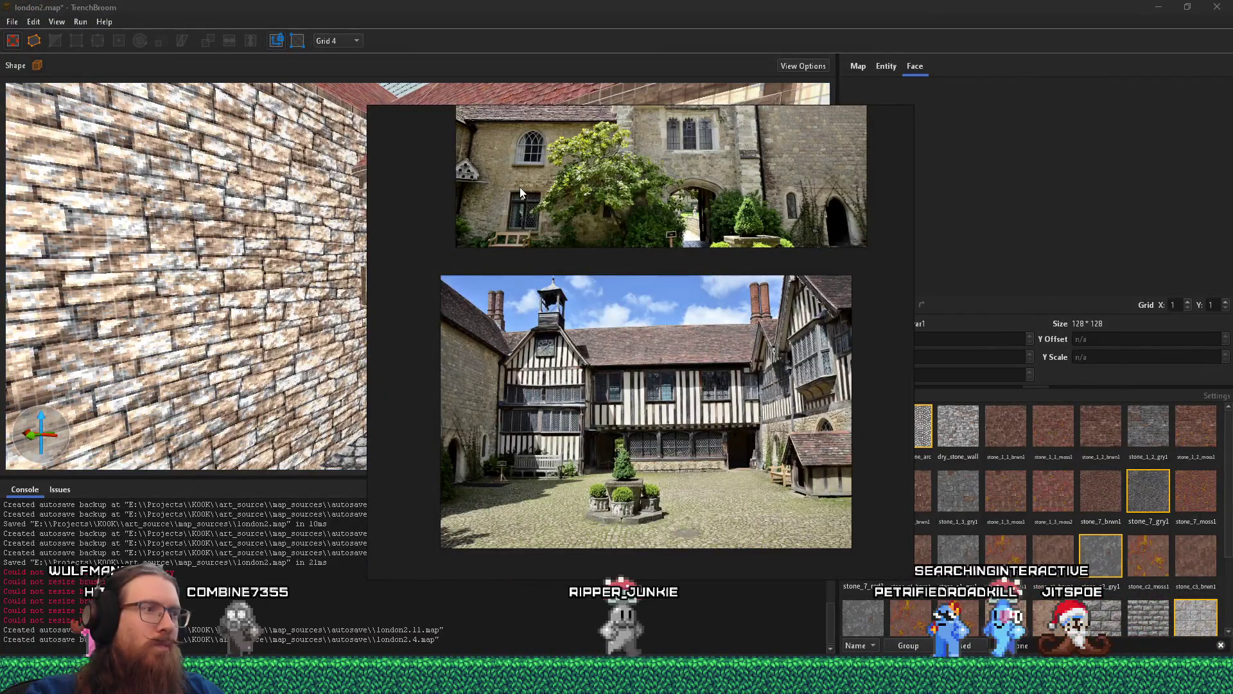
scroll(728, 424, "up", 5)
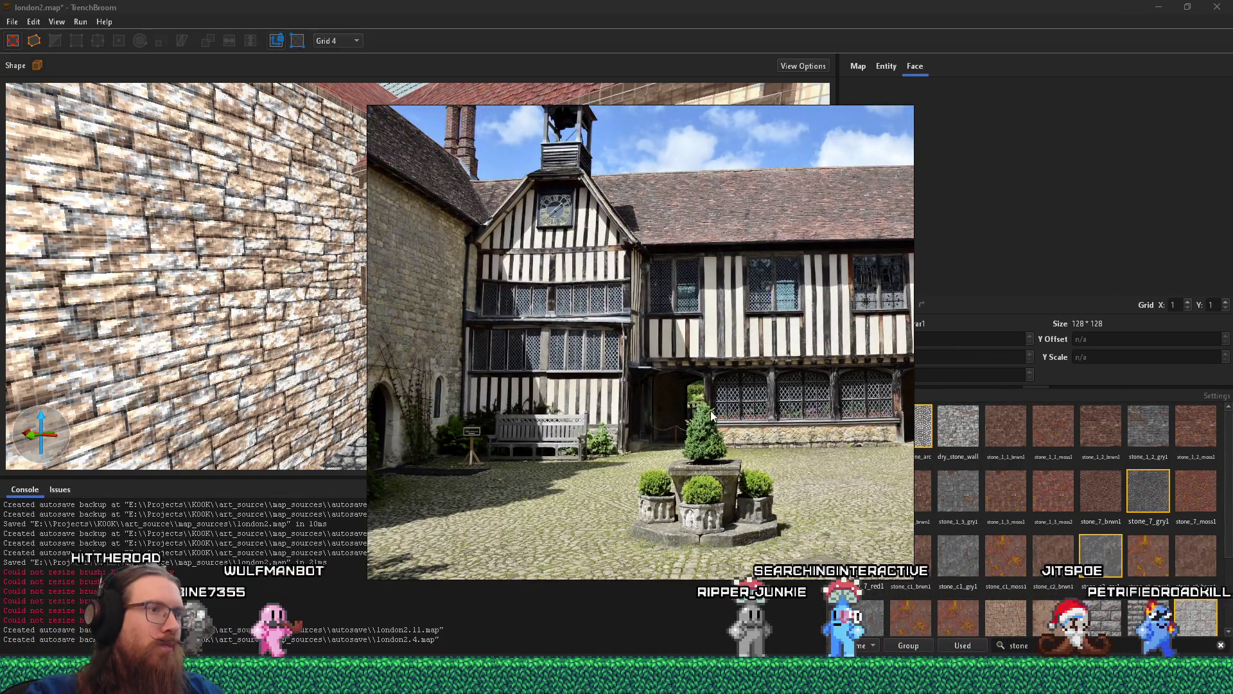
key("alt+Tab")
mouse_move(712, 415)
left_mouse_down()
mouse_move(541, 361)
mouse_move(468, 307)
left_mouse_up()
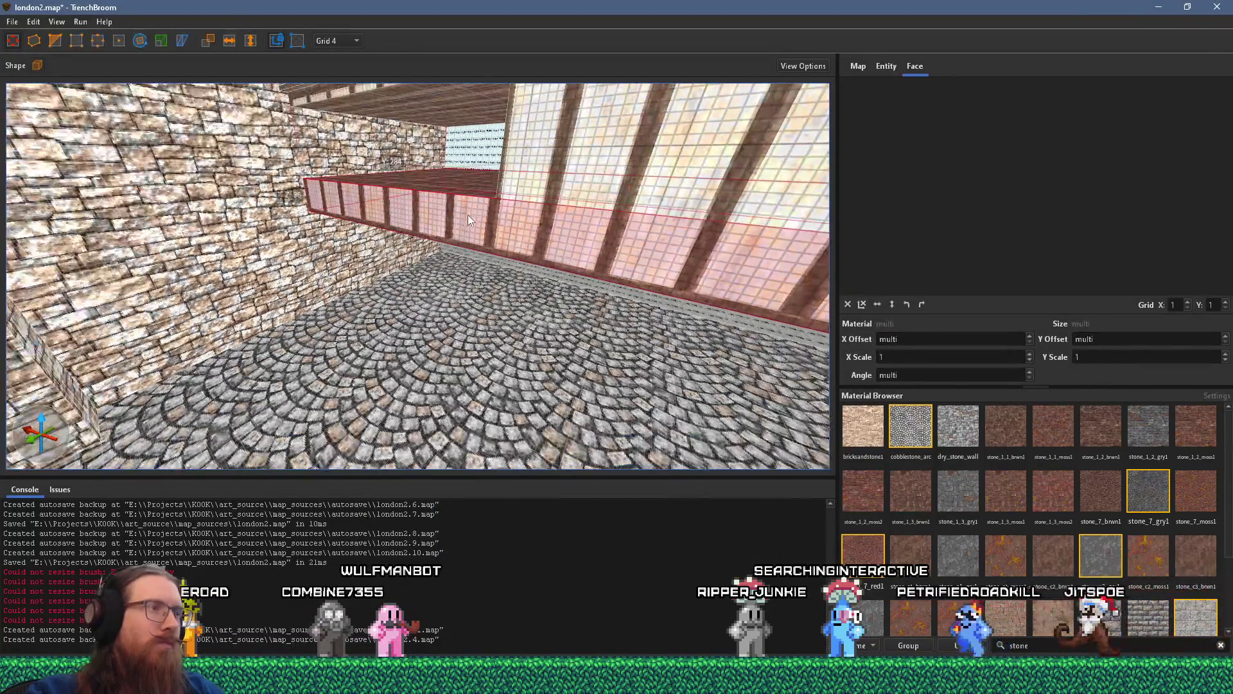
- Draw a new wooden platform brush on the courtyard floor and set grid spacing to 8
mouse_move(467, 214)
left_mouse_down()
mouse_move(469, 367)
mouse_move(472, 353)
left_mouse_up()
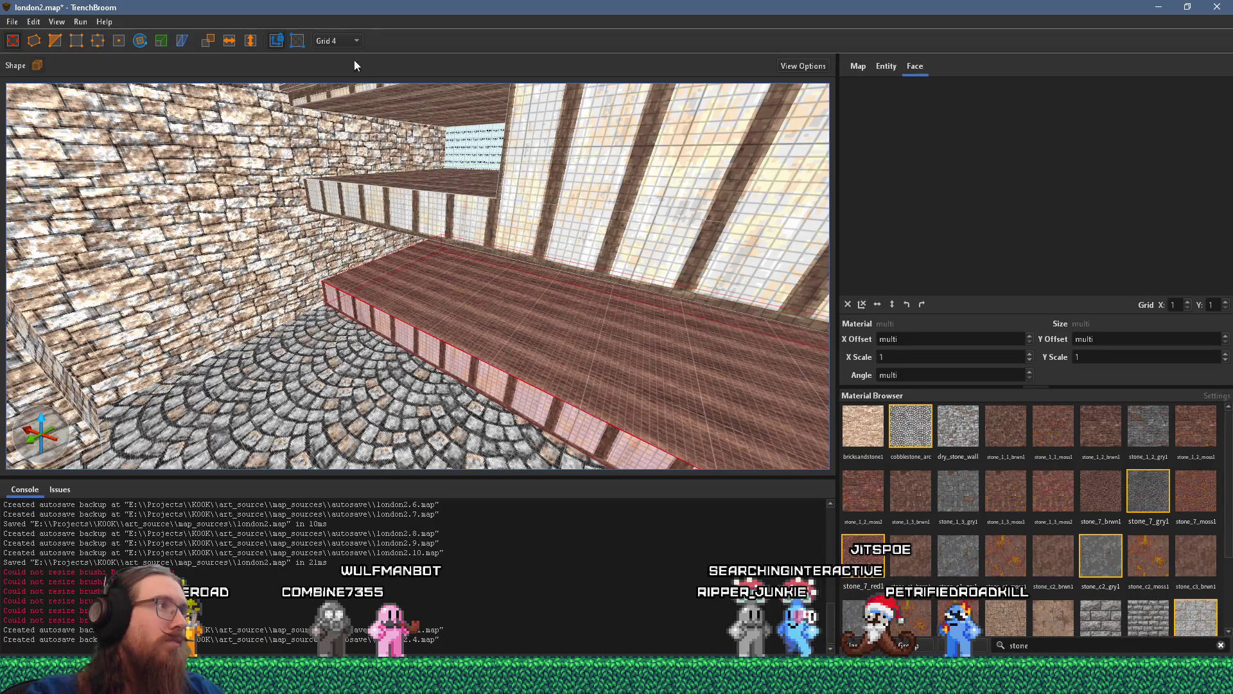
left_click(336, 102)
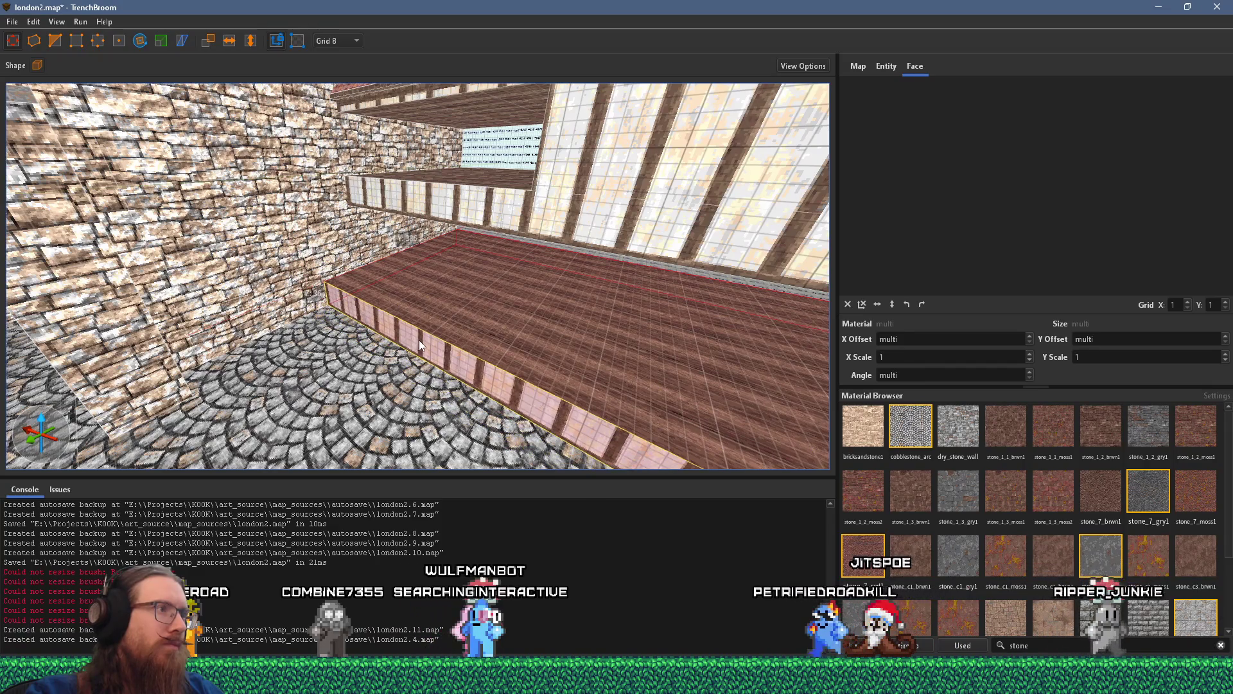
scroll(438, 347, "down", 3)
scroll(439, 346, "down", 3)
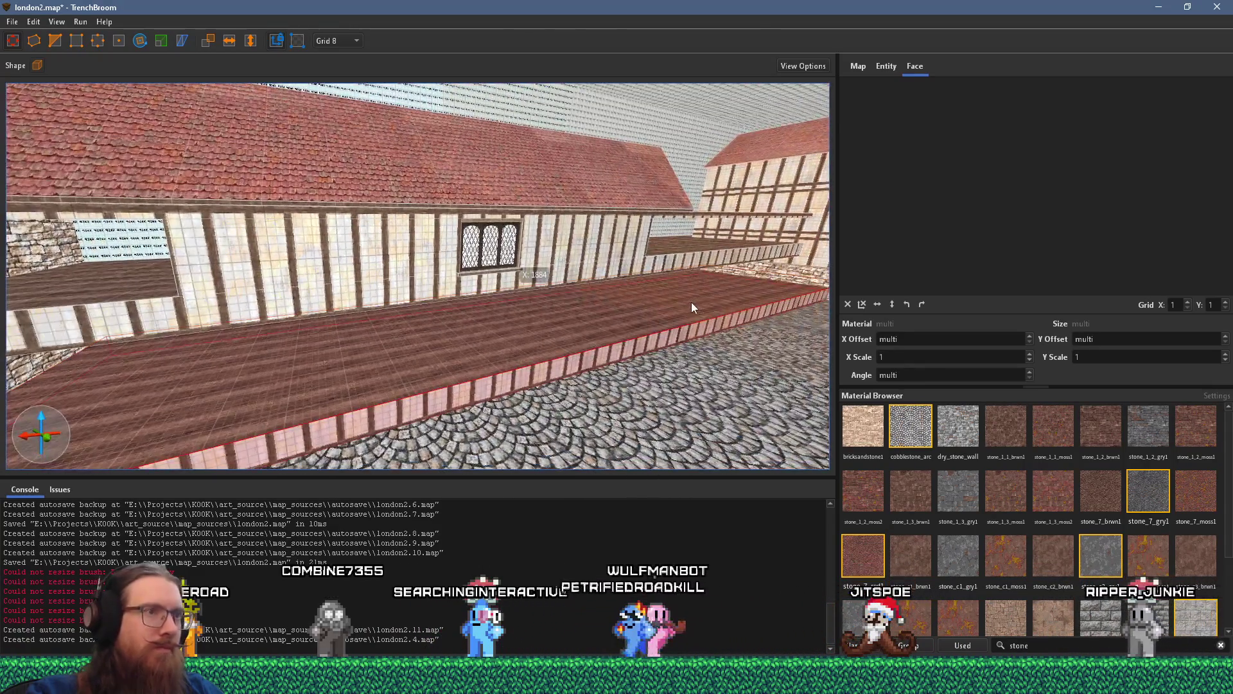
scroll(689, 308, "down", 3)
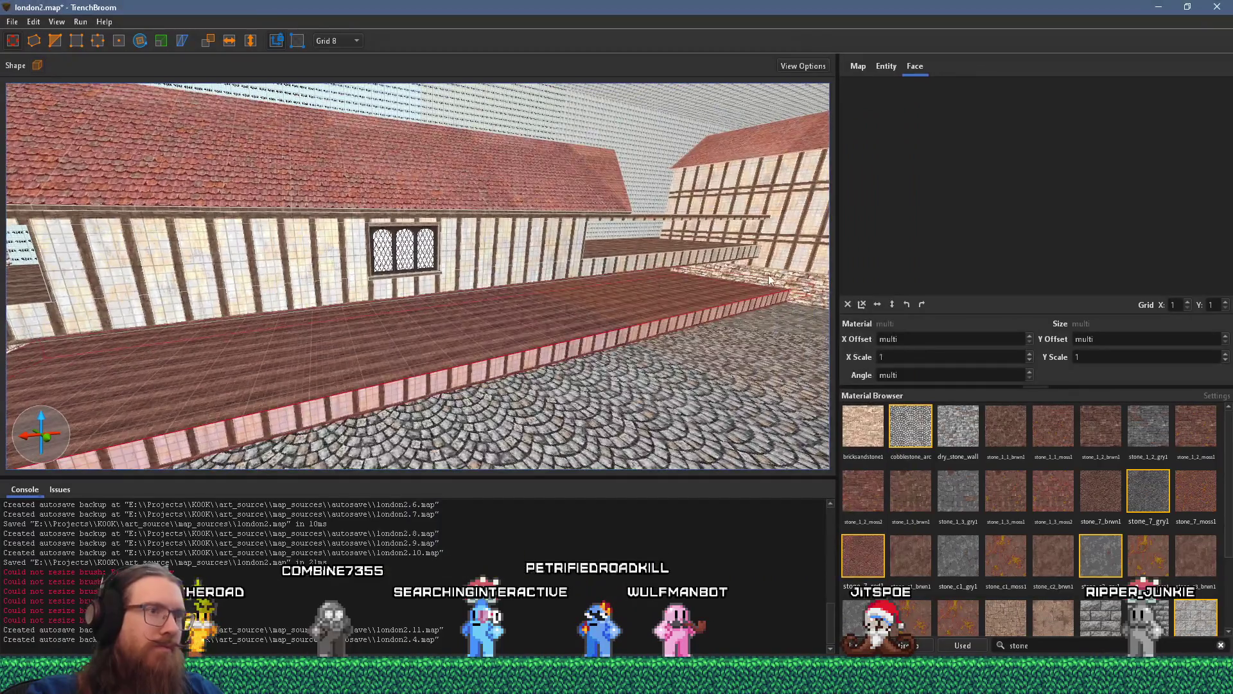
- Fly the 3D camera around the pink-edged platform to view it side-on
scroll(496, 288, "up", 5)
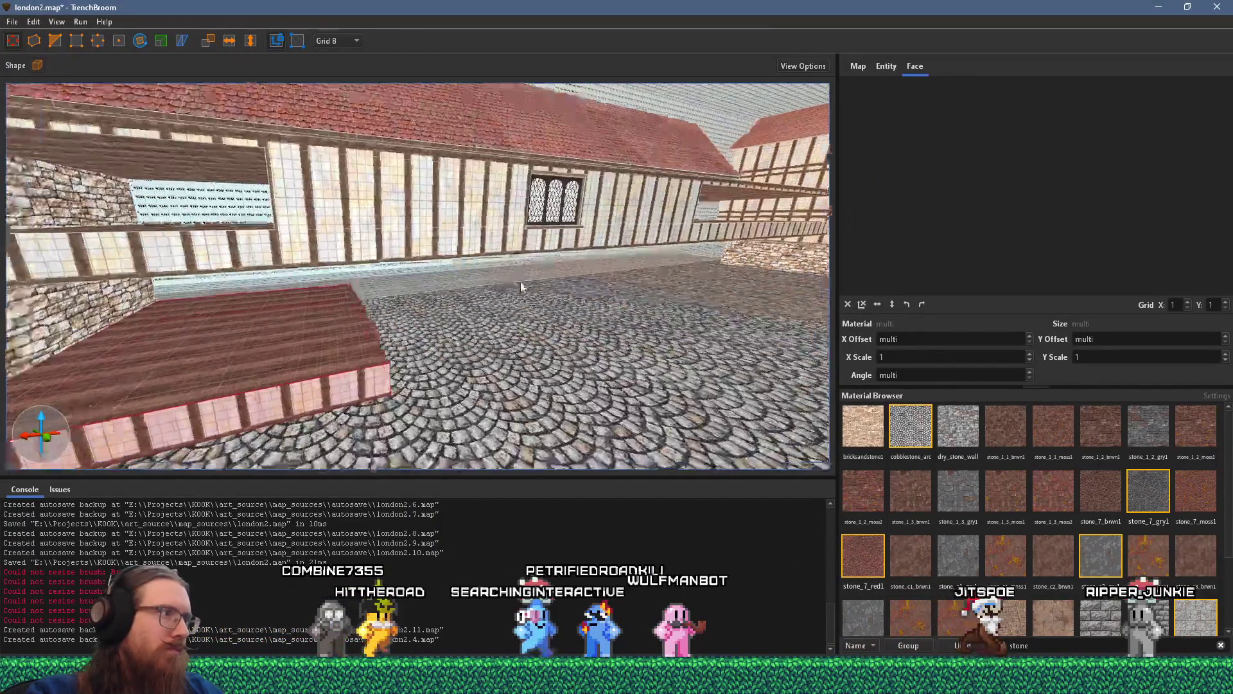
scroll(413, 266, "down", 3)
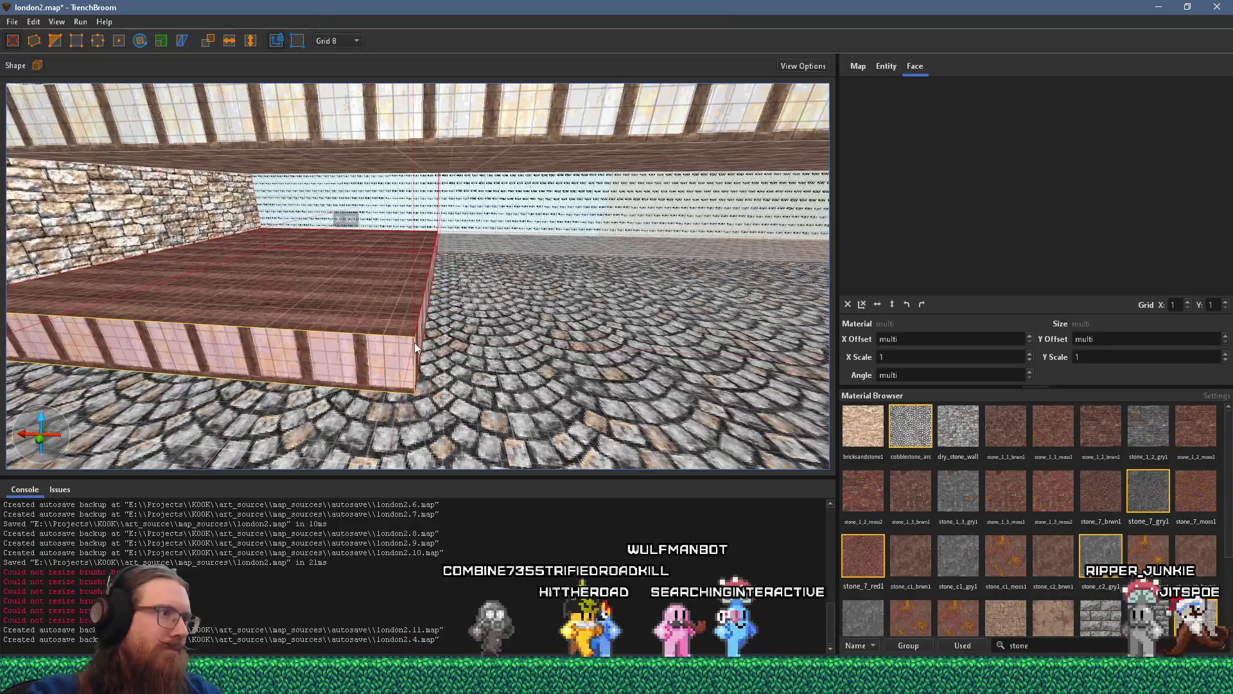
scroll(499, 307, "down", 3)
scroll(426, 320, "up", 3)
scroll(350, 326, "down", 3)
scroll(438, 307, "up", 3)
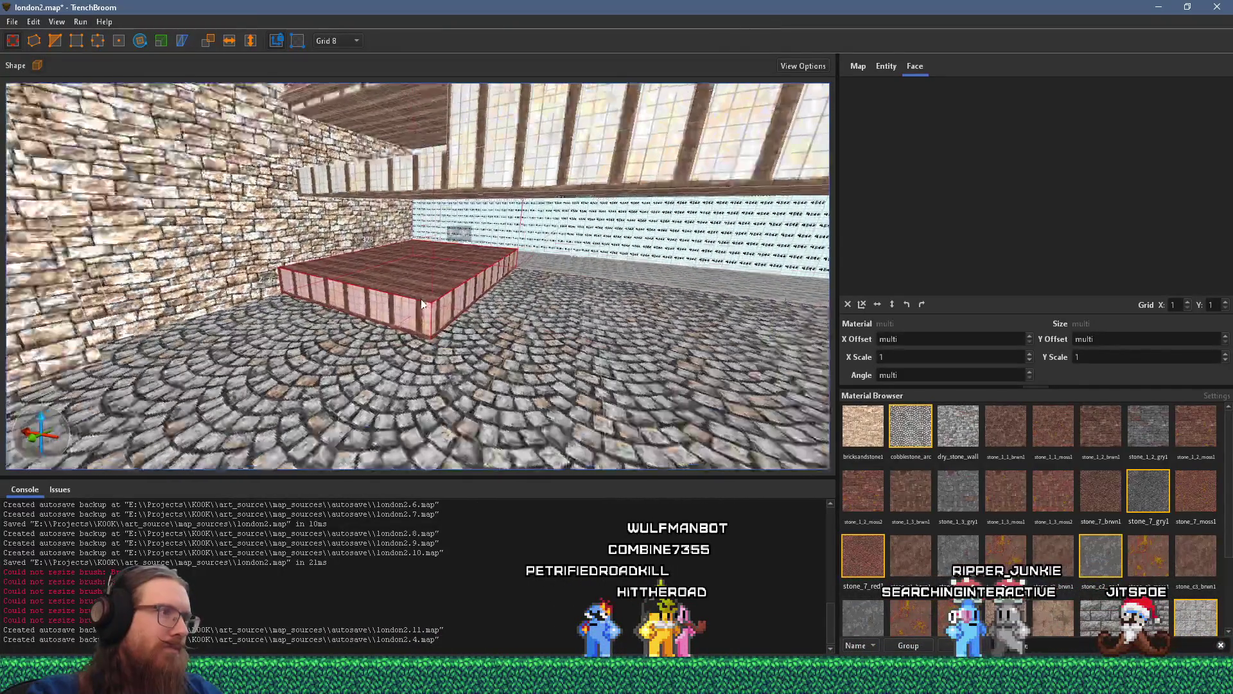
scroll(463, 321, "up", 5)
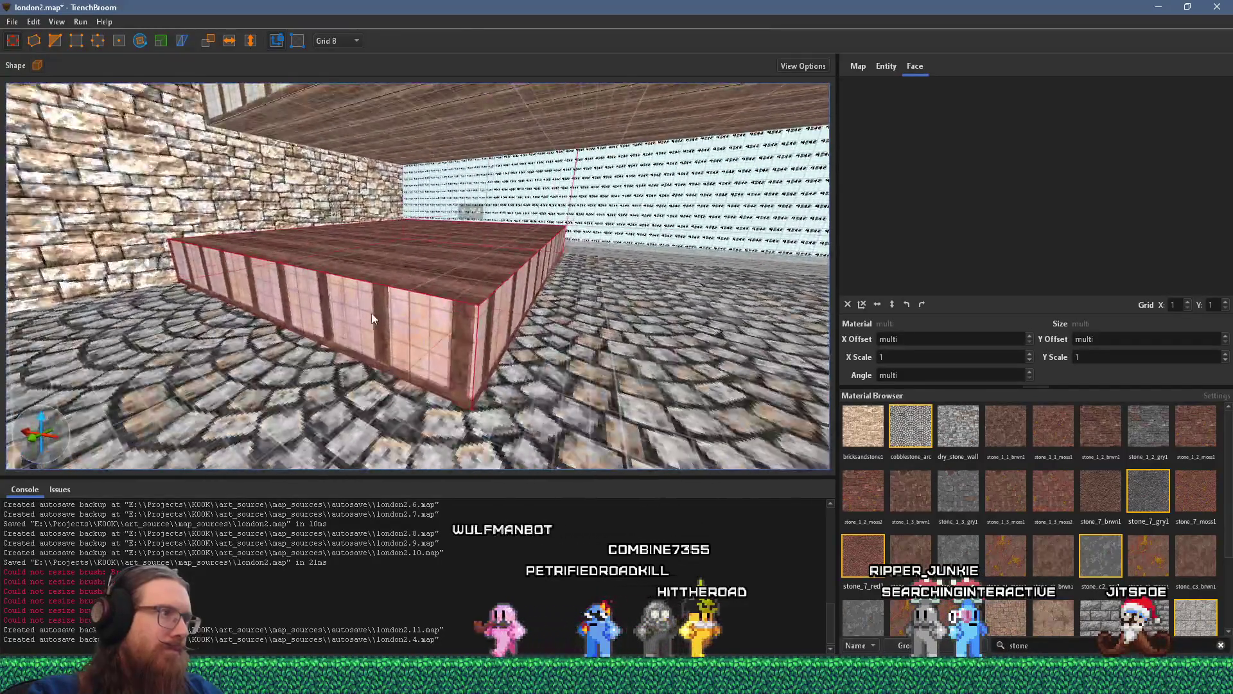
mouse_move(371, 313)
left_mouse_down()
mouse_move(654, 343)
mouse_move(524, 335)
mouse_move(556, 325)
mouse_move(181, 308)
left_mouse_up()
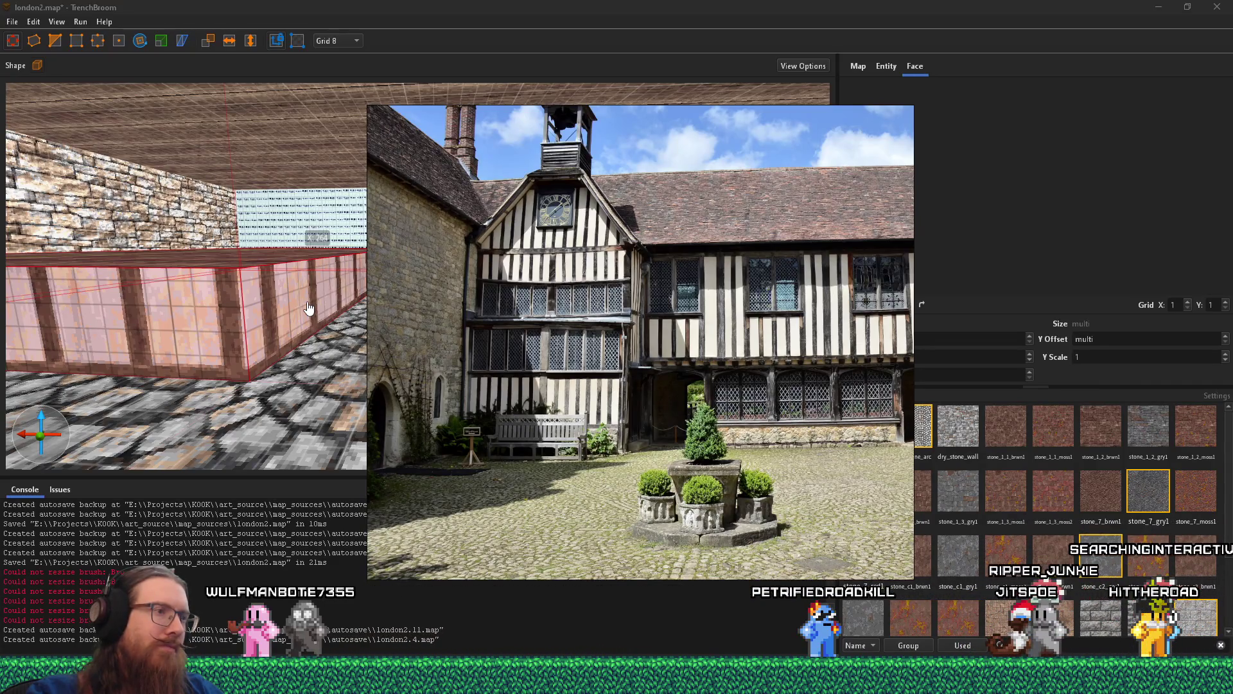
- Pull the platform's top face upward to make it a much taller box
key("alt+Tab")
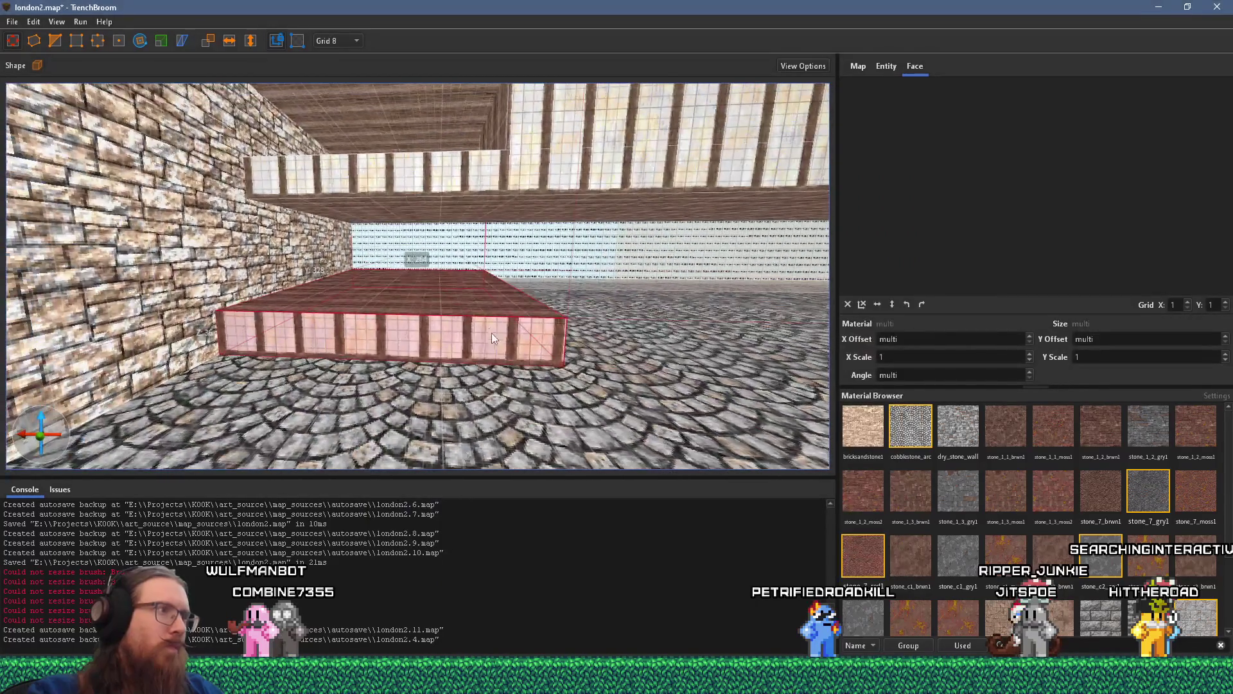
left_click_drag(475, 313, 466, 237)
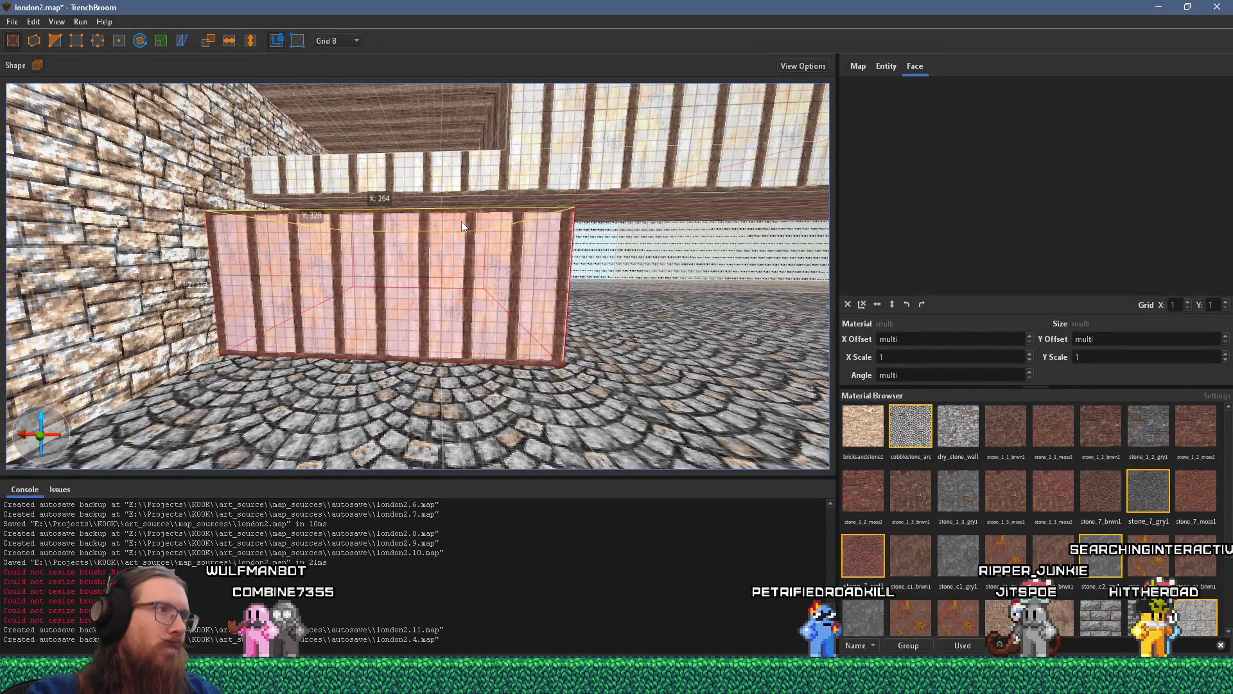
key("alt+Tab")
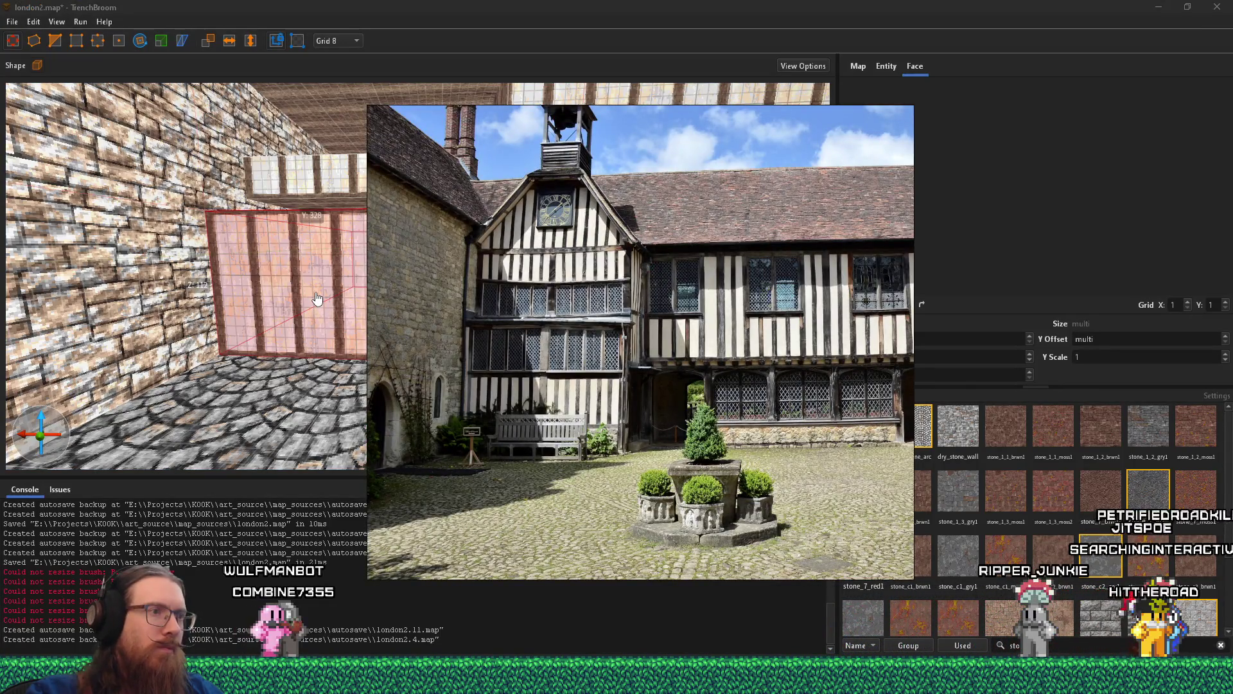
key("alt+Tab")
scroll(315, 291, "down", 6)
- Compare the tall box against the courtyard reference photo, panning to its clock gable
key("alt+Tab")
scroll(646, 446, "up", 2)
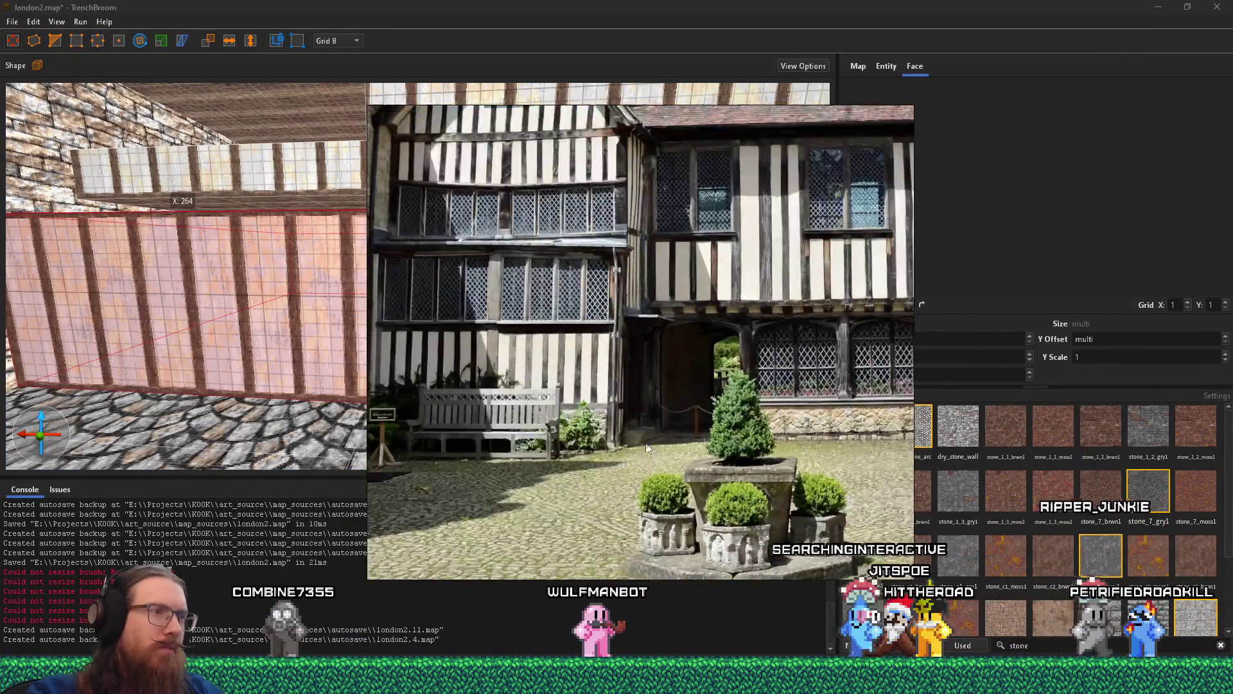
scroll(571, 397, "up", 3)
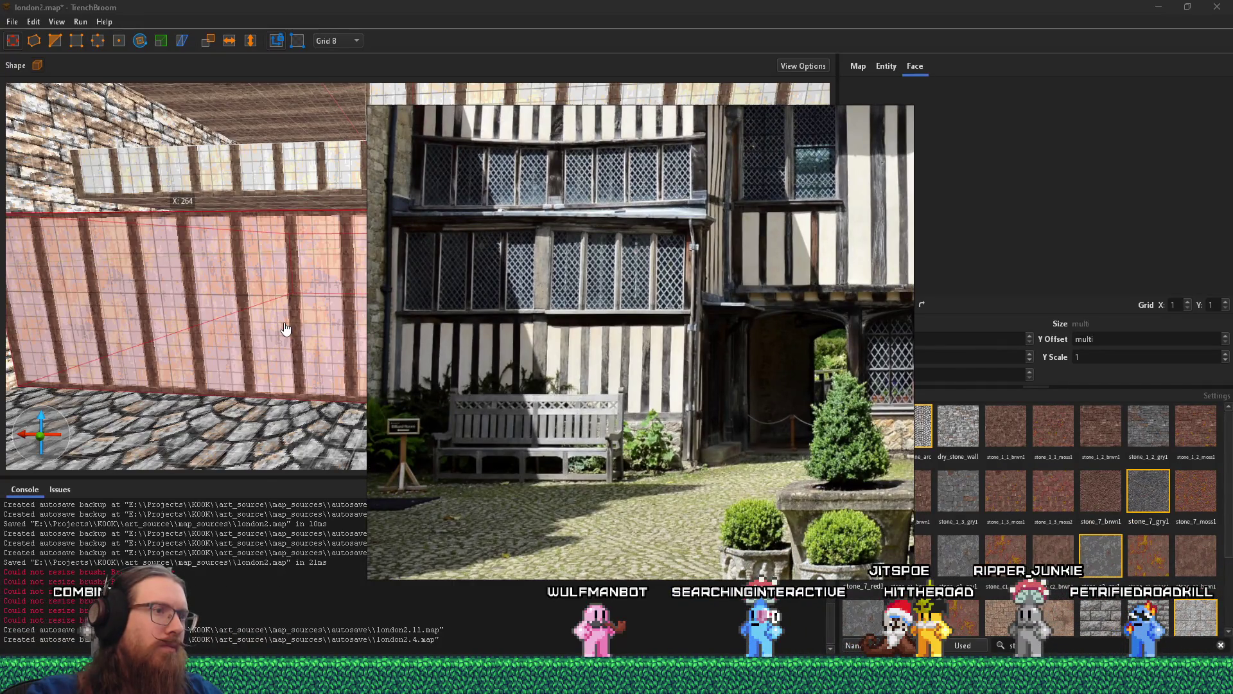
key("alt+Tab")
scroll(257, 344, "down", 8)
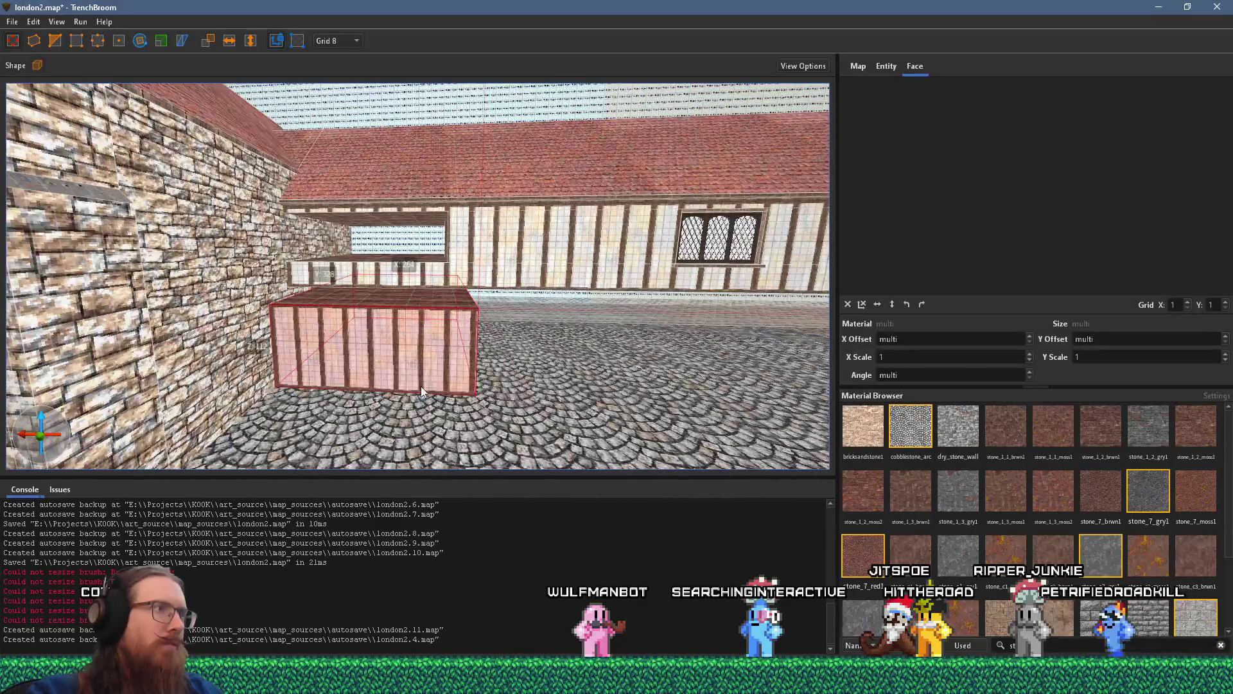
key("alt+Tab")
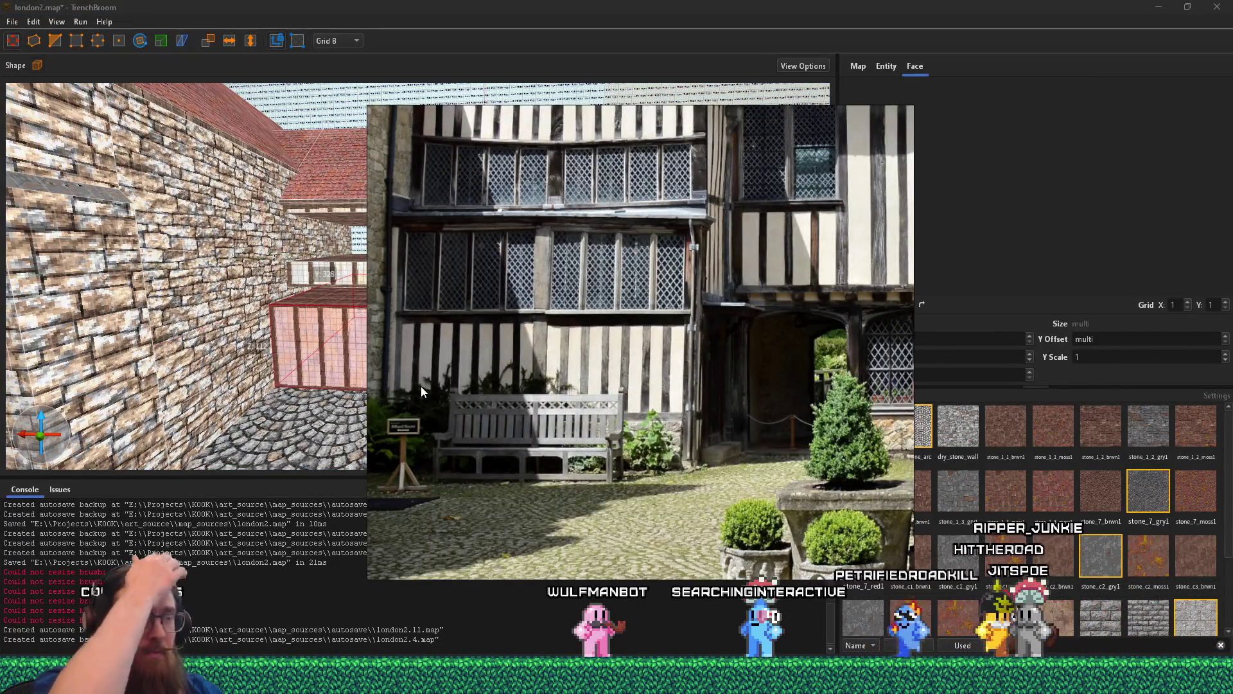
mouse_move(422, 387)
left_mouse_down()
mouse_move(753, 388)
mouse_move(852, 448)
left_mouse_up()
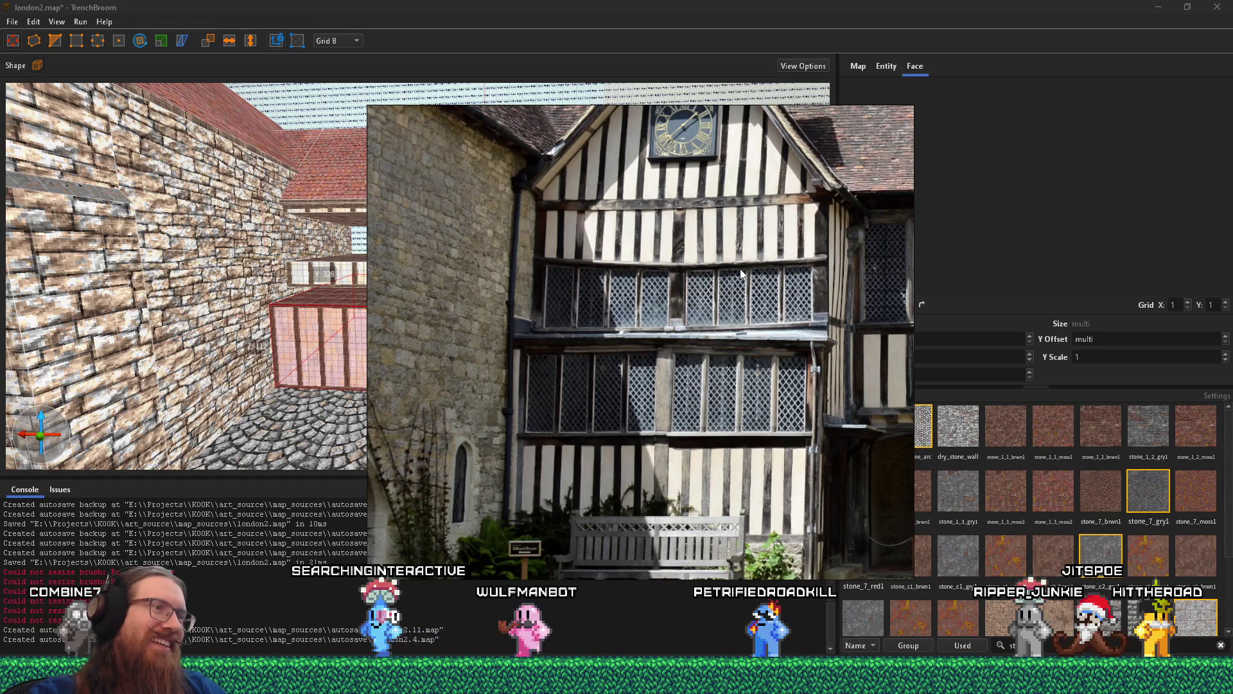
key("alt+Tab")
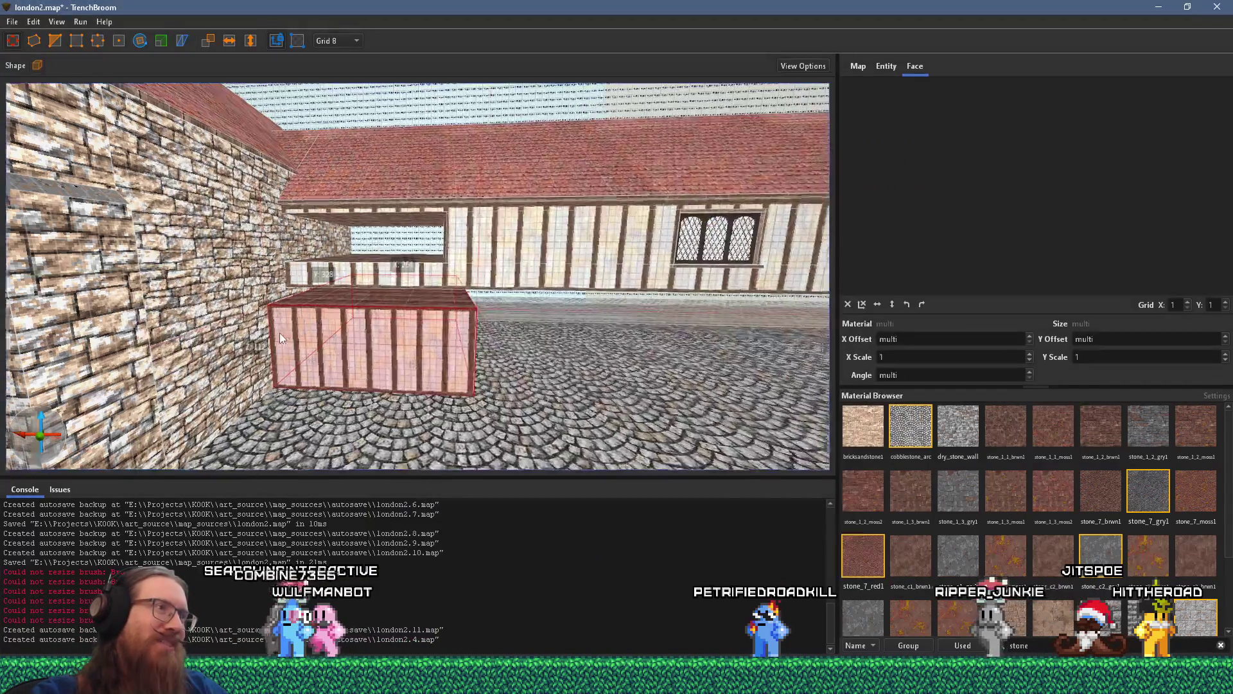
scroll(461, 287, "up", 3)
key("d")
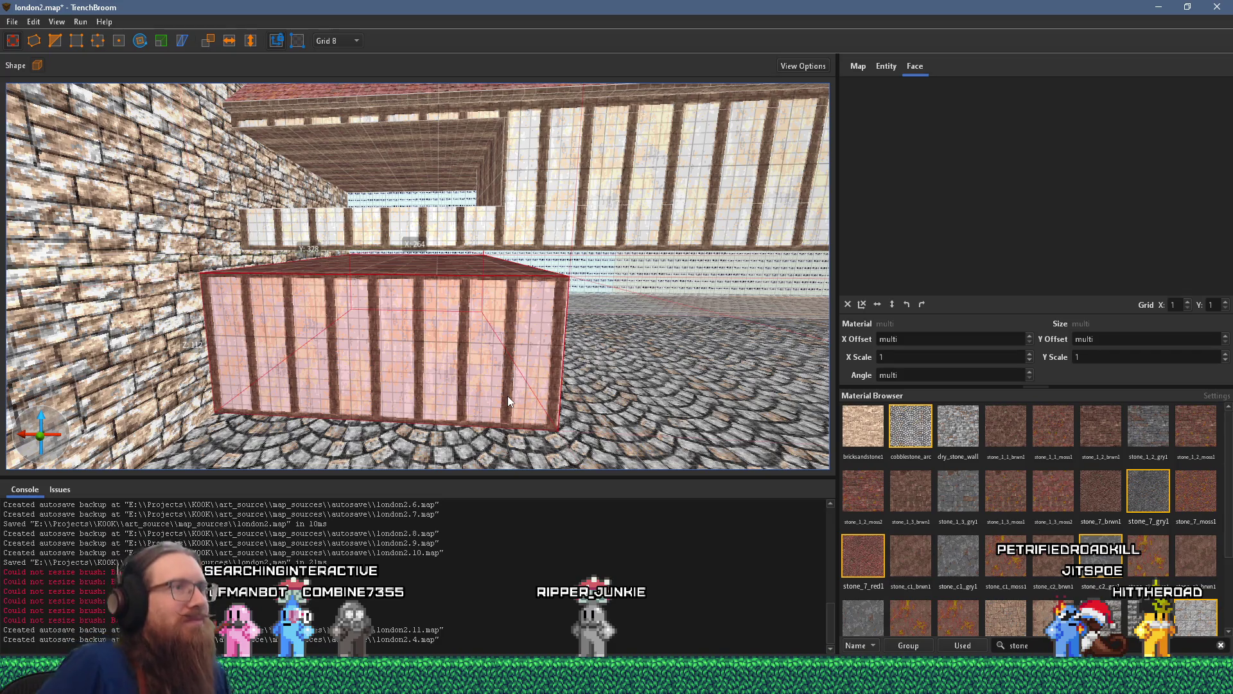
key("alt+Tab")
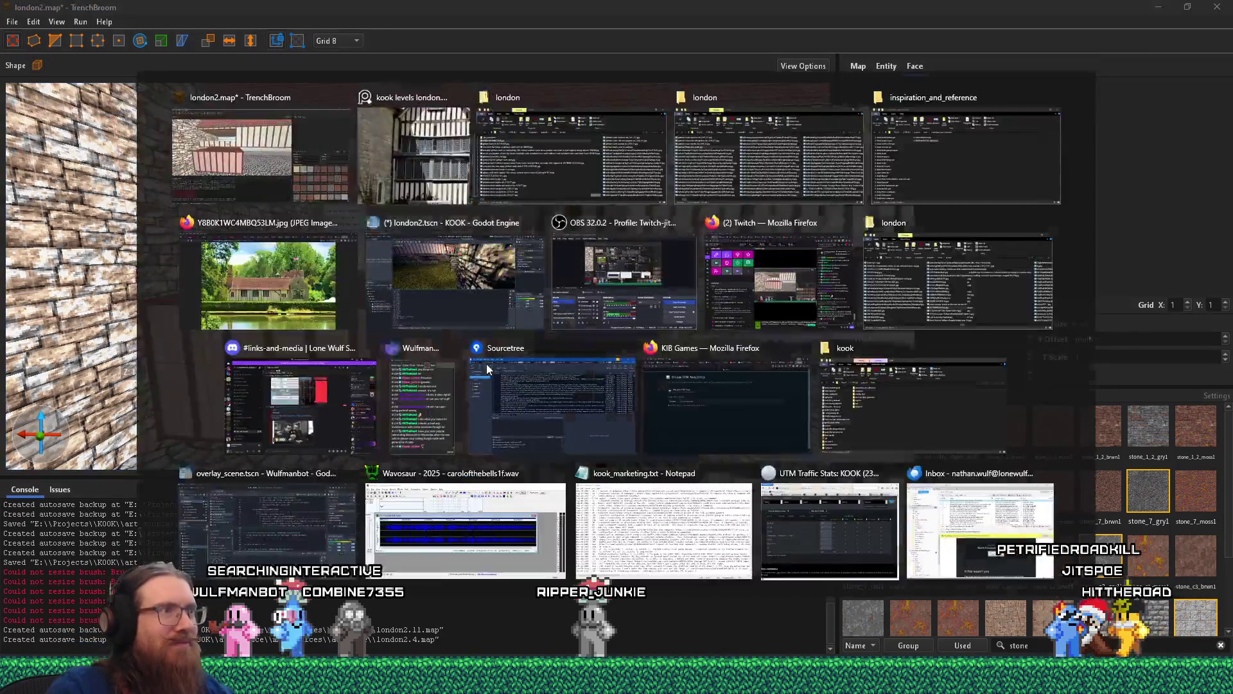
- Step through the Tudor reference photos to the tiled roof and chimneys view
key("Right")
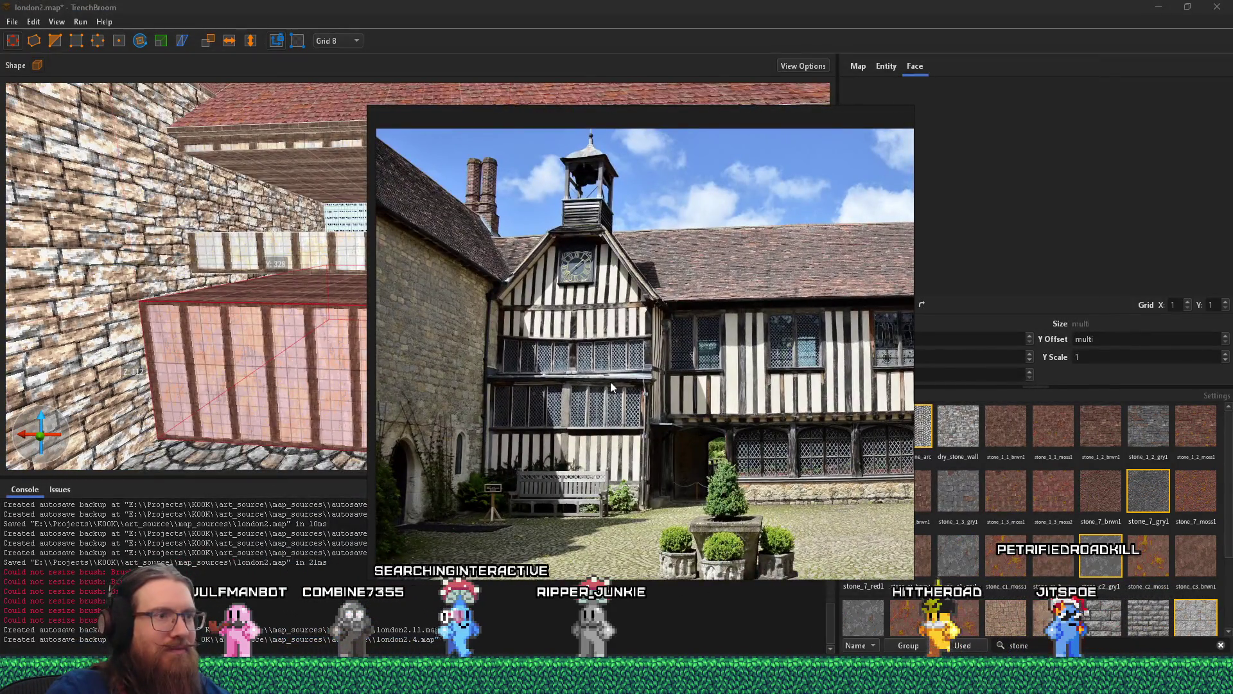
key("Right")
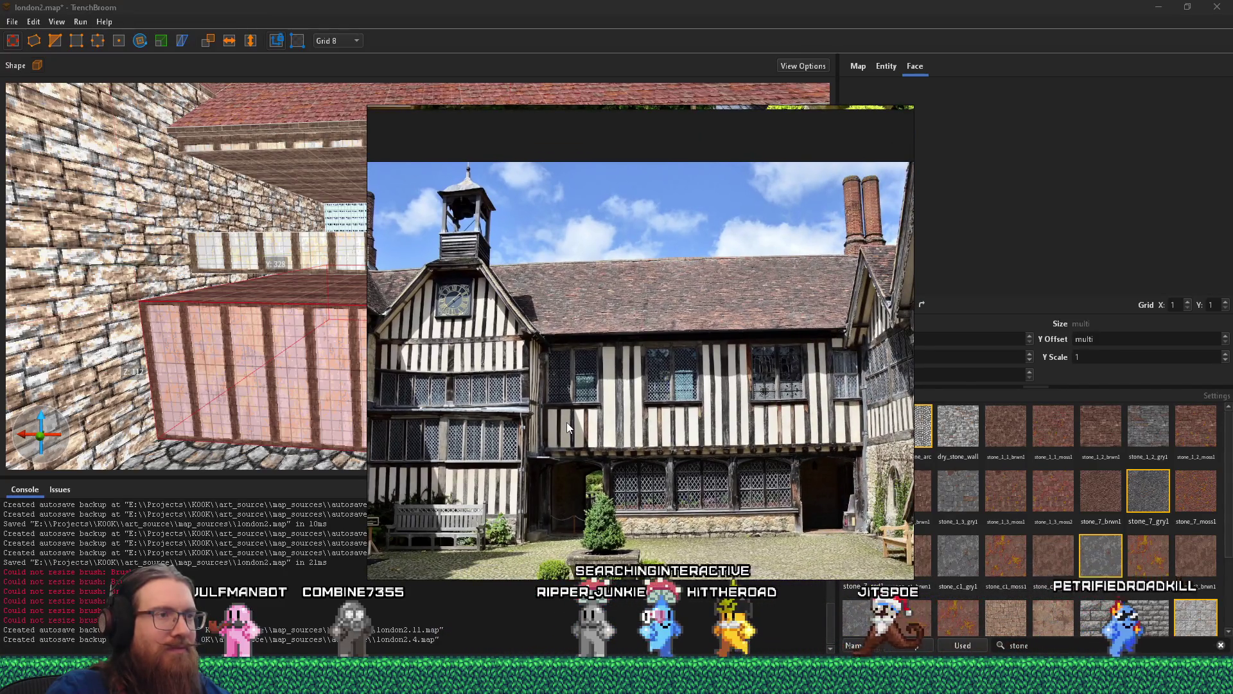
key("alt+Tab")
scroll(336, 455, "down", 5)
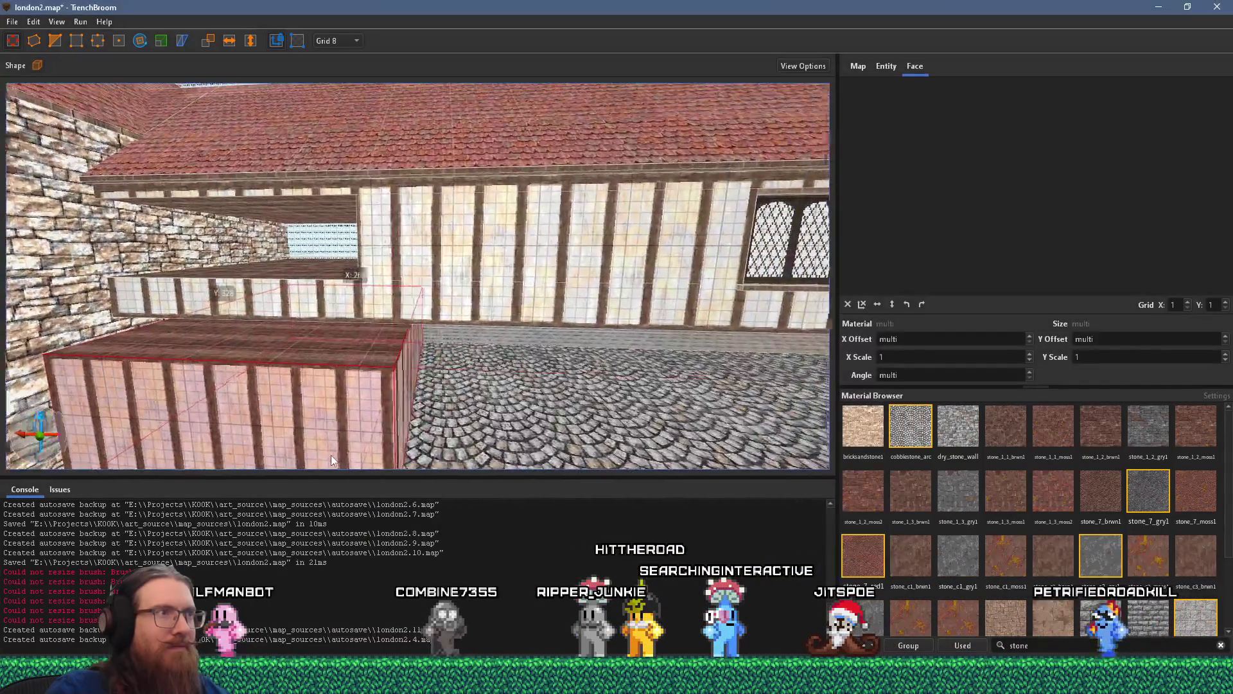
key("alt+Tab")
key("Right")
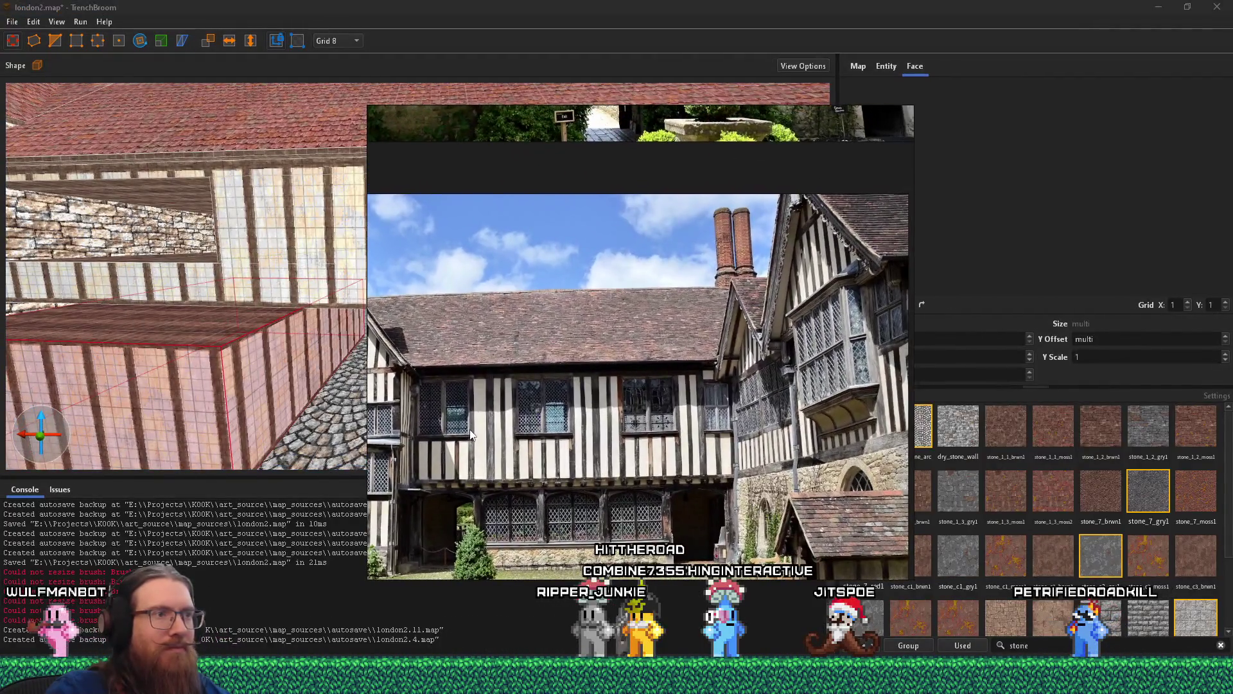
- Return to the map and select the leaded window face on the timbered wall
key("alt+Tab")
scroll(550, 357, "down", 5)
left_click(532, 310)
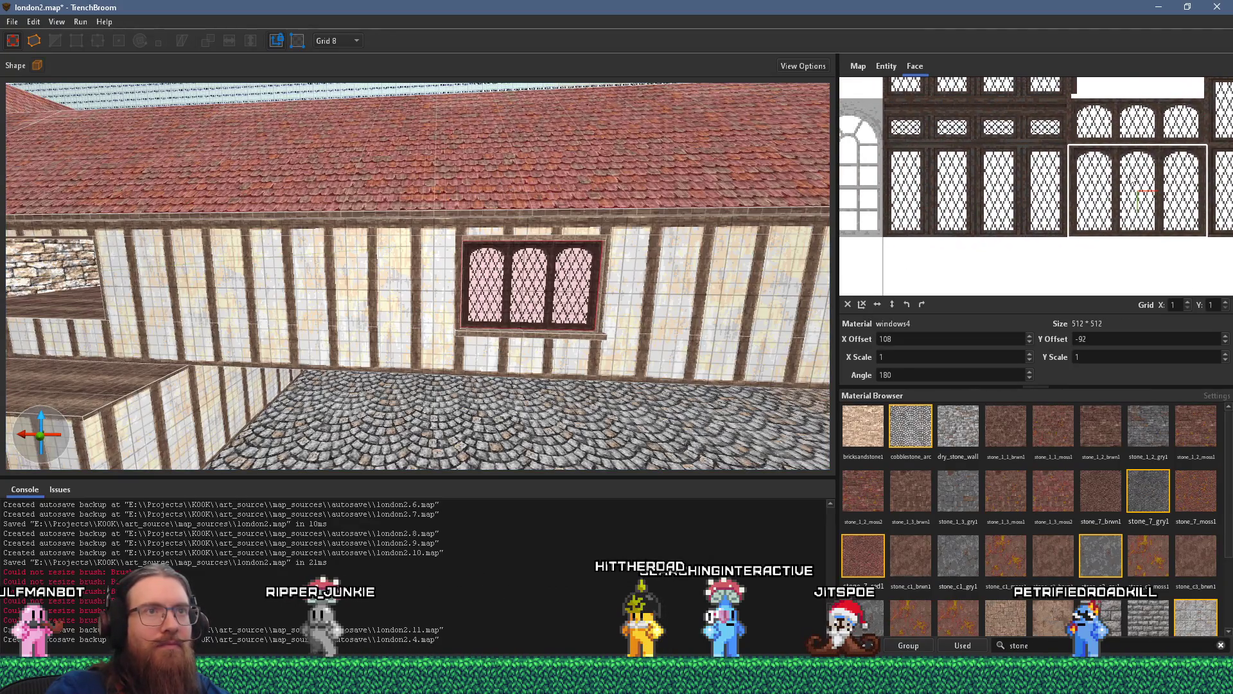
- Check the timber-framed photo, then slide the windows4 texture to line up the lattice panes
key("alt+Tab")
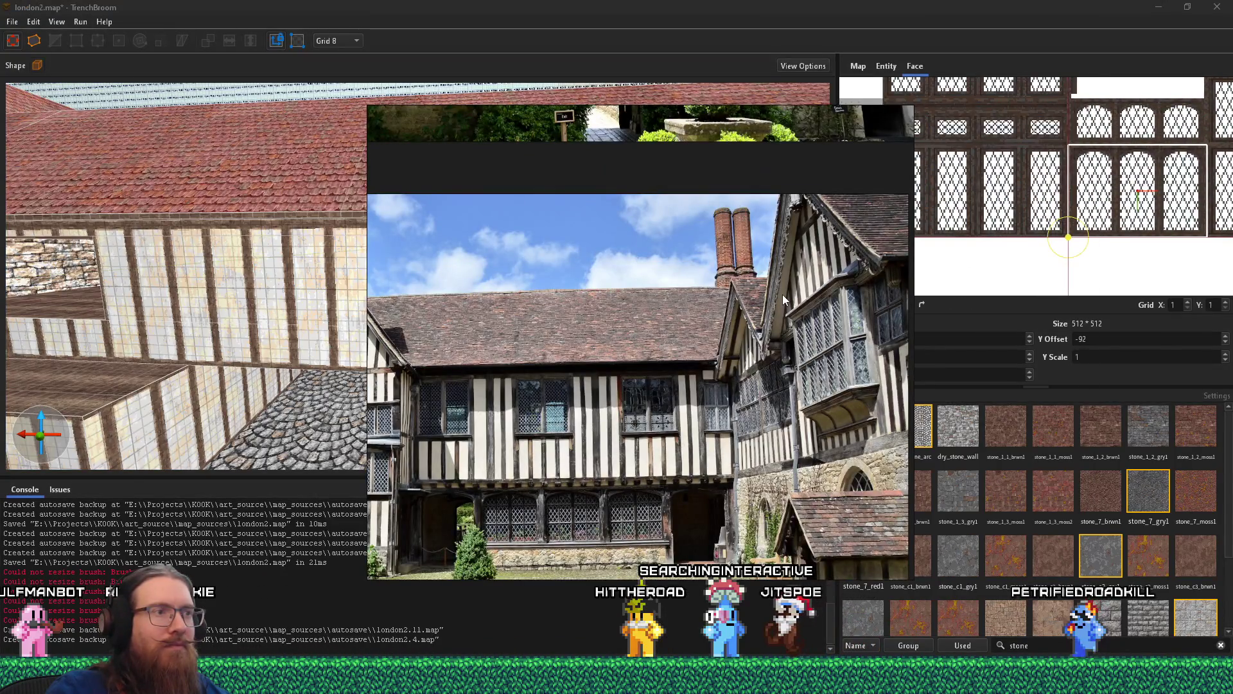
key("alt+Tab")
left_click_drag(955, 237, 1185, 239)
scroll(1029, 264, "up", 5)
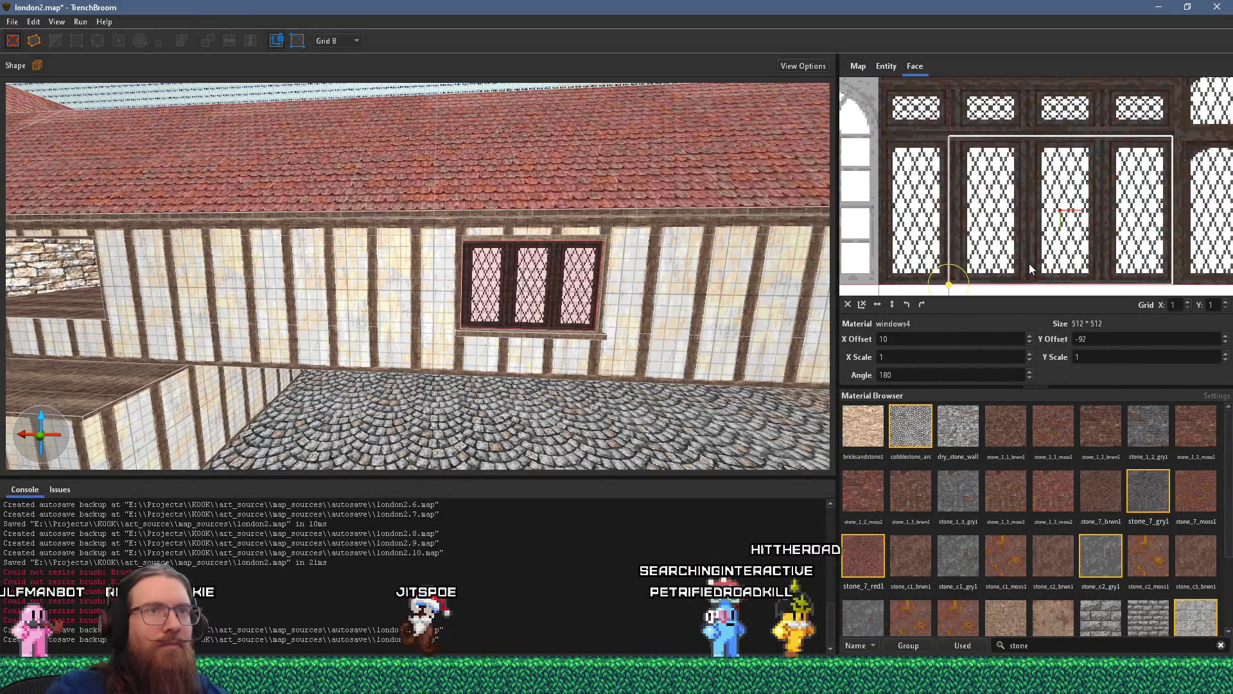
left_click_drag(1034, 246, 1104, 248)
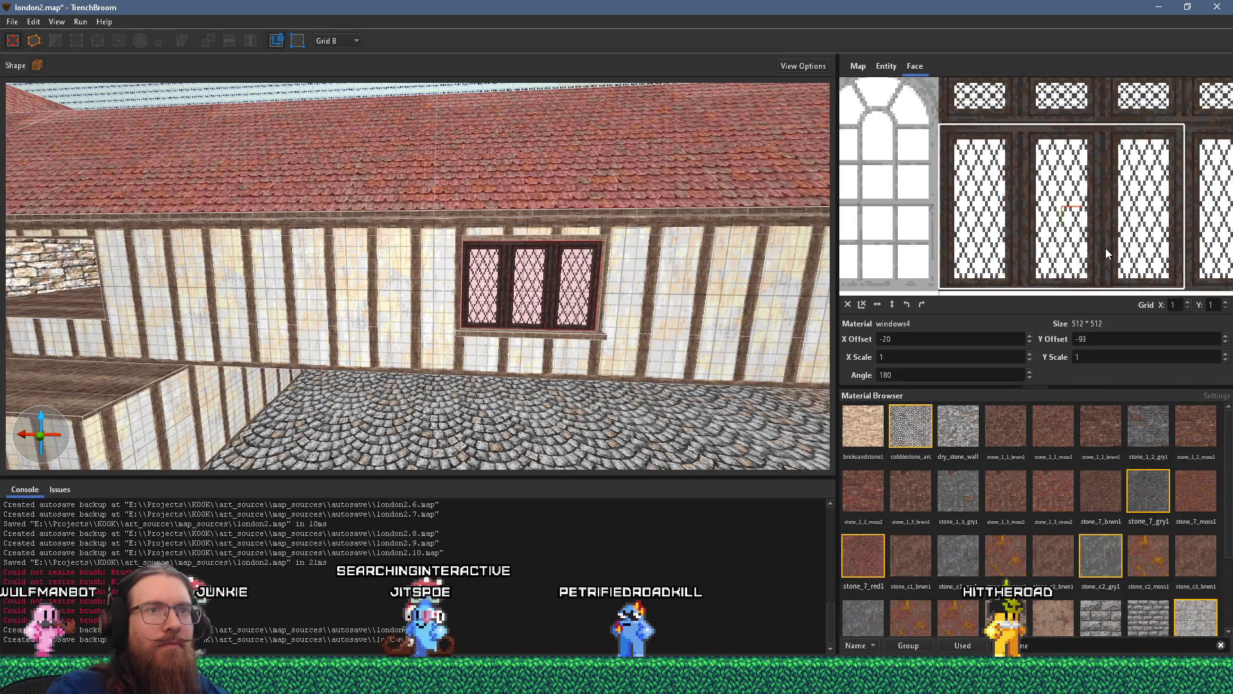
left_click_drag(657, 325, 531, 320)
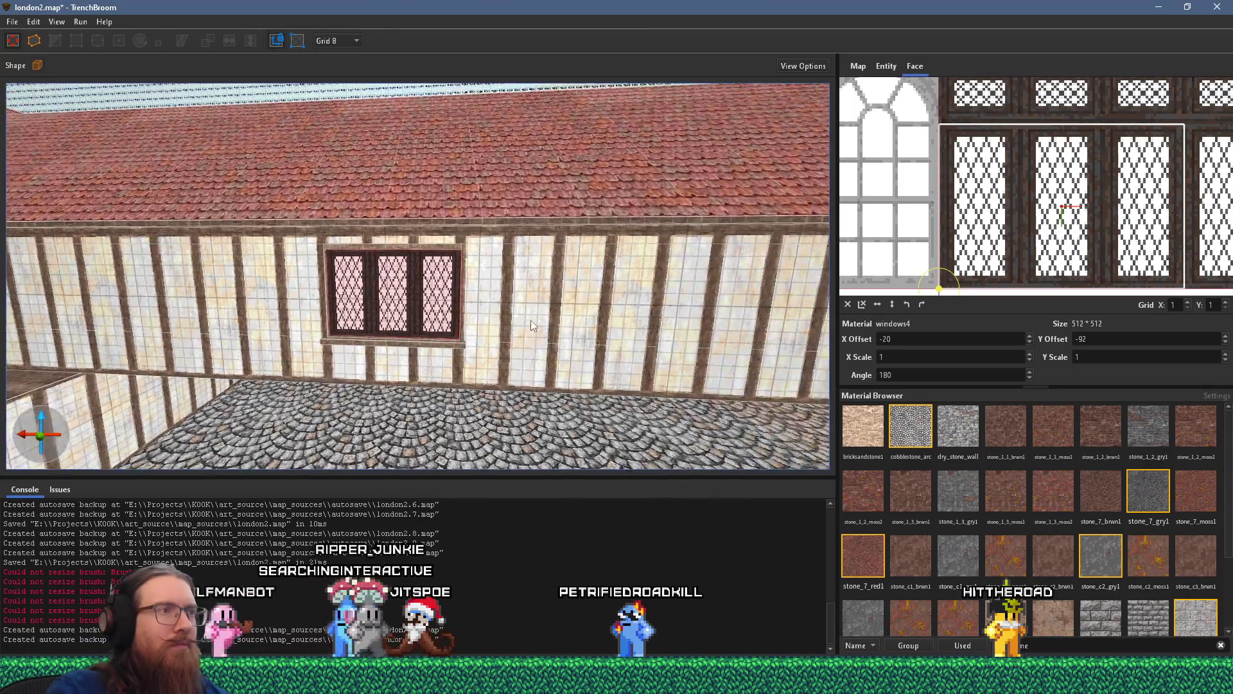
- Recheck the Tudor photo, then pan across the courtyard and the window texture preview
key("alt+Tab")
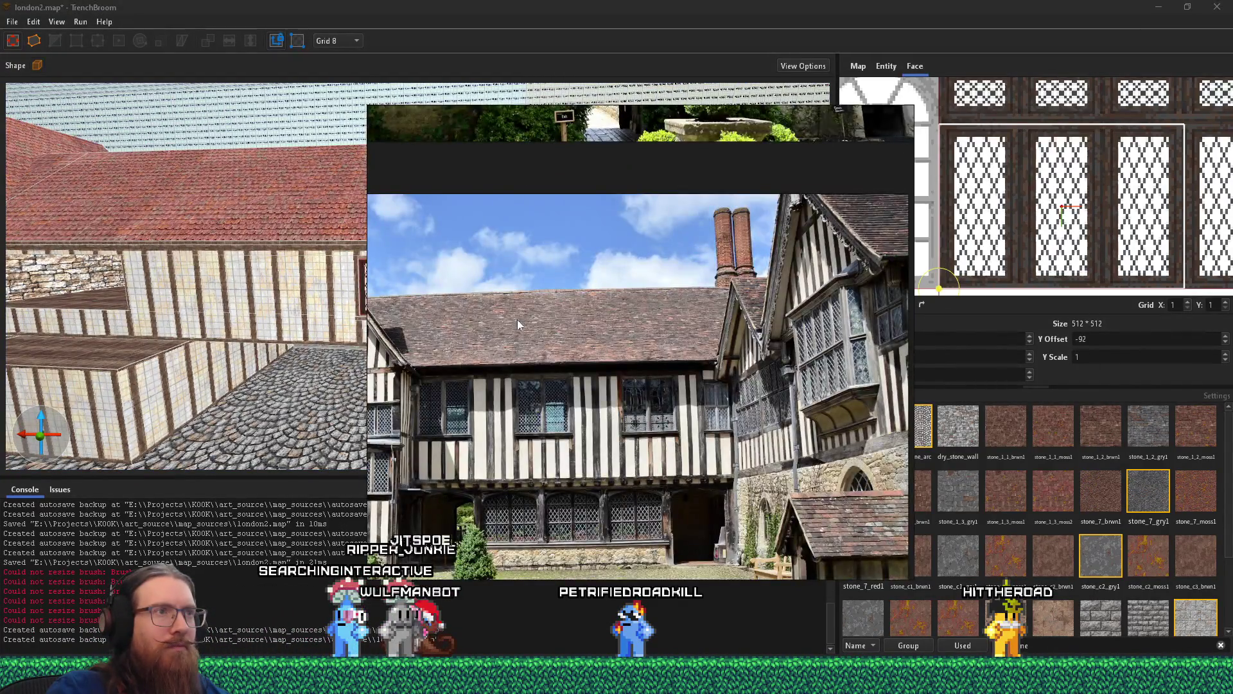
scroll(515, 319, "down", 3)
scroll(541, 314, "up", 2)
scroll(589, 341, "up", 4)
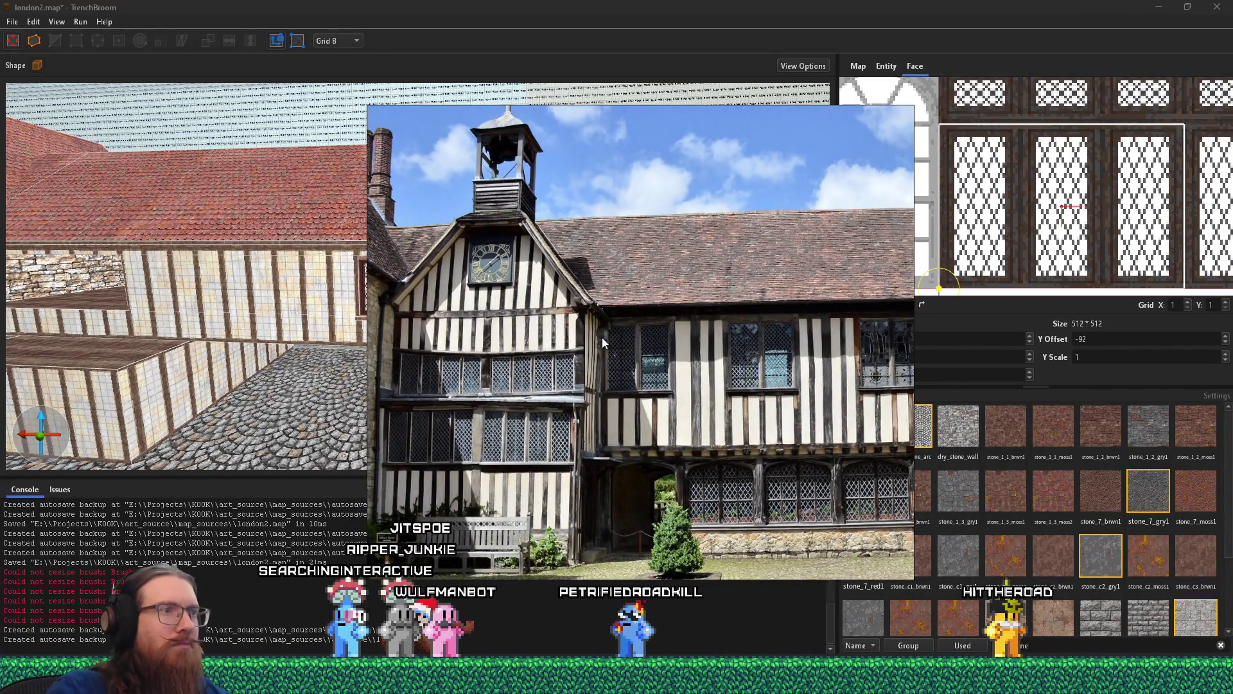
key("alt+Tab")
key("a")
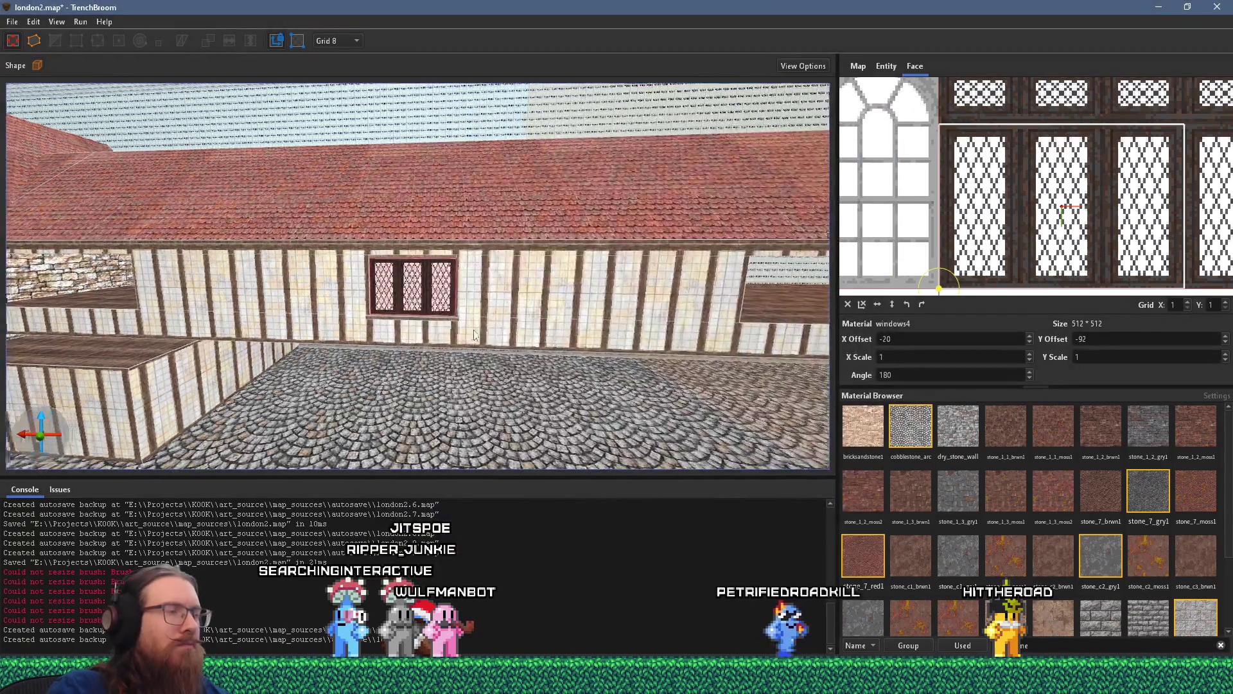
key("a")
mouse_move(575, 301)
left_mouse_down()
mouse_move(568, 287)
mouse_move(549, 330)
mouse_move(521, 333)
left_mouse_up()
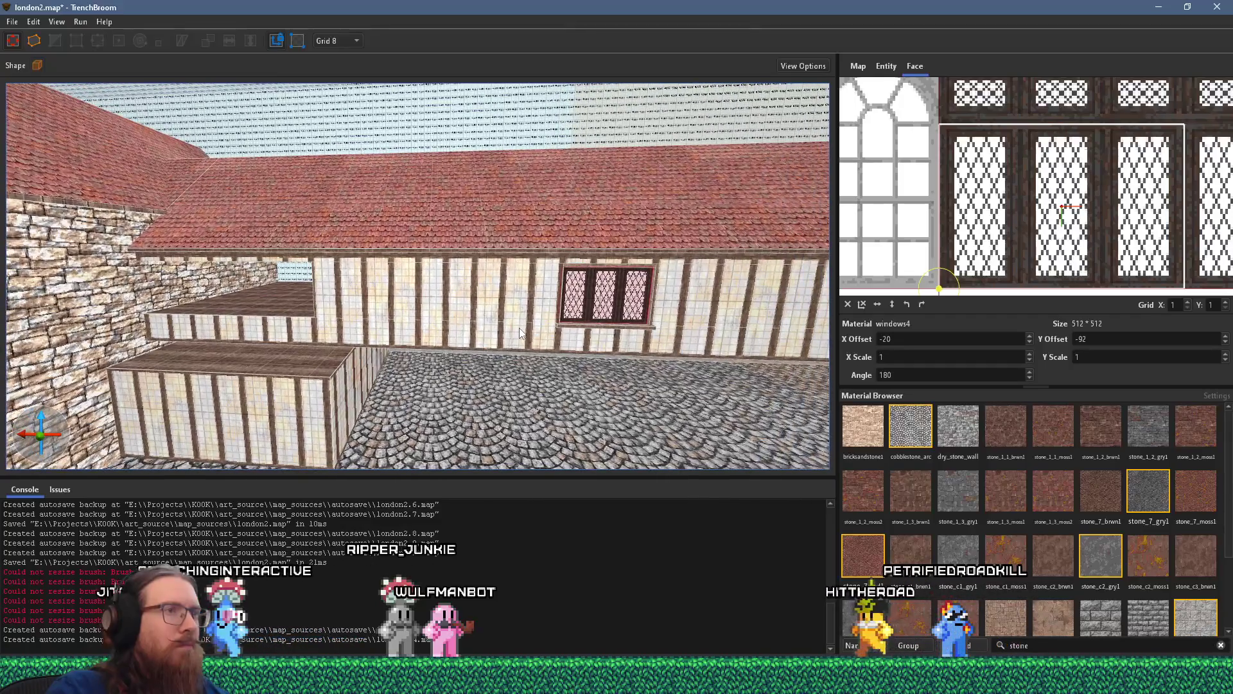
key("alt+Tab")
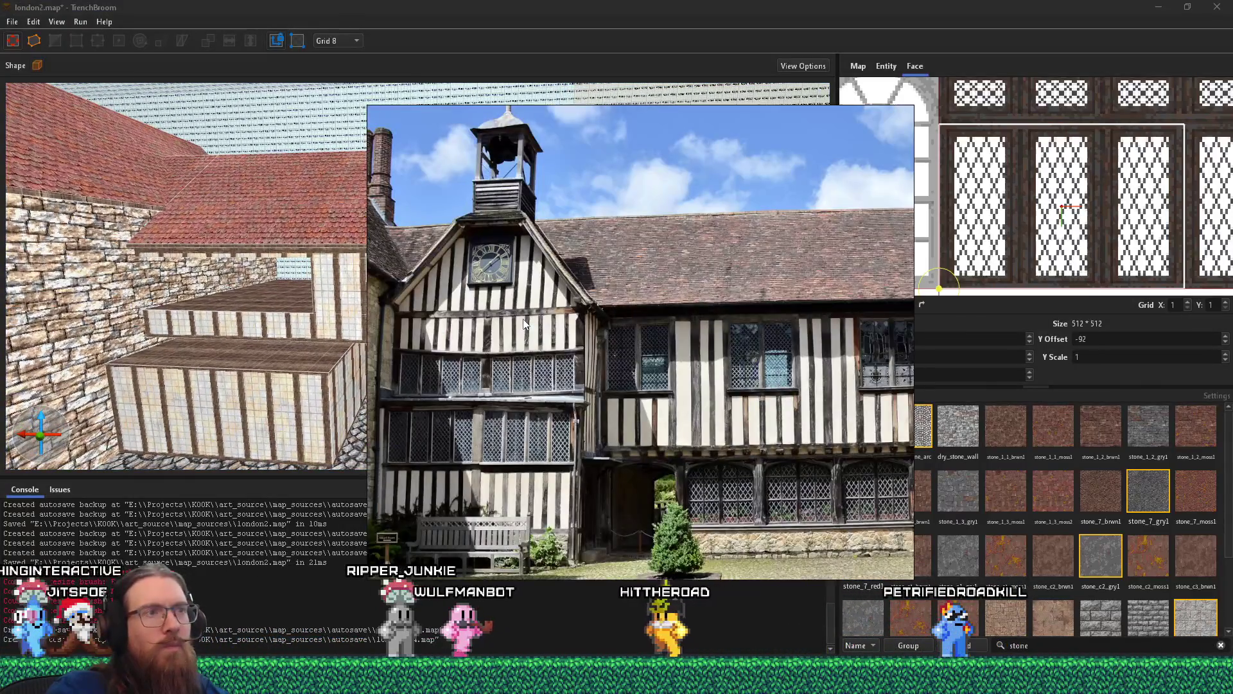
key("alt+Tab")
left_click_drag(1126, 243, 1060, 218)
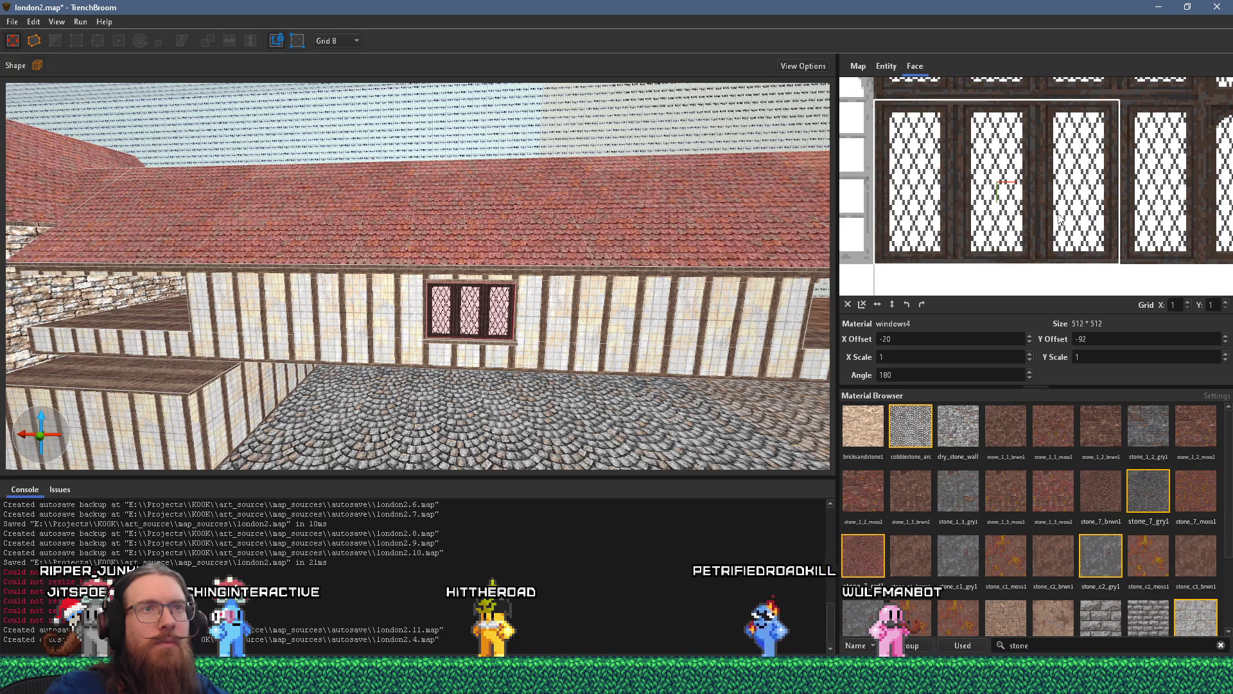
- Drag the windows4 texture to X offset 205, Y −92, so two leaded panes fill the window
left_click_drag(1060, 218, 956, 249)
scroll(955, 250, "up", 1)
scroll(955, 232, "down", 4)
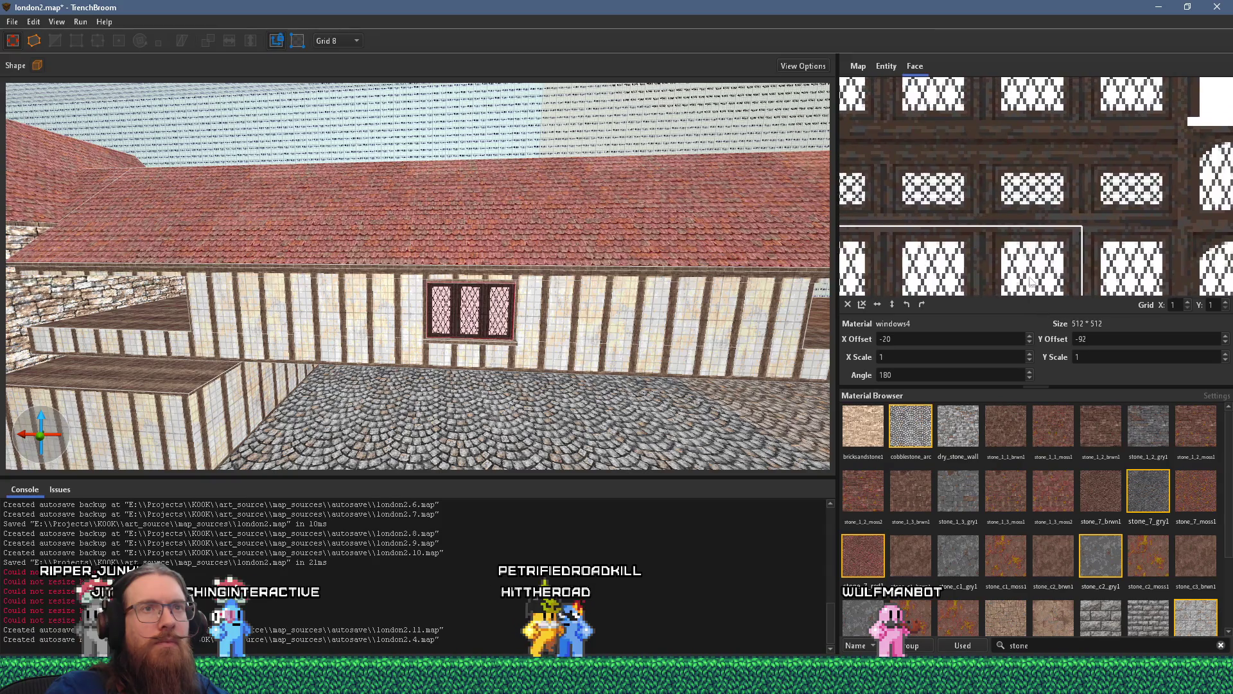
scroll(1025, 226, "down", 3)
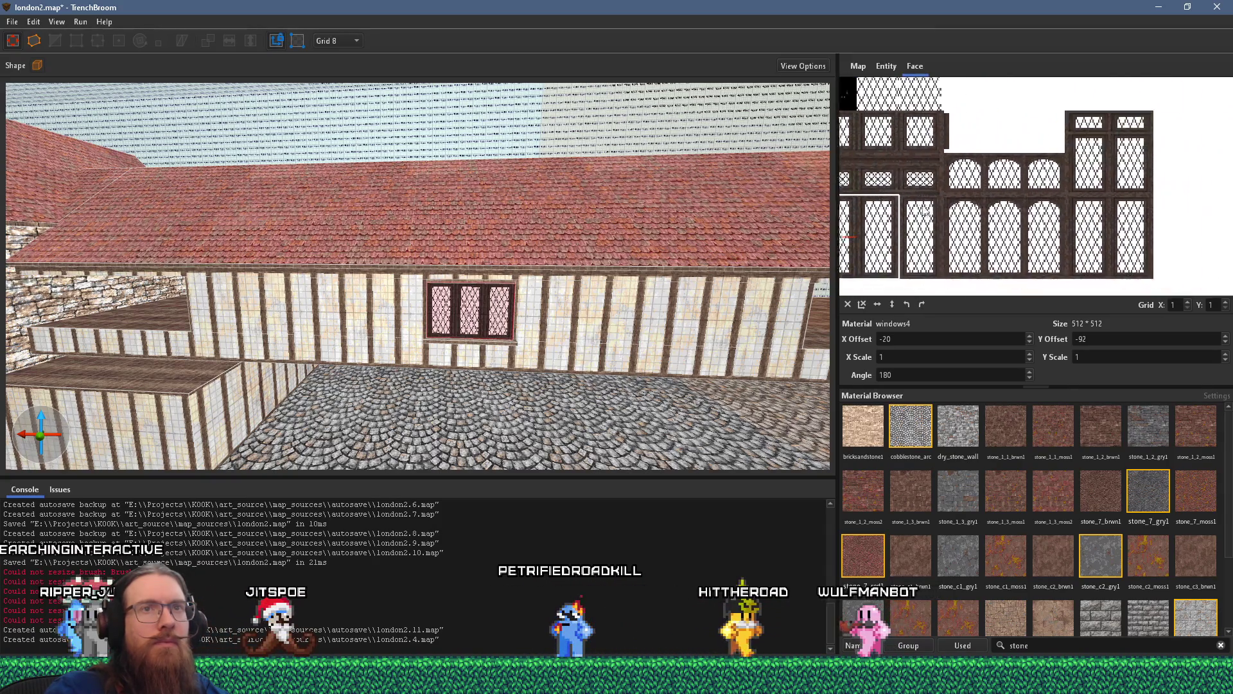
scroll(880, 197, "down", 1)
left_click_drag(907, 195, 1086, 220)
scroll(1088, 219, "up", 3)
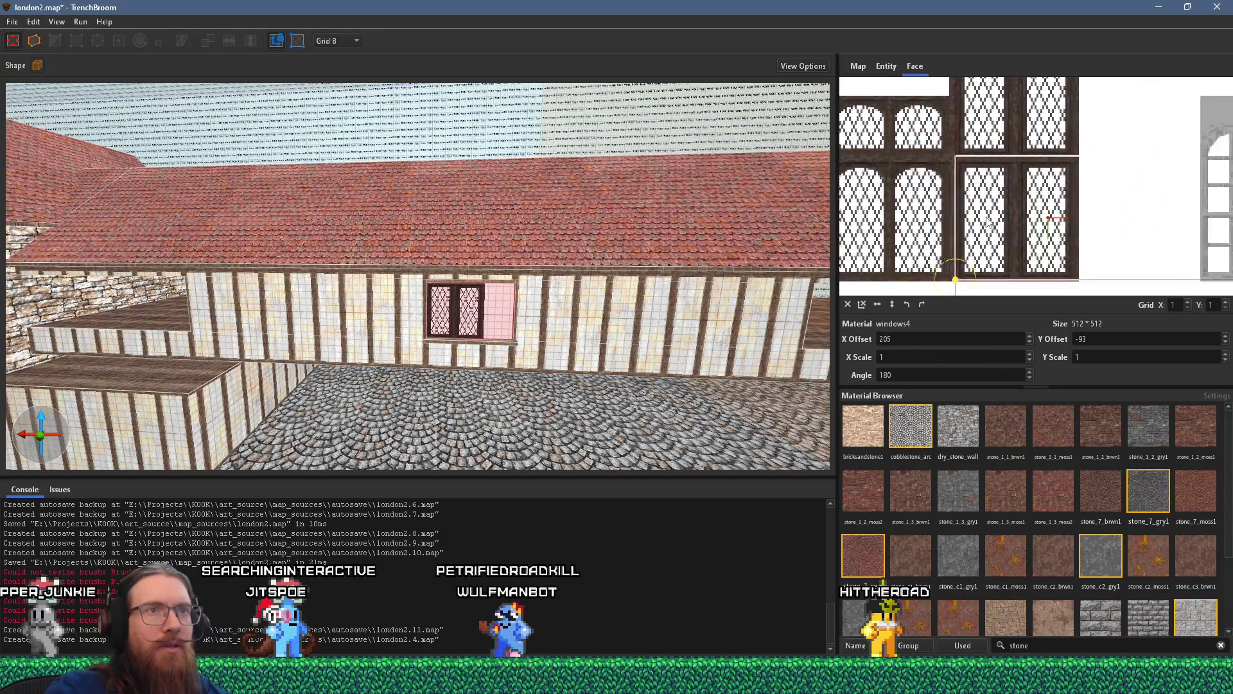
mouse_move(1001, 205)
left_mouse_down()
mouse_move(987, 202)
mouse_move(1024, 155)
left_mouse_up()
scroll(987, 201, "down", 2)
scroll(1002, 180, "up", 3)
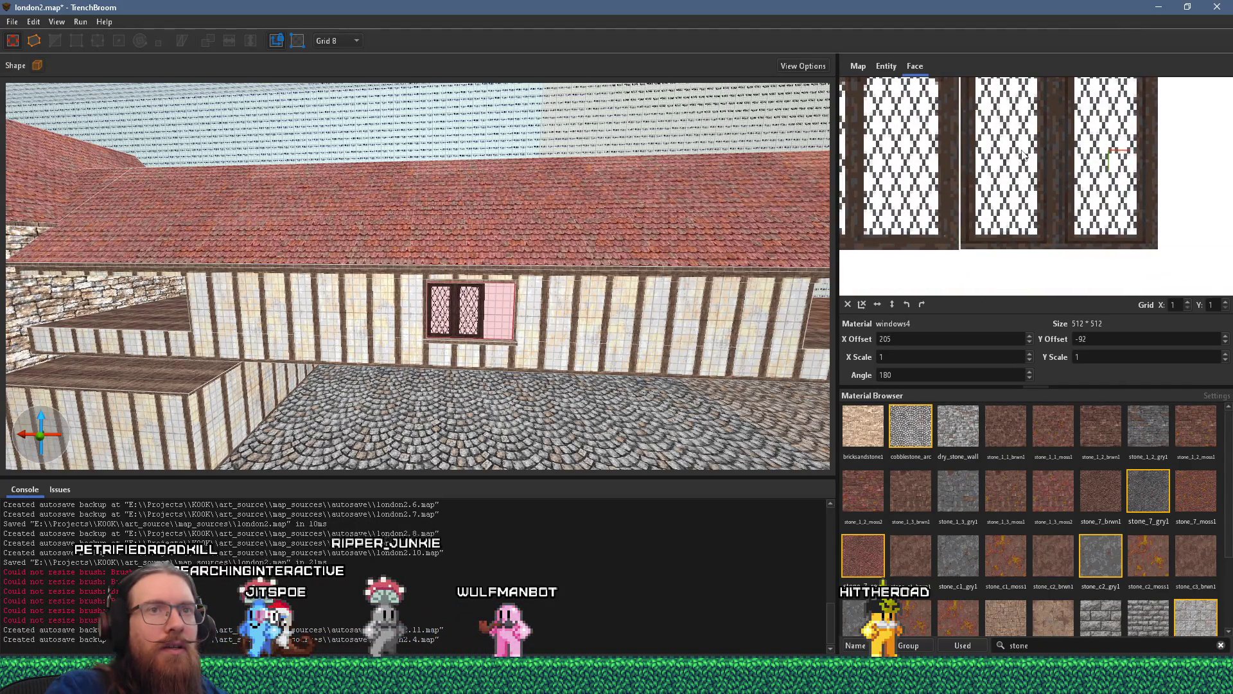
scroll(1024, 155, "down", 2)
scroll(569, 289, "up", 6)
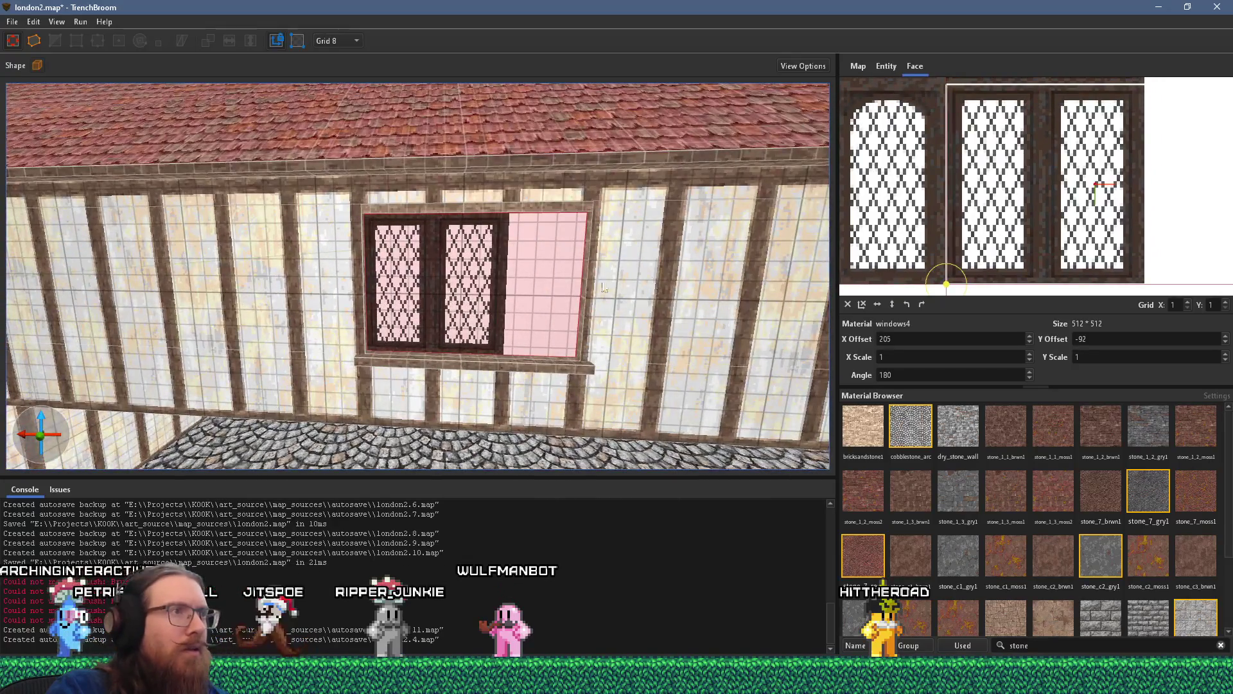
left_click(579, 282)
- Reselect the window's front face and nudge windows4 to X offset 206, Y −92
key("Escape")
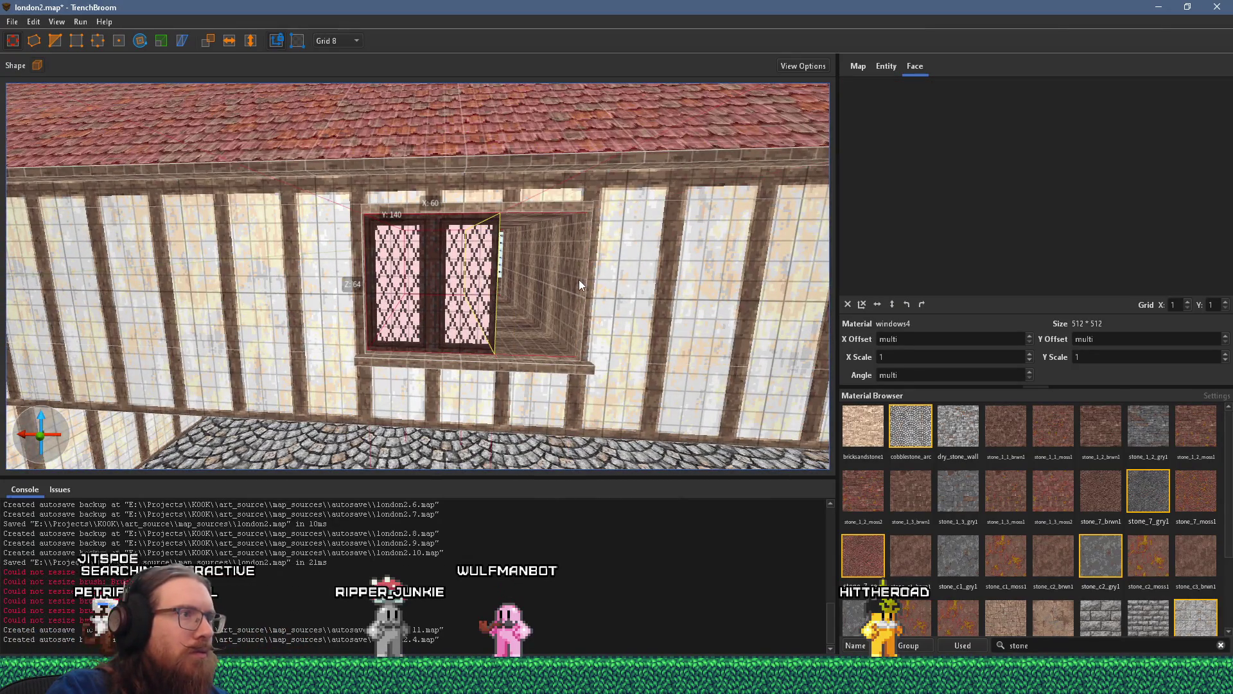
left_click(472, 312, "shift")
left_click_drag(1065, 225, 1060, 226)
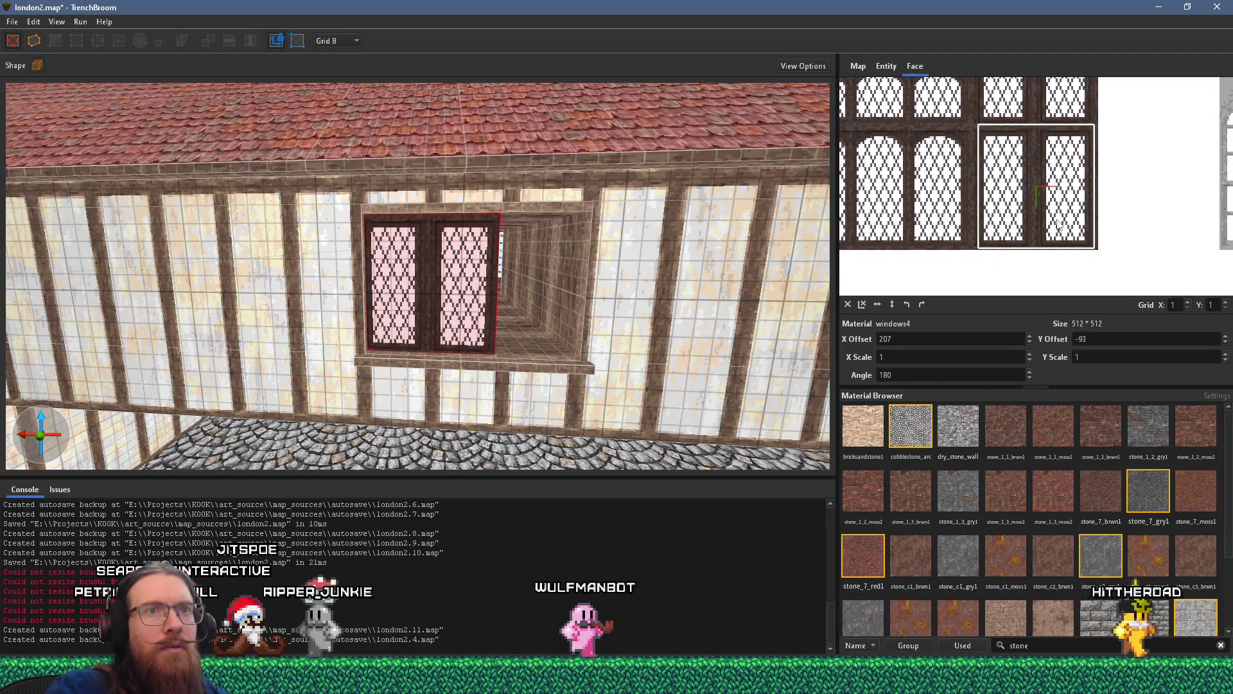
scroll(1066, 218, "up", 3)
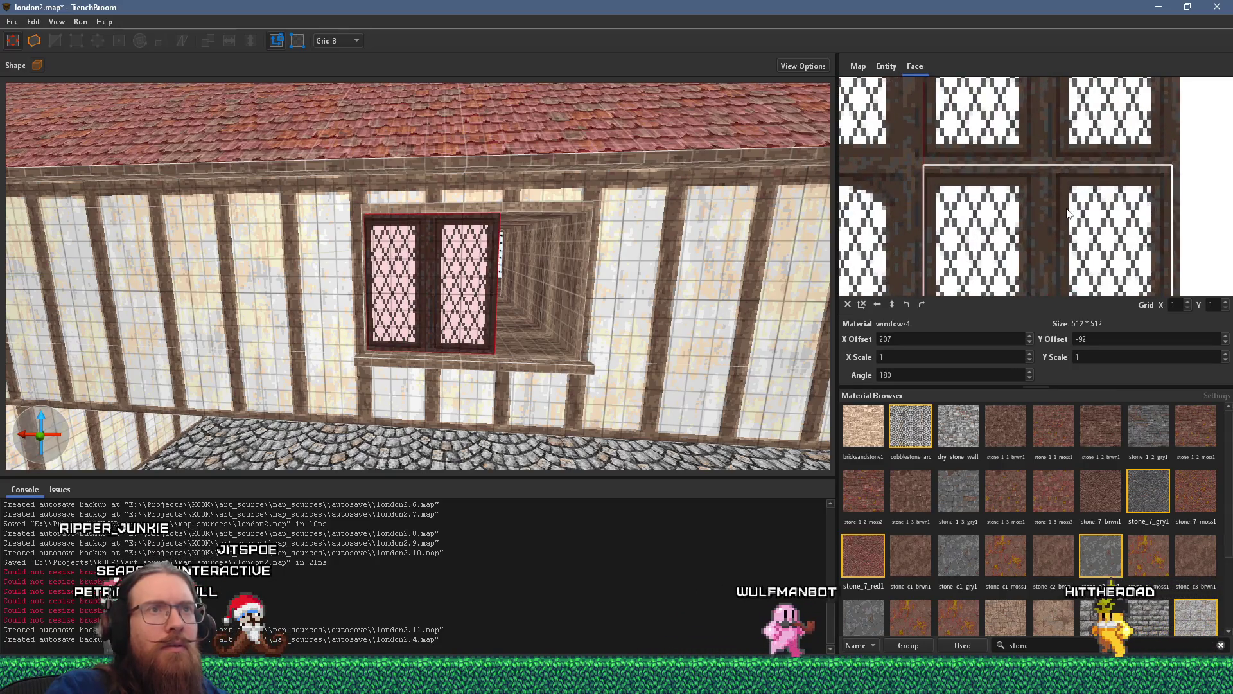
left_click_drag(1061, 206, 1067, 204)
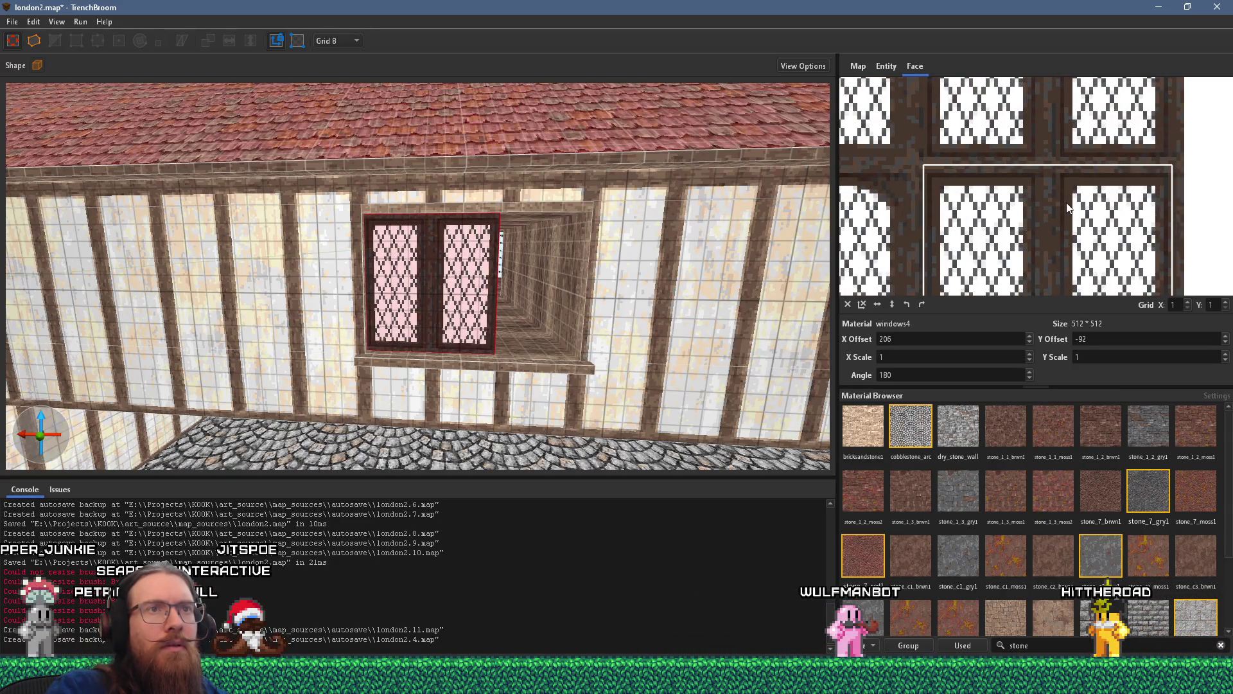
scroll(518, 267, "up", 8)
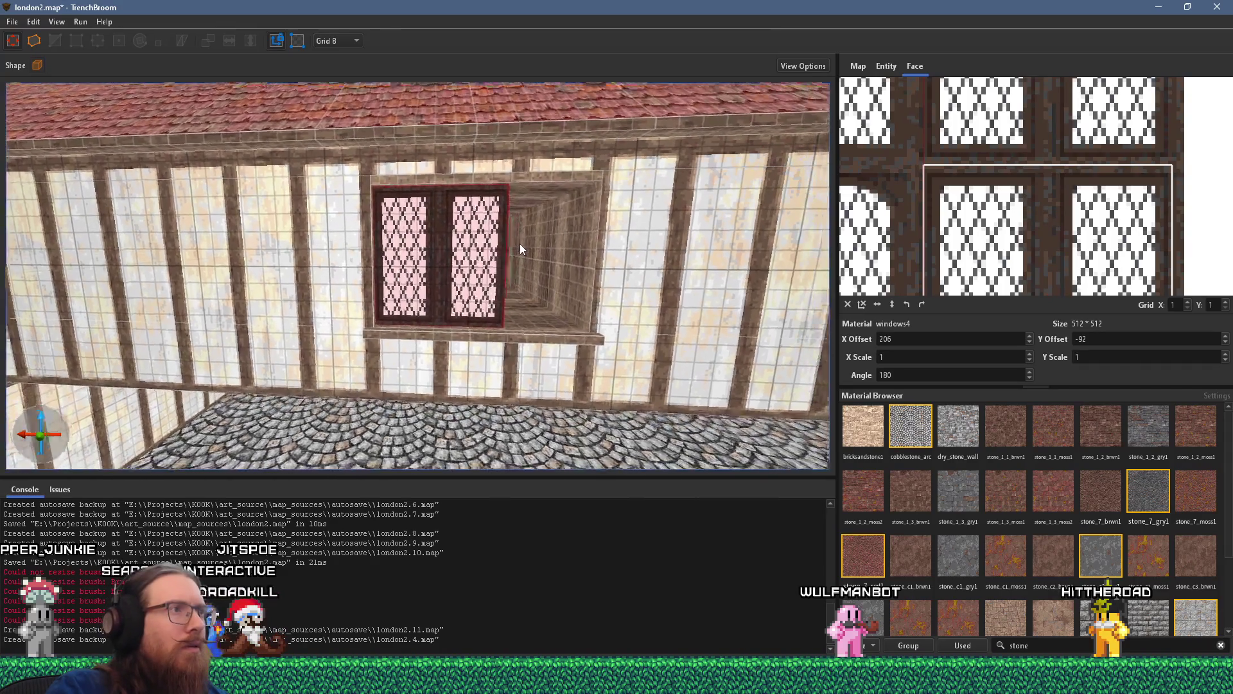
- Fly the camera down the wall and back to check the window, sill and cobbles
key("a")
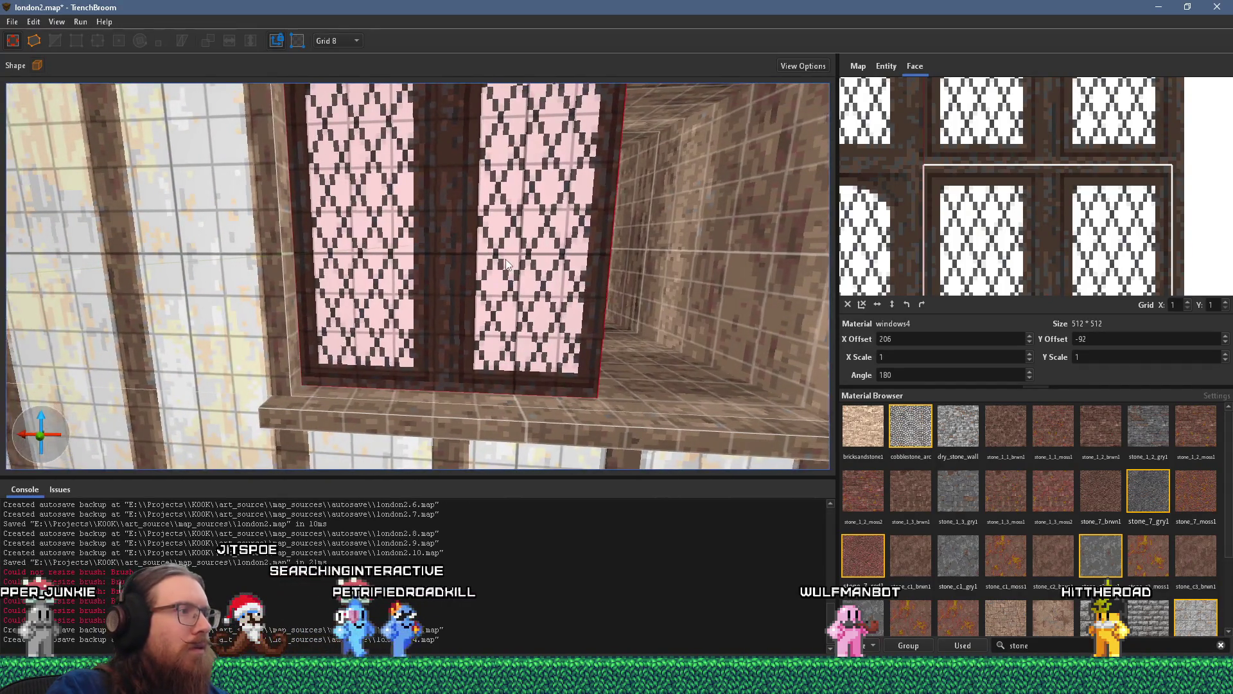
key("s")
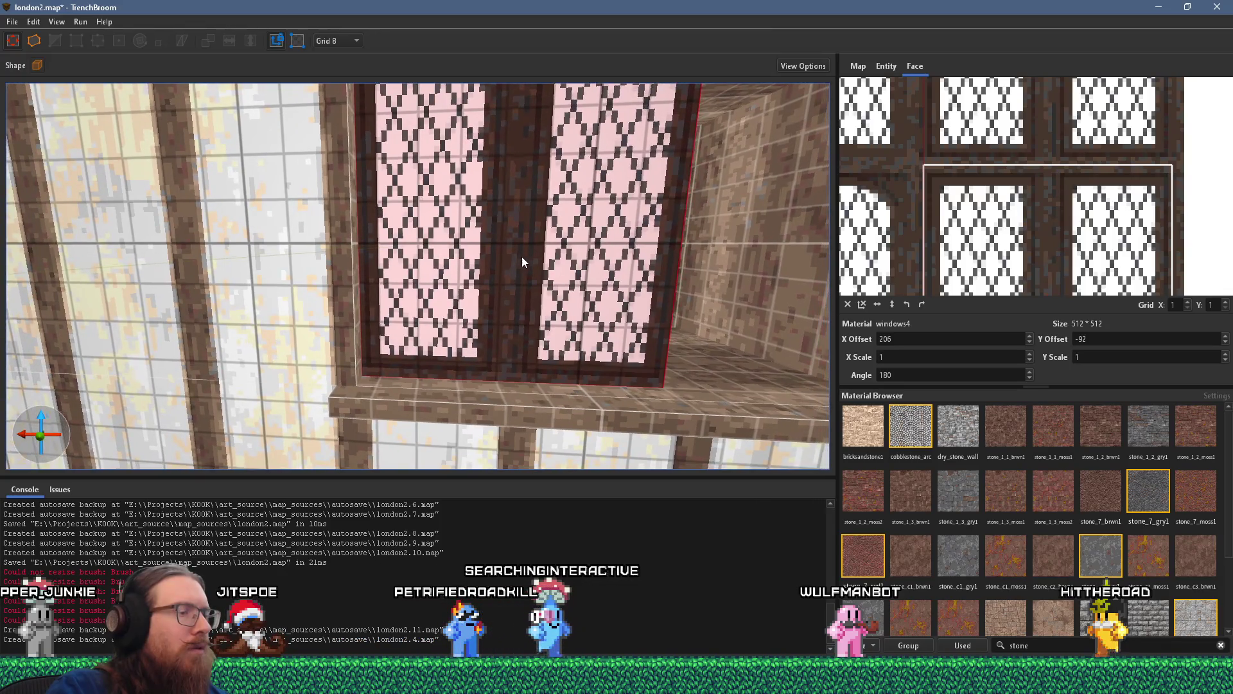
key("s")
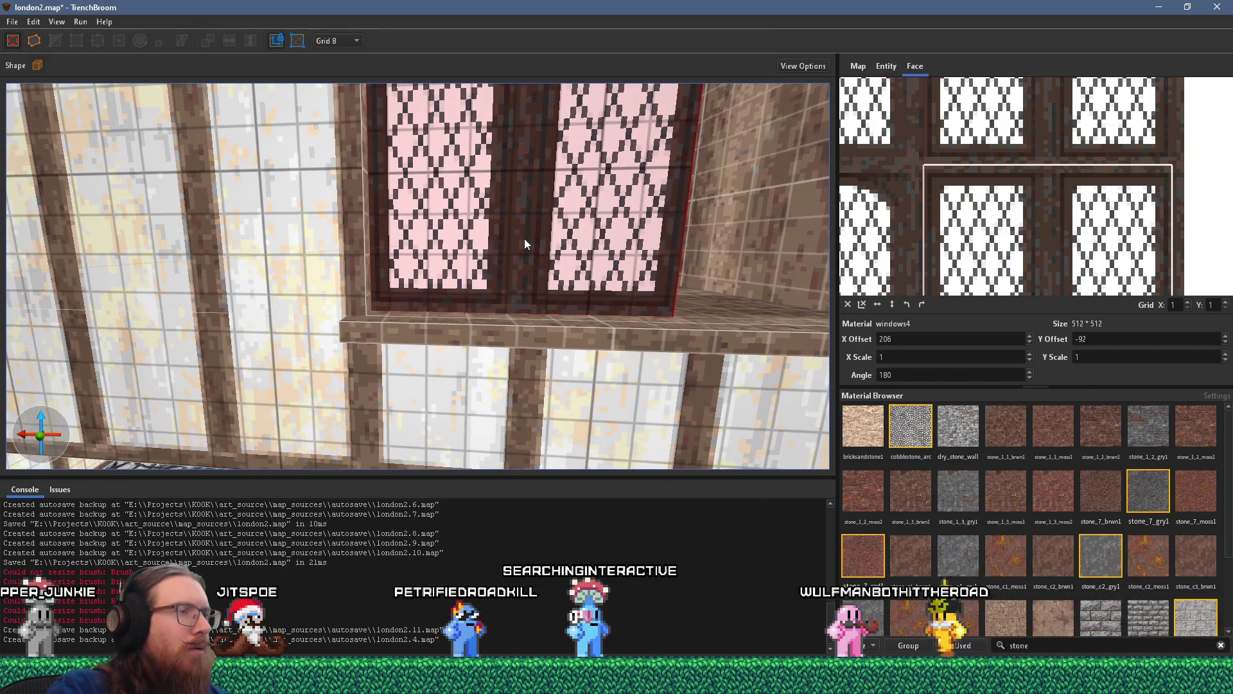
key("s")
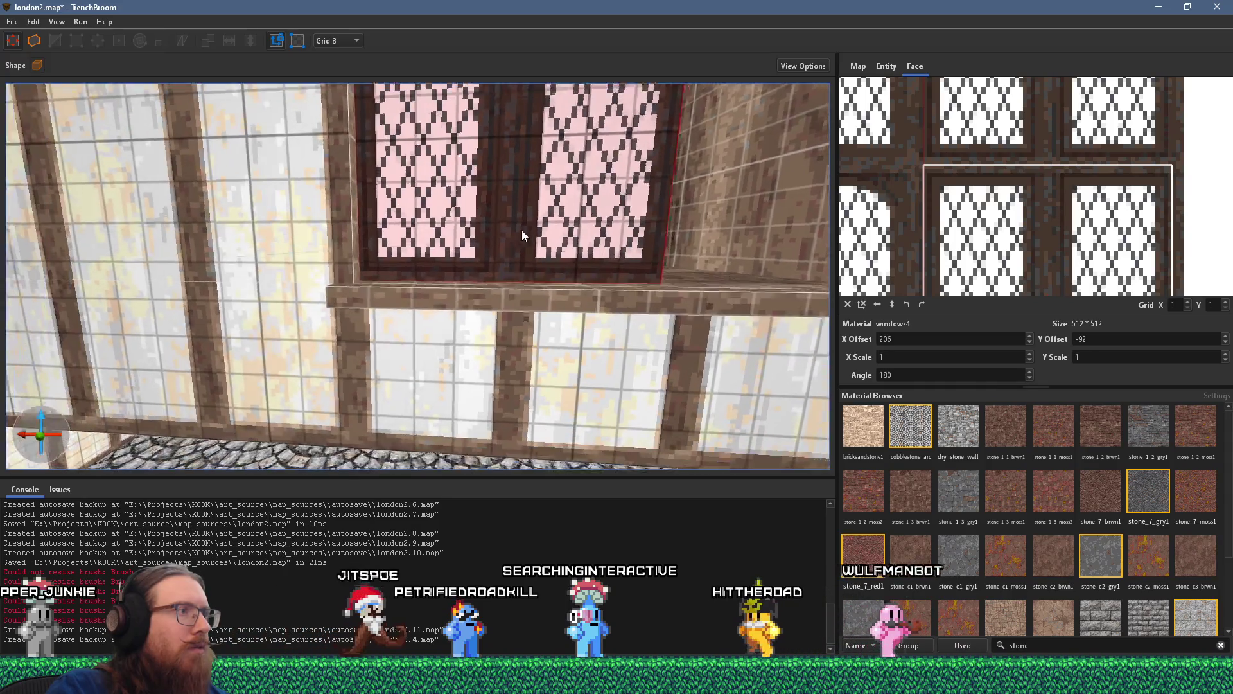
key("s")
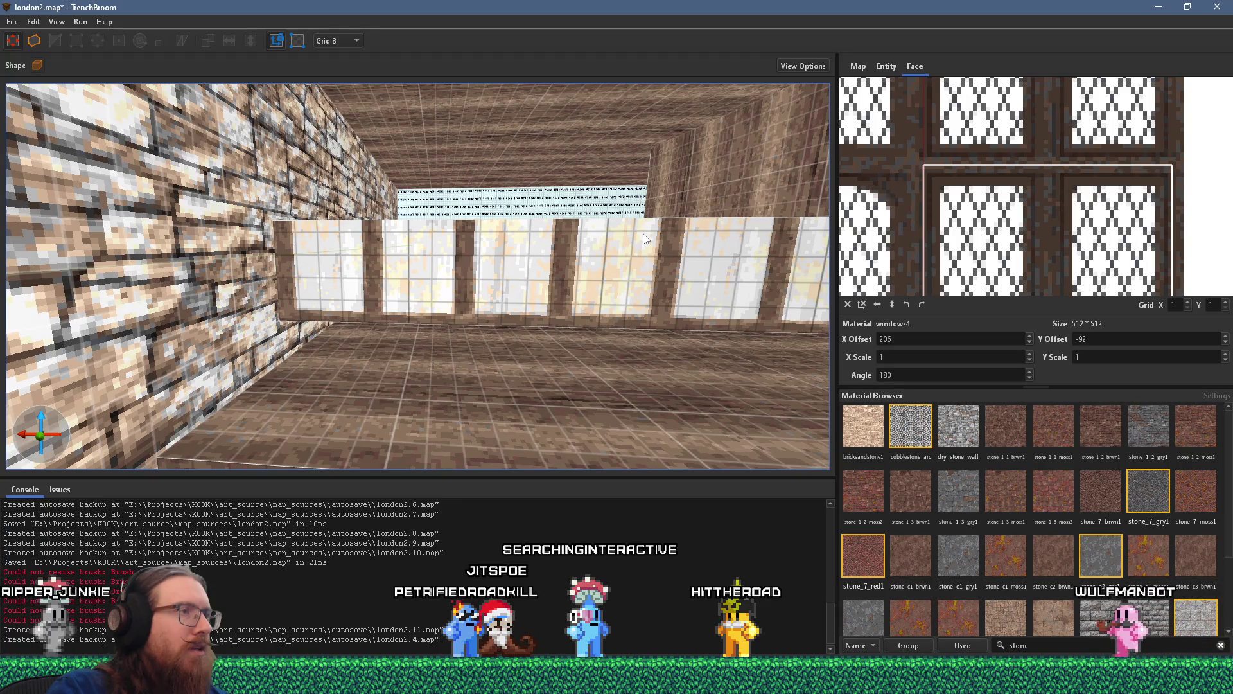
key("w")
mouse_move(472, 335)
left_mouse_down()
mouse_move(595, 348)
mouse_move(554, 350)
left_mouse_up()
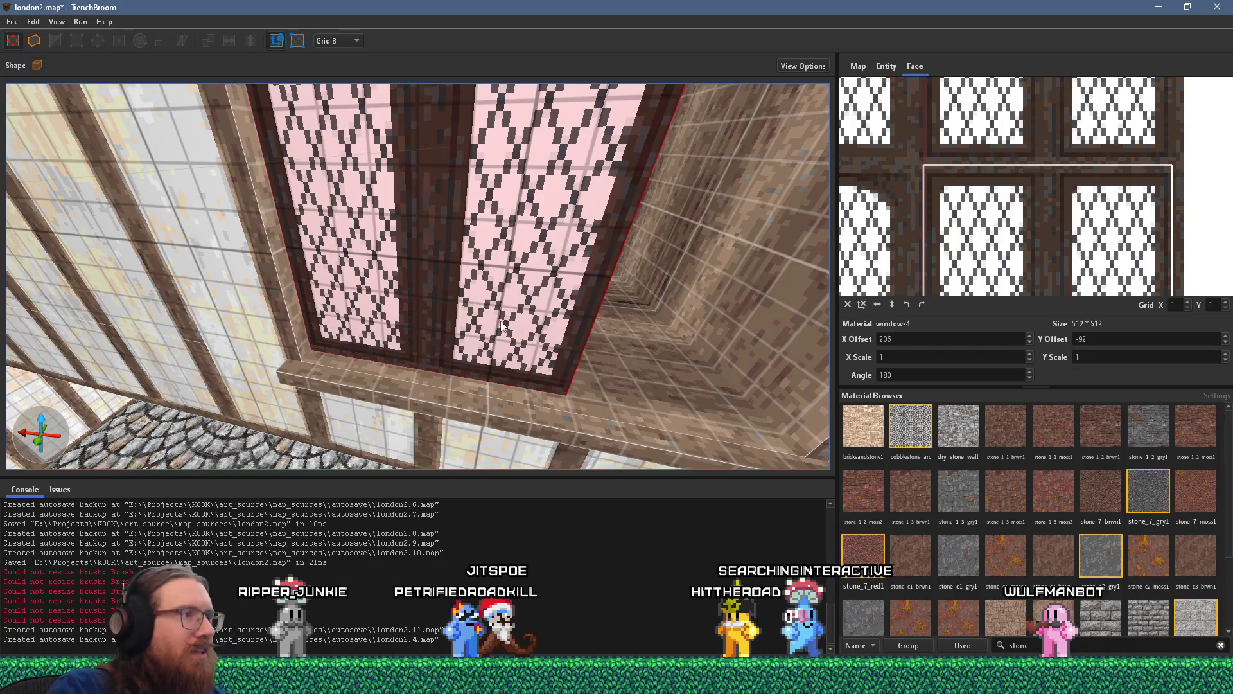
- Set the grid size to 2
left_click(335, 41)
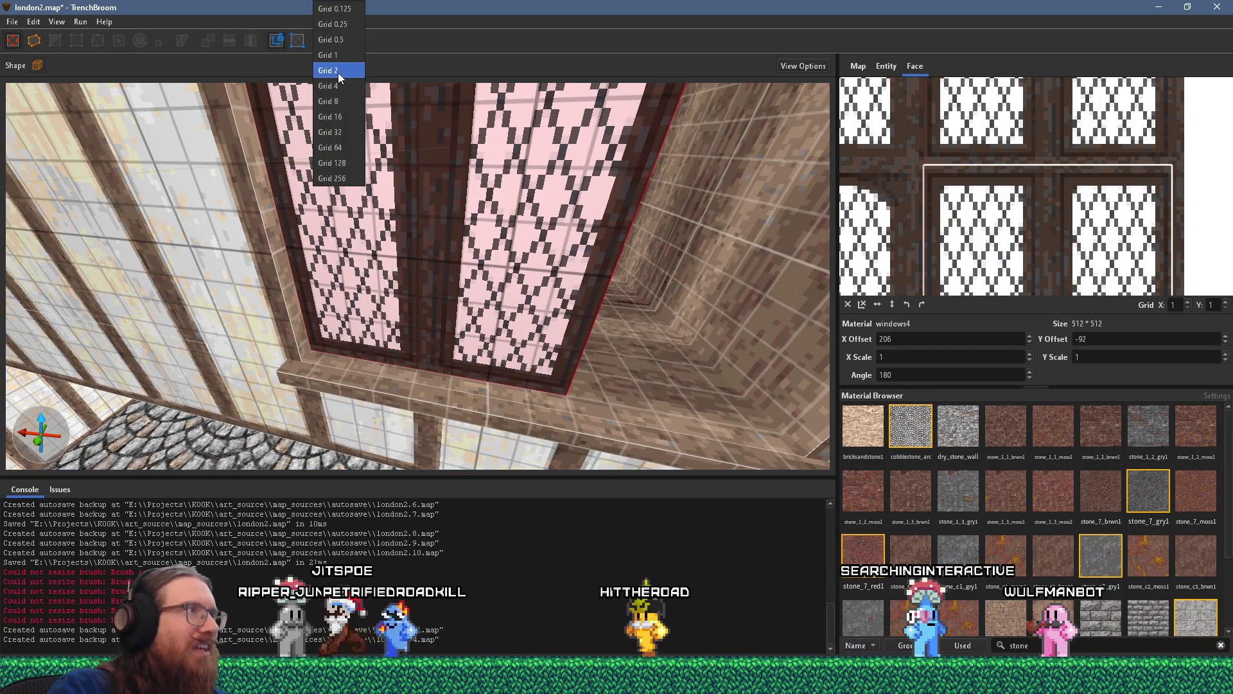
left_click(338, 72)
key("a")
key("a")
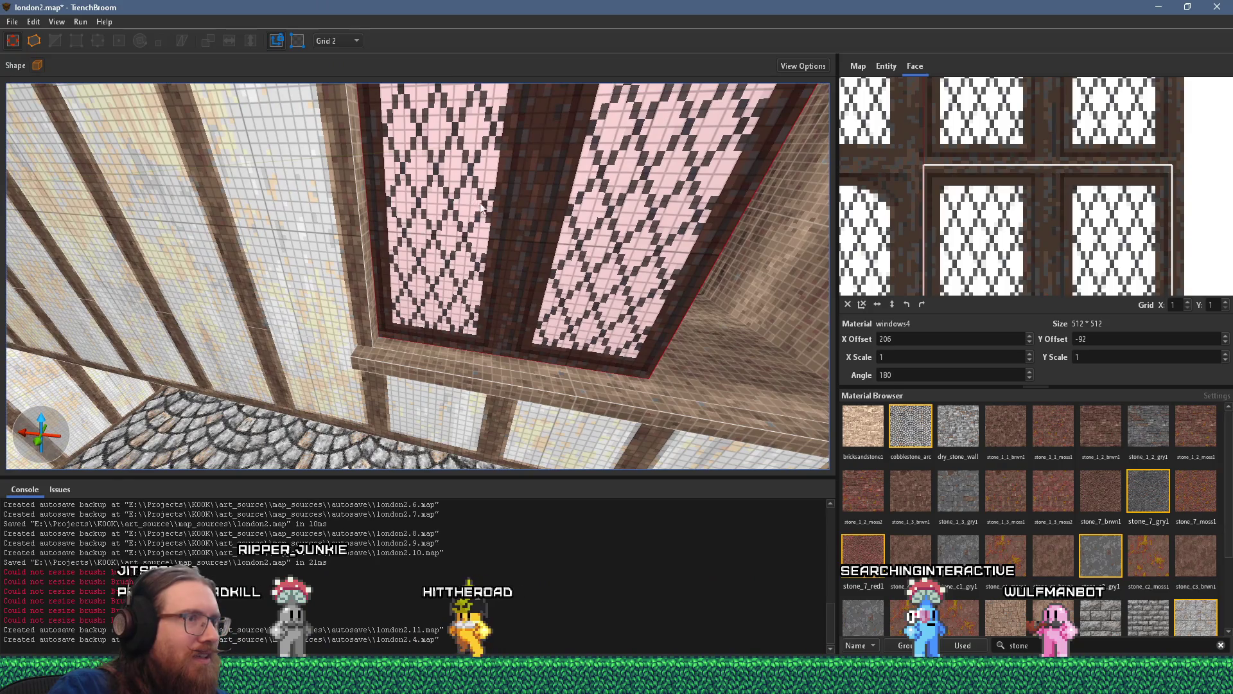
- Nudge the window face's windows4 texture one unit to X offset 205, then pick the lintel and sill
left_click(639, 259)
key("ctrl+u")
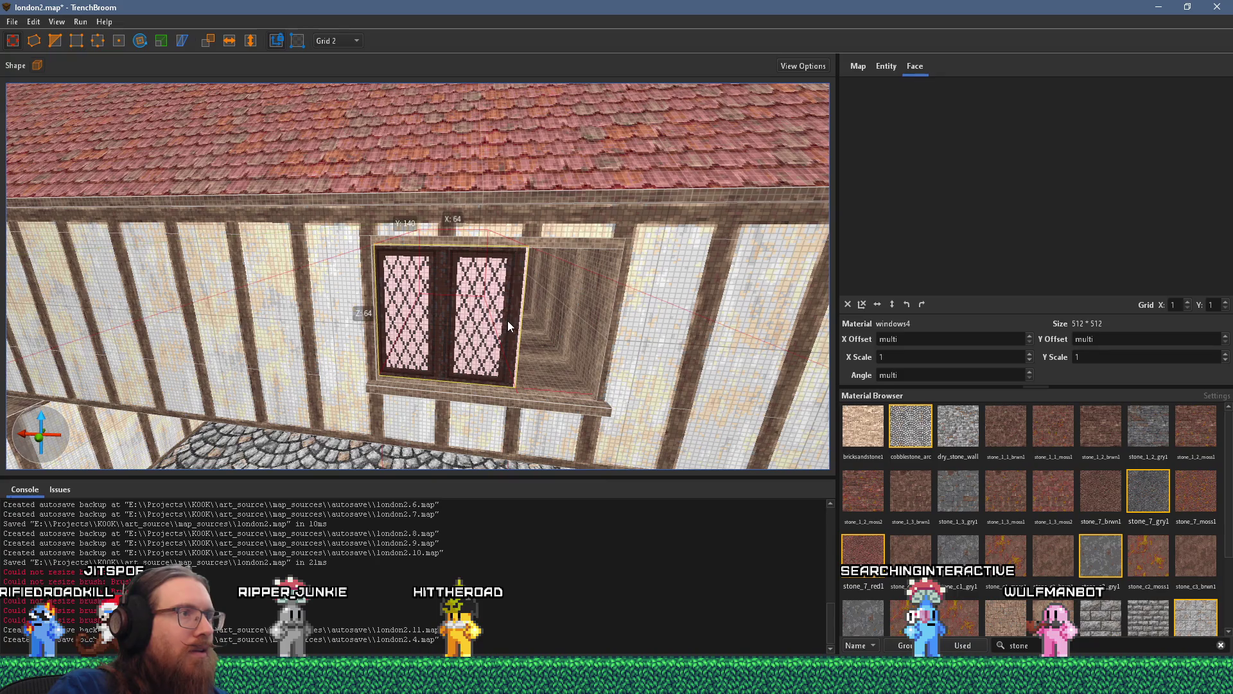
left_click(507, 321, "shift")
left_click_drag(1022, 205, 1025, 204)
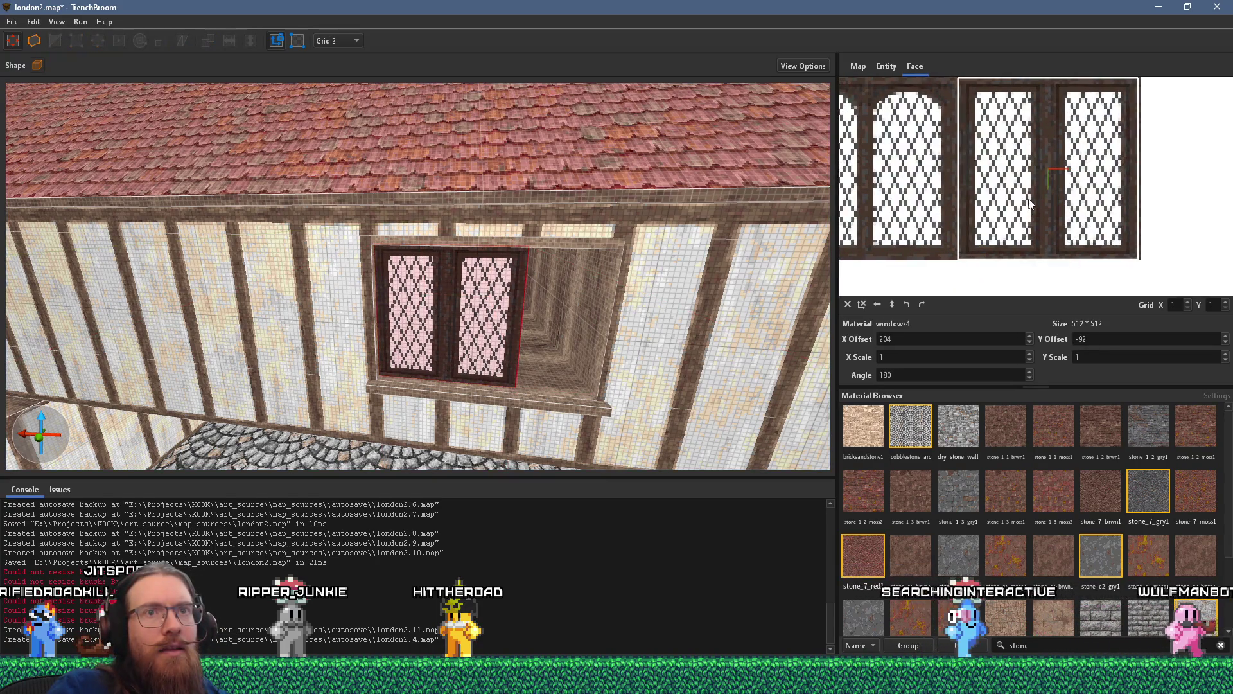
scroll(530, 275, "up", 3)
scroll(531, 270, "up", 2)
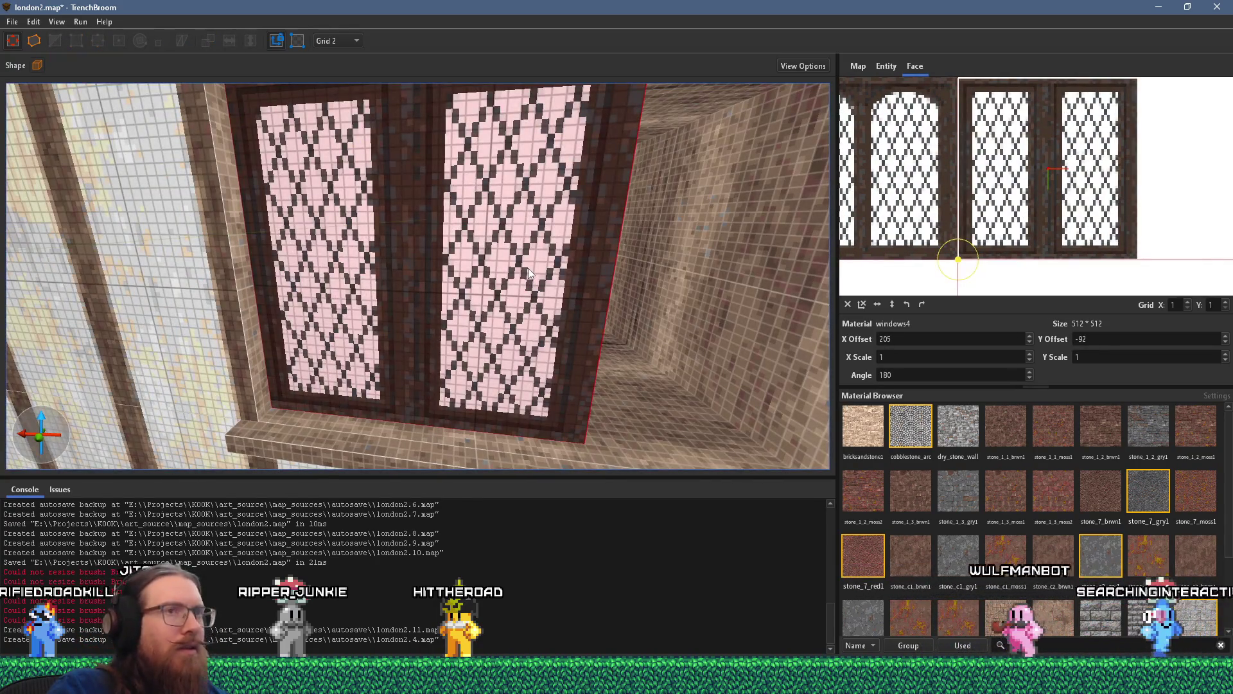
scroll(514, 270, "down", 3)
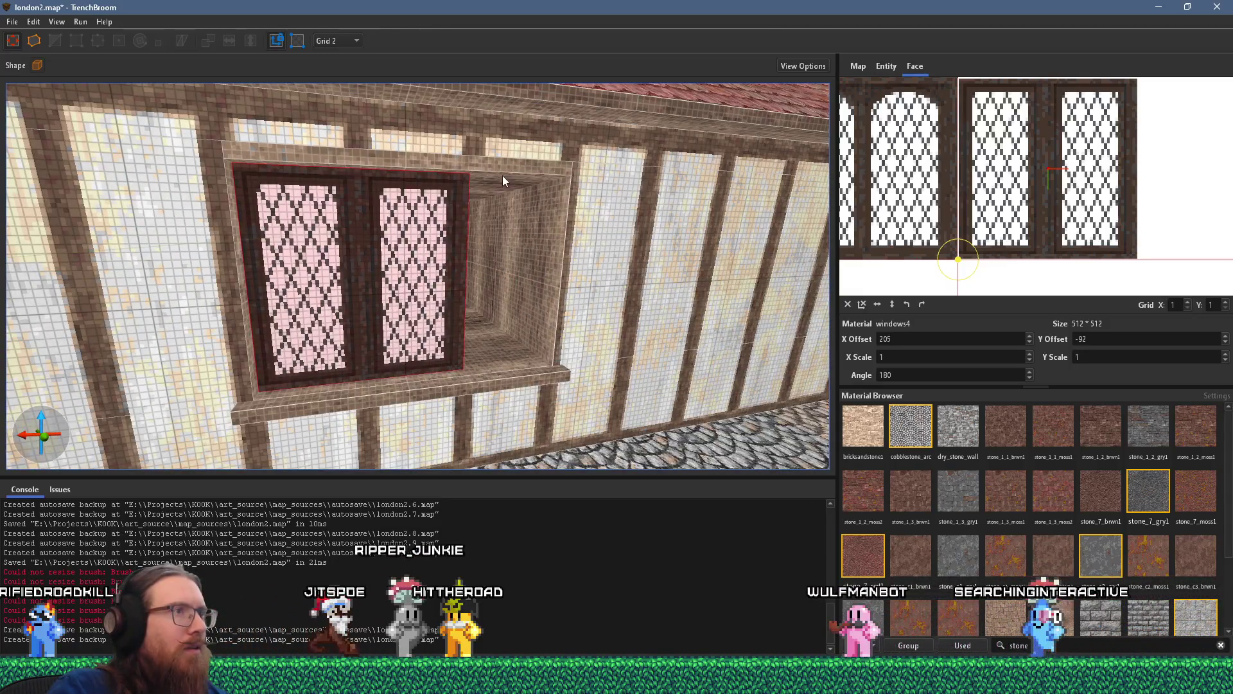
left_click(503, 177)
left_click(500, 368, "ctrl")
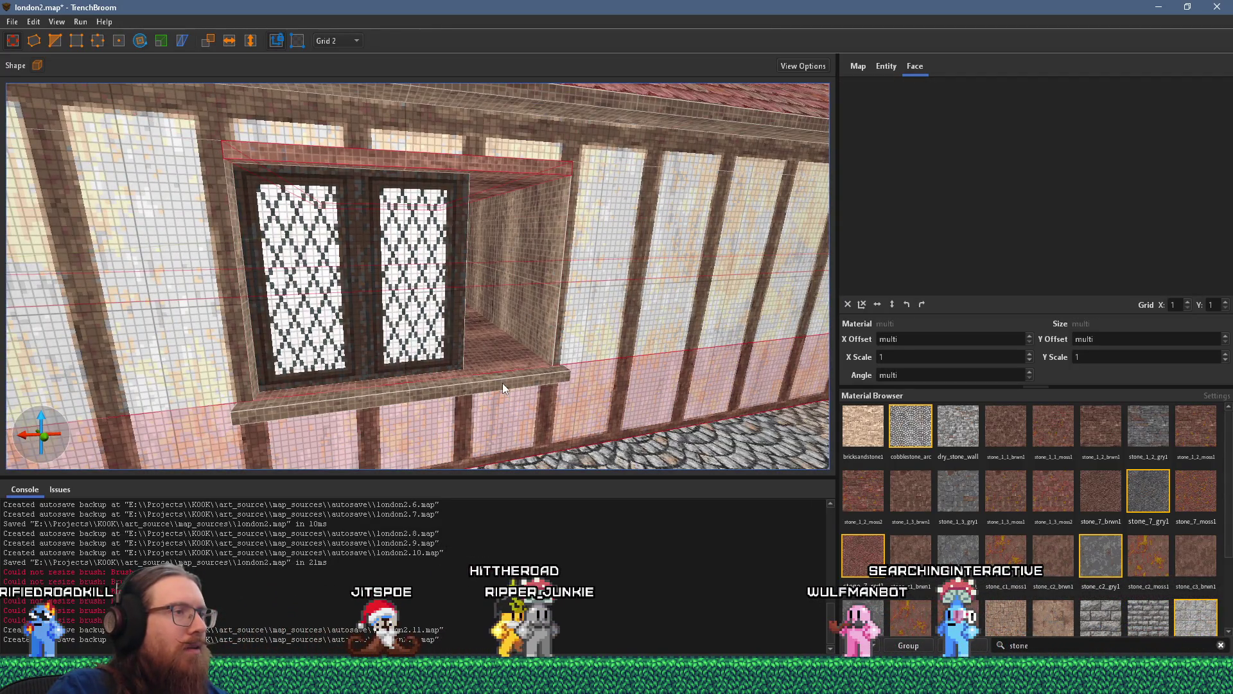
- Select the lintel and sill brushes, then the timbered wall section right of the window
left_click(481, 177)
left_click(515, 387, "ctrl")
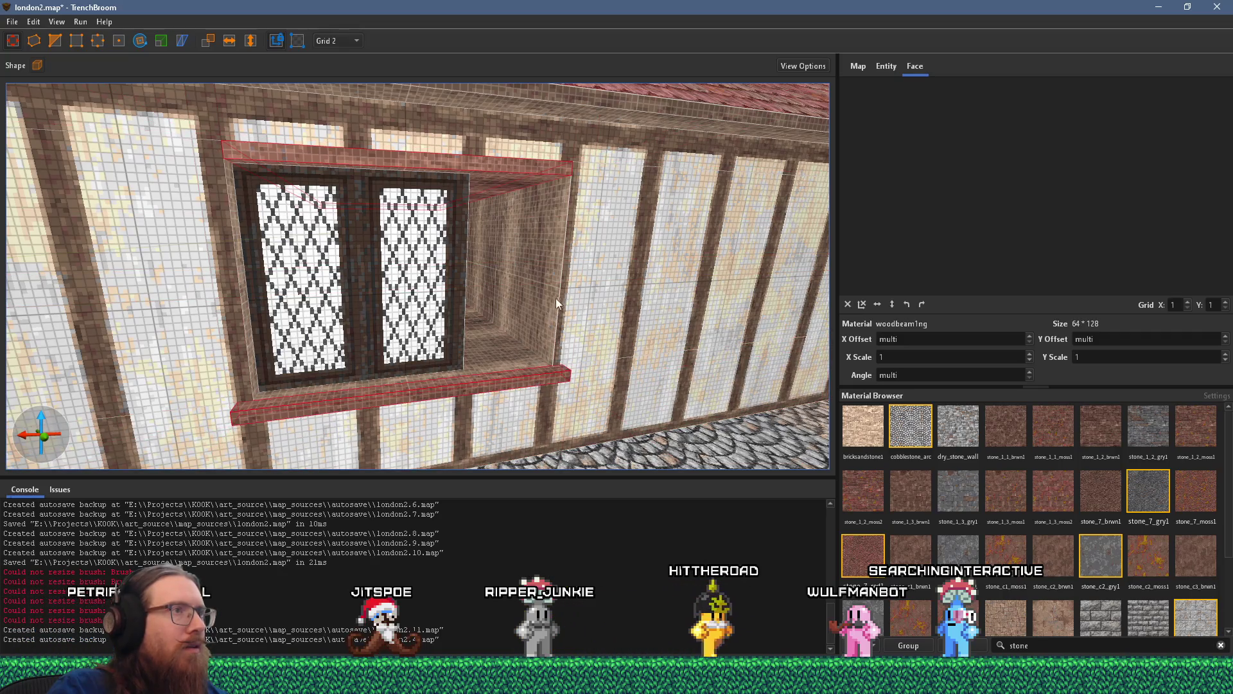
left_click(550, 278)
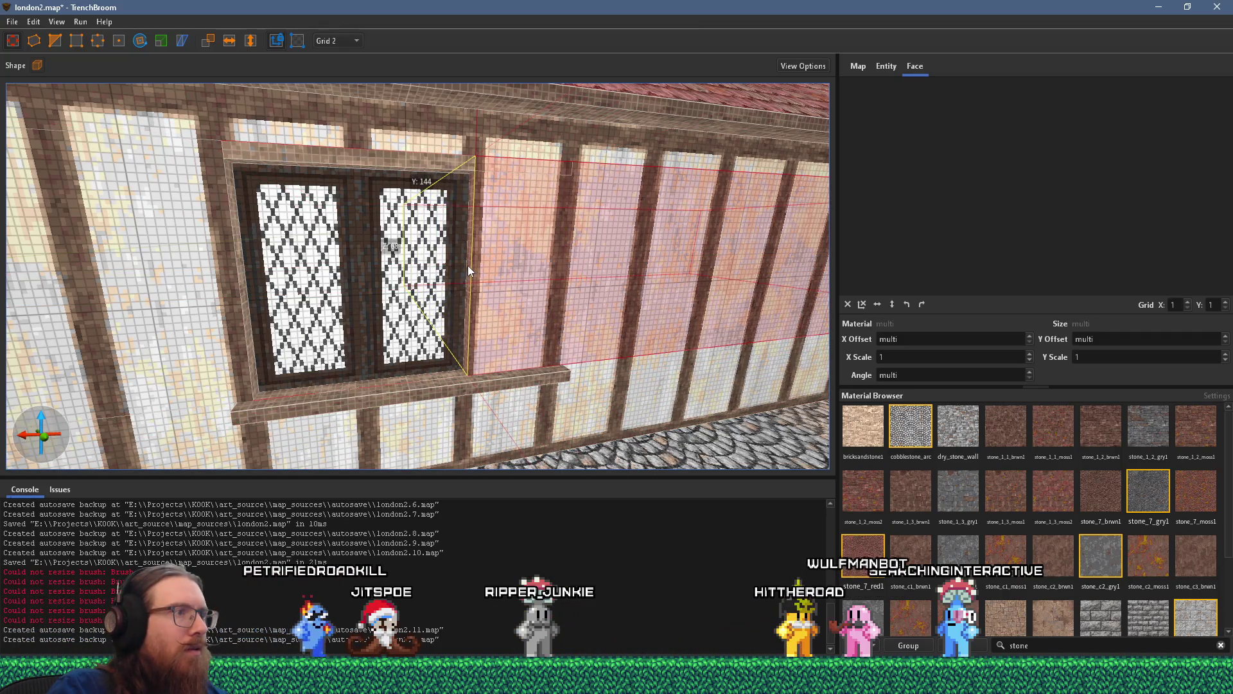
mouse_move(464, 267)
left_mouse_down()
mouse_move(425, 215)
mouse_move(472, 222)
mouse_move(495, 275)
left_mouse_up()
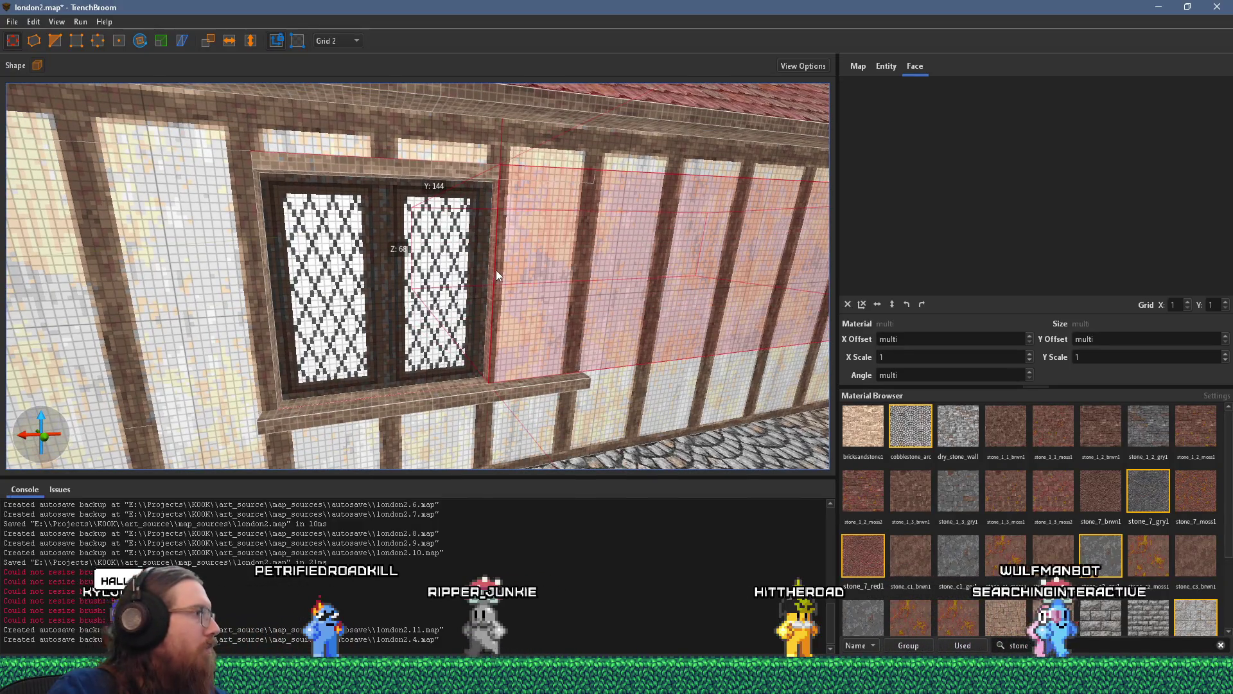
scroll(504, 267, "down", 3)
scroll(538, 171, "up", 6)
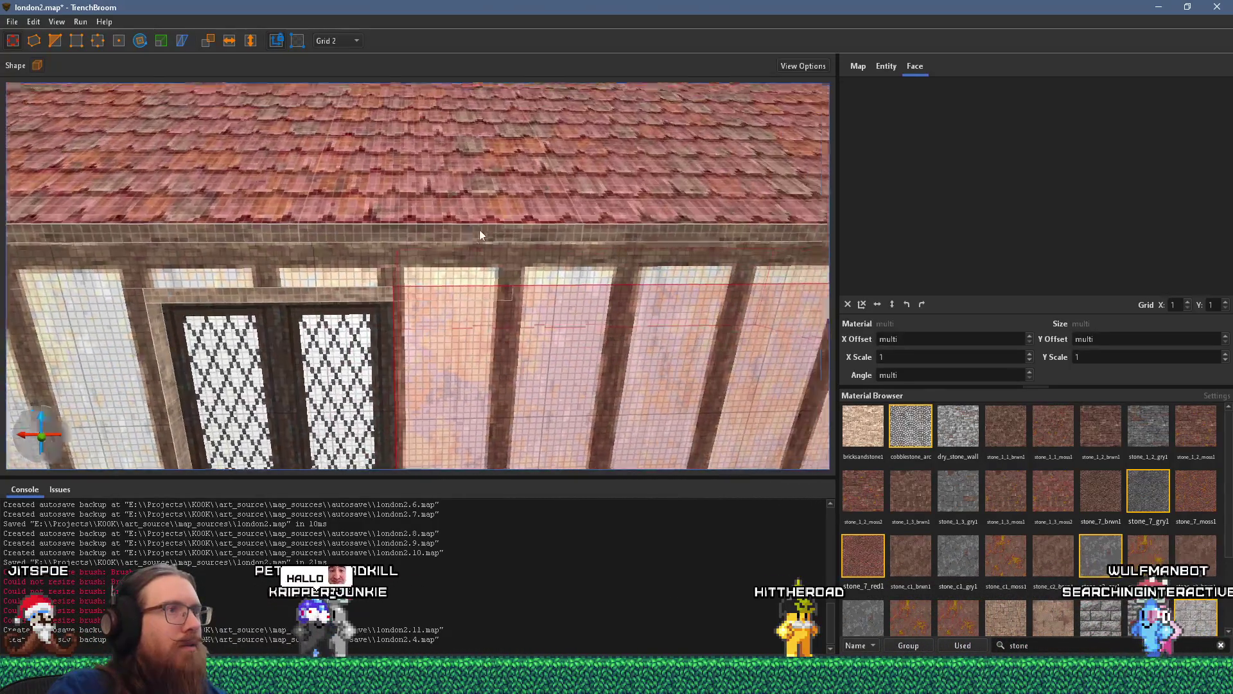